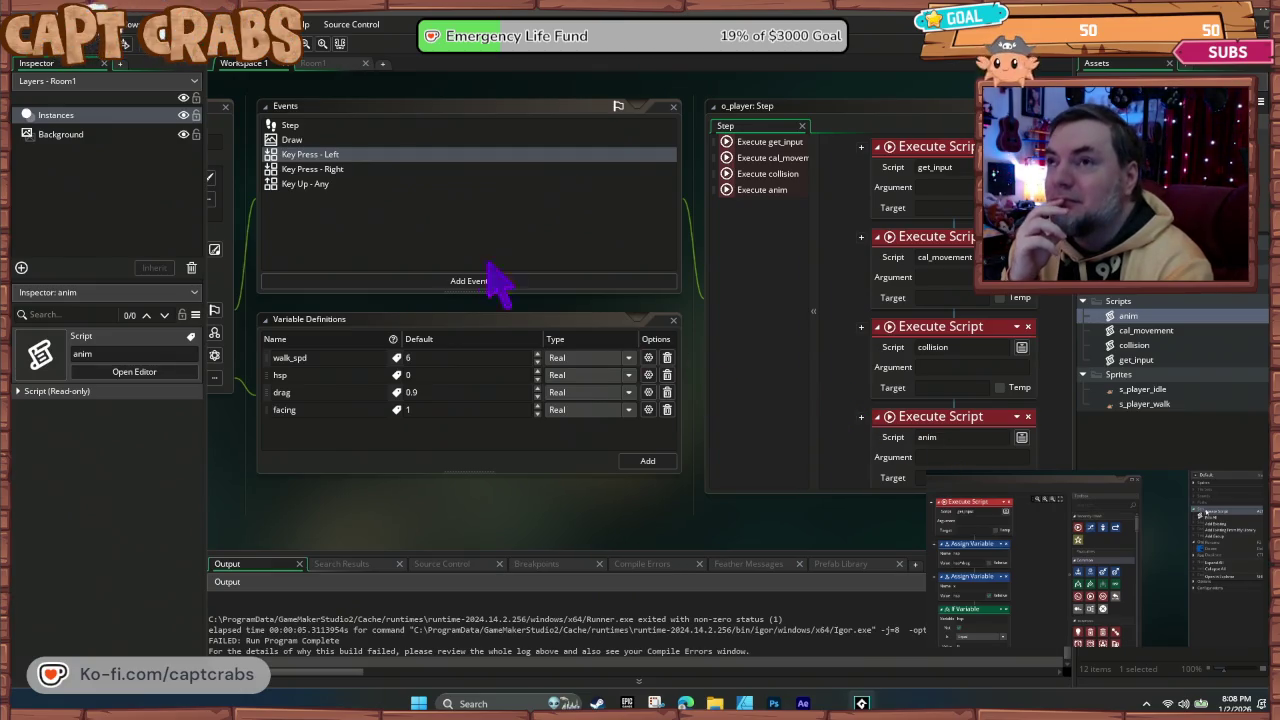
Step: Browse o_player's Key Press Left, Key Press Right, Key Up Any and Draw events, then return to Step
double_click(325, 155)
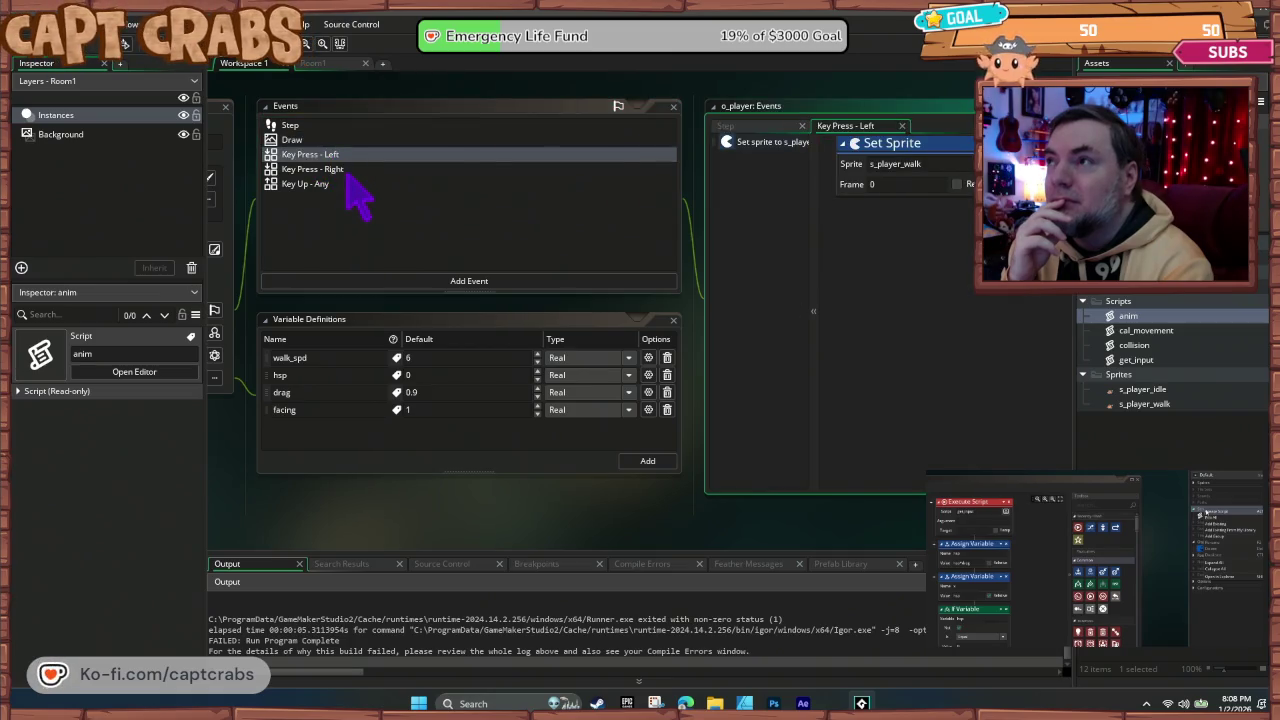
double_click(334, 169)
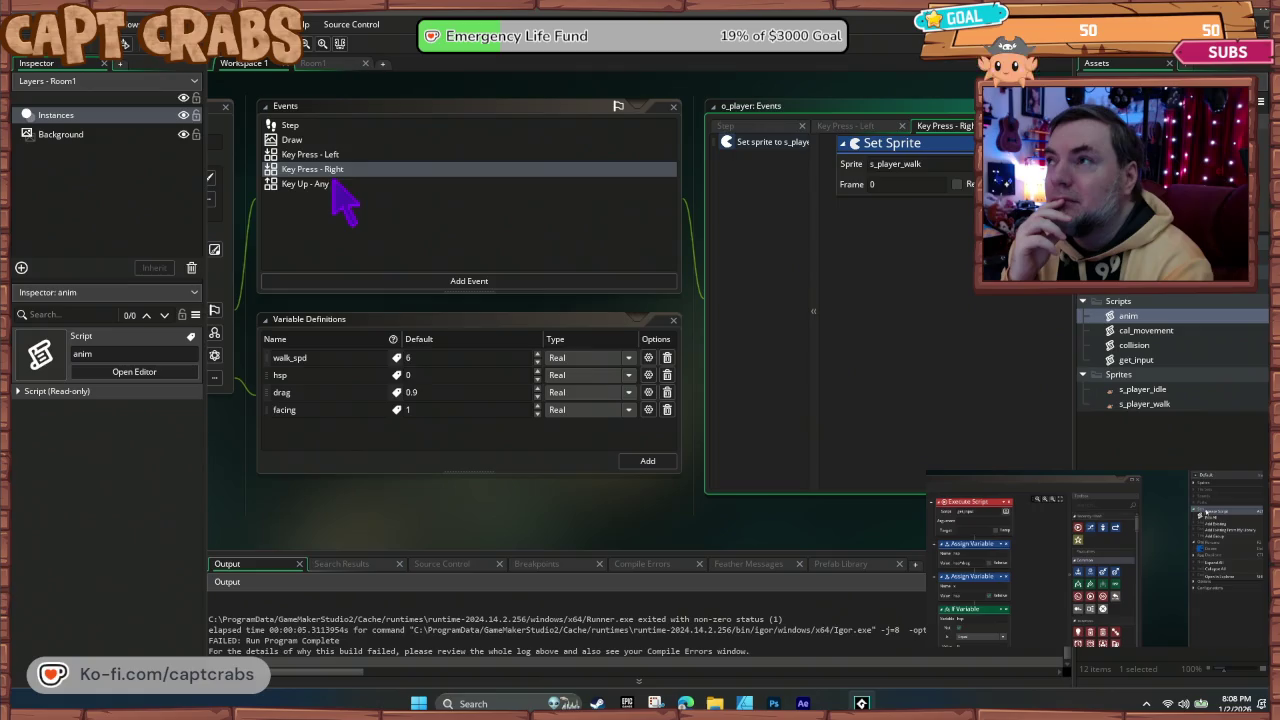
double_click(316, 185)
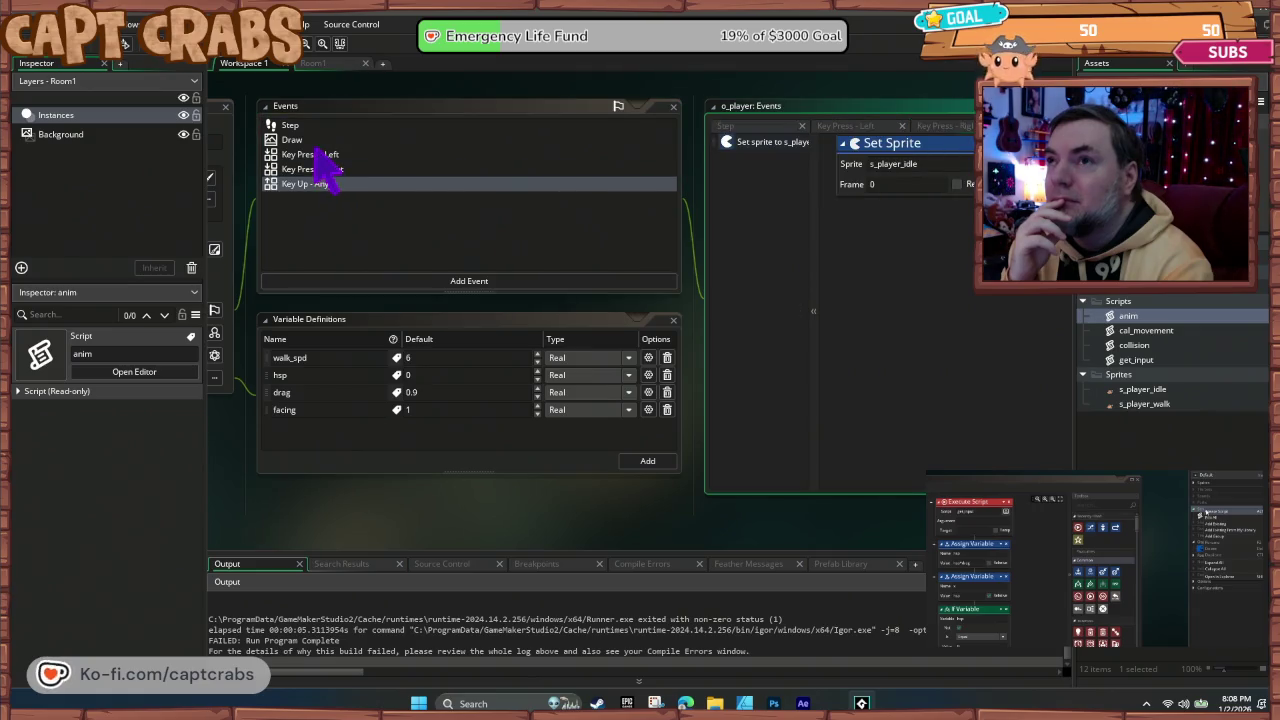
double_click(308, 140)
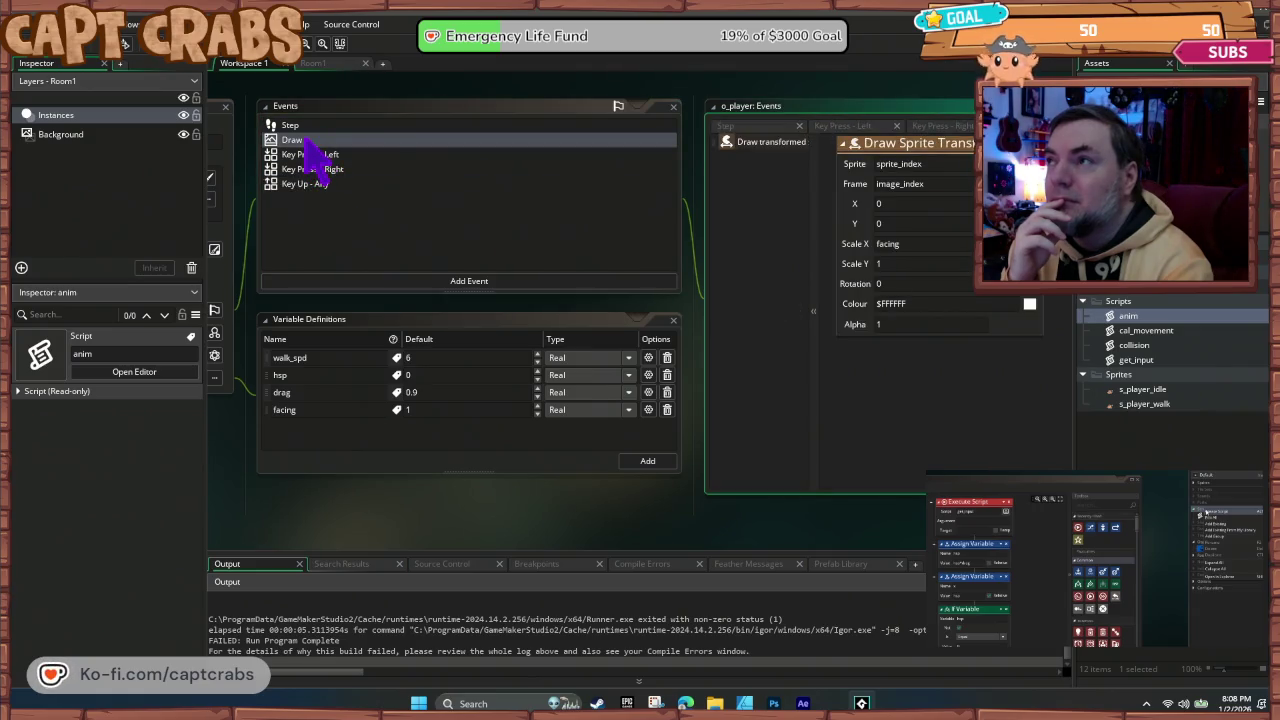
double_click(309, 126)
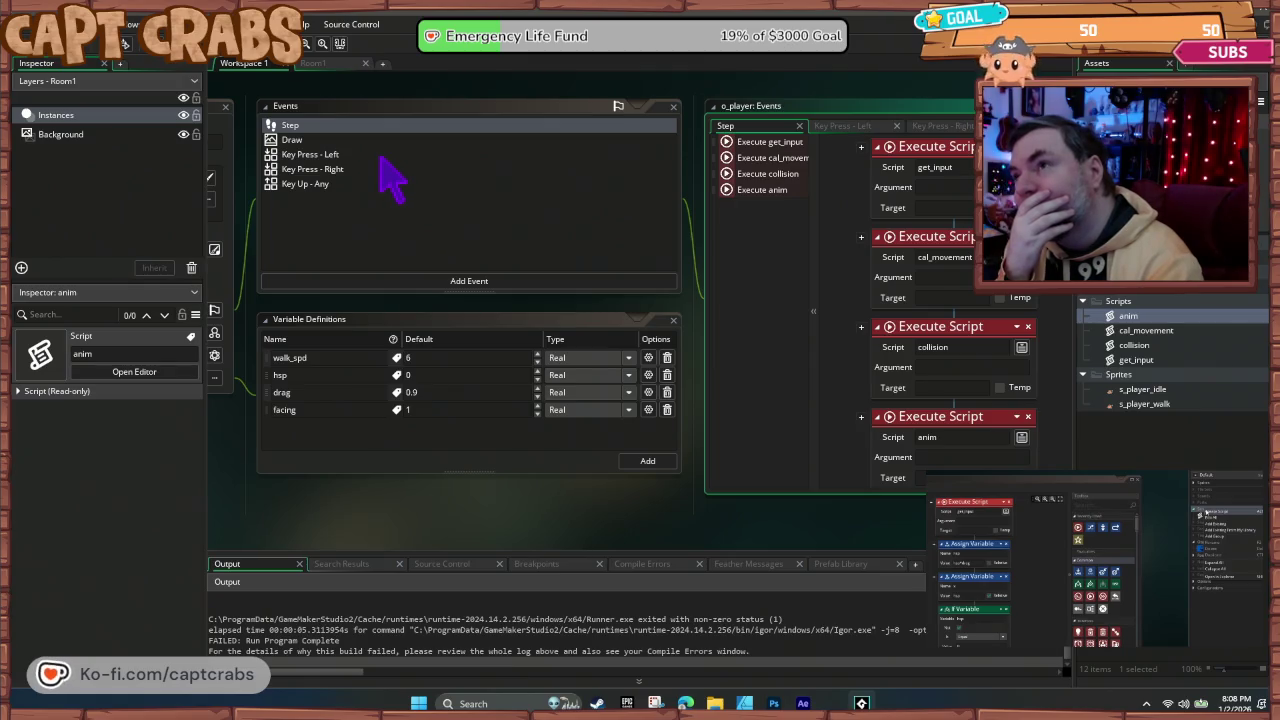
mouse_move(614, 512)
left_mouse_down()
mouse_move(574, 529)
mouse_move(466, 486)
mouse_move(609, 529)
mouse_move(601, 518)
left_mouse_up()
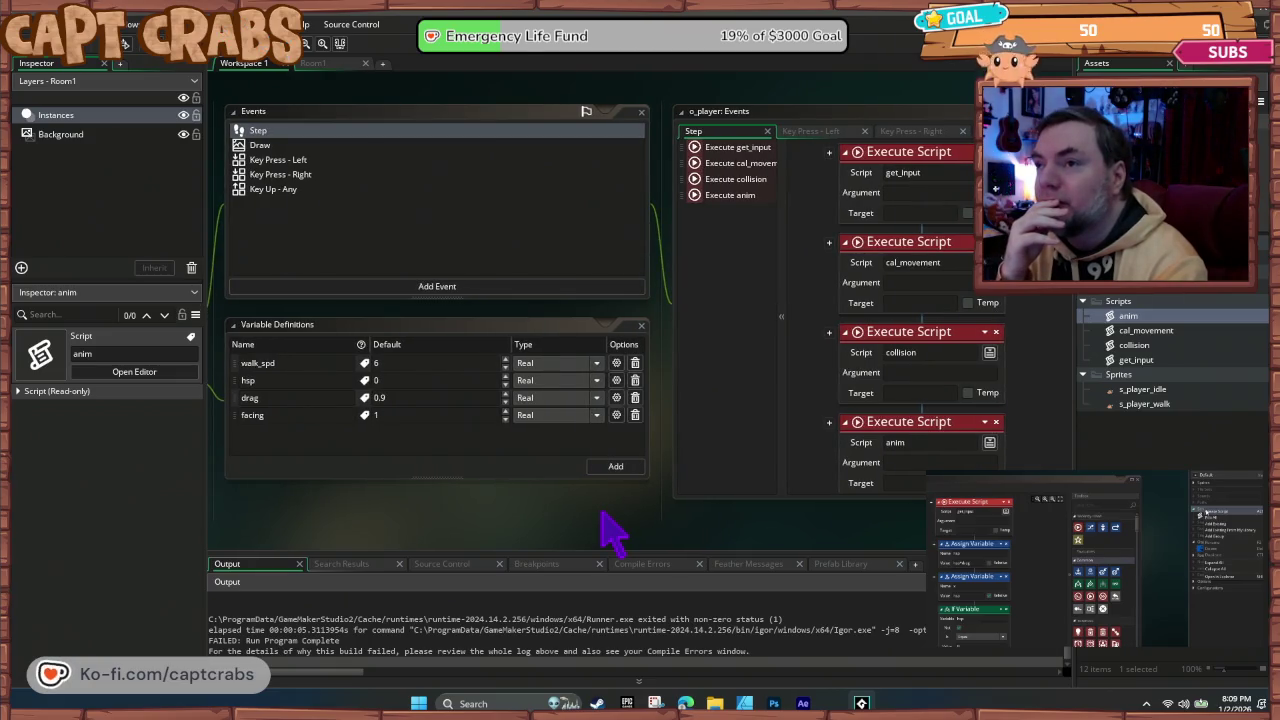
Step: Test-run without the hsp variable, restore it with undo, and open the cal_movement script
left_click(295, 190)
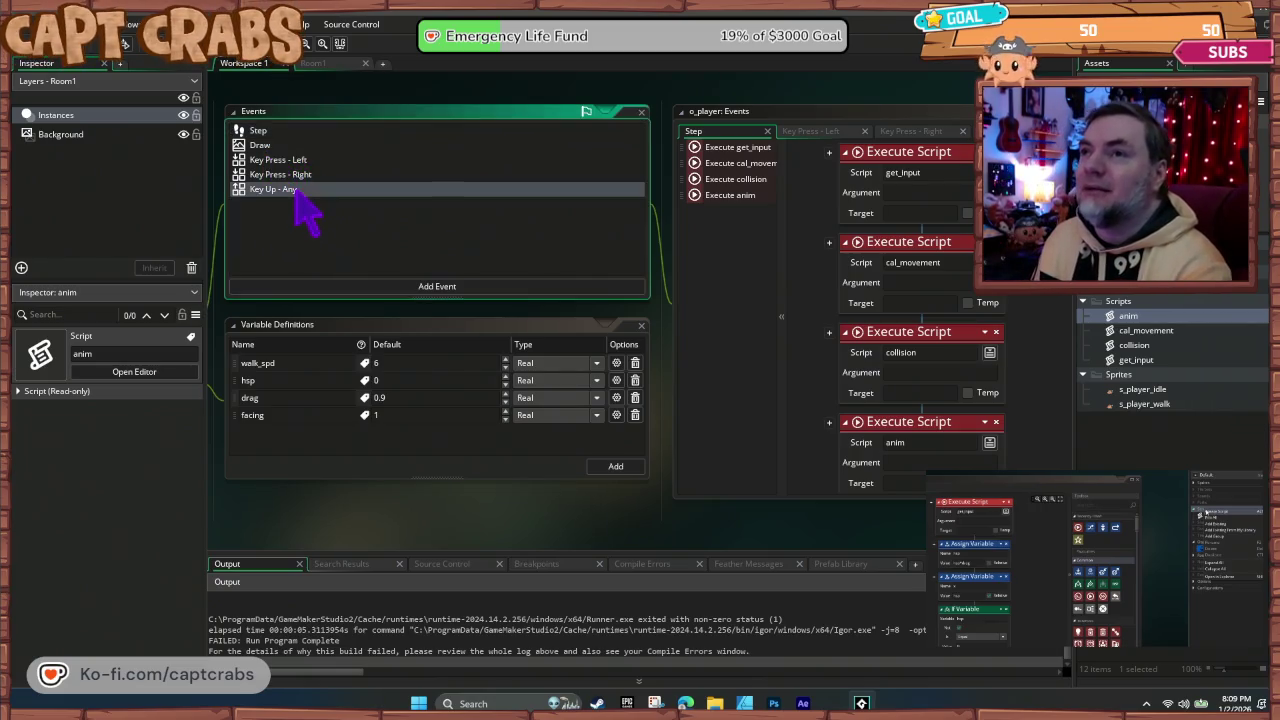
left_click(634, 380)
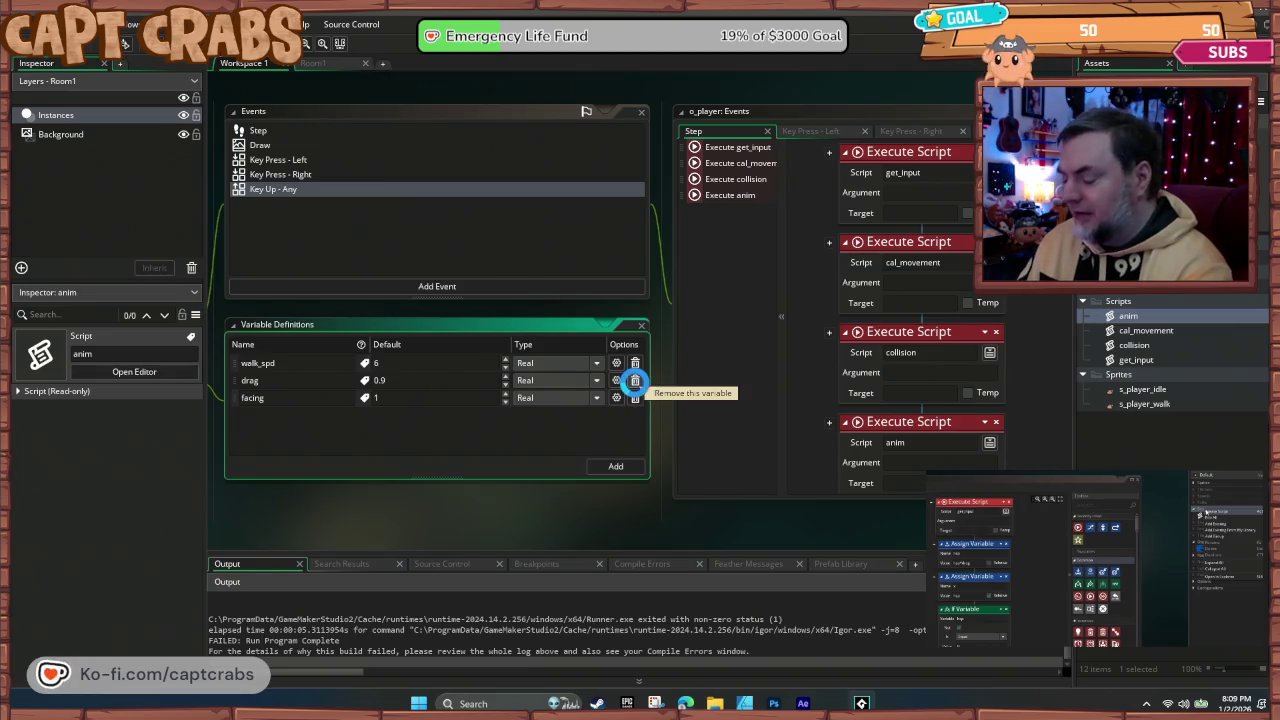
key("F5")
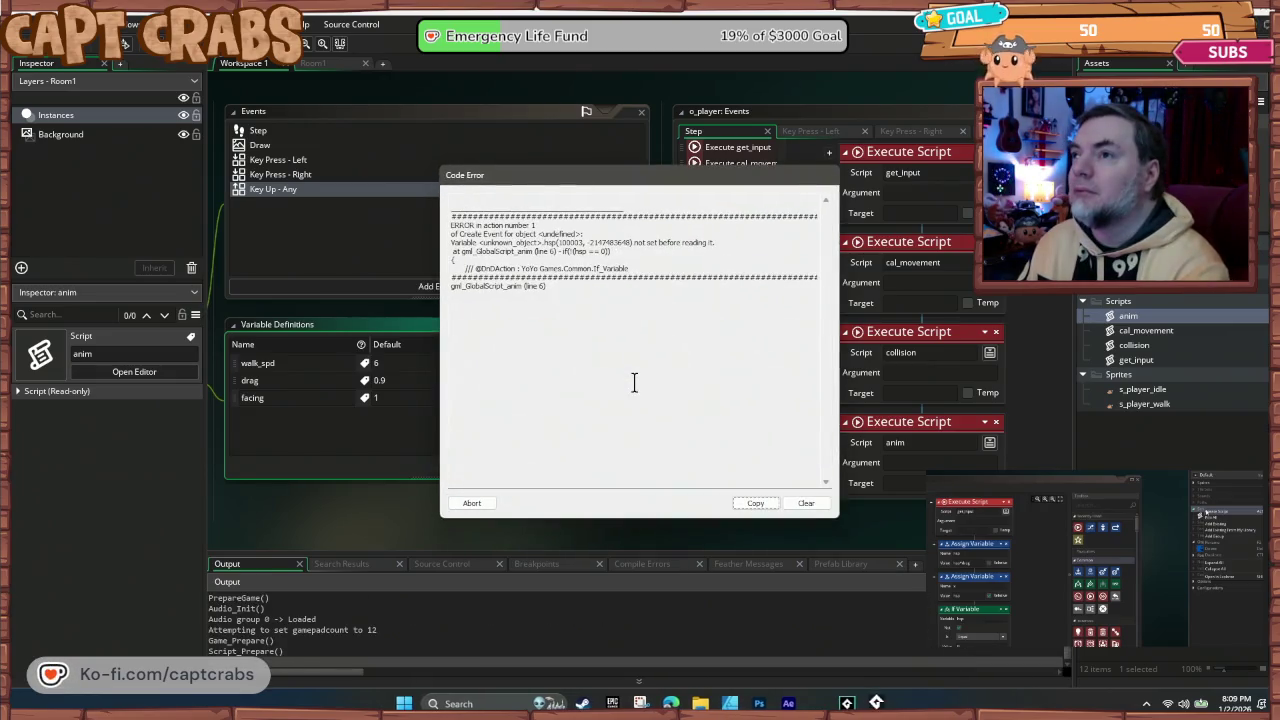
left_click(472, 503)
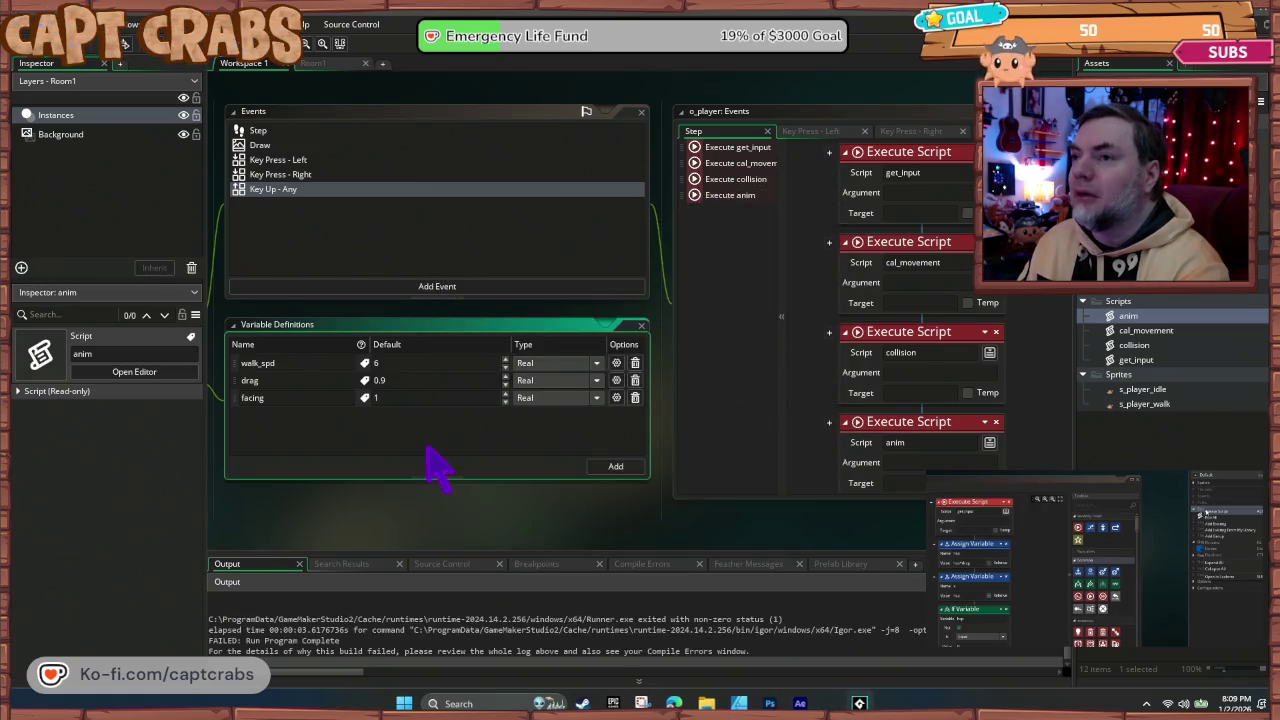
key("ctrl+z")
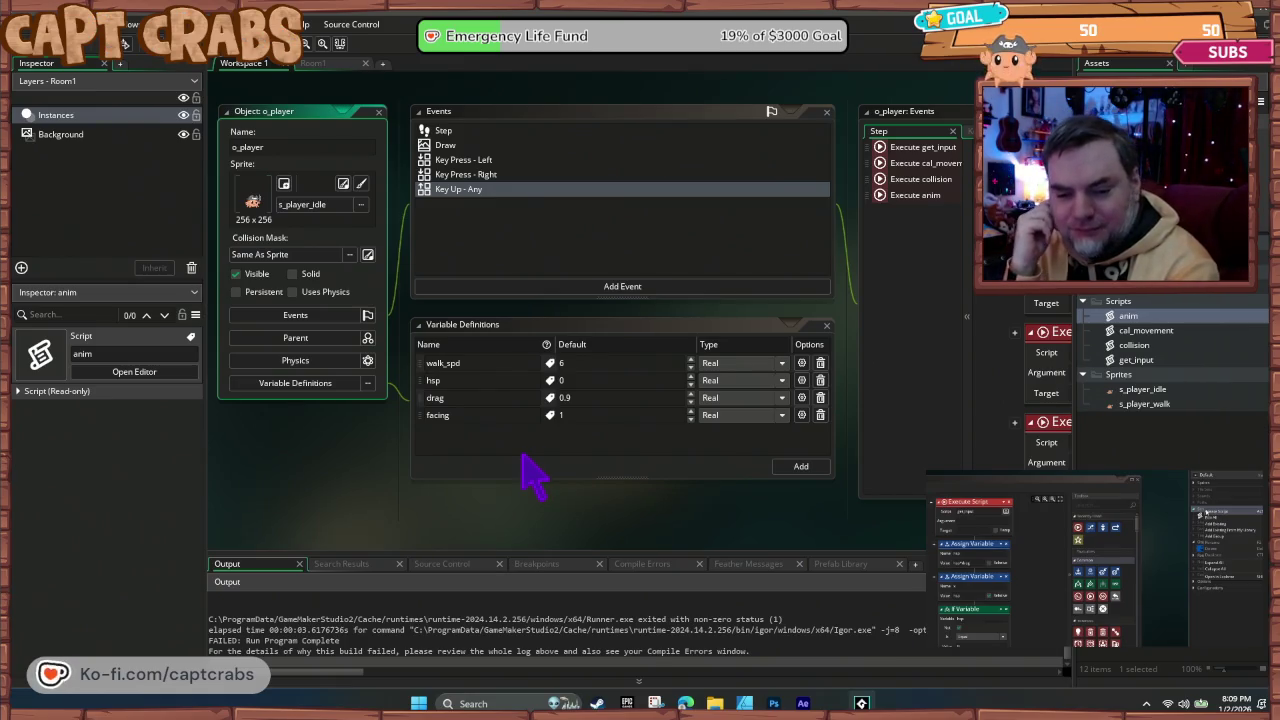
double_click(1140, 331)
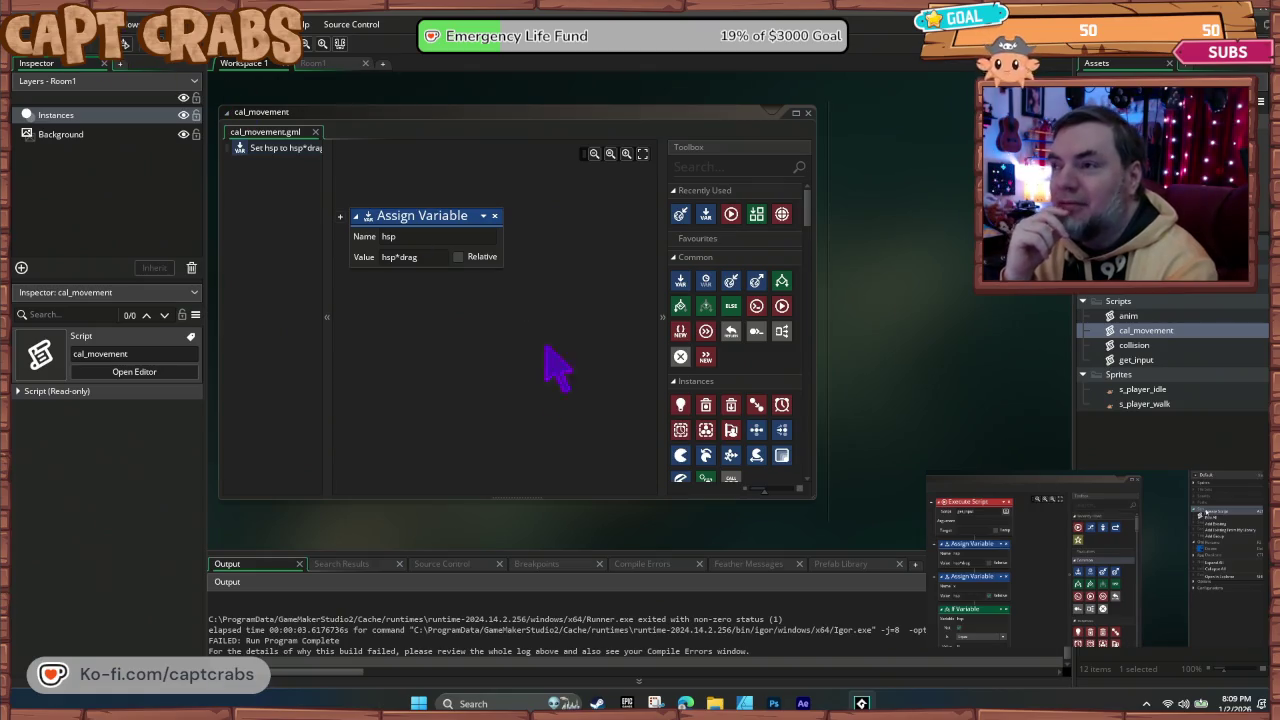
mouse_move(914, 343)
left_mouse_down()
mouse_move(895, 360)
mouse_move(880, 449)
mouse_move(714, 563)
left_mouse_up()
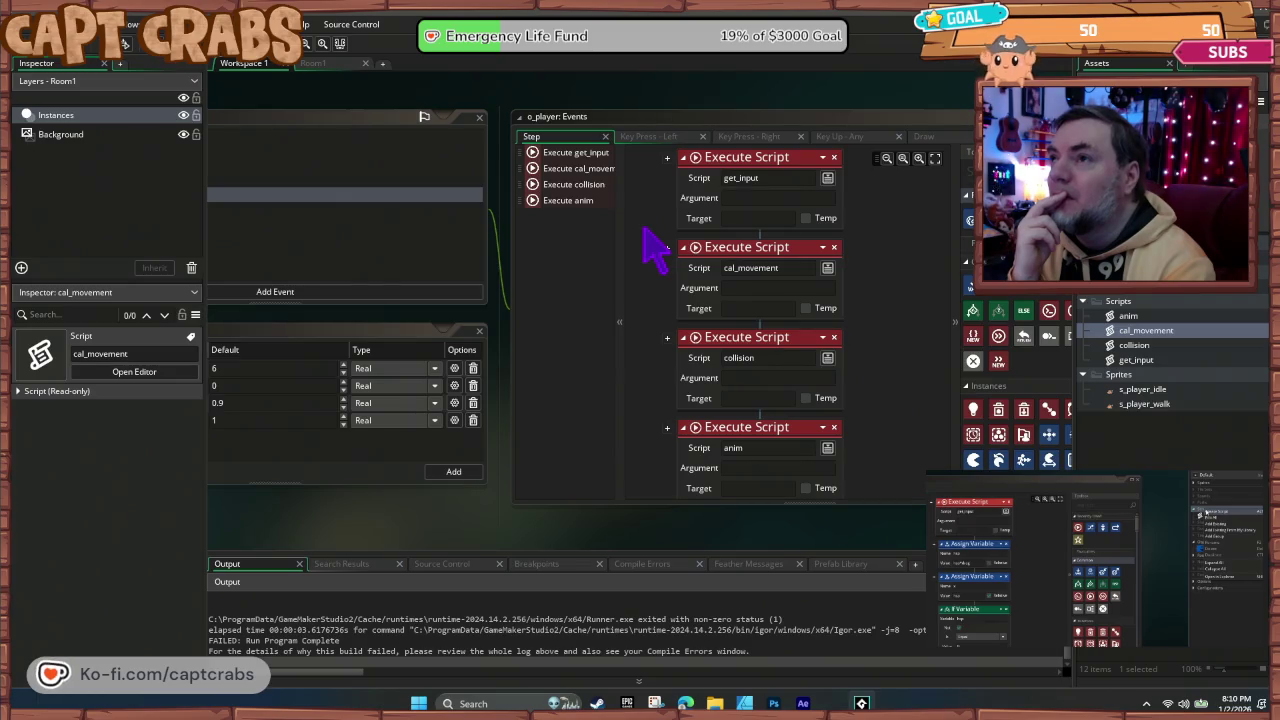
left_click(633, 228)
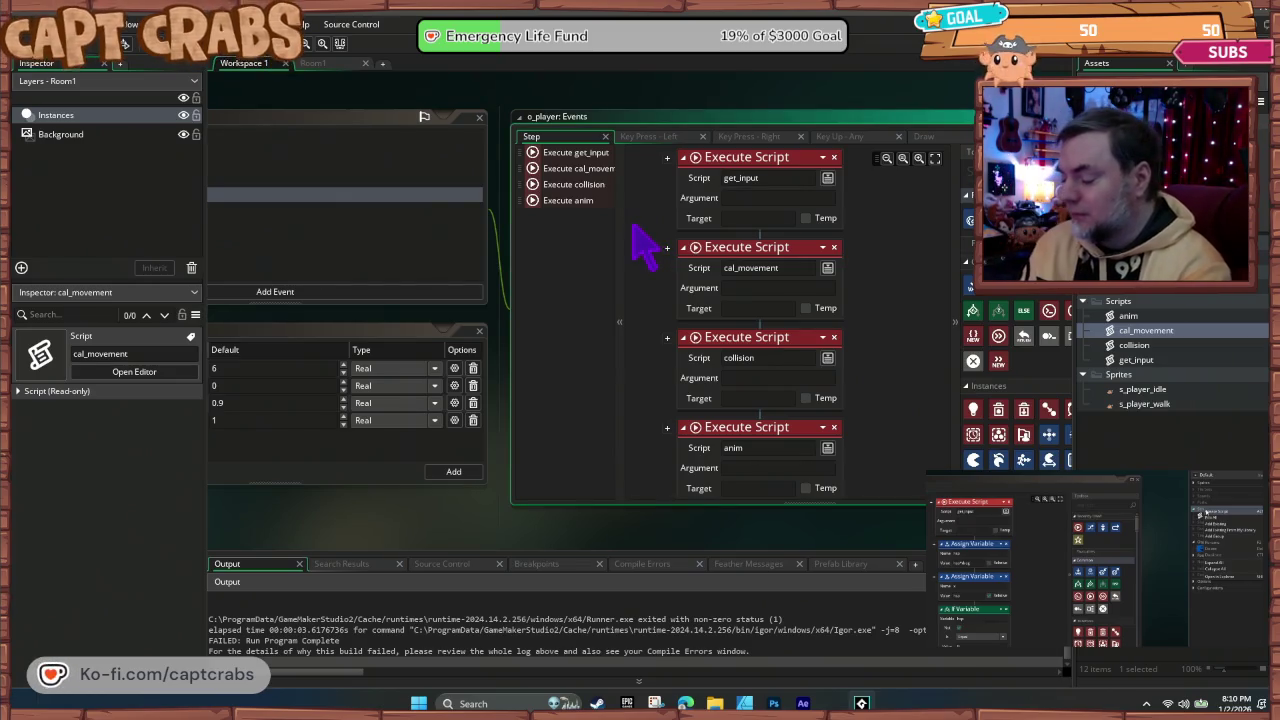
key("F5")
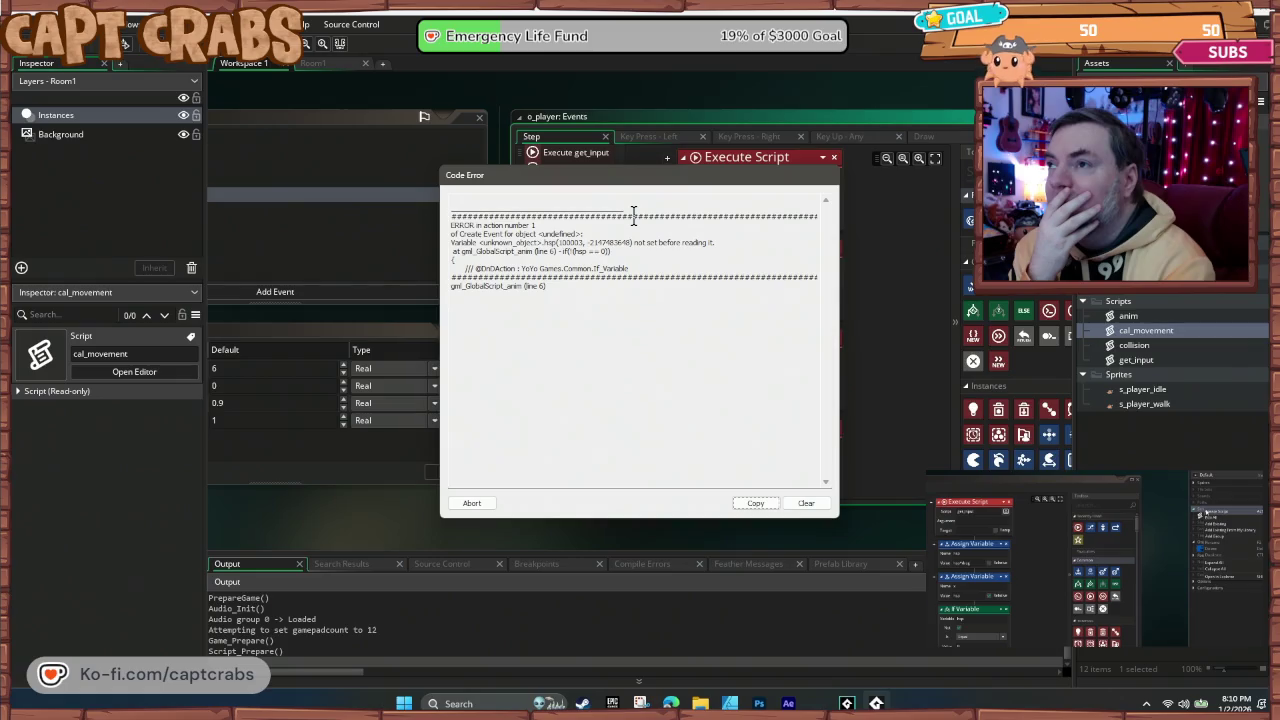
left_click(472, 503)
left_click_drag(608, 357, 531, 380)
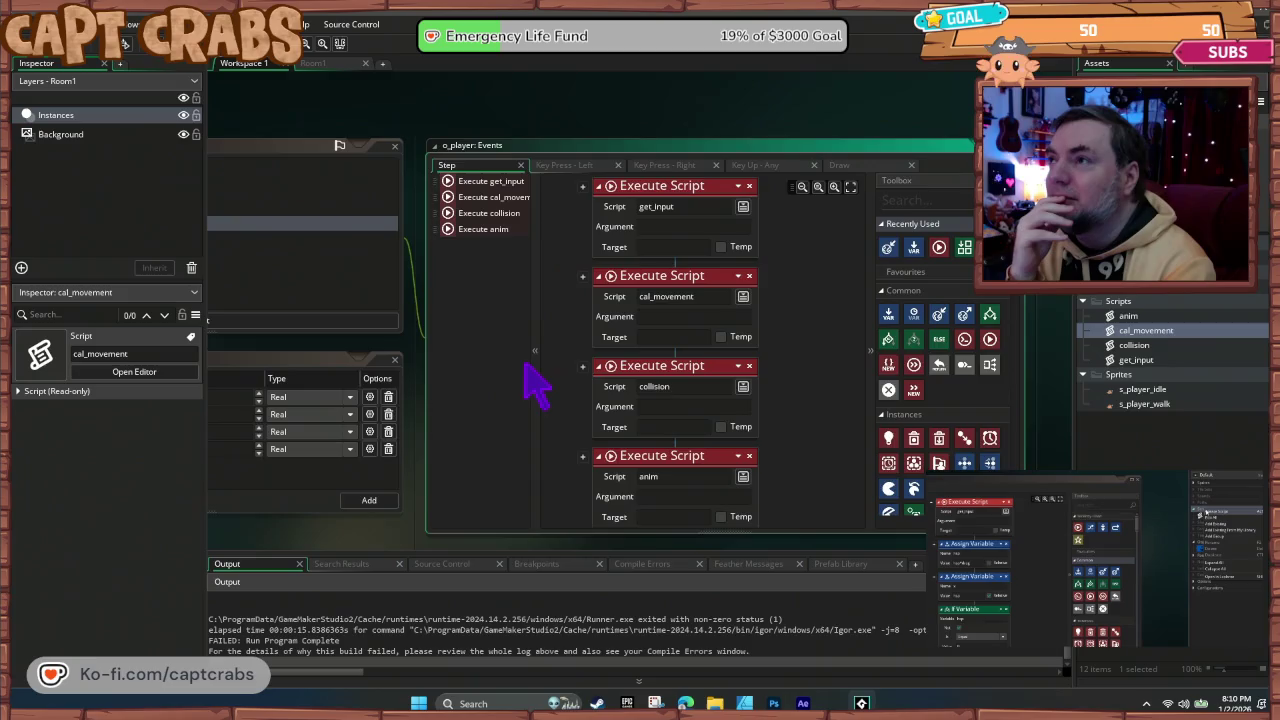
left_click(694, 194)
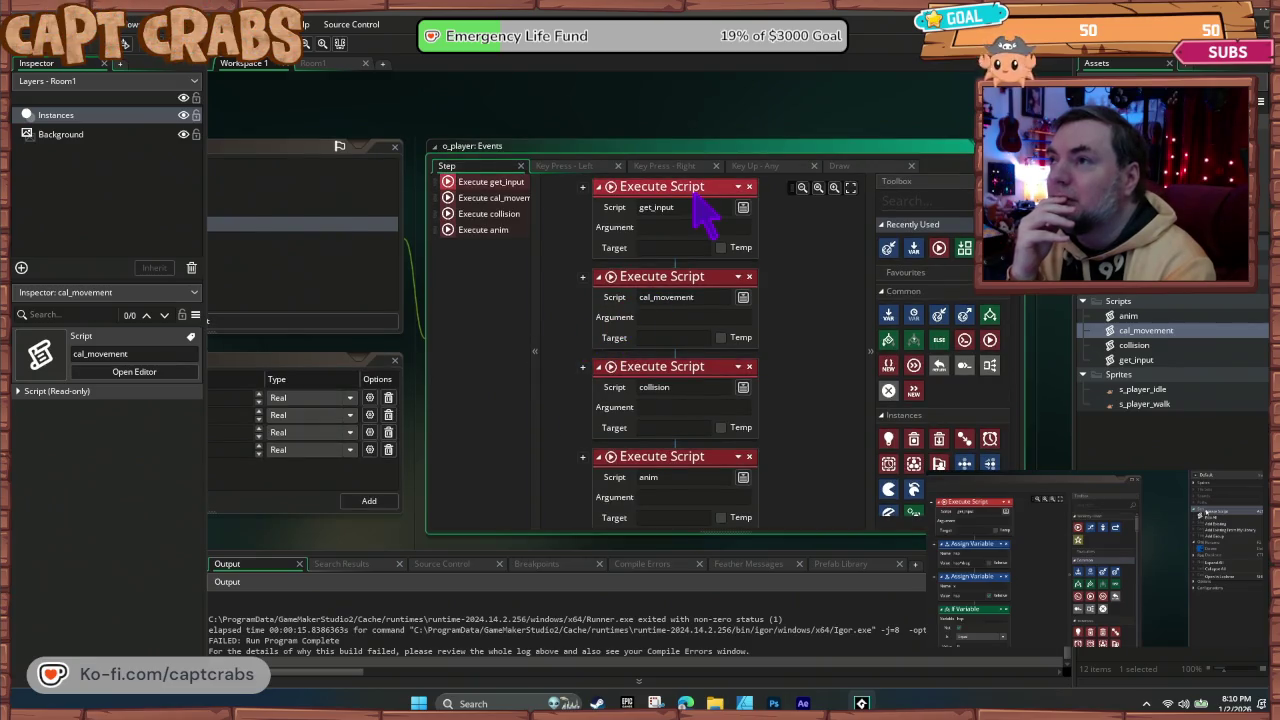
scroll(704, 210, "up", 2)
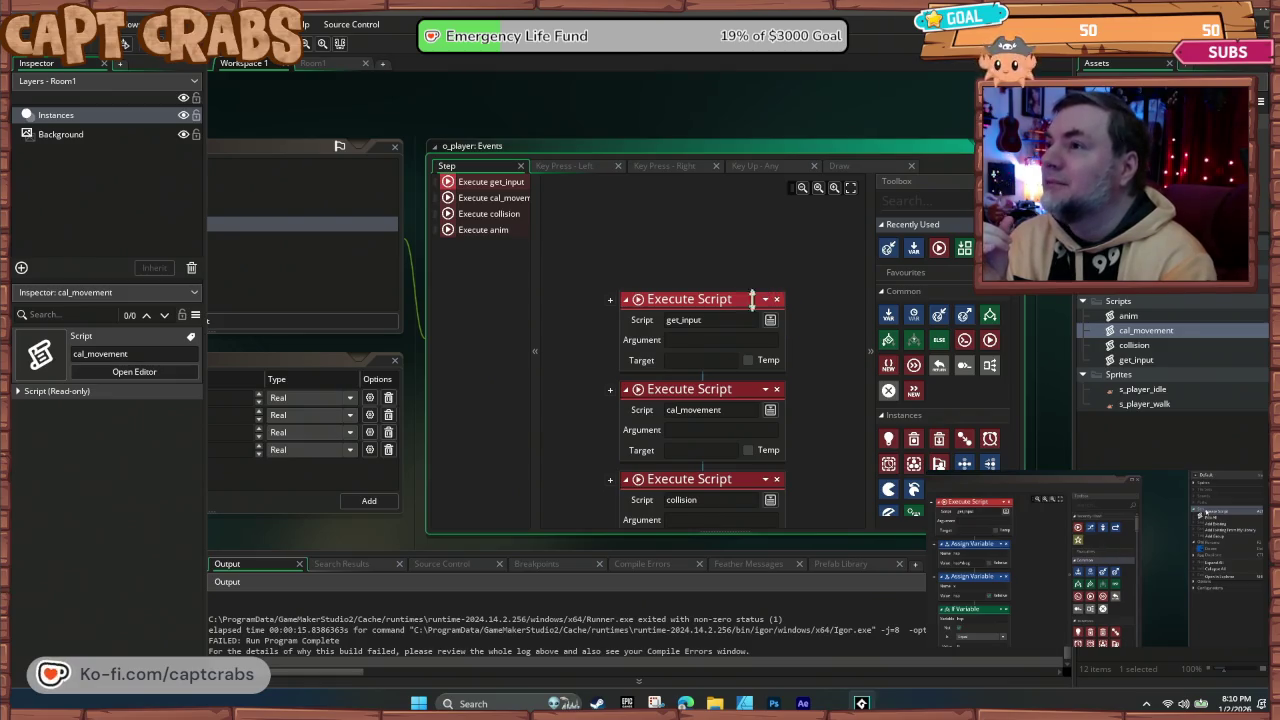
right_click(718, 302)
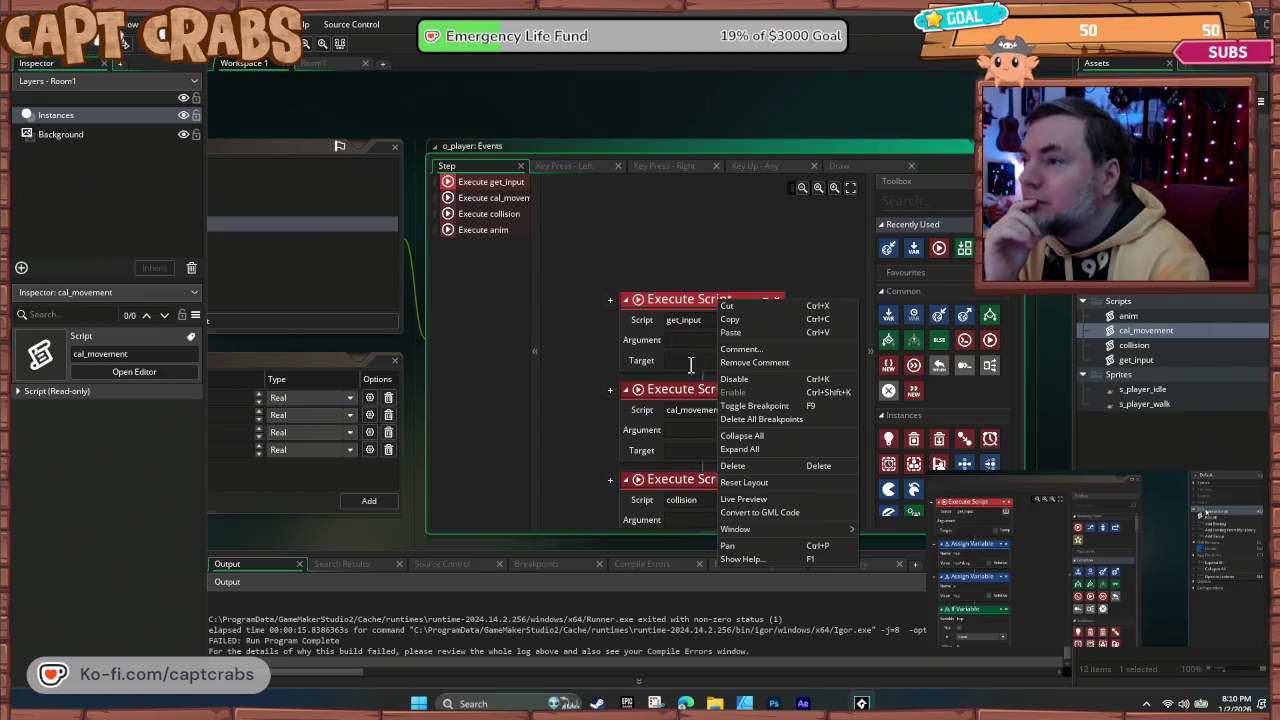
Step: Cancel Convert to GML Code and open a Live Preview showing the four script_execute calls
mouse_move(767, 531)
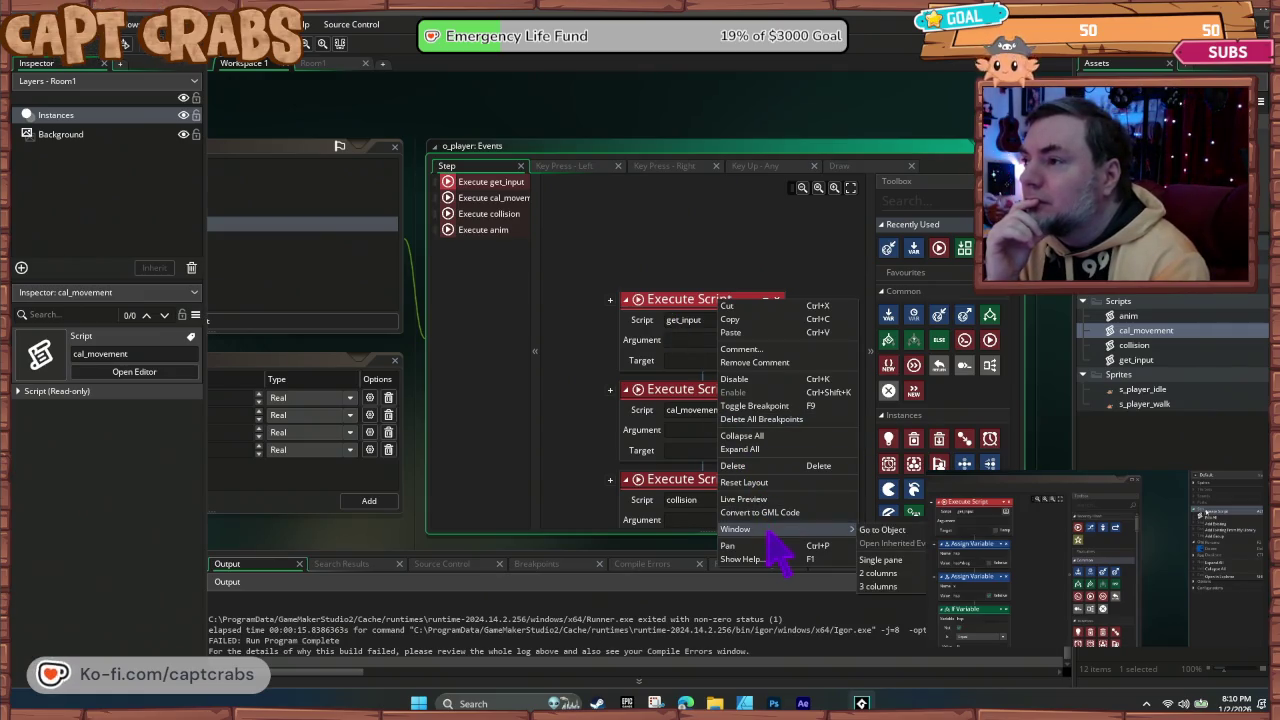
left_click(794, 514)
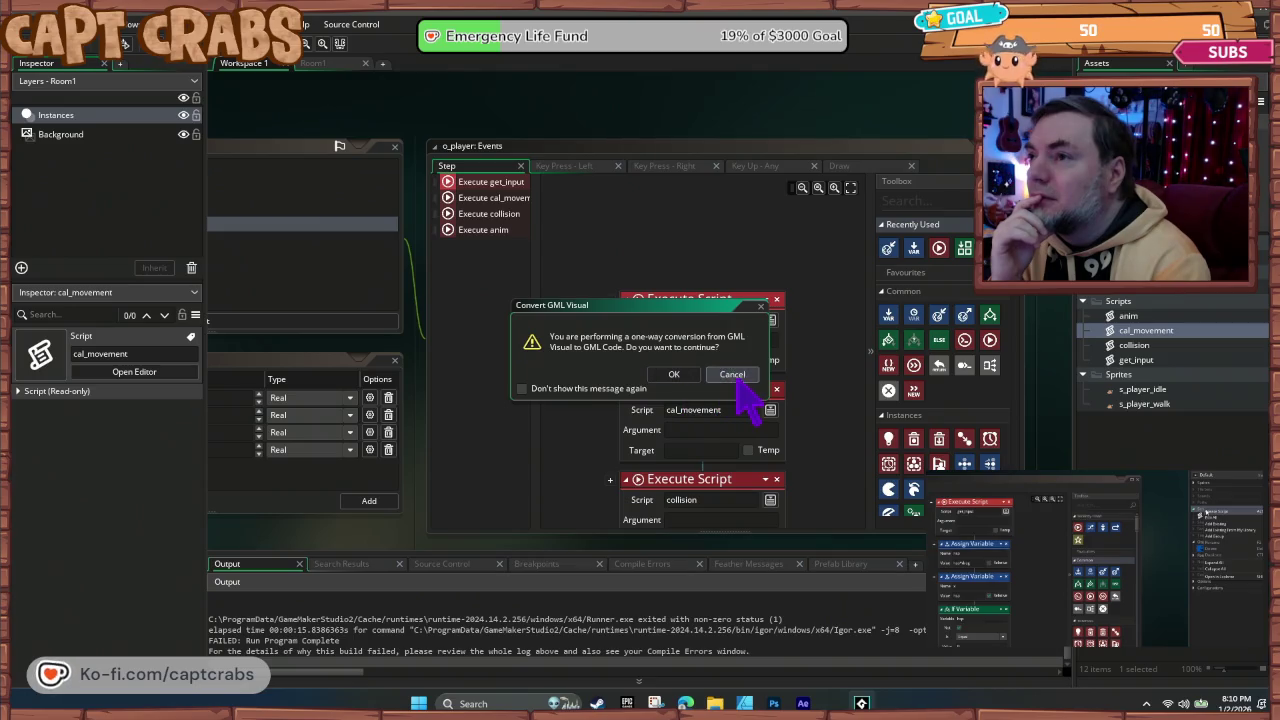
left_click(735, 378)
right_click(700, 306)
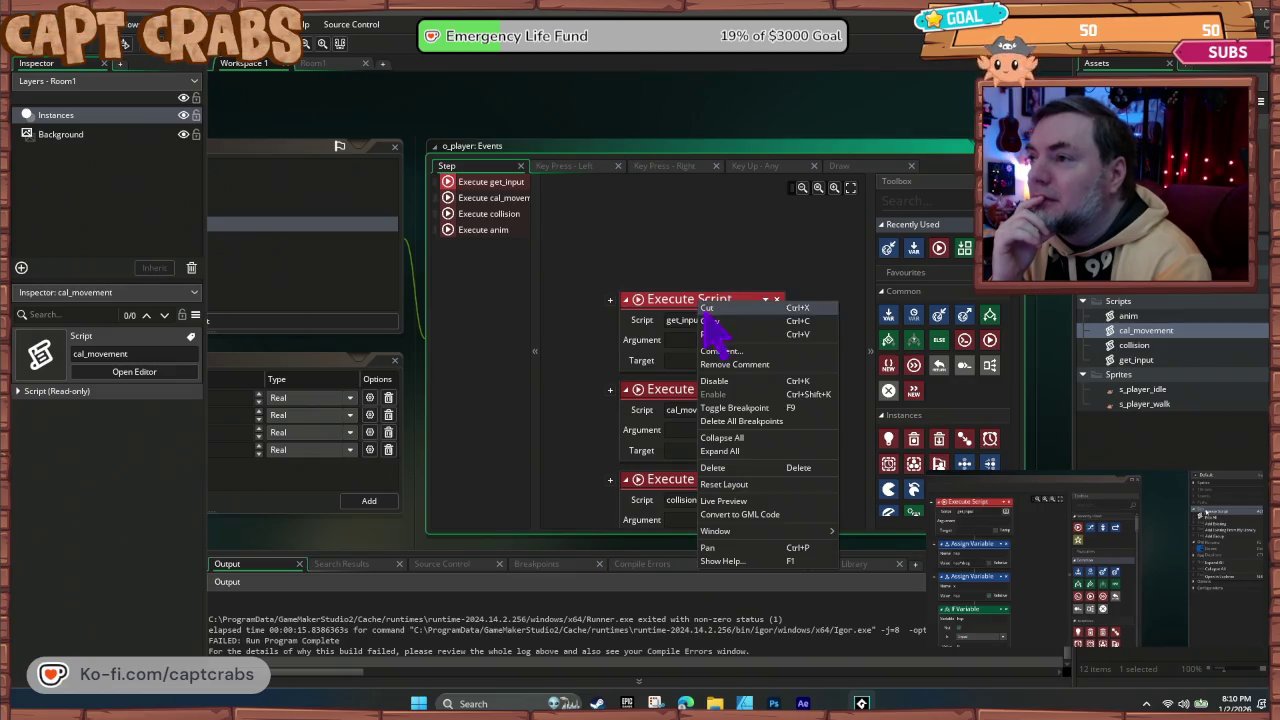
left_click(767, 503)
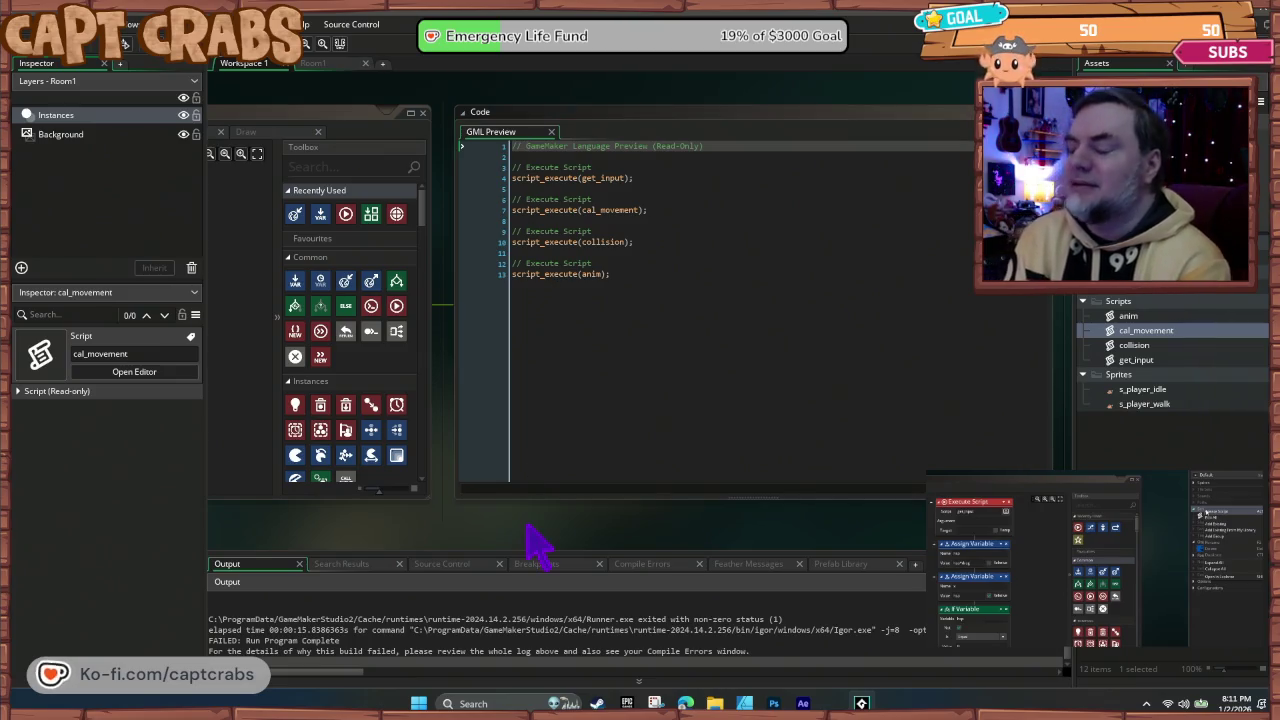
Step: Run the game, which fails with hsp unset in anim, and abort the error
key("F5")
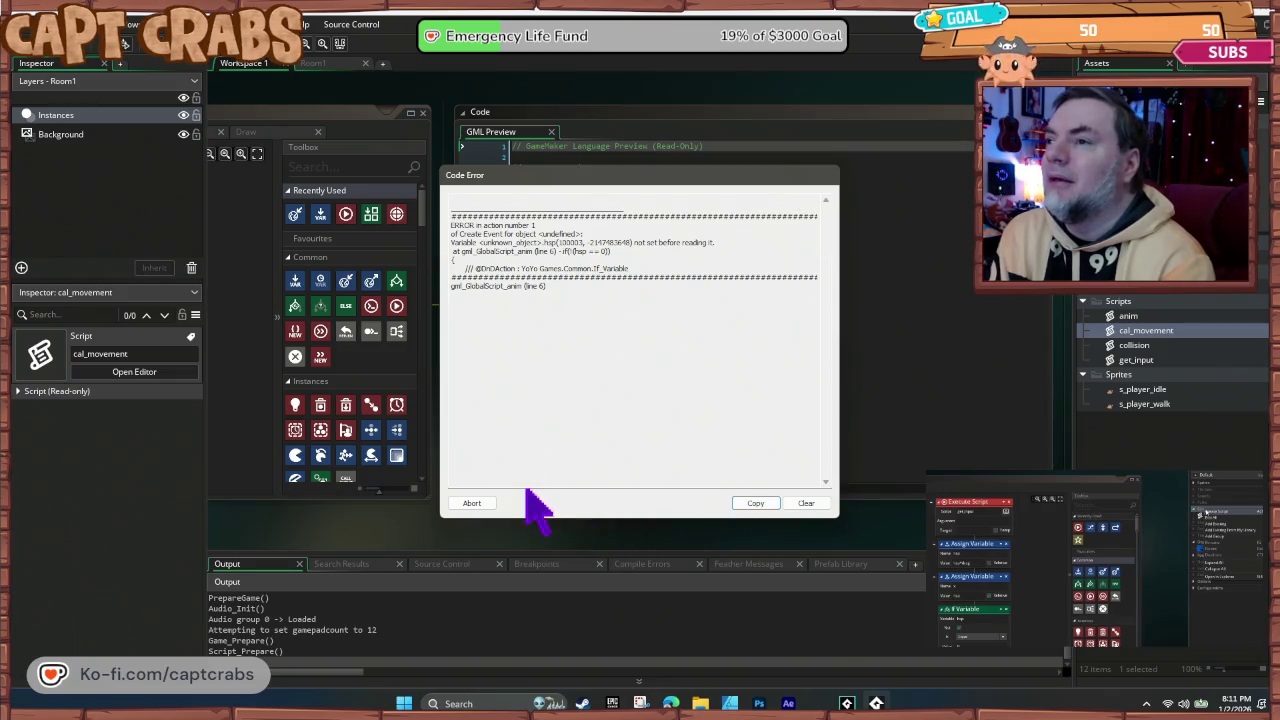
left_click(476, 503)
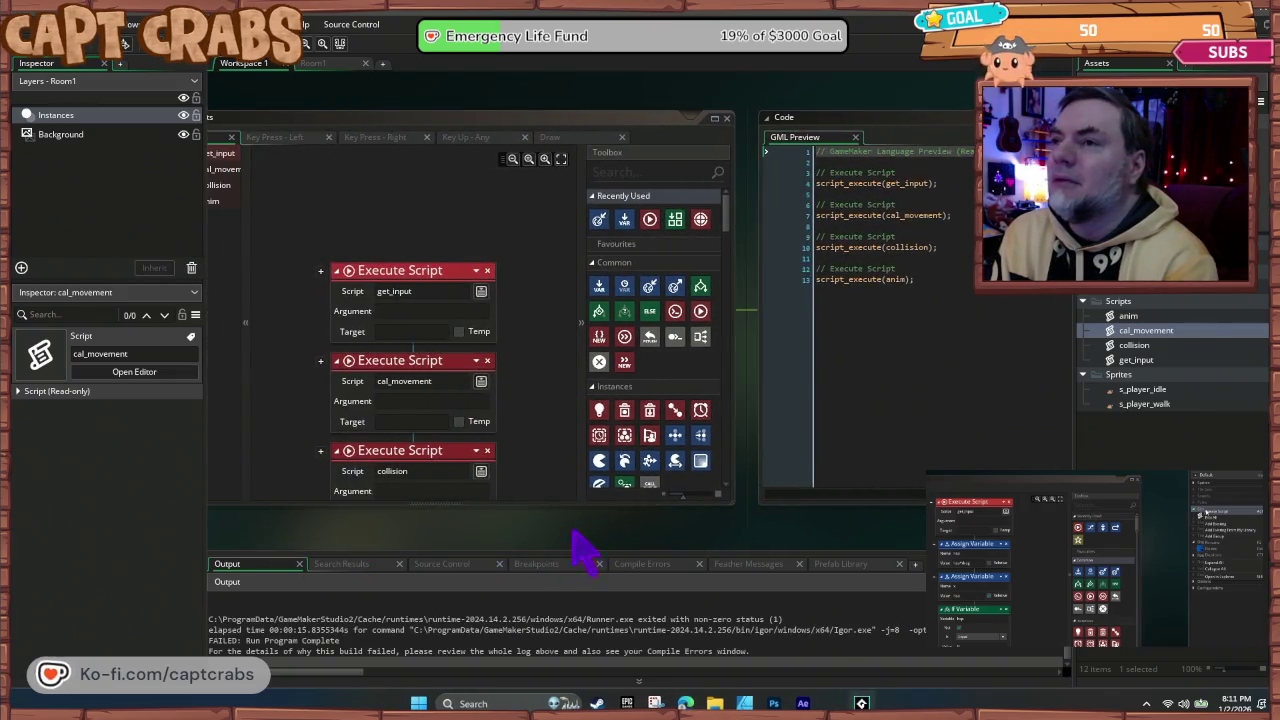
scroll(450, 438, "down", 3)
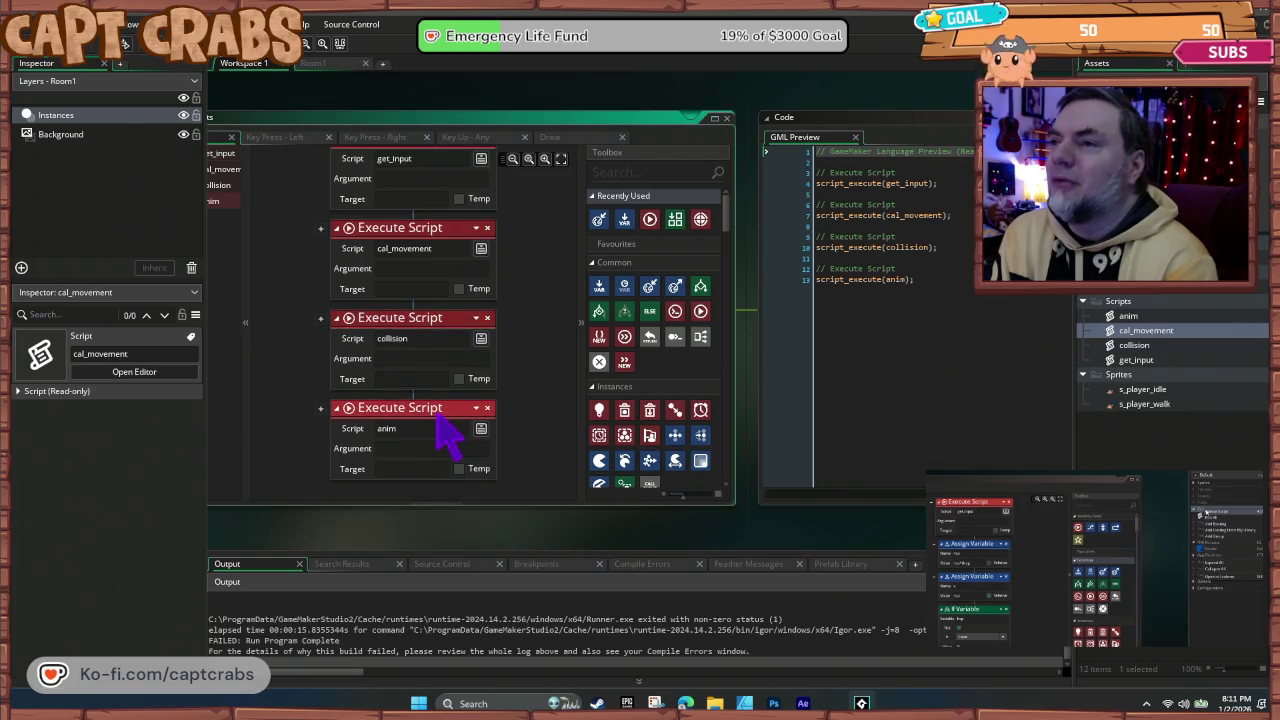
Step: Close the GML preview and open the anim script's visual editor
right_click(441, 426)
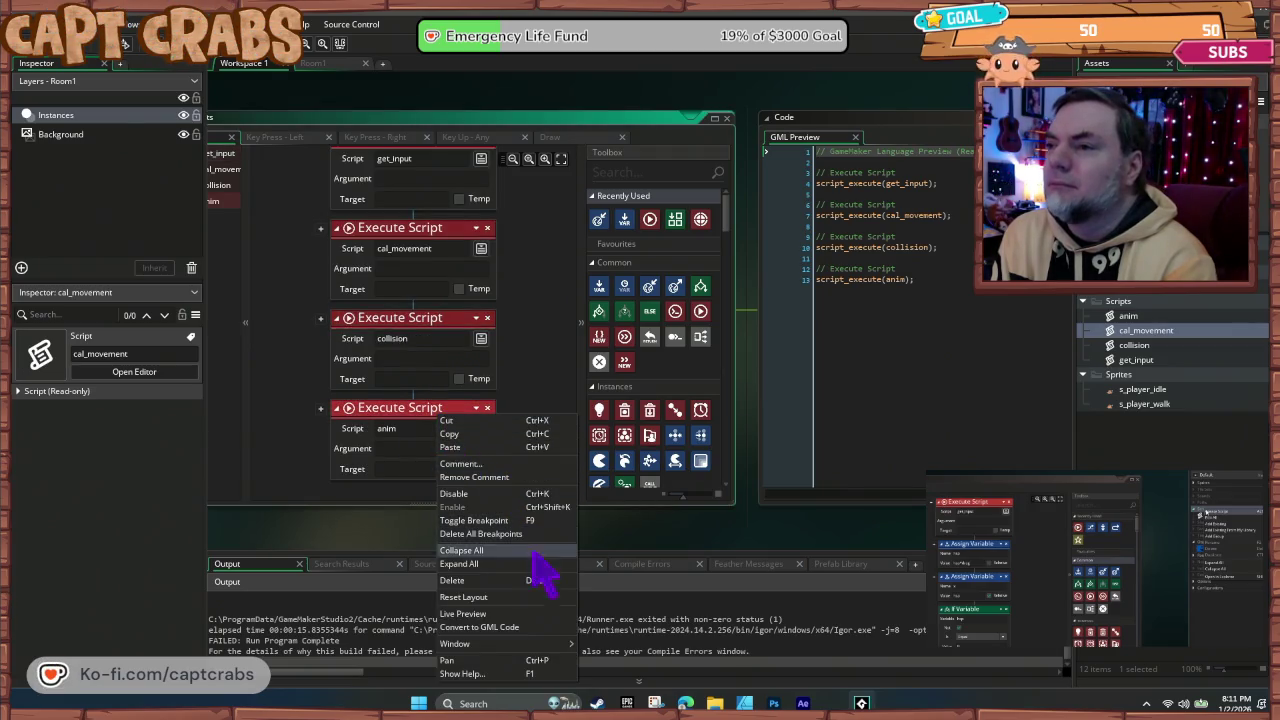
left_click(534, 627)
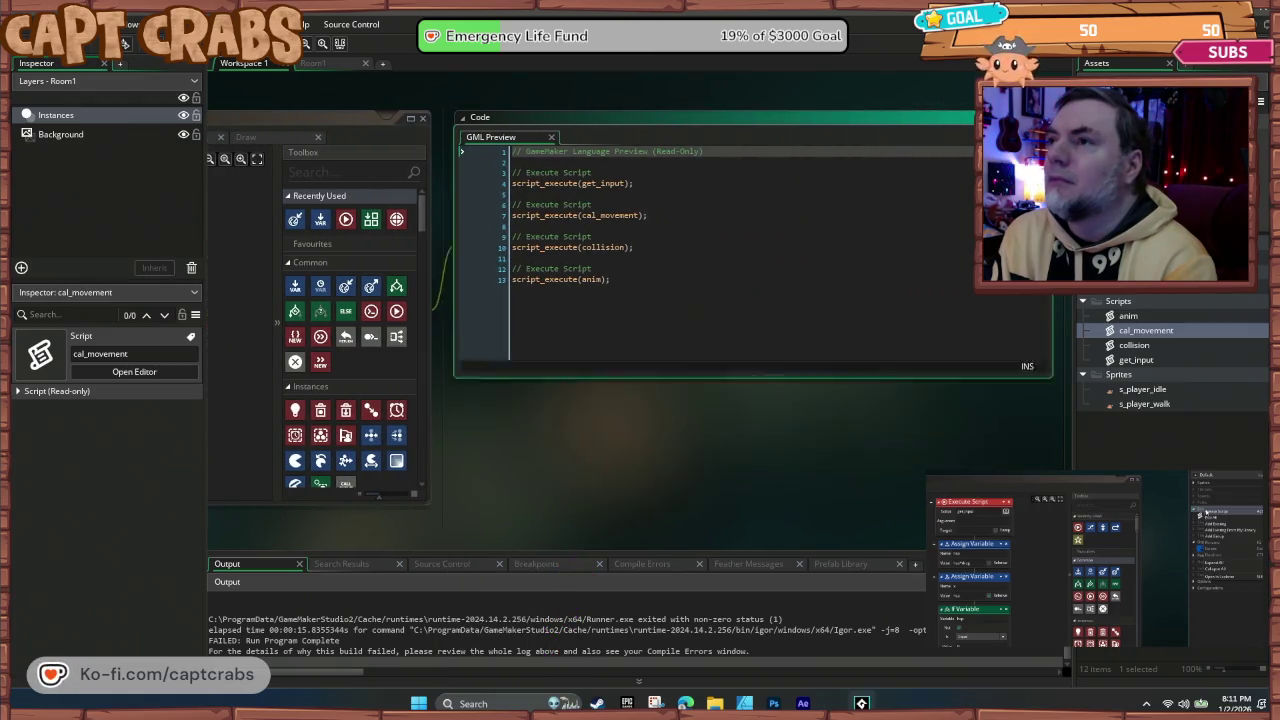
key("ctrl+z")
scroll(405, 520, "down", 1)
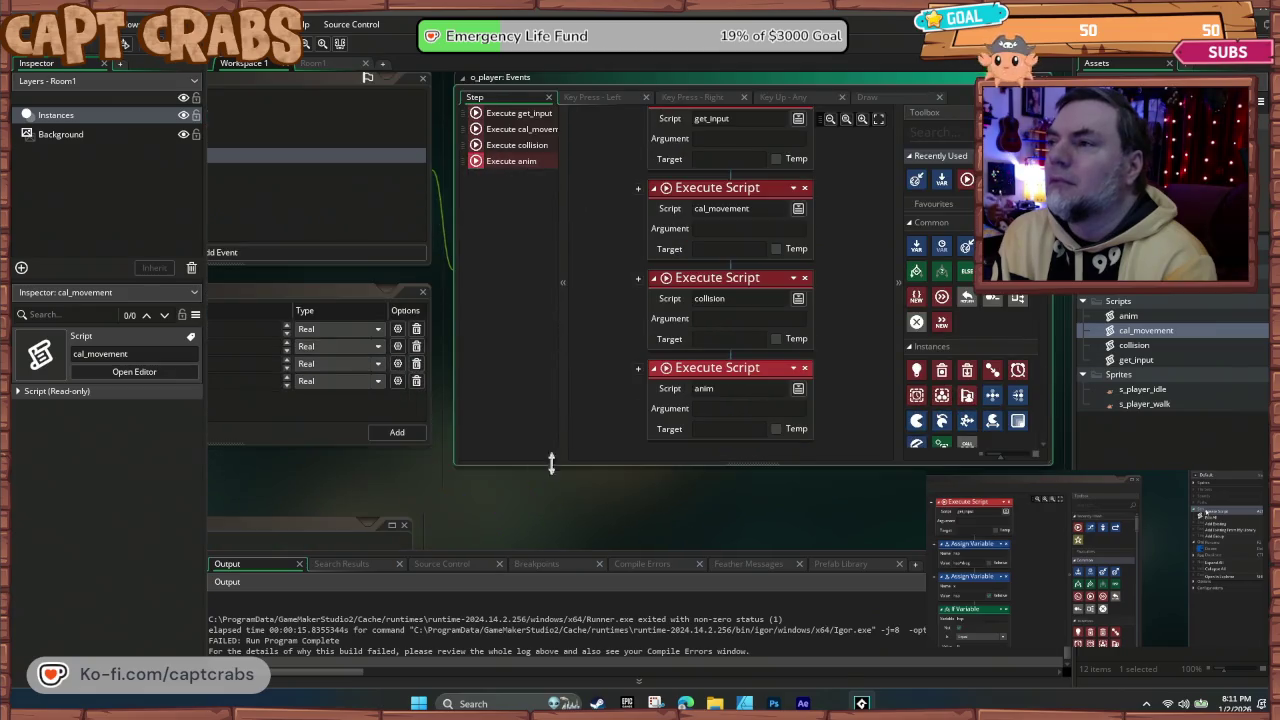
double_click(1128, 316)
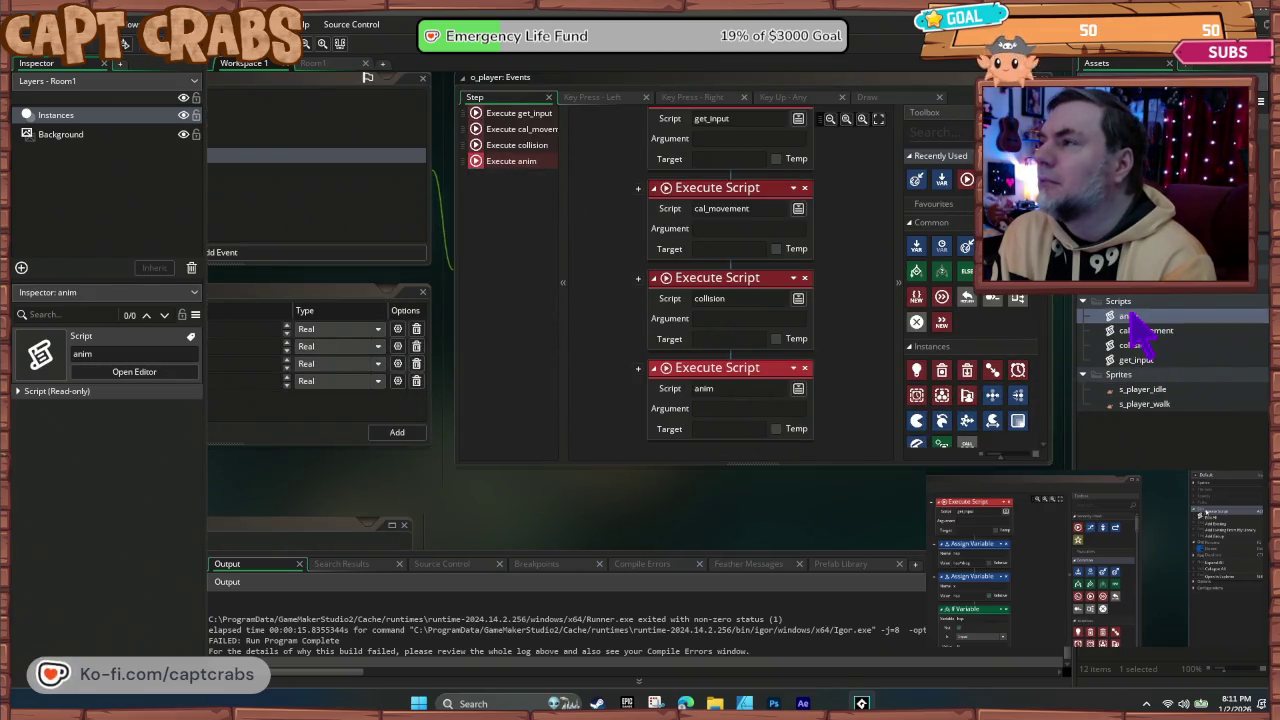
Step: Preview the anim script as GML, inspecting the hsp == 0 check and facing = 1 assignment
right_click(447, 168)
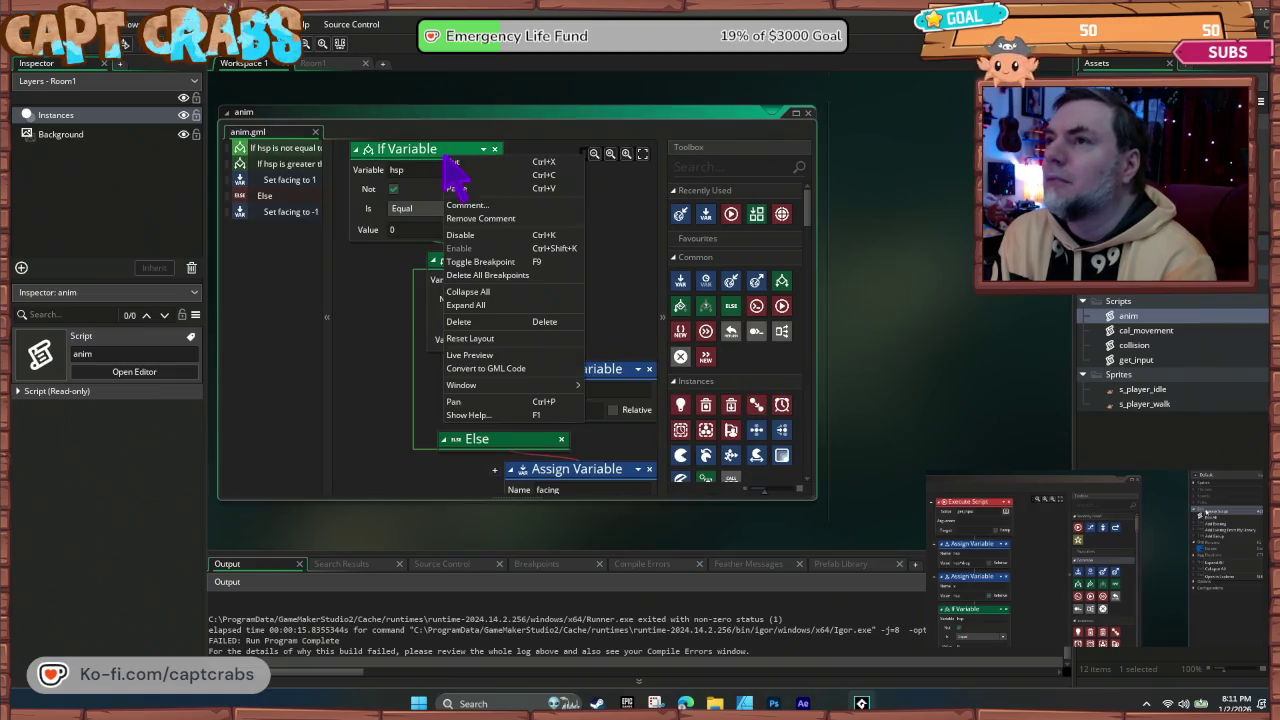
left_click(523, 370)
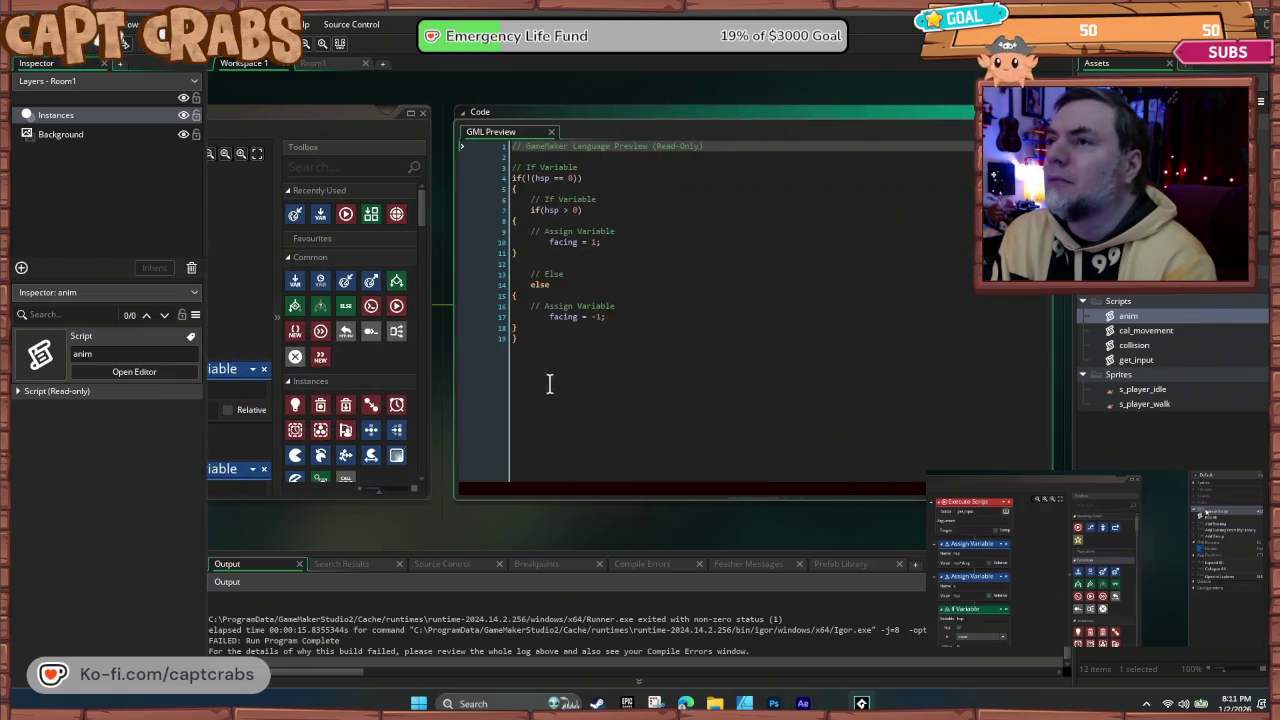
mouse_move(356, 520)
left_mouse_down()
mouse_move(367, 535)
mouse_move(430, 540)
left_mouse_up()
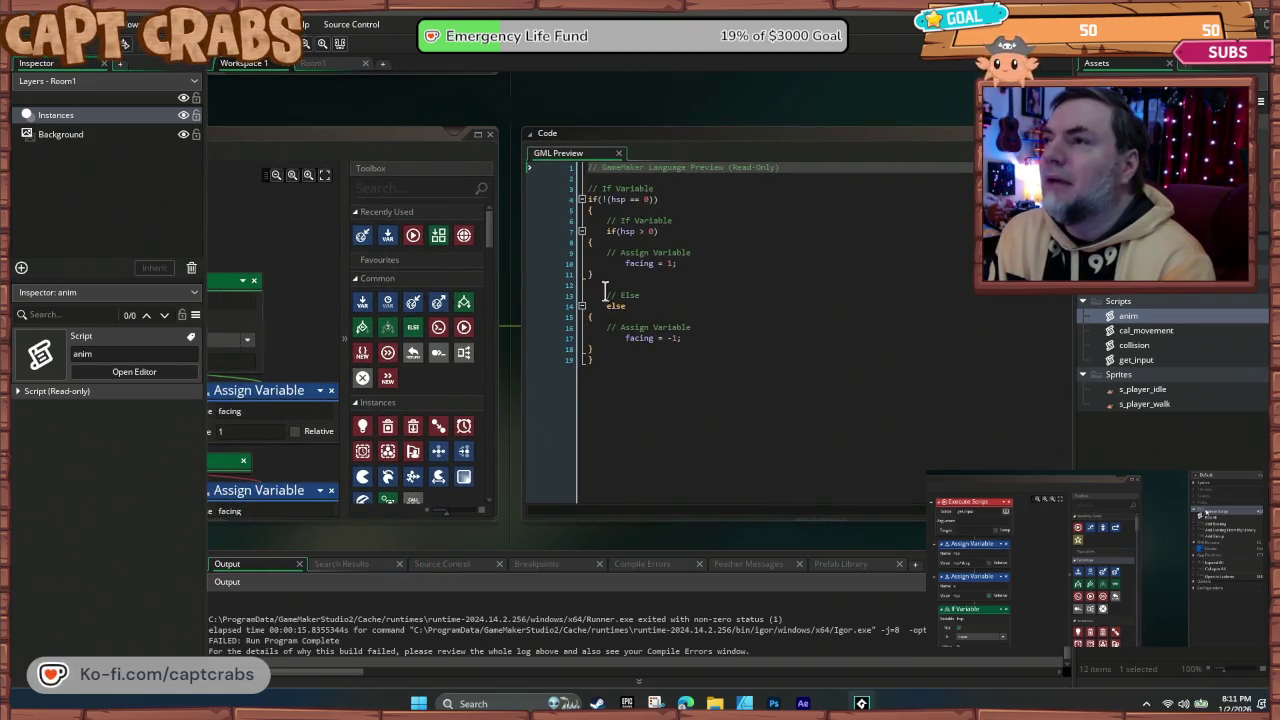
left_click(596, 194)
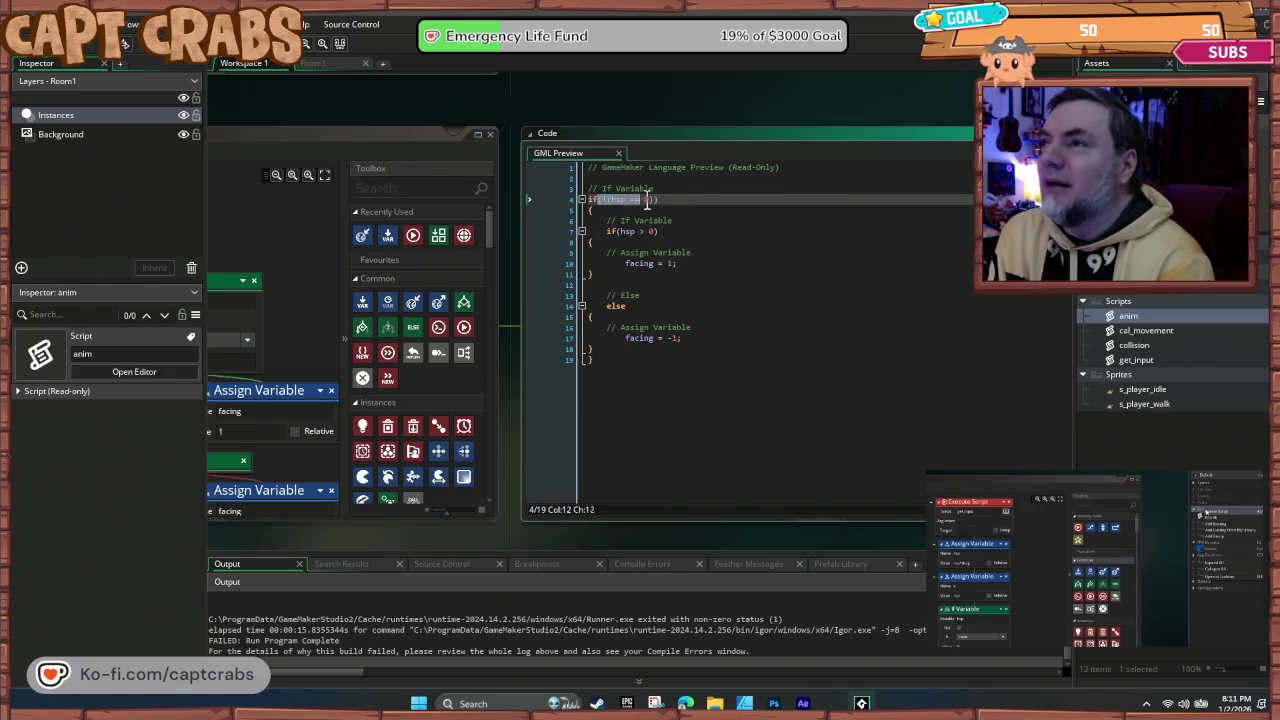
left_click(685, 262)
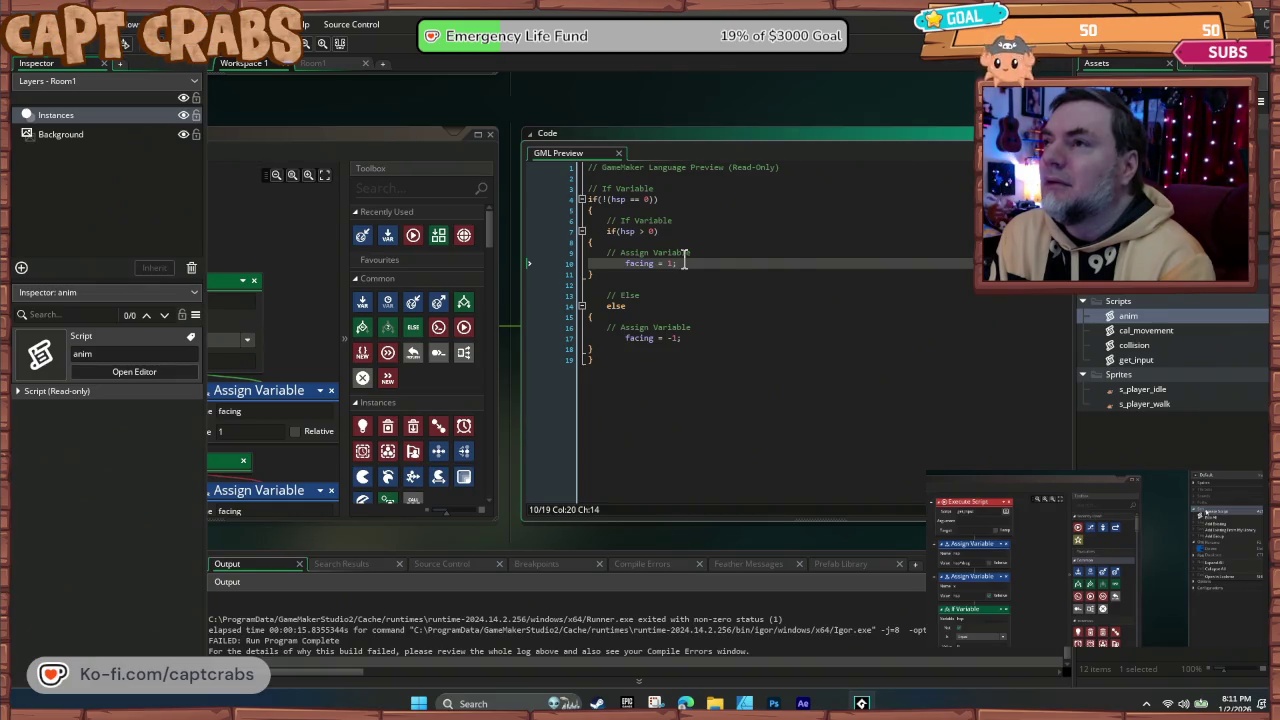
left_click(630, 387)
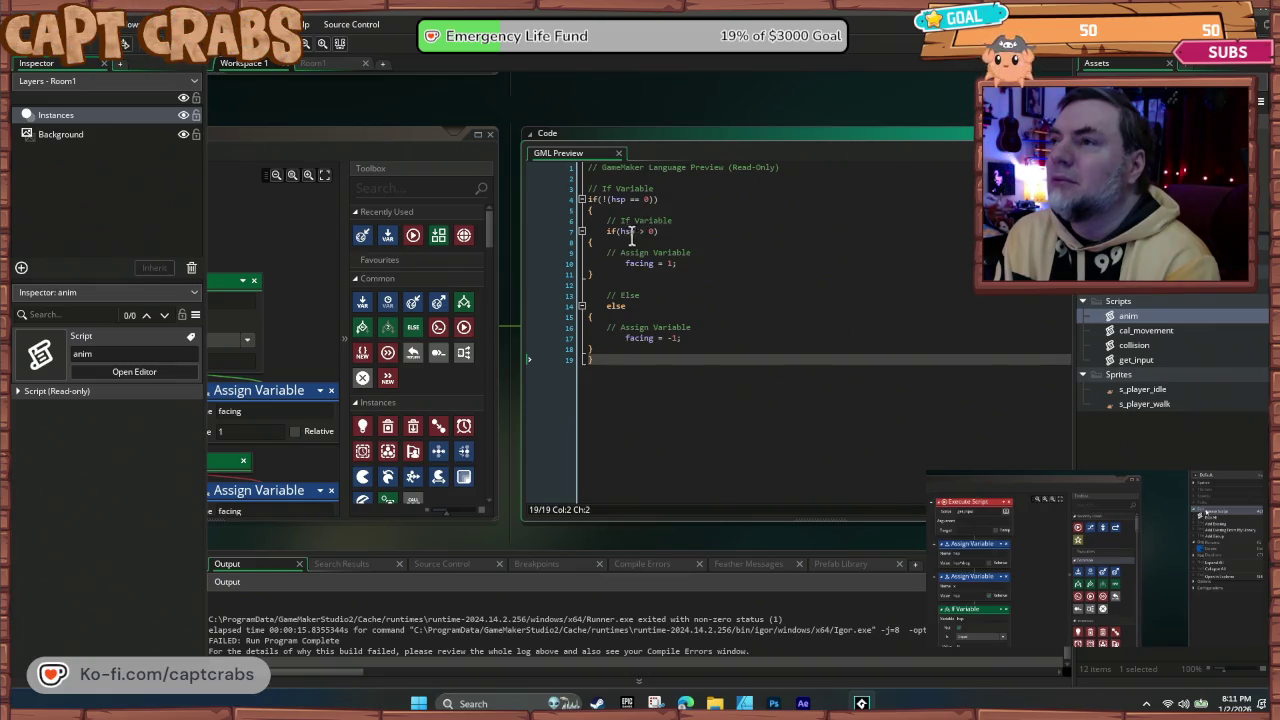
left_click(682, 220)
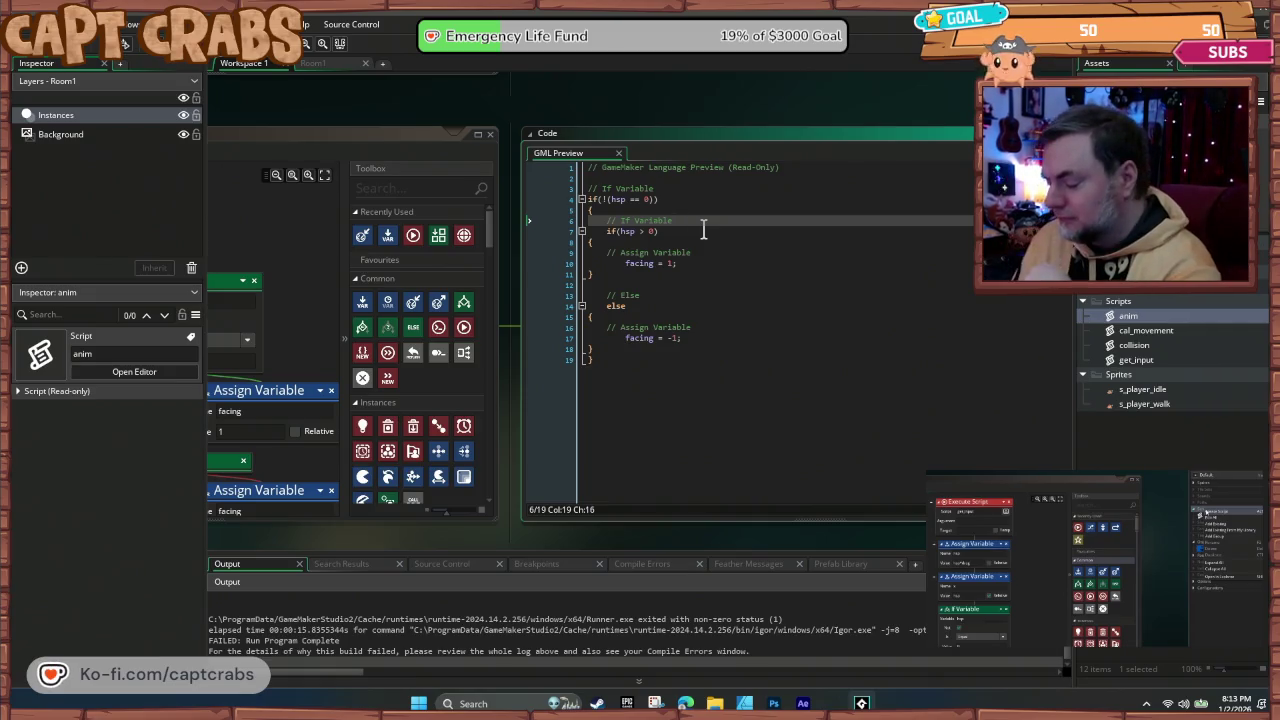
Step: Run the game, abort the hsp code error, and bring the anim blocks into view
key("F5")
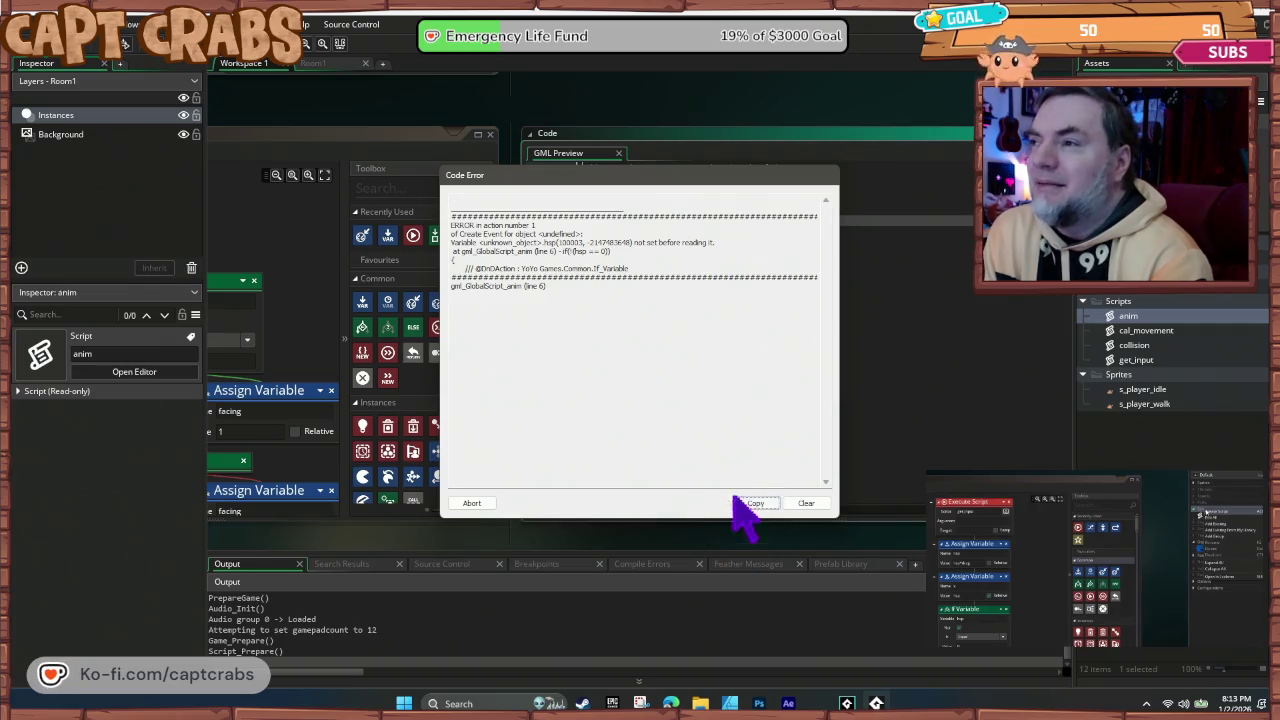
left_click(472, 503)
left_click(689, 412)
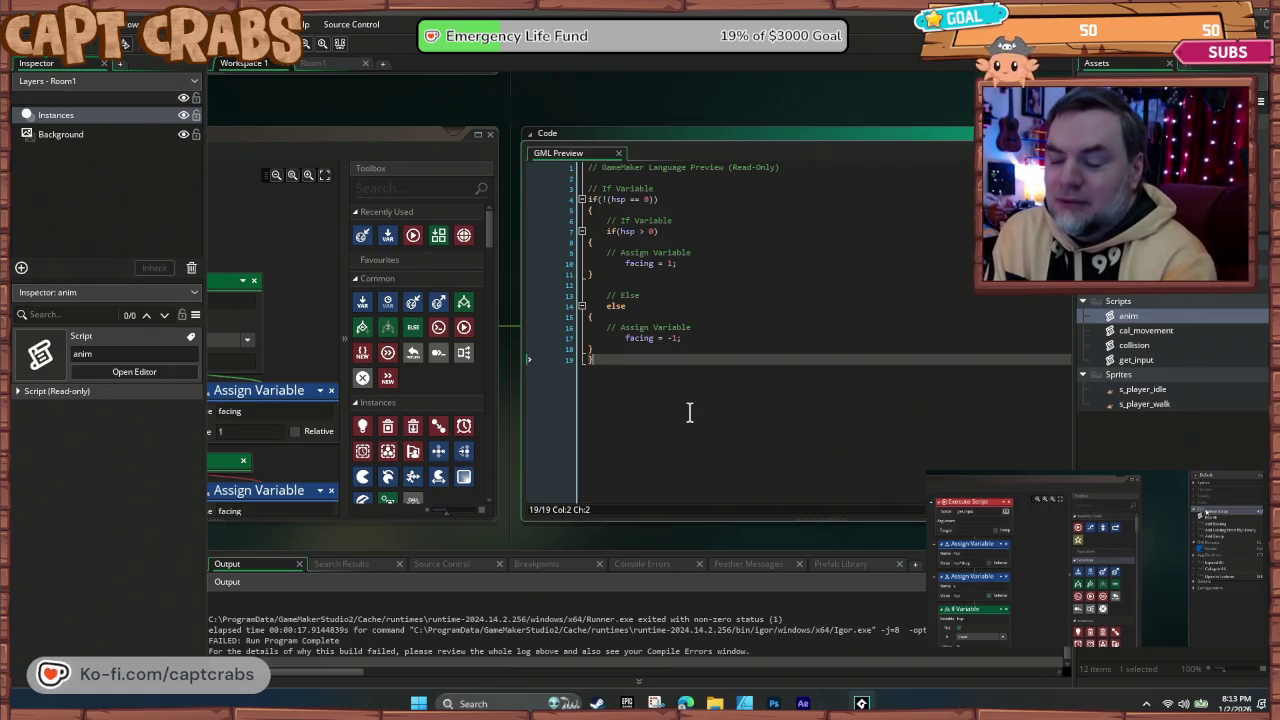
left_click_drag(443, 571, 843, 551)
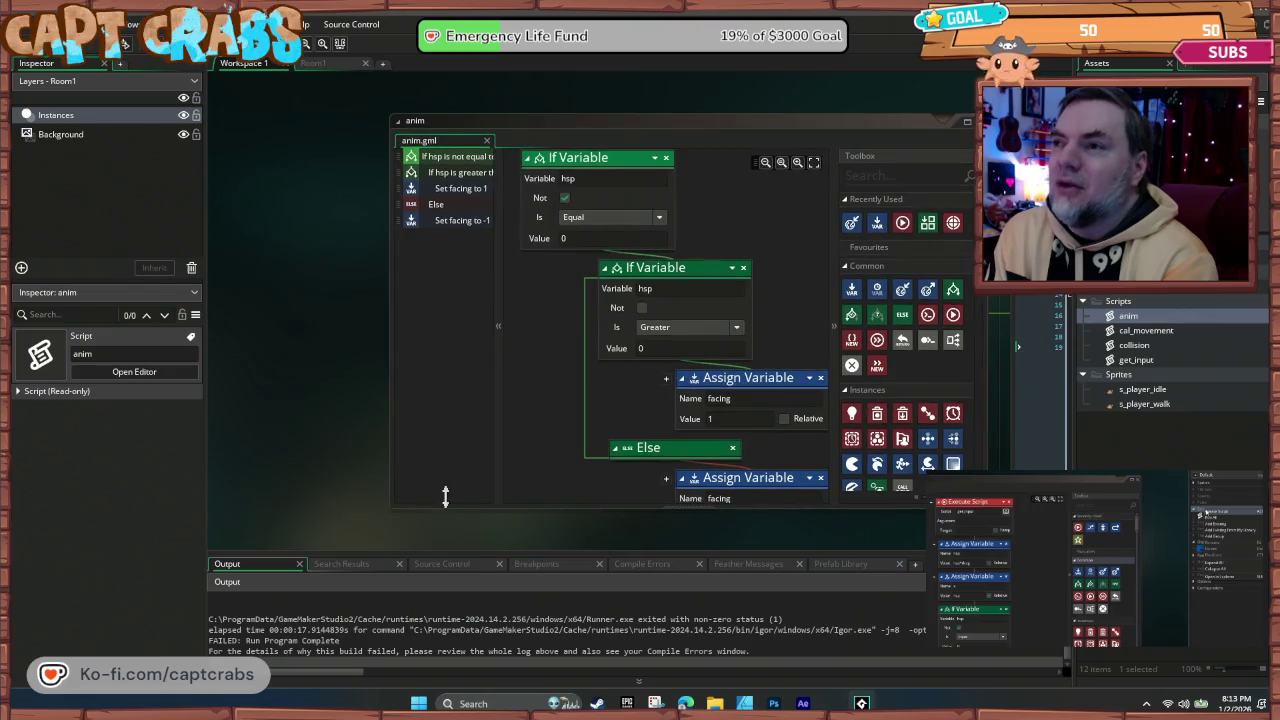
Step: Show o_player's Variable Definitions (walk_spd 6, hsp 0, drag 0.9, facing), checking walk_spd's options
left_click_drag(273, 111, 410, 398)
scroll(410, 400, "up", 10)
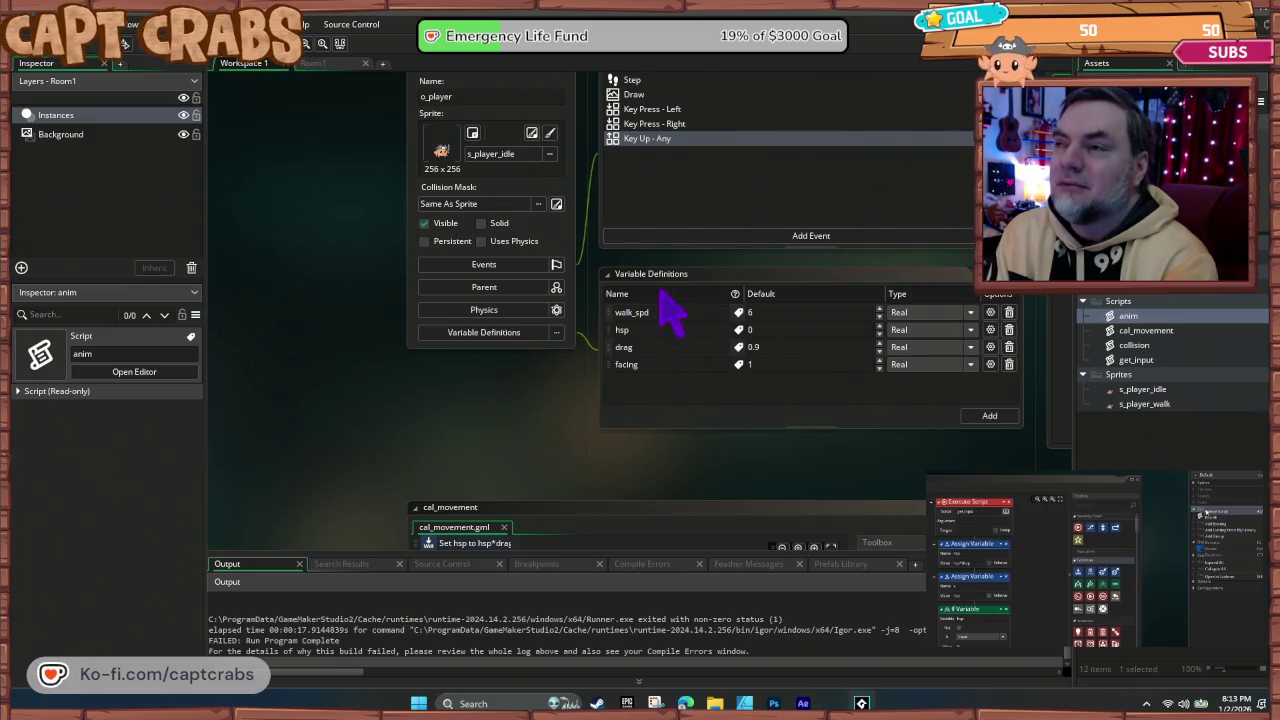
scroll(520, 460, "right", 5)
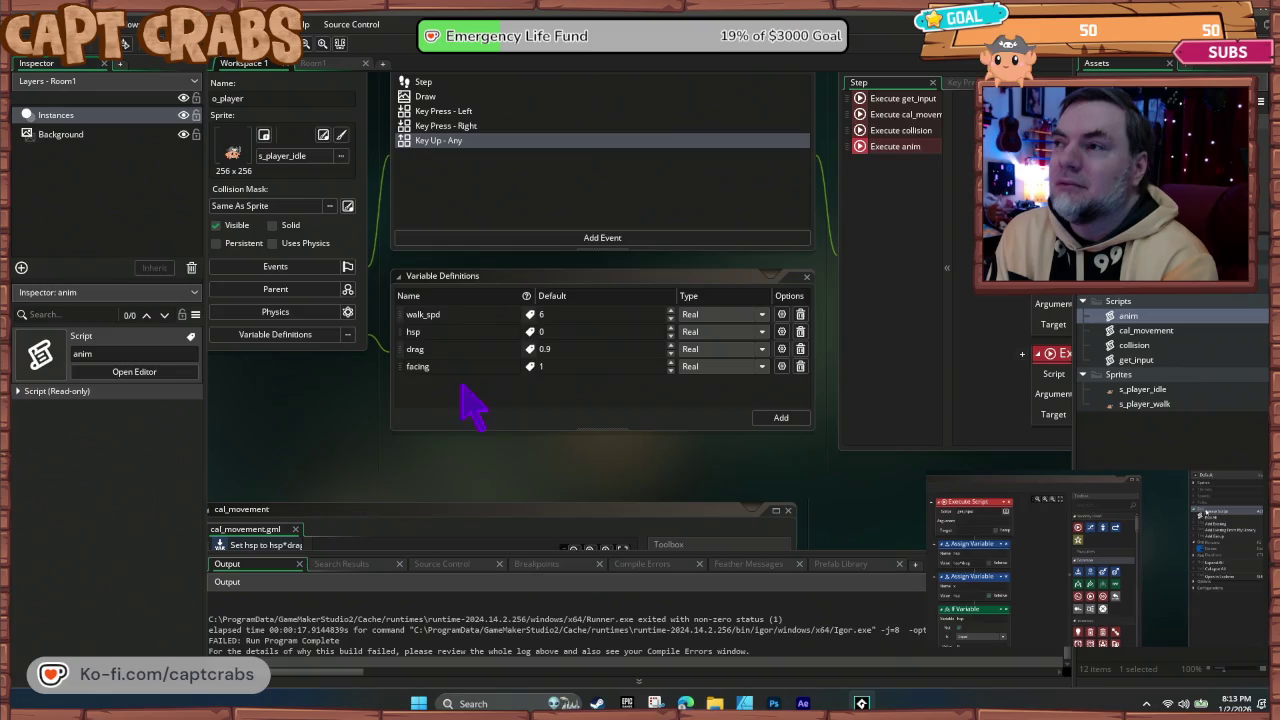
right_click(481, 315)
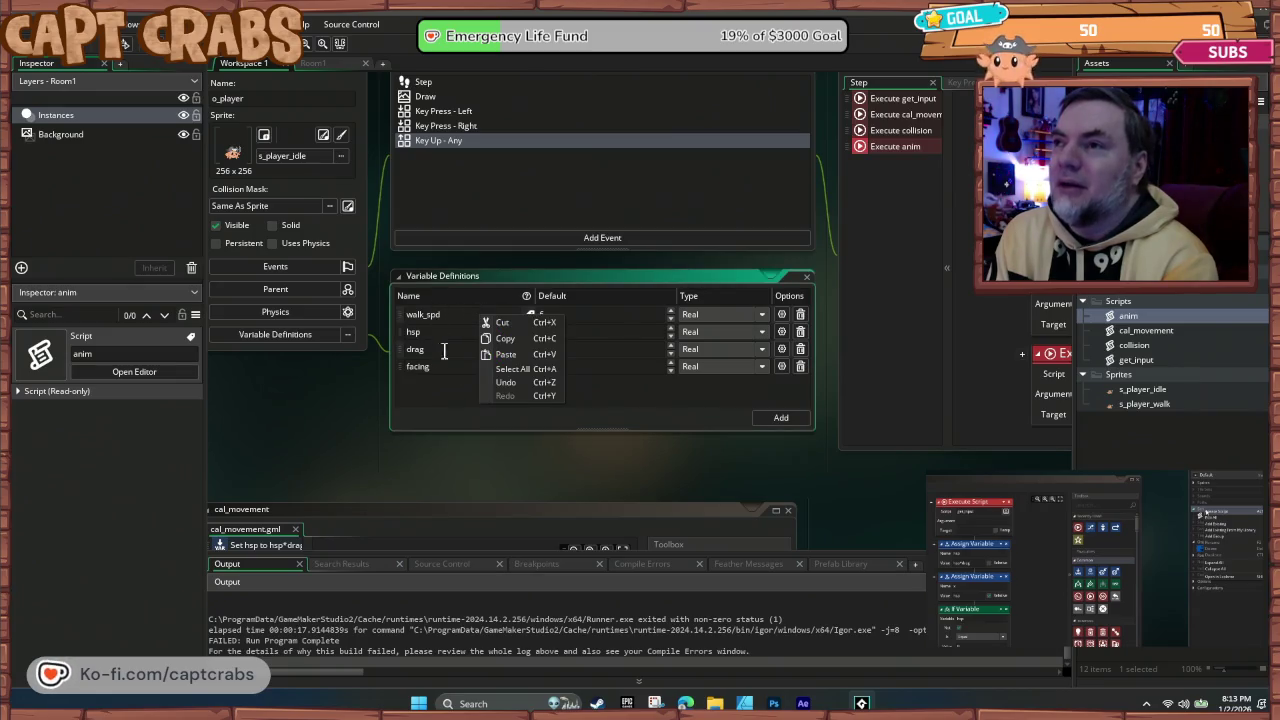
left_click(447, 405)
right_click(450, 277)
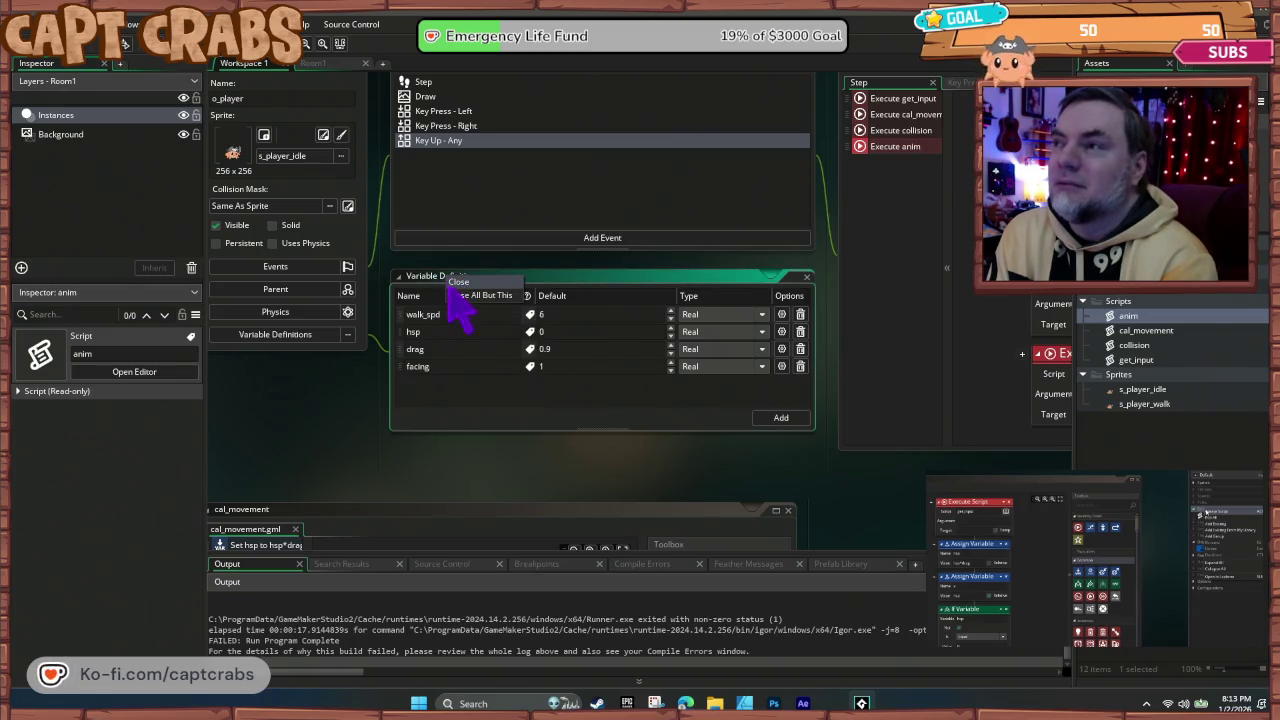
left_click(781, 314)
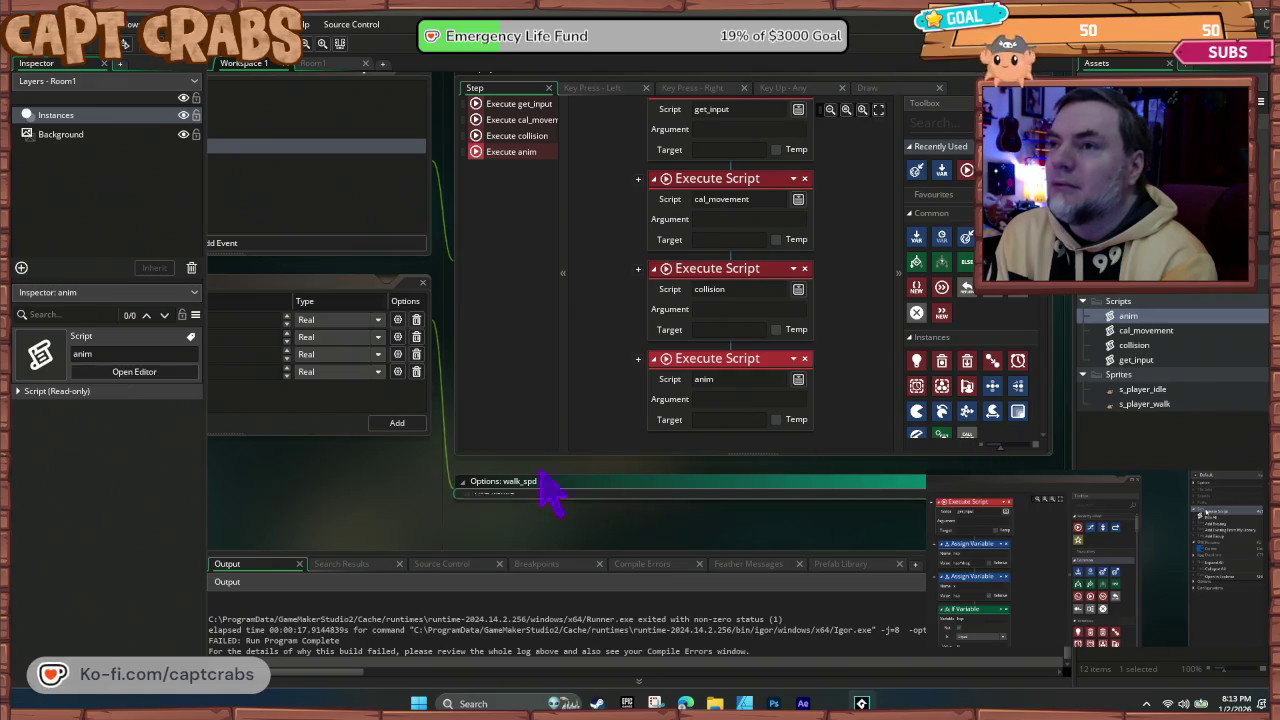
left_click(366, 509)
left_click_drag(404, 500, 461, 508)
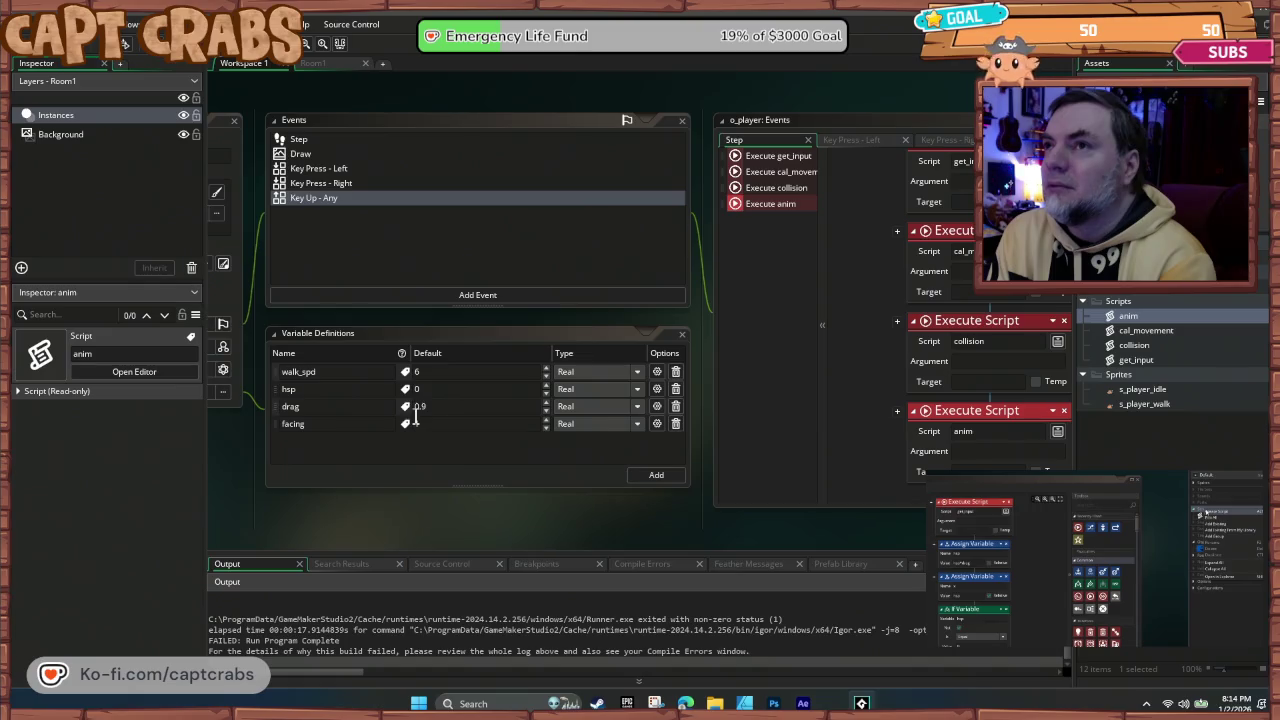
Step: Add a Create event assigning variable hsp, test-run, abort the error, and remove the action
left_click(437, 298)
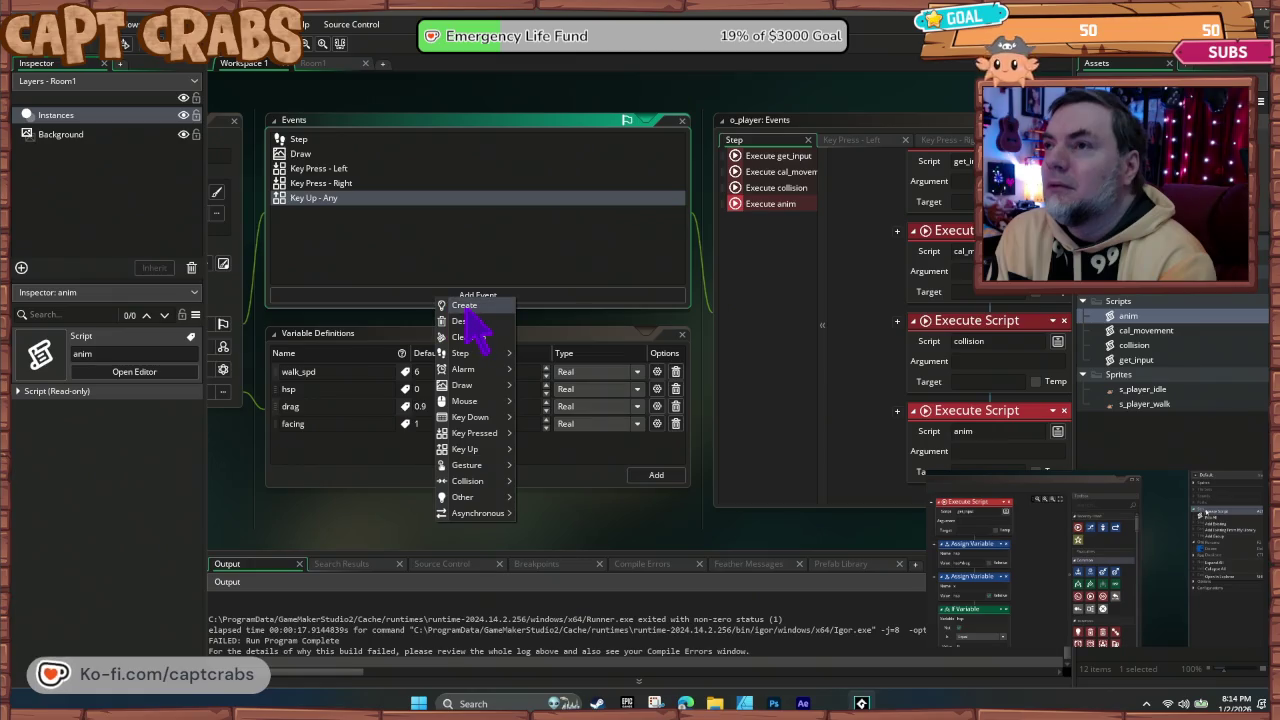
left_click(466, 305)
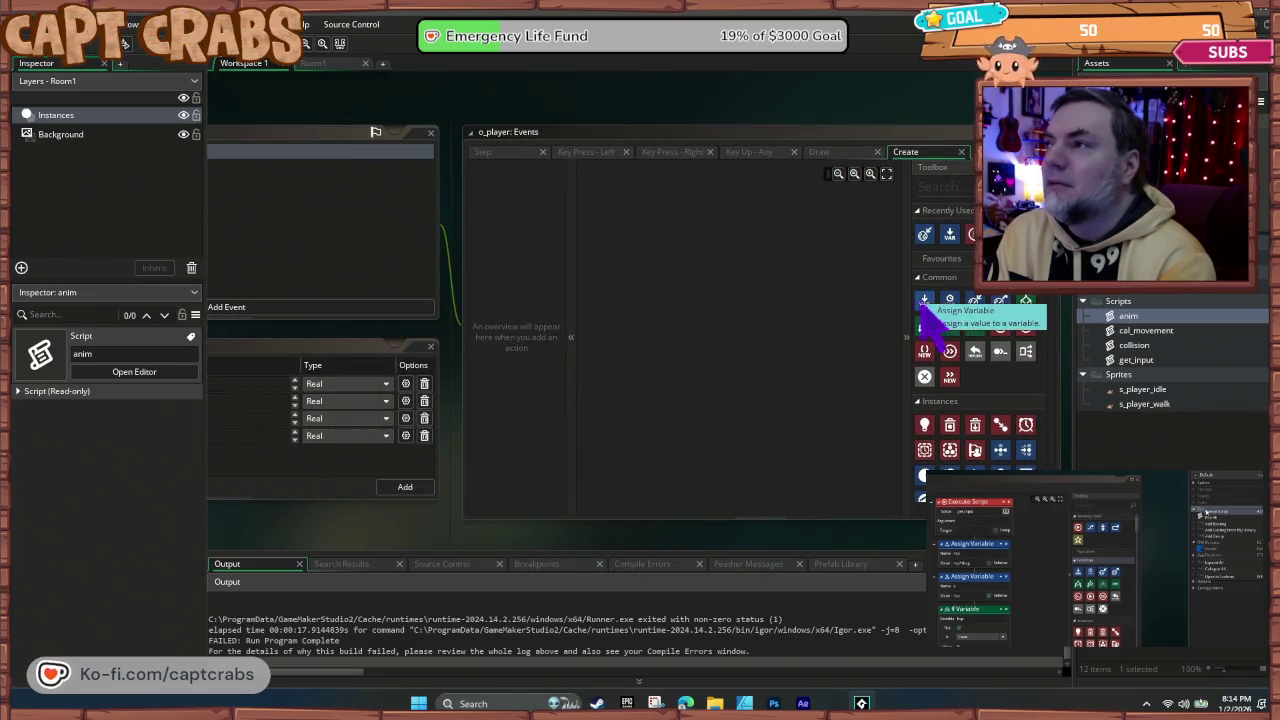
mouse_move(926, 302)
left_mouse_down()
mouse_move(711, 272)
mouse_move(655, 290)
left_mouse_up()
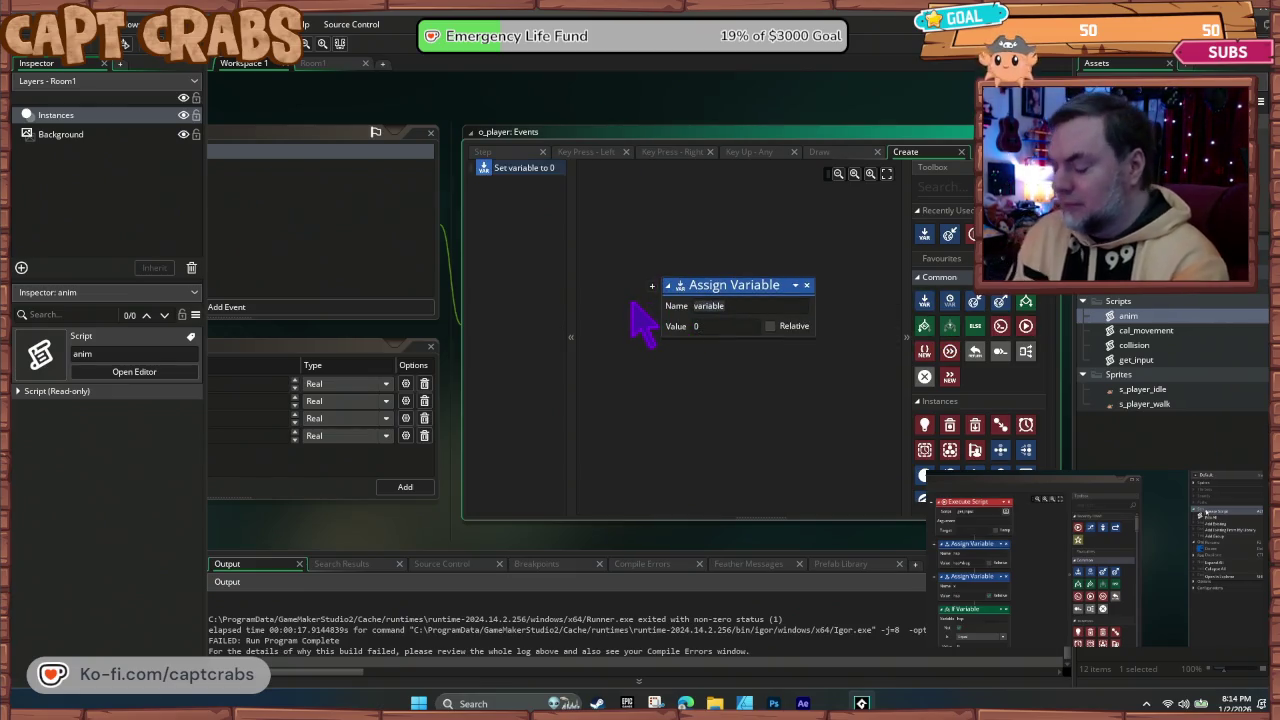
type("hsp")
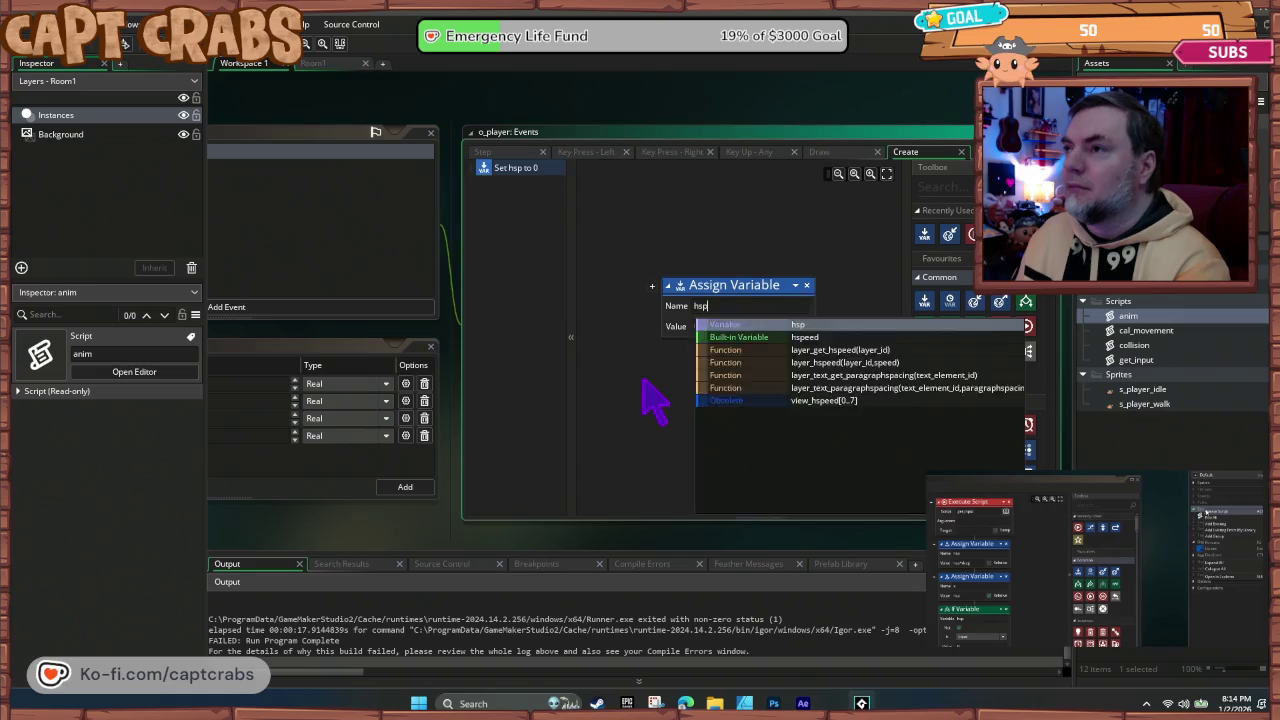
left_click(643, 377)
key("F5")
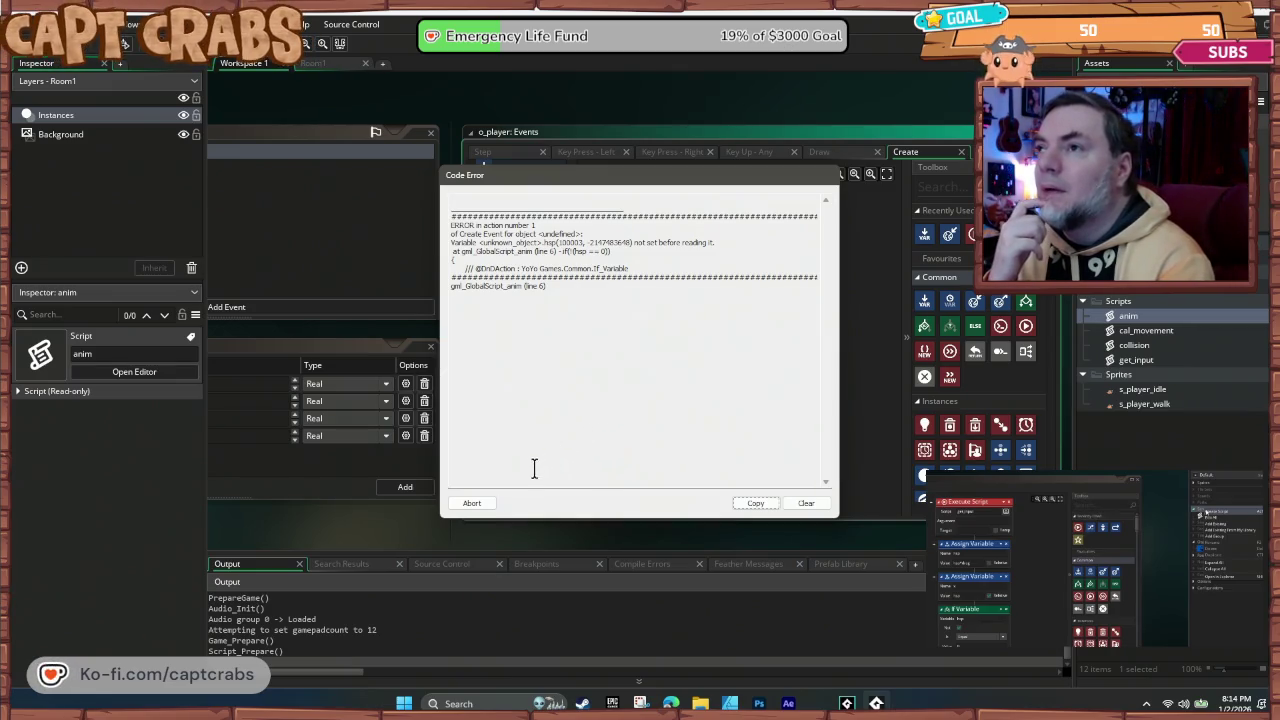
left_click(489, 504)
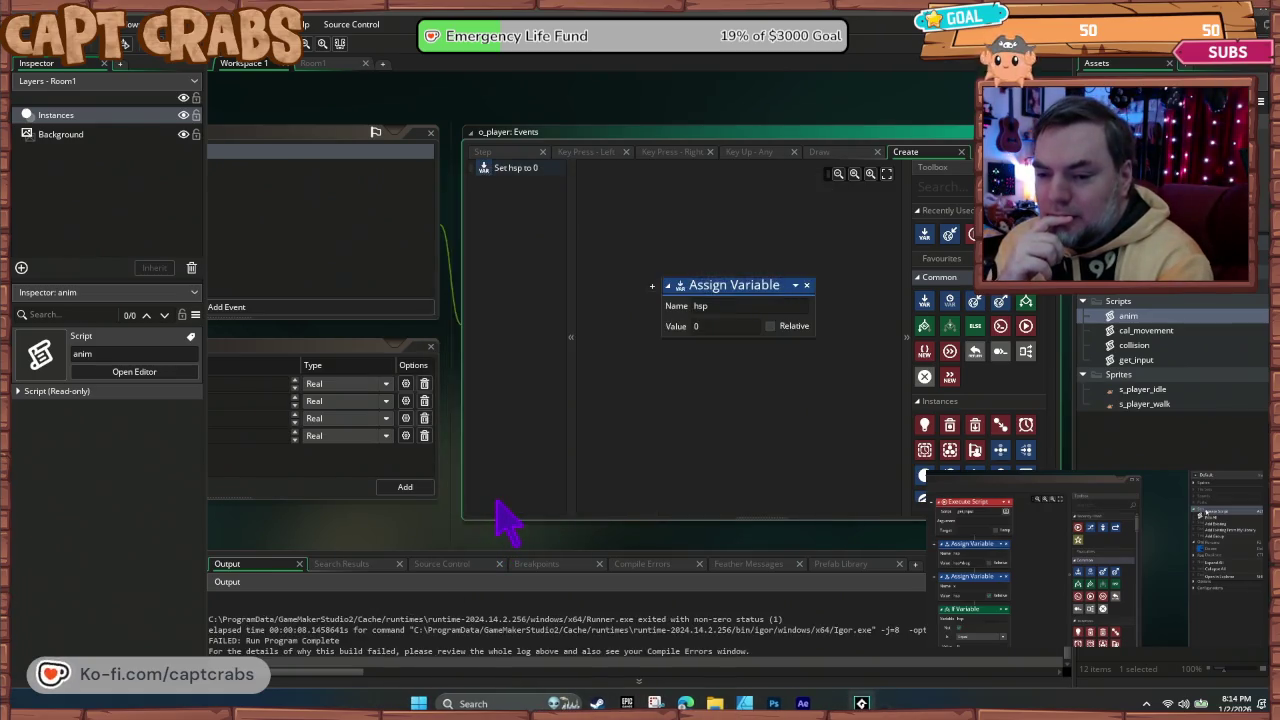
left_click(806, 286)
Step: Try a Set Global Variable hsp action instead; the run still fails, so remove it
left_click_drag(974, 301, 672, 287)
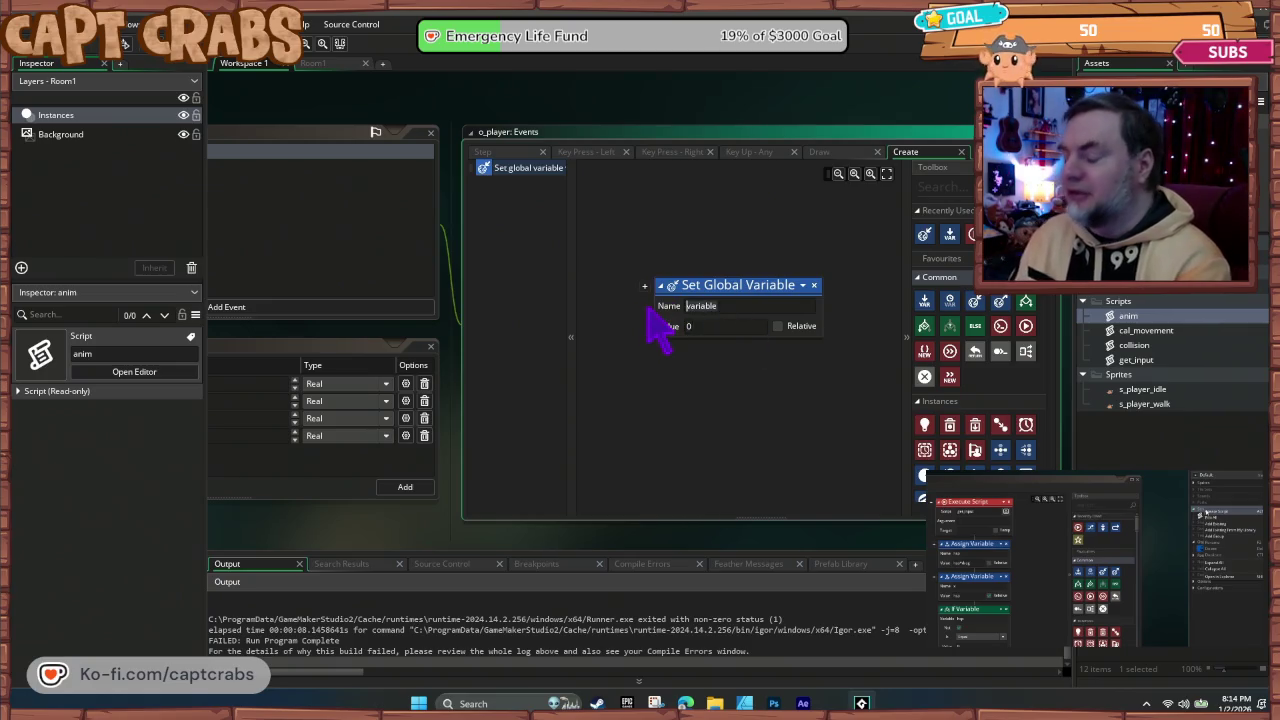
type("hsp")
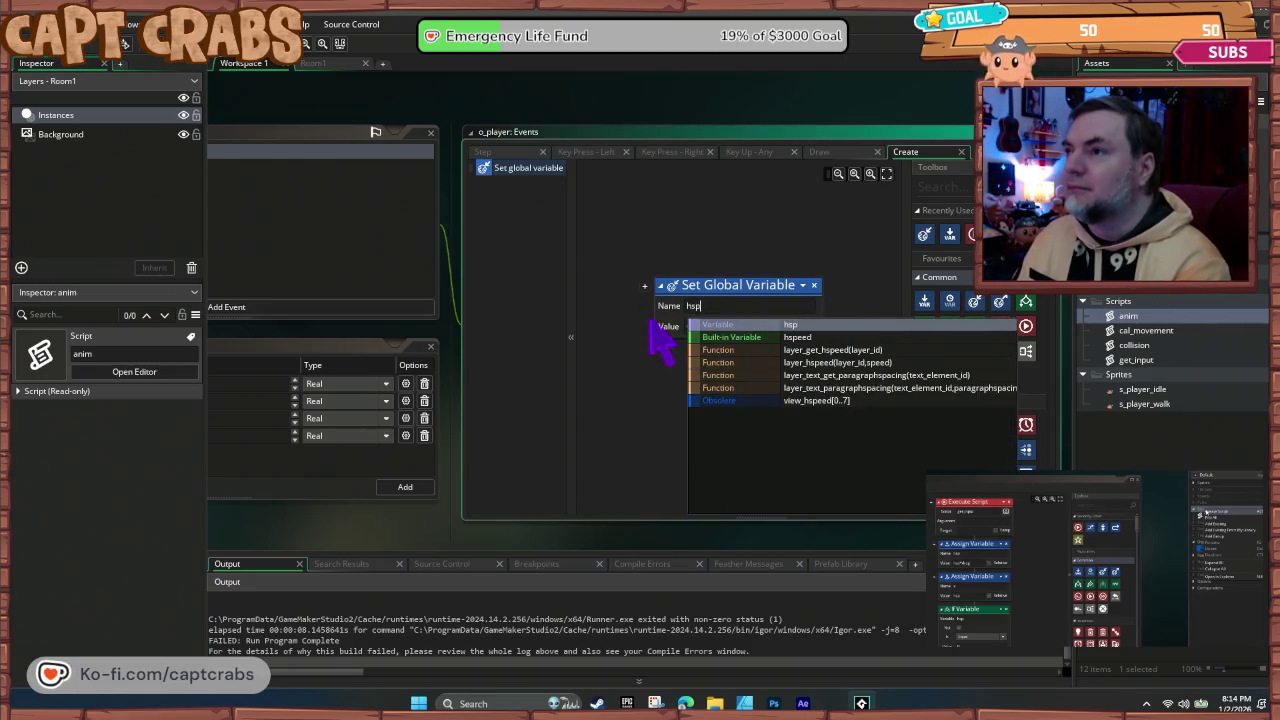
key("Escape")
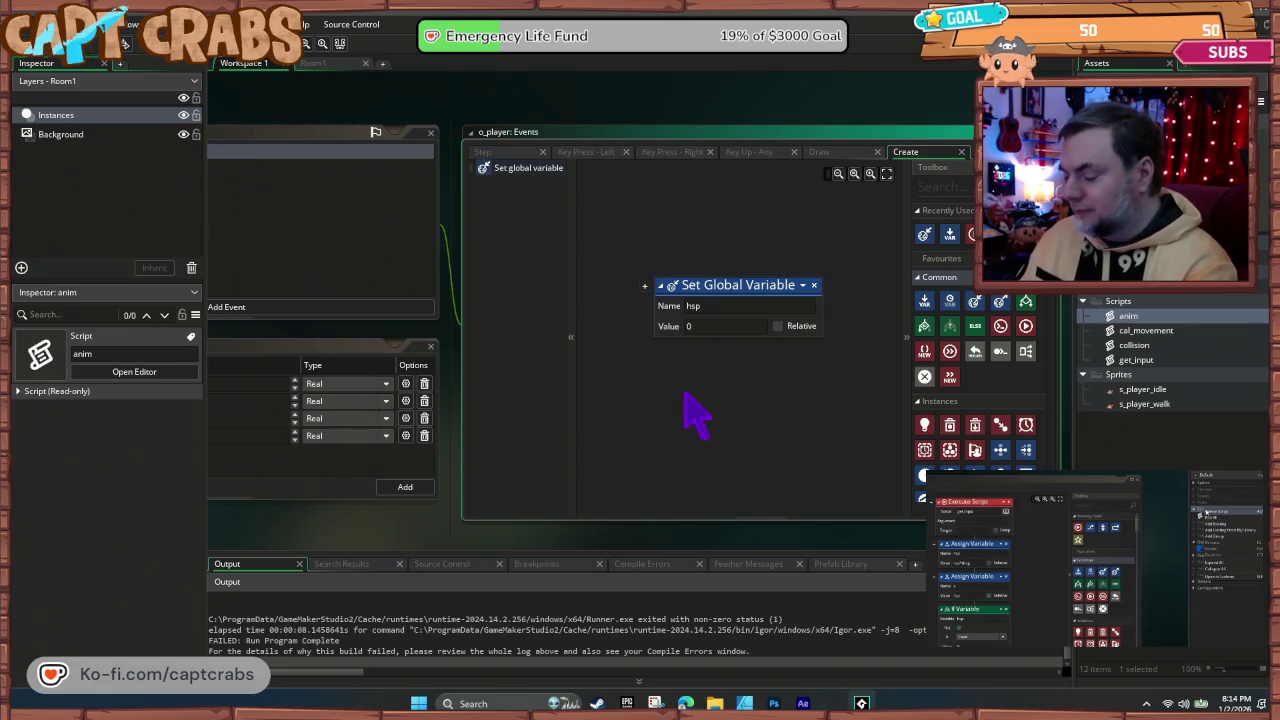
key("F5")
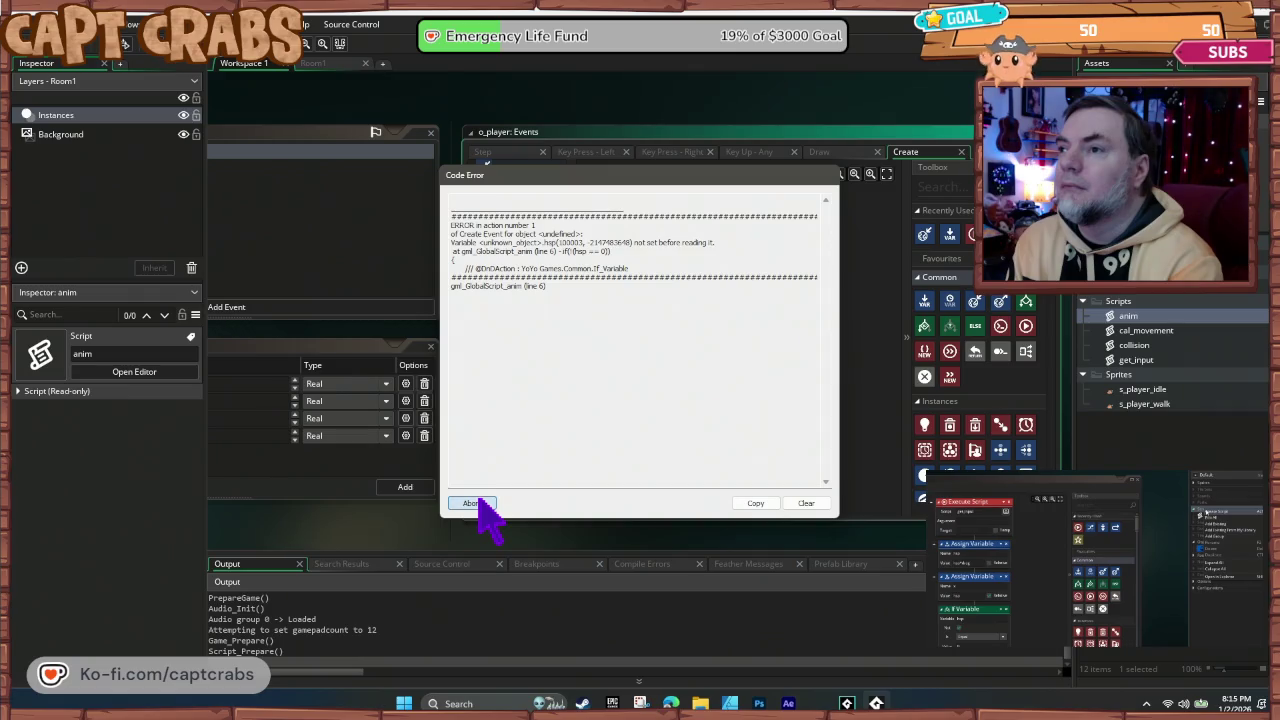
left_click(476, 504)
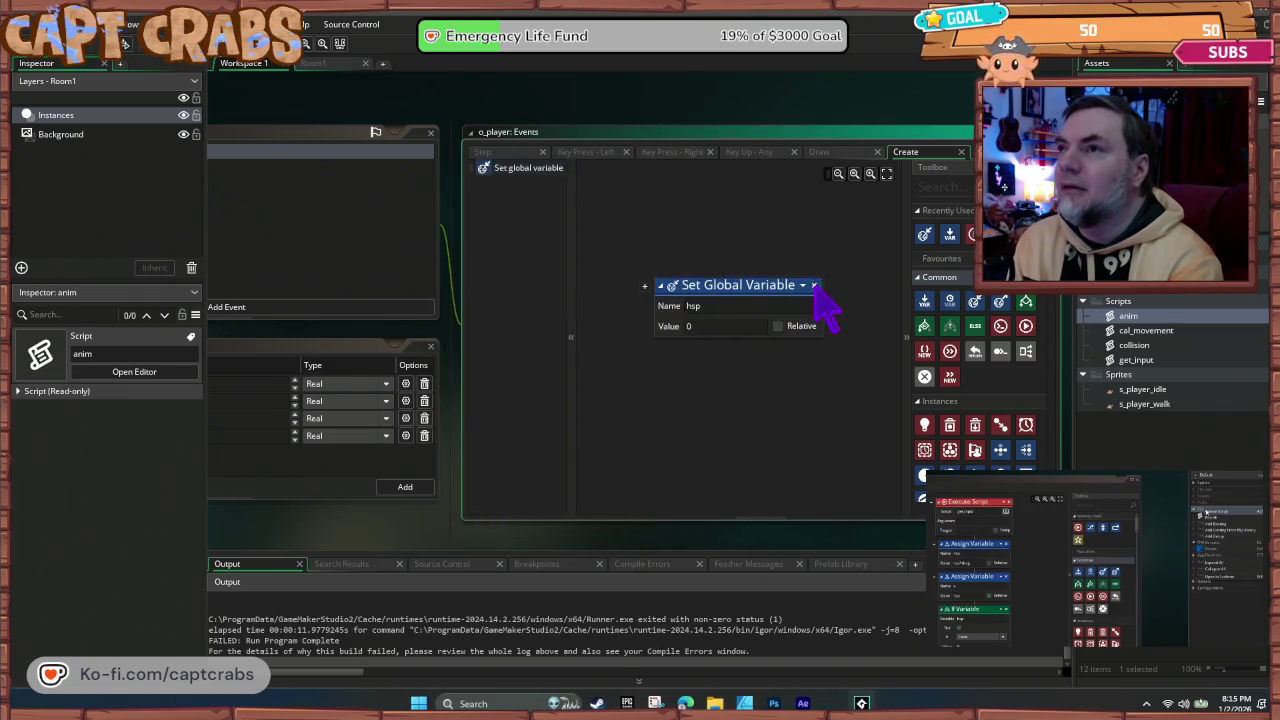
left_click(814, 285)
Step: Check the Step and now-empty Create events, then pan back to the anim preview's hsp == 0 check
left_click_drag(358, 528, 607, 513)
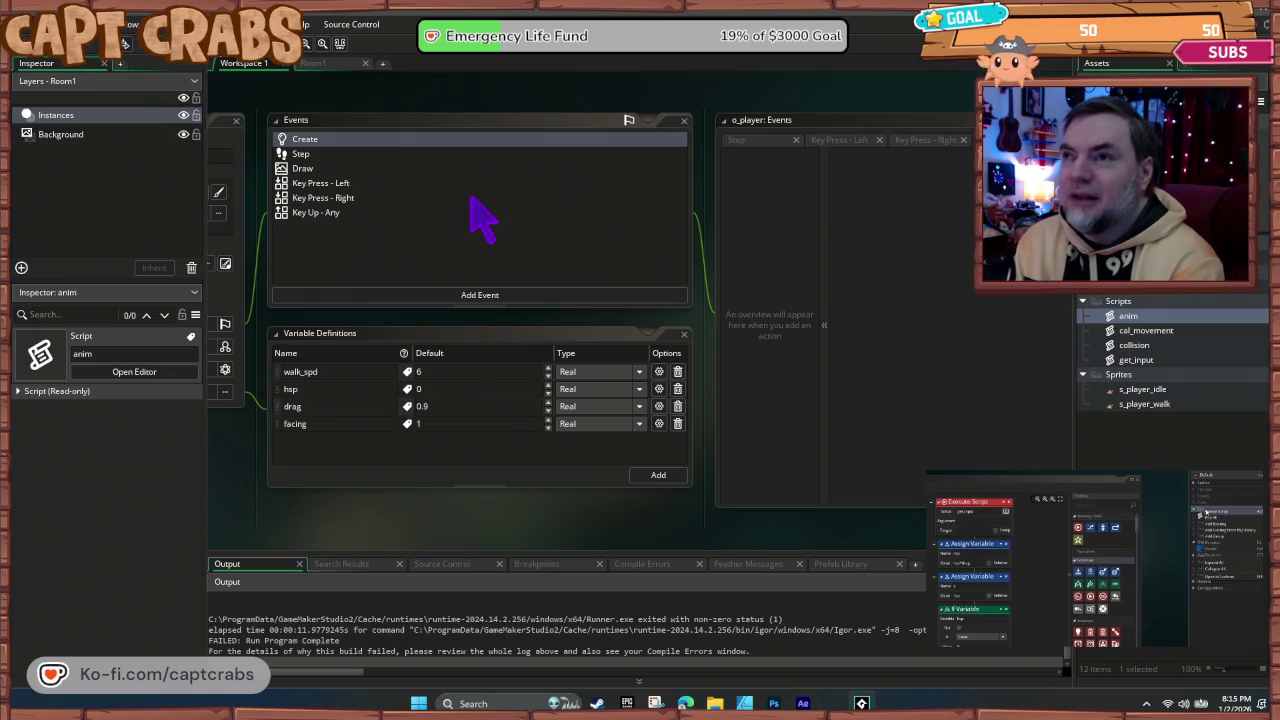
left_click(338, 155)
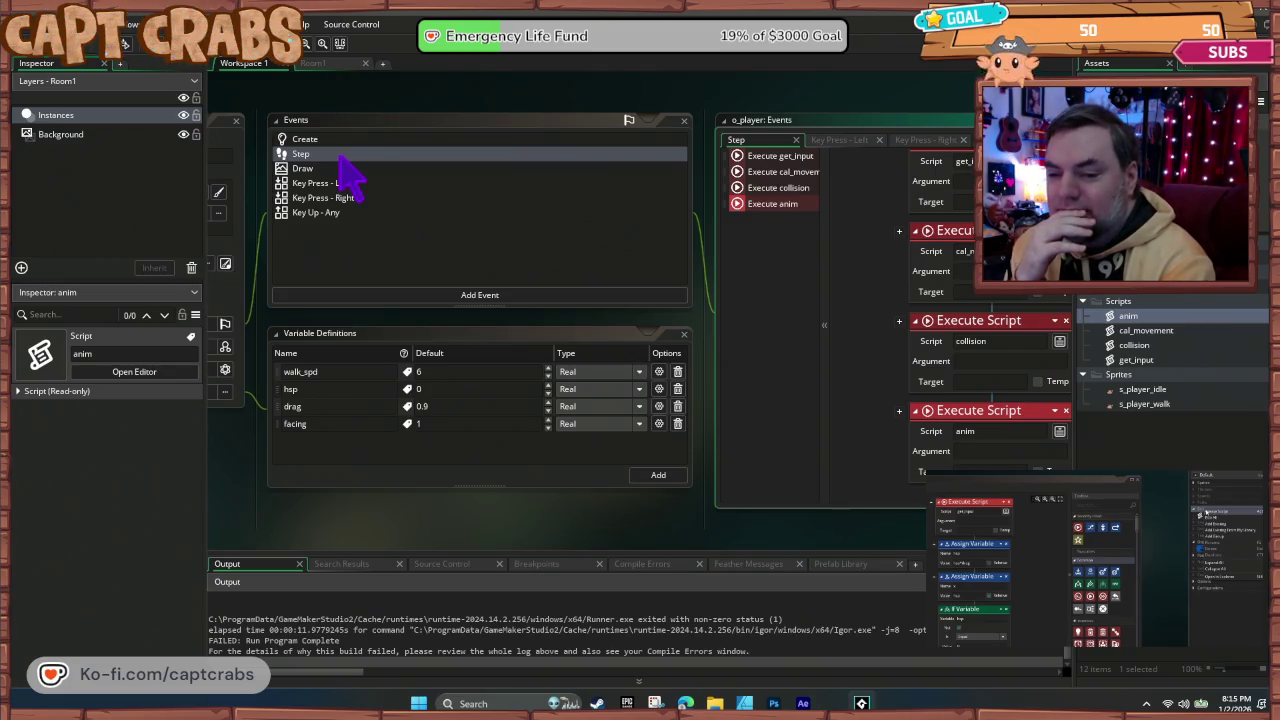
left_click(338, 141)
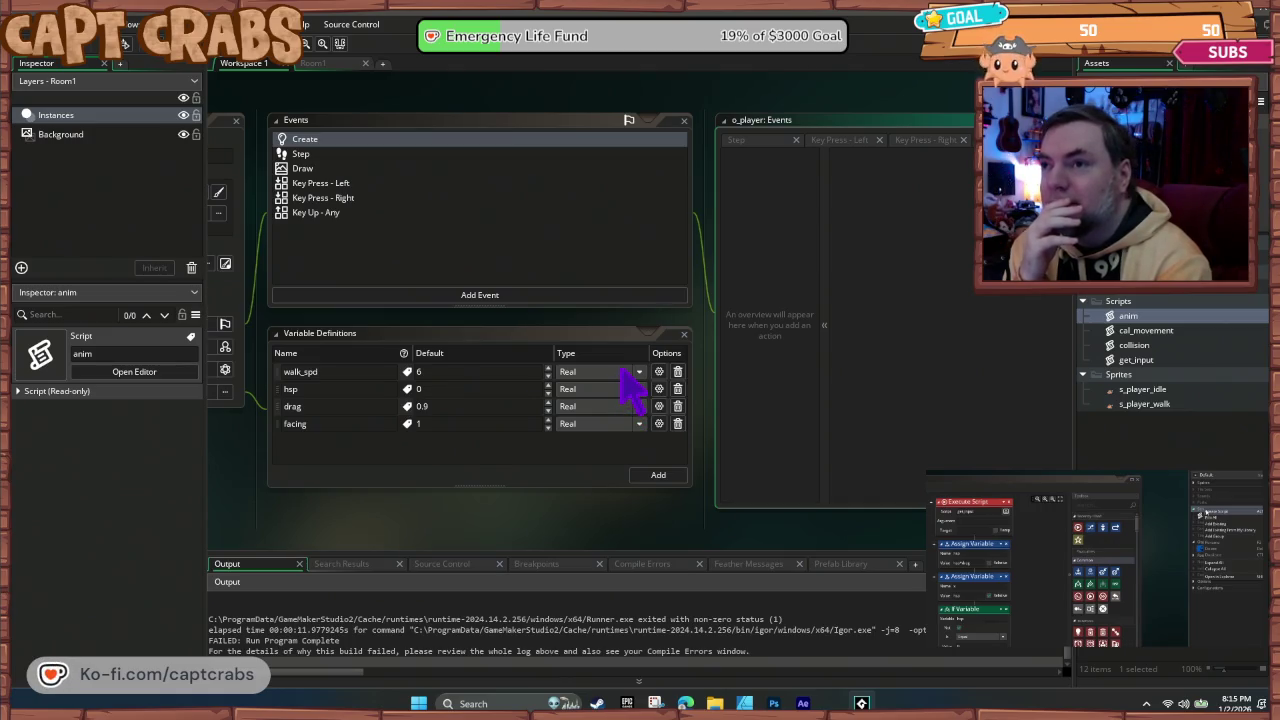
left_click(279, 430)
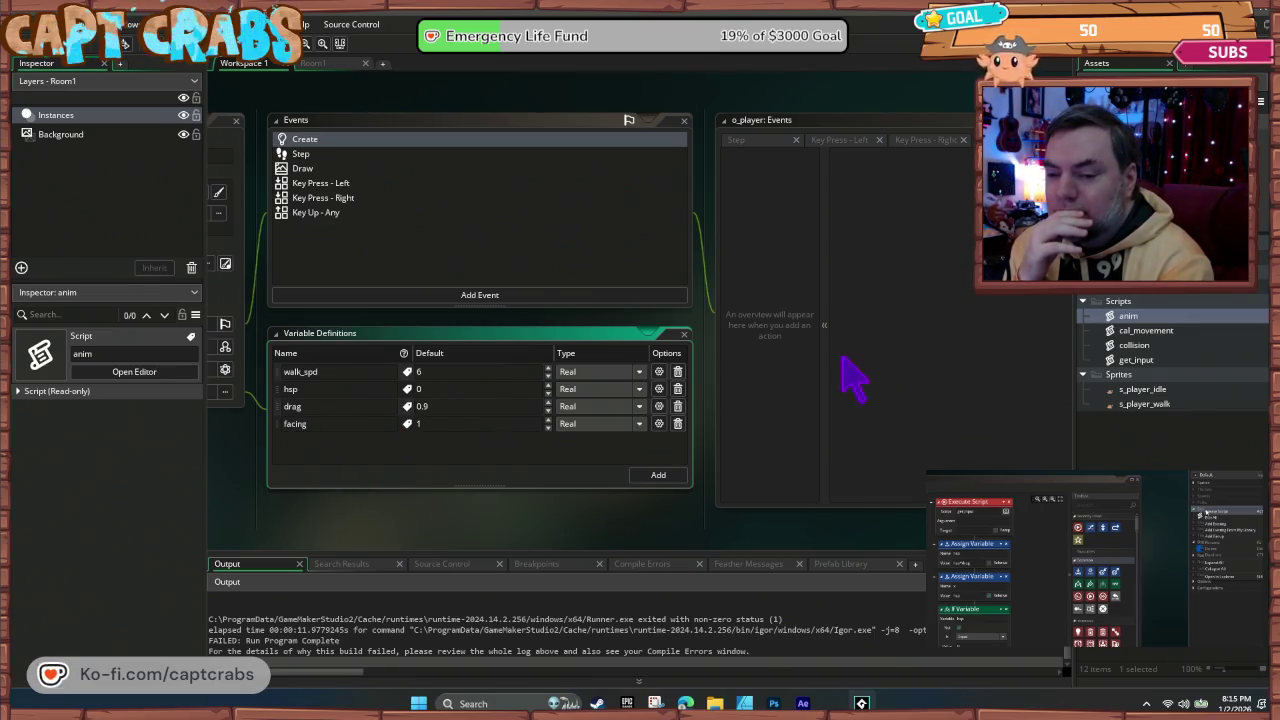
mouse_move(639, 525)
left_mouse_down()
mouse_move(580, 470)
mouse_move(523, 209)
mouse_move(643, 334)
mouse_move(457, 143)
mouse_move(585, 200)
mouse_move(607, 112)
mouse_move(633, 133)
left_mouse_up()
left_click(573, 298)
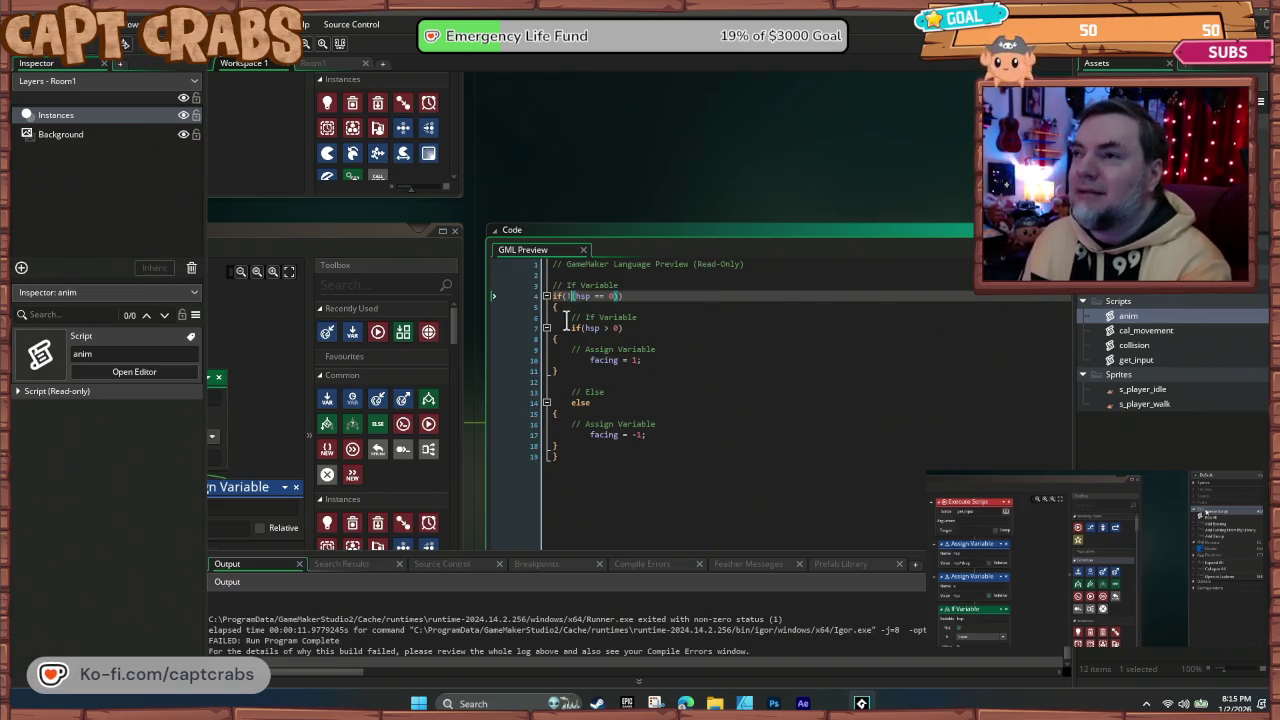
left_click_drag(479, 200, 790, 195)
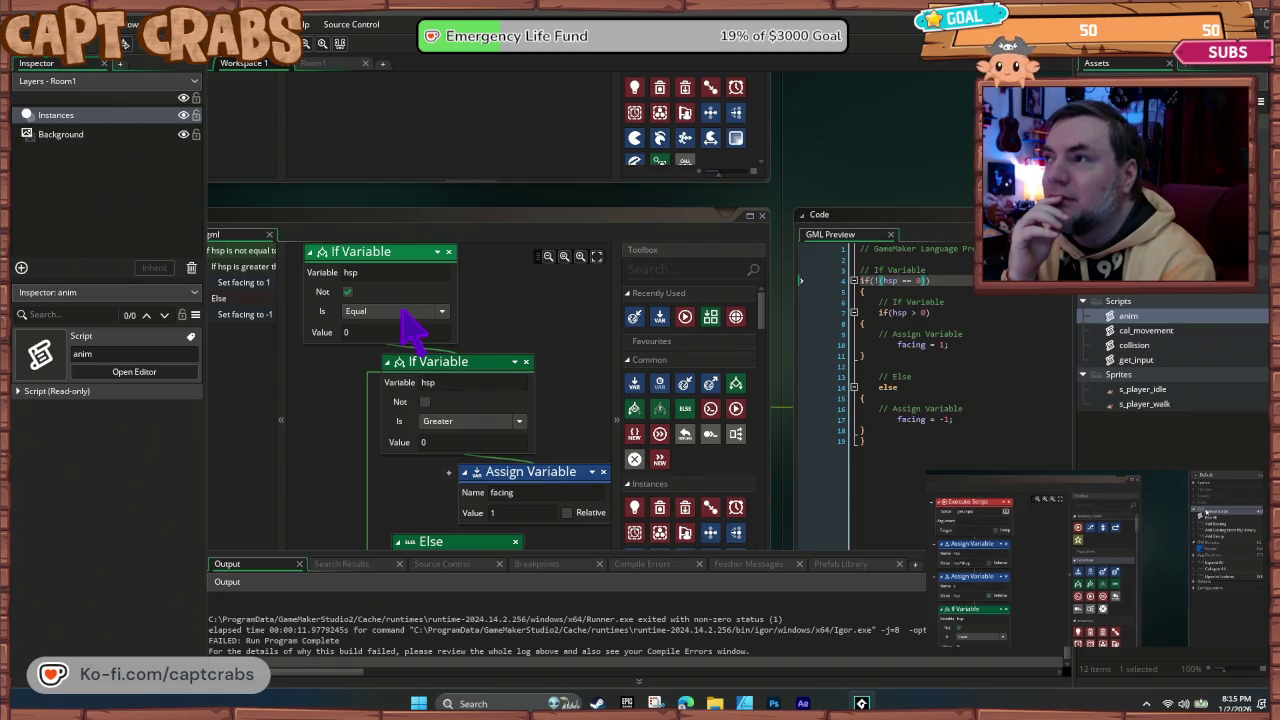
left_click(410, 318)
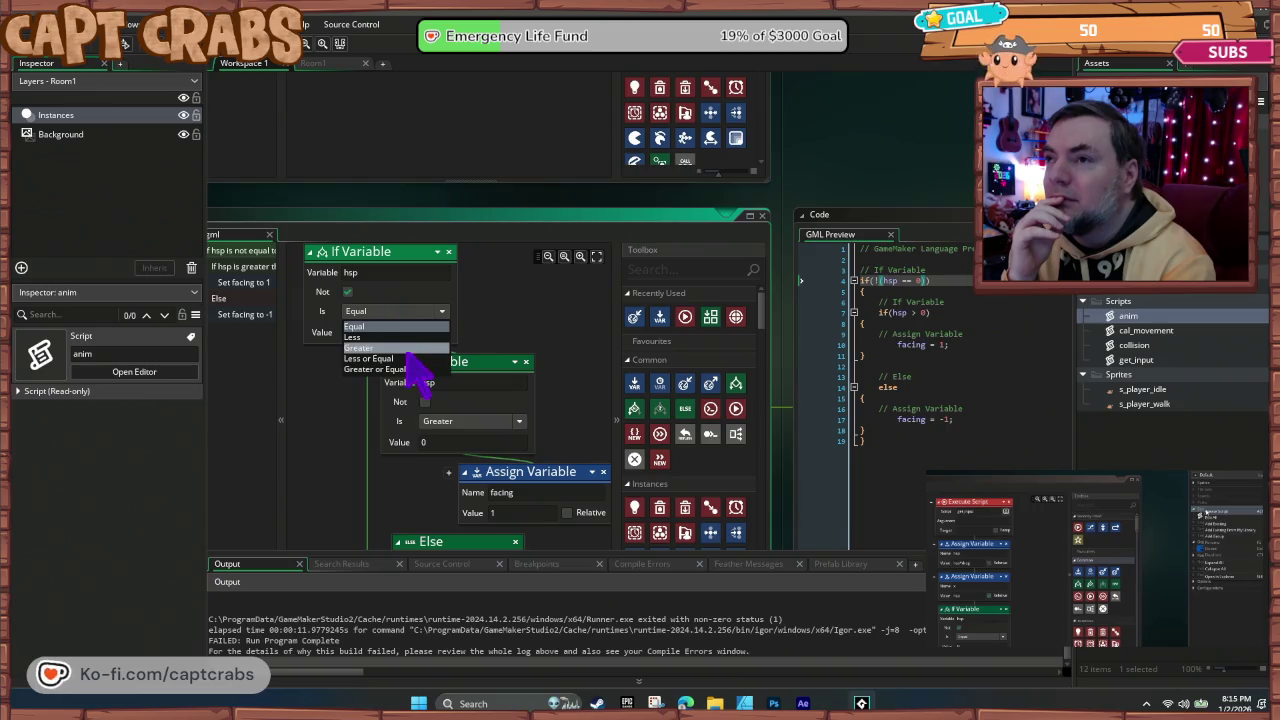
left_click(410, 358)
left_click(409, 318)
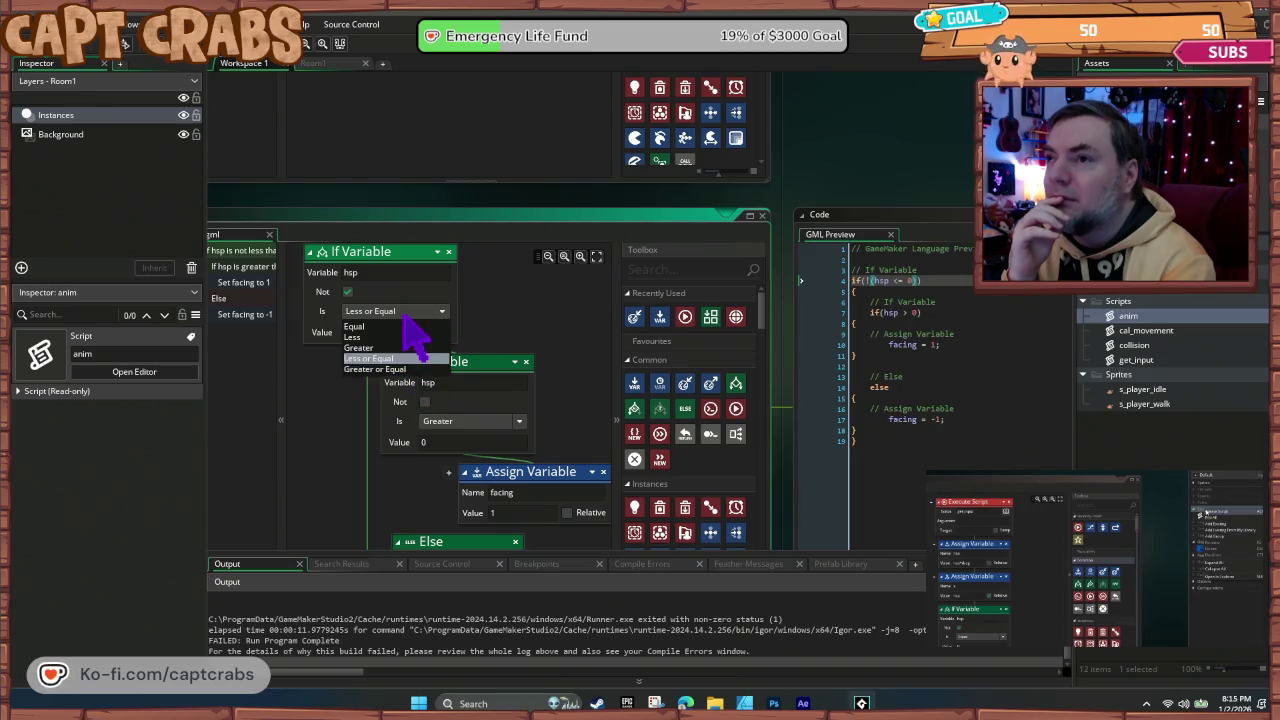
left_click(406, 328)
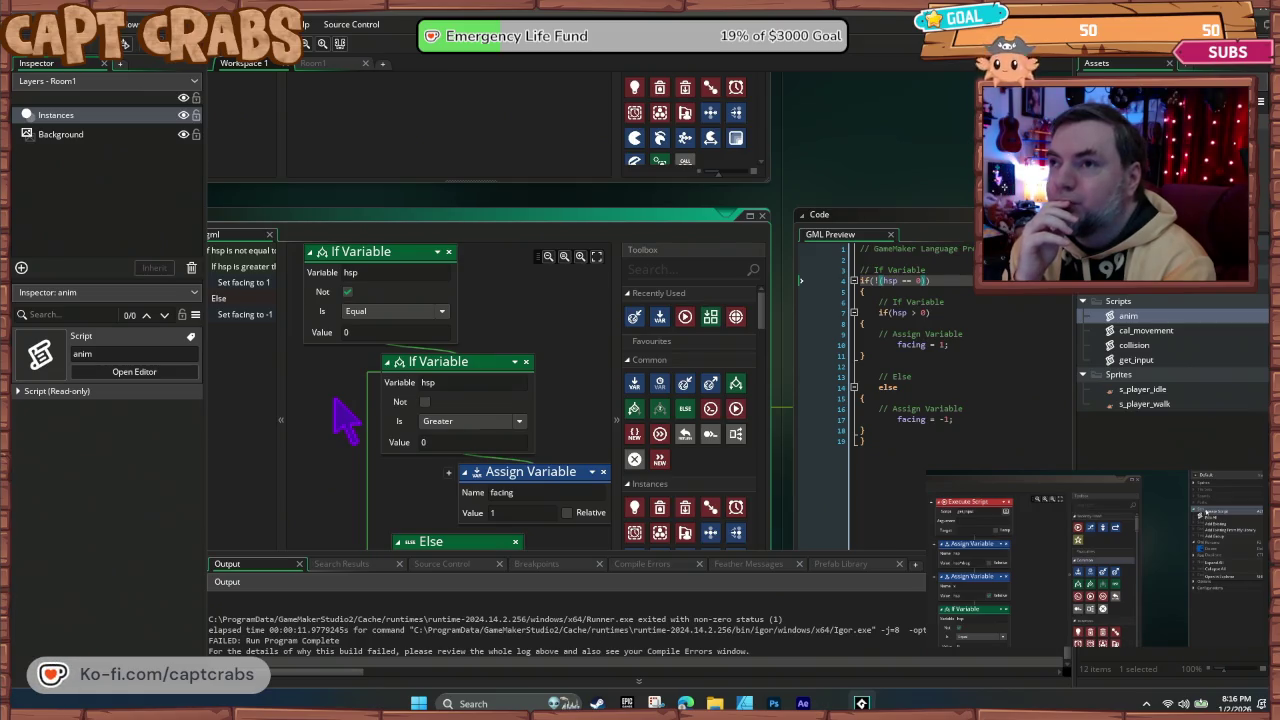
left_click(347, 292)
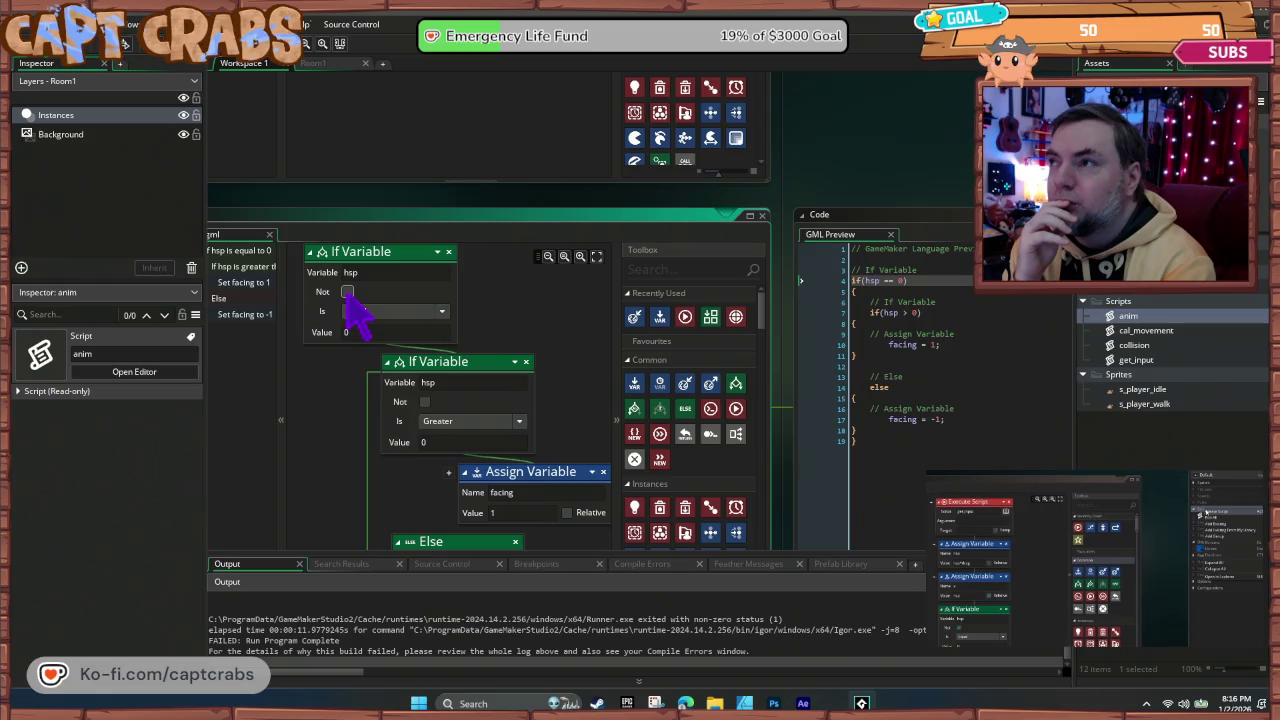
left_click(347, 292)
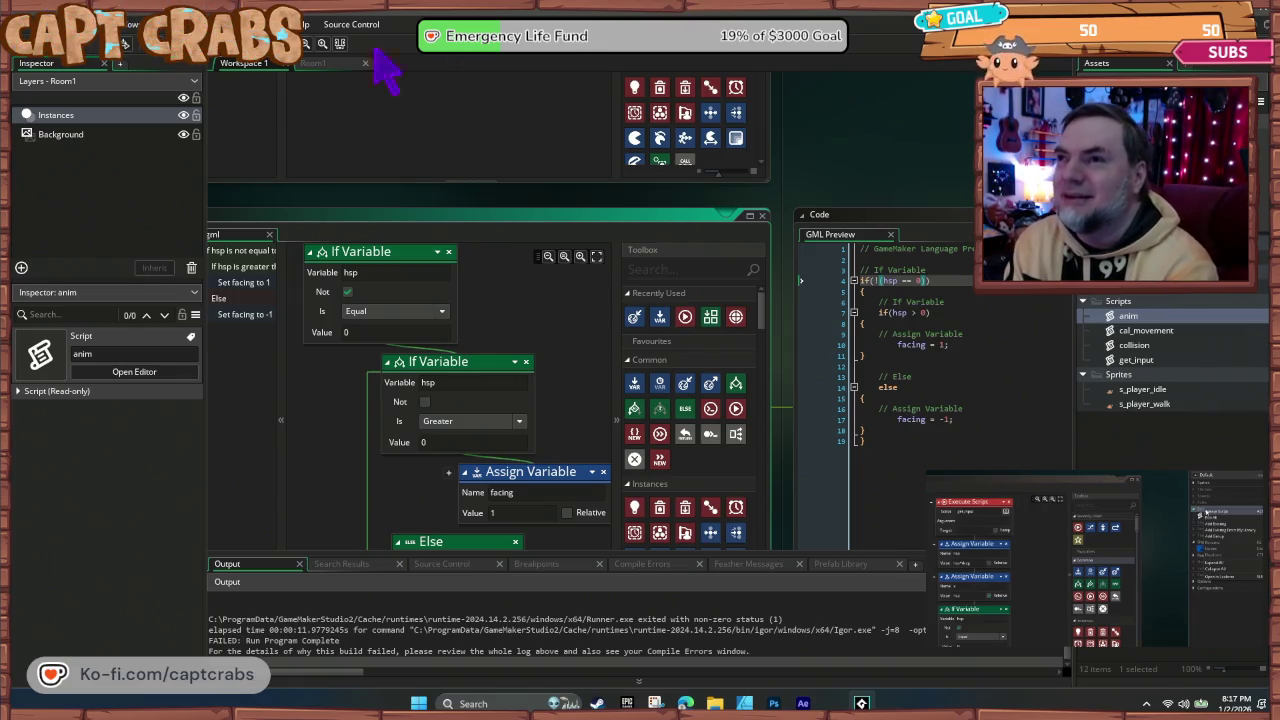
Step: Add a Set Global Variable hsp = 0 above the anim script's If checks
left_click_drag(338, 408, 375, 460)
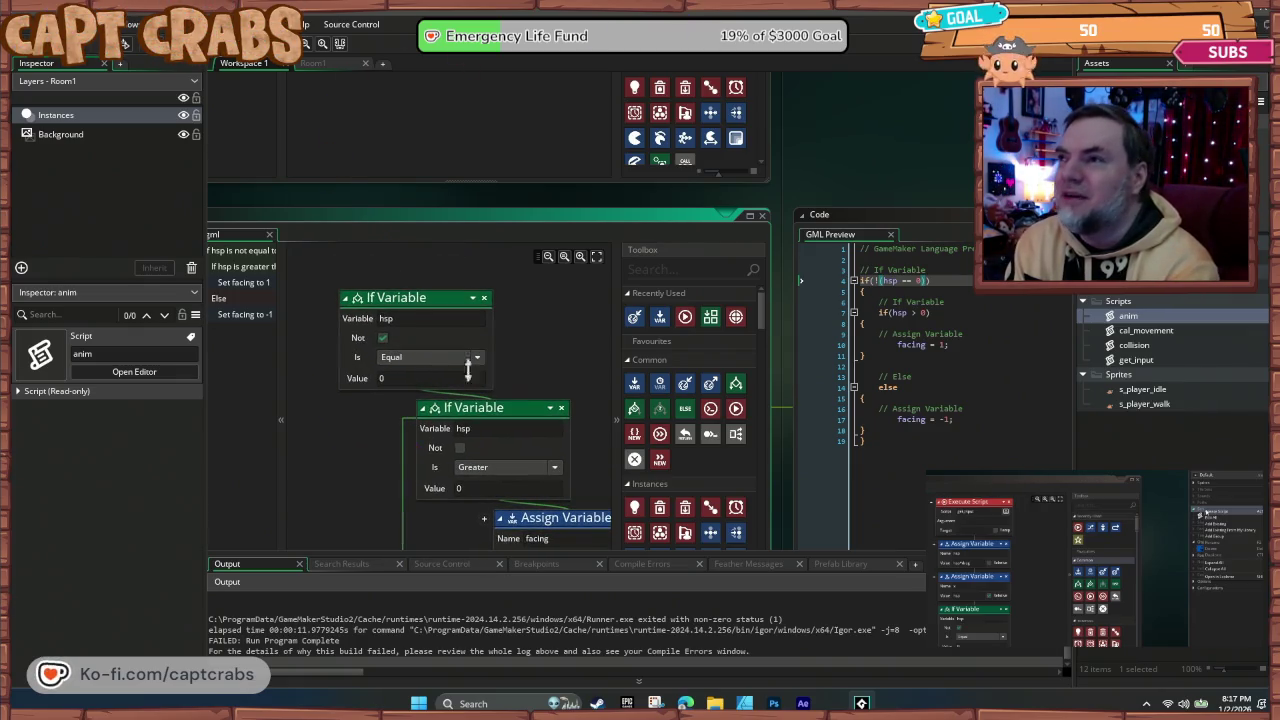
mouse_move(690, 383)
left_mouse_down()
mouse_move(483, 280)
mouse_move(447, 288)
left_mouse_up()
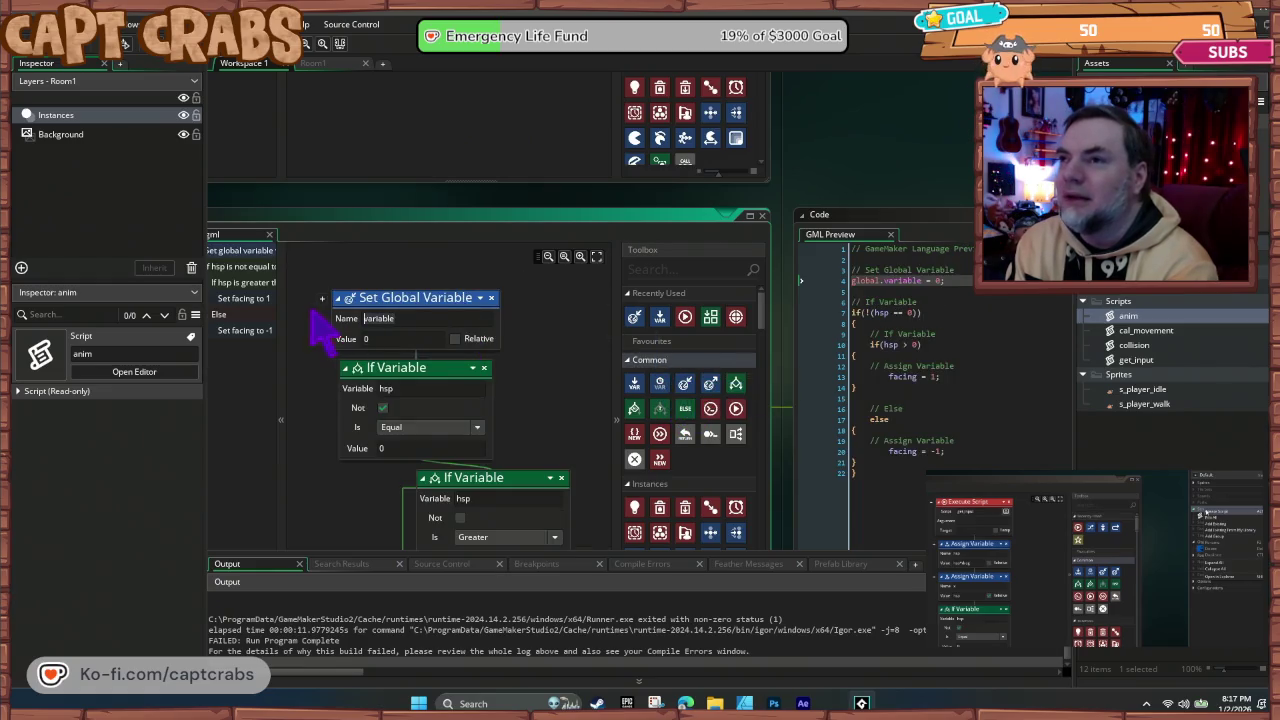
type("hsp")
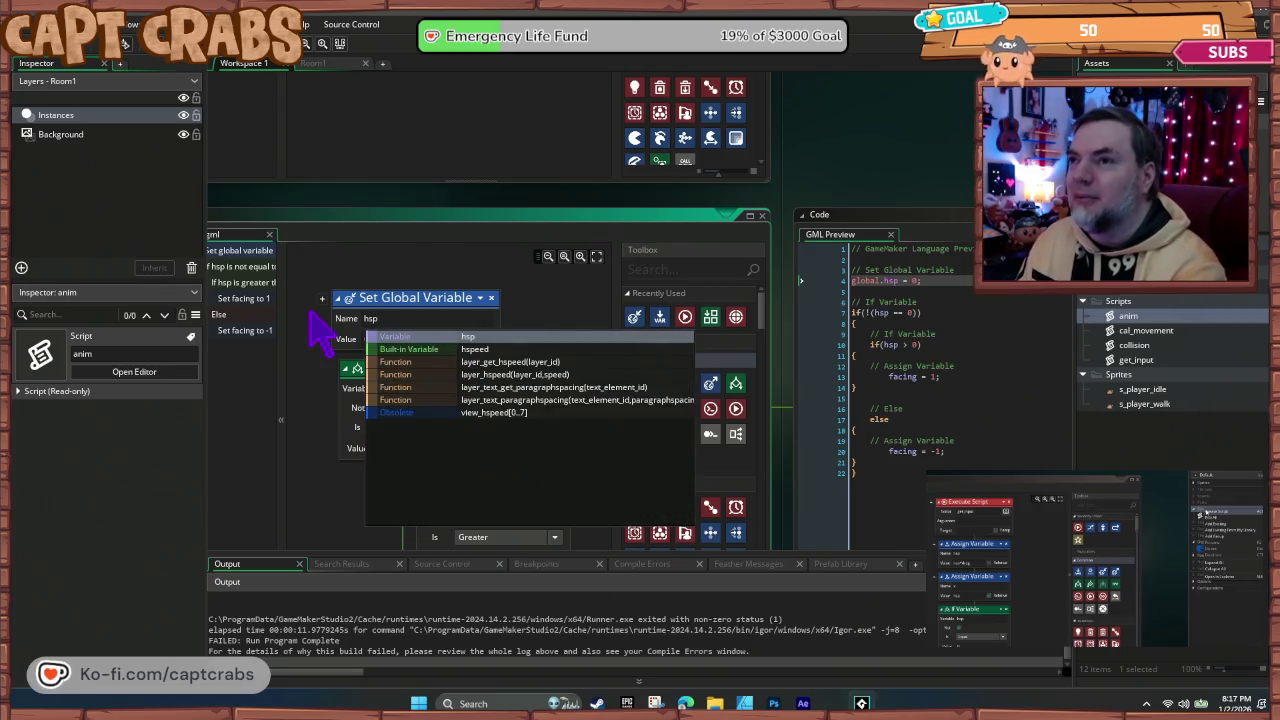
key("Return")
Step: Run the game, which now errors on drag unset in cal_movement, and abort
key("F5")
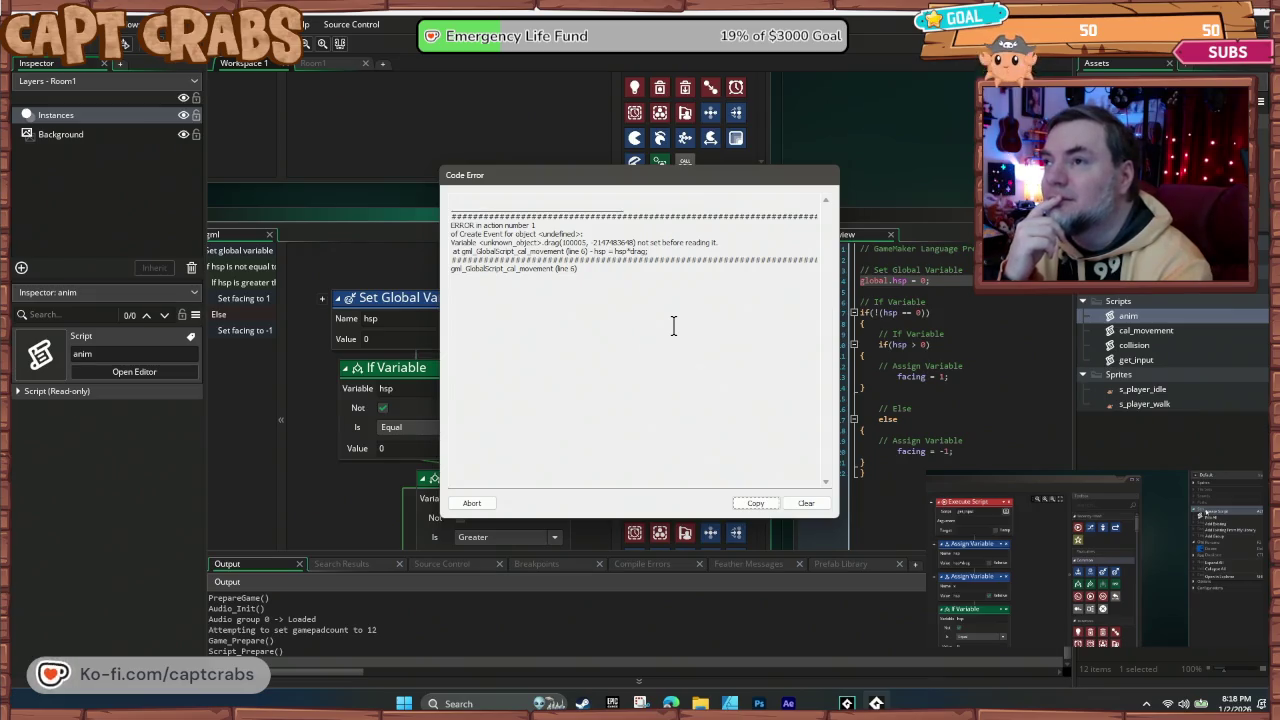
left_click_drag(510, 268, 548, 270)
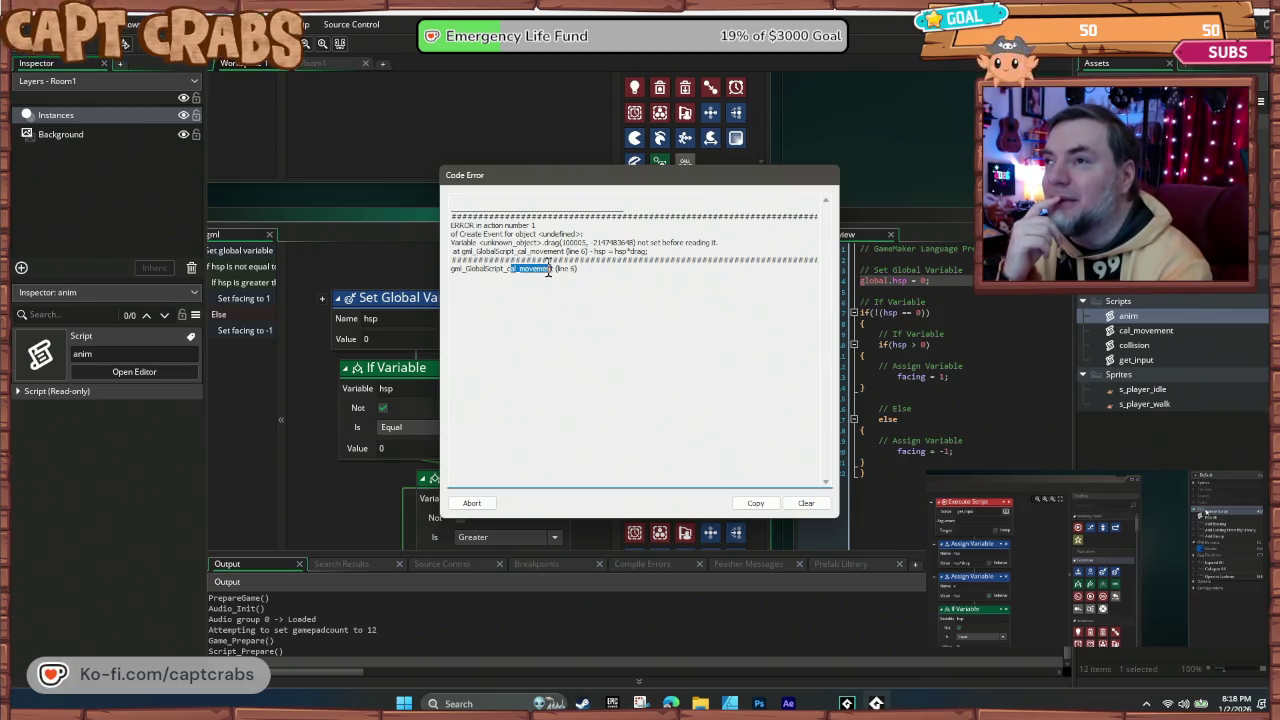
left_click(628, 326)
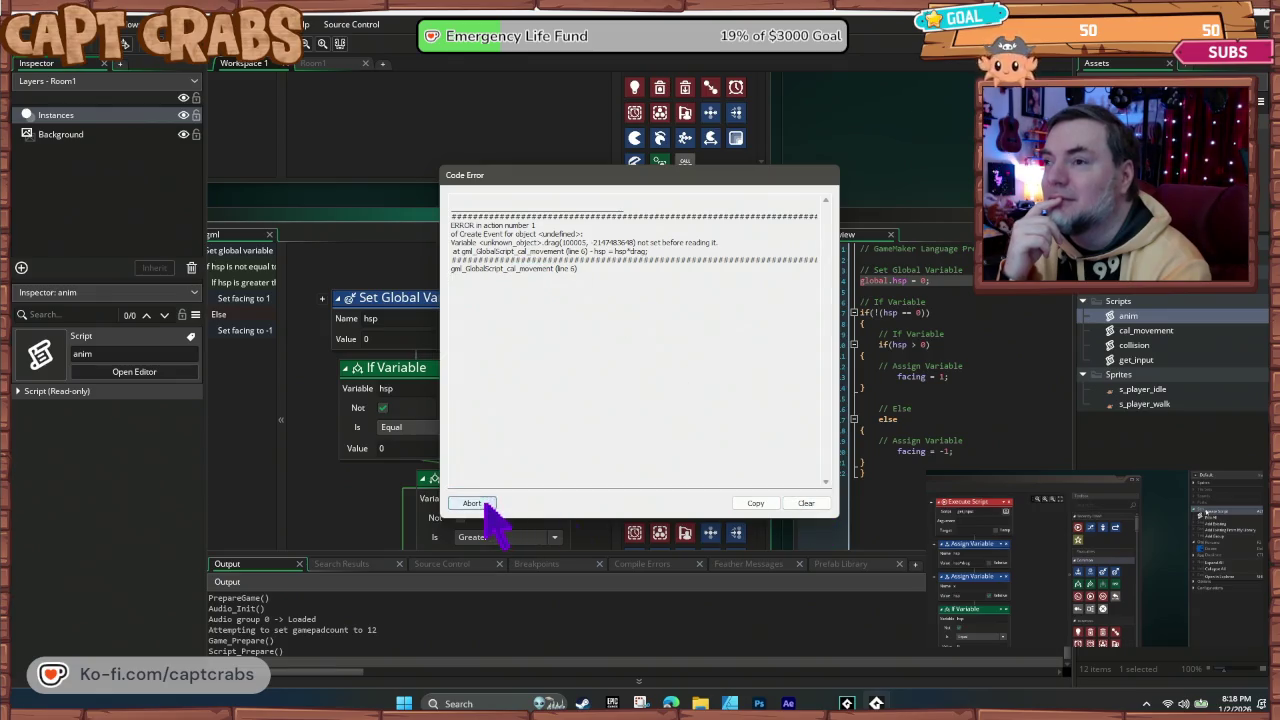
left_click(472, 503)
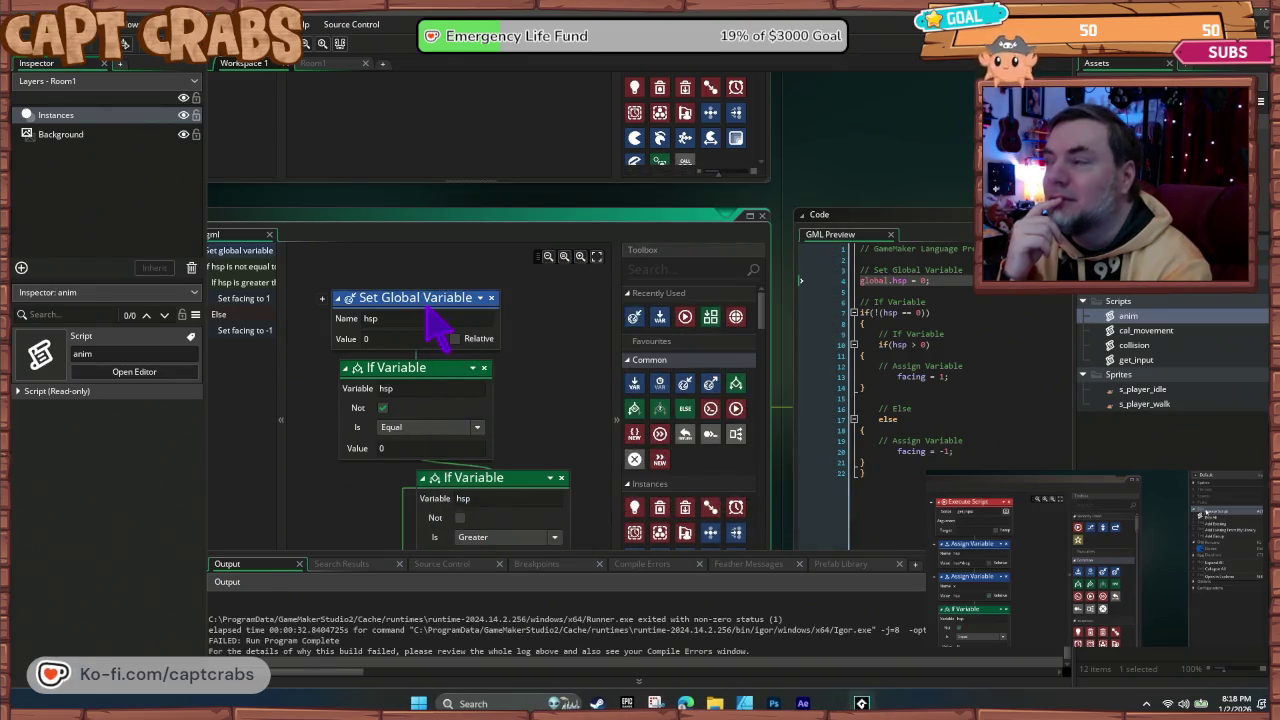
Step: In cal_movement, try a global hsp block above the assignment; after failed runs, delete it
double_click(1145, 332)
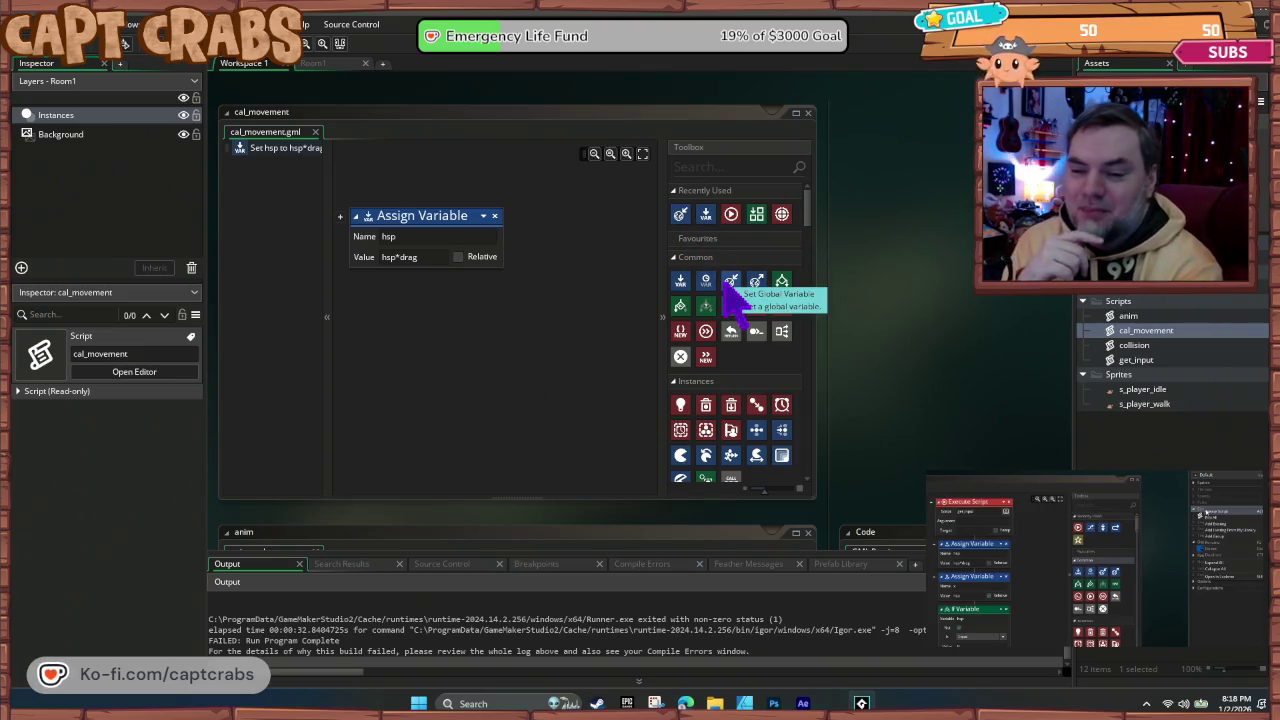
mouse_move(727, 280)
left_mouse_down()
mouse_move(706, 286)
mouse_move(486, 211)
mouse_move(505, 232)
left_mouse_up()
key("shift+Tab")
type("hsp")
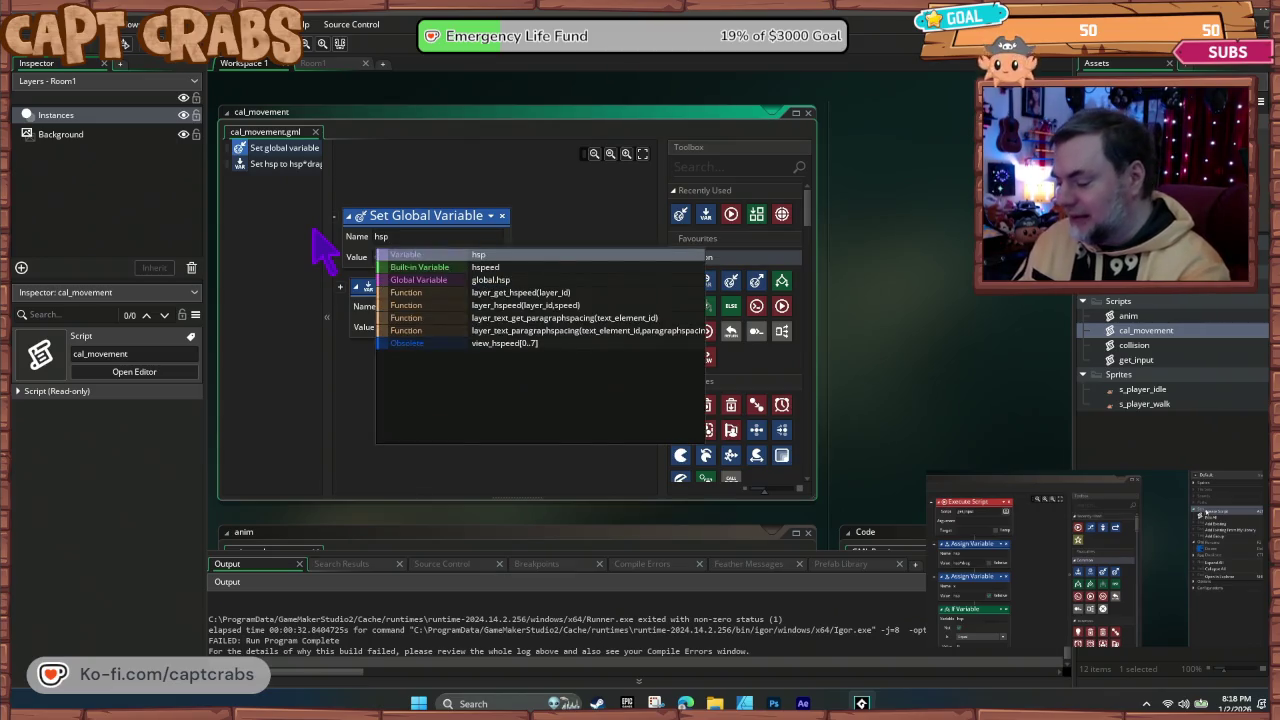
key("F5")
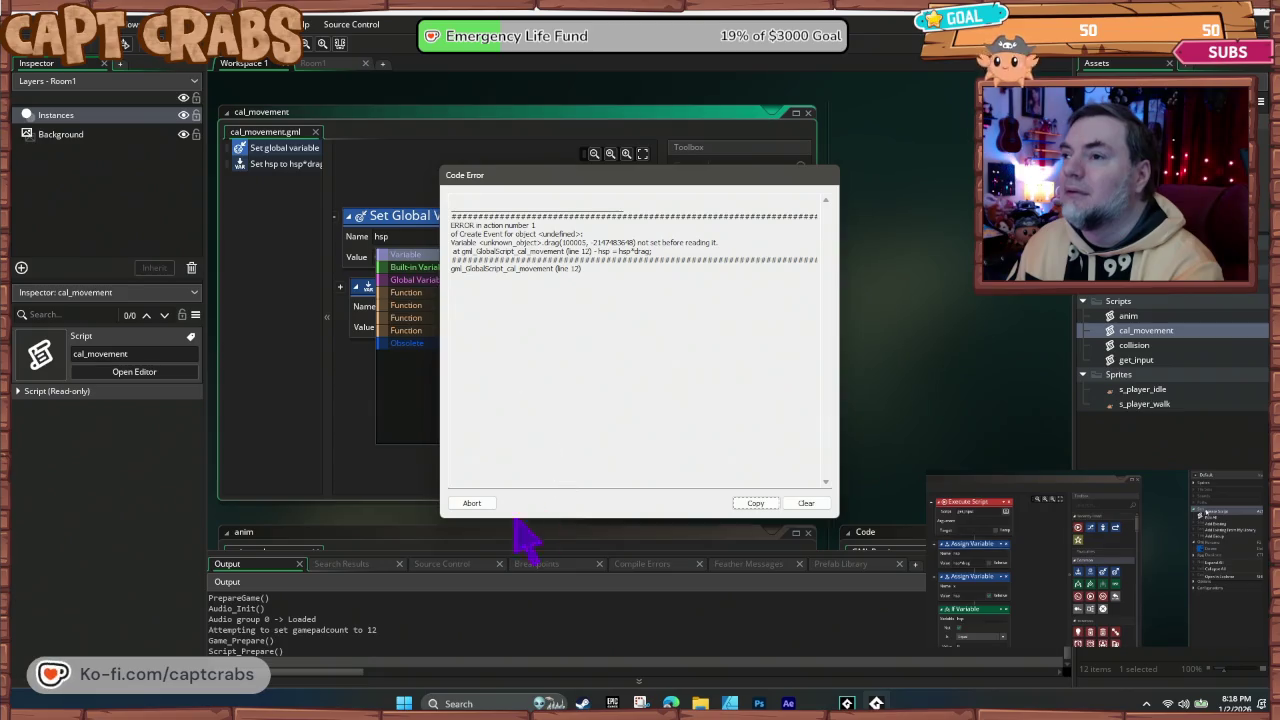
left_click(476, 503)
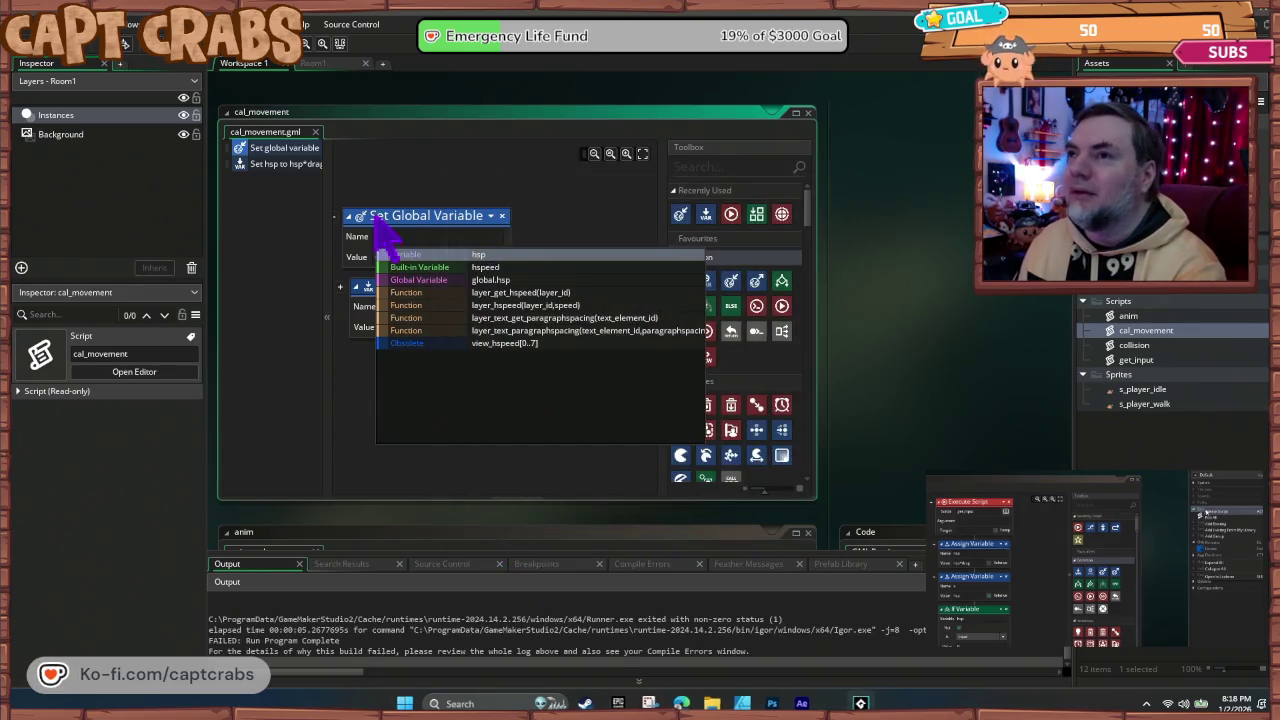
left_click(549, 307)
key("F5")
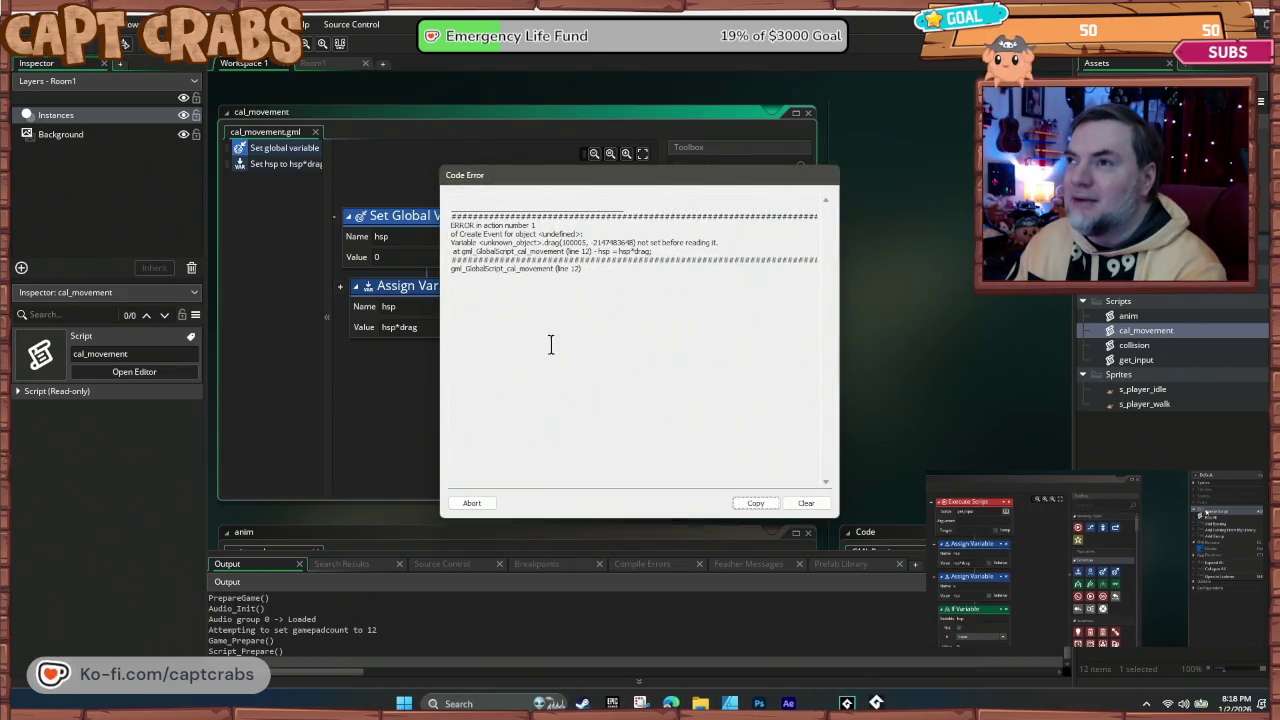
left_click(476, 496)
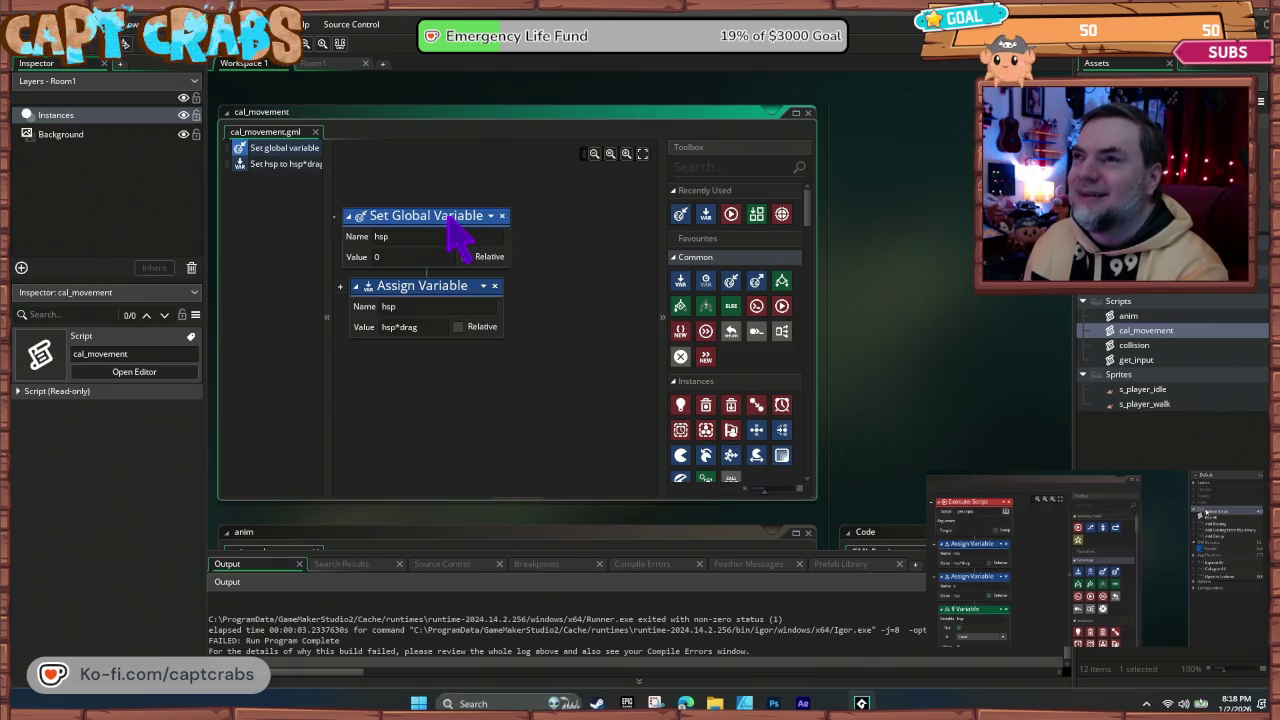
key("Delete")
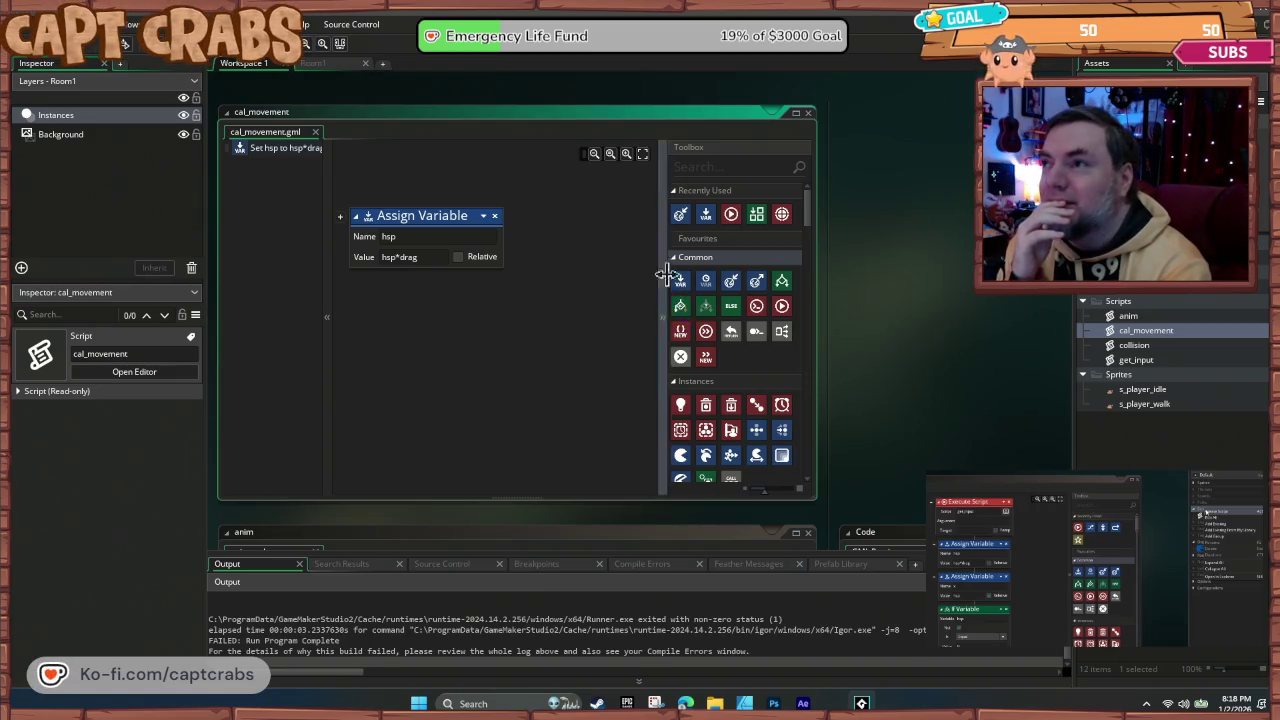
Step: Try a global drag block instead; the run fails at collision, so delete it
mouse_move(731, 283)
left_mouse_down()
mouse_move(434, 200)
mouse_move(455, 245)
left_mouse_up()
left_click(375, 236)
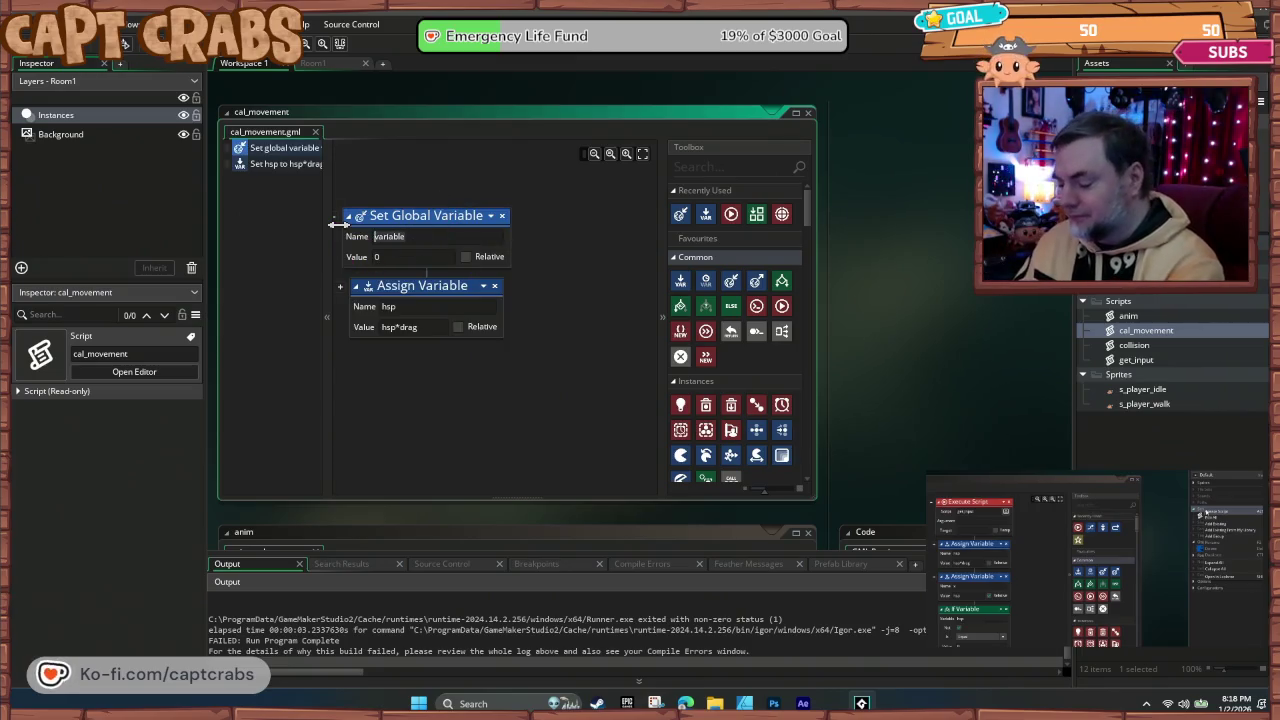
type("drag")
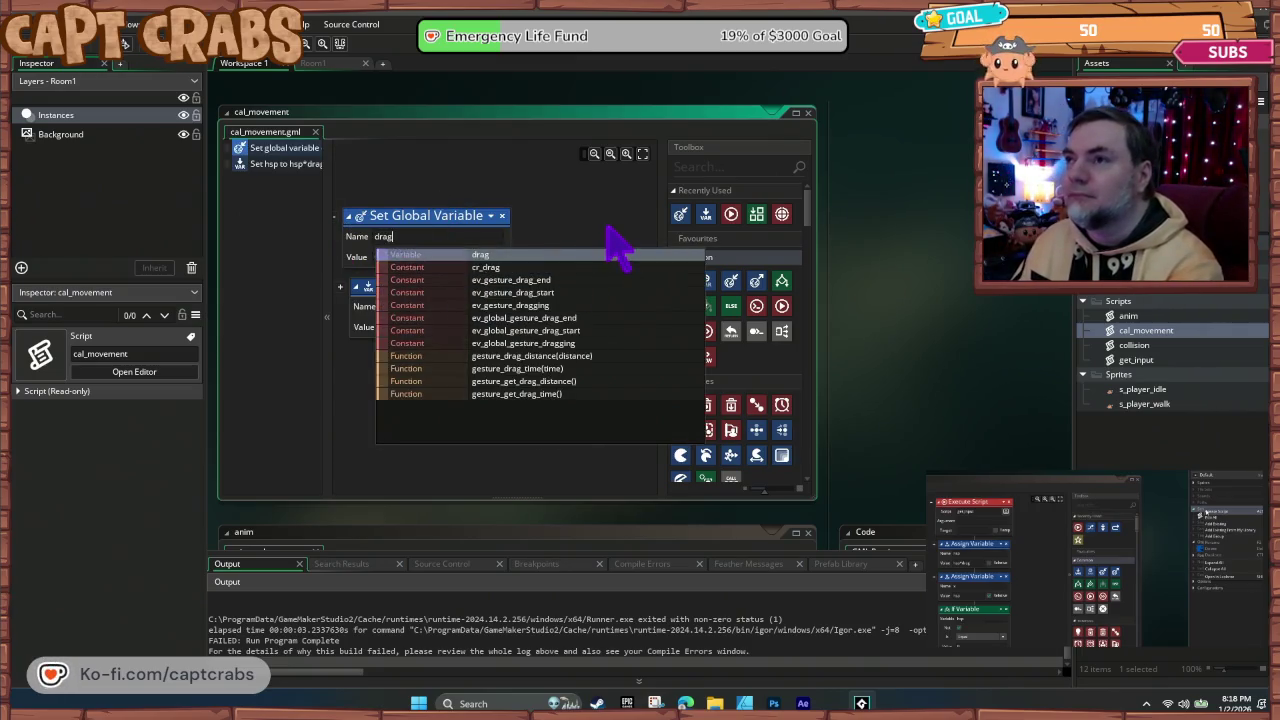
left_click(607, 228)
key("F5")
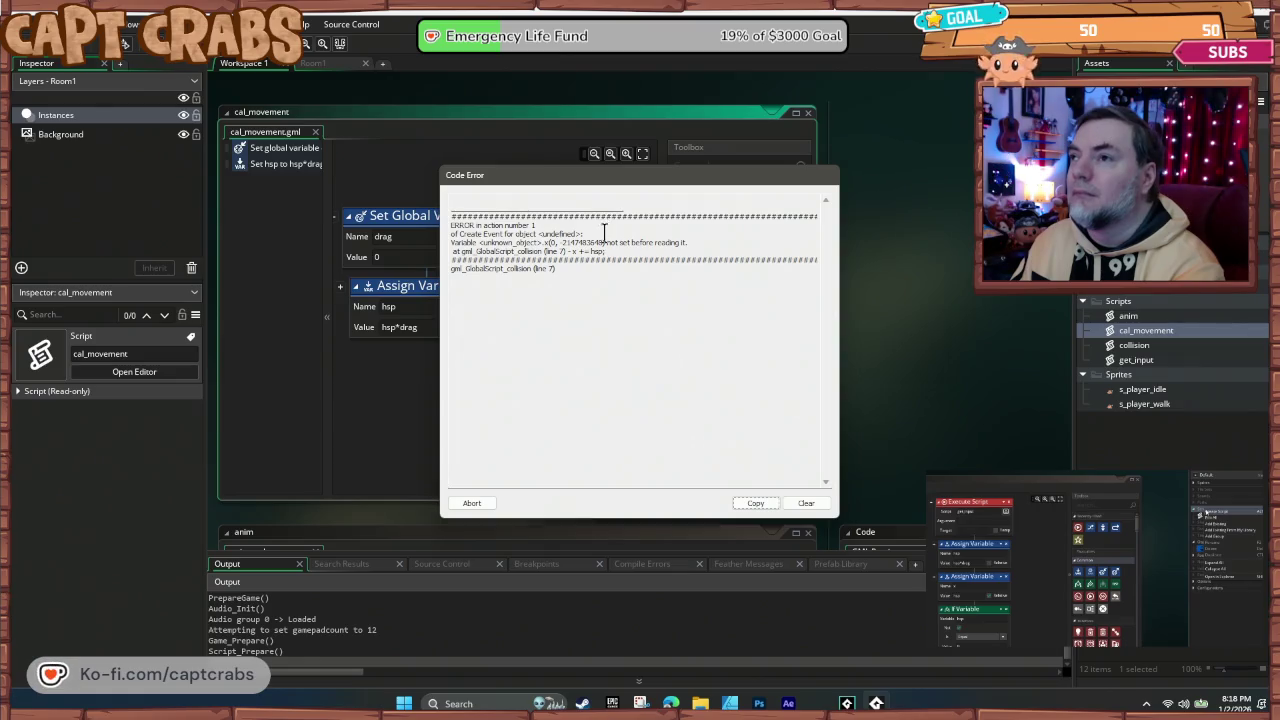
left_click(769, 504)
left_click(472, 503)
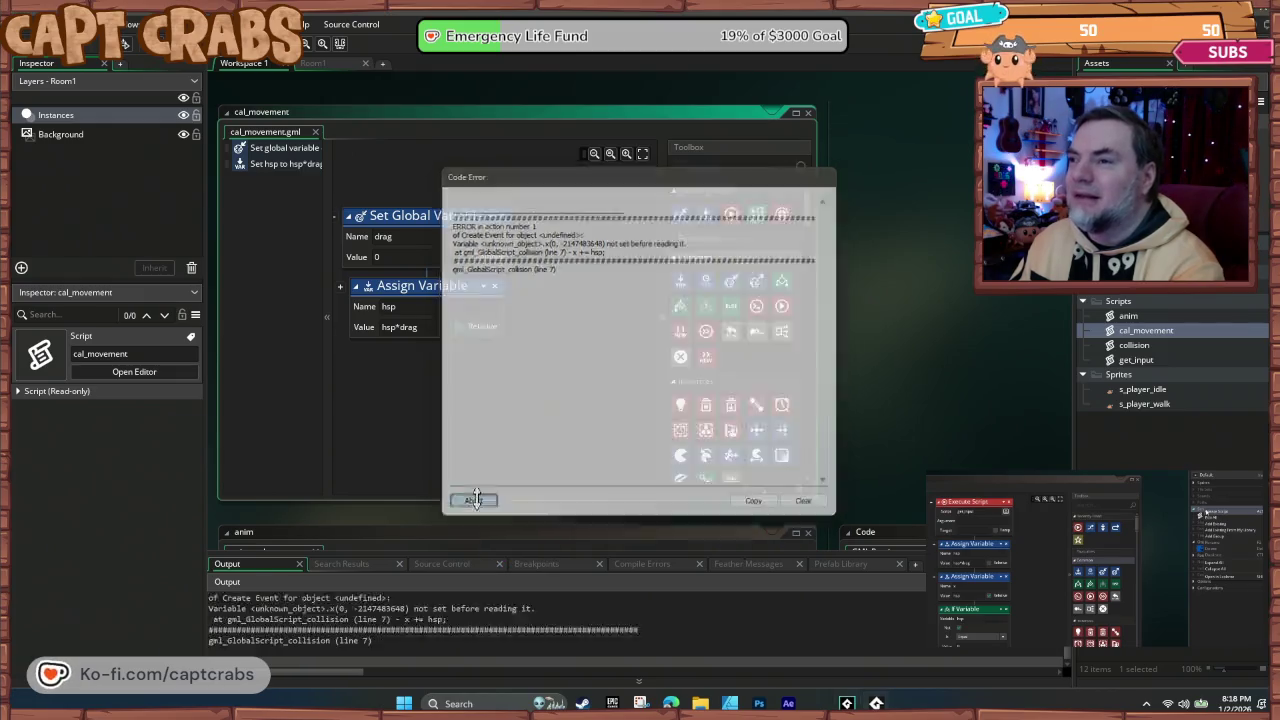
left_click(474, 216)
key("Delete")
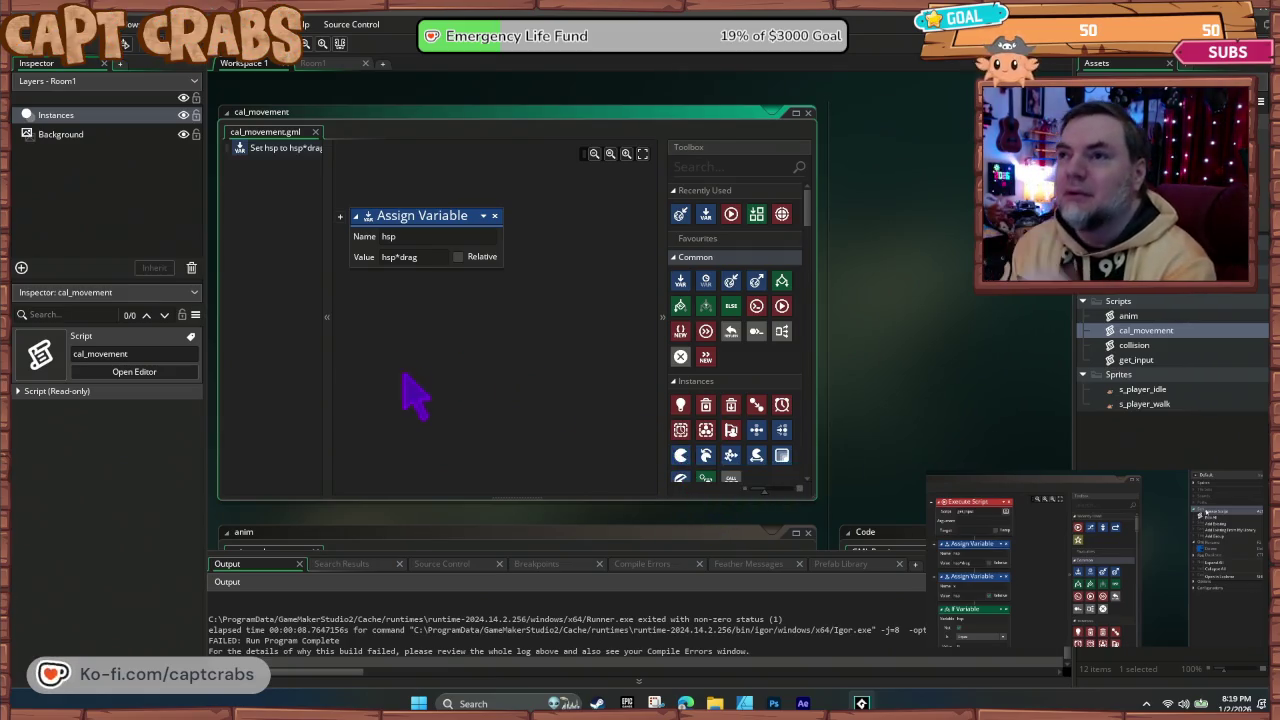
Step: Close the cal_movement and anim script editor windows
mouse_move(363, 123)
left_mouse_down()
mouse_move(654, 294)
mouse_move(611, 463)
mouse_move(700, 378)
mouse_move(477, 371)
left_mouse_up()
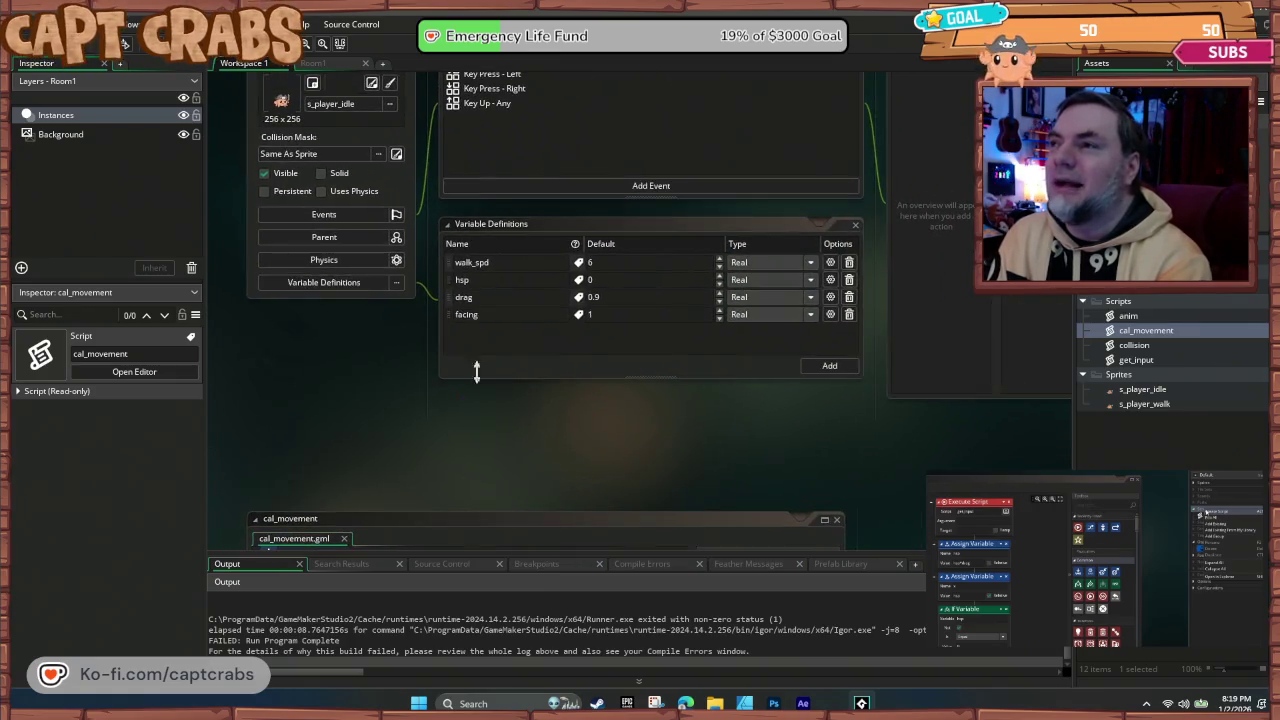
left_click(623, 290)
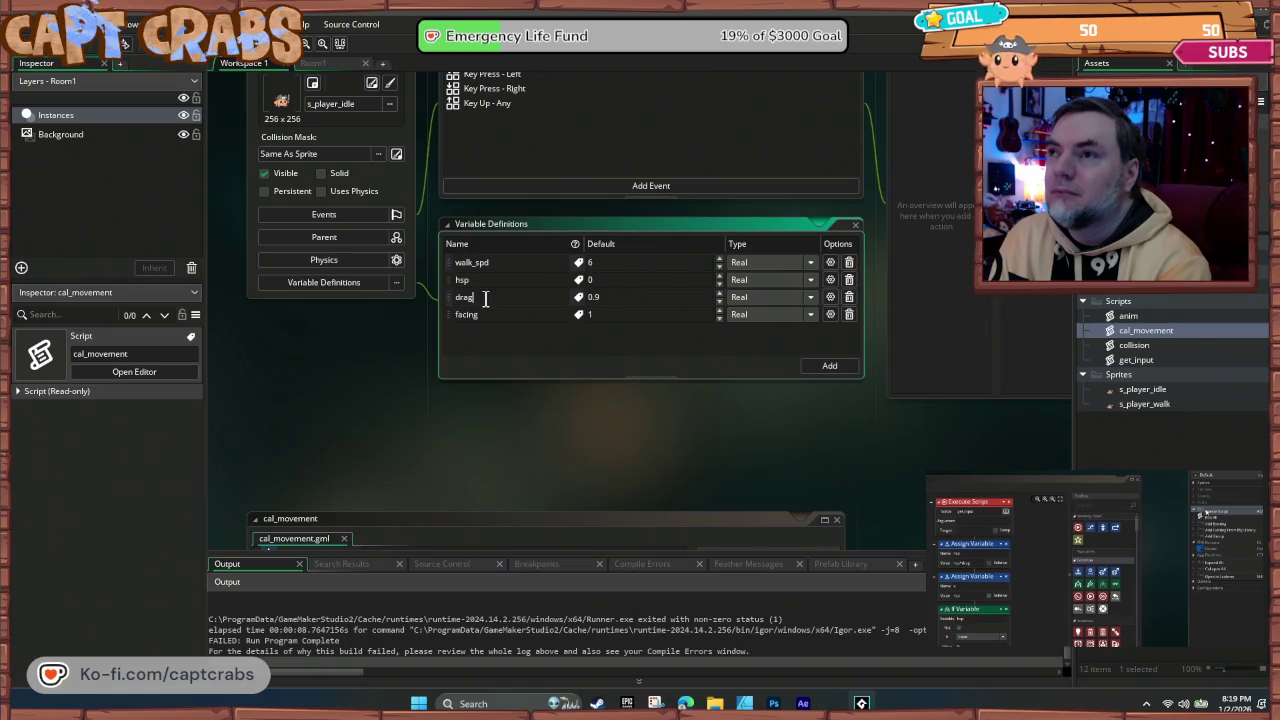
left_click(535, 455)
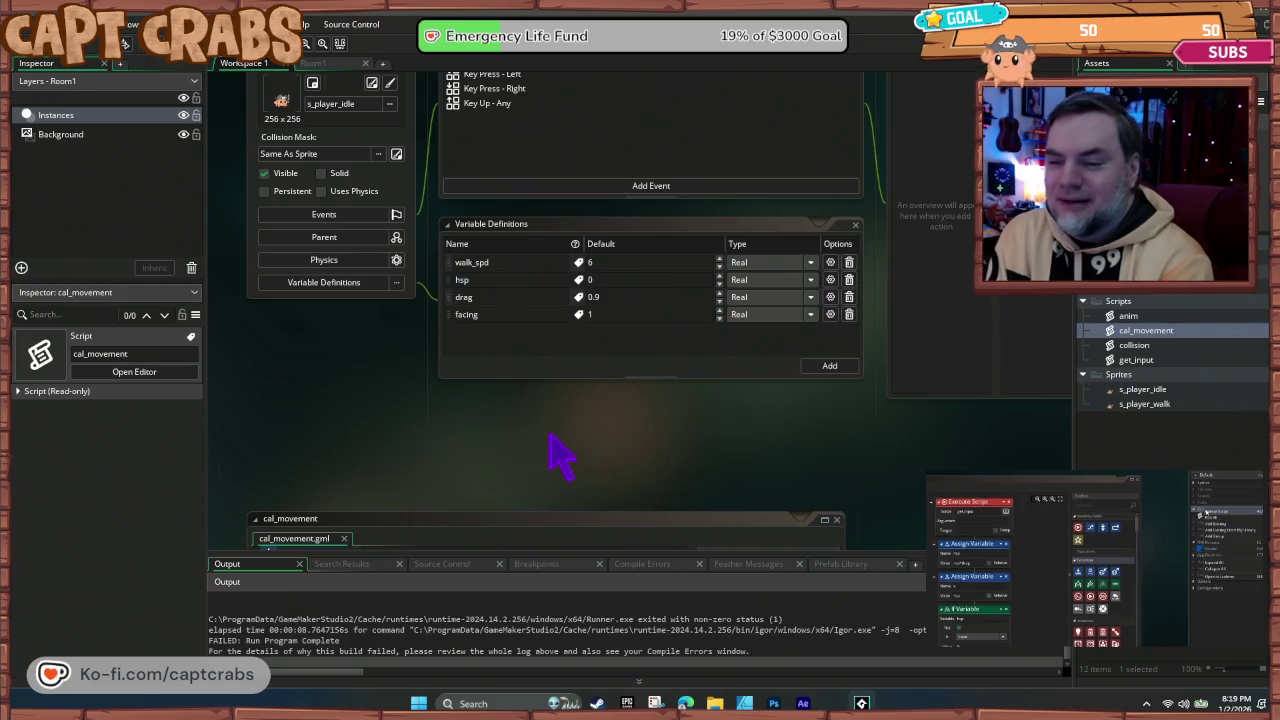
left_click_drag(570, 465, 580, 257)
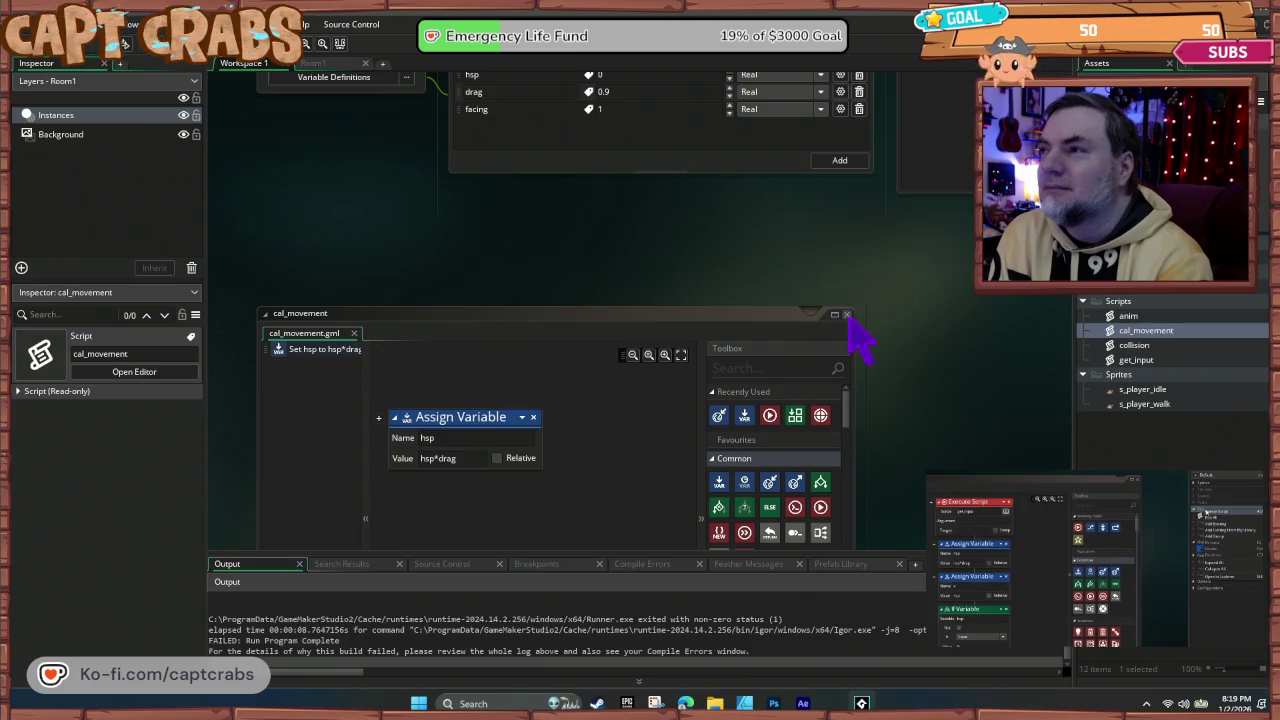
left_click(852, 315)
left_click_drag(590, 310, 580, 171)
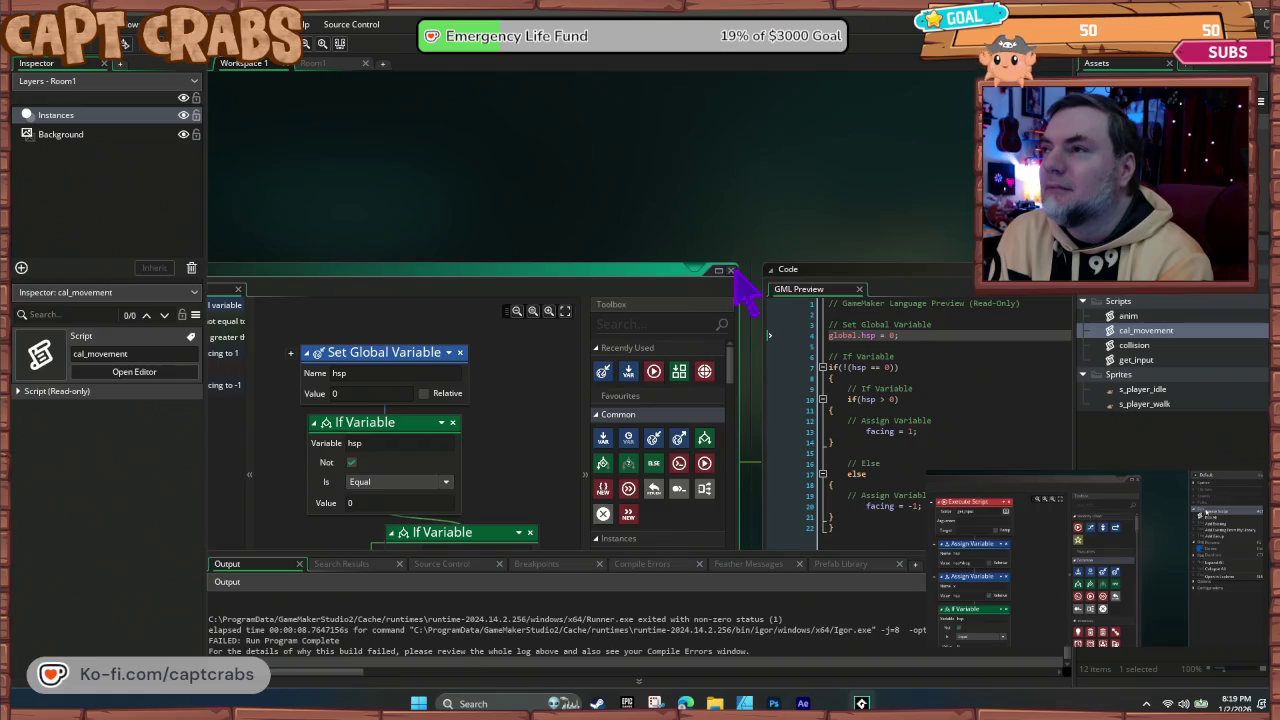
left_click(732, 270)
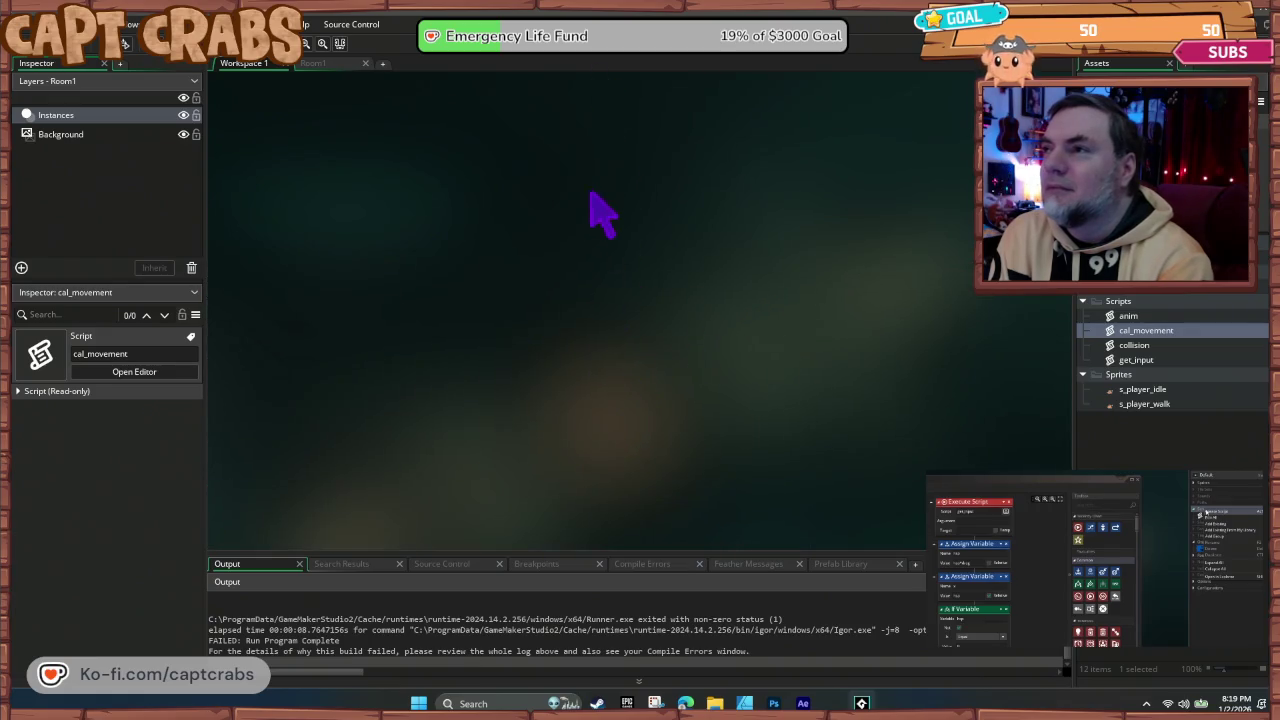
Step: Check walk_spd's Type dropdown in Variable Definitions, keeping it Real
scroll(520, 450, "up", 5)
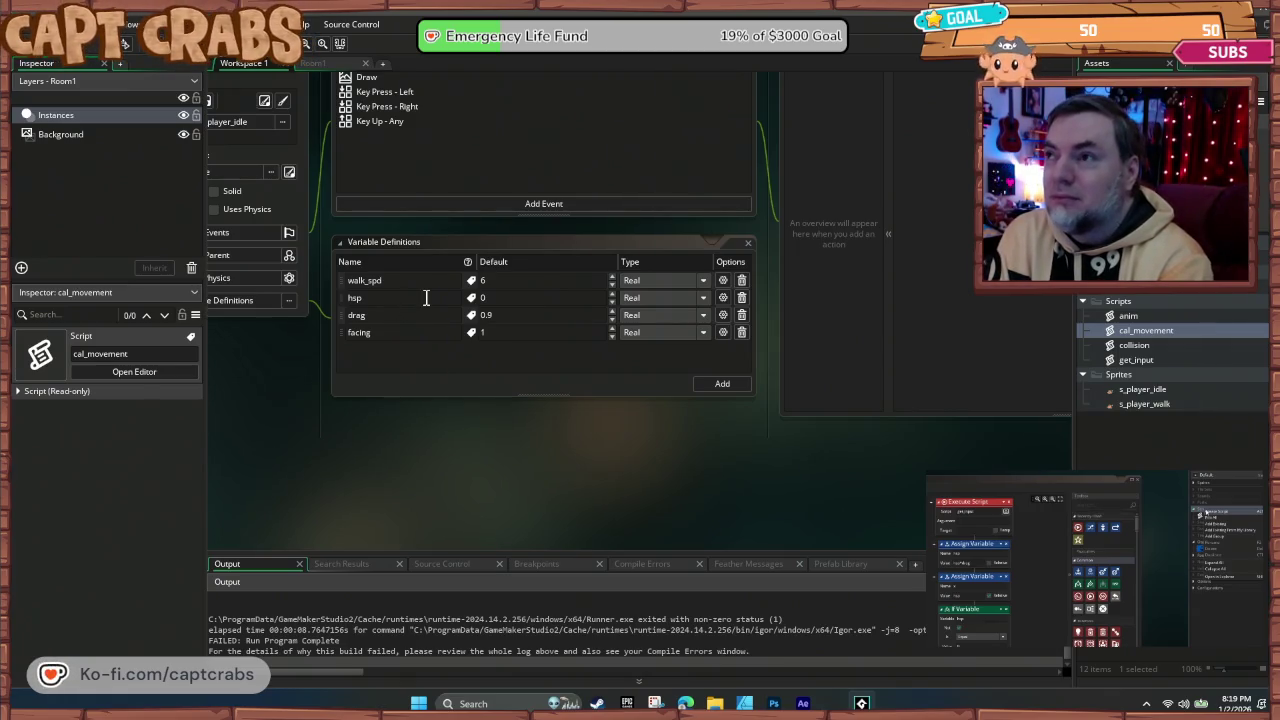
left_click(696, 283)
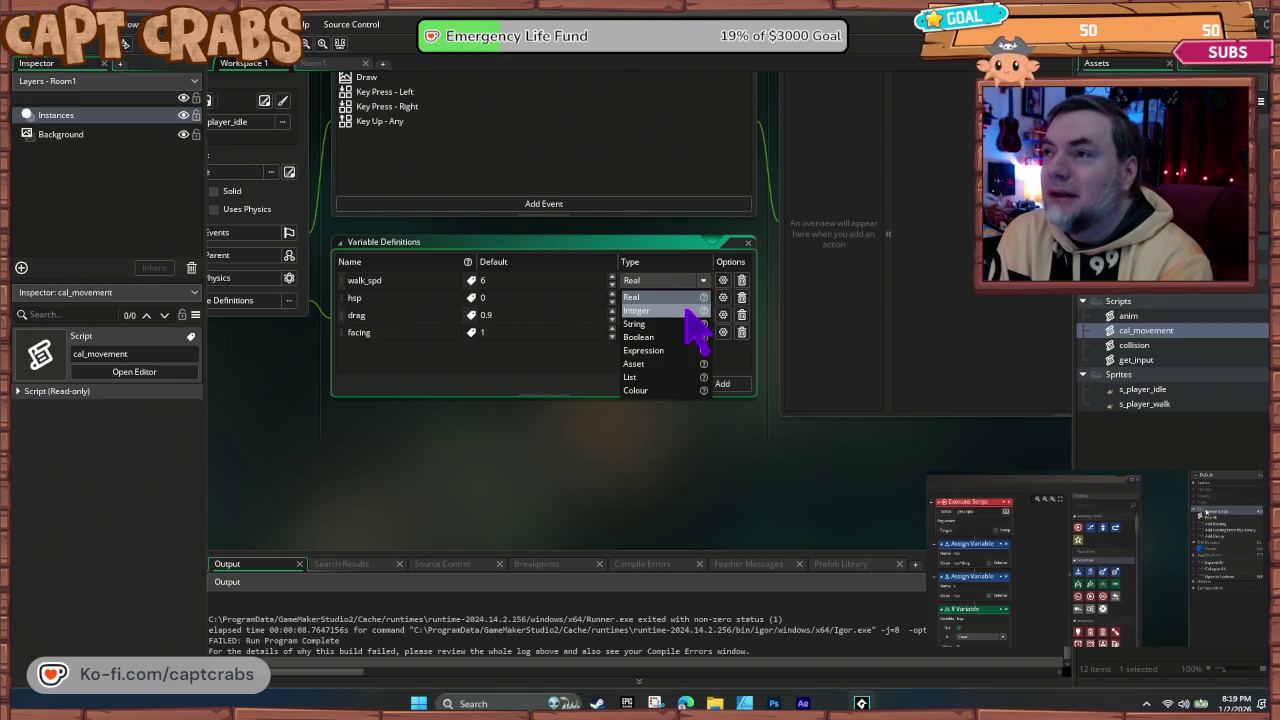
left_click(546, 388)
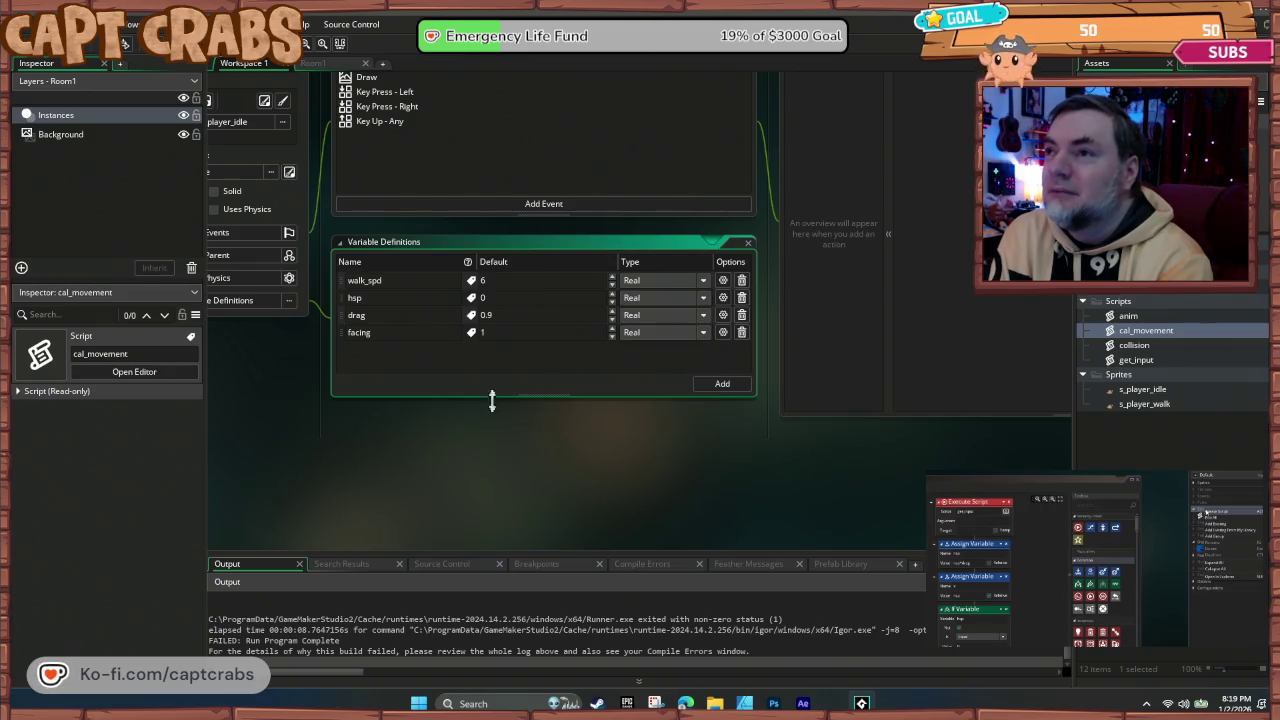
left_click_drag(385, 470, 491, 531)
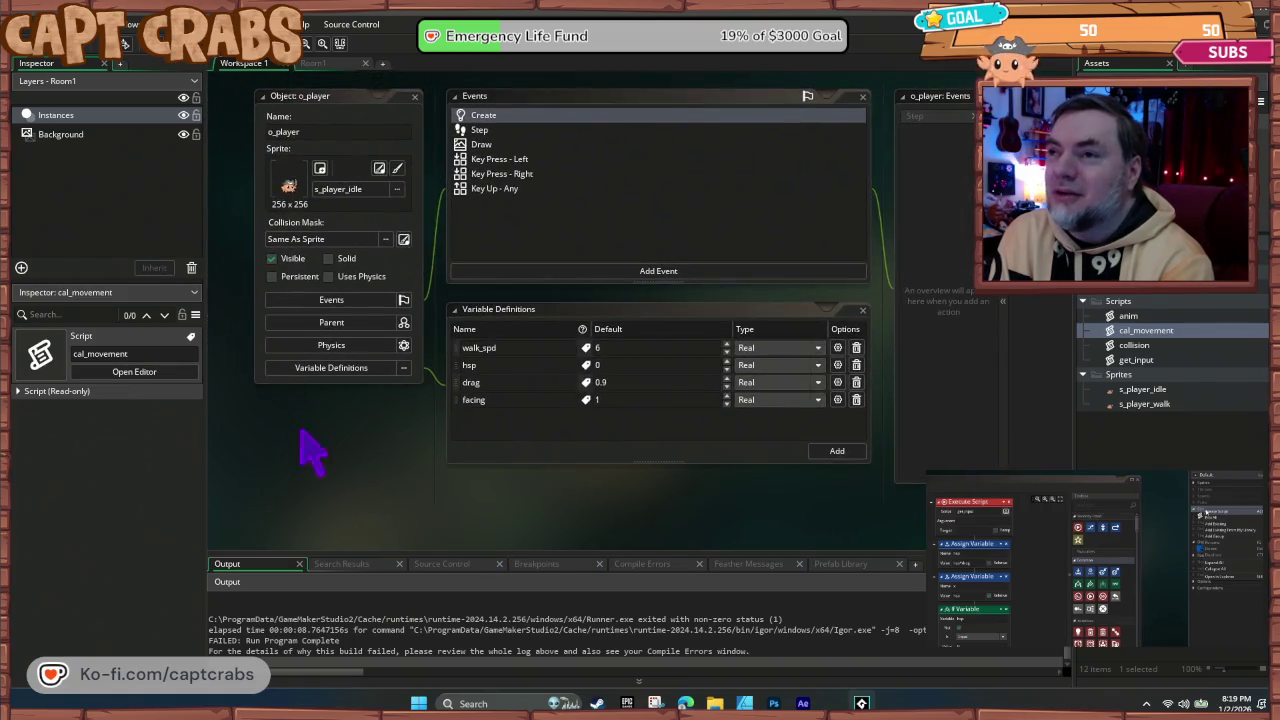
left_click(334, 372)
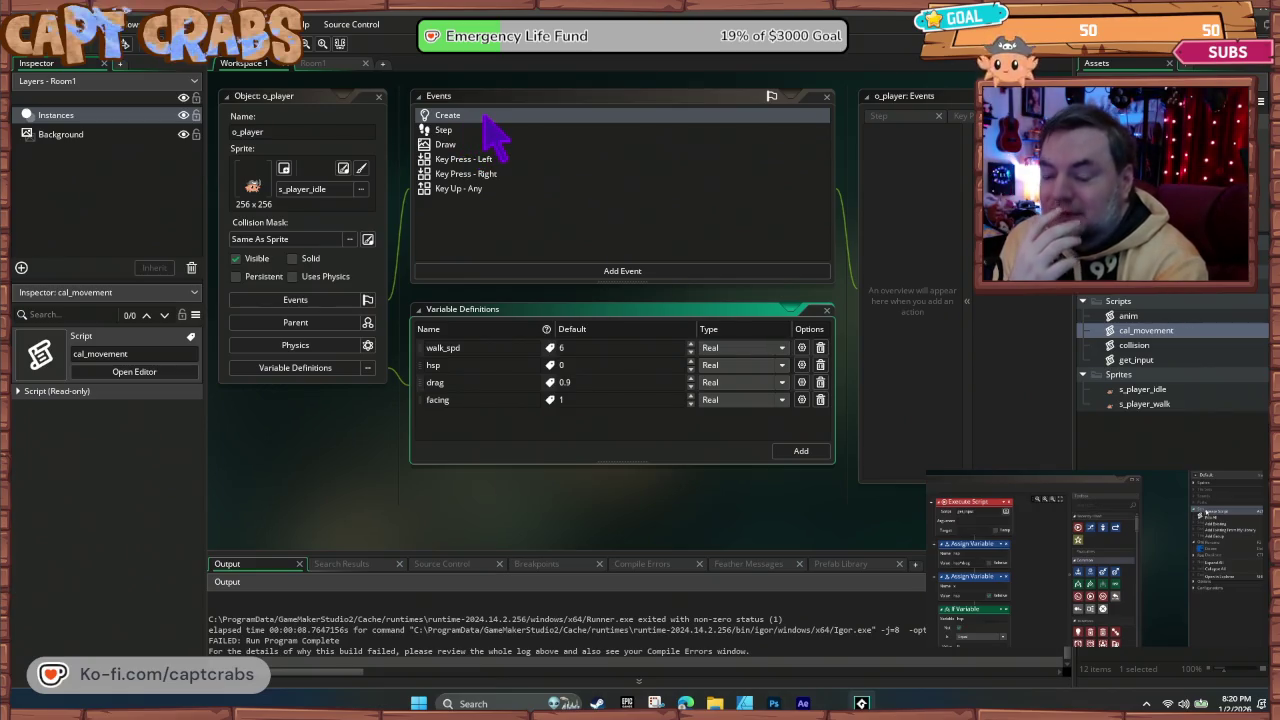
key("F5")
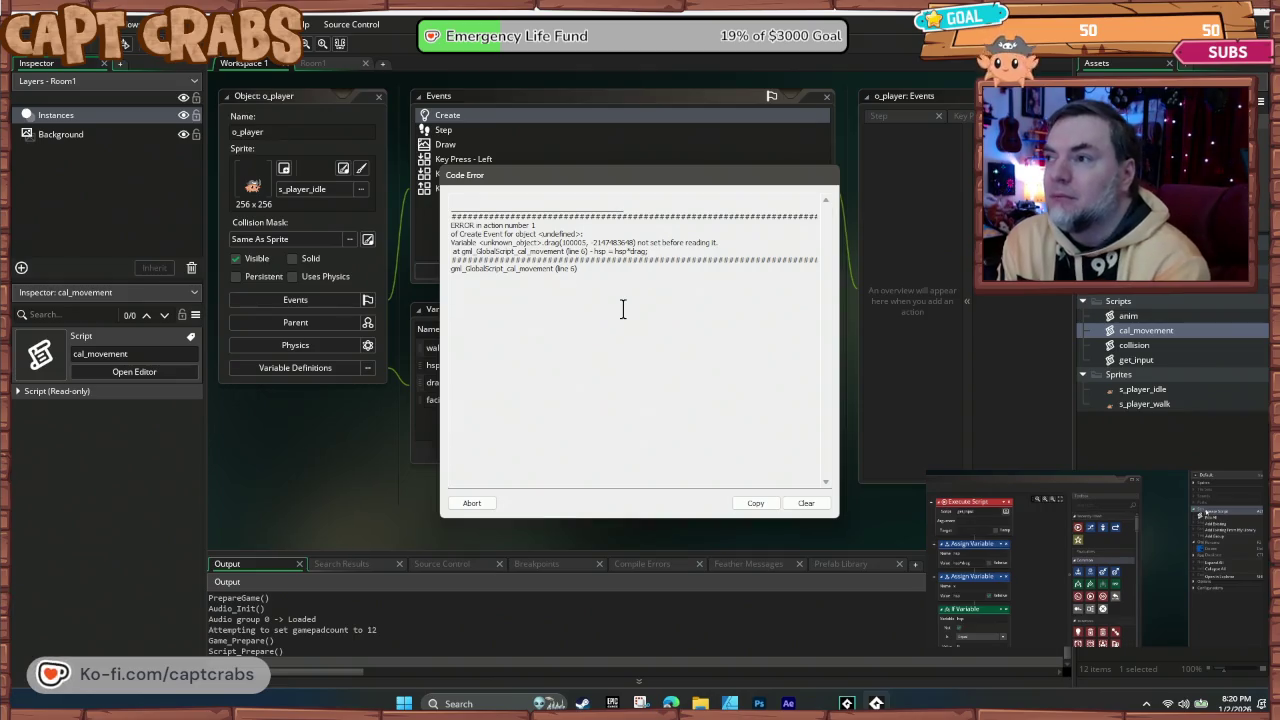
left_click(487, 507)
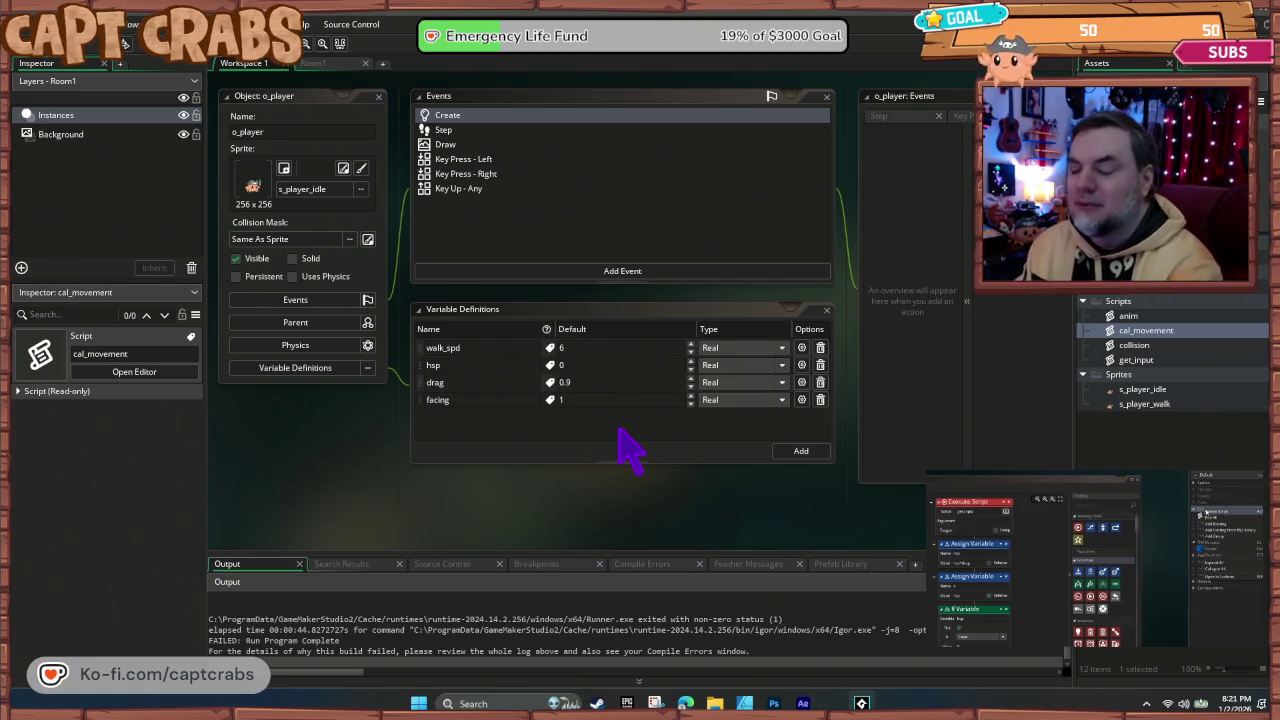
left_click(484, 118)
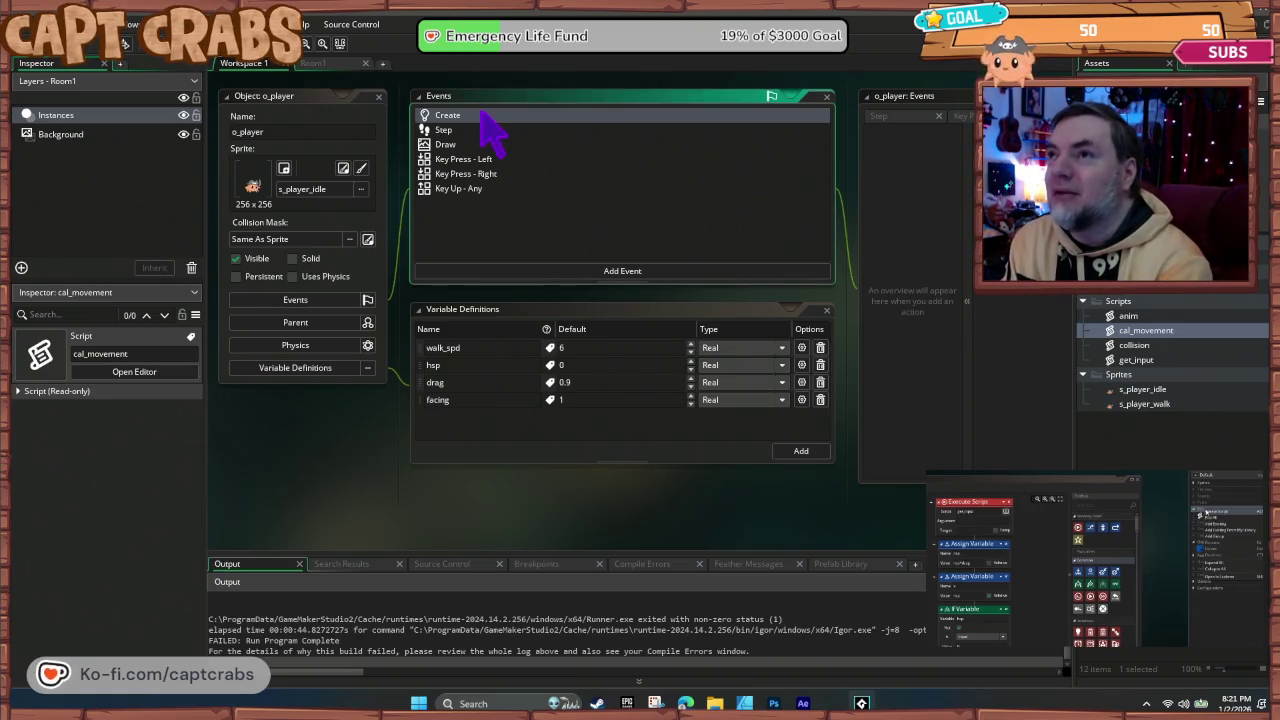
Step: Add an Assign Variable action to the Create event for hsp = 0
left_click(912, 270)
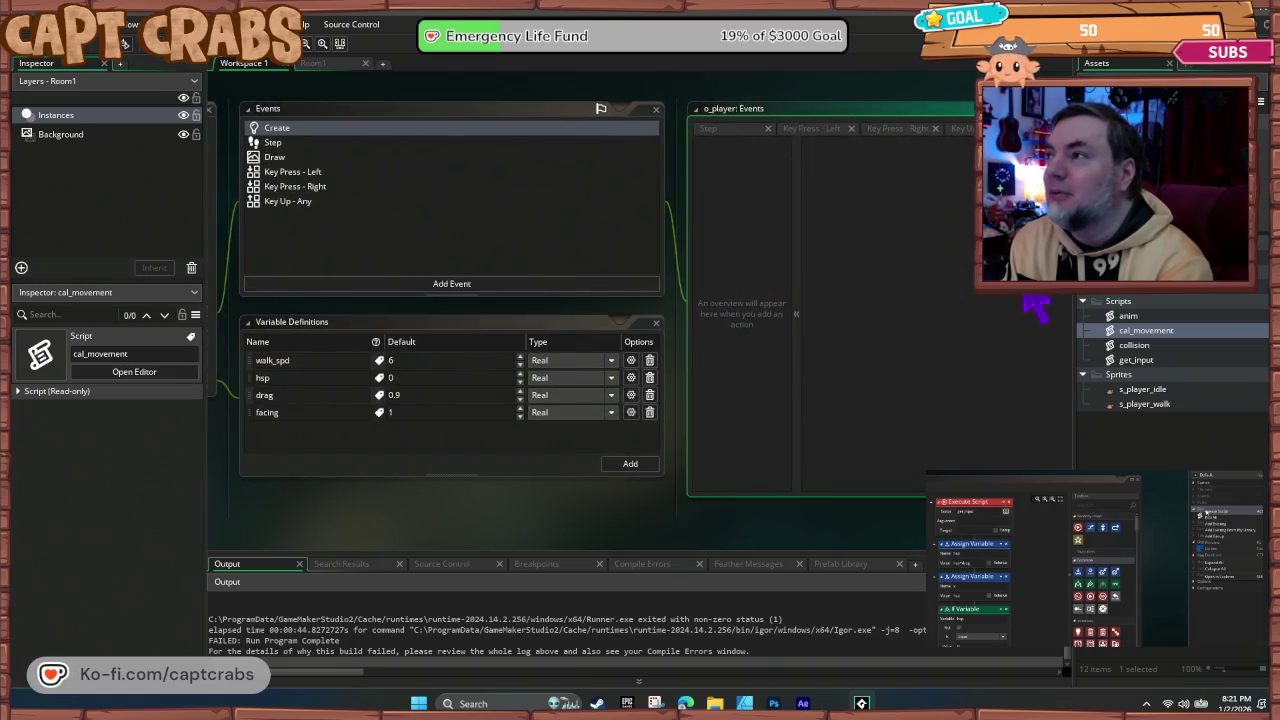
mouse_move(789, 96)
left_mouse_down()
mouse_move(656, 96)
mouse_move(686, 110)
left_mouse_up()
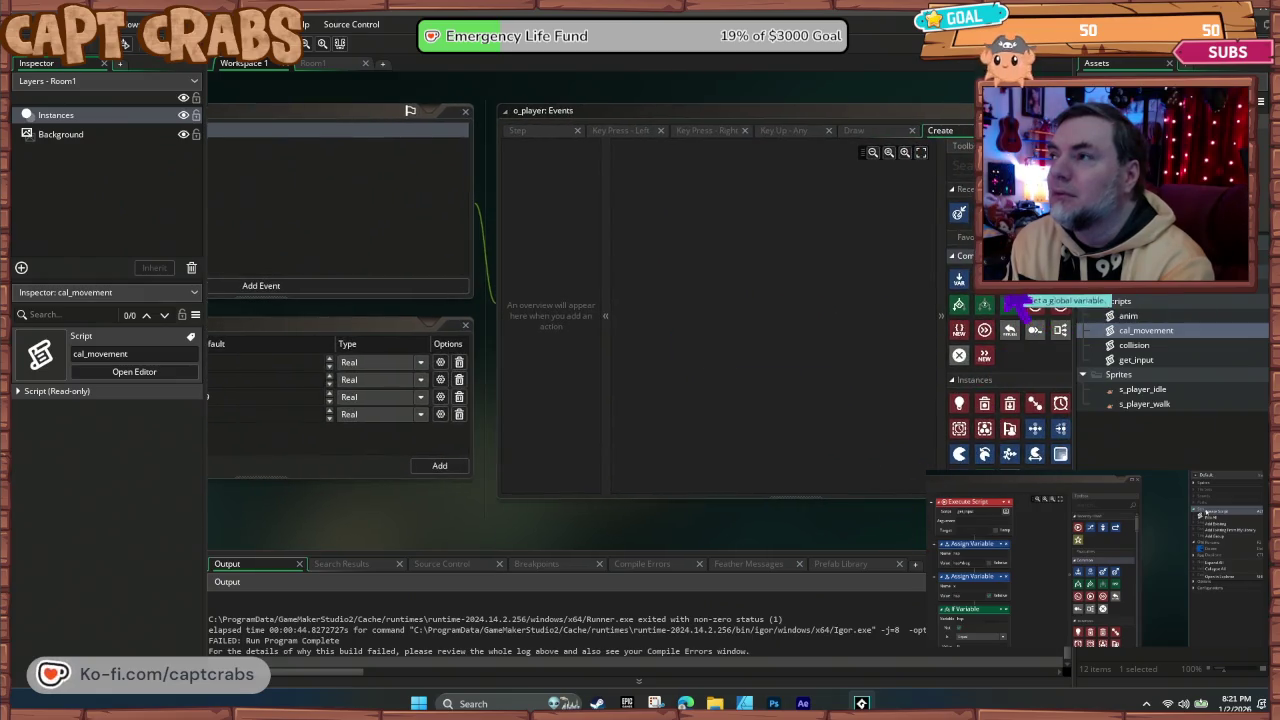
mouse_move(1035, 305)
left_mouse_down()
mouse_move(932, 278)
mouse_move(808, 277)
left_mouse_up()
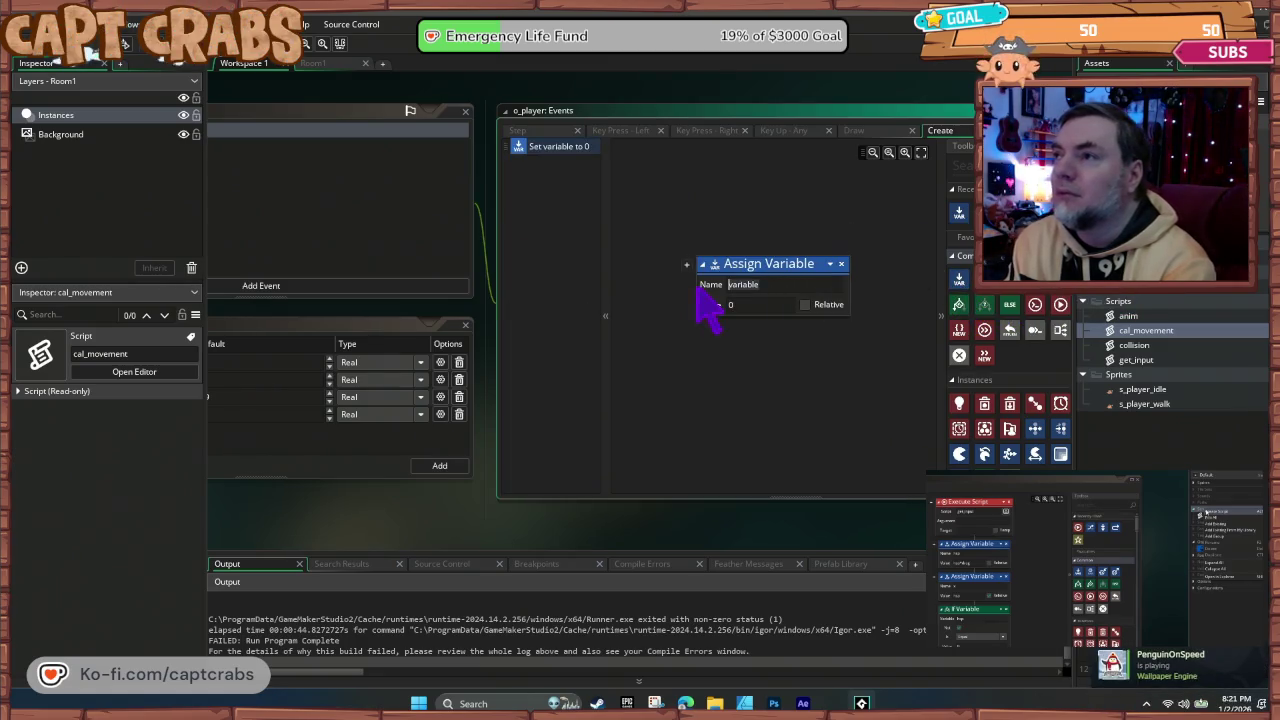
type("hsp")
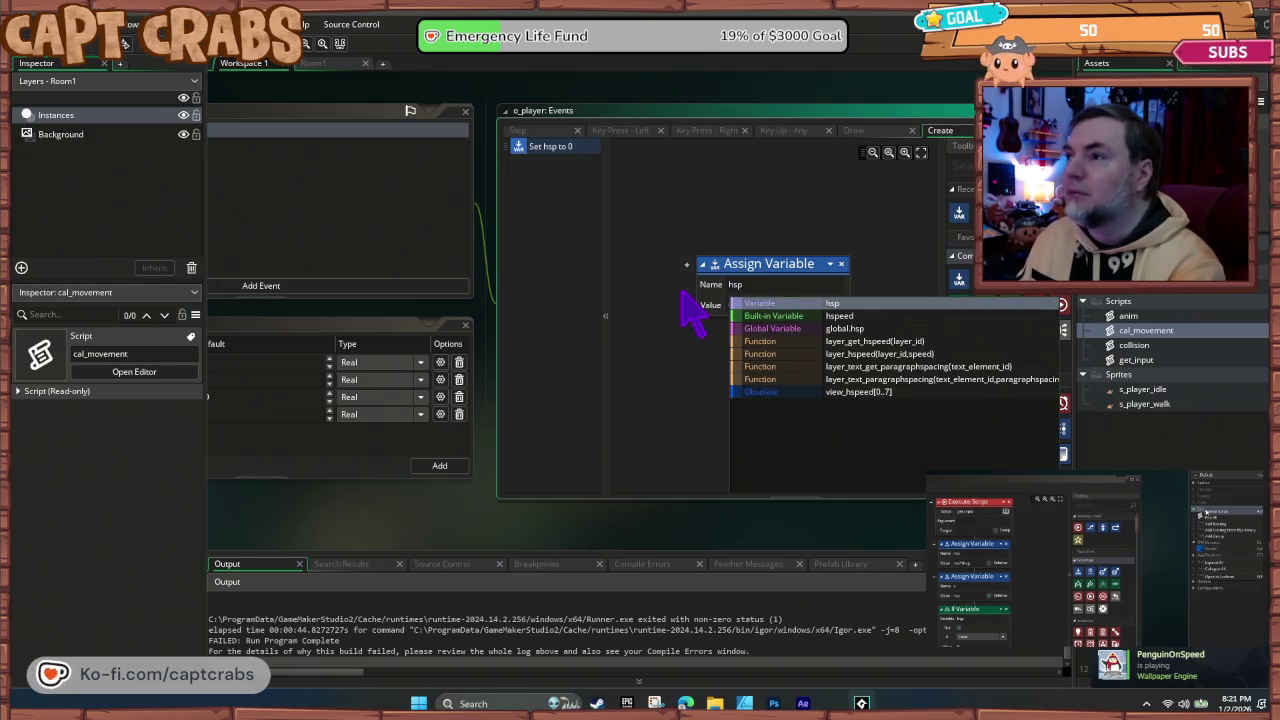
key("Return")
Step: Add a second assignment drag = 0.9, then test-run and abort the code error
mouse_move(962, 284)
left_mouse_down()
mouse_move(770, 334)
mouse_move(790, 372)
left_mouse_up()
key("shift+Tab")
type("drag")
key("Tab")
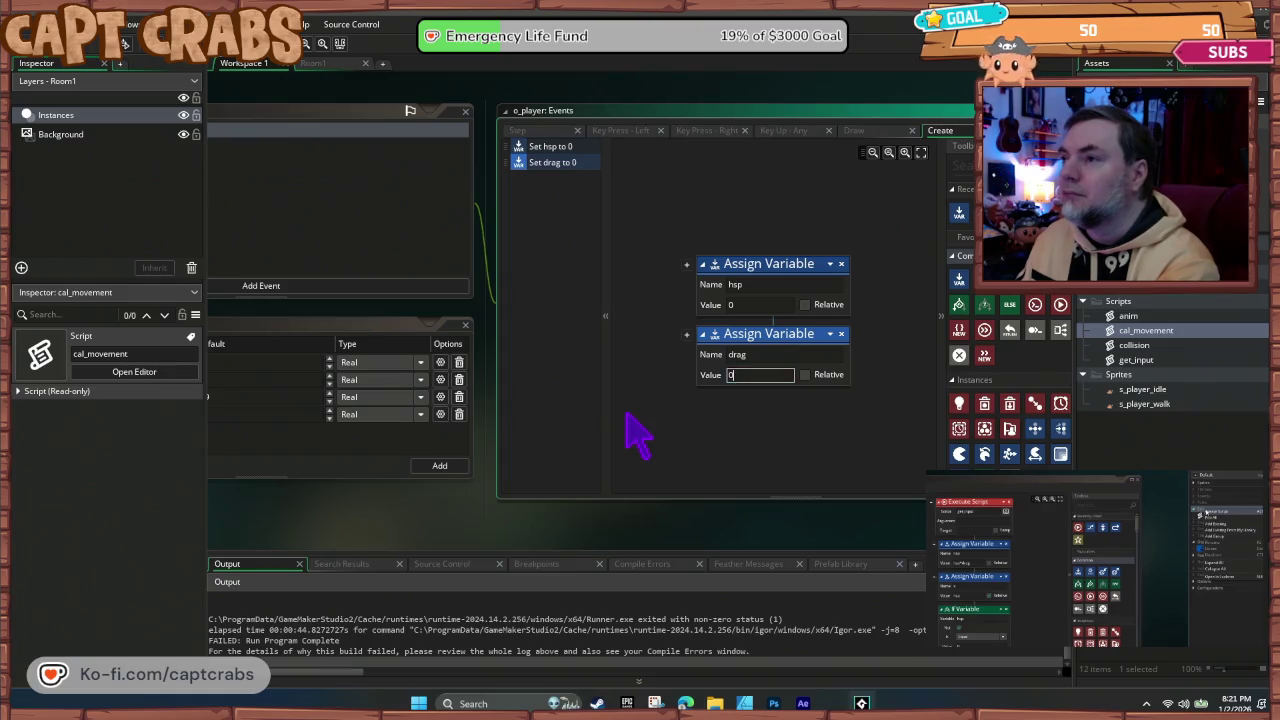
left_click(666, 428)
key("F5")
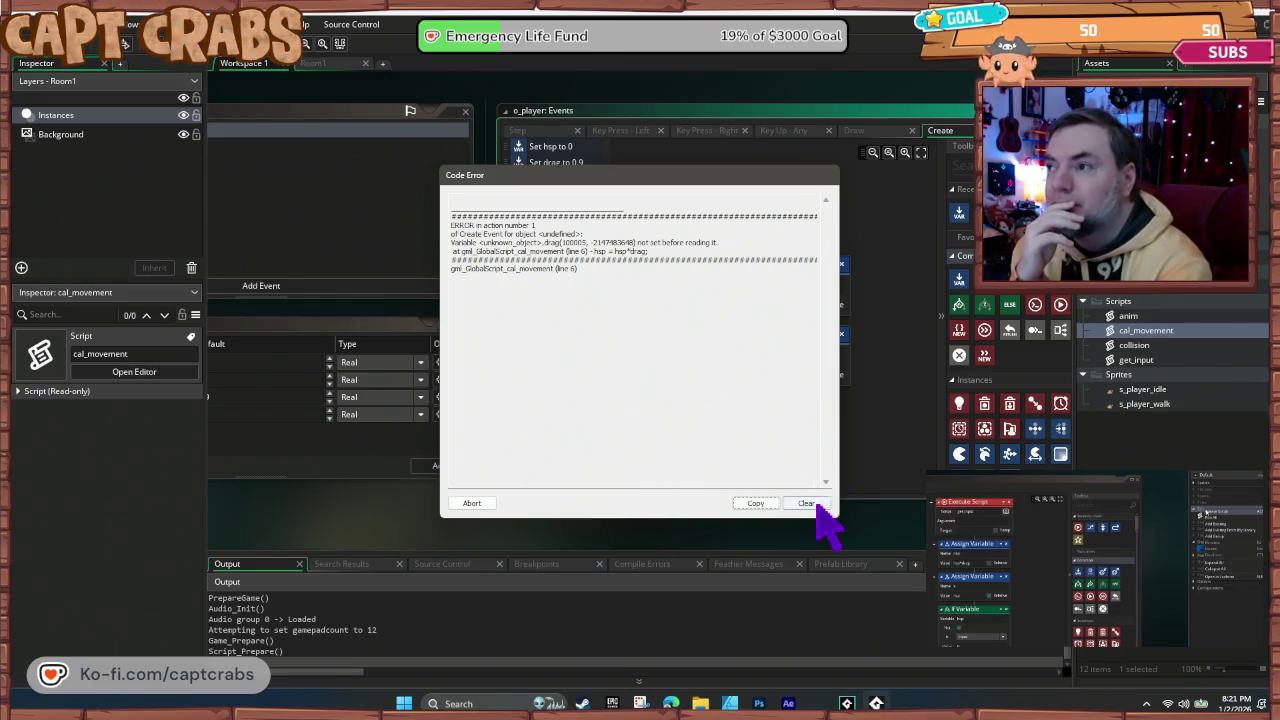
left_click(474, 504)
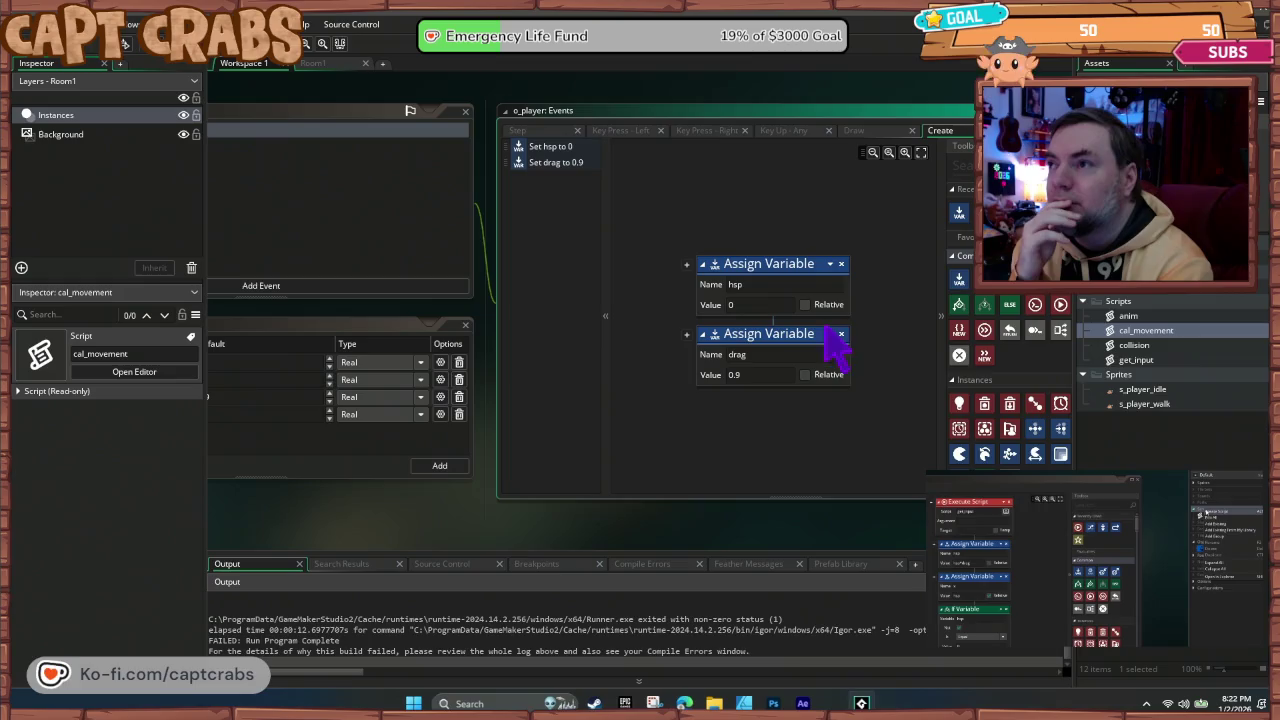
Step: Replace both assignments with a Set Global Variable action for hsp = 0
left_click(841, 334)
left_click(841, 264)
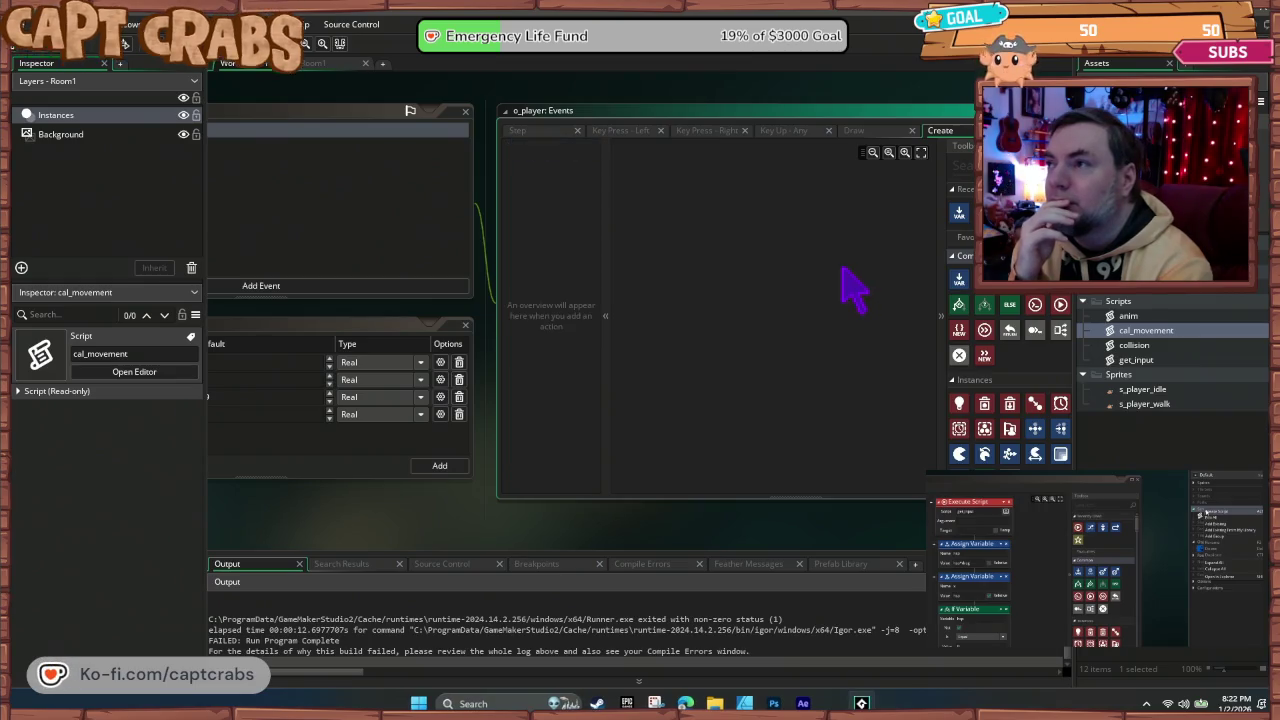
left_click_drag(1011, 303, 718, 268)
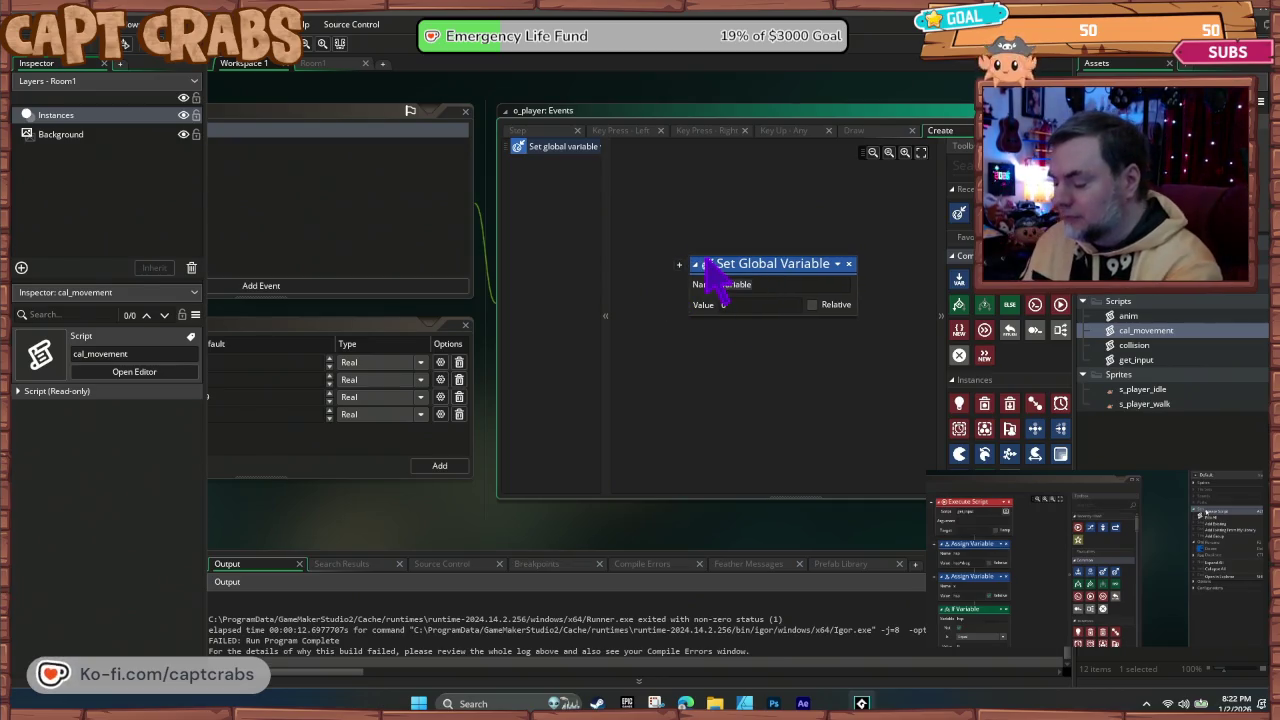
type("hsp")
left_click(640, 383)
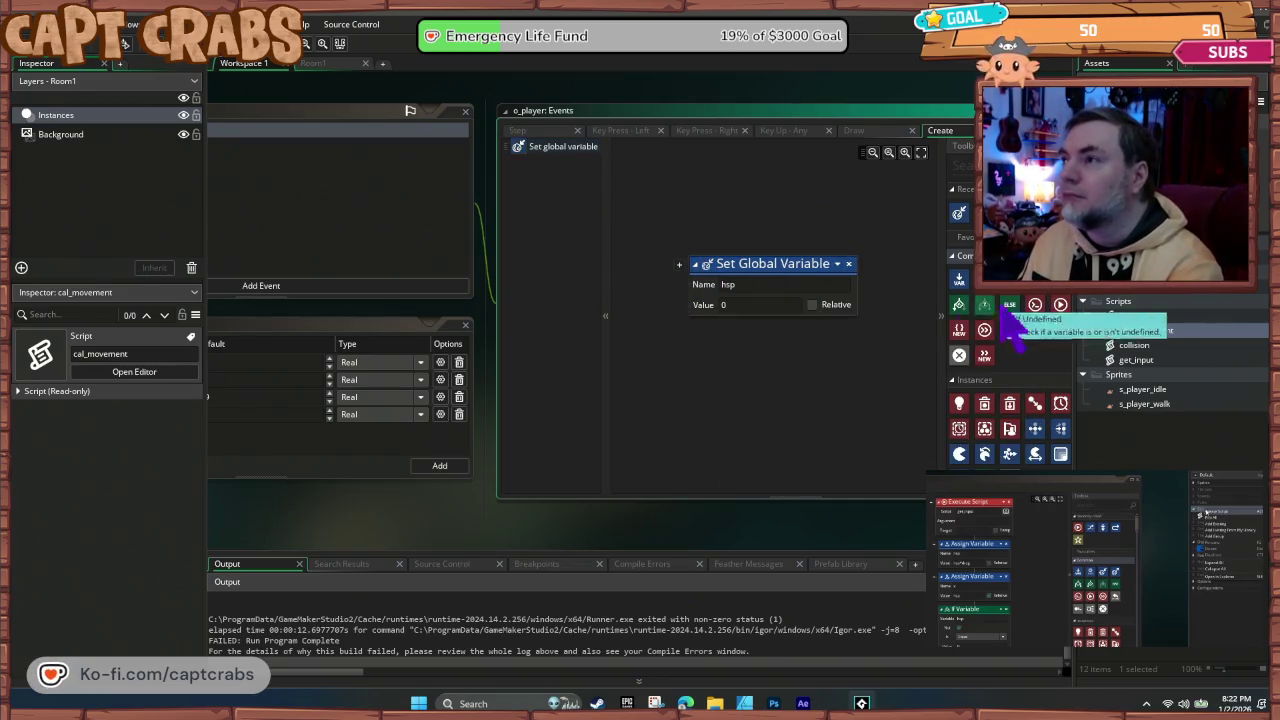
Step: Add a global variable drag = 0.9, then test-run and abort the code error
left_click_drag(1011, 303, 772, 345)
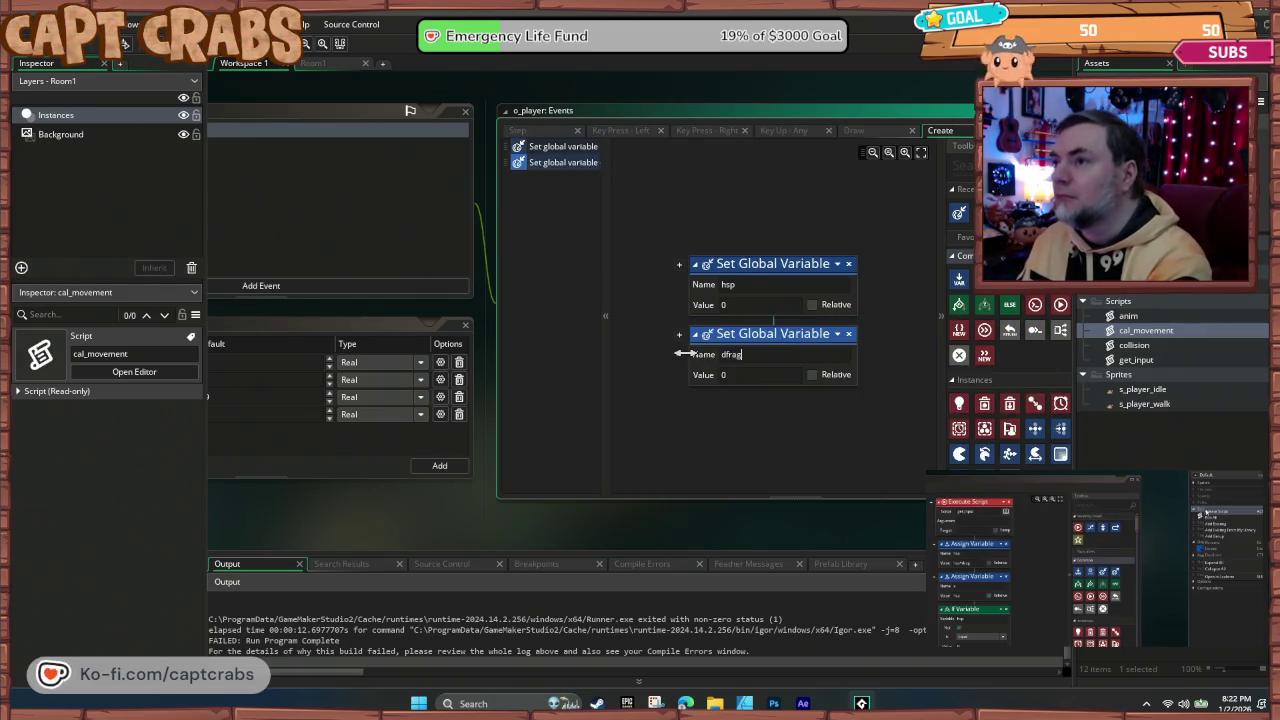
type("ag")
key("Tab")
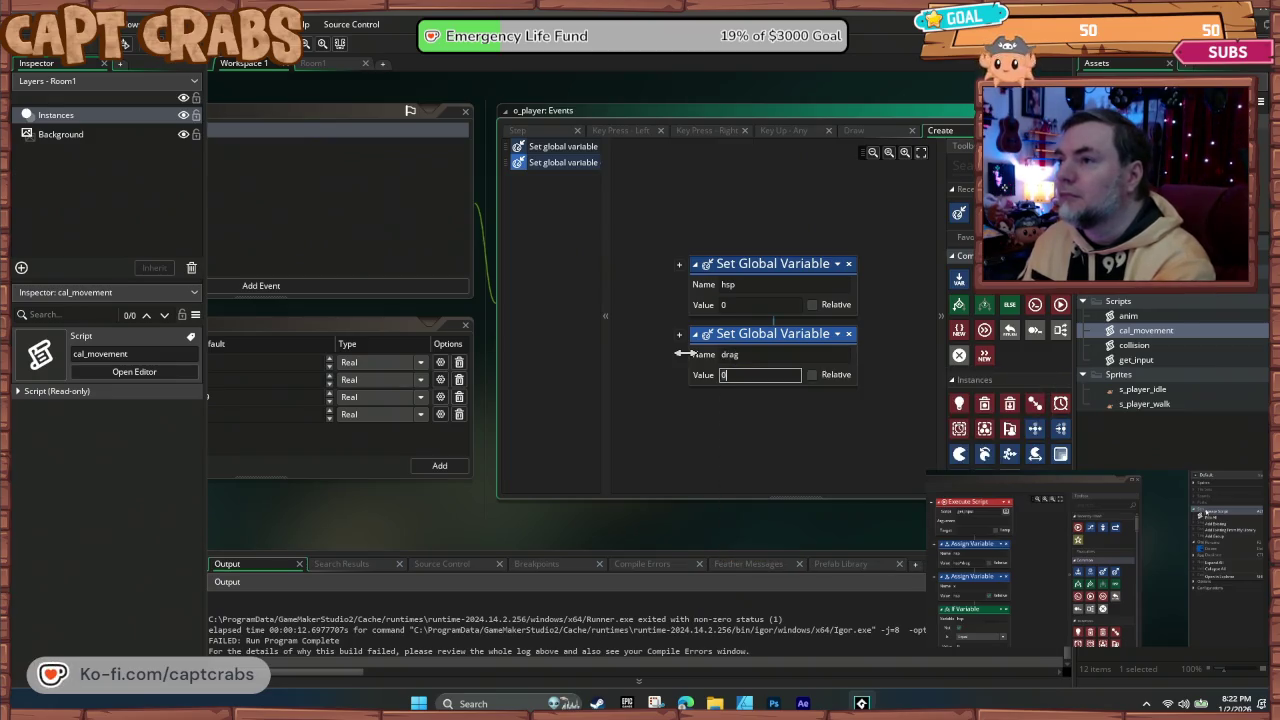
type("0.98")
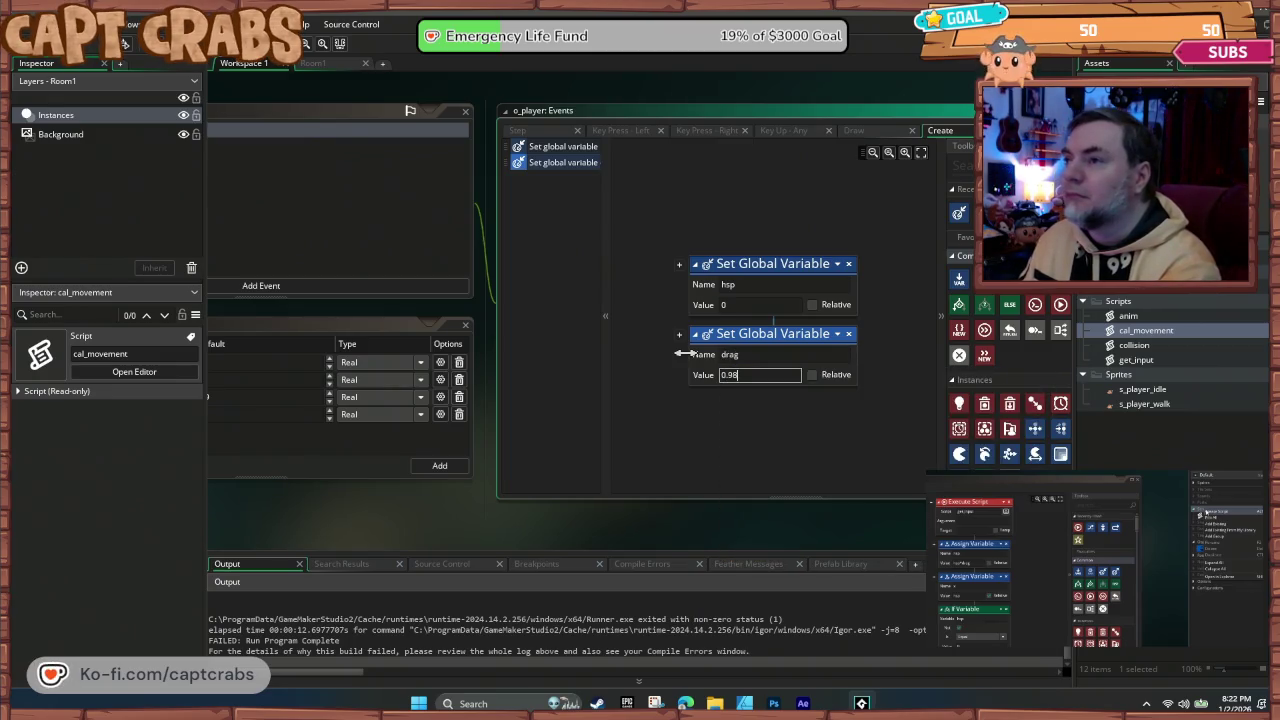
left_click(719, 450)
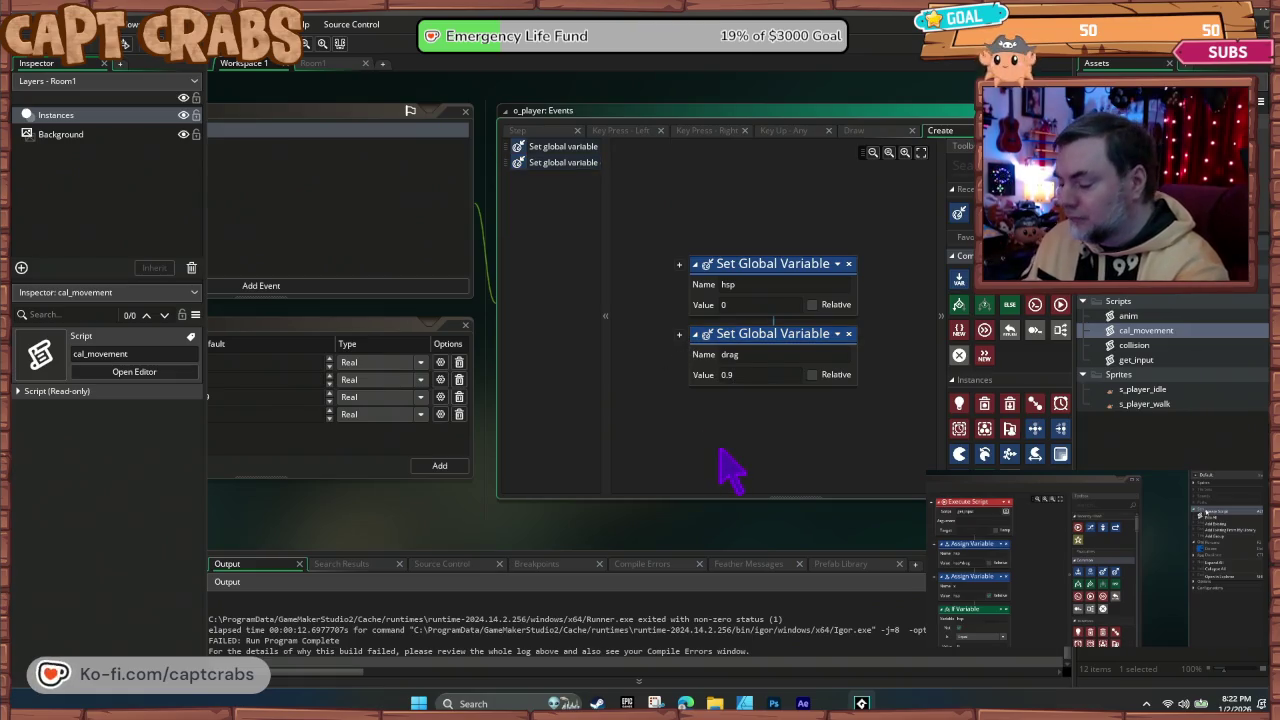
key("F5")
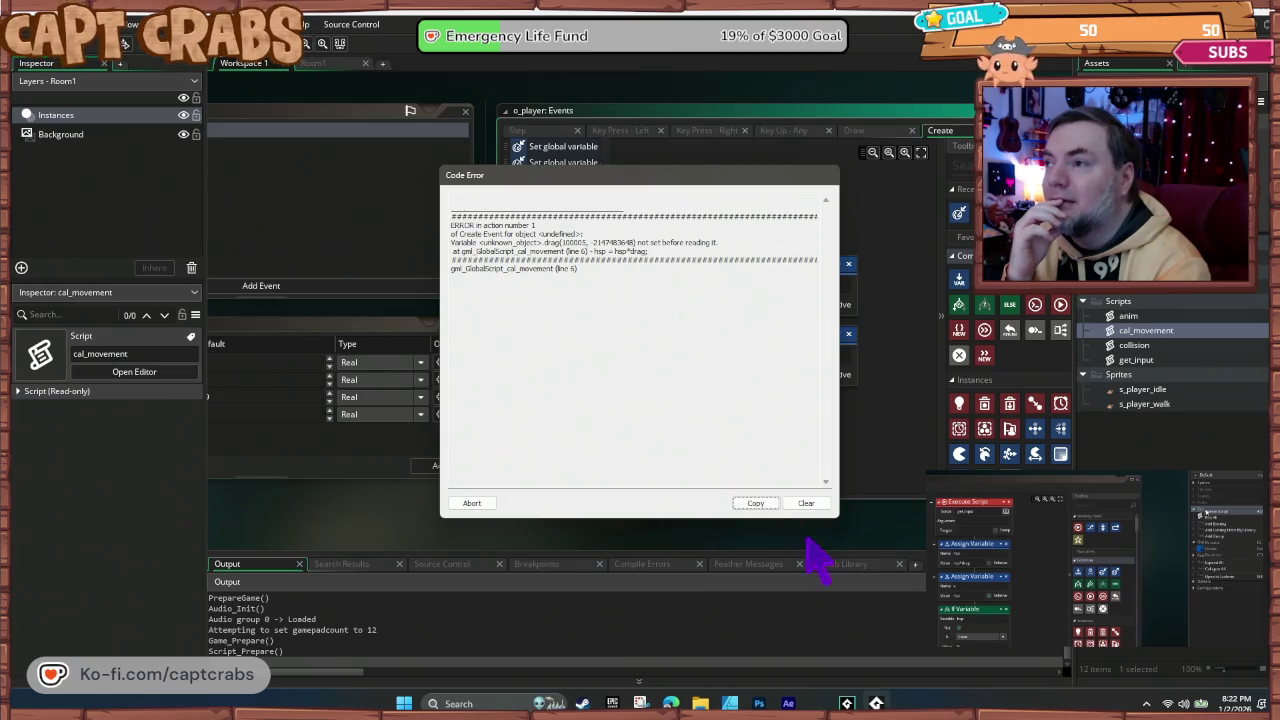
left_click(472, 503)
Step: Delete the global hsp and drag actions from Create and switch to the Step event
mouse_move(300, 520)
left_mouse_down()
mouse_move(523, 514)
mouse_move(369, 507)
left_mouse_up()
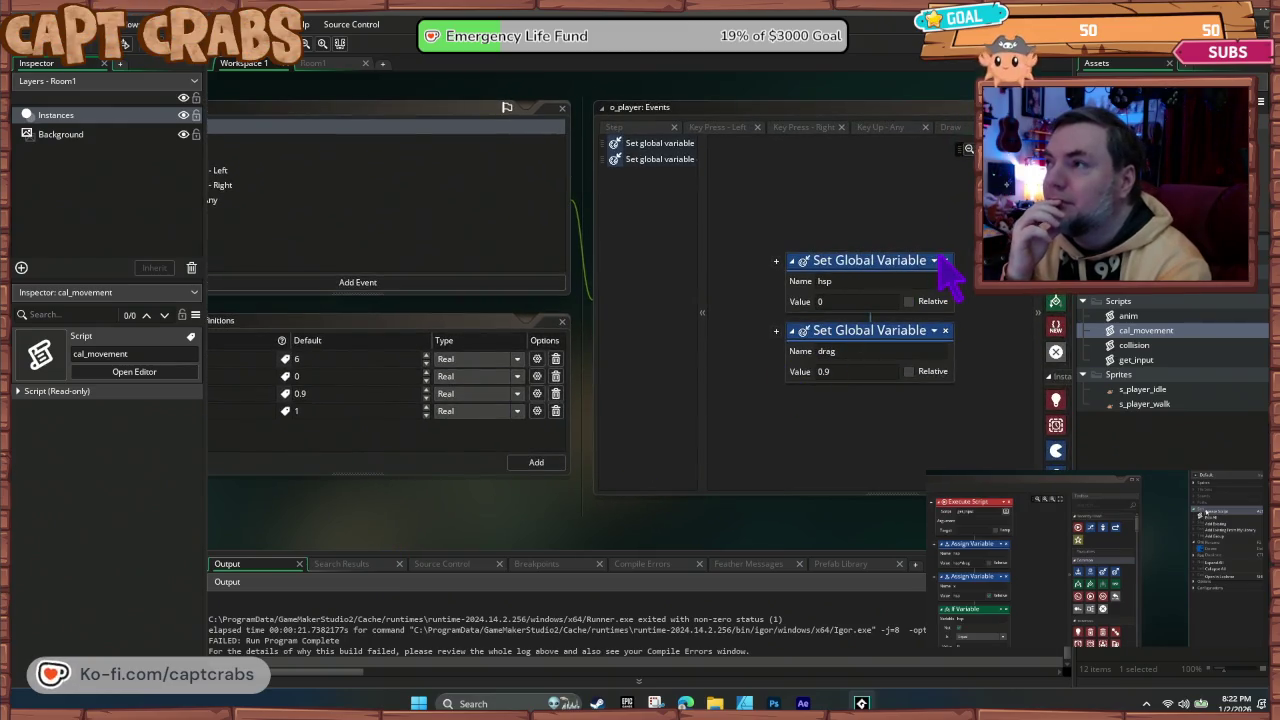
left_click(945, 260)
left_click(945, 262)
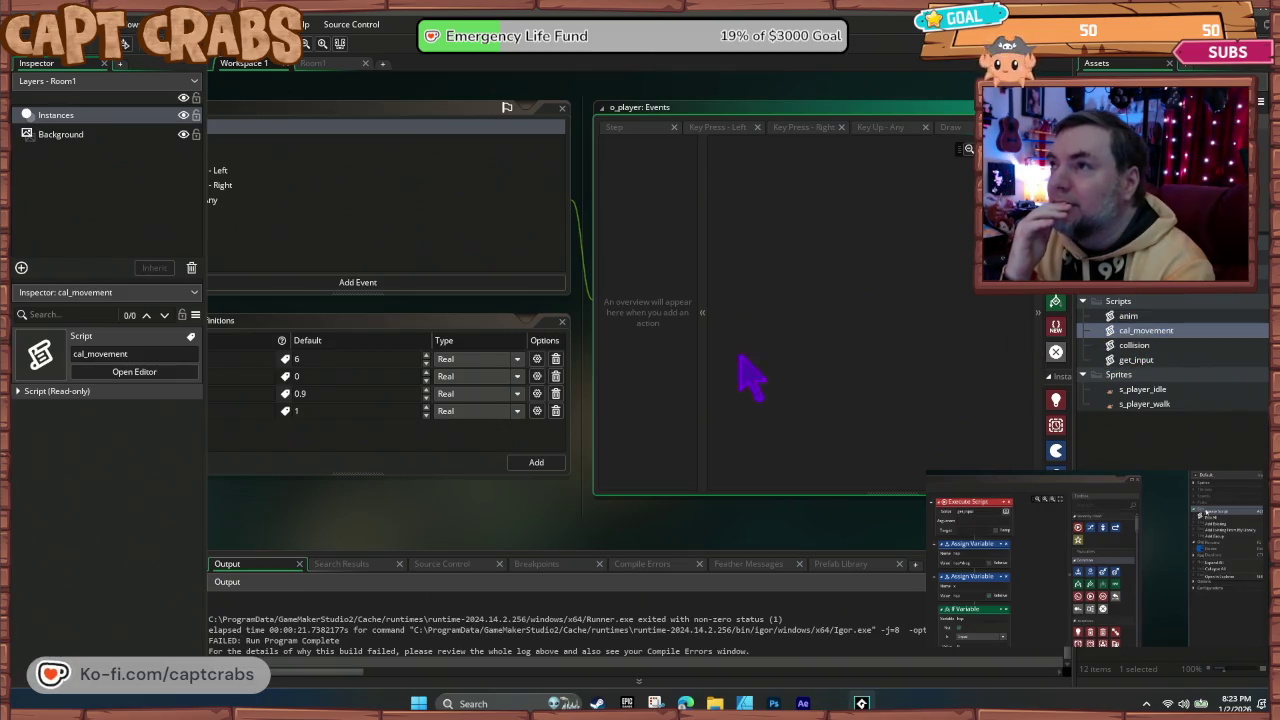
left_click(480, 127)
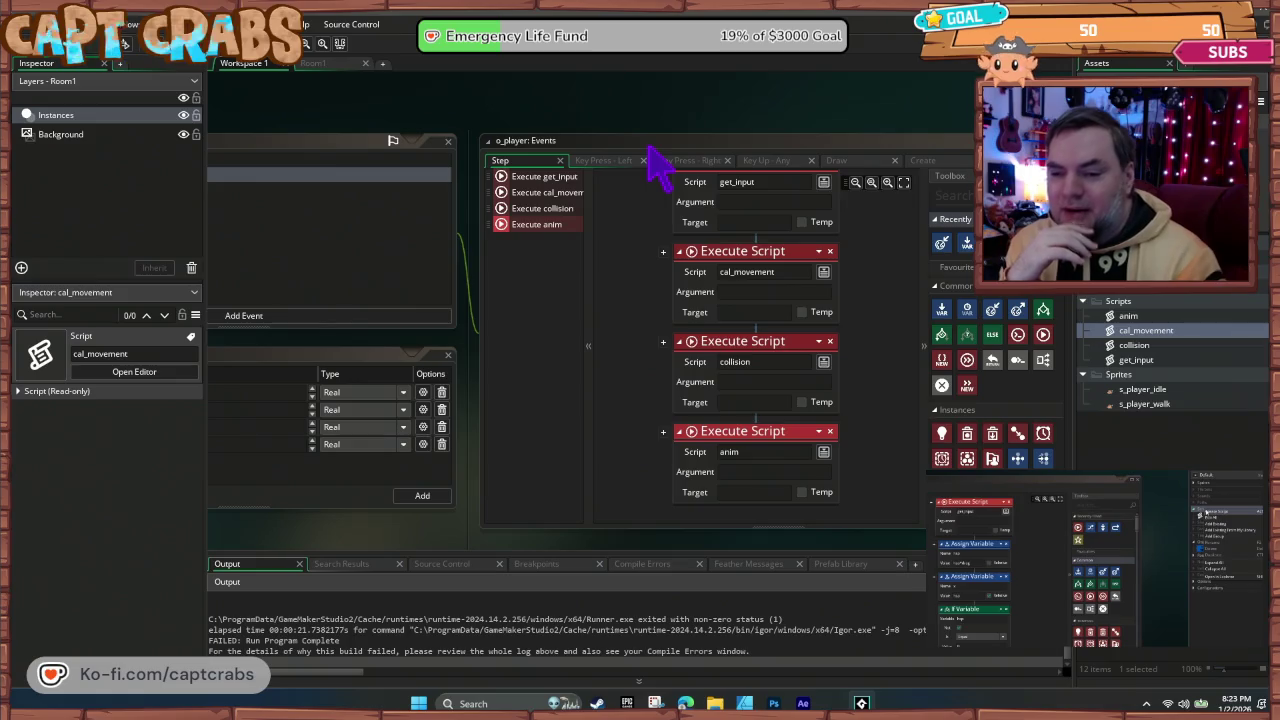
Step: Remove the get_input, cal_movement and collision script actions from Step and open get_input
left_click_drag(314, 128, 563, 137)
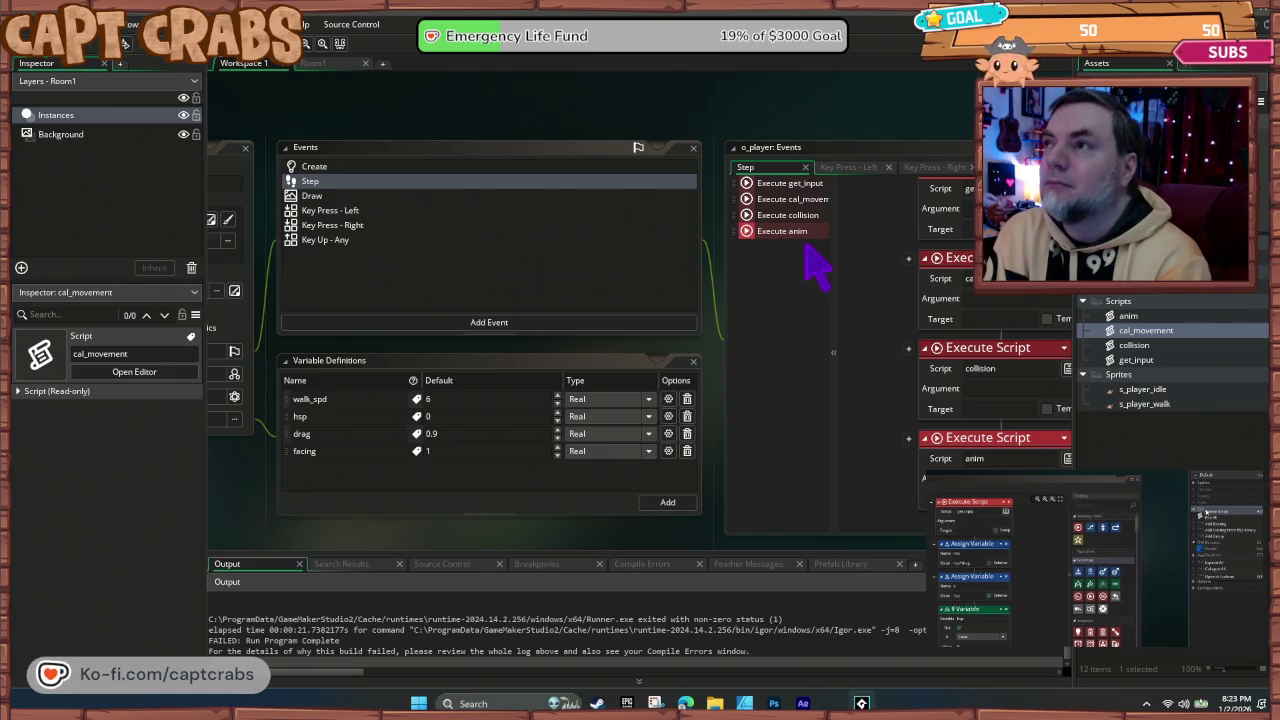
left_click_drag(737, 143, 530, 126)
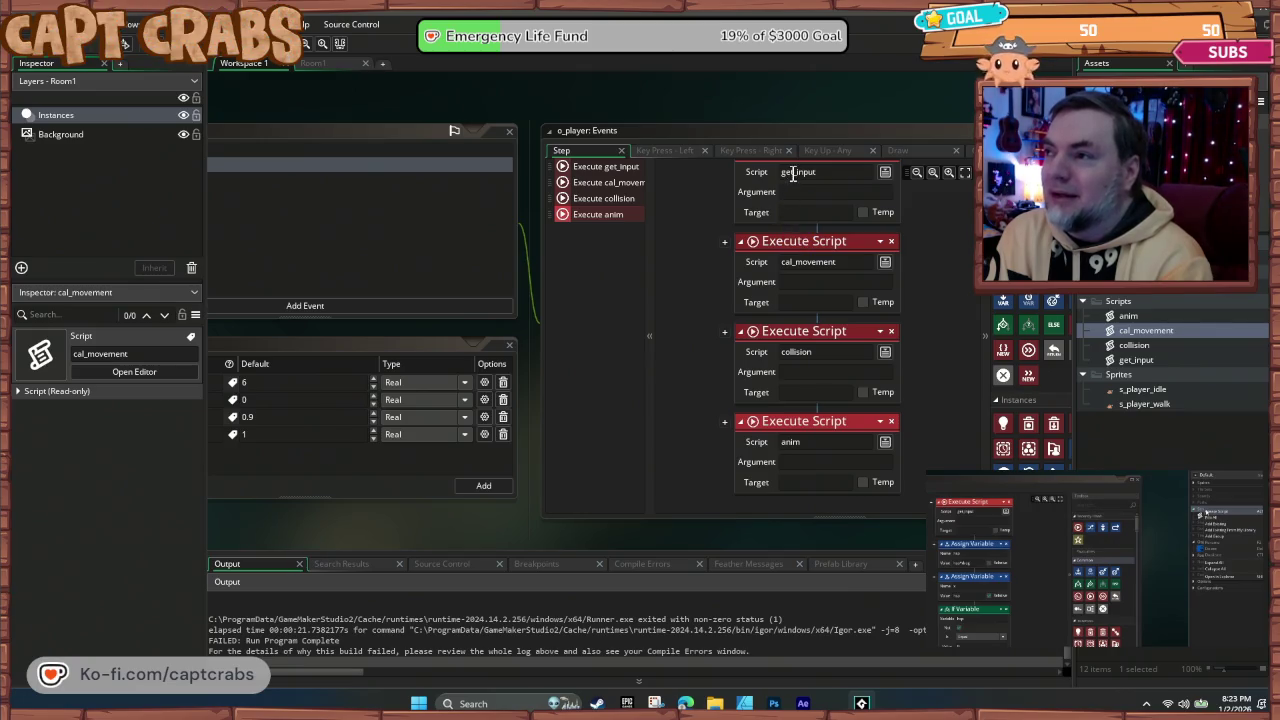
scroll(861, 267, "up", 1)
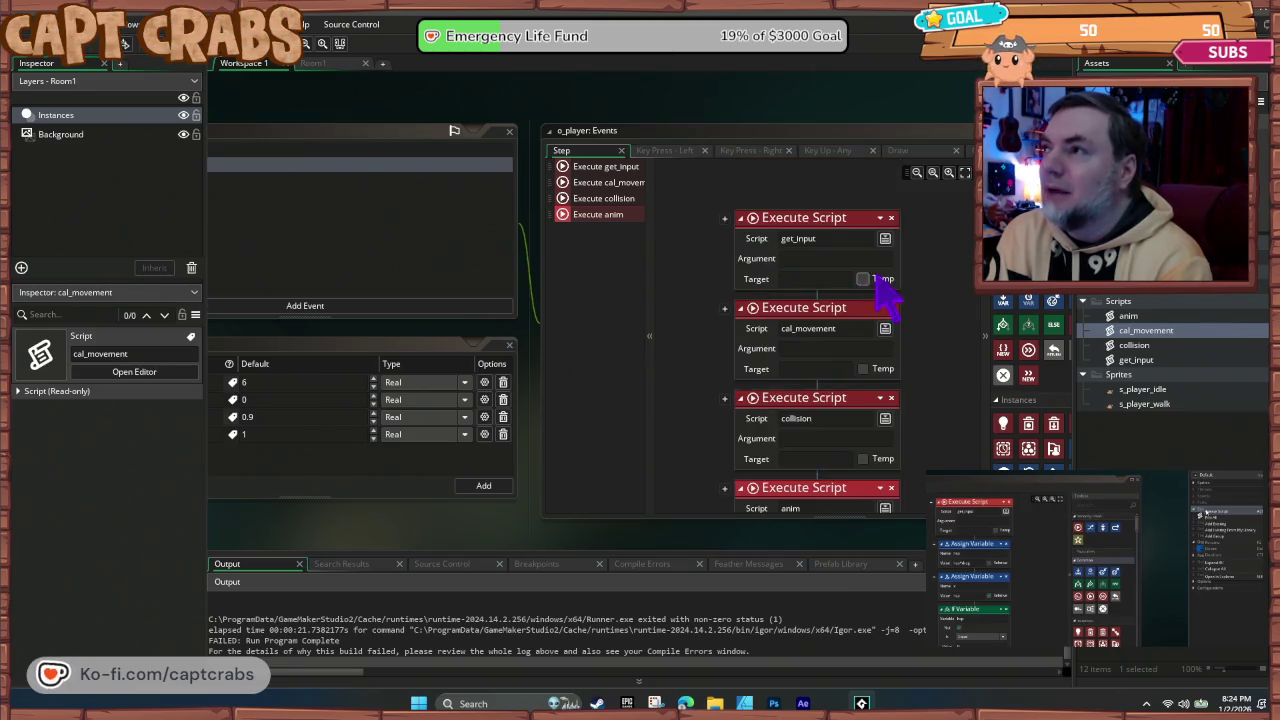
left_click(891, 218)
left_click(891, 218)
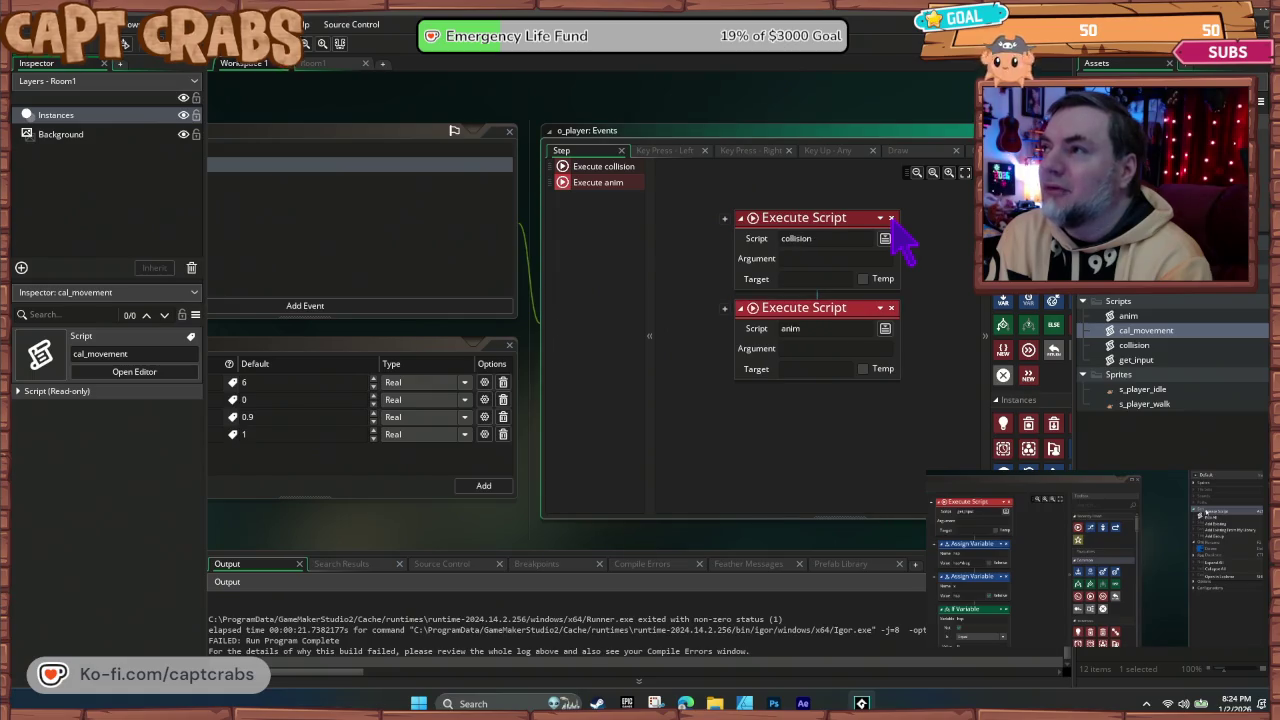
left_click(891, 218)
left_click(891, 218)
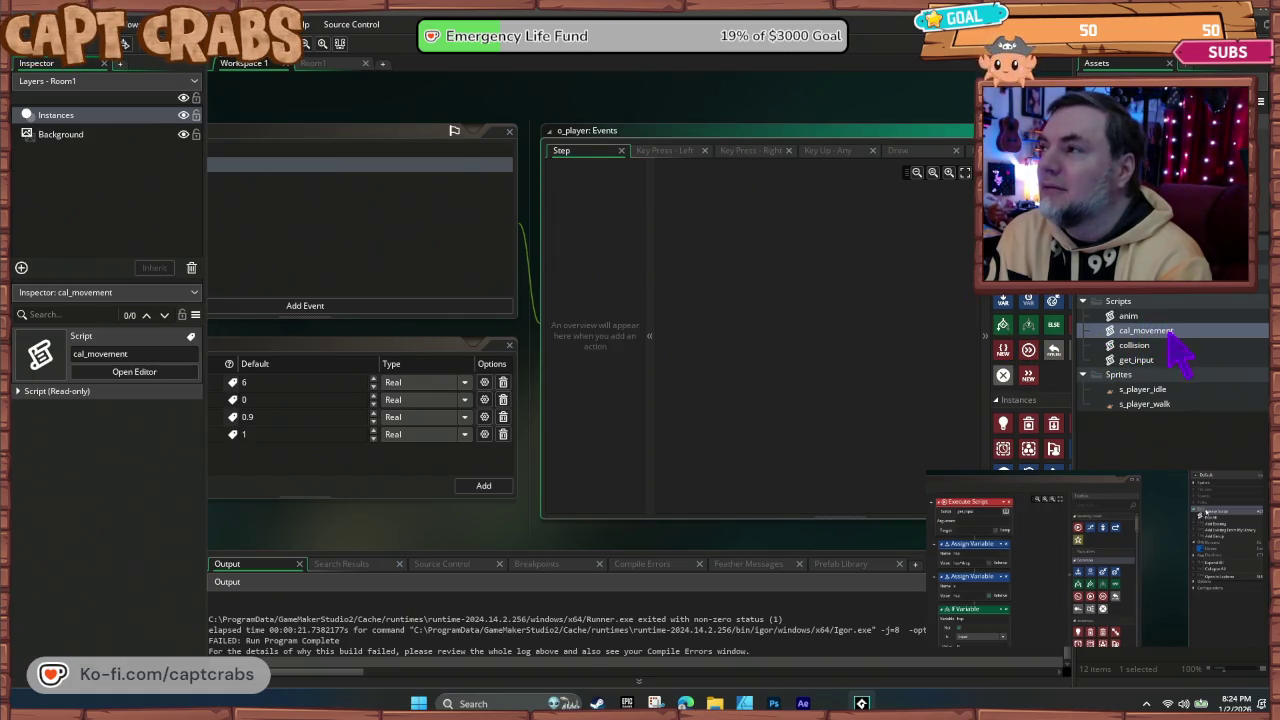
double_click(1166, 362)
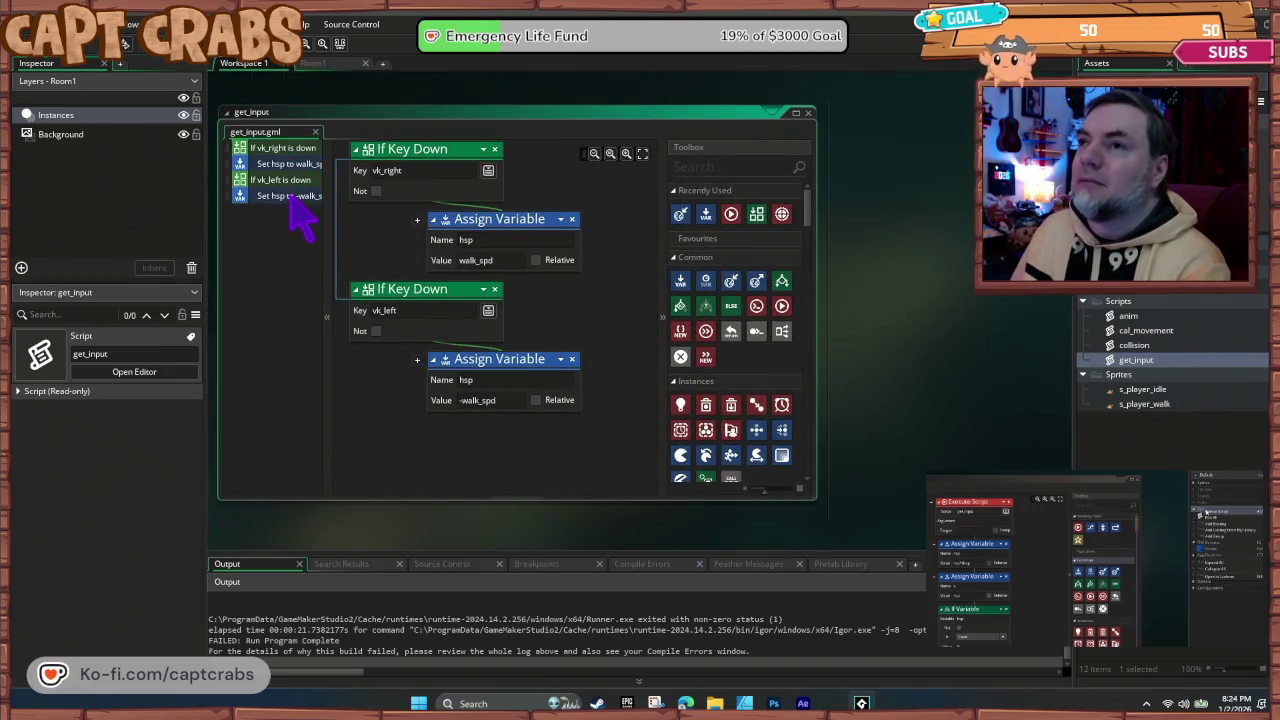
Step: Arrange the key-check blocks into a tidy column on the Step canvas
left_click_drag(923, 273, 718, 503)
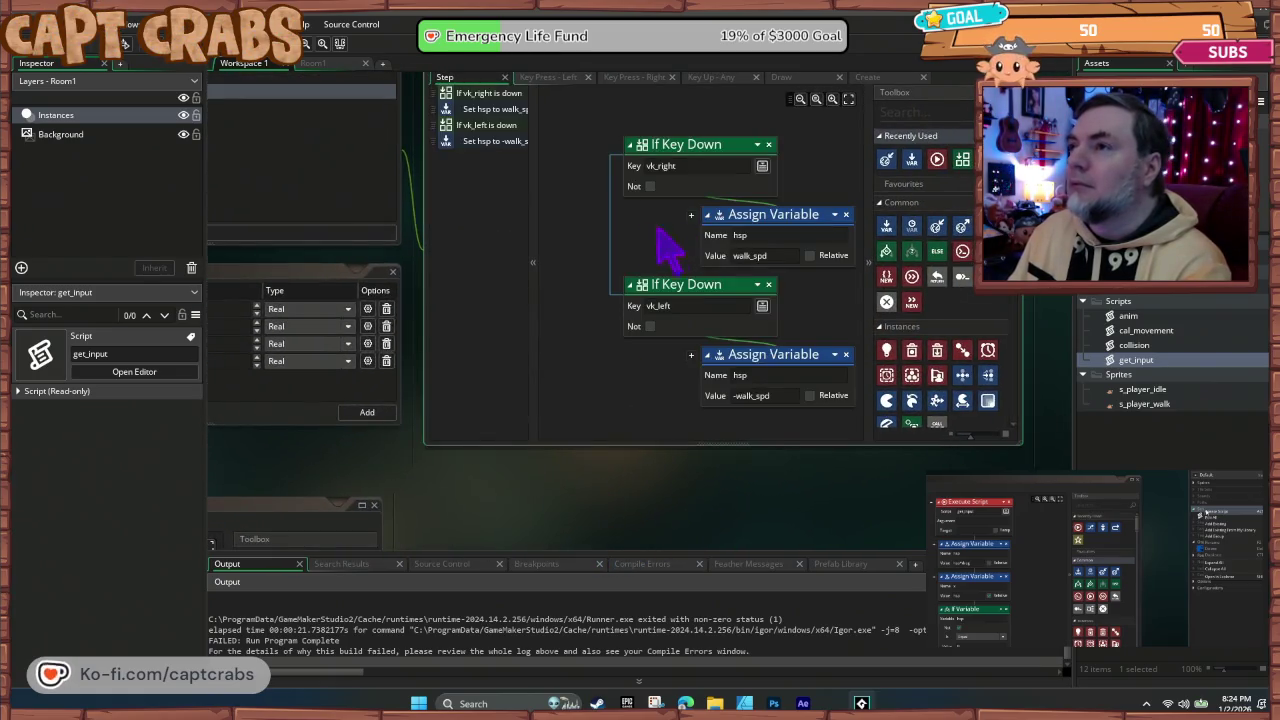
mouse_move(680, 160)
left_mouse_down()
mouse_move(612, 130)
mouse_move(632, 128)
mouse_move(623, 134)
left_mouse_up()
mouse_move(591, 200)
left_mouse_down()
mouse_move(580, 251)
mouse_move(562, 208)
left_mouse_up()
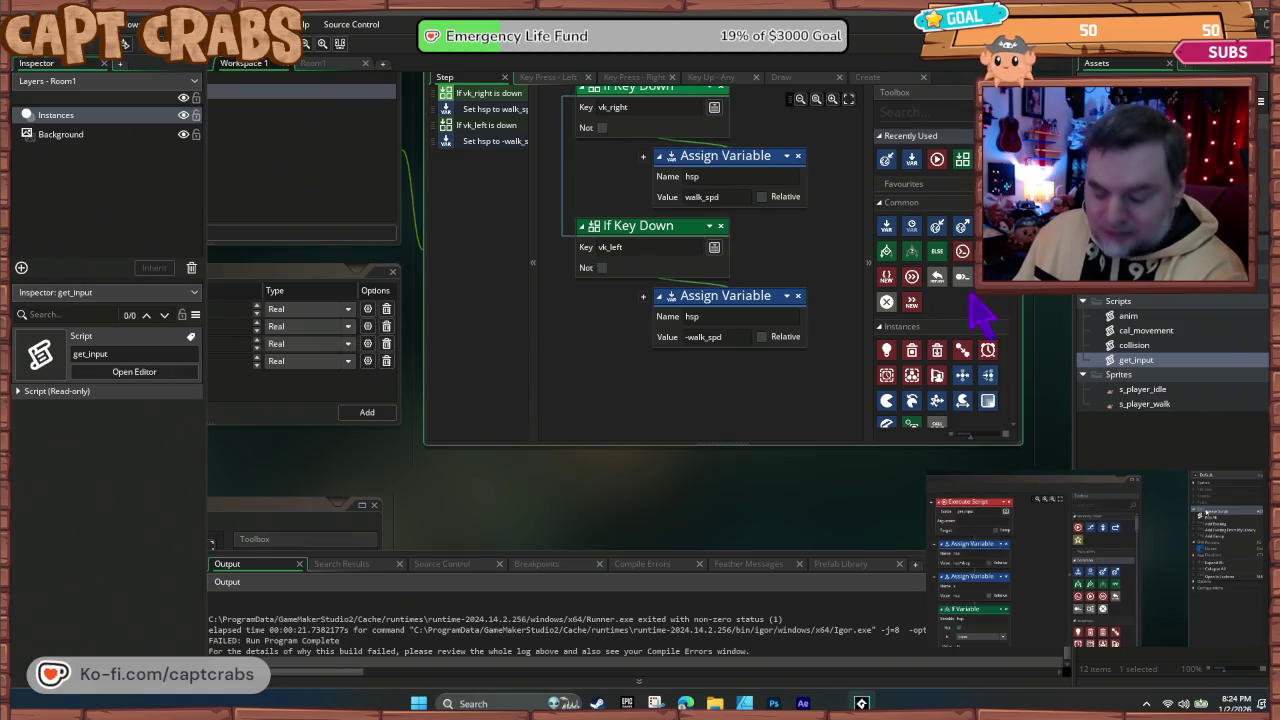
Step: Paste the hsp = hsp*drag block from cal_movement into the Step event
double_click(1135, 333)
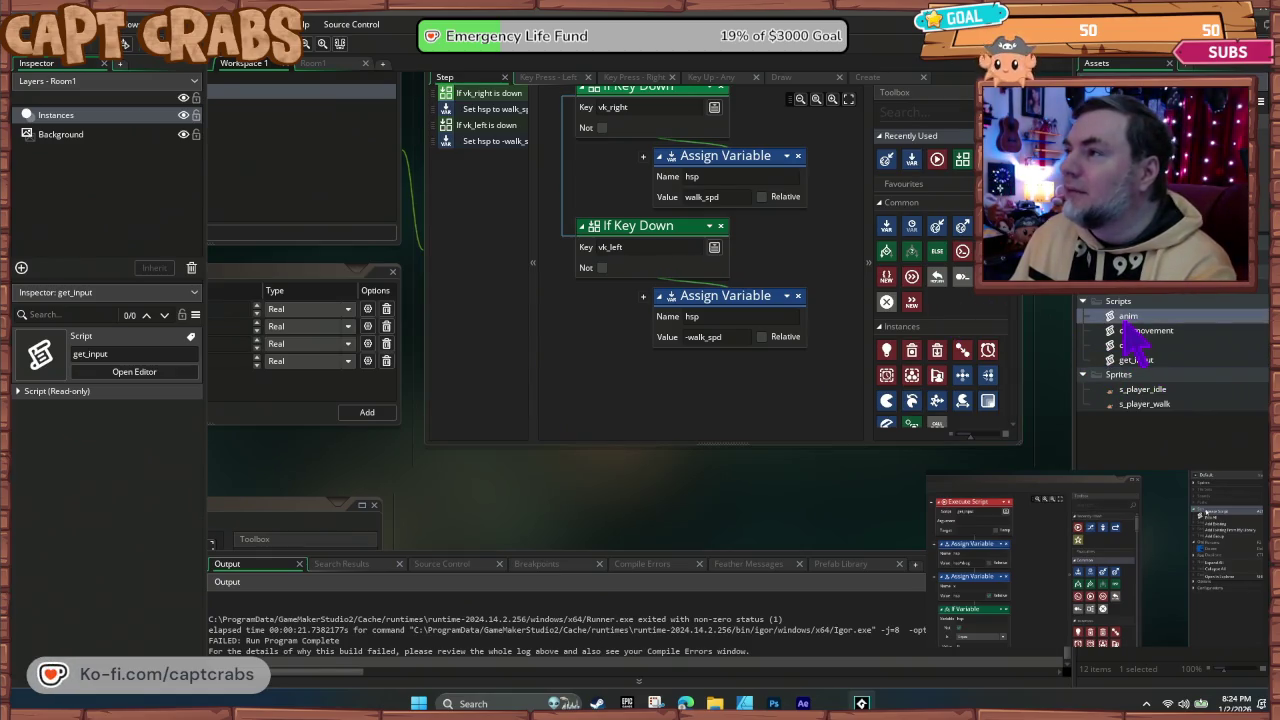
double_click(1135, 331)
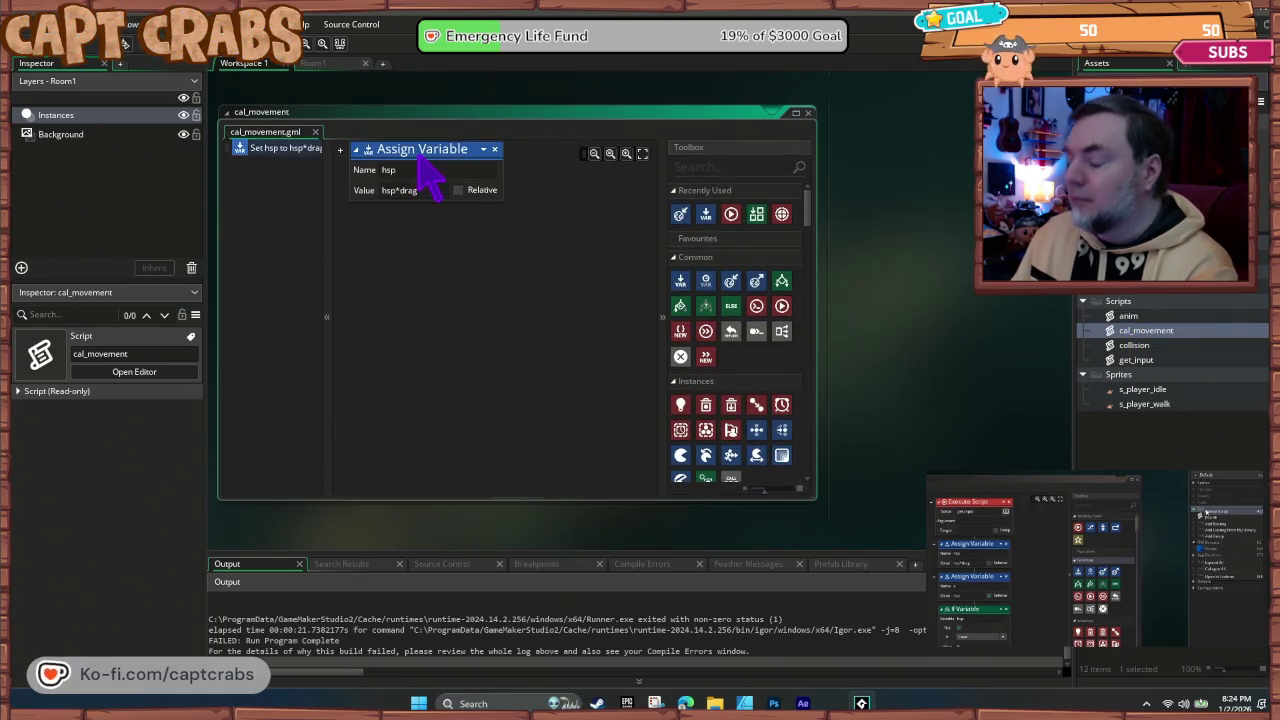
left_click_drag(914, 243, 775, 600)
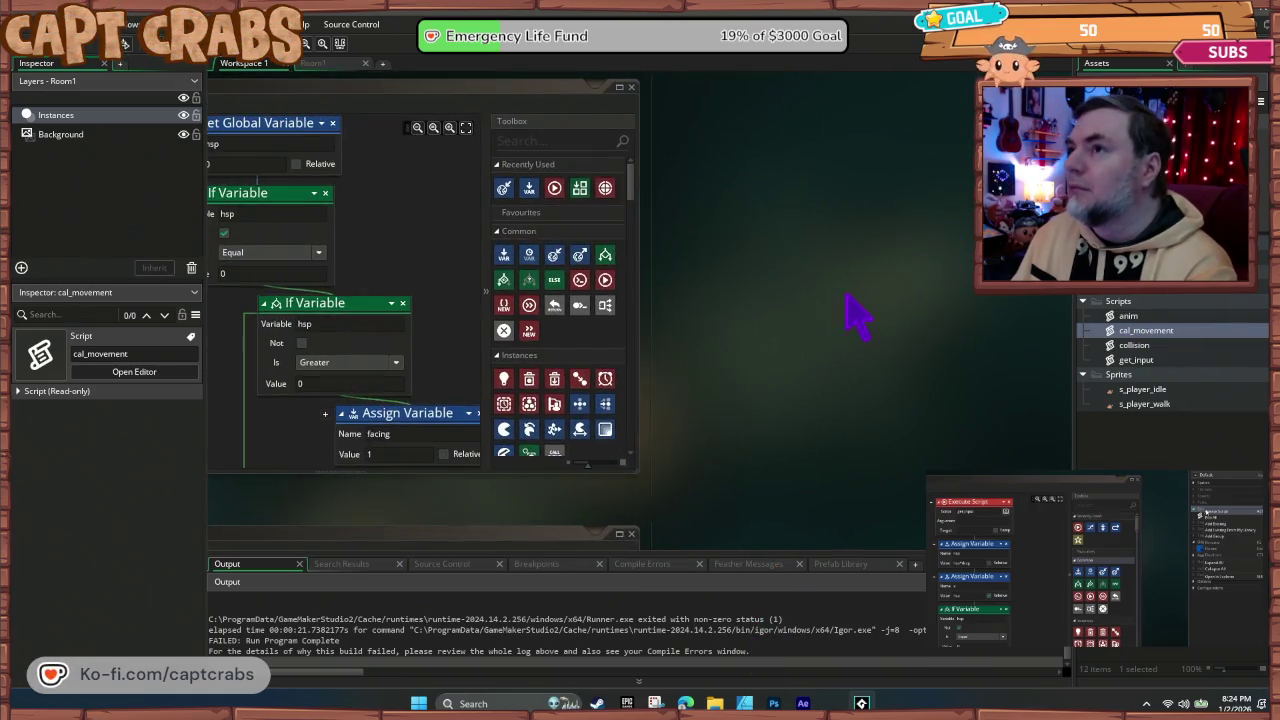
scroll(851, 314, "up", 3)
scroll(700, 240, "down", 5)
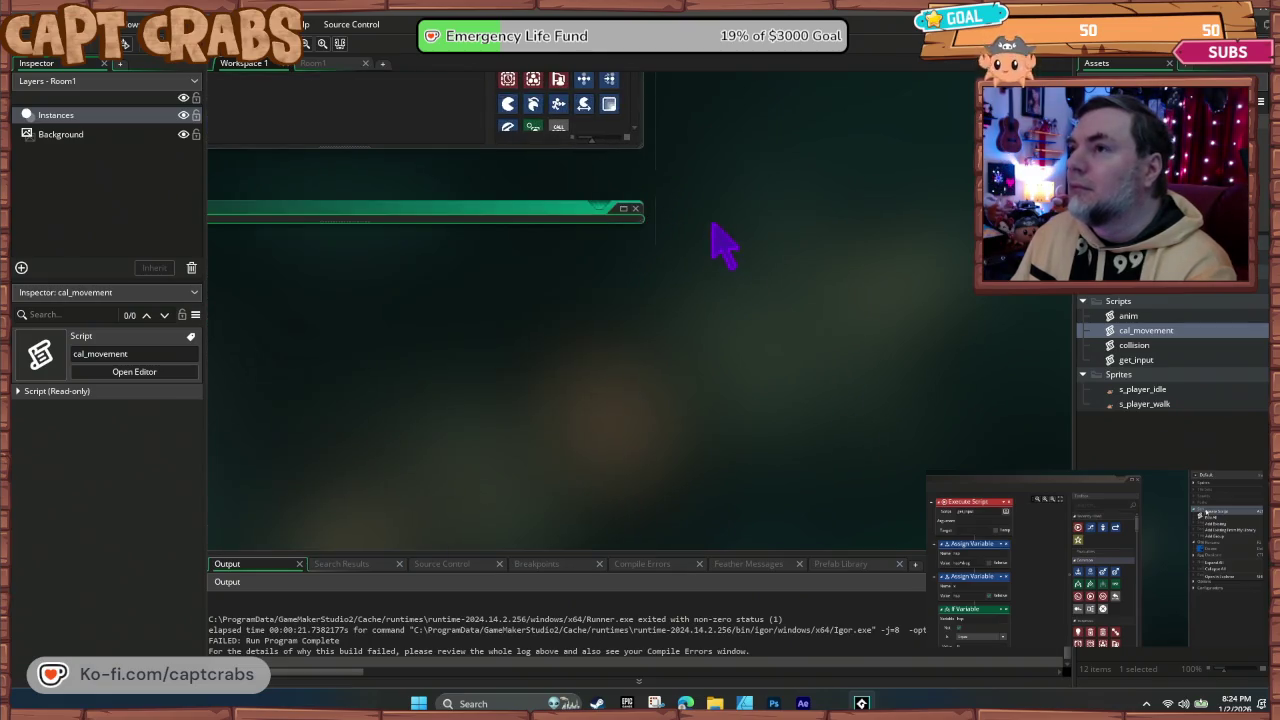
scroll(809, 543, "up", 4)
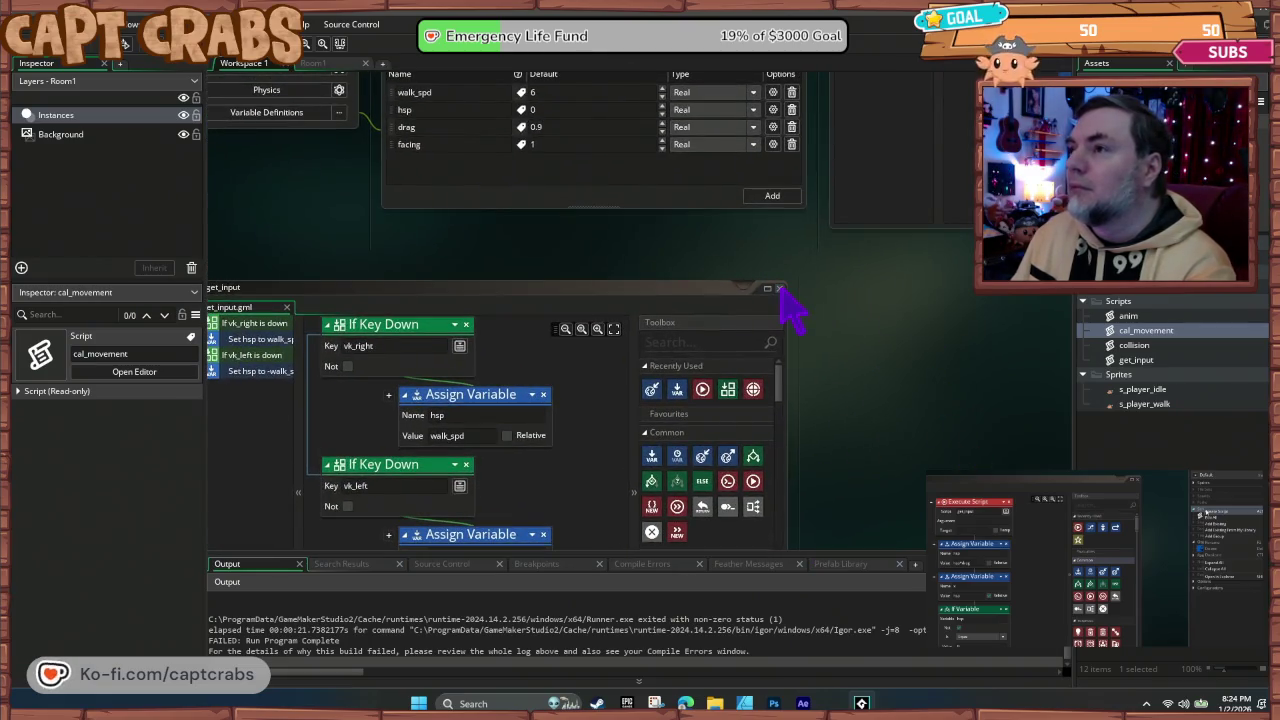
left_click(779, 288)
scroll(830, 380, "up", 3)
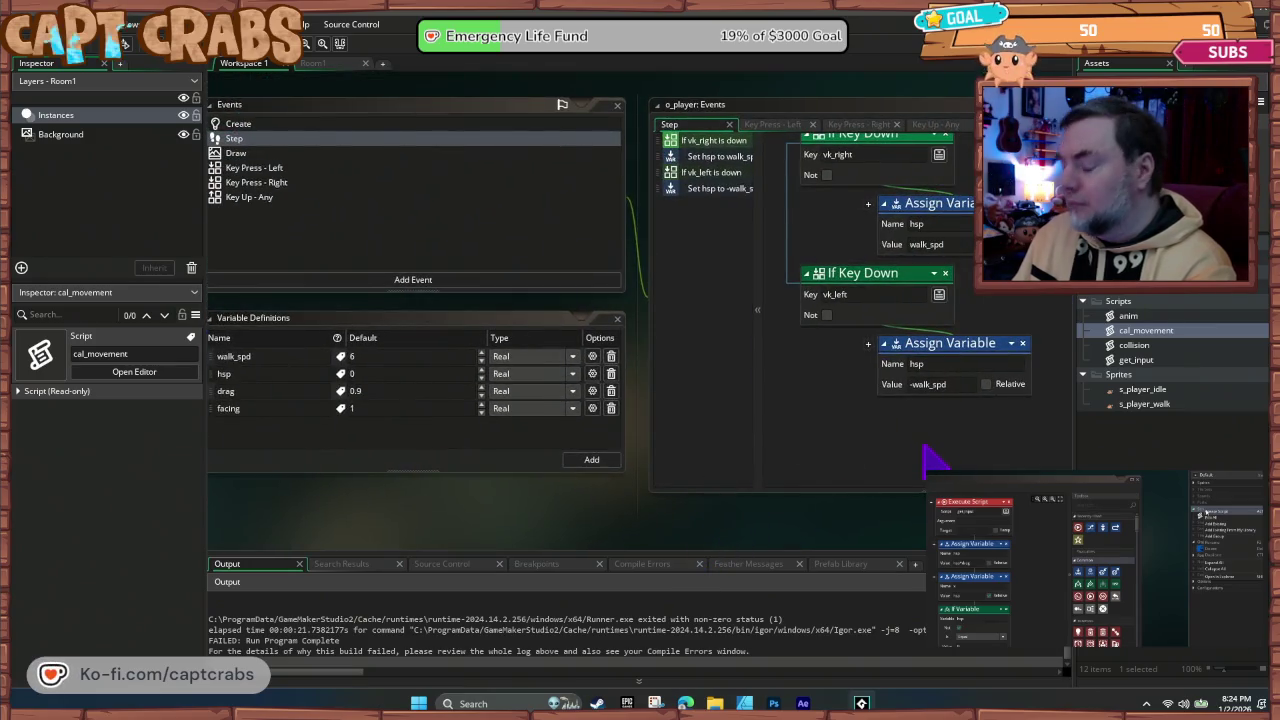
left_click(926, 452)
key("ctrl+v")
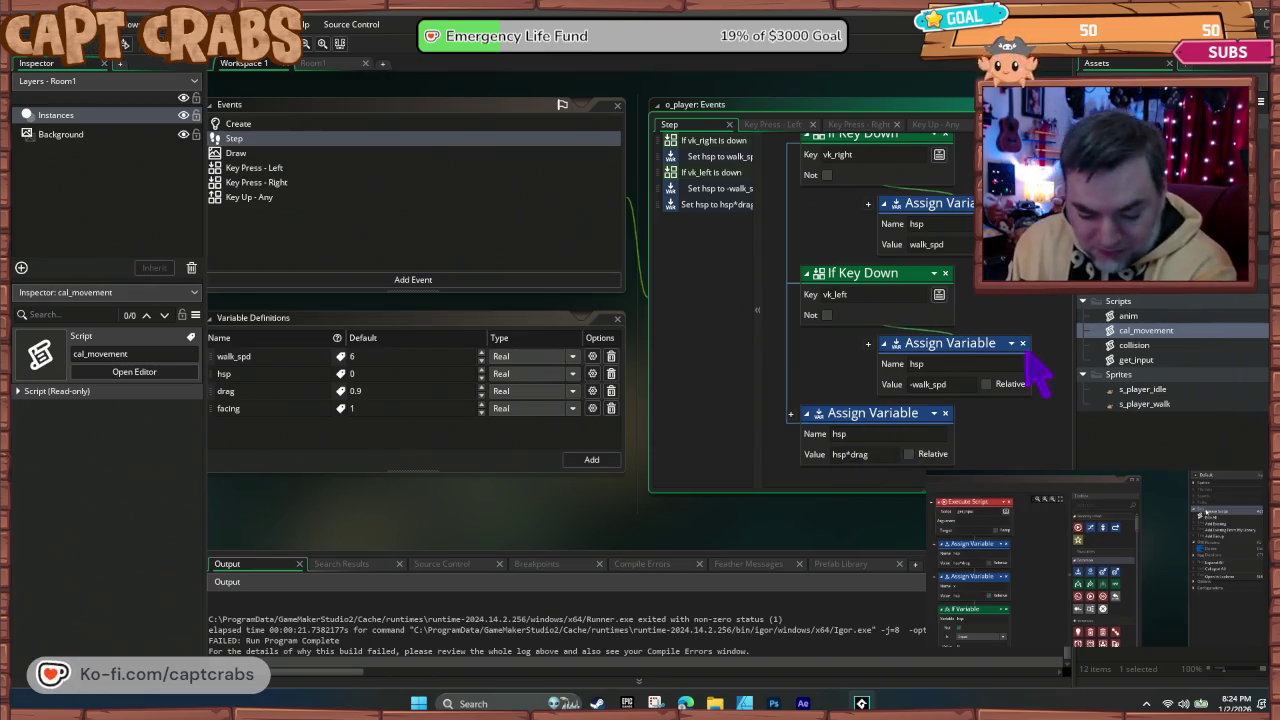
Step: Copy the add-hsp-to-x block from the collision script
double_click(1138, 346)
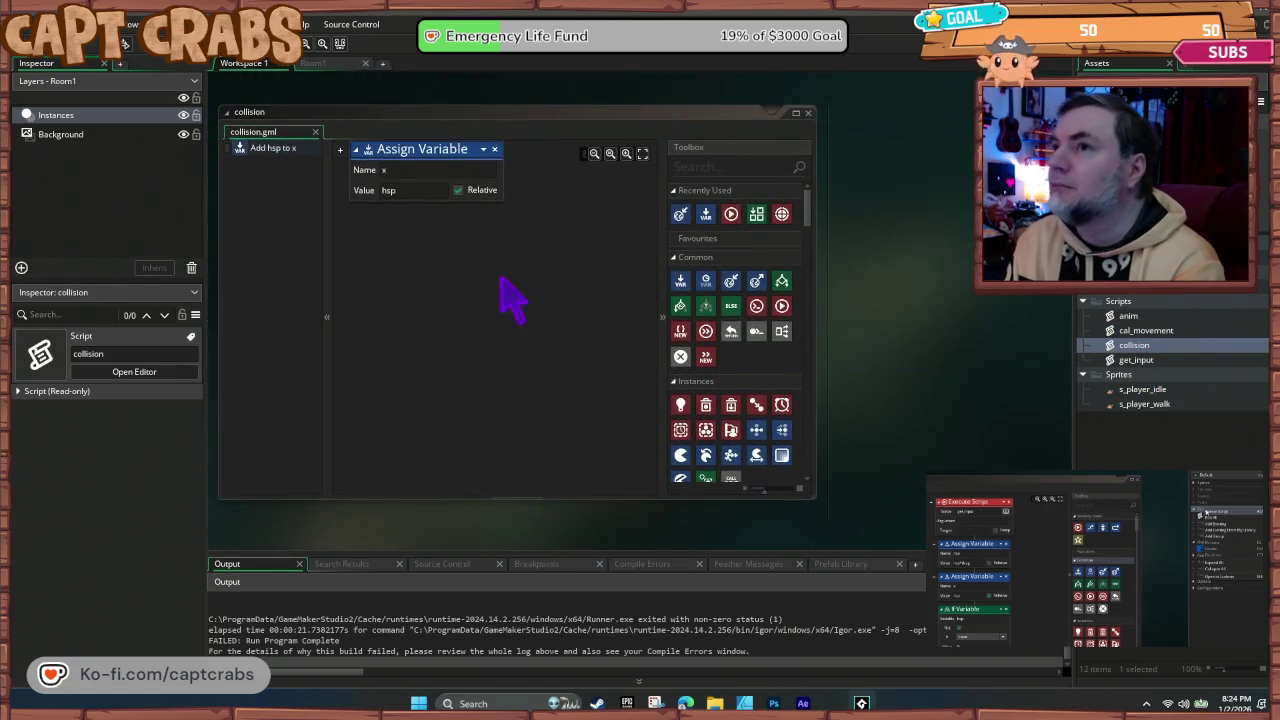
left_click(450, 175)
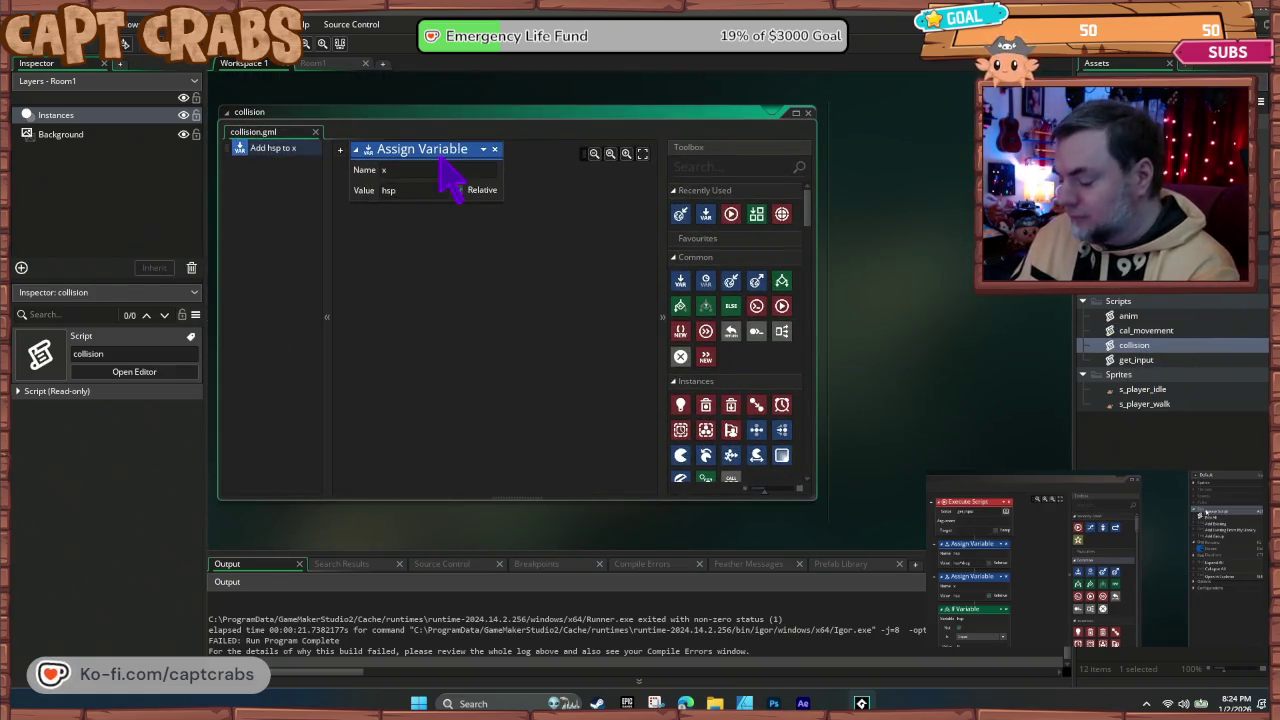
left_click(808, 112)
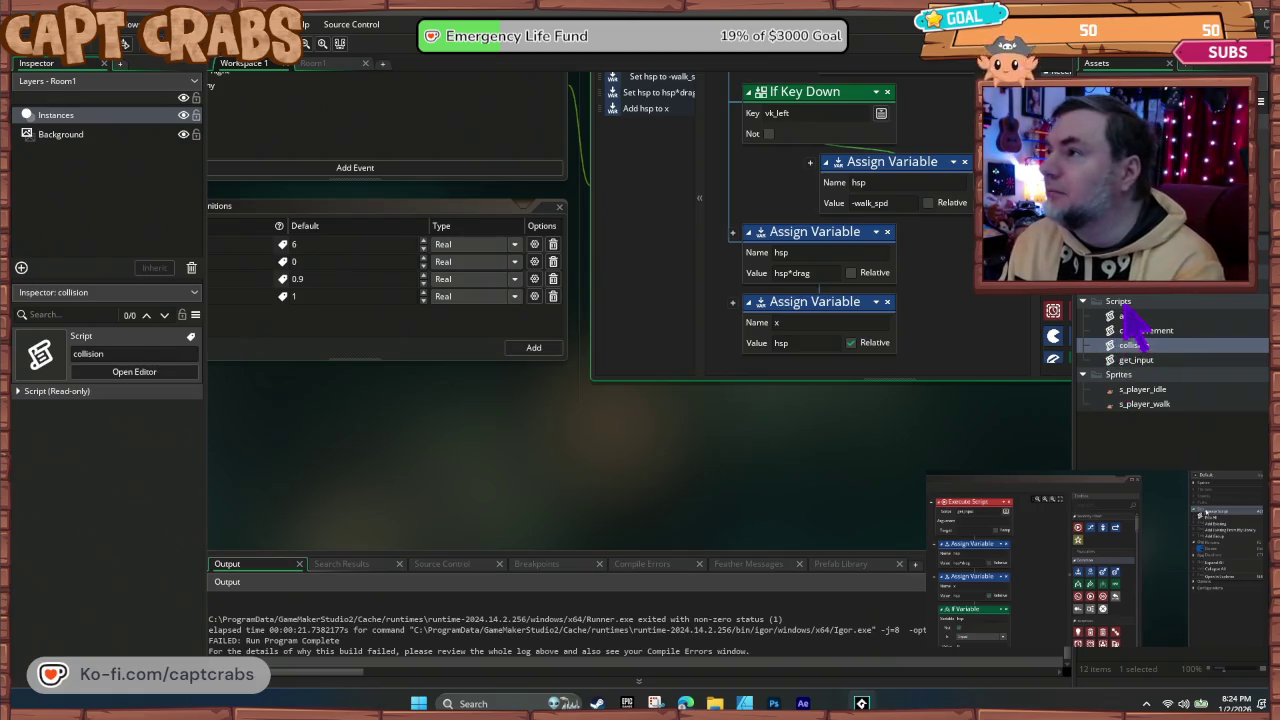
double_click(1130, 316)
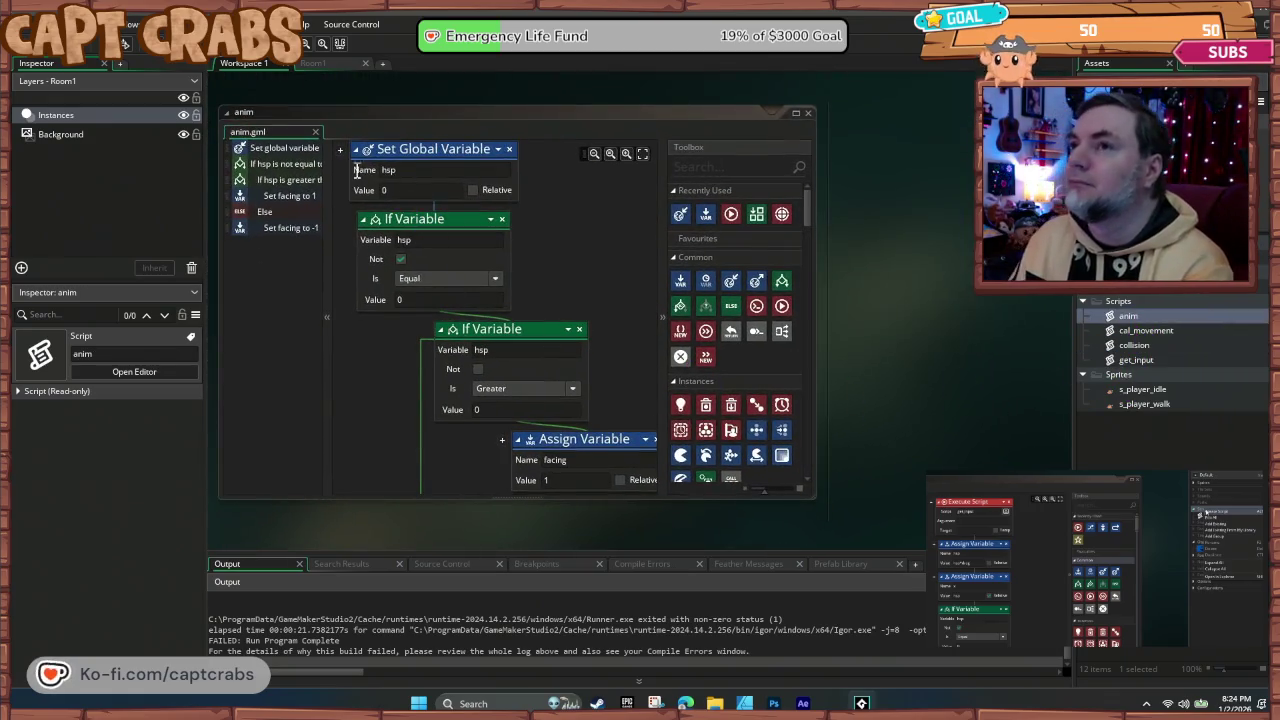
Step: Bring in the anim facing blocks, enlarge the Step editor, and test-run, aborting the error
left_click(289, 232)
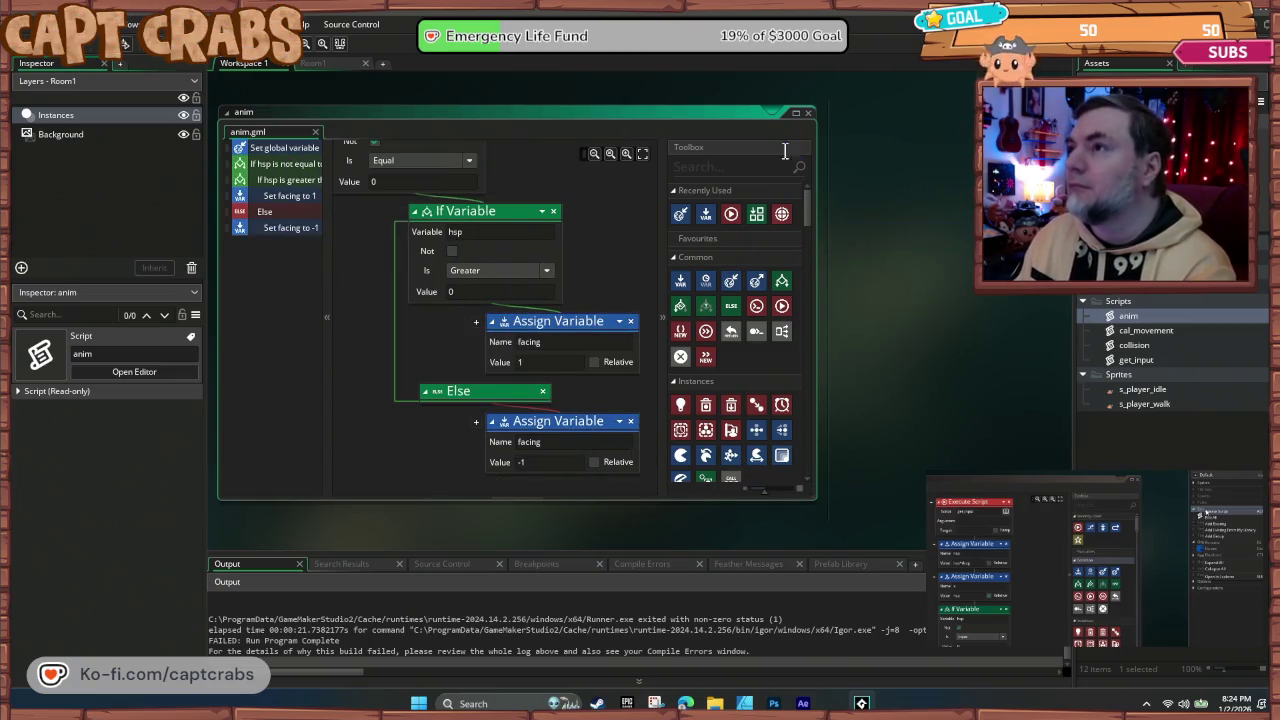
left_click(808, 113)
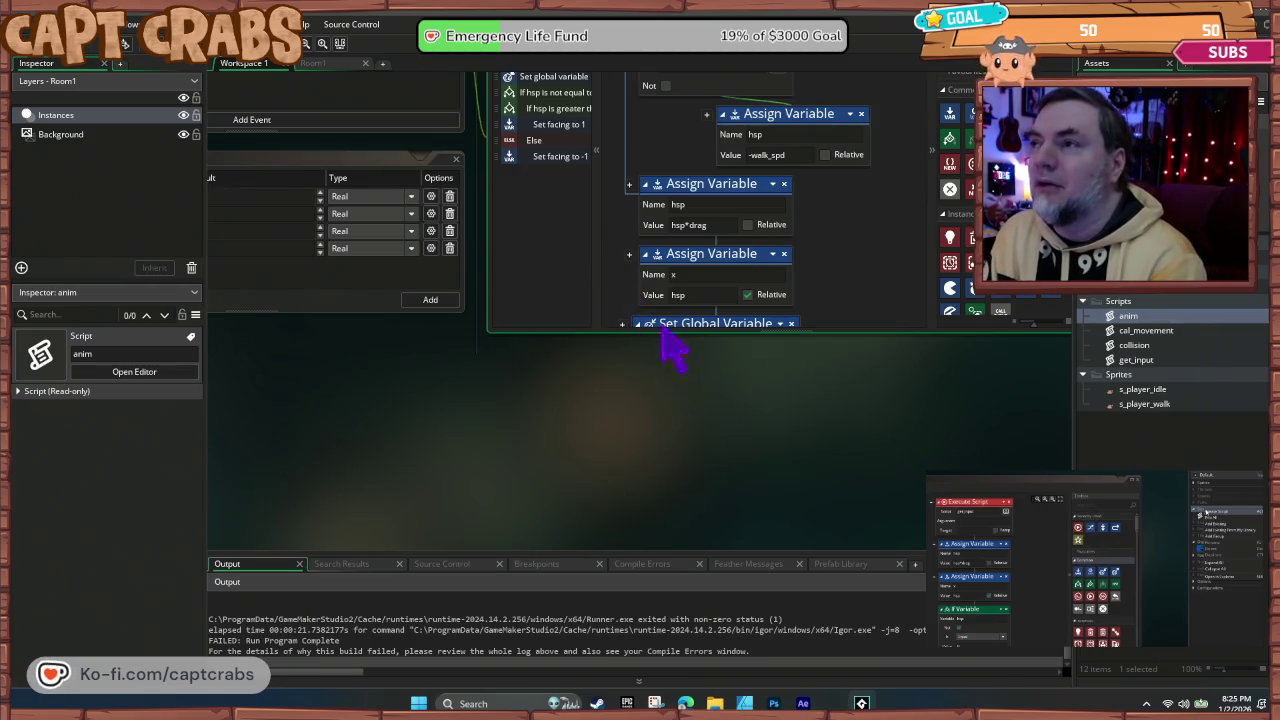
left_click_drag(658, 340, 657, 507)
key("F5")
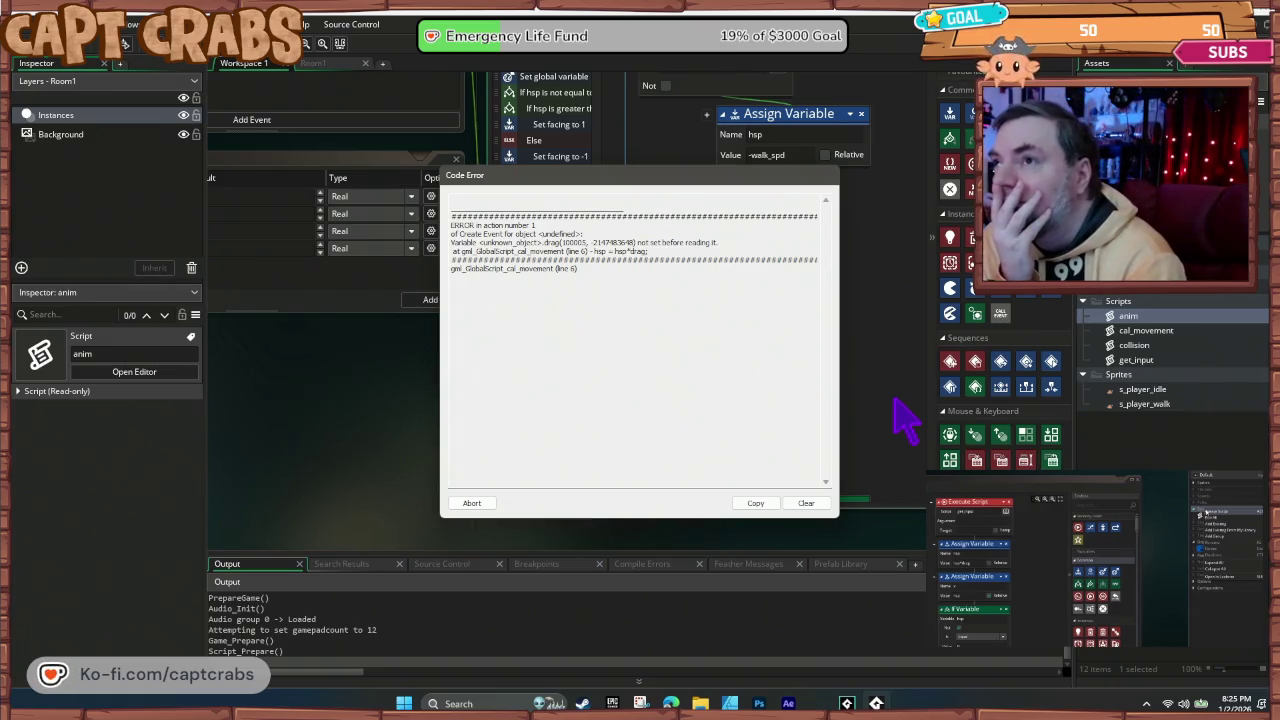
left_click(471, 503)
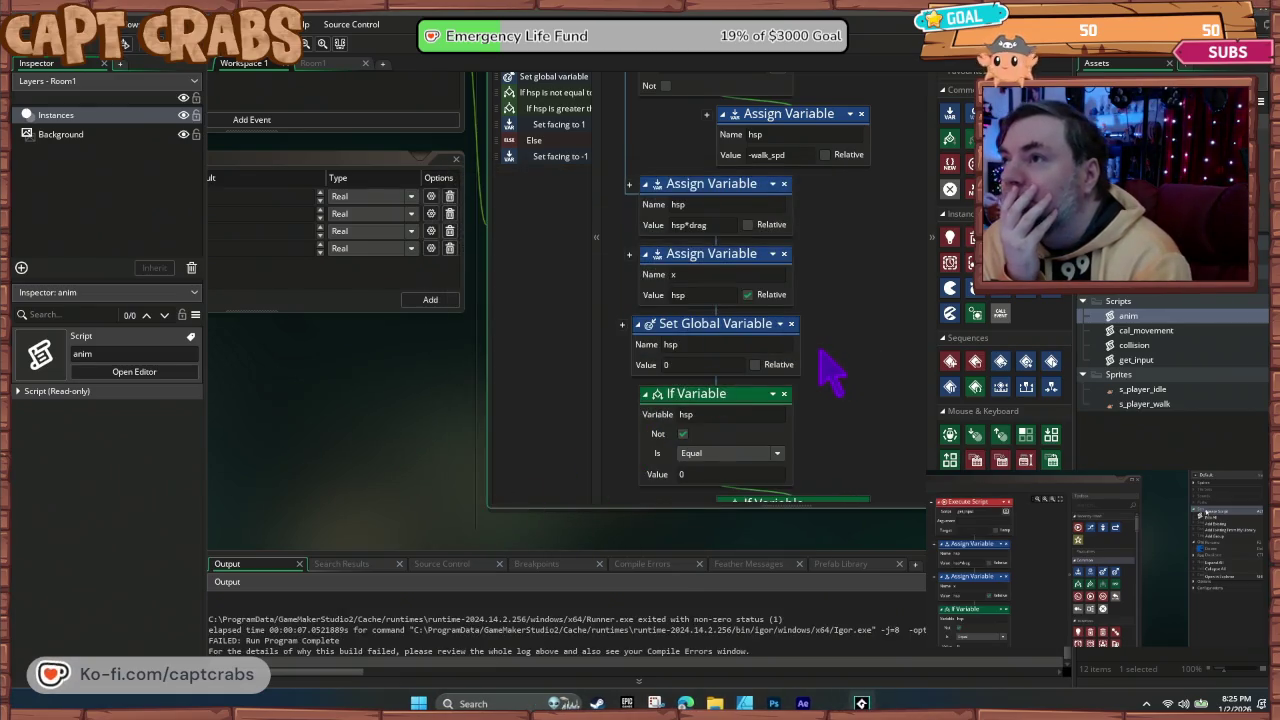
Step: Move the global hsp = 0 block above the hsp*drag line and run again
scroll(835, 377, "up", 5)
scroll(822, 390, "down", 5)
scroll(820, 390, "down", 2)
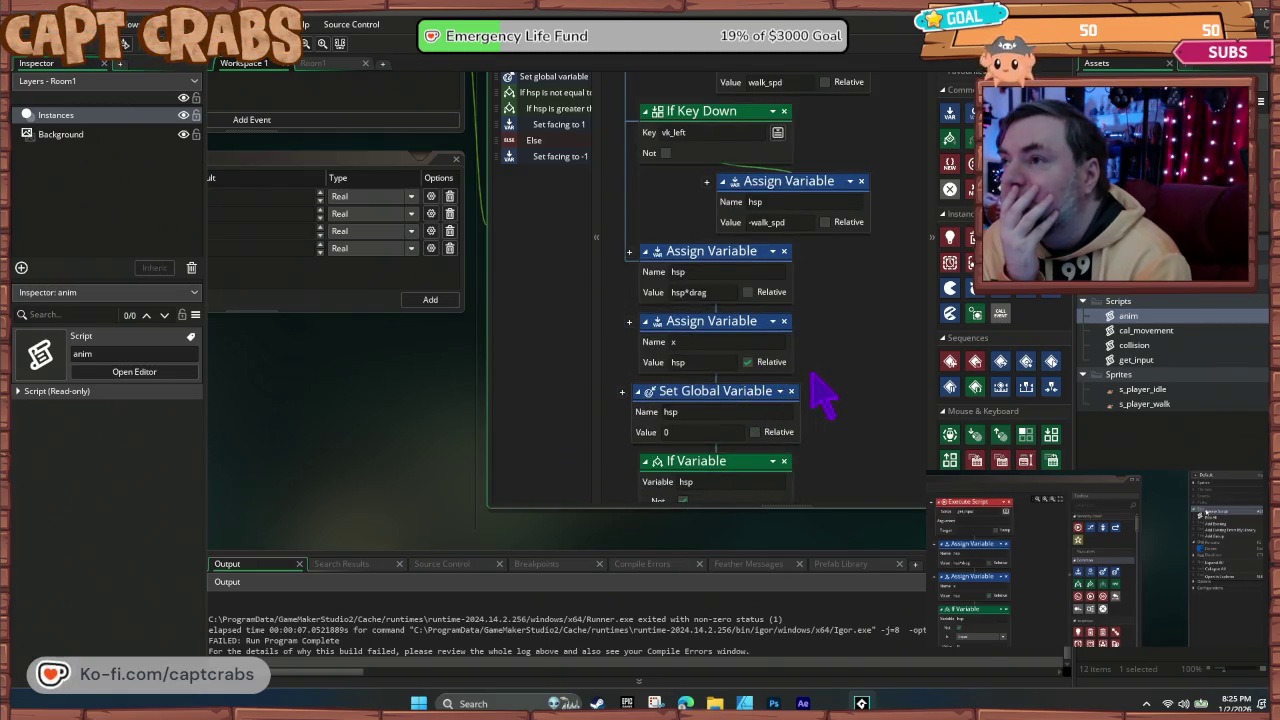
scroll(818, 386, "down", 3)
scroll(818, 390, "down", 4)
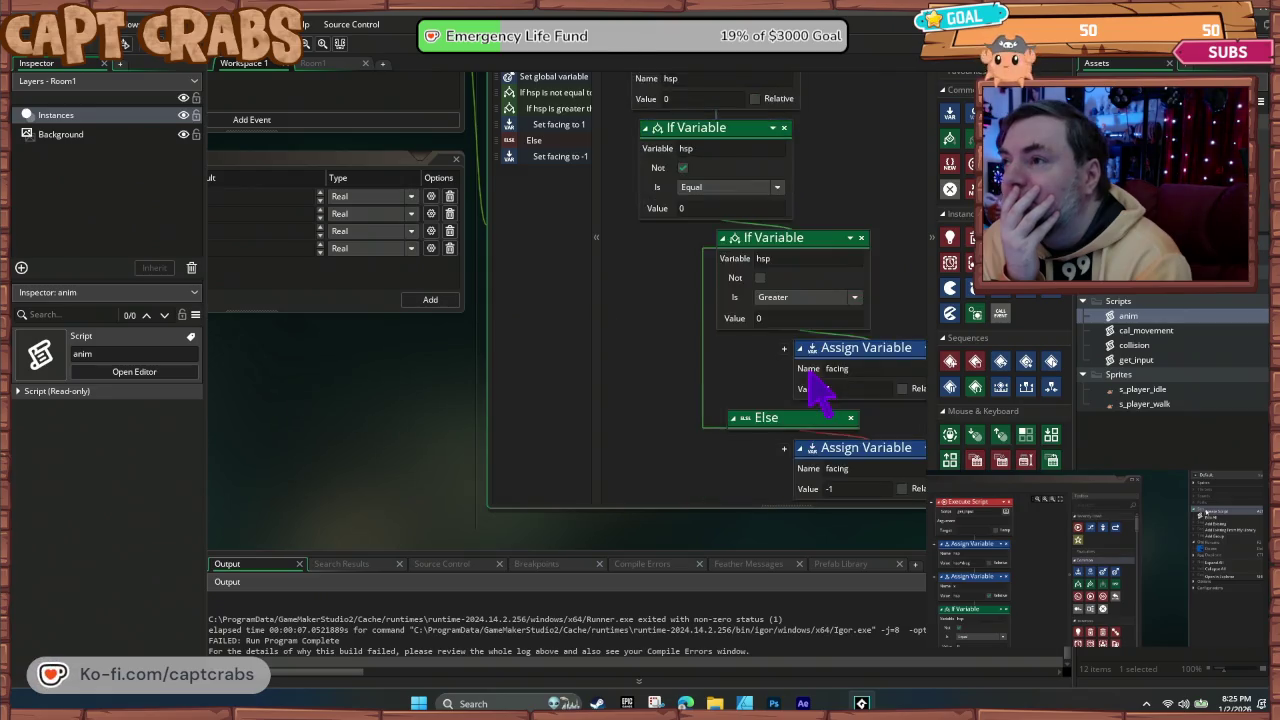
scroll(760, 470, "up", 2)
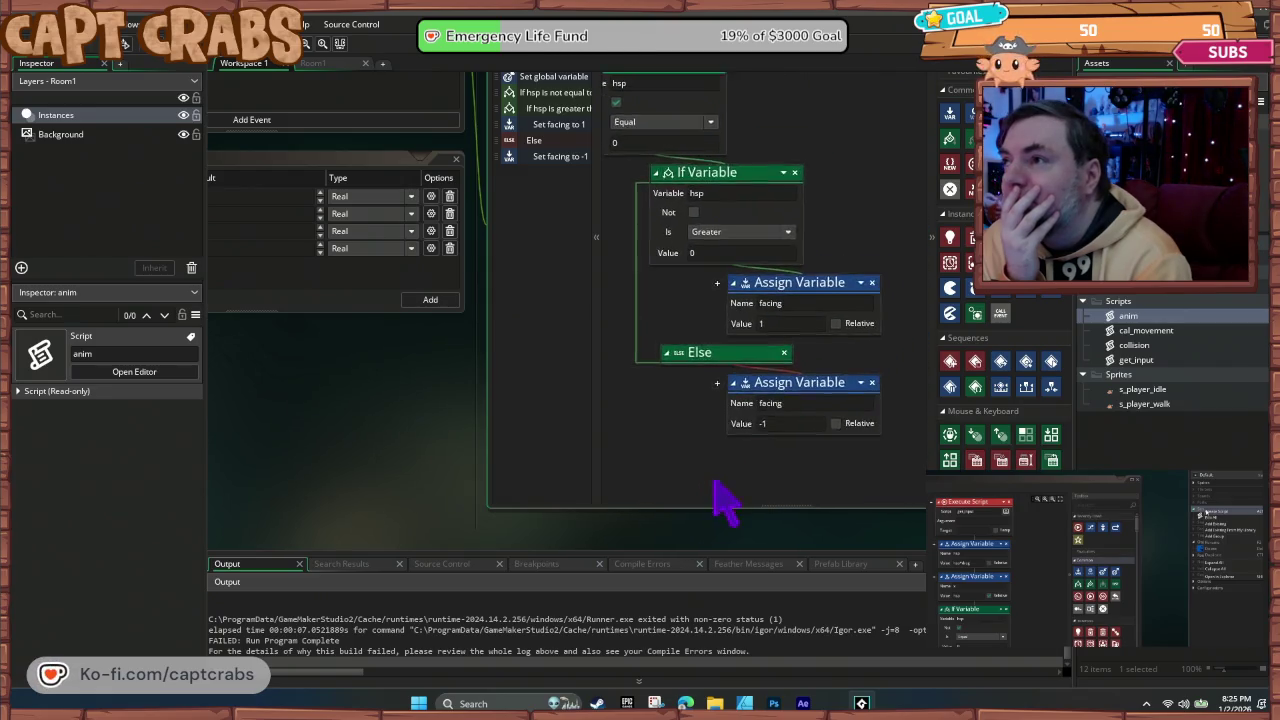
scroll(650, 410, "up", 5)
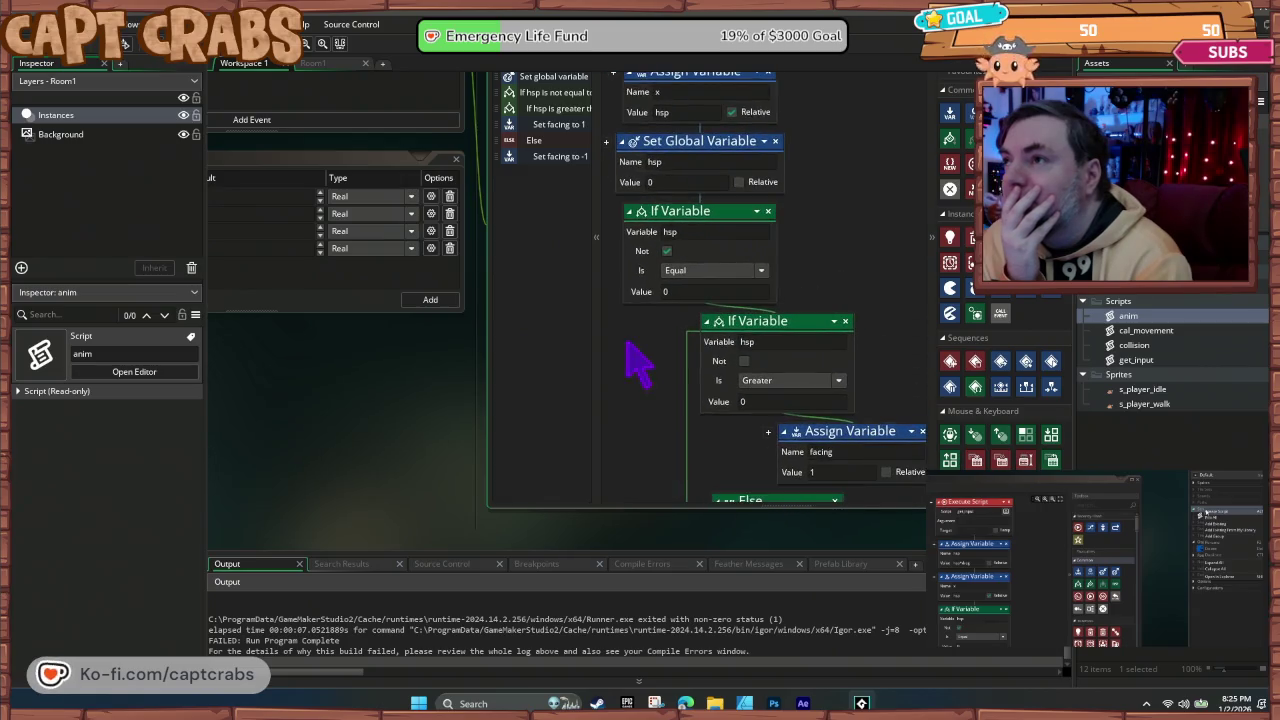
scroll(645, 395, "up", 2)
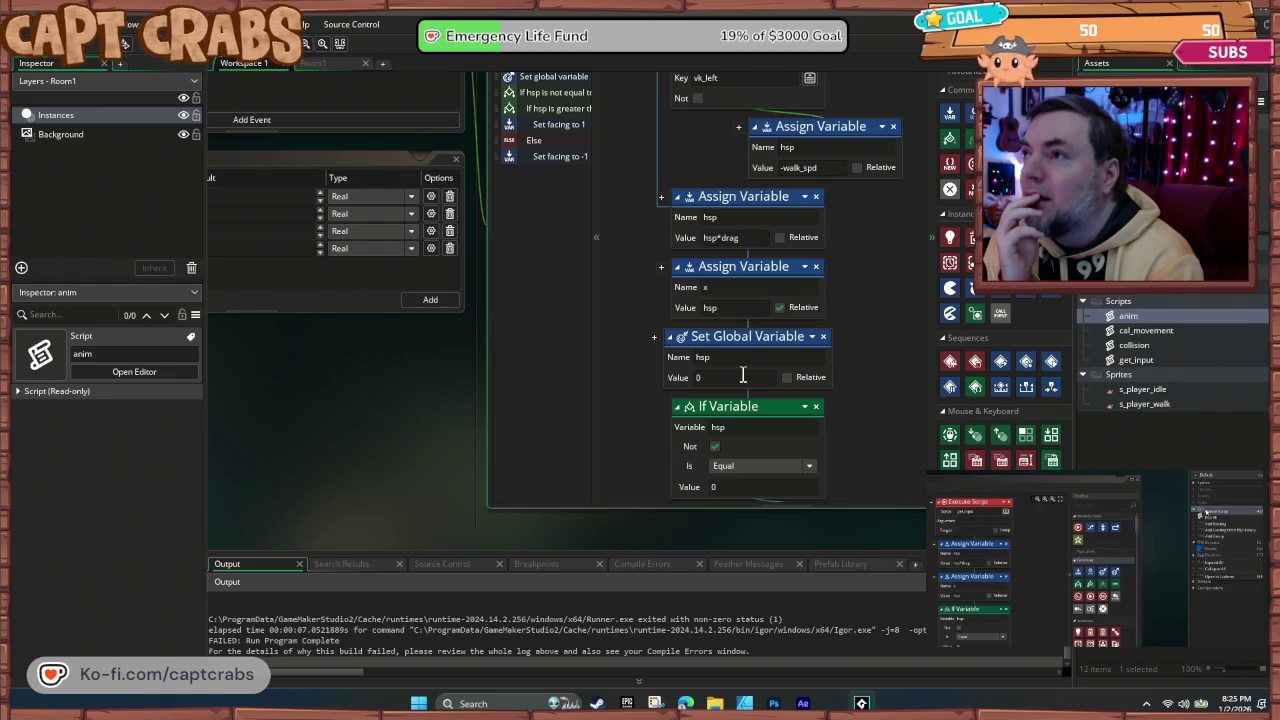
left_click_drag(700, 349, 714, 197)
mouse_move(631, 317)
left_mouse_down()
mouse_move(632, 452)
mouse_move(646, 491)
mouse_move(644, 352)
left_mouse_up()
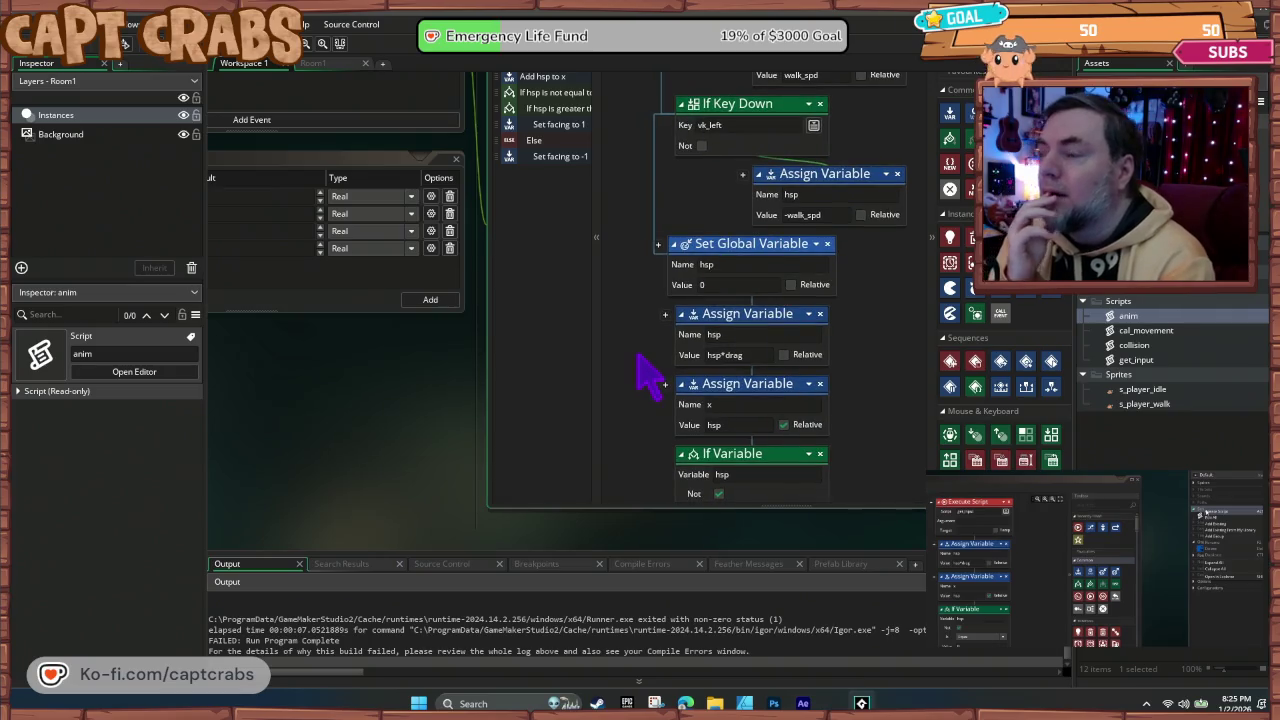
key("F5")
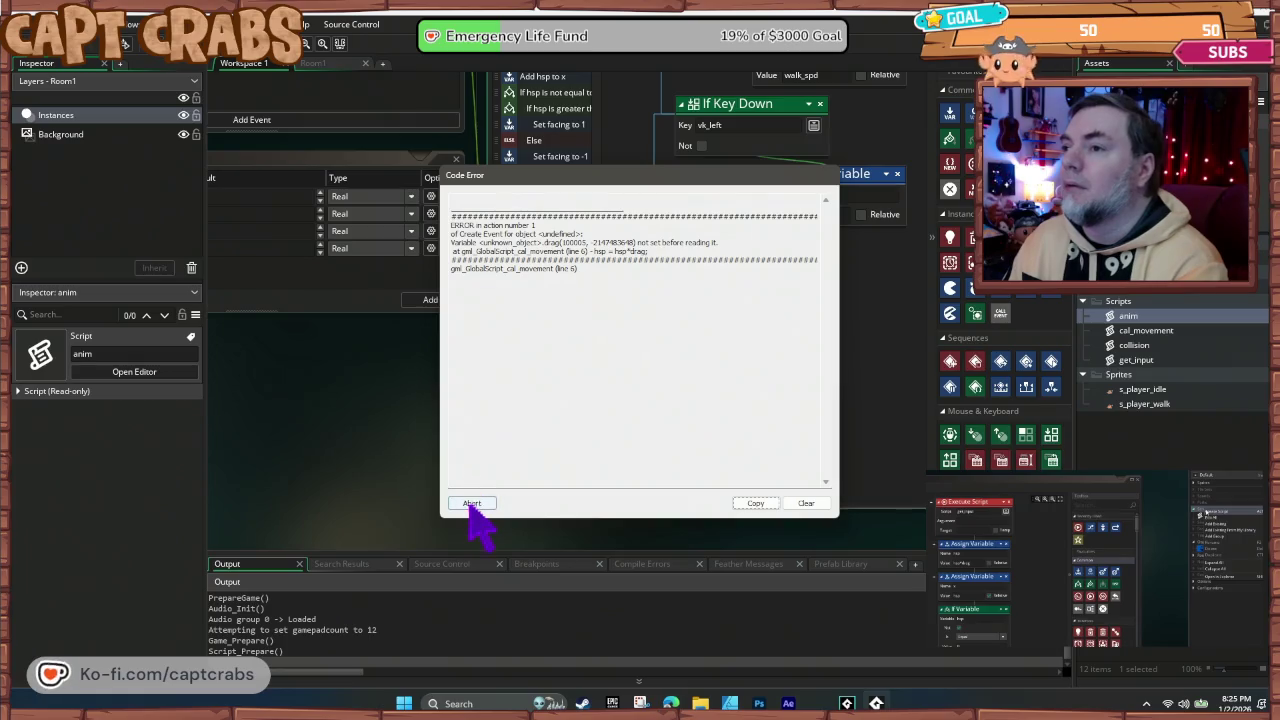
Step: Place global hsp = 0 above the vk_right check and test-run twice, aborting each error
left_click(471, 503)
scroll(634, 409, "up", 5)
mouse_move(726, 472)
left_mouse_down()
mouse_move(737, 157)
mouse_move(745, 185)
left_mouse_up()
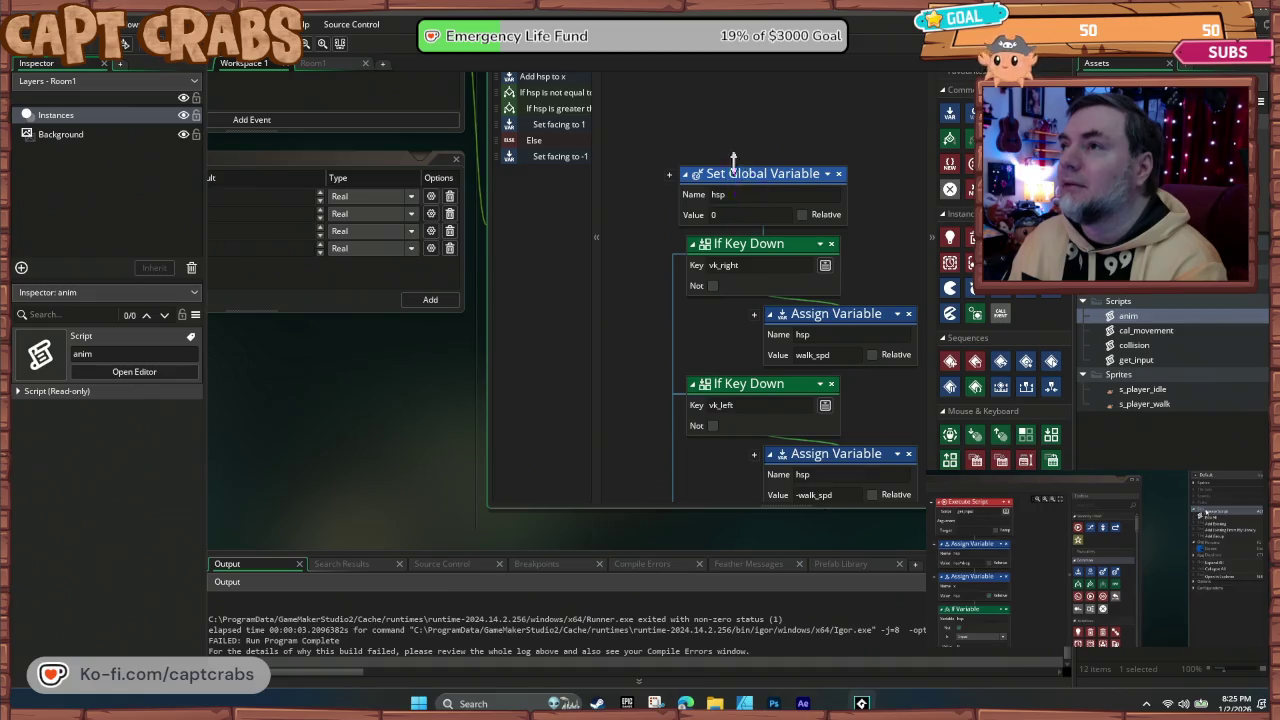
key("F5")
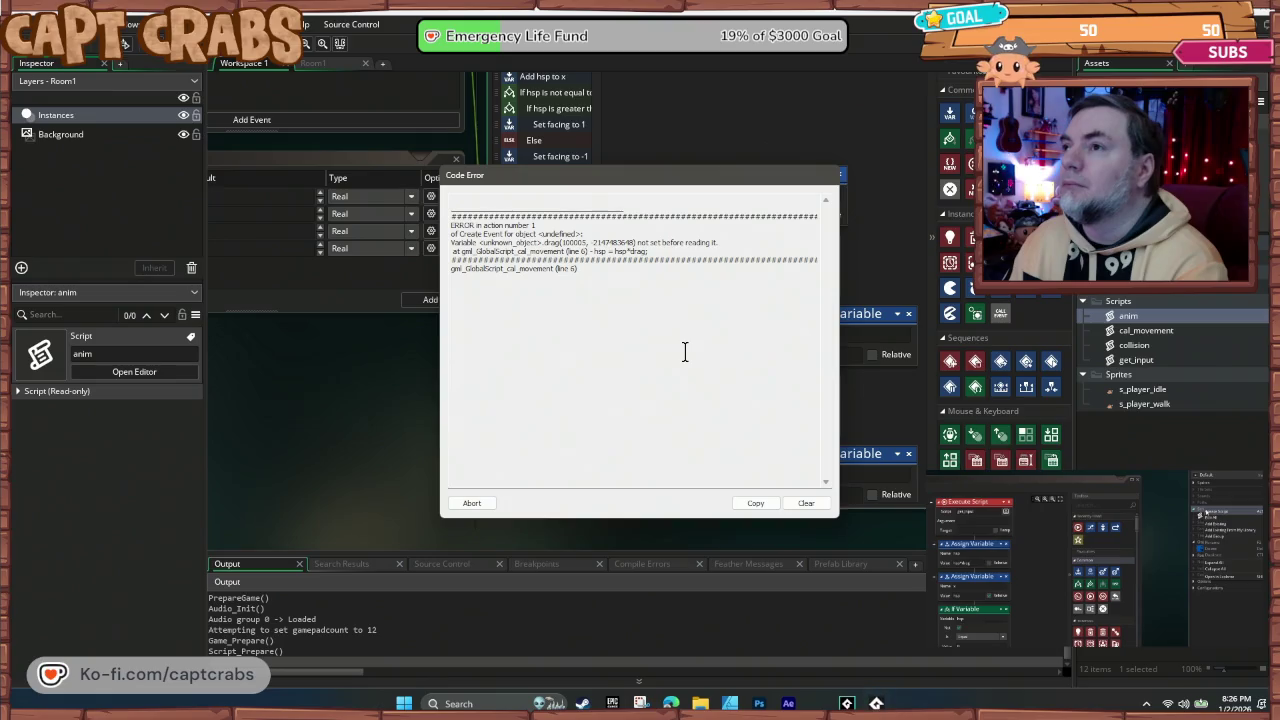
left_click(476, 503)
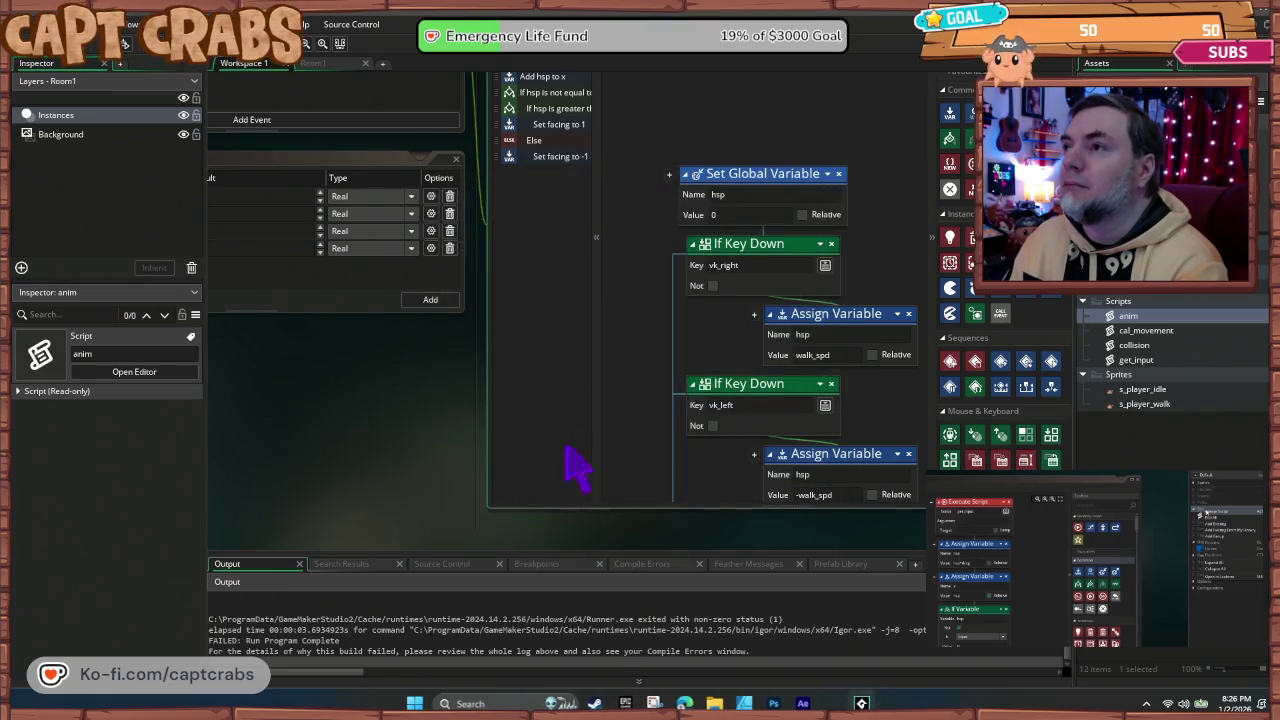
scroll(760, 193, "down", 2)
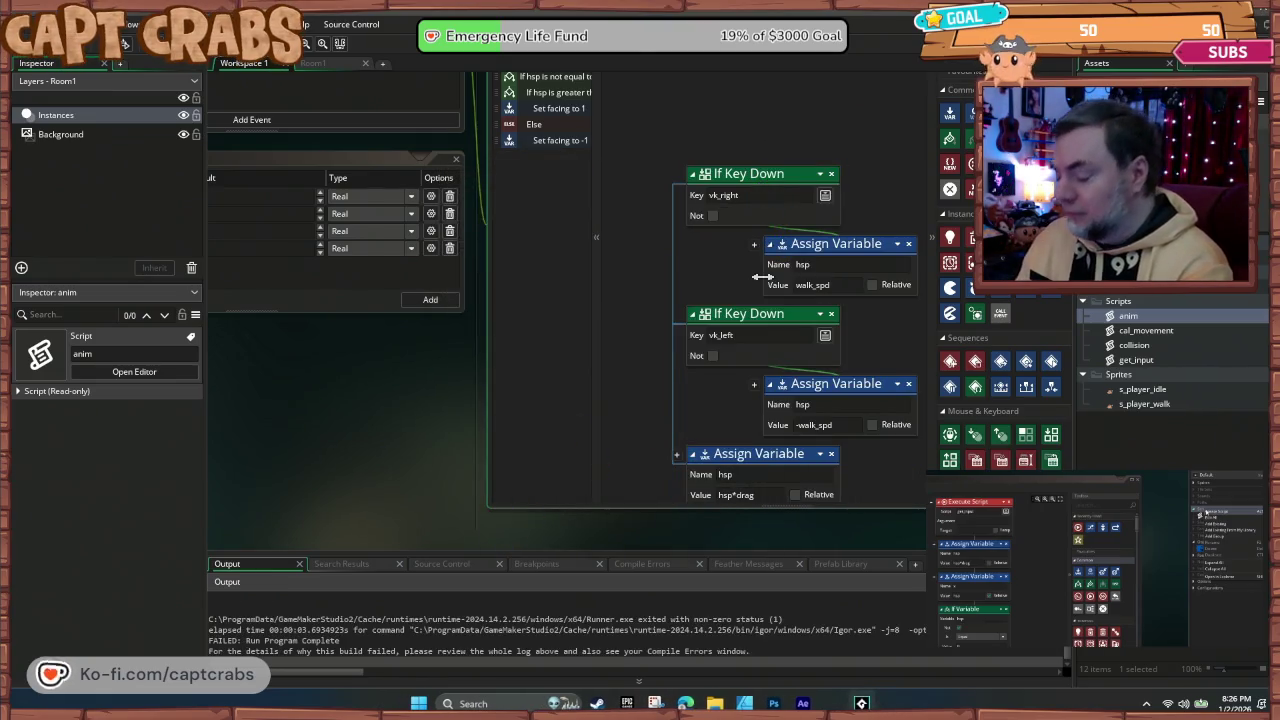
key("F5")
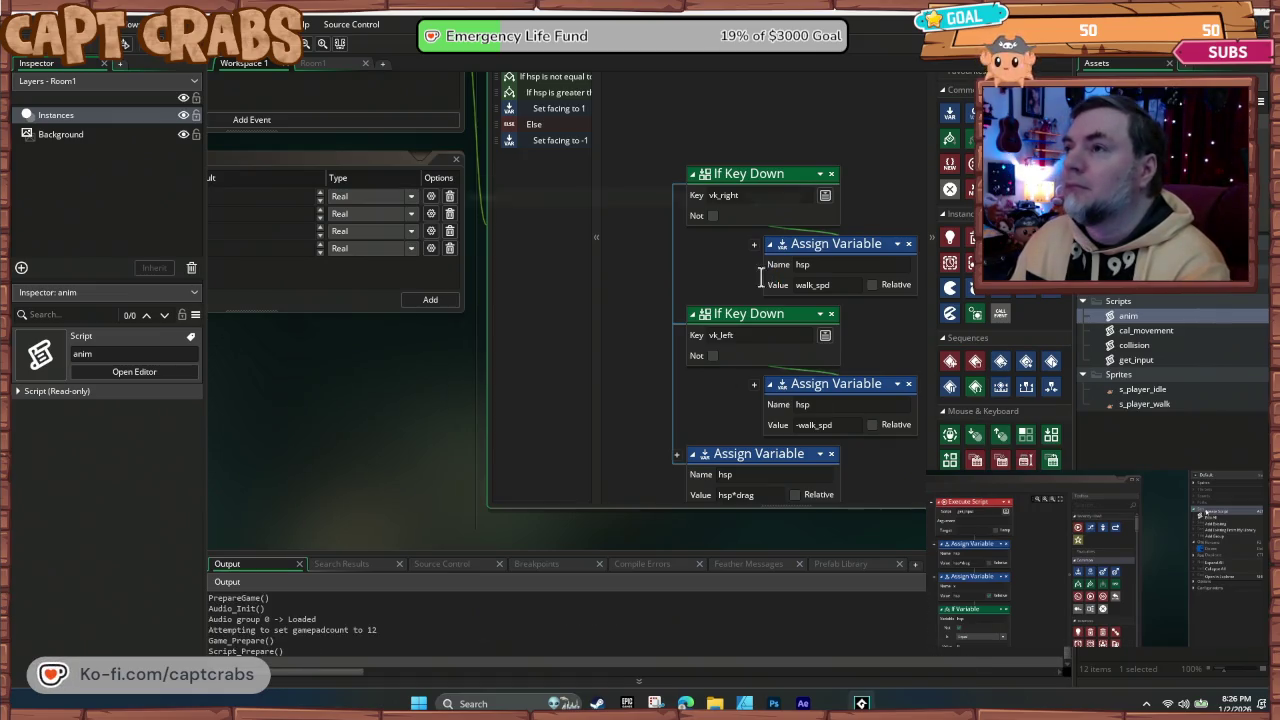
left_click(476, 503)
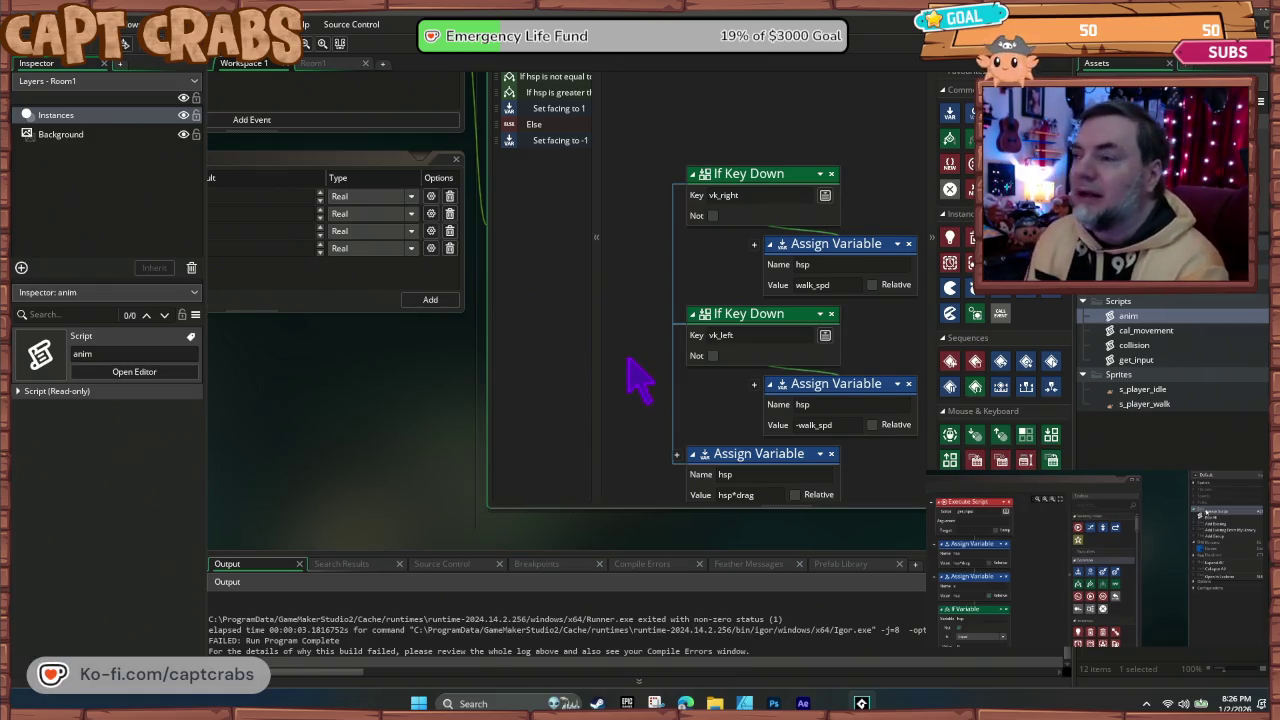
Step: Review the Step graph's hsp*drag and Else blocks, test-run, and dismiss the code error
scroll(620, 323, "down", 5)
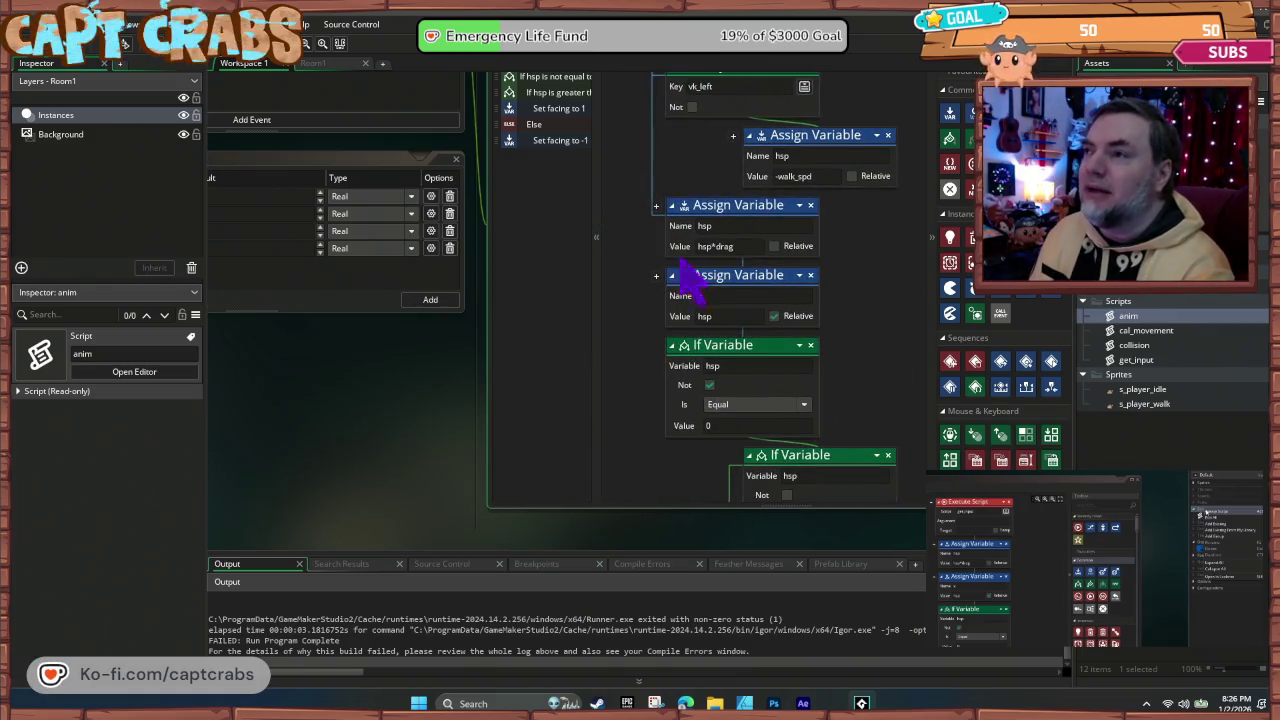
left_click(738, 207)
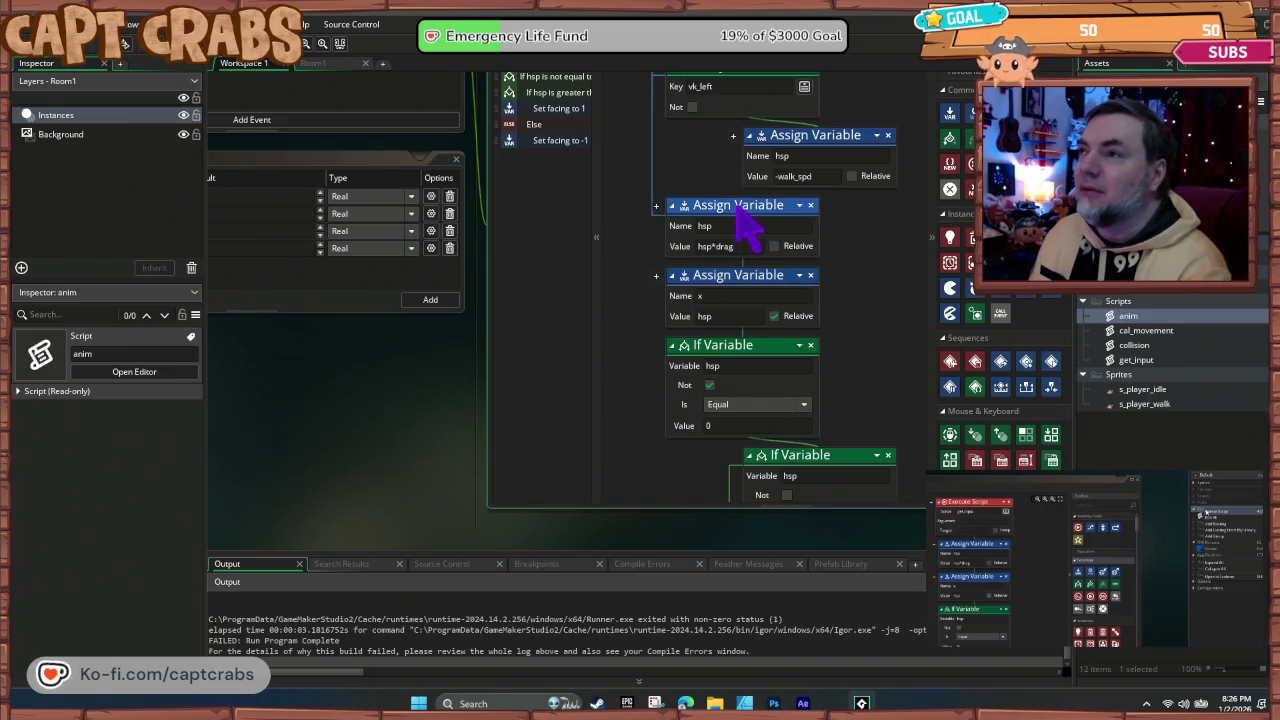
scroll(805, 420, "down", 6)
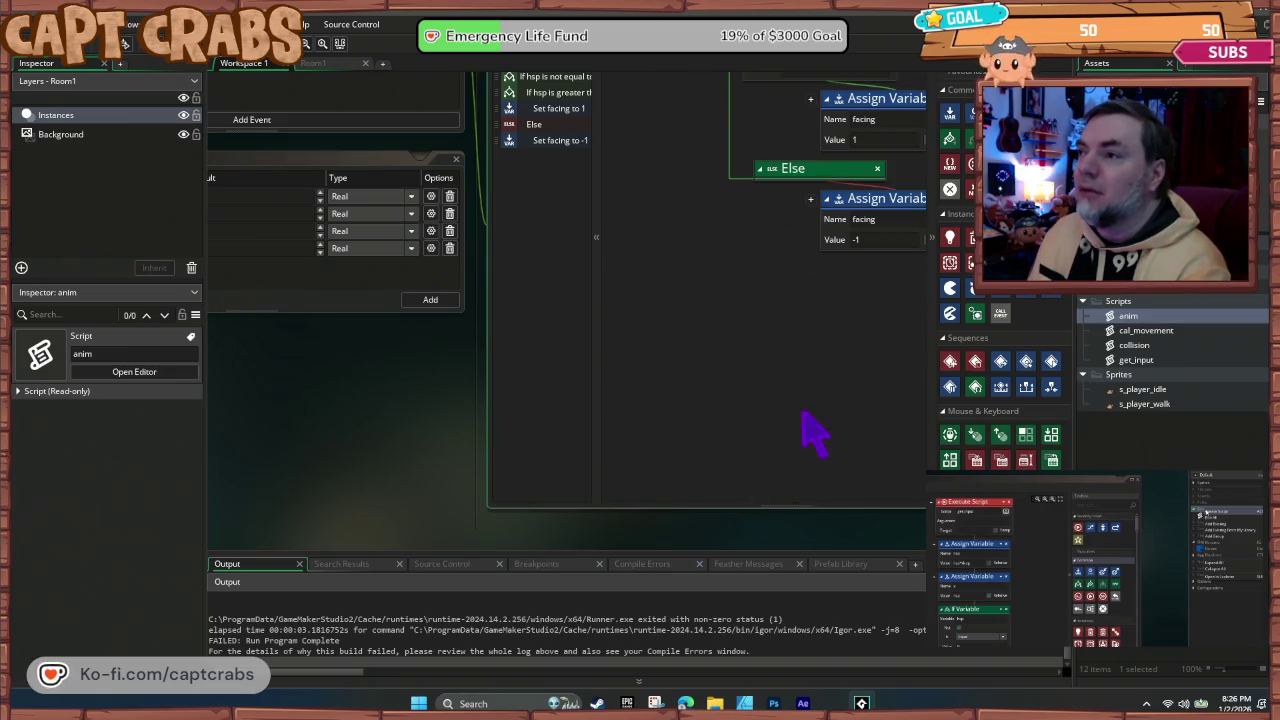
left_click(538, 124)
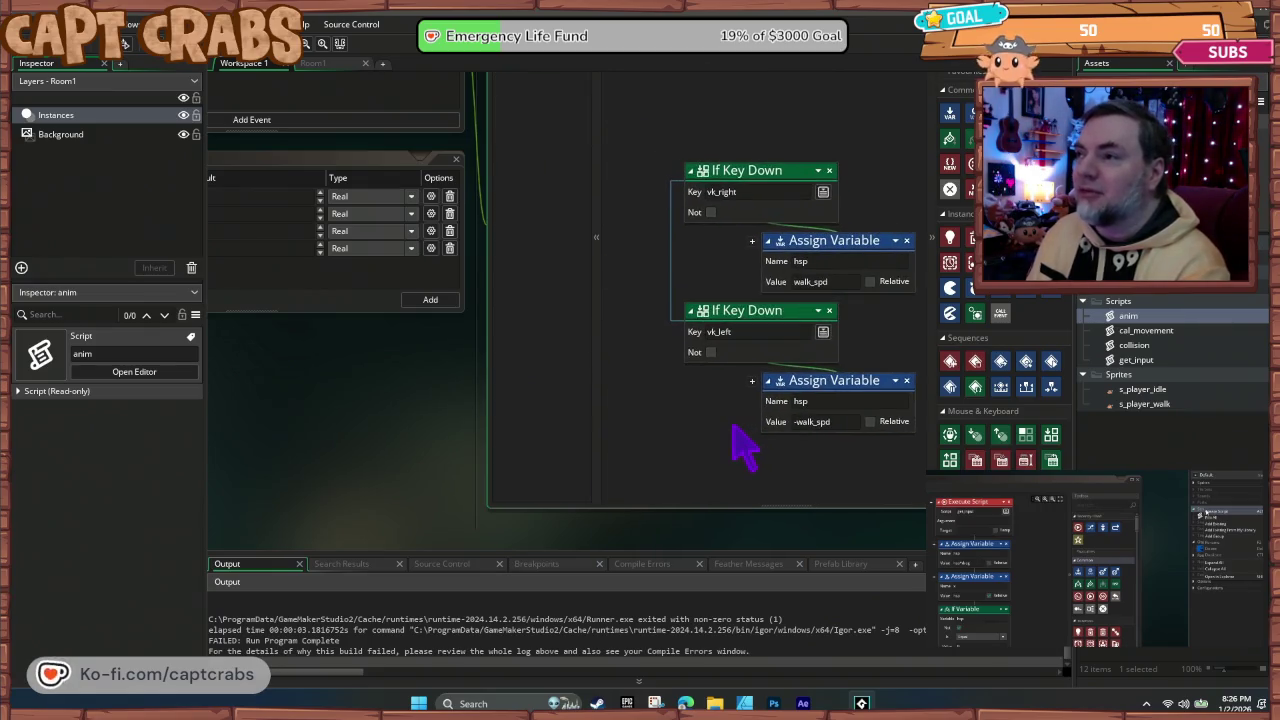
key("F5")
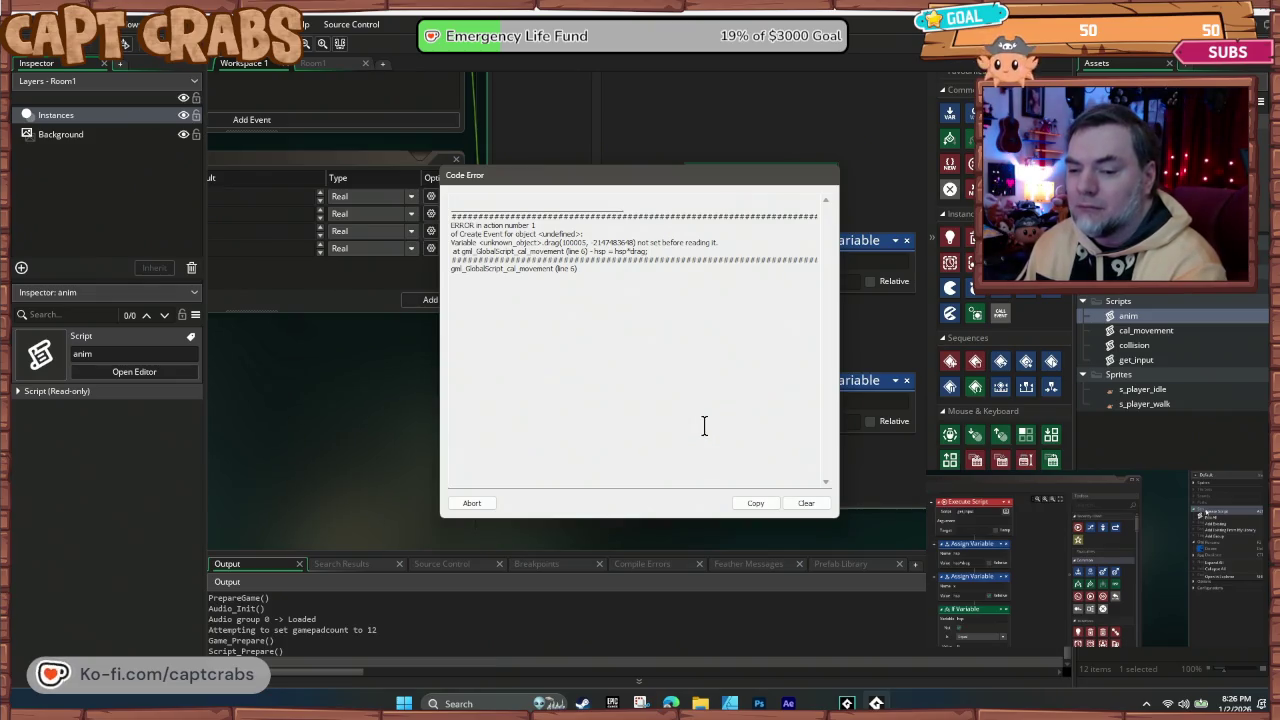
left_click(472, 504)
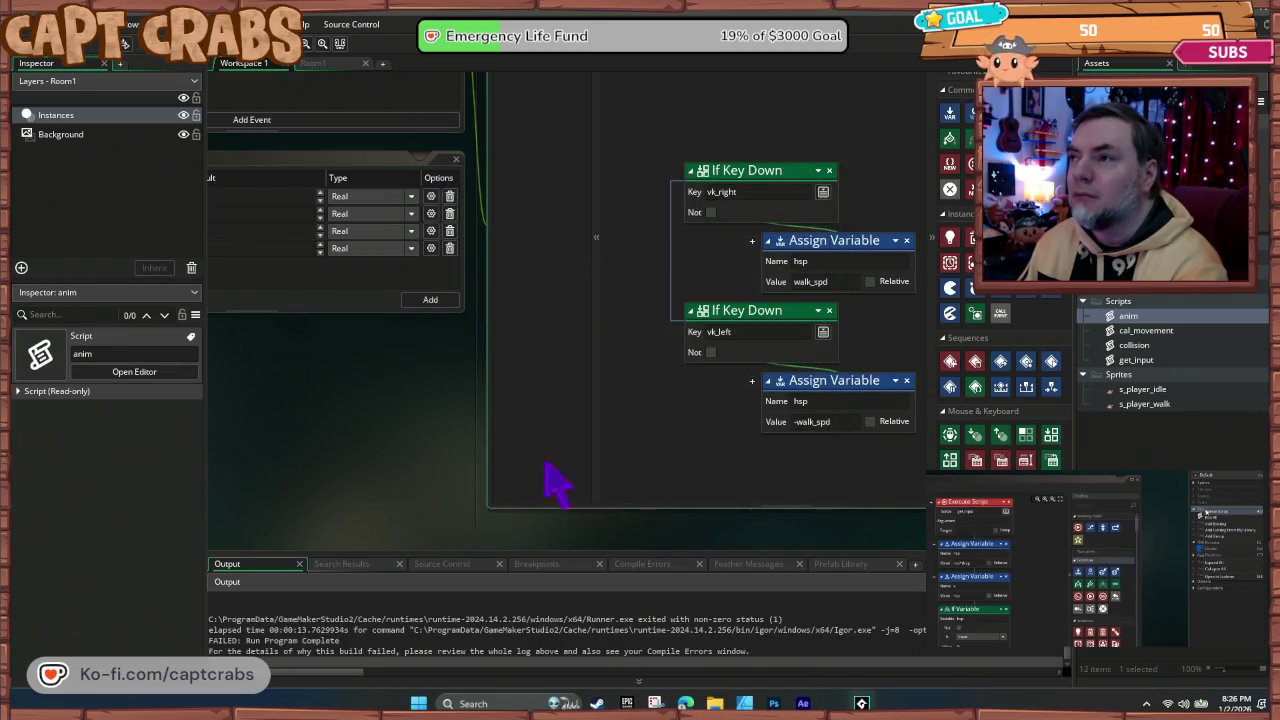
Step: Delete the anim, cal_movement, collision and get_input scripts from Assets and run the game
scroll(655, 408, "down", 5)
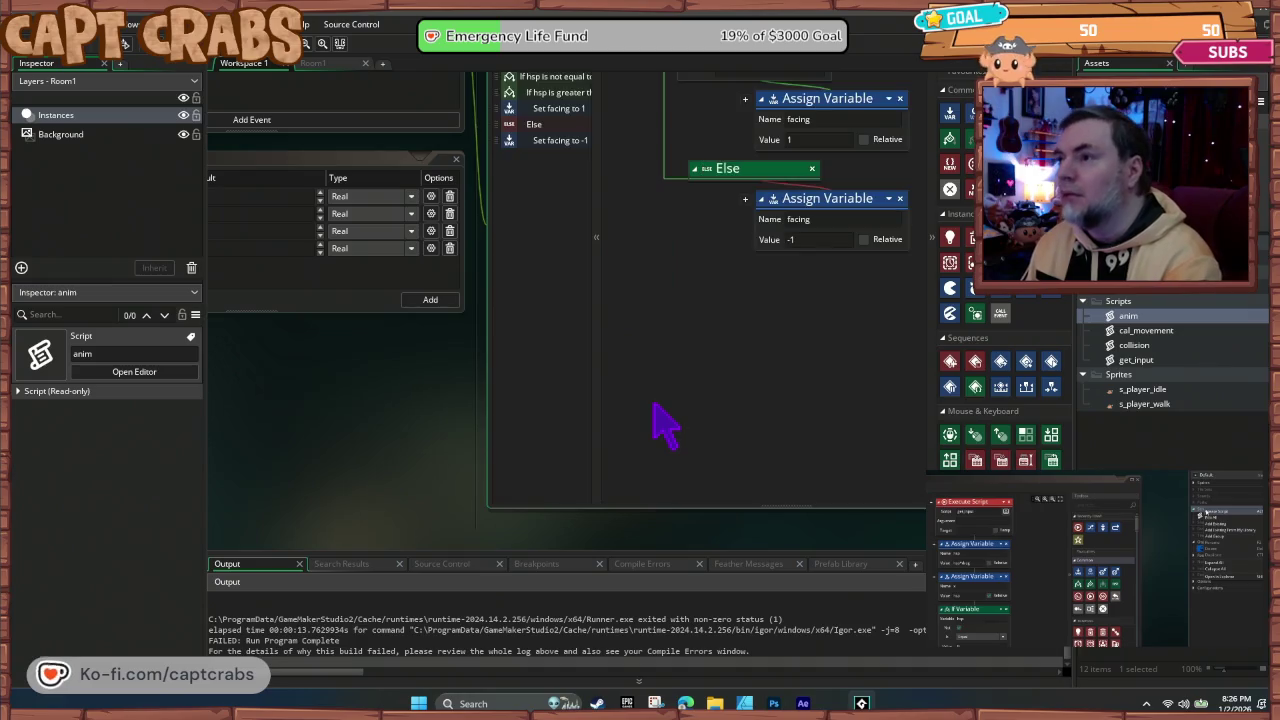
scroll(700, 370, "up", 5)
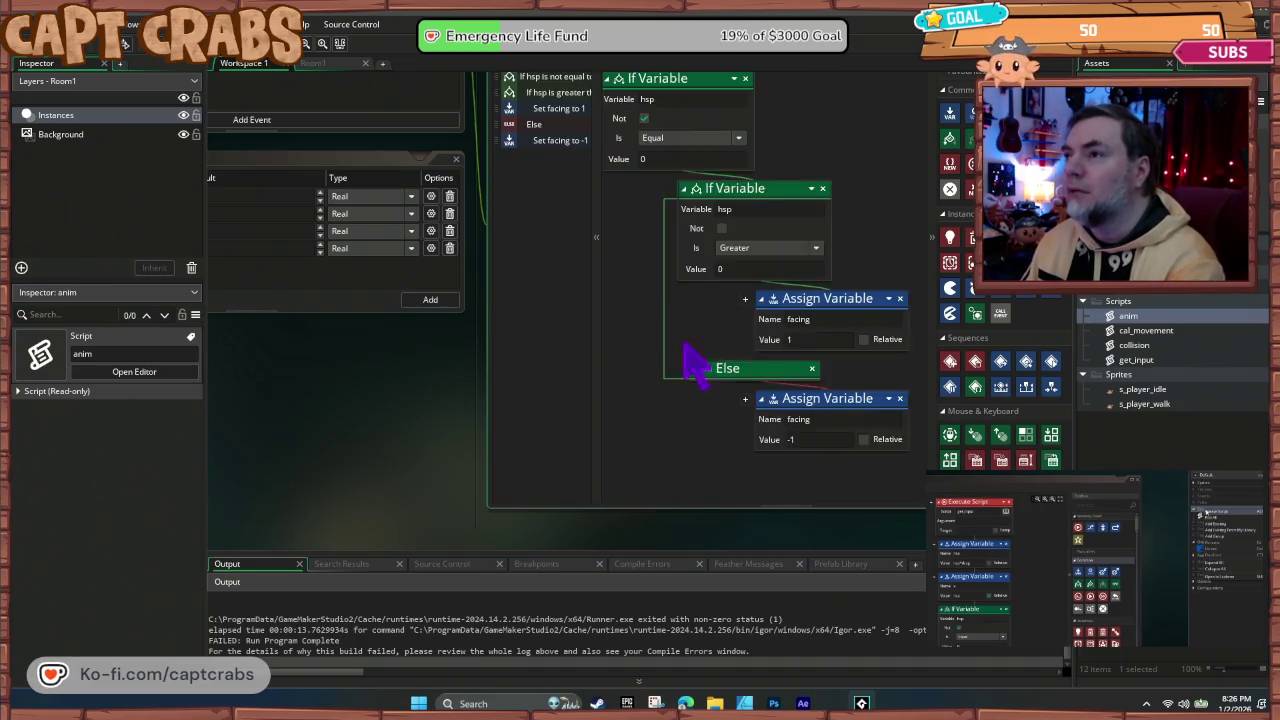
left_click(1155, 362)
left_click(1128, 315, "shift")
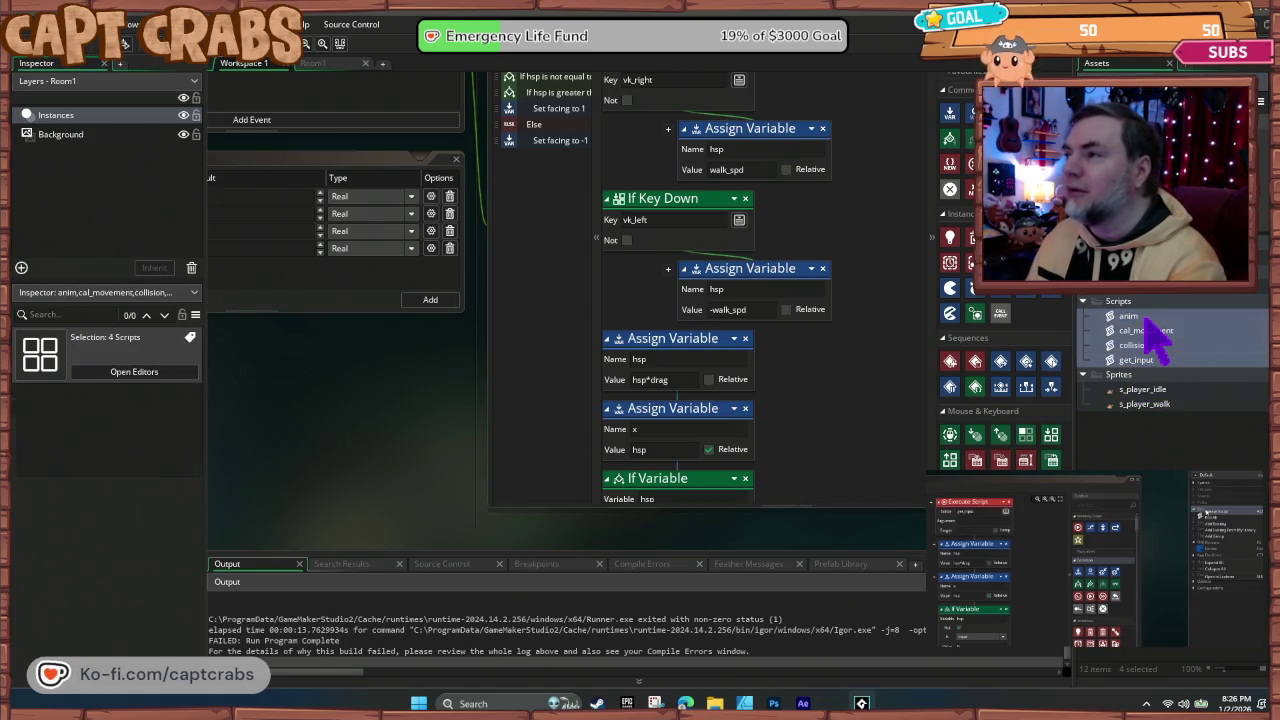
key("Delete")
left_click(673, 375)
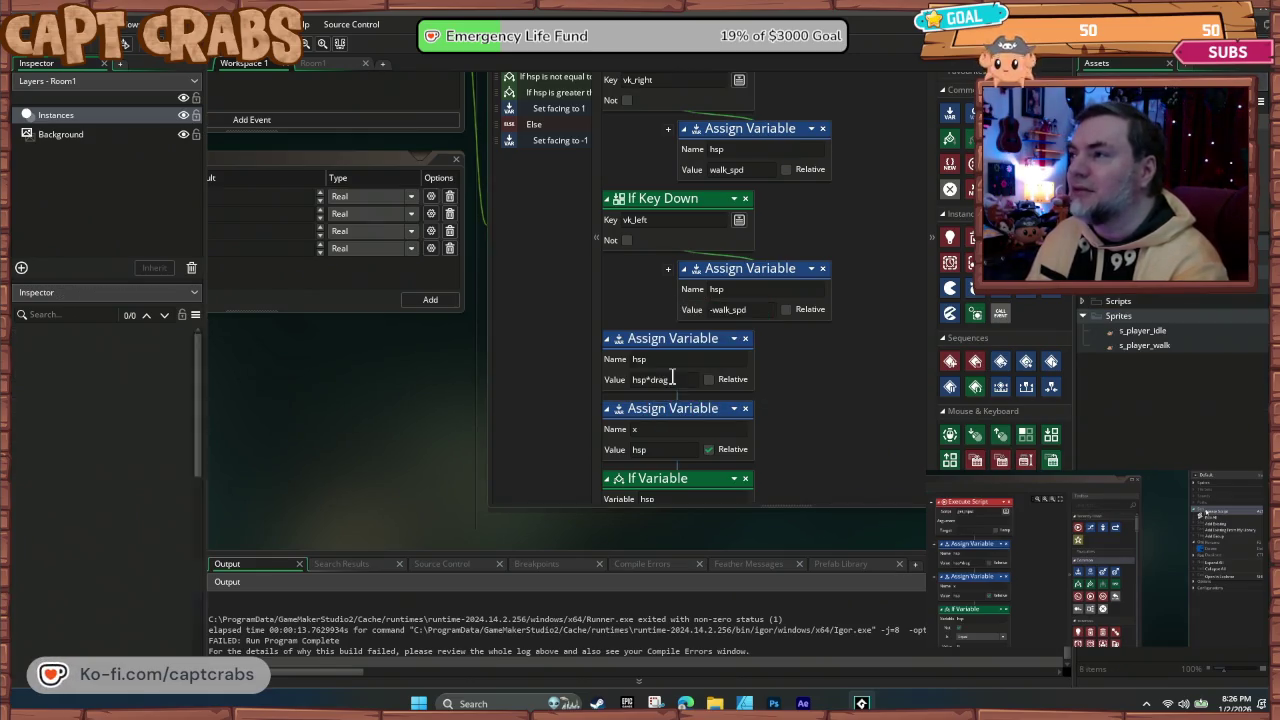
key("F5")
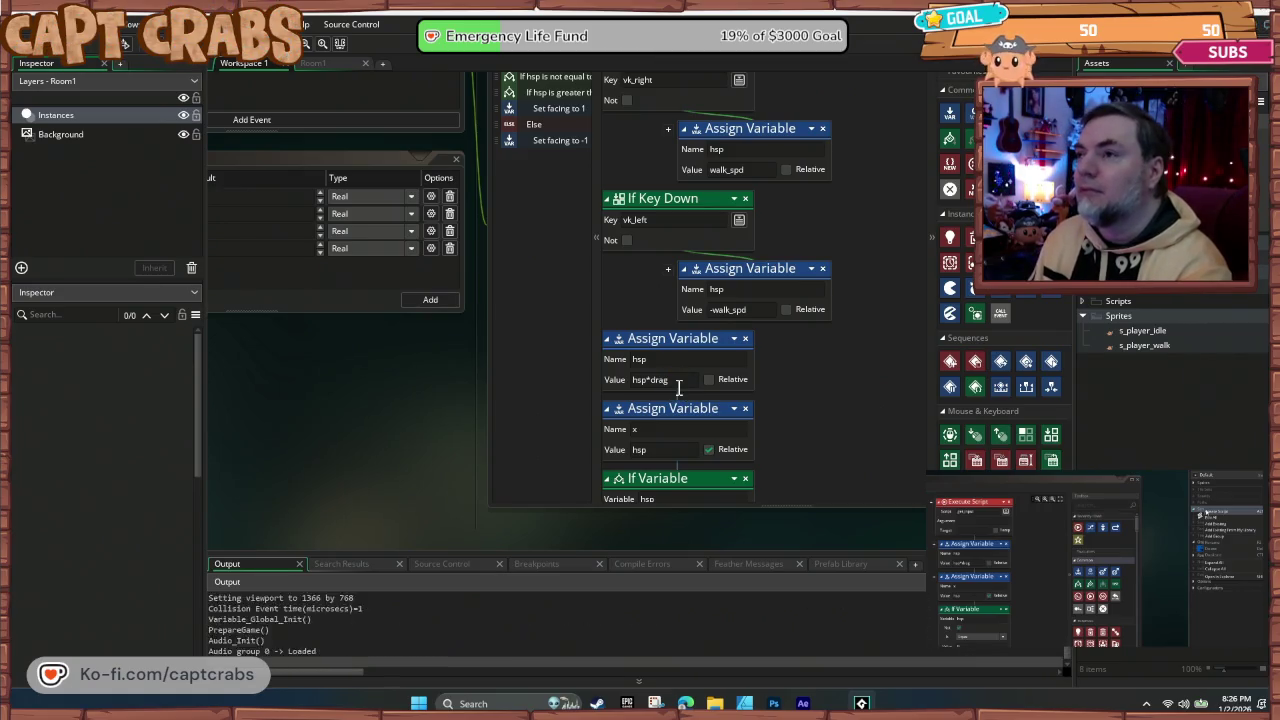
key("Right")
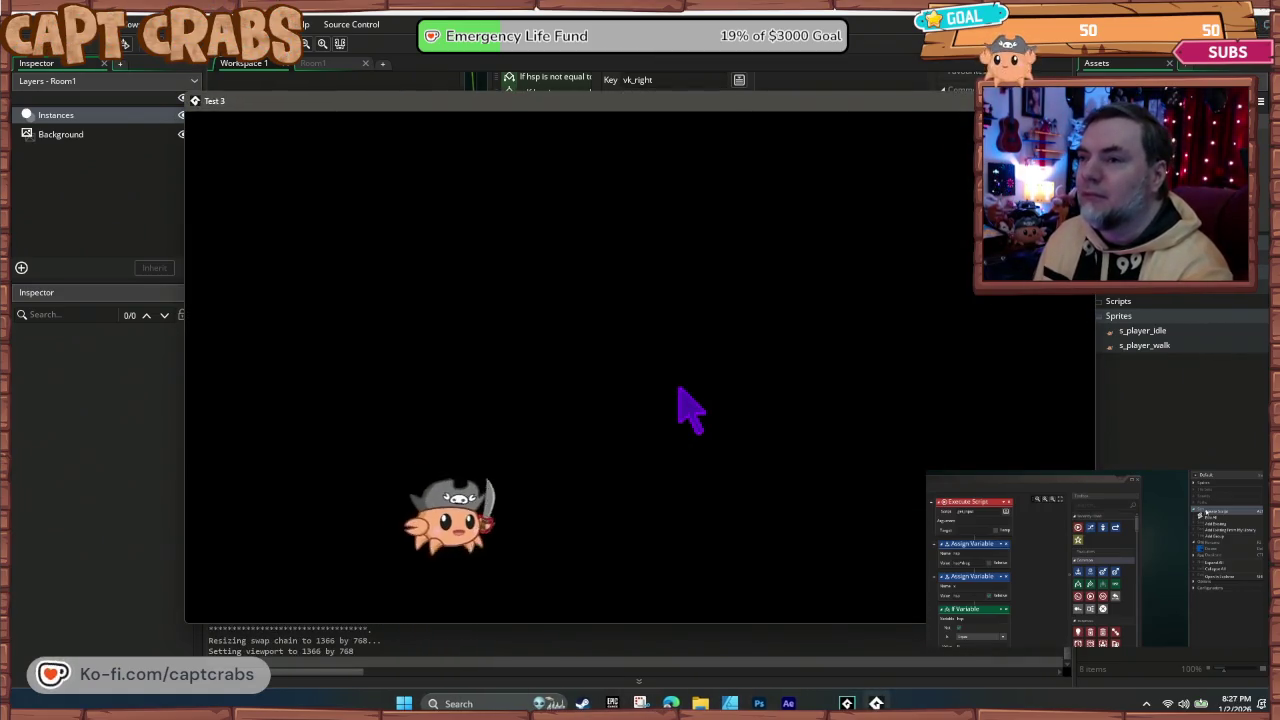
key("Right")
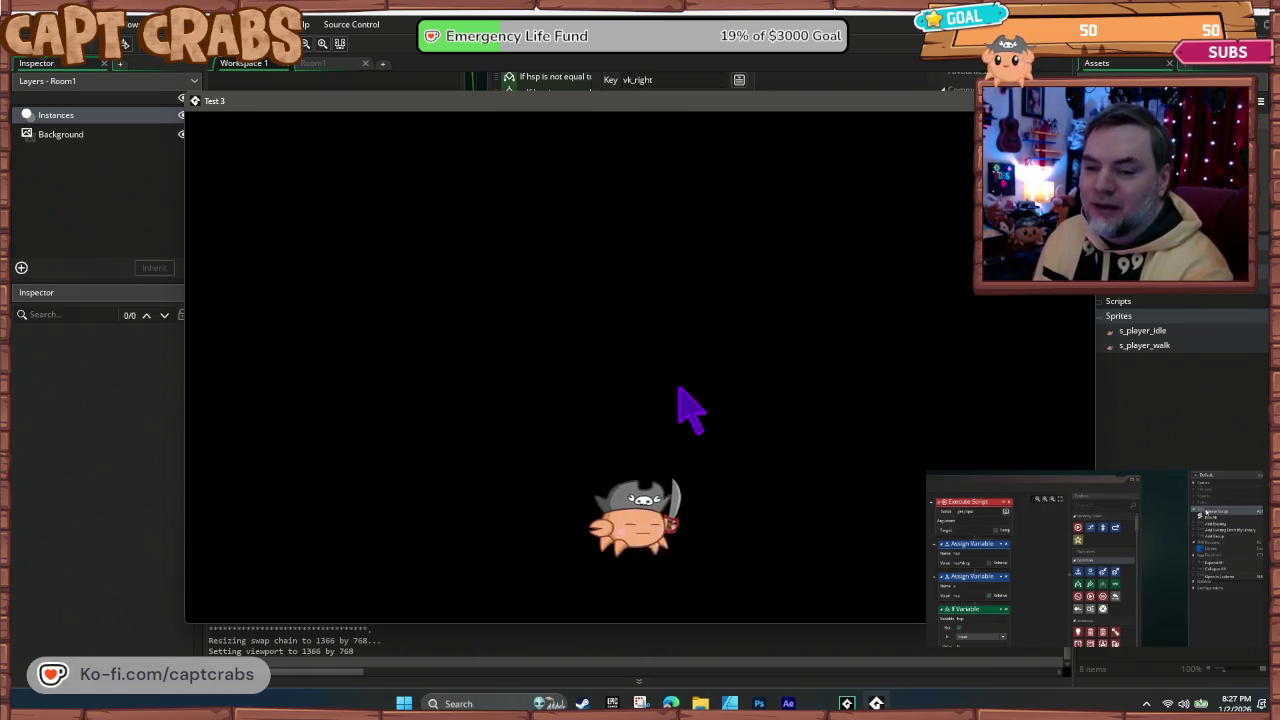
key("Left")
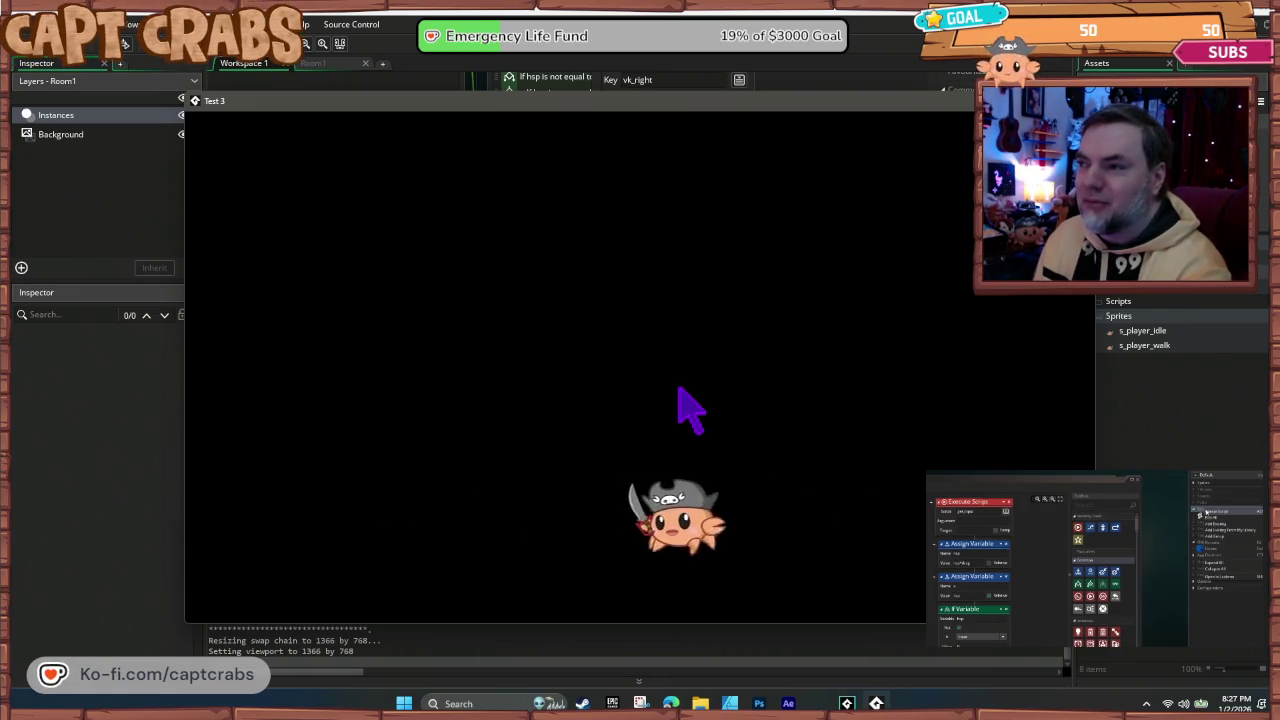
key("Right")
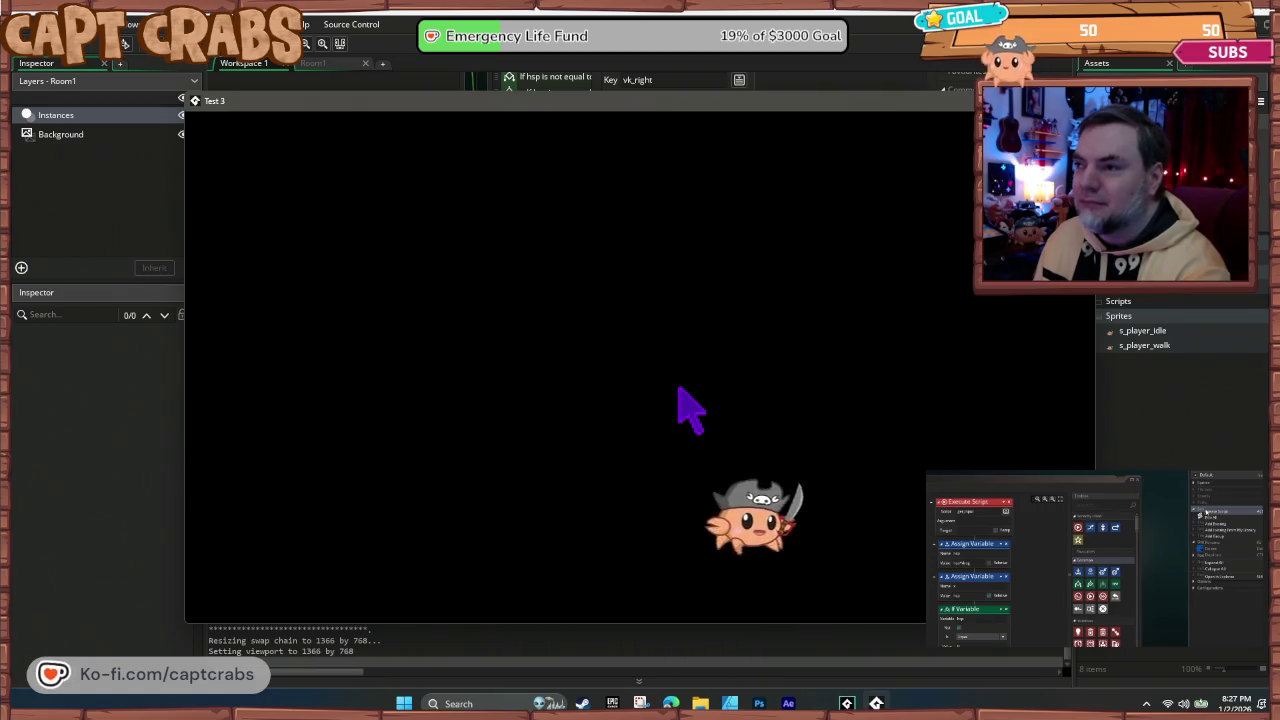
key("Left")
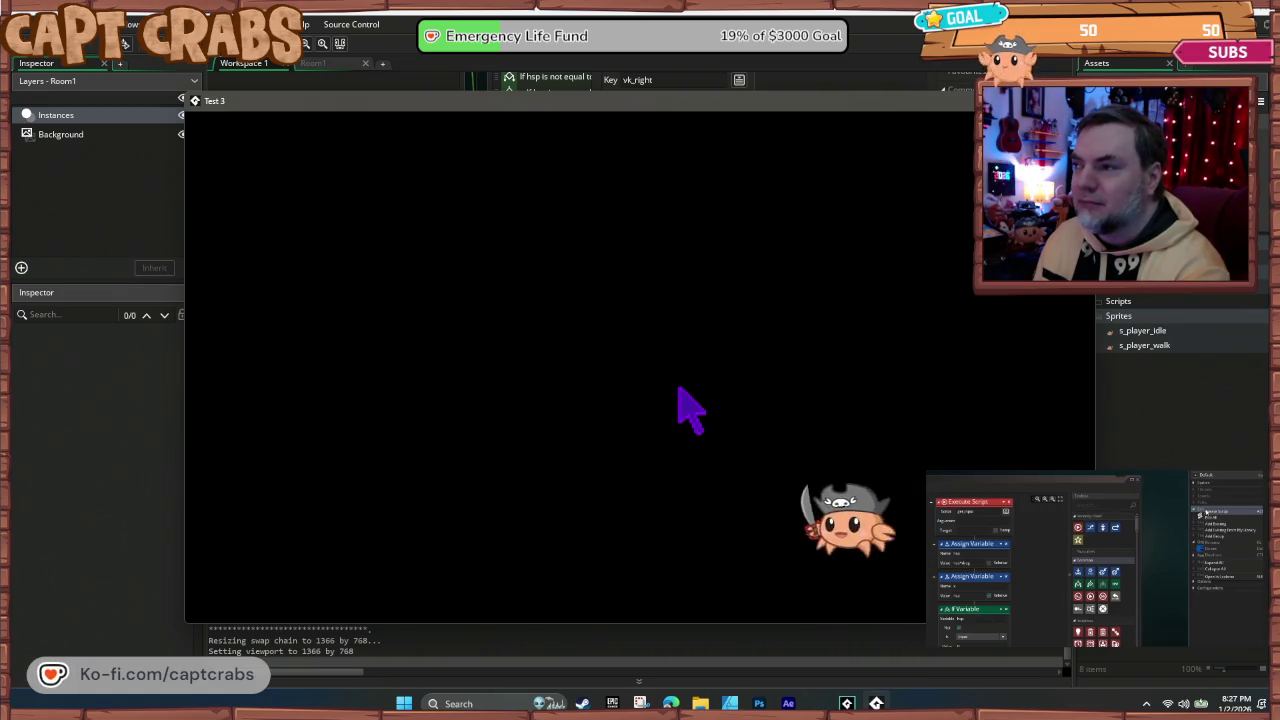
key("Right")
key("Left")
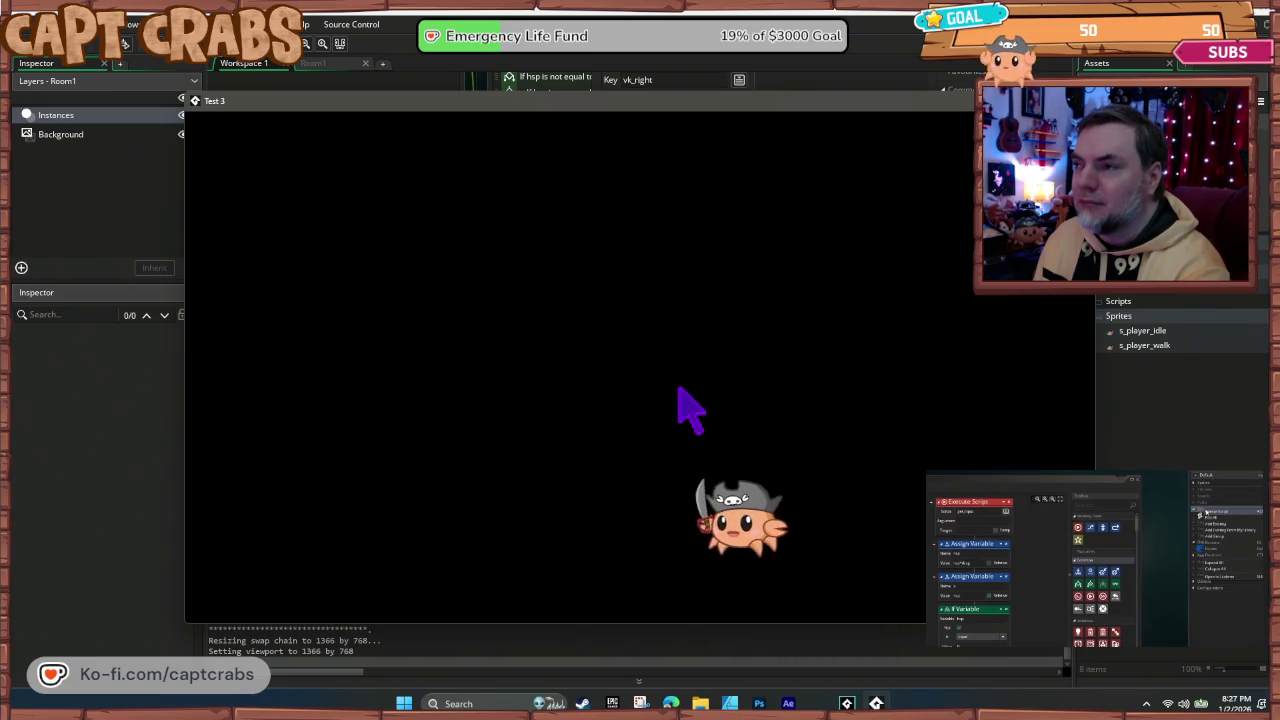
key("Left")
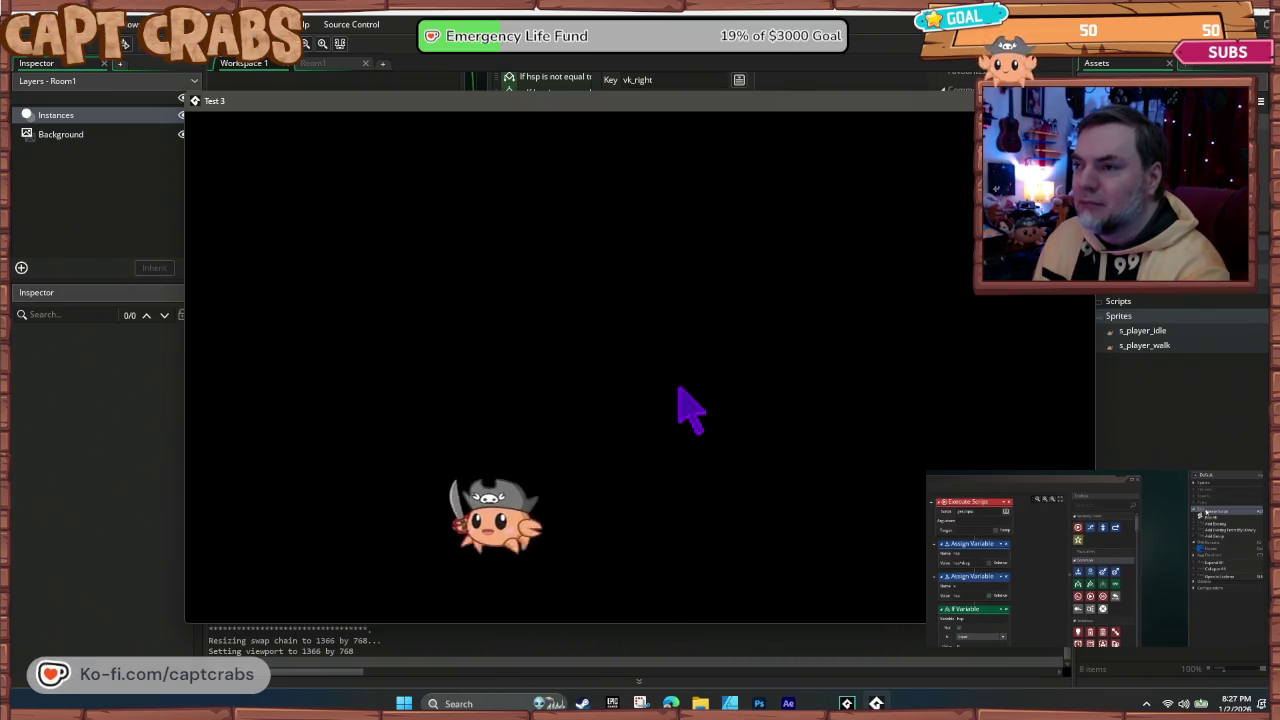
key("Right")
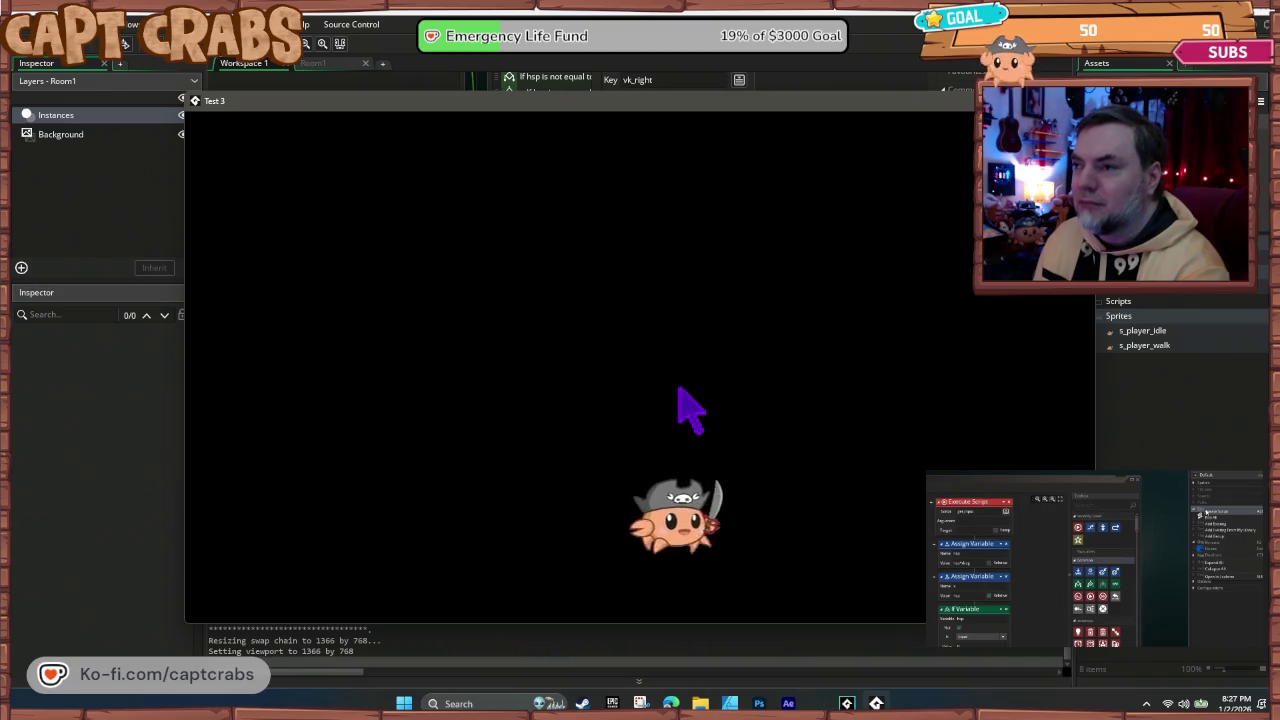
key("Left")
key("Right")
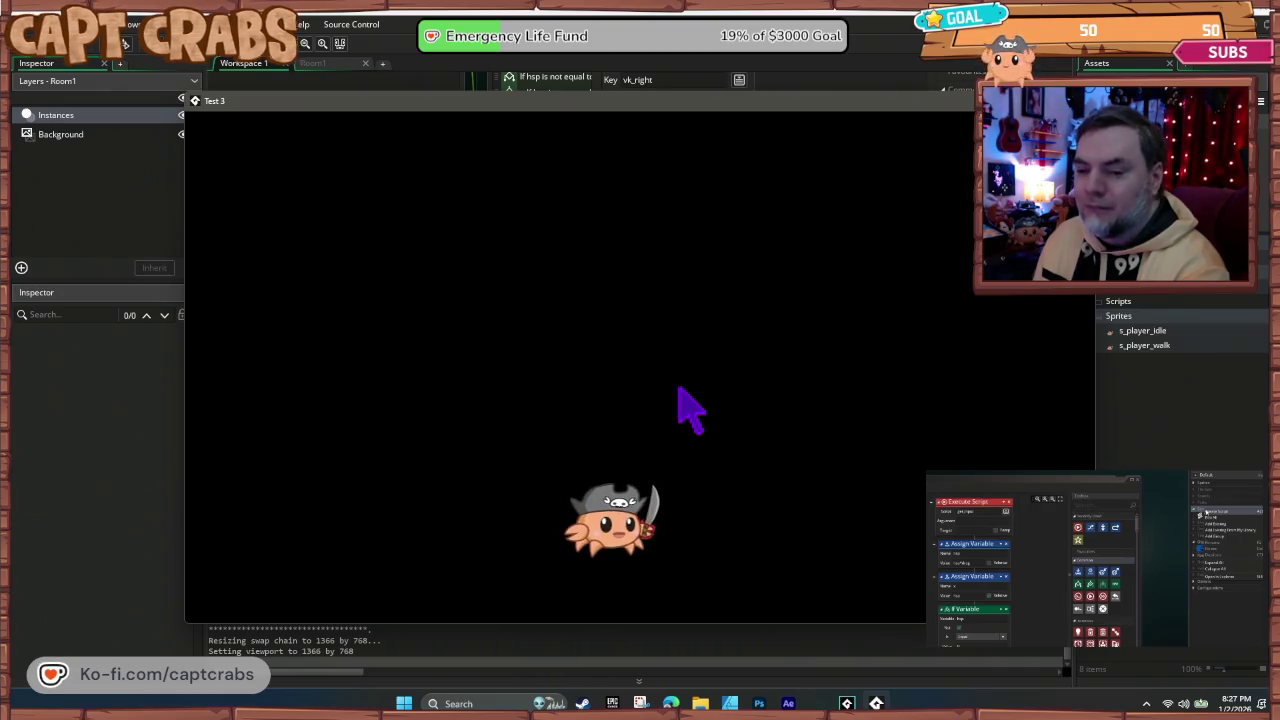
key("Left")
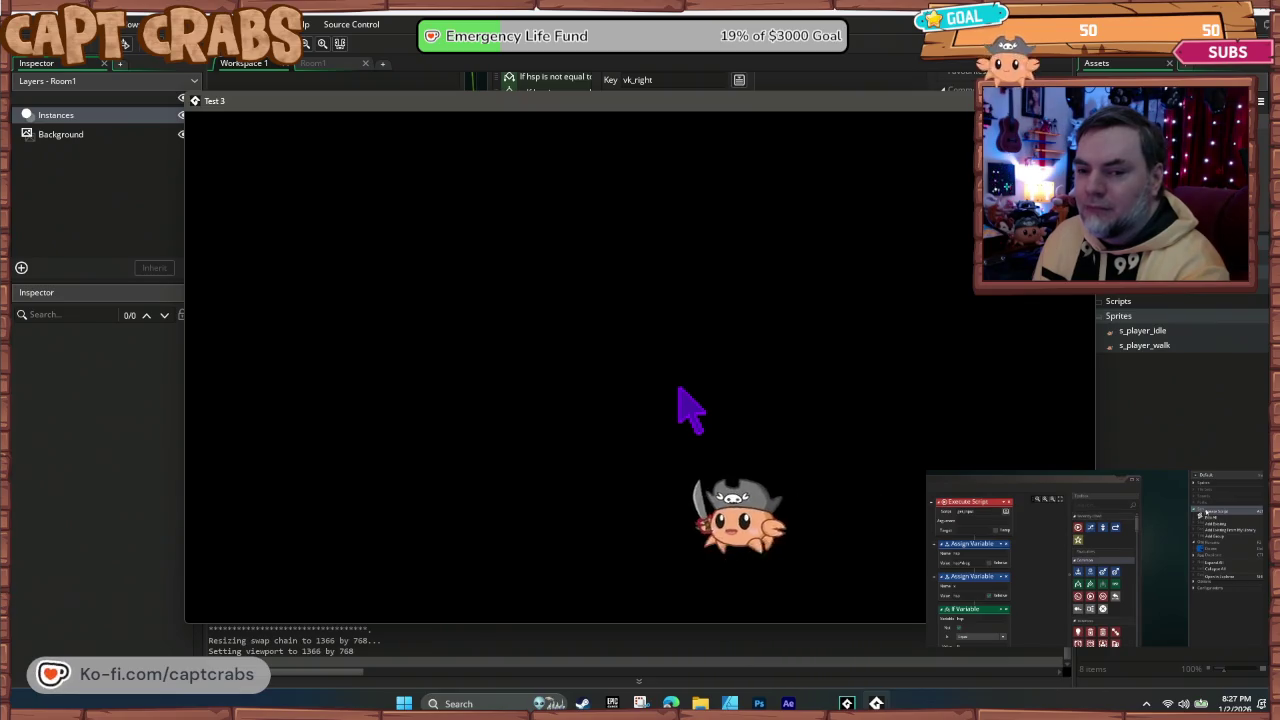
left_click(912, 100)
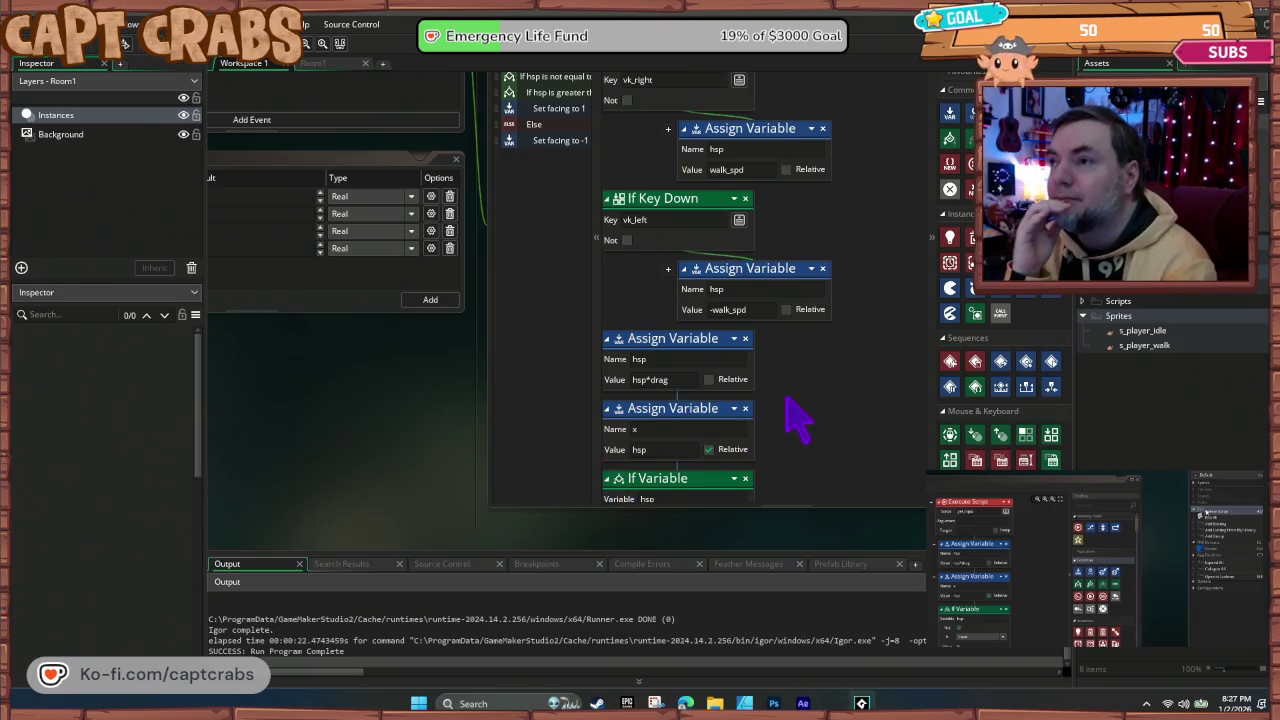
Step: Create a new script asset via the Asset Browser's right-click Create > Script menu
scroll(800, 420, "up", 2)
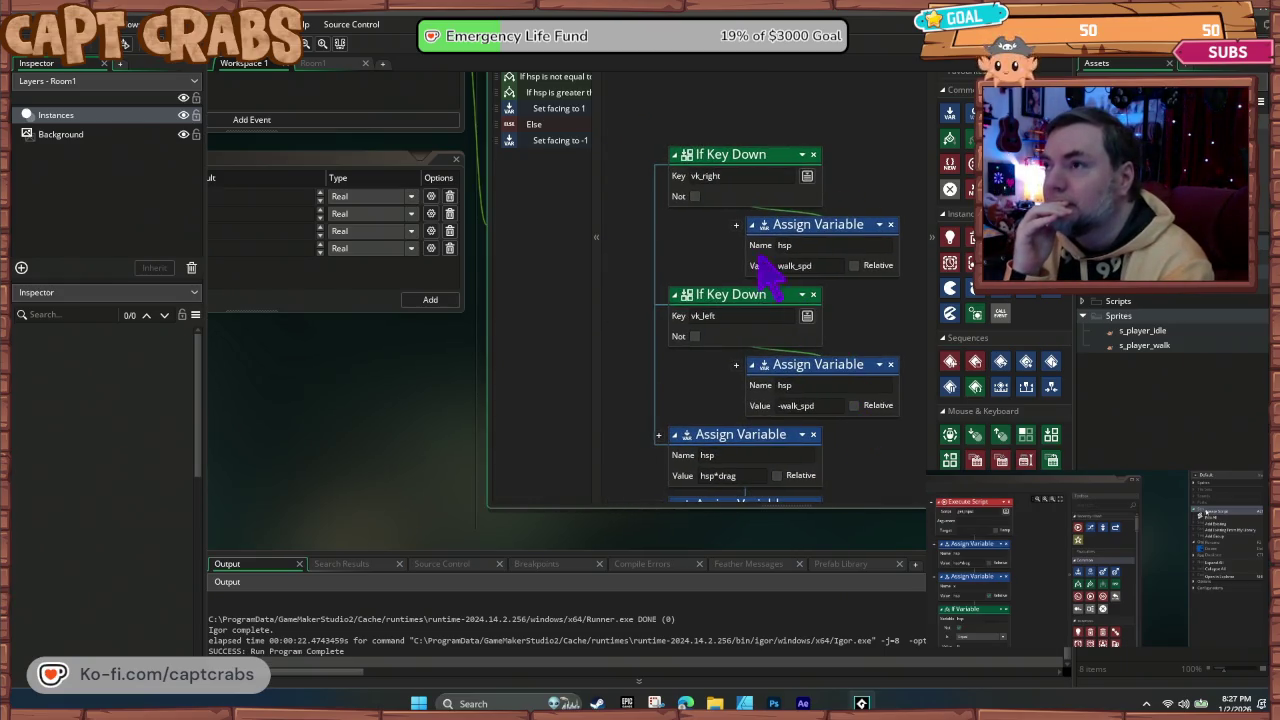
scroll(520, 130, "up", 2)
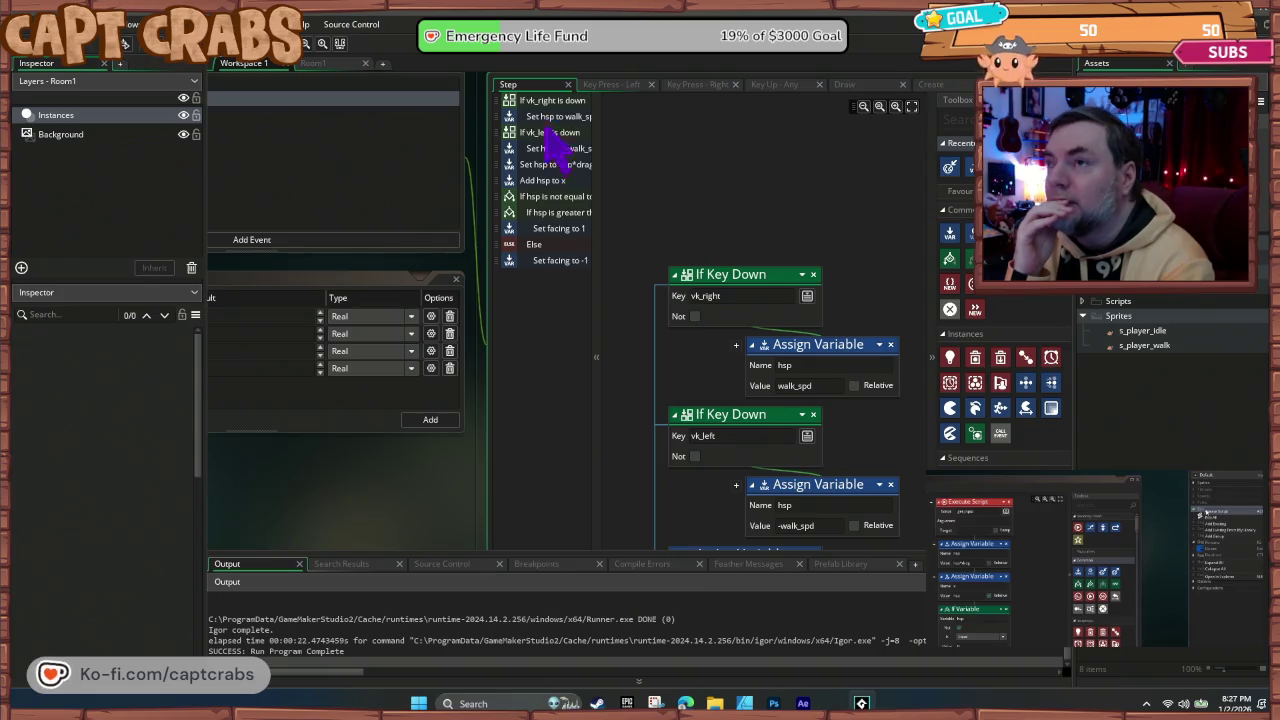
scroll(549, 166, "up", 2)
scroll(566, 243, "down", 3)
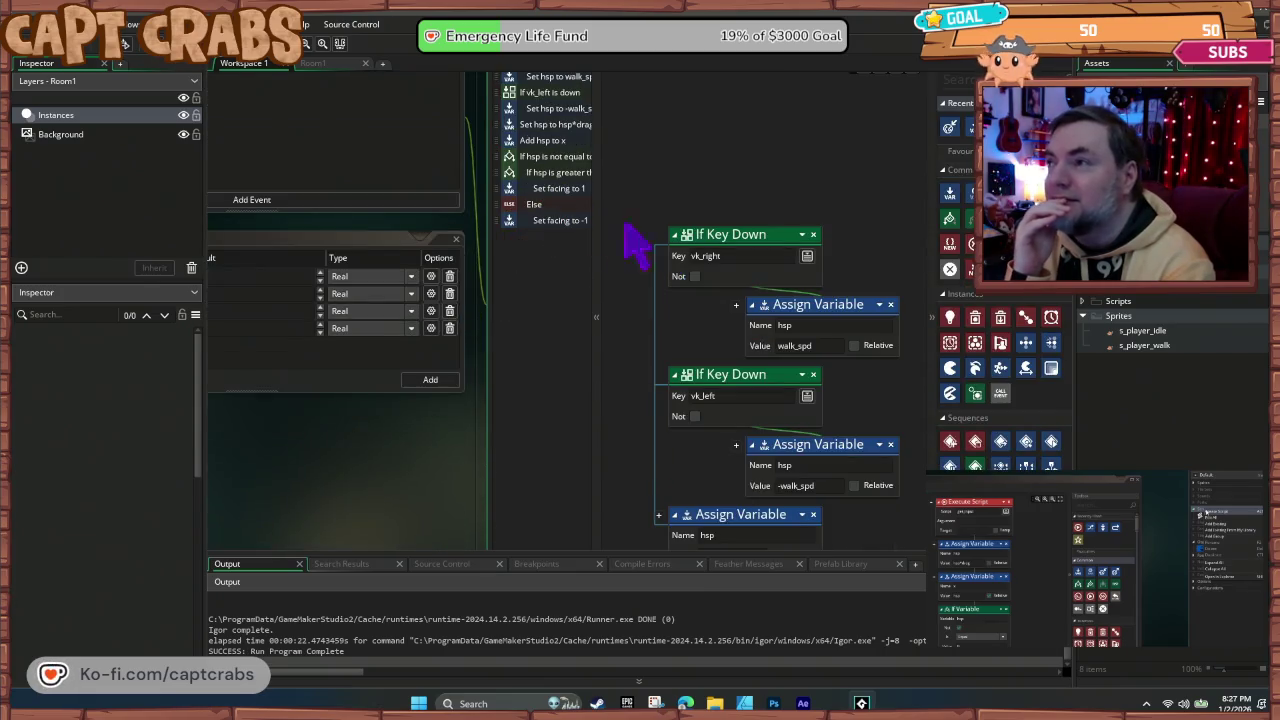
right_click(1126, 308)
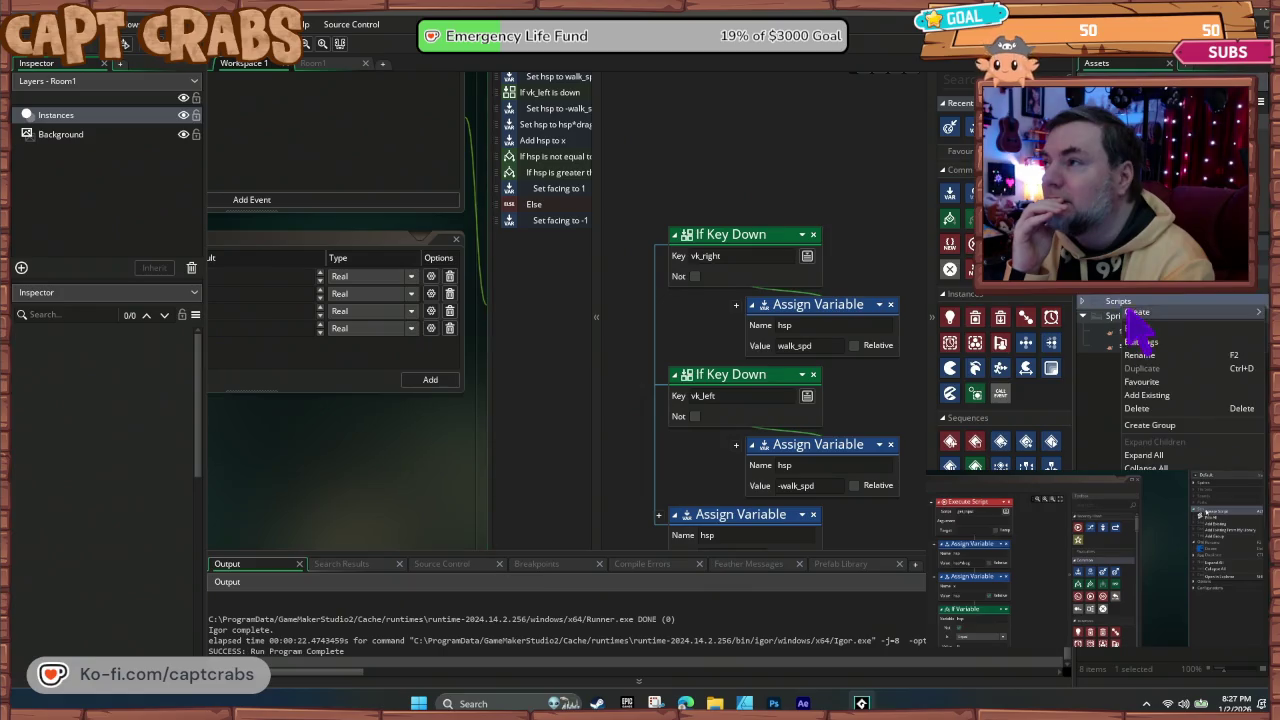
mouse_move(1160, 316)
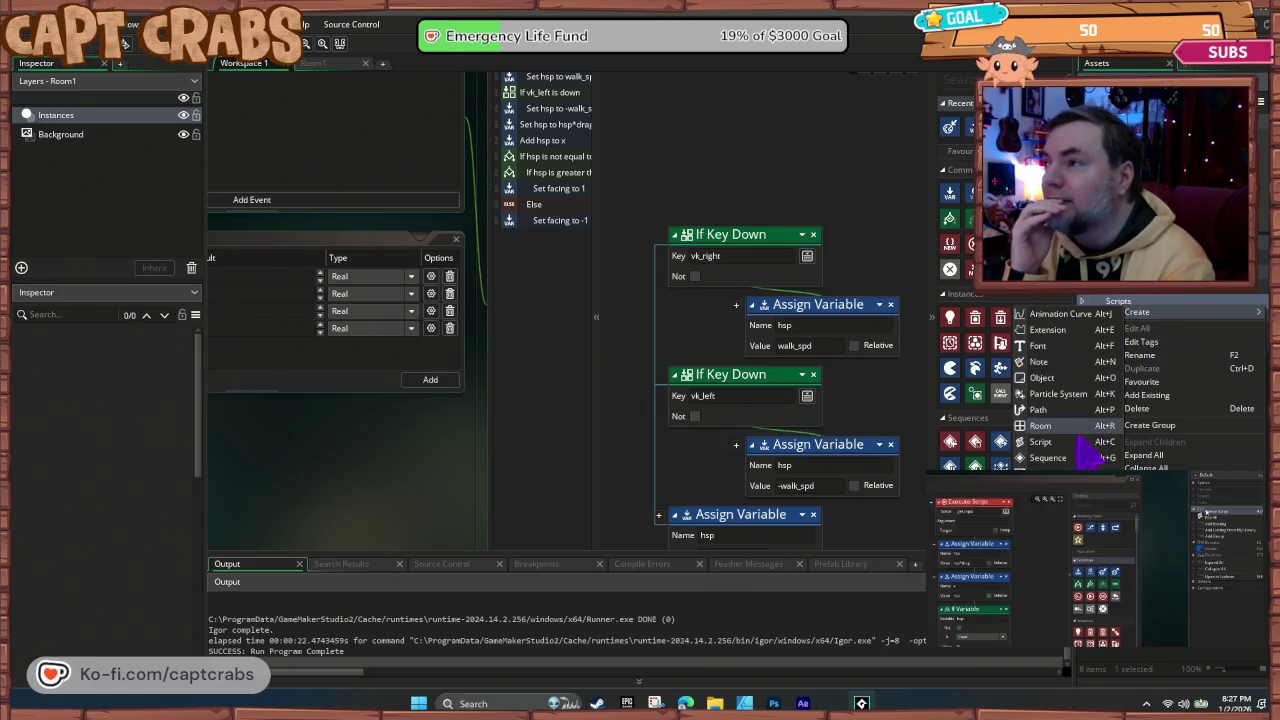
left_click(1040, 442)
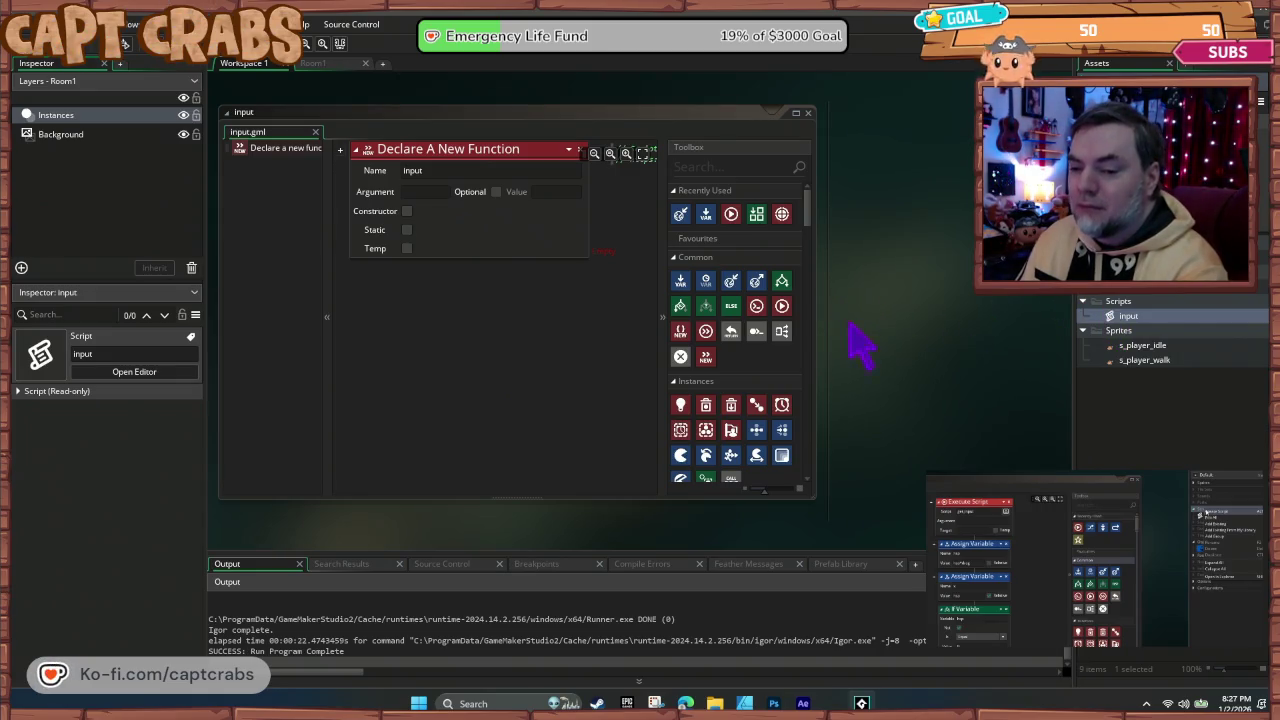
Step: Drag the vk_right and vk_left If Key Down blocks from Step into the input function
scroll(914, 440, "up", 10)
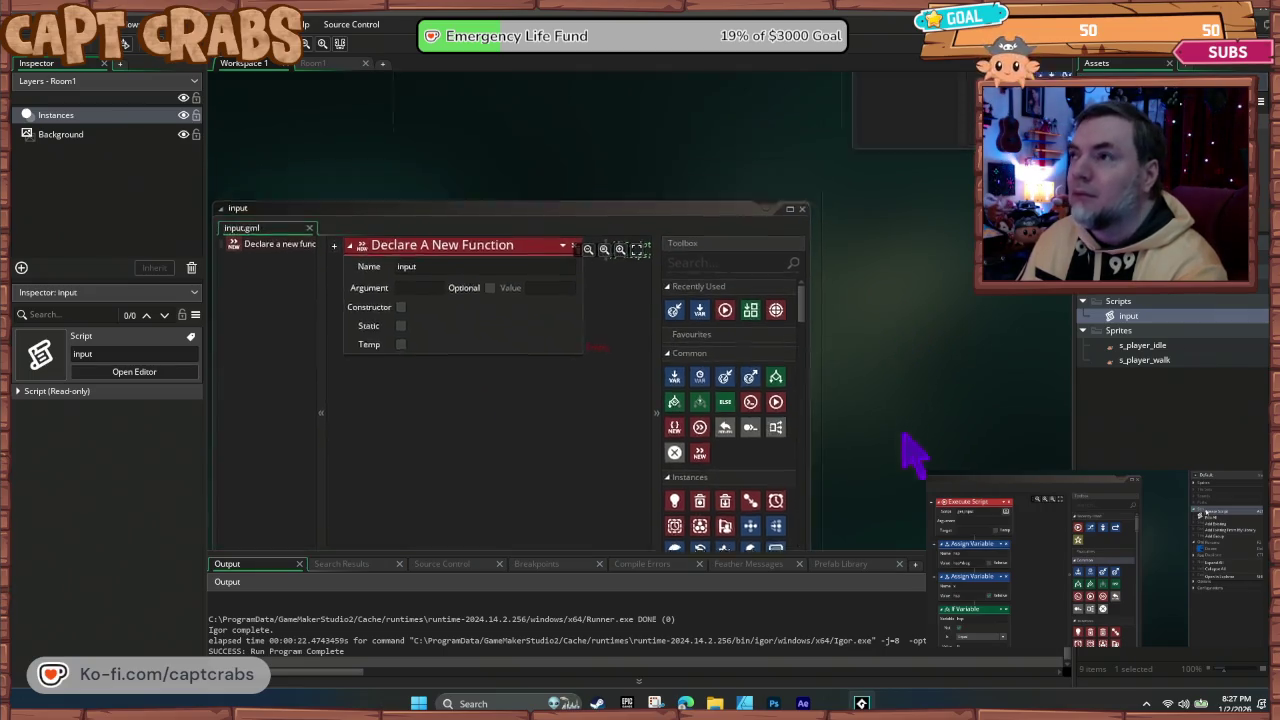
scroll(652, 228, "right", 2)
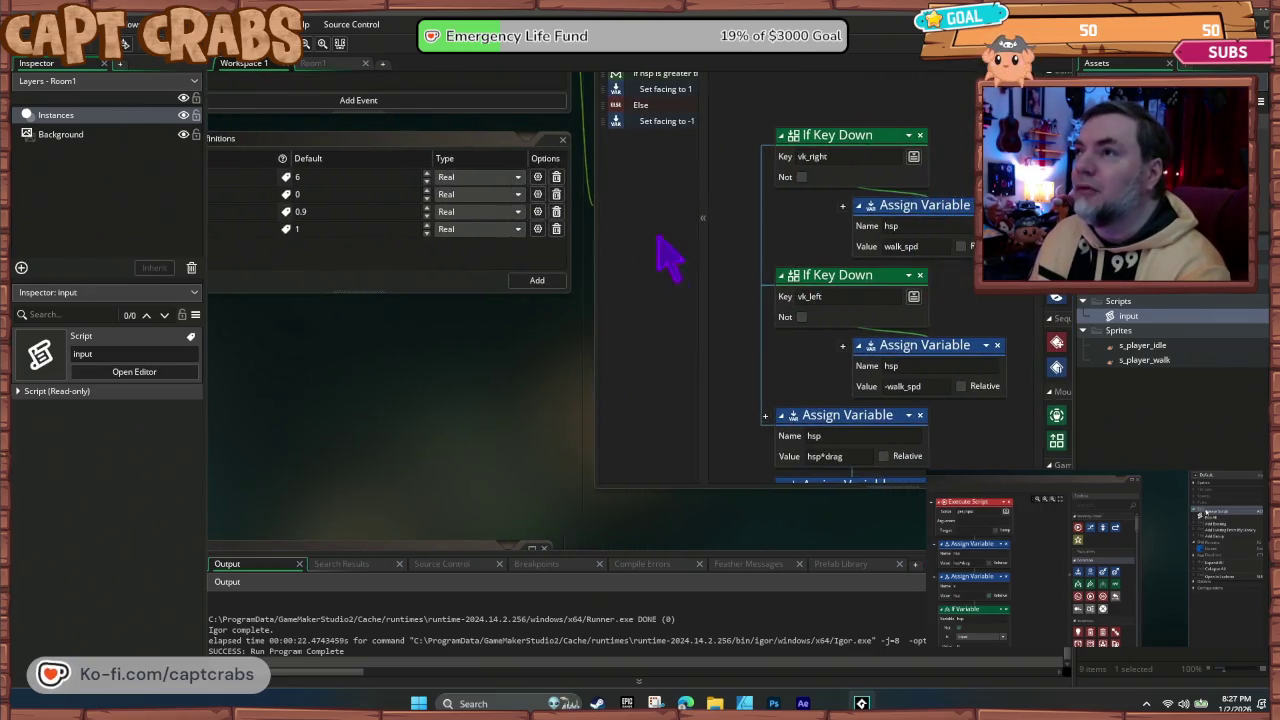
left_click(843, 142)
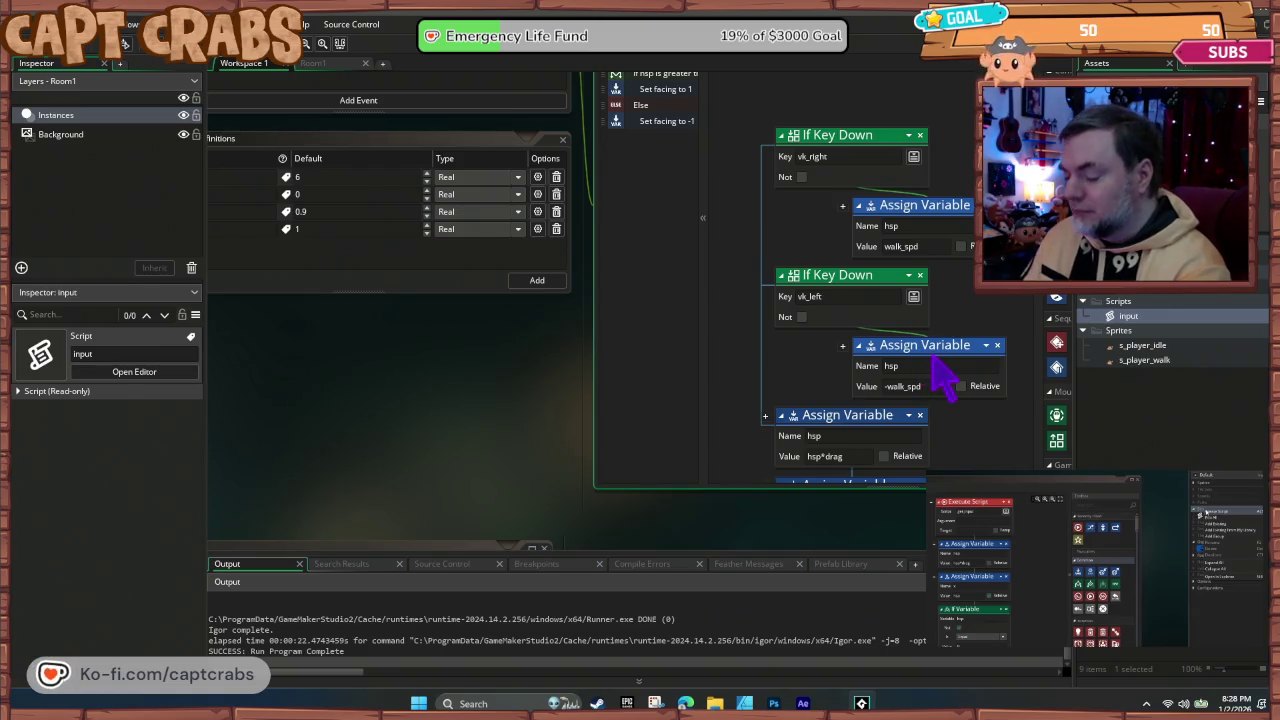
scroll(945, 375, "down", 3)
mouse_move(510, 460)
left_mouse_down()
mouse_move(520, 386)
mouse_move(643, 200)
left_mouse_up()
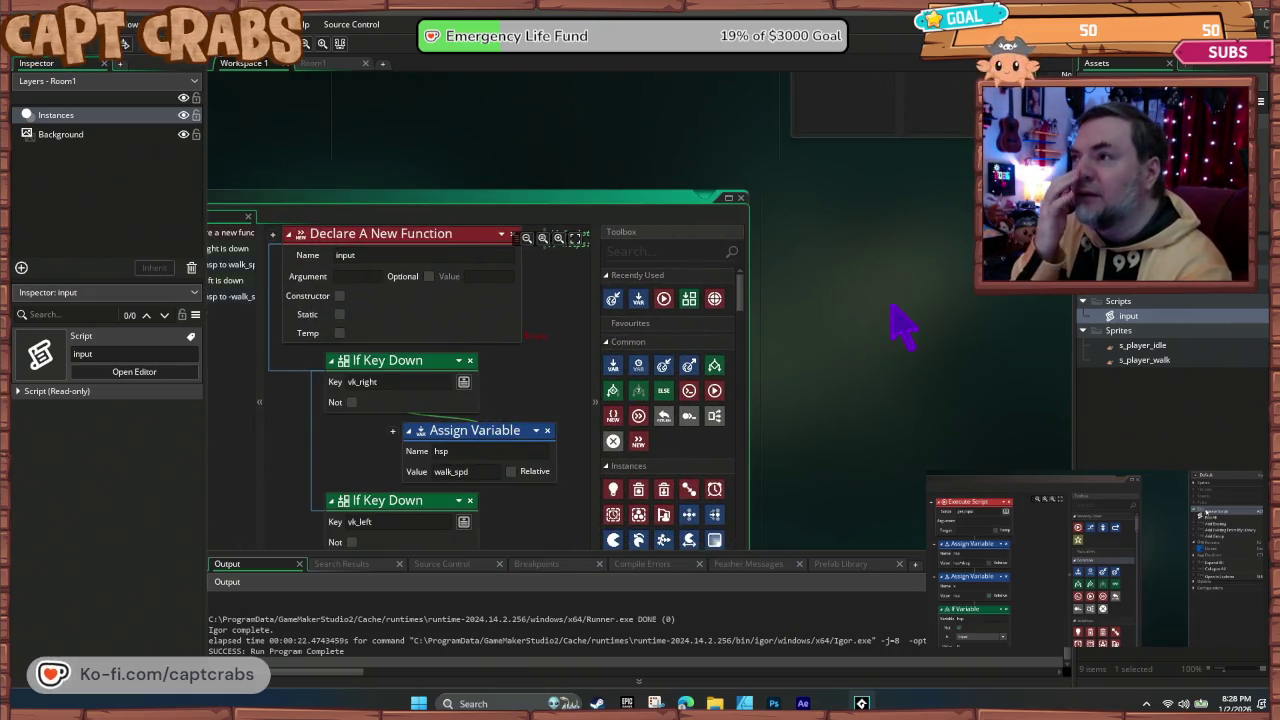
left_click_drag(900, 325, 800, 534)
left_click_drag(634, 337, 423, 523)
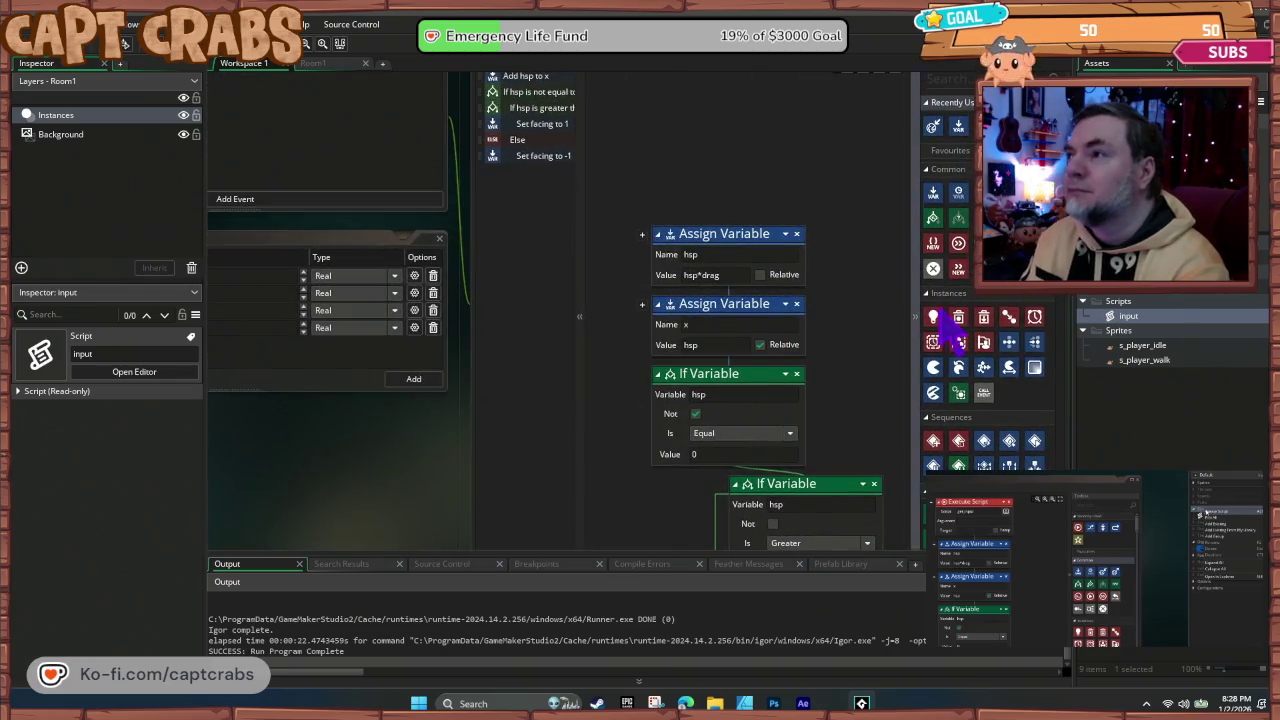
Step: Add an Execute Script call to the input script at the top of the Step event and run the game
mouse_move(958, 242)
left_mouse_down()
mouse_move(766, 209)
mouse_move(748, 222)
left_mouse_up()
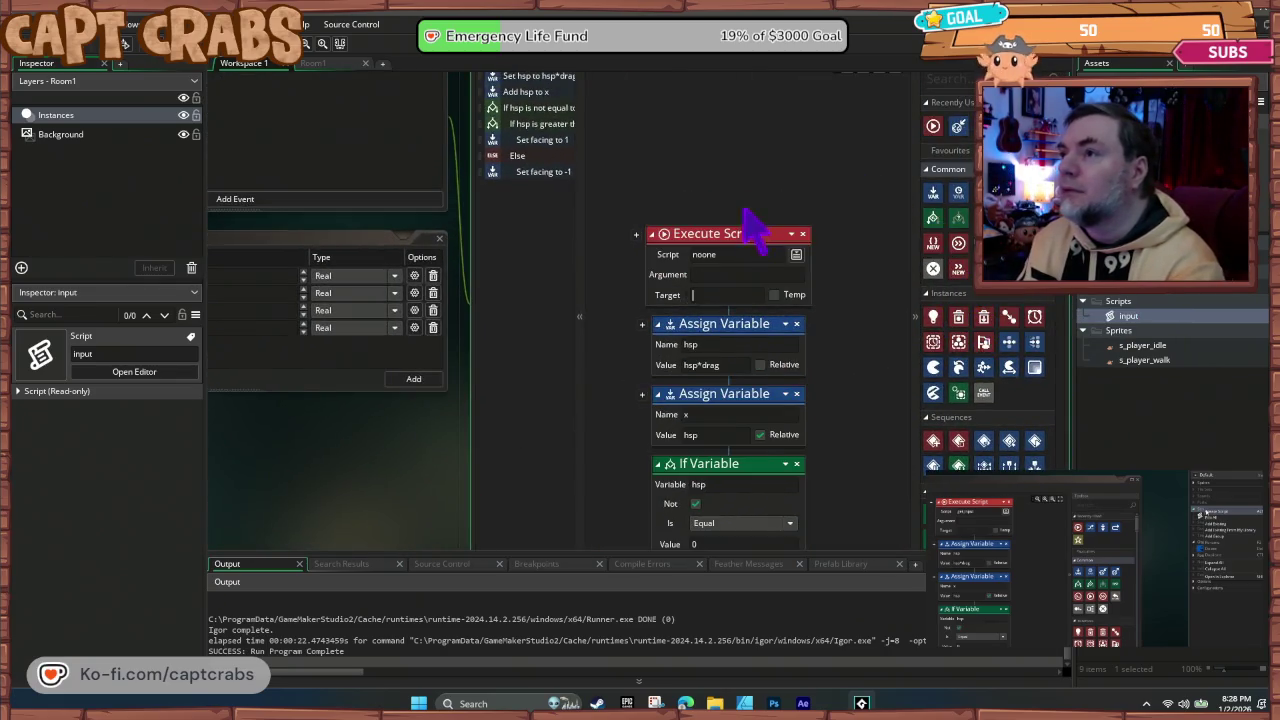
left_click(798, 254)
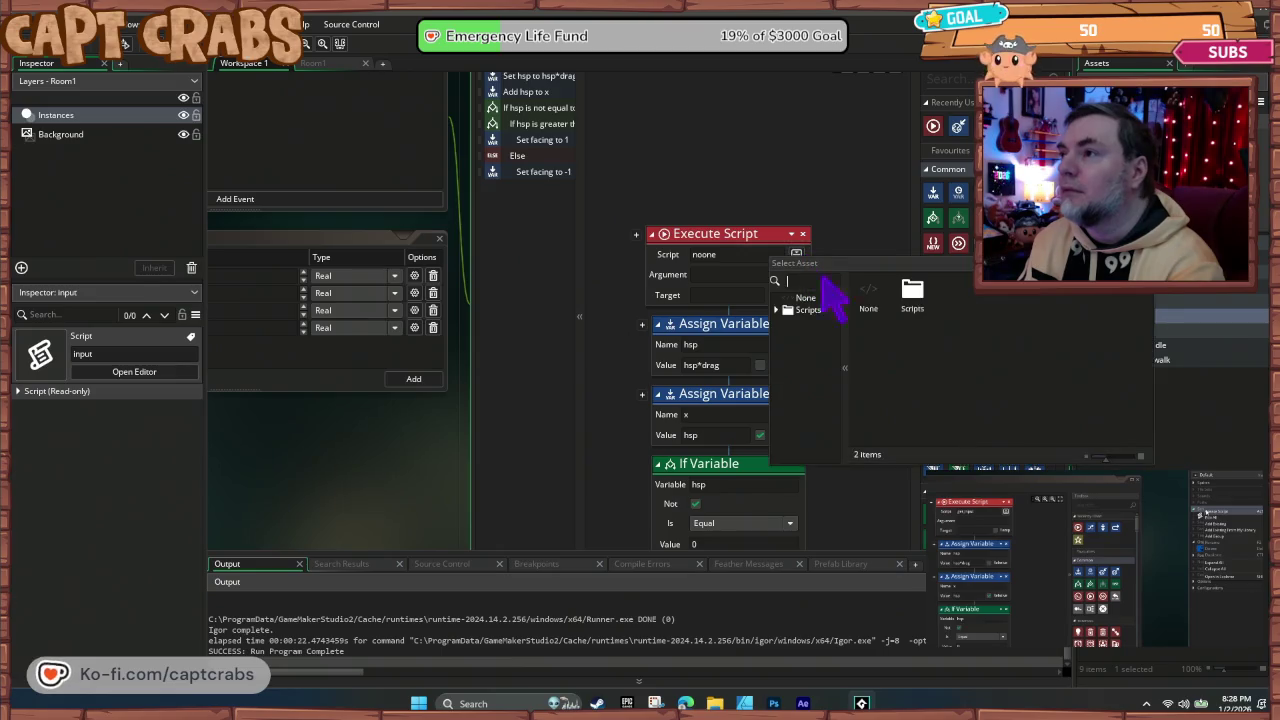
double_click(915, 293)
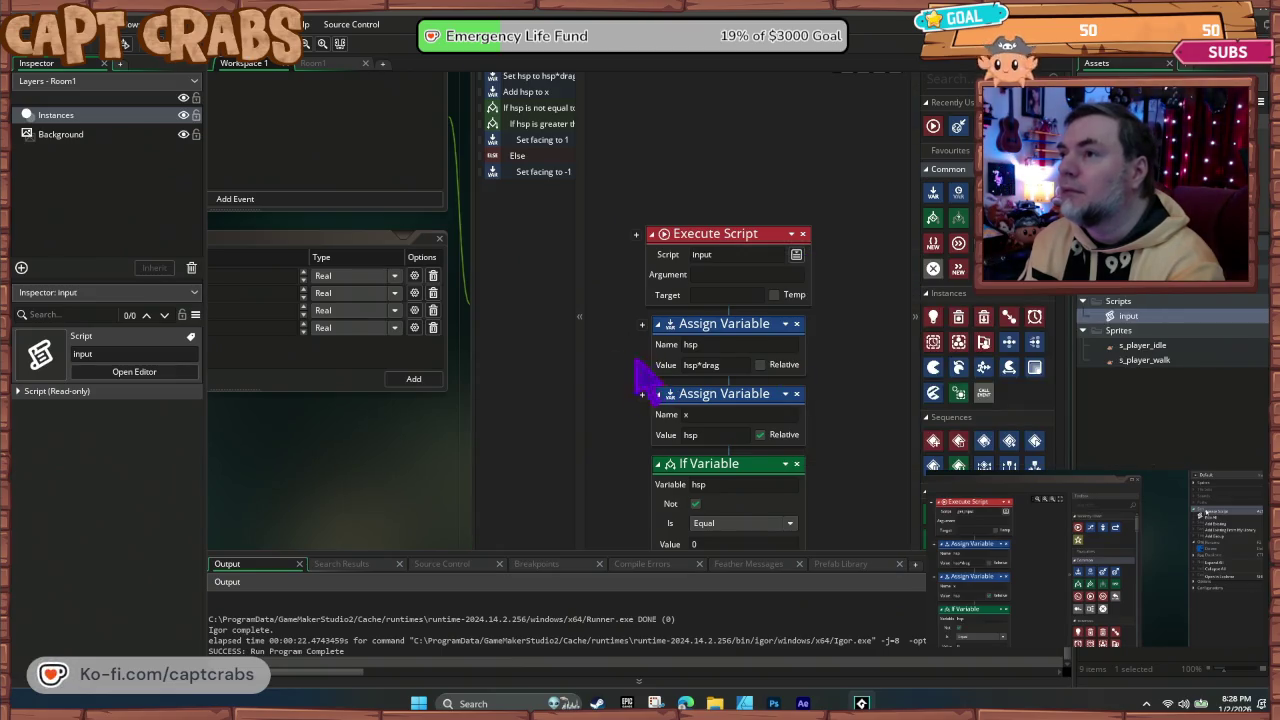
key("F5")
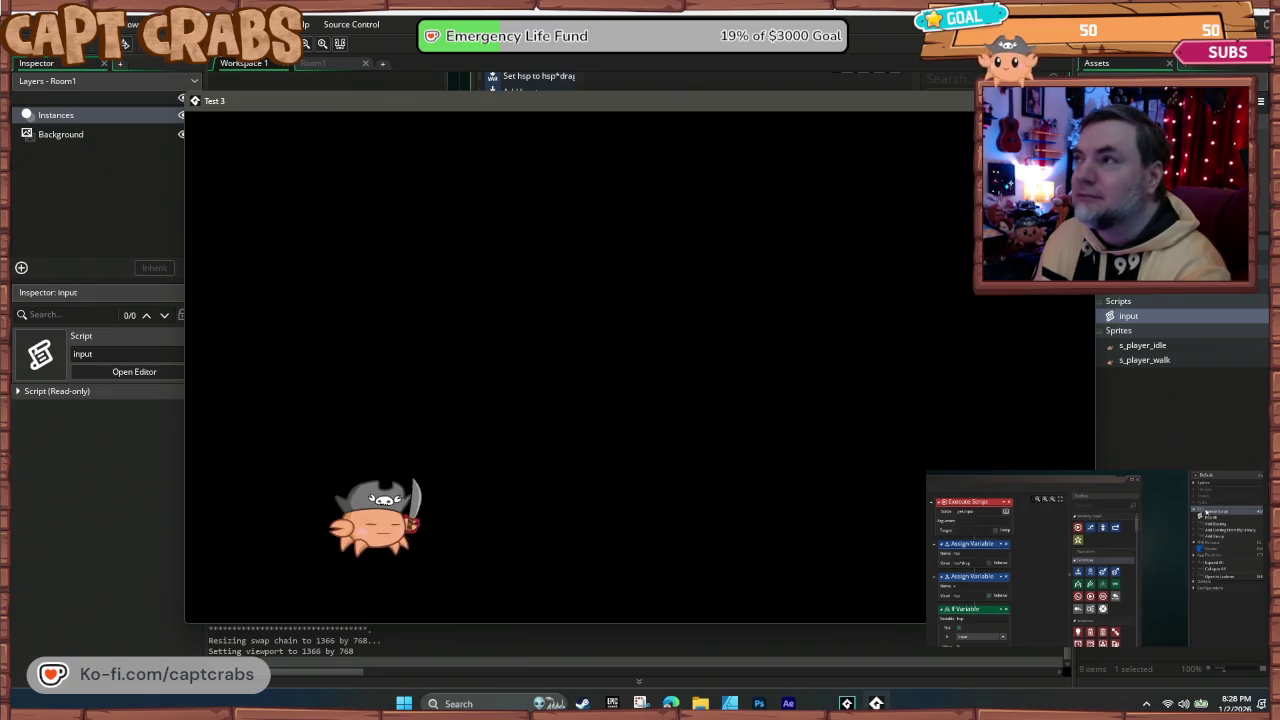
Step: End the test run and pan back to the input script's vk_right and vk_left key checks
key("Escape")
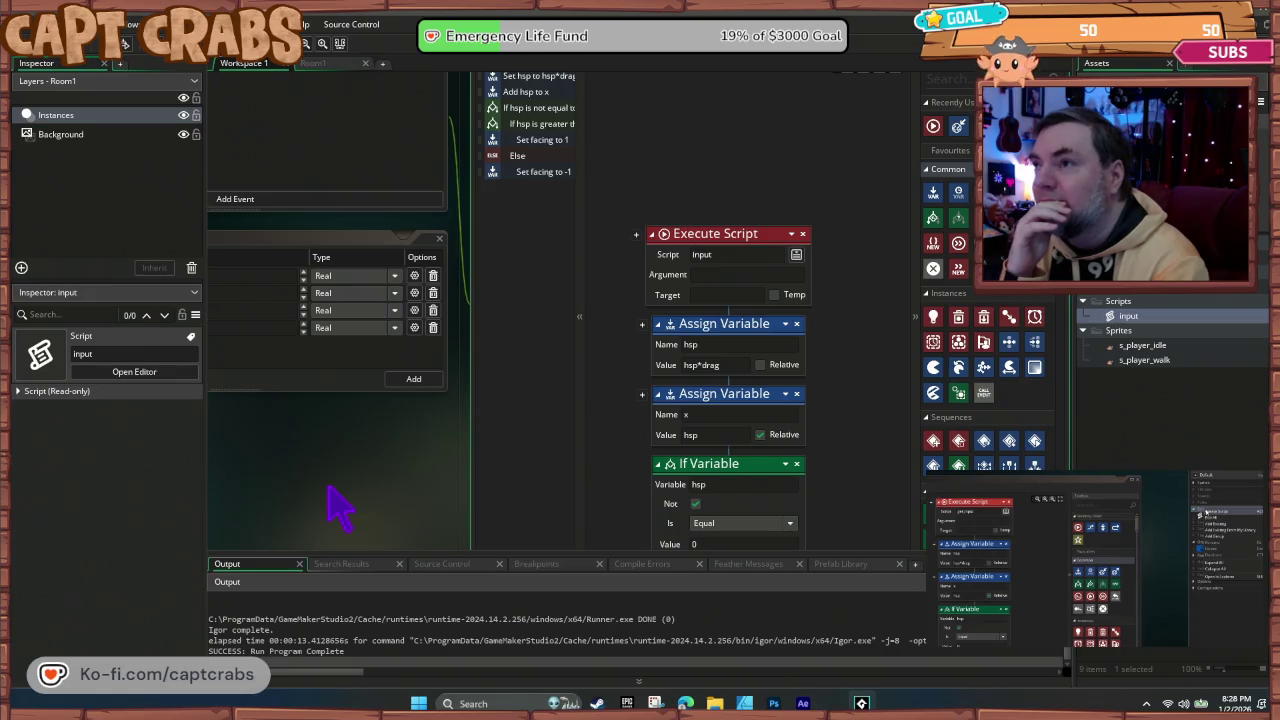
left_click_drag(328, 488, 680, 177)
left_click_drag(473, 197, 508, 143)
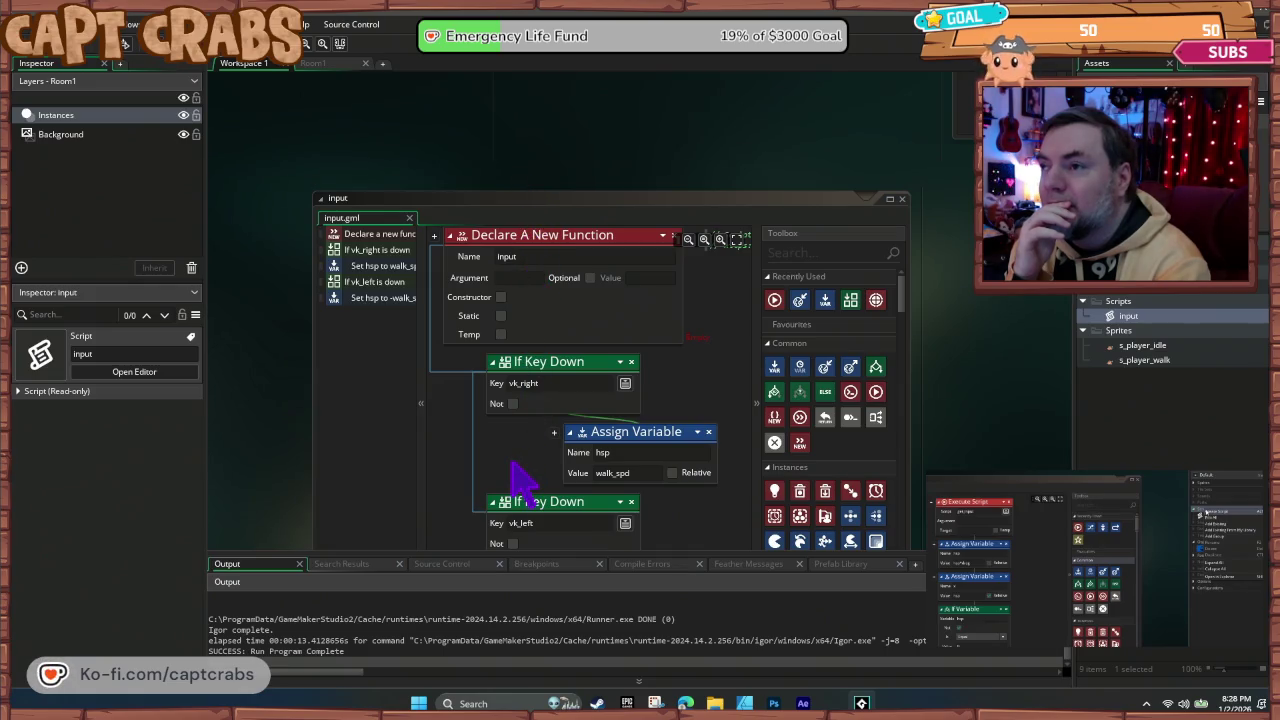
Step: Scroll through the input script's key checks that set hsp to walk_spd or -walk_spd
scroll(521, 482, "down", 2)
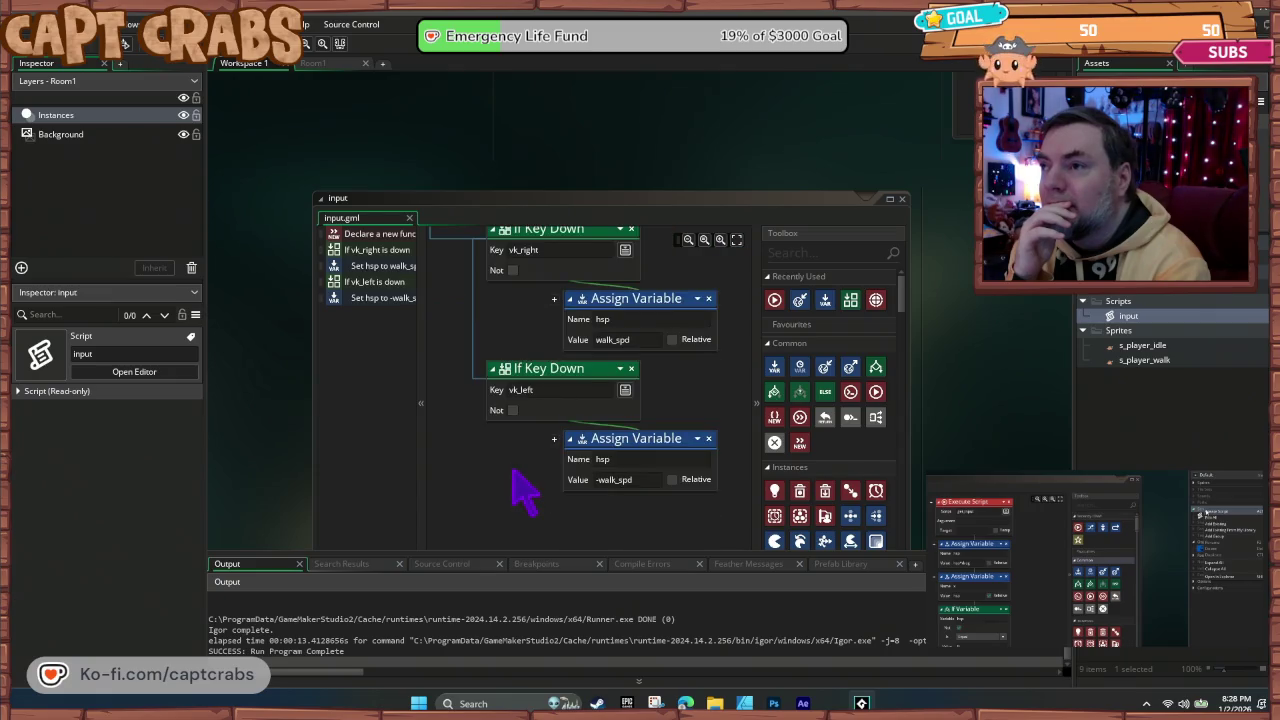
scroll(521, 487, "up", 3)
scroll(521, 487, "down", 1)
scroll(521, 487, "up", 1)
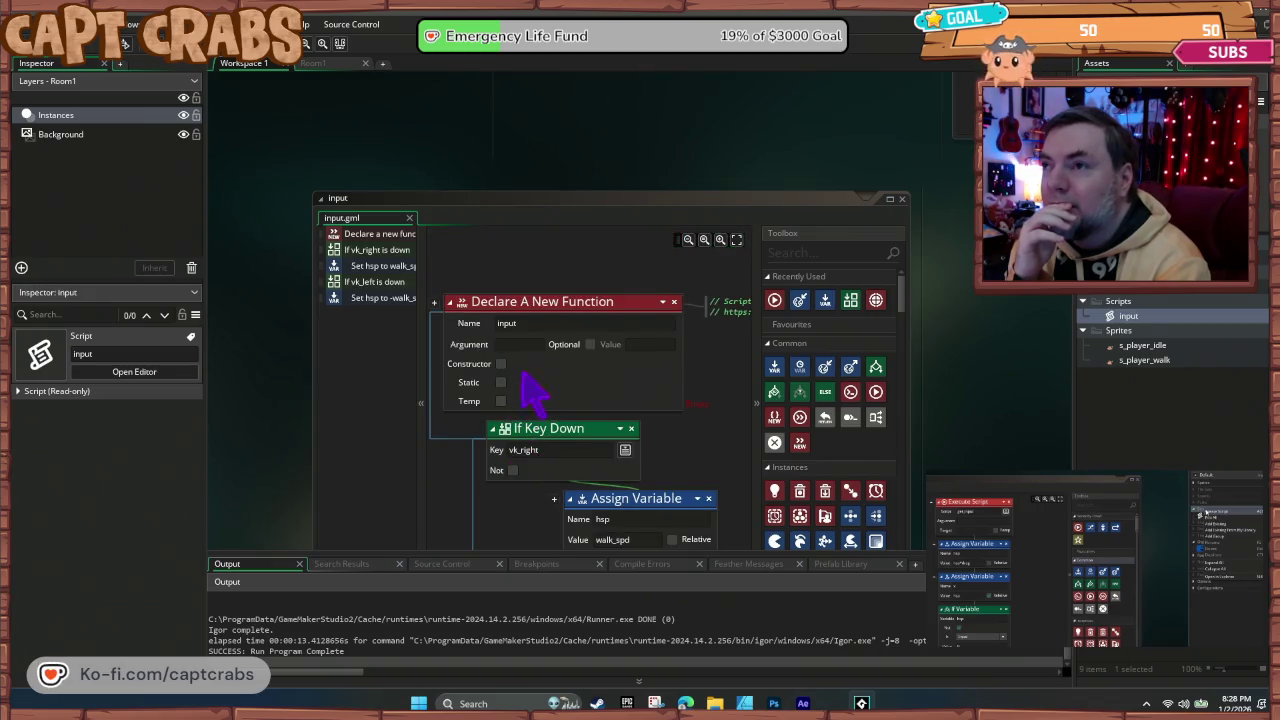
scroll(517, 391, "down", 2)
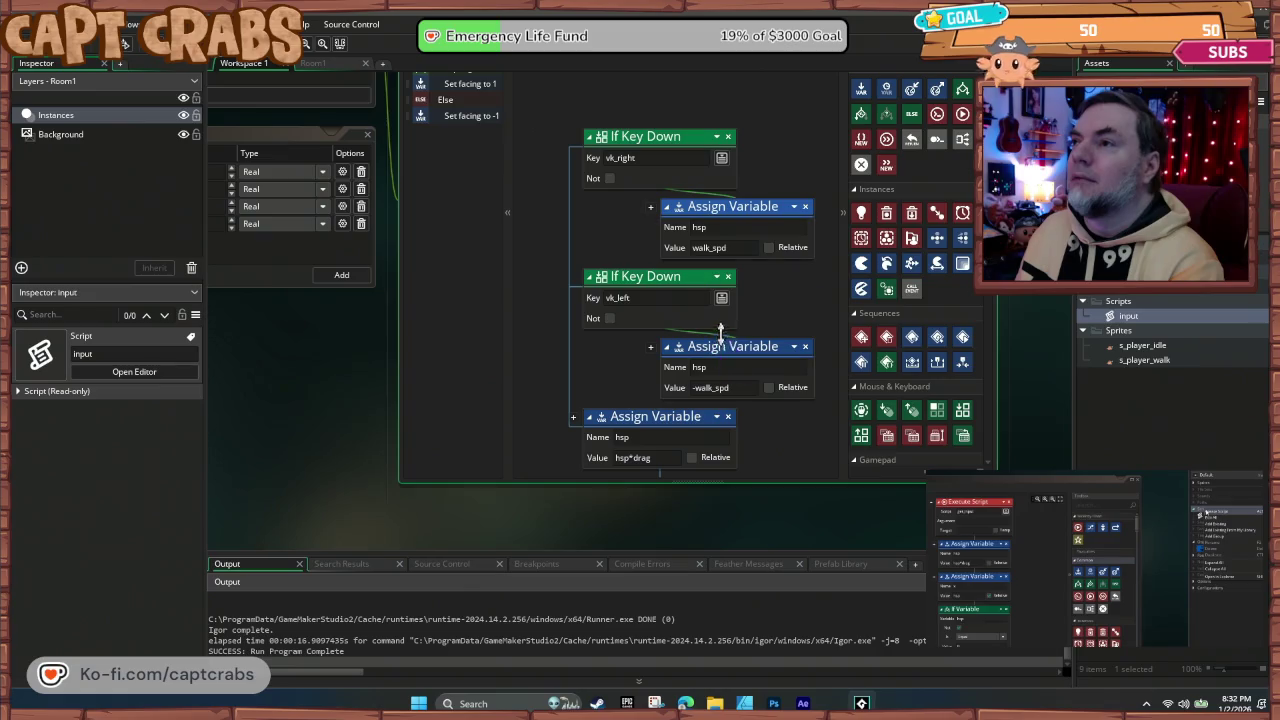
Step: Insert an Execute Script call to input from the Scripts folder at the top of the Step event, then test-run and close the game
scroll(749, 366, "down", 5)
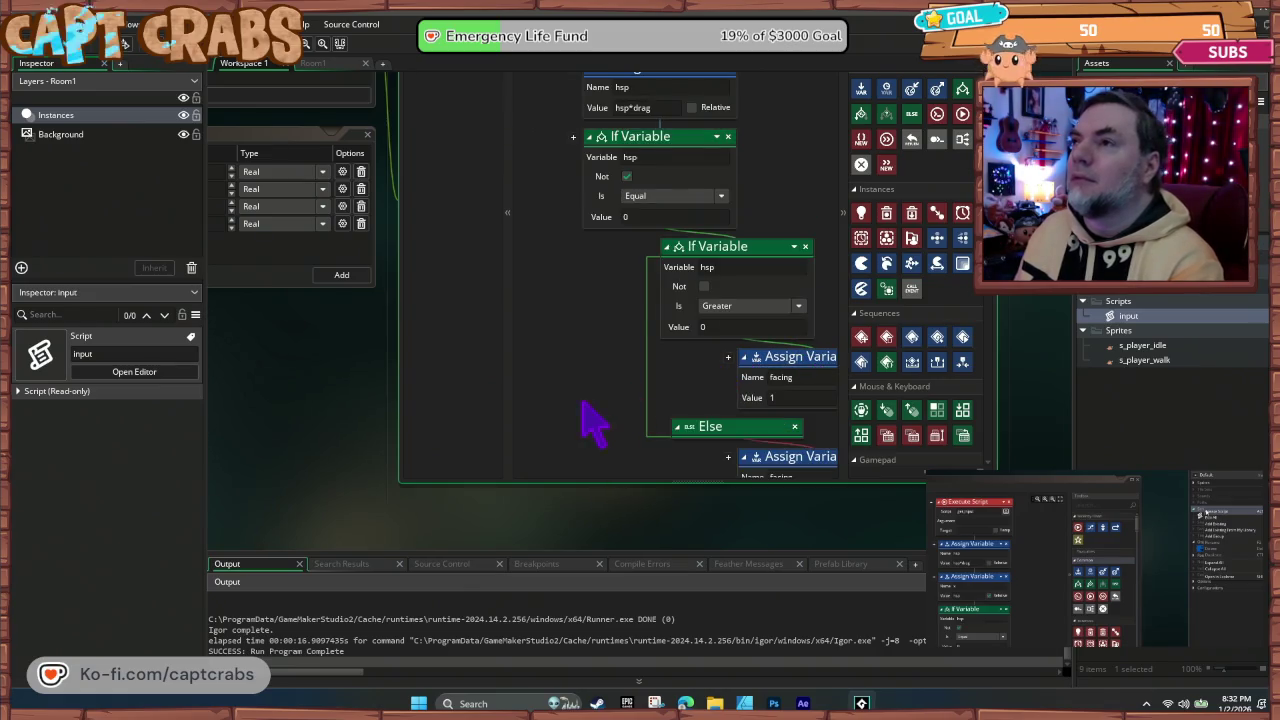
scroll(593, 423, "up", 4)
scroll(590, 420, "down", 1)
left_click_drag(545, 355, 538, 377)
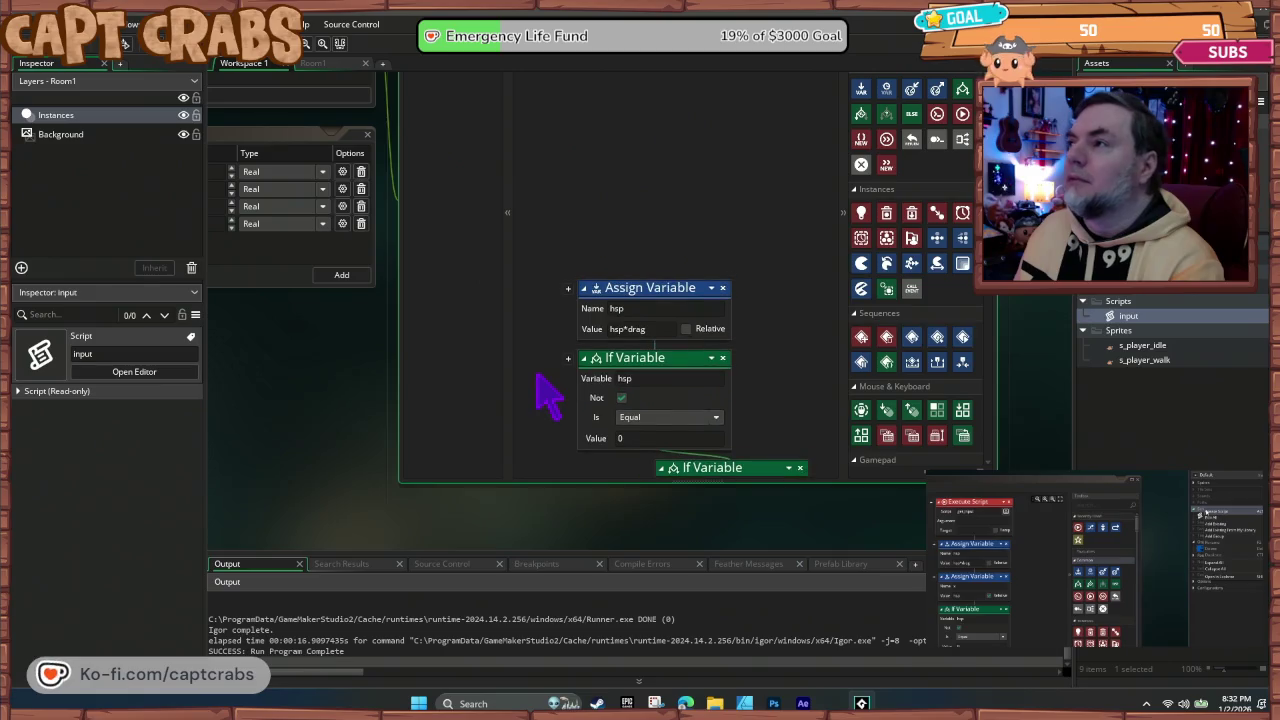
mouse_move(962, 113)
left_mouse_down()
mouse_move(680, 250)
mouse_move(690, 255)
left_mouse_up()
left_click(722, 309)
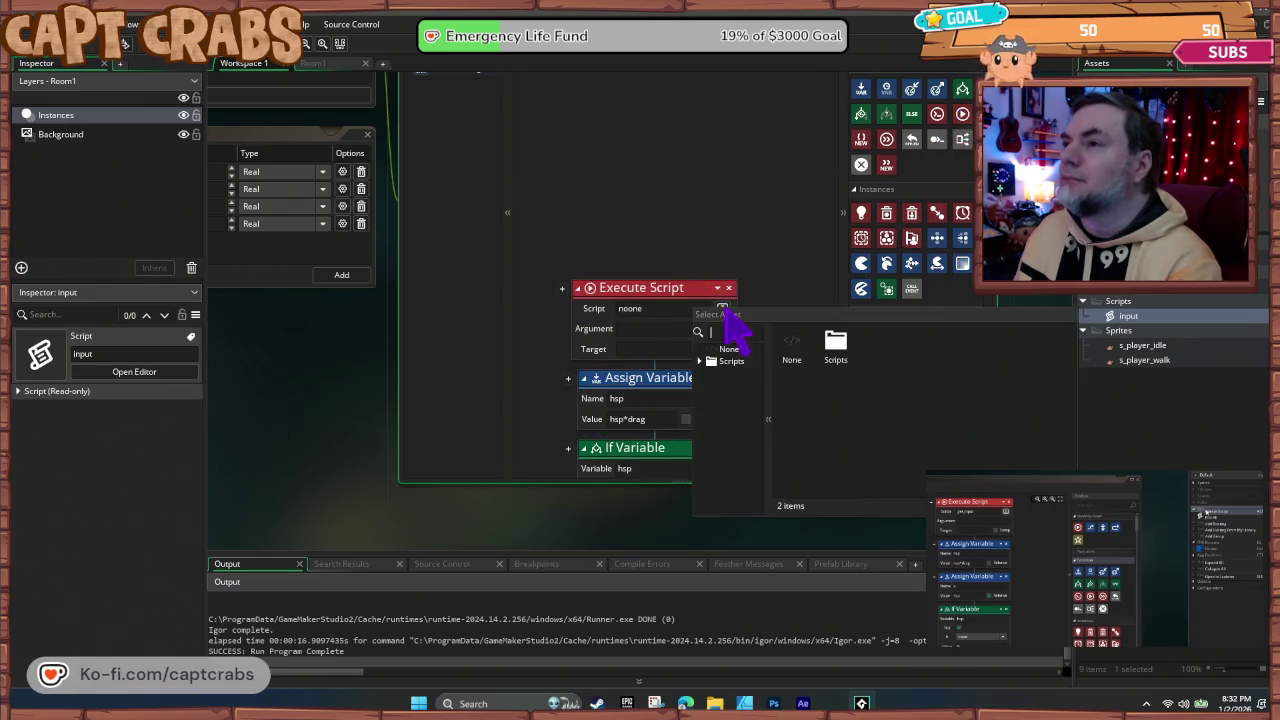
double_click(835, 348)
double_click(834, 332)
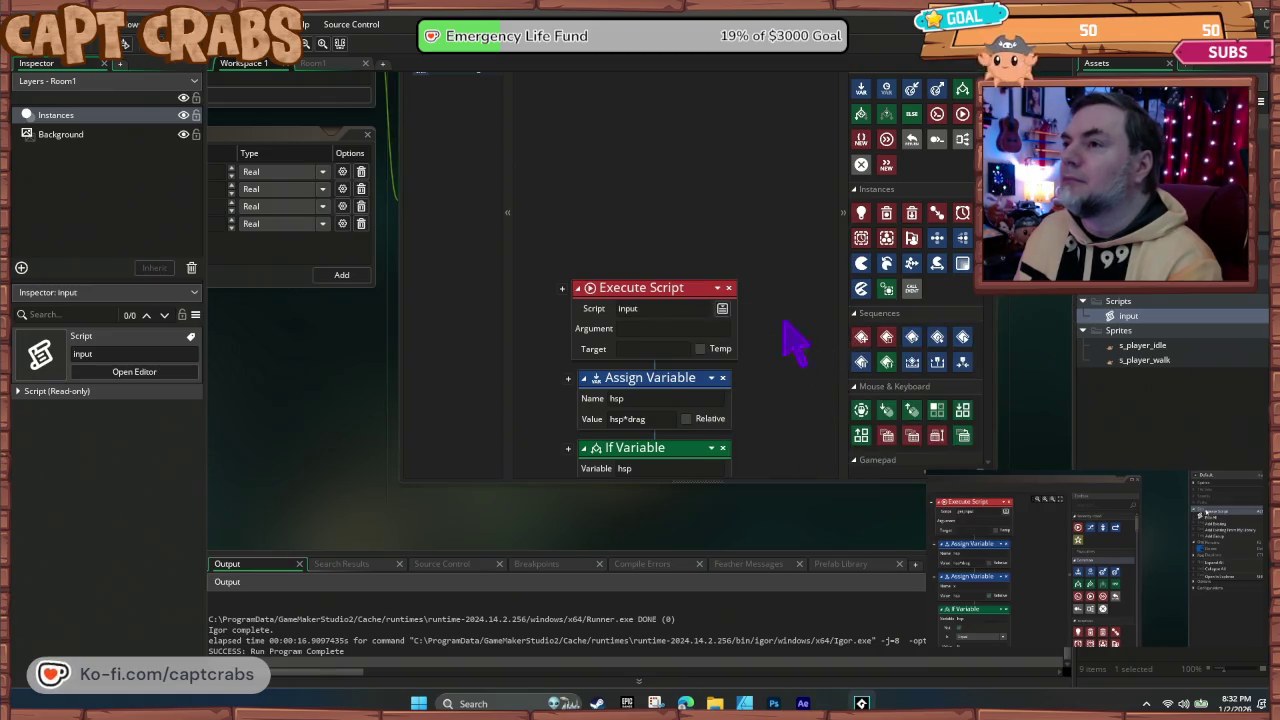
key("F5")
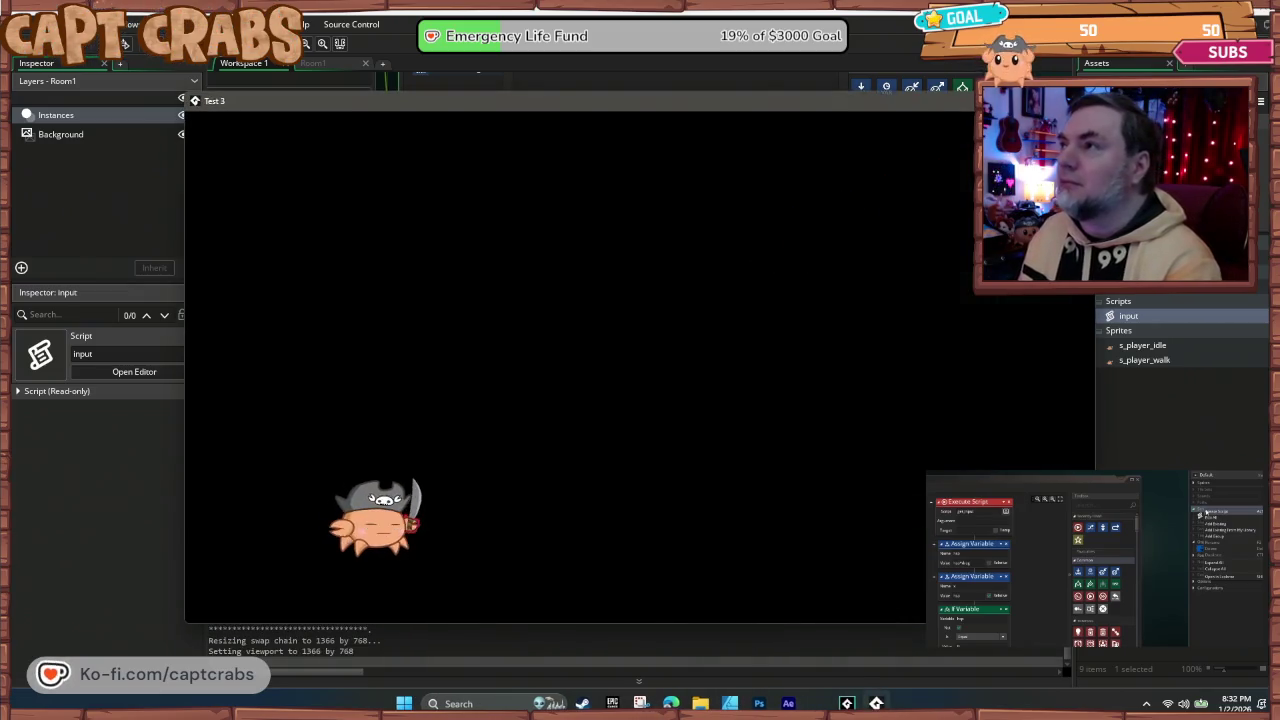
key("Escape")
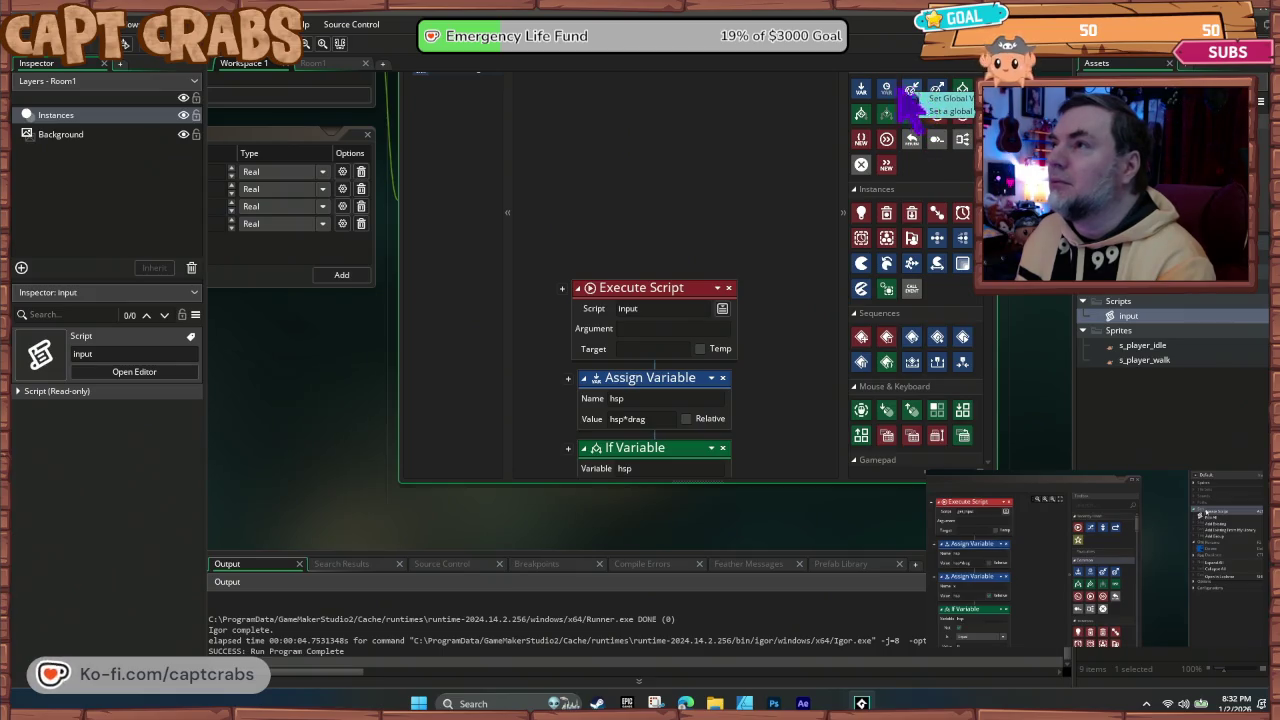
Step: Insert a relative Assign Variable block setting hsp to 0 at the top of the Step event
left_click_drag(861, 90, 614, 246)
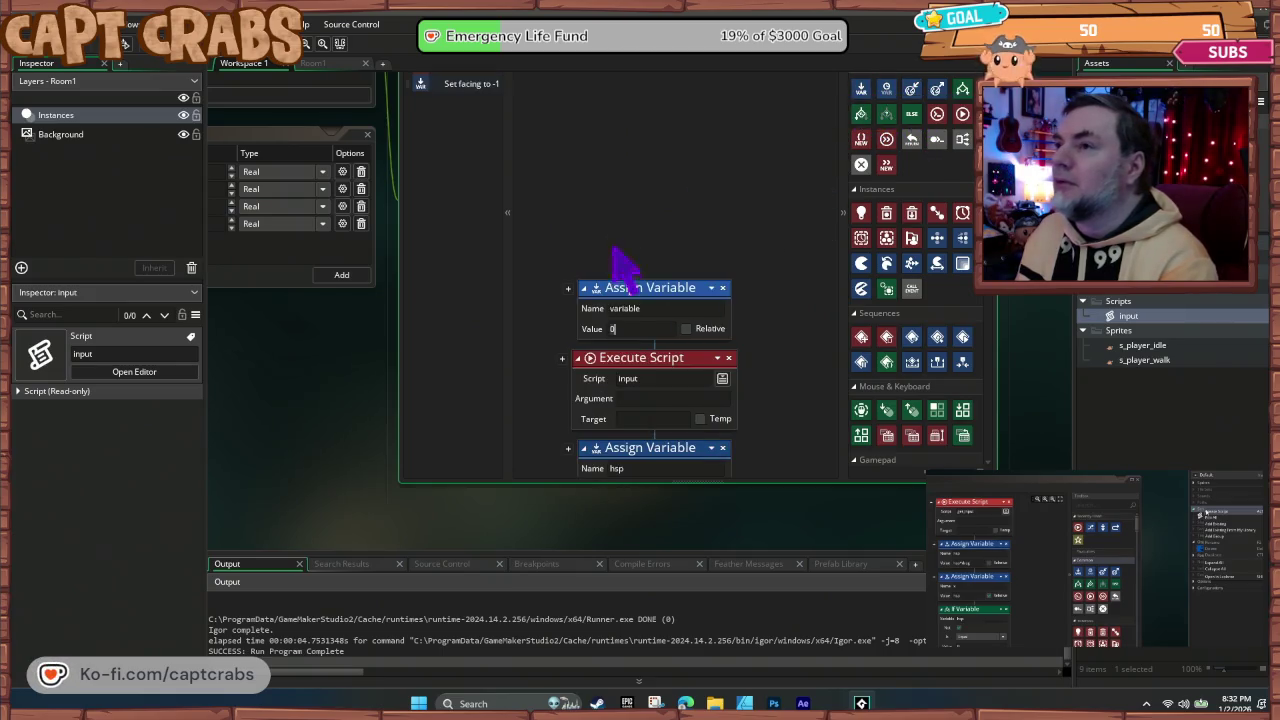
type("hsp")
key("Return")
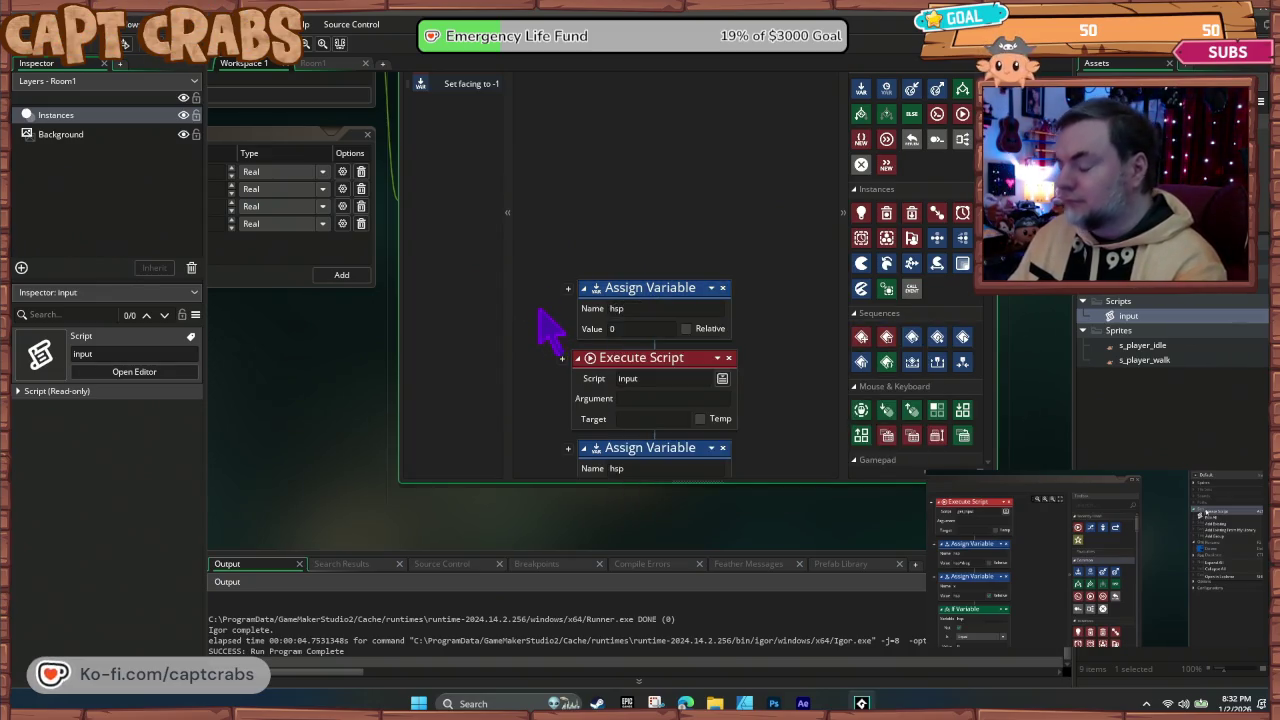
Step: Test-run the game twice with the hsp assignment, closing each run
key("F5")
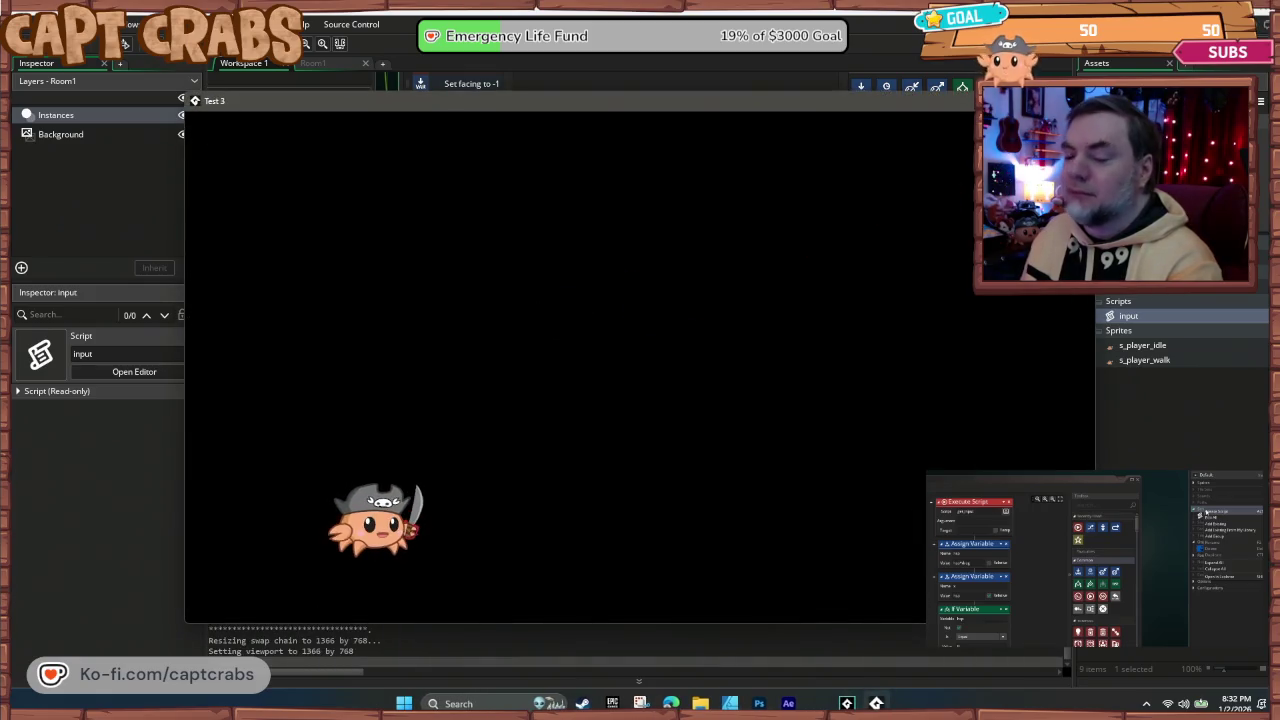
key("alt+F4")
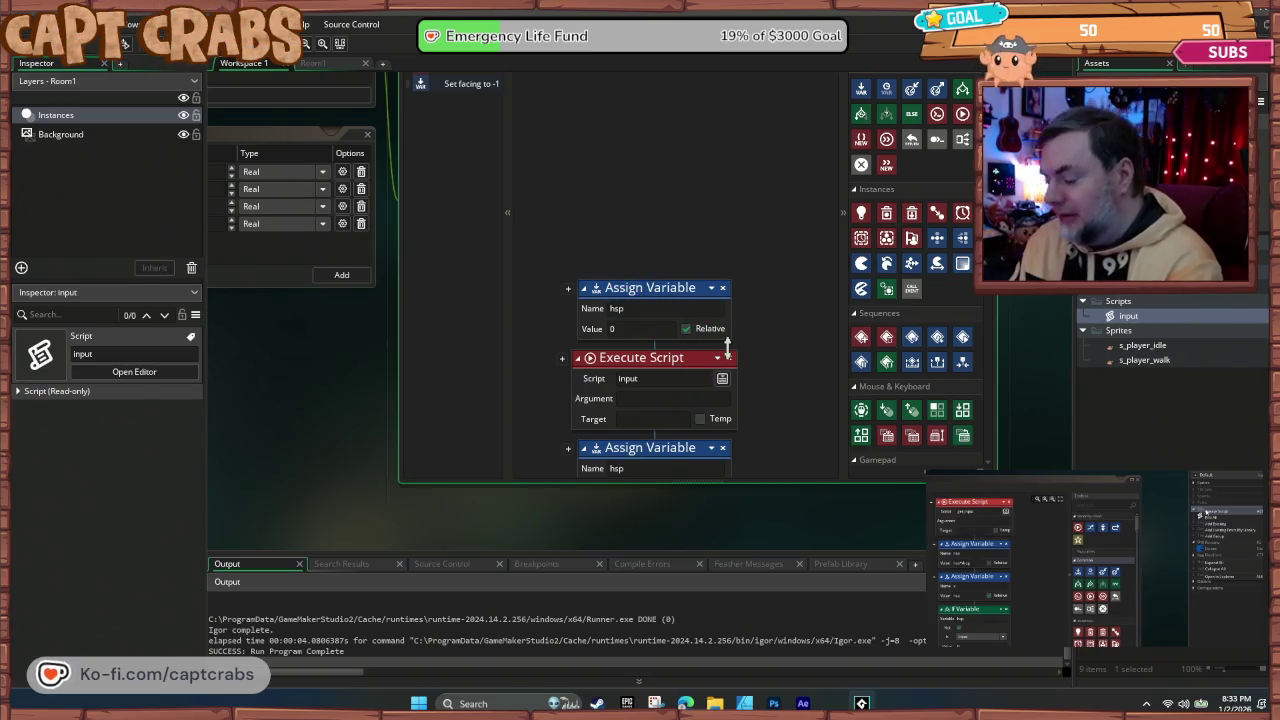
key("F5")
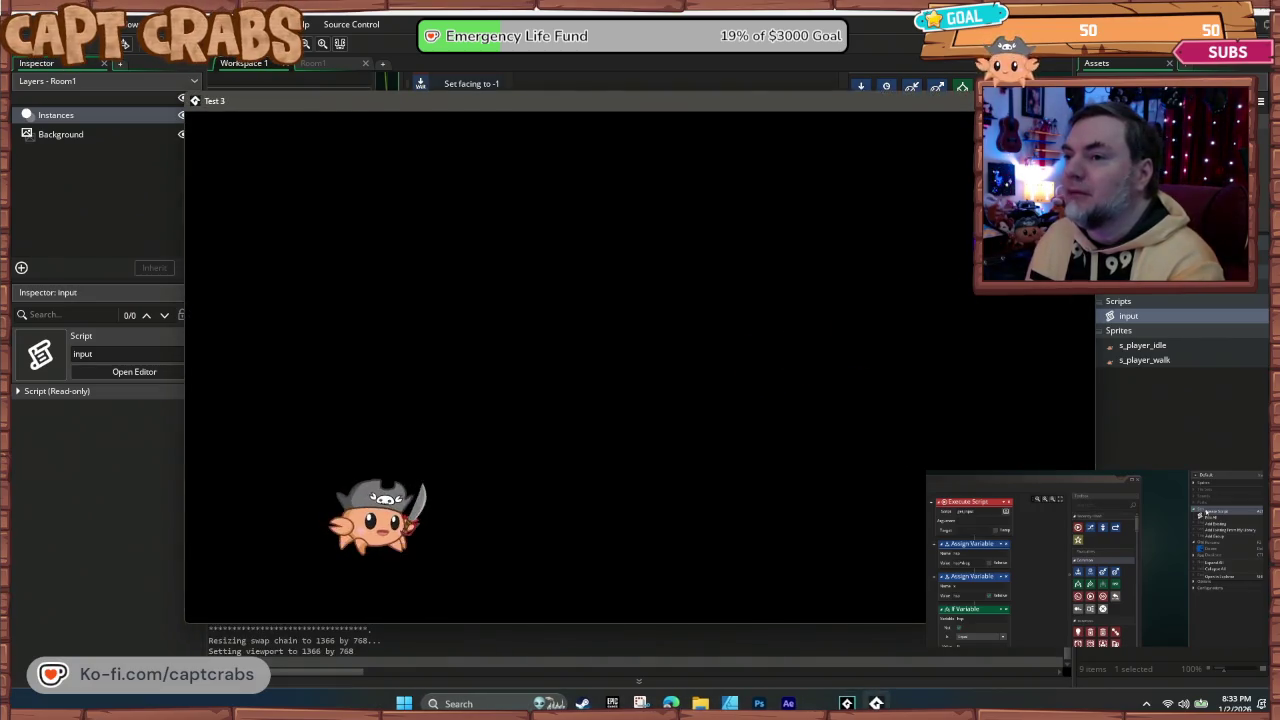
key("Escape")
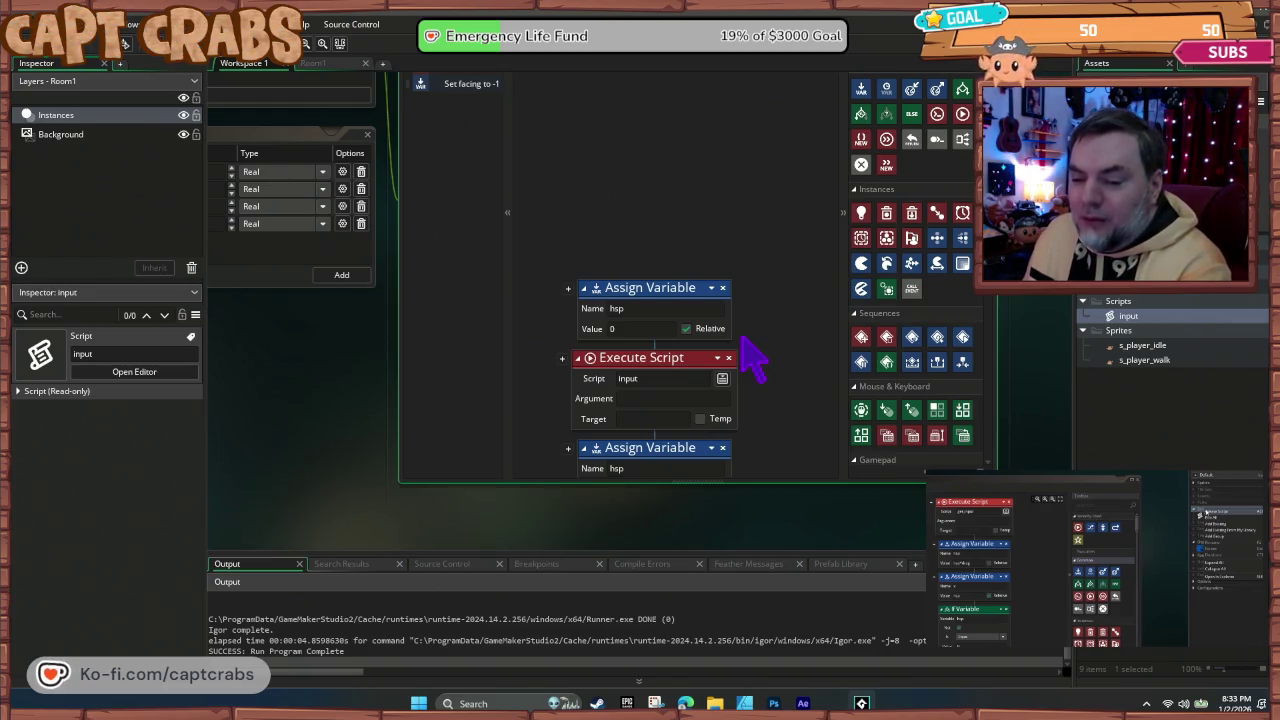
Step: Remove the Execute Script call to input from the Step event
scroll(718, 318, "down", 1)
left_click(728, 288)
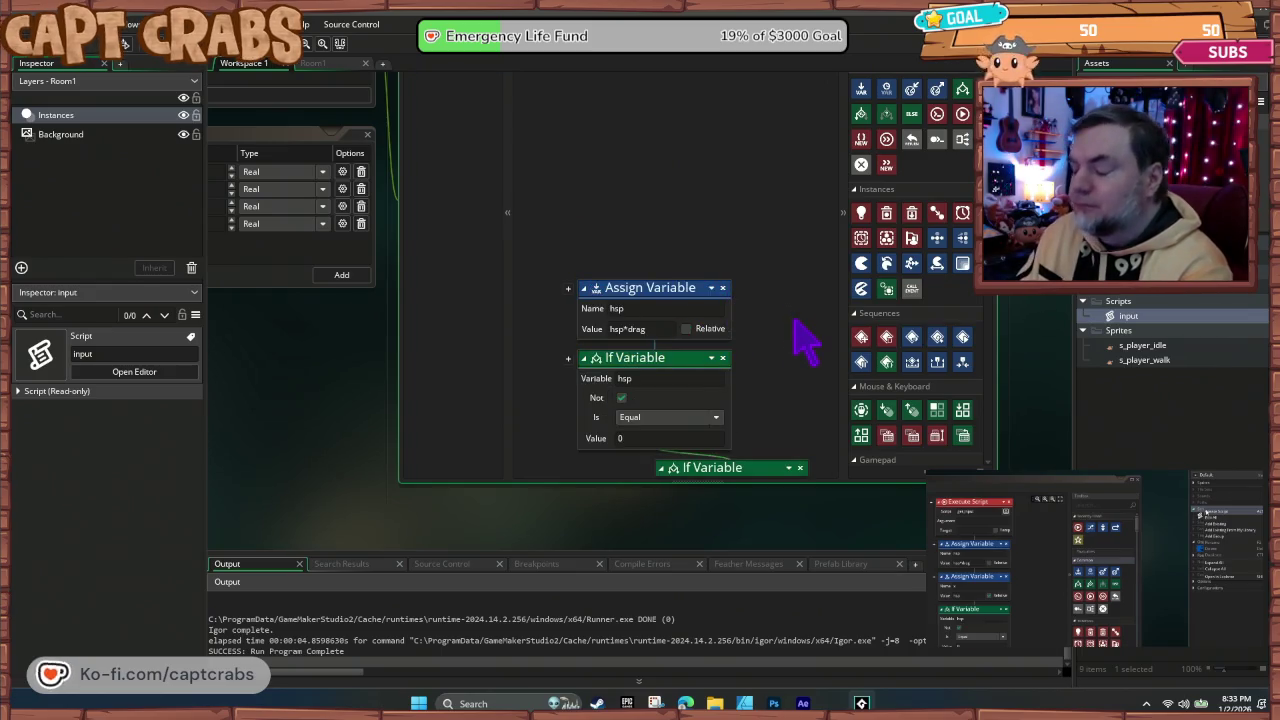
key("ctrl+z")
scroll(800, 336, "up", 1)
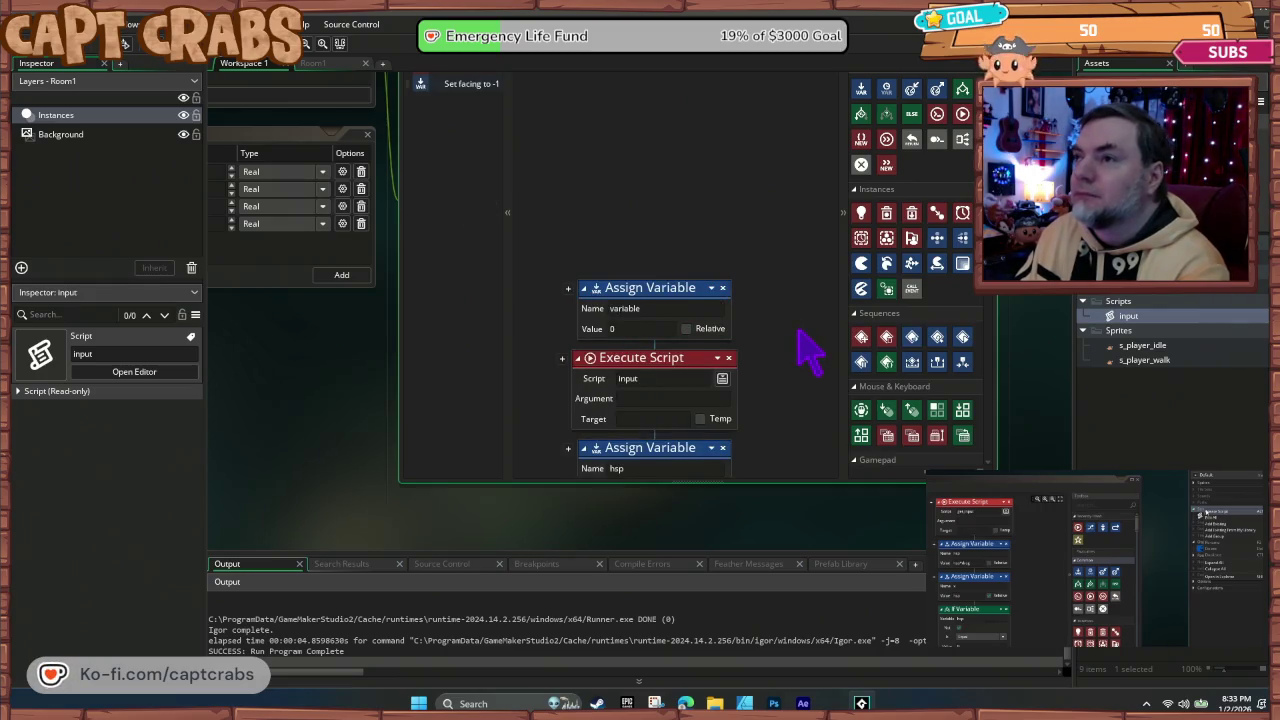
scroll(810, 350, "down", 1)
key("Delete")
scroll(809, 349, "up", 2)
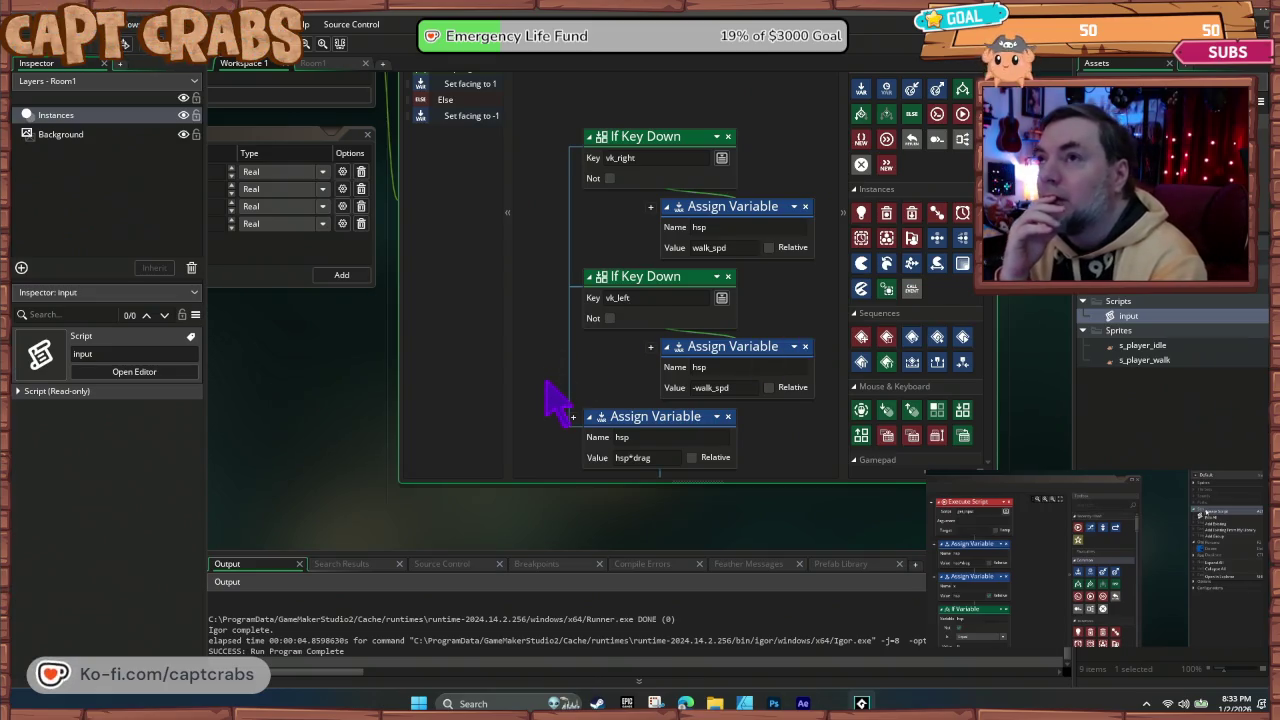
Step: Walk the crab back and forth with the Right and Left arrow keys in a test run, then close it
mouse_move(350, 460)
left_mouse_down()
mouse_move(400, 517)
mouse_move(614, 591)
mouse_move(643, 614)
mouse_move(395, 515)
mouse_move(304, 433)
left_mouse_up()
left_click_drag(632, 468, 614, 340)
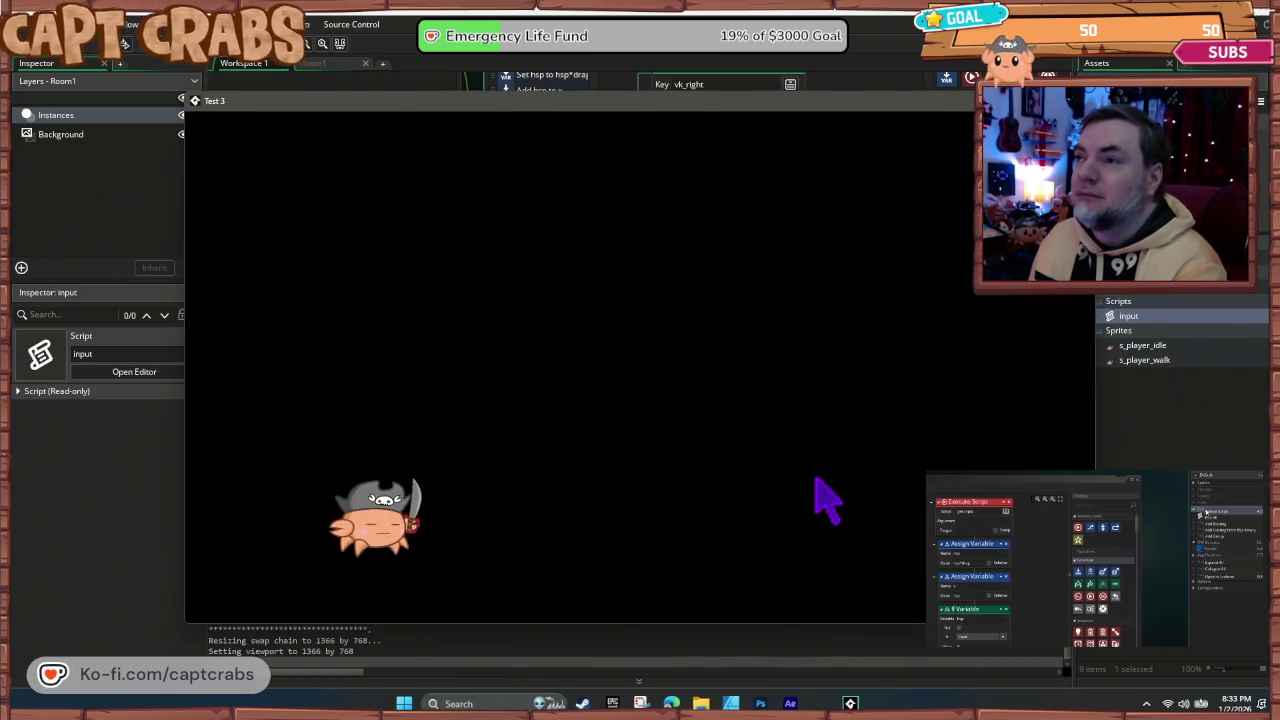
key("Right")
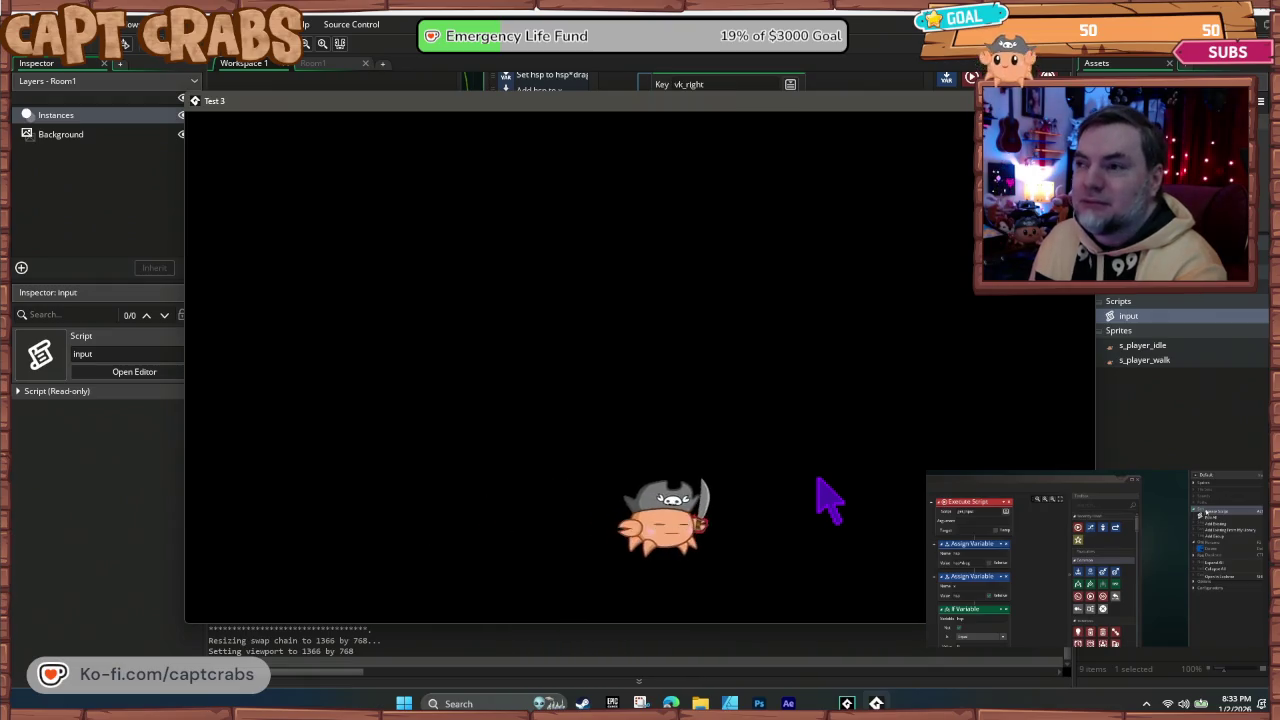
key("Left")
key("Right")
key("Left")
key("Right")
key("Left")
key("Right")
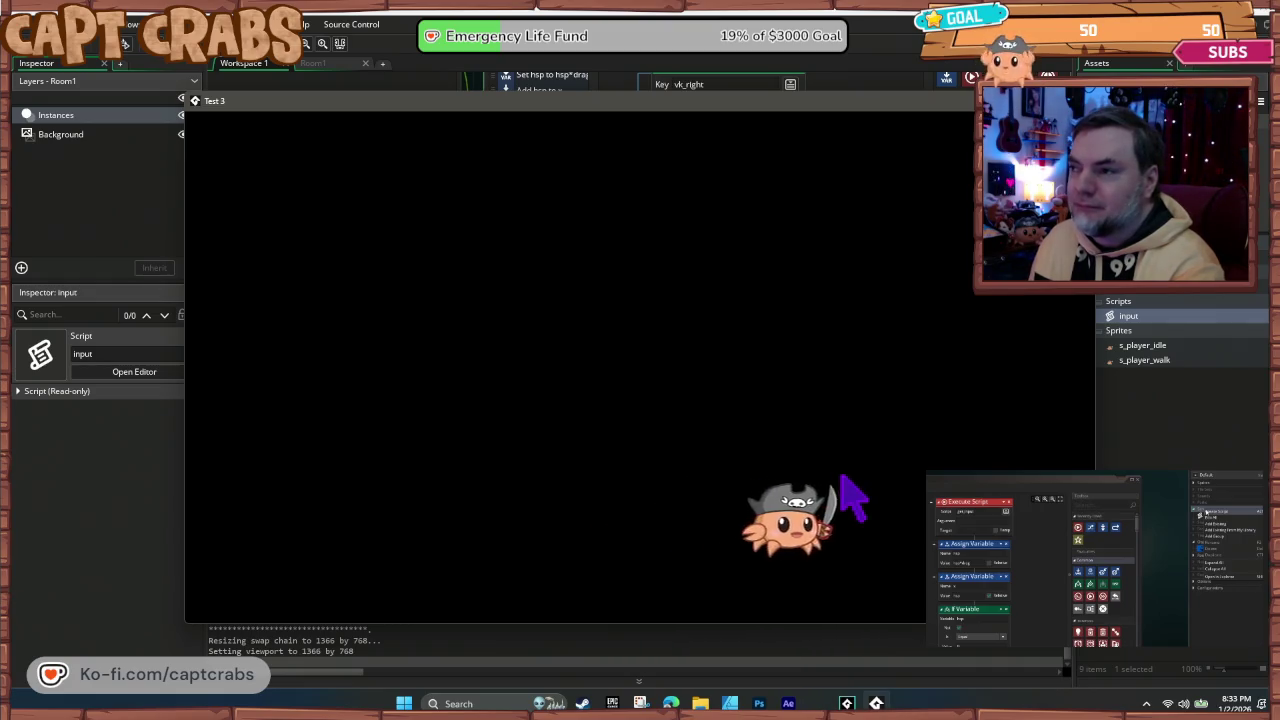
key("Left")
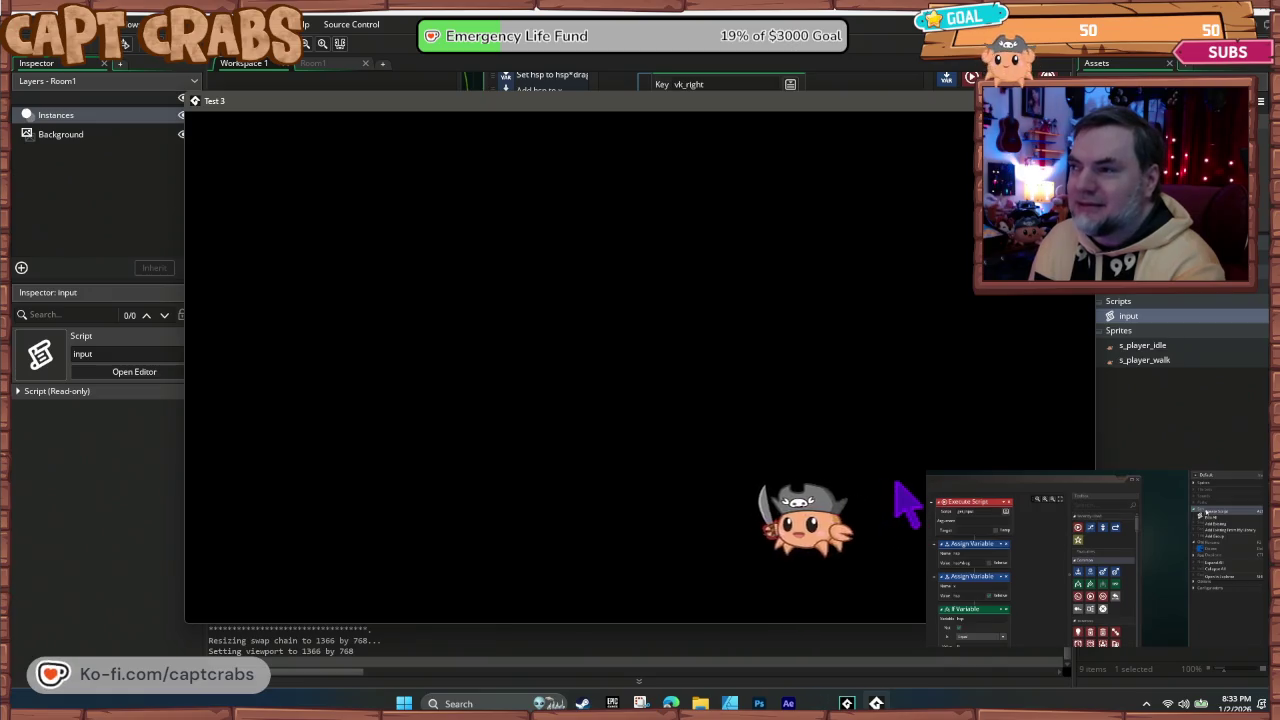
key("Right")
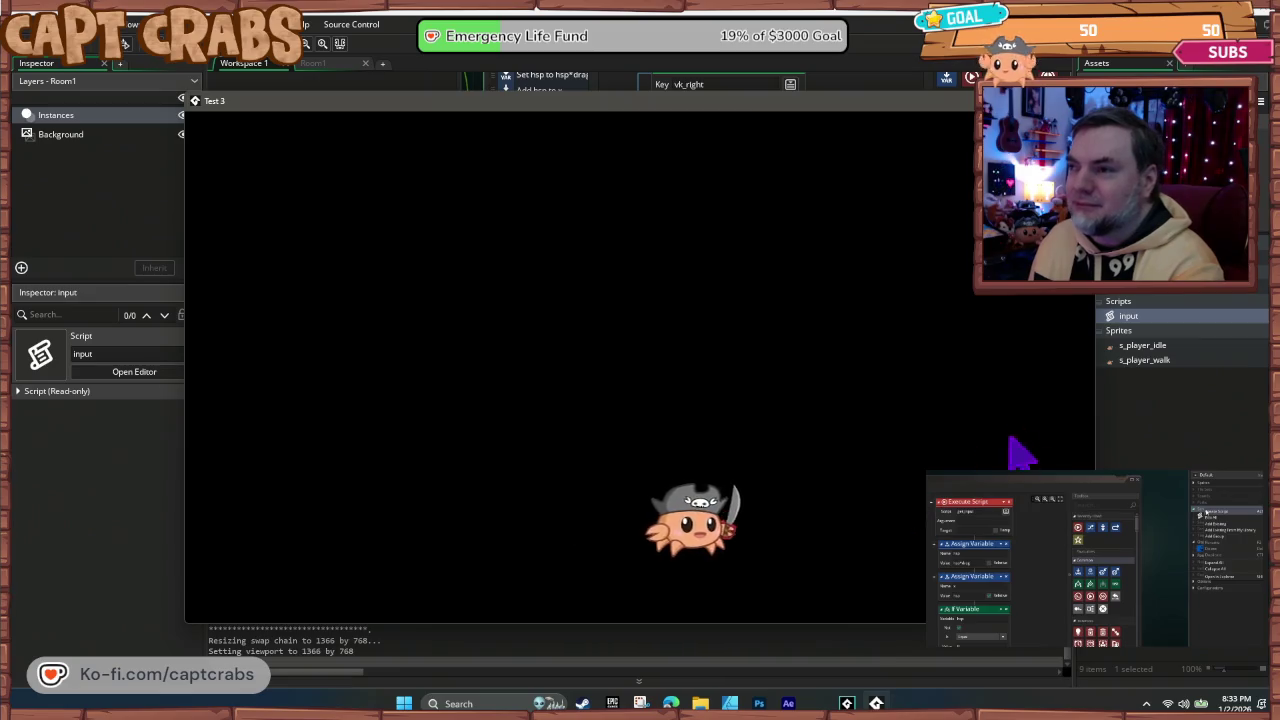
key("Left")
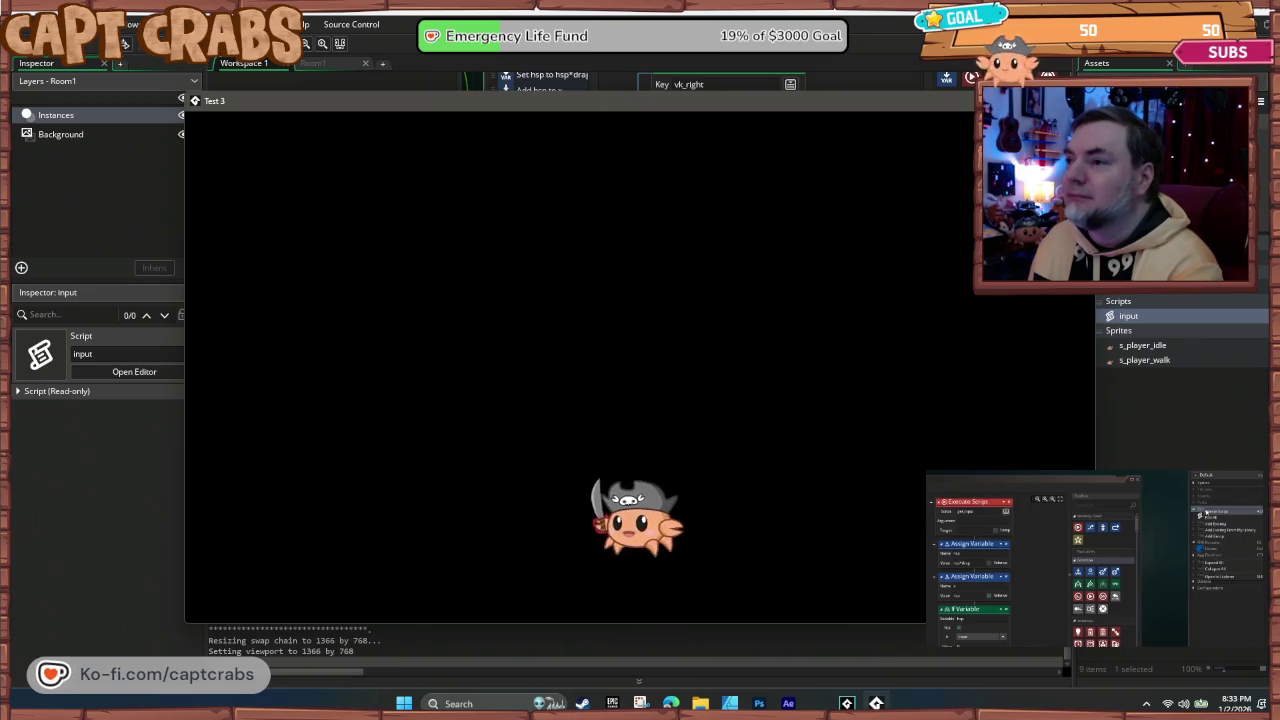
key("Escape")
mouse_move(337, 434)
left_mouse_down()
mouse_move(554, 594)
mouse_move(594, 602)
left_mouse_up()
Step: Delete the three key events, from Key Press - Left through Key Up - Any, from o_player
left_click(332, 222)
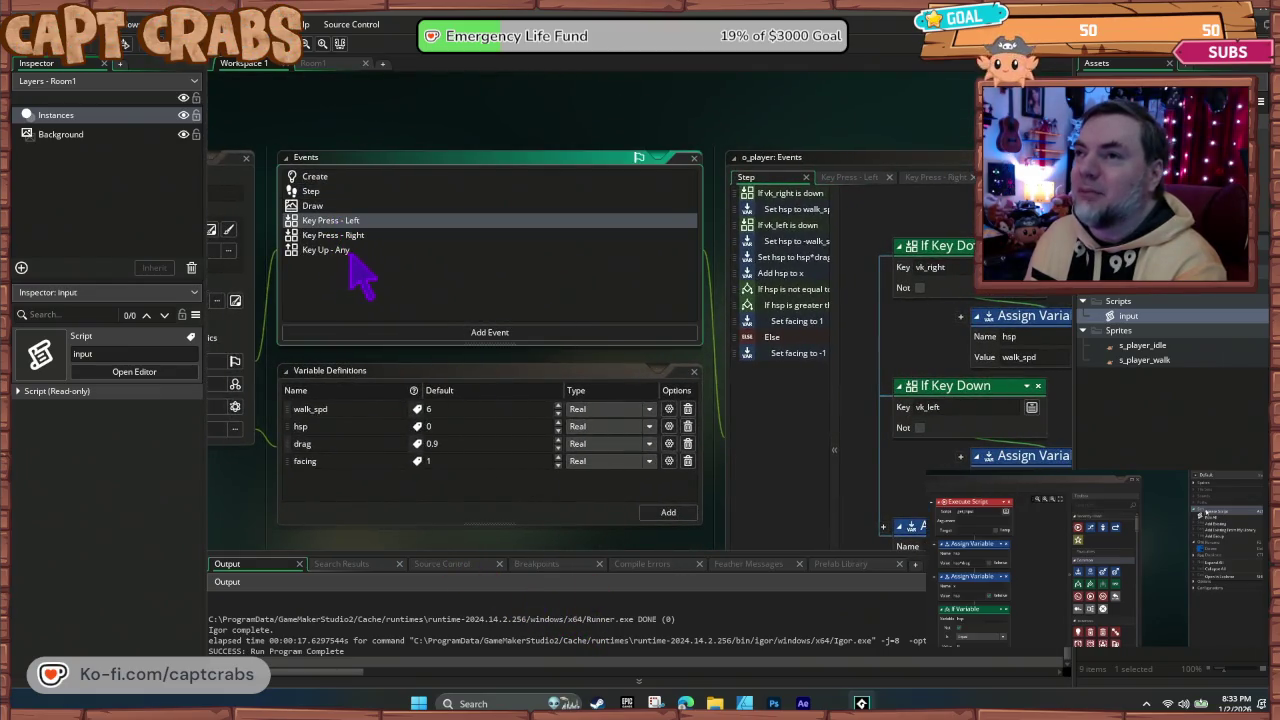
left_click(347, 251, "shift")
key("Delete")
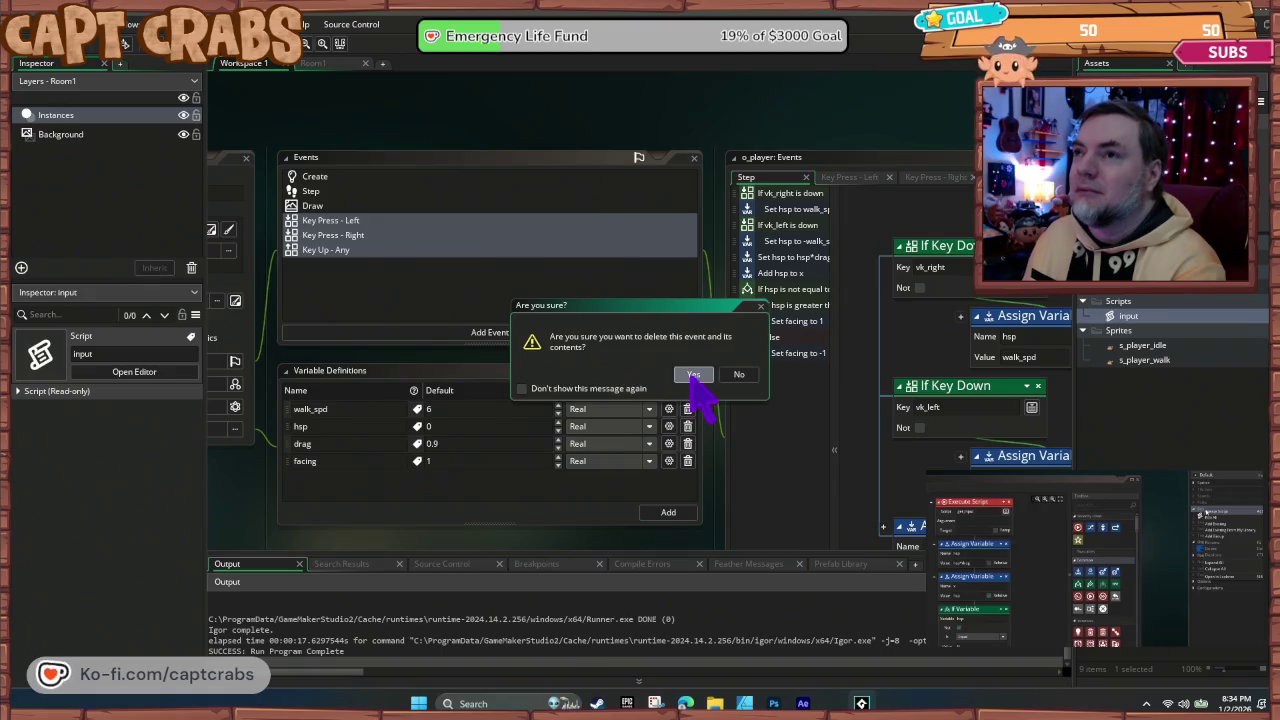
left_click(693, 375)
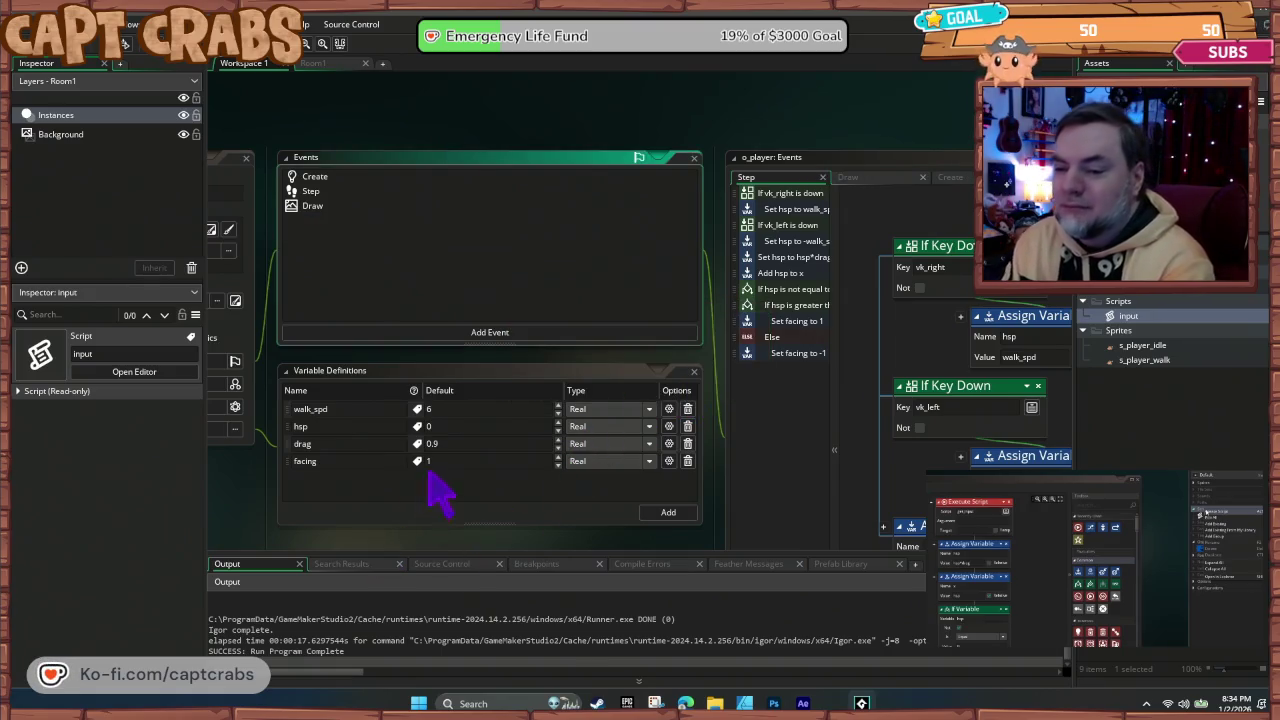
Step: Run the game without the key events, walk the crab right, then close it
key("F5")
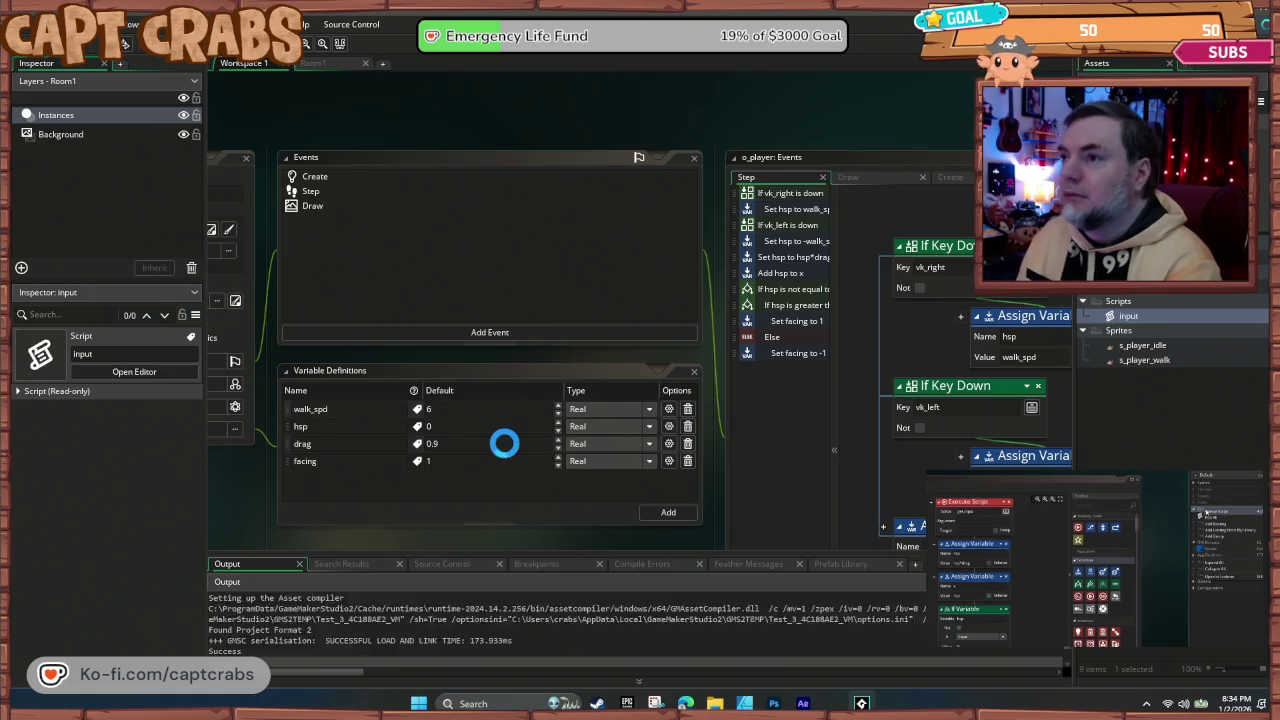
key("Right")
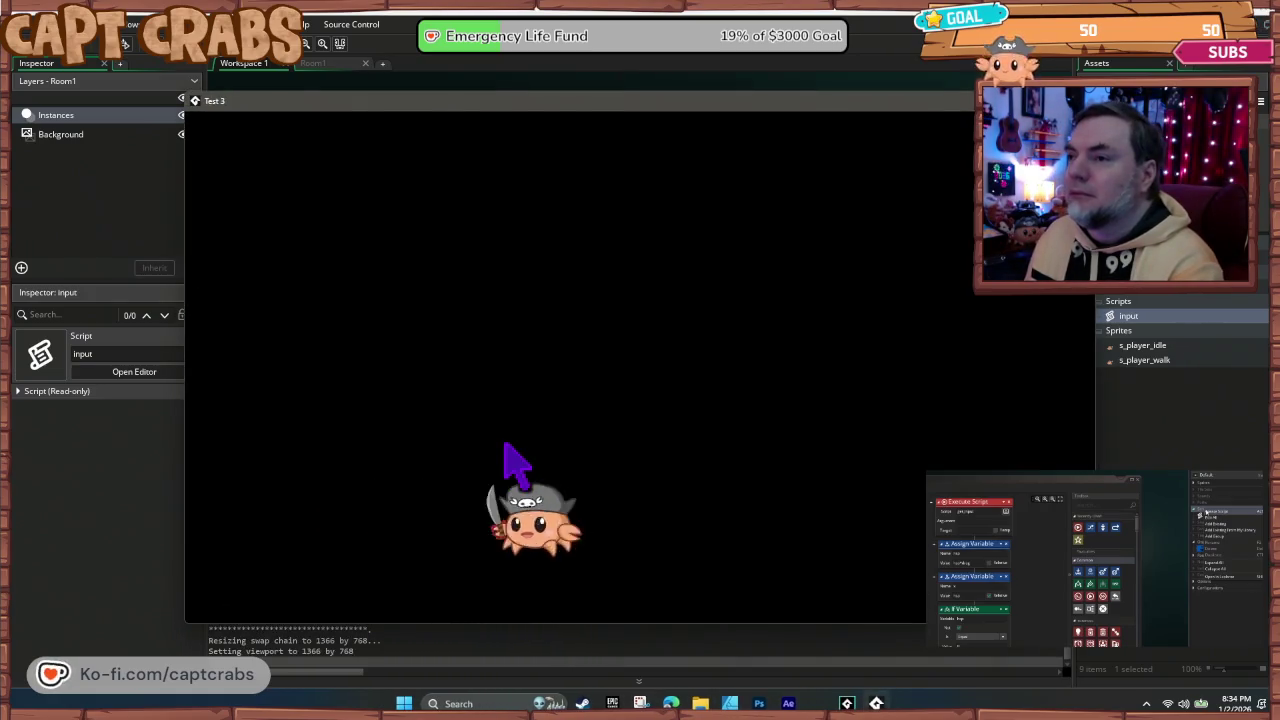
key("Right")
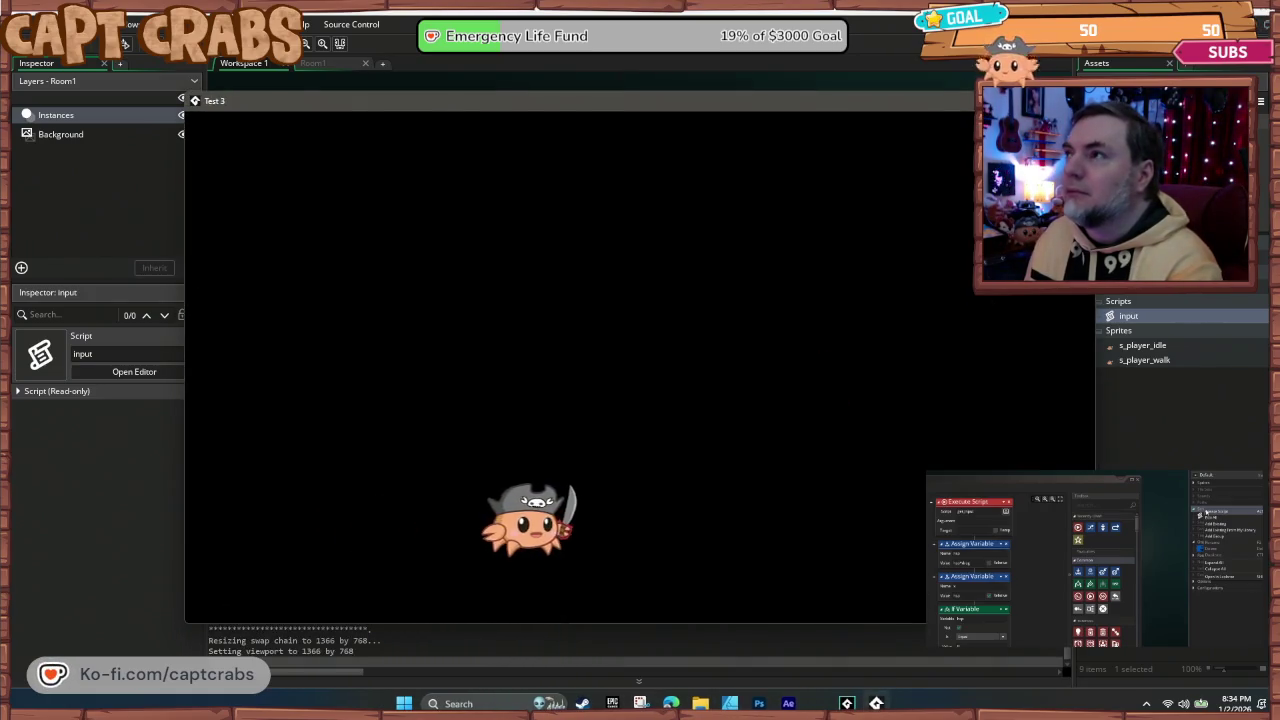
key("Escape")
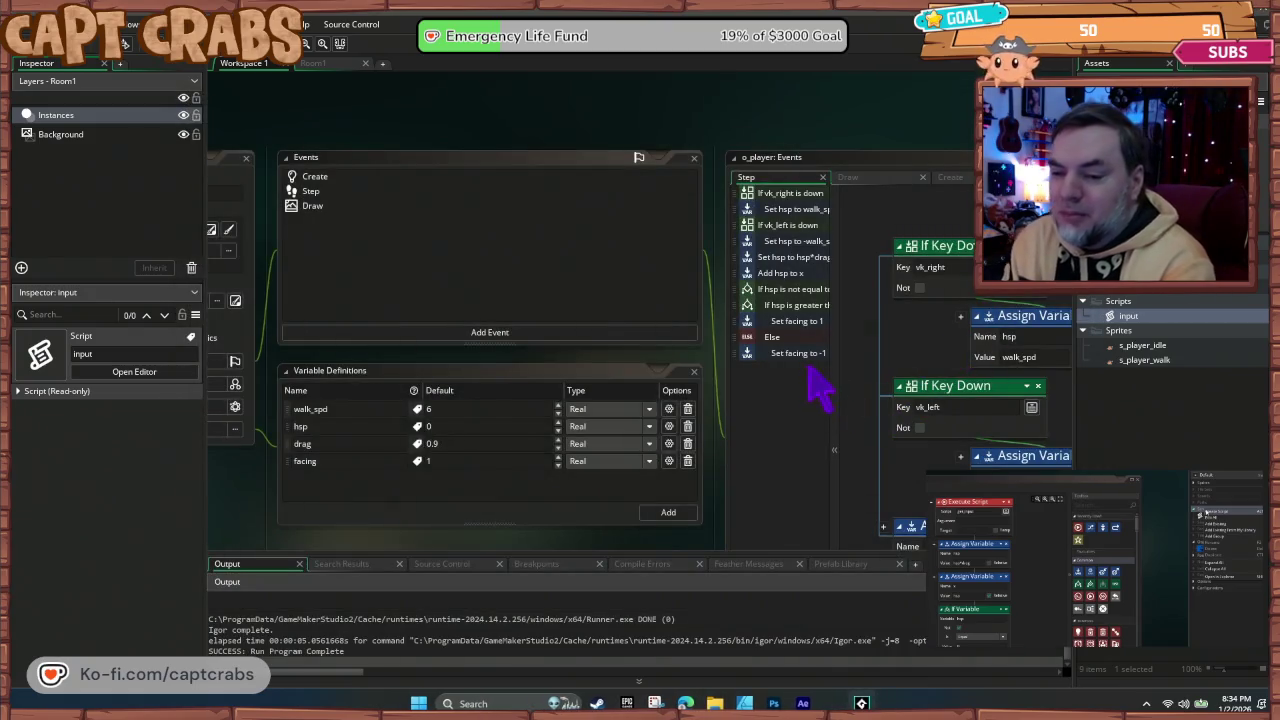
Step: Add a Set Sprite action choosing s_player_walk under the vk_right hsp assignment
mouse_move(851, 107)
left_mouse_down()
mouse_move(709, 137)
mouse_move(603, 114)
left_mouse_up()
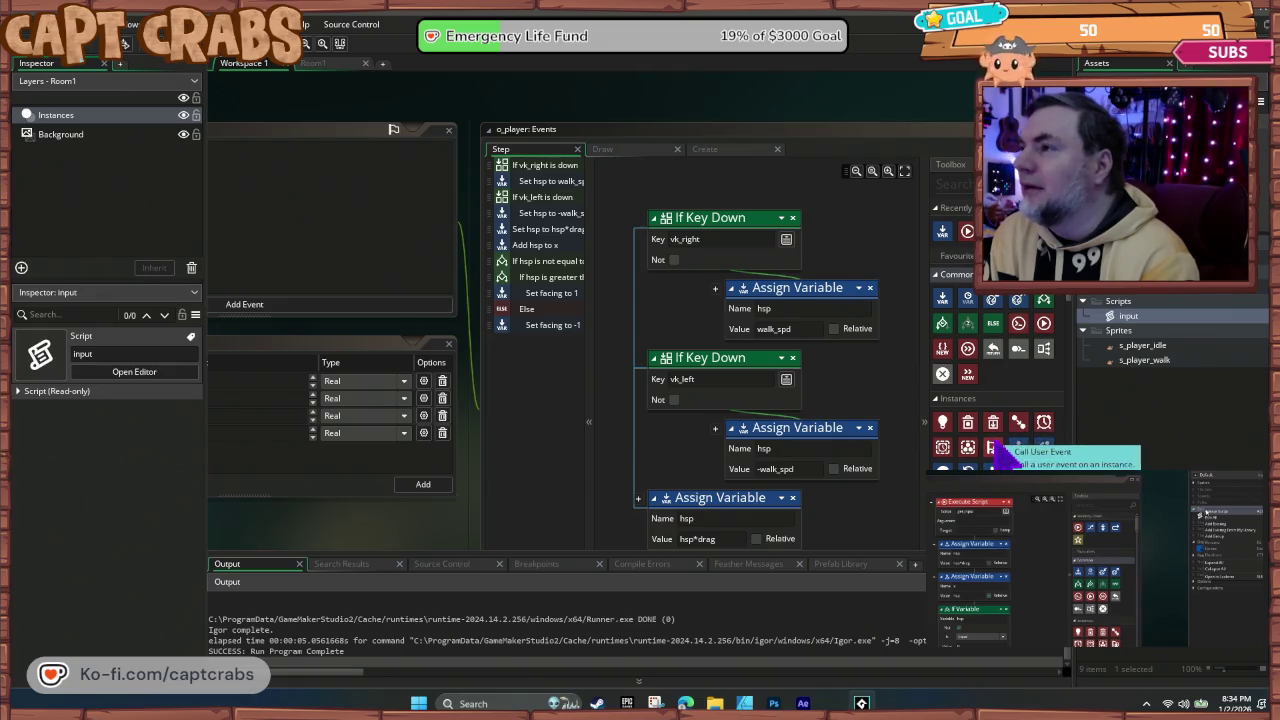
scroll(996, 452, "down", 2)
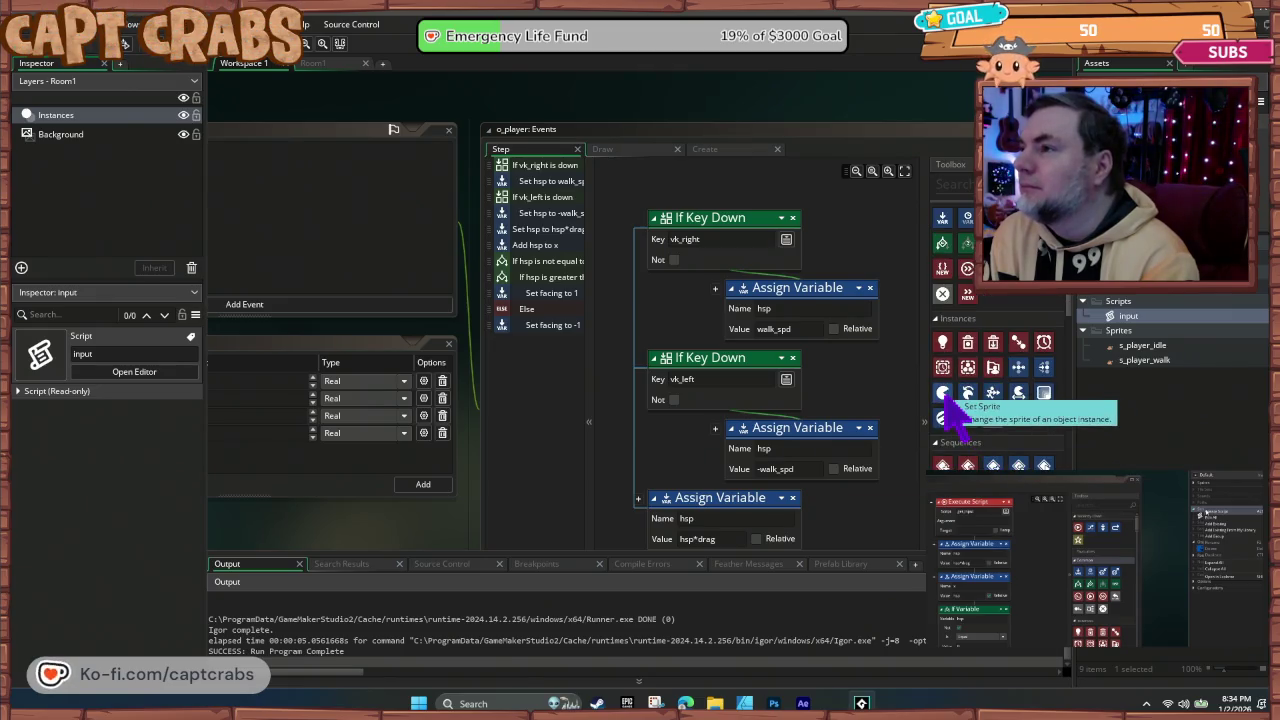
left_click_drag(946, 398, 857, 362)
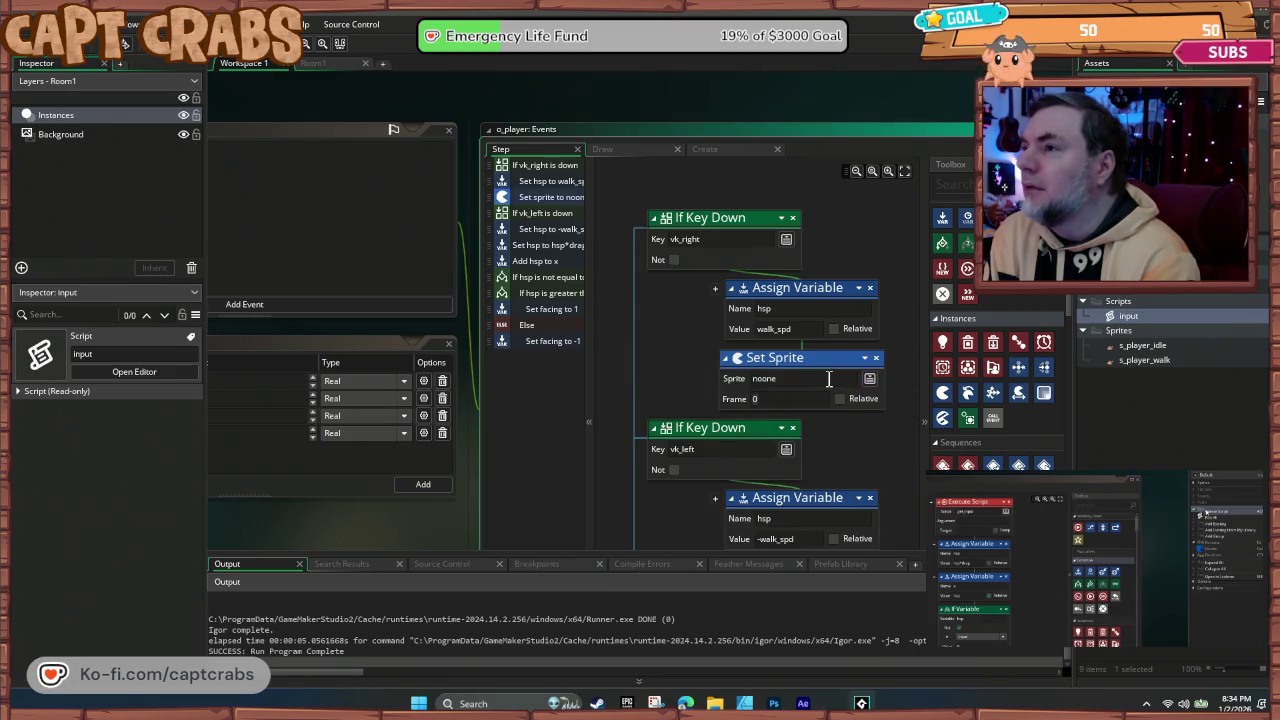
left_click(872, 379)
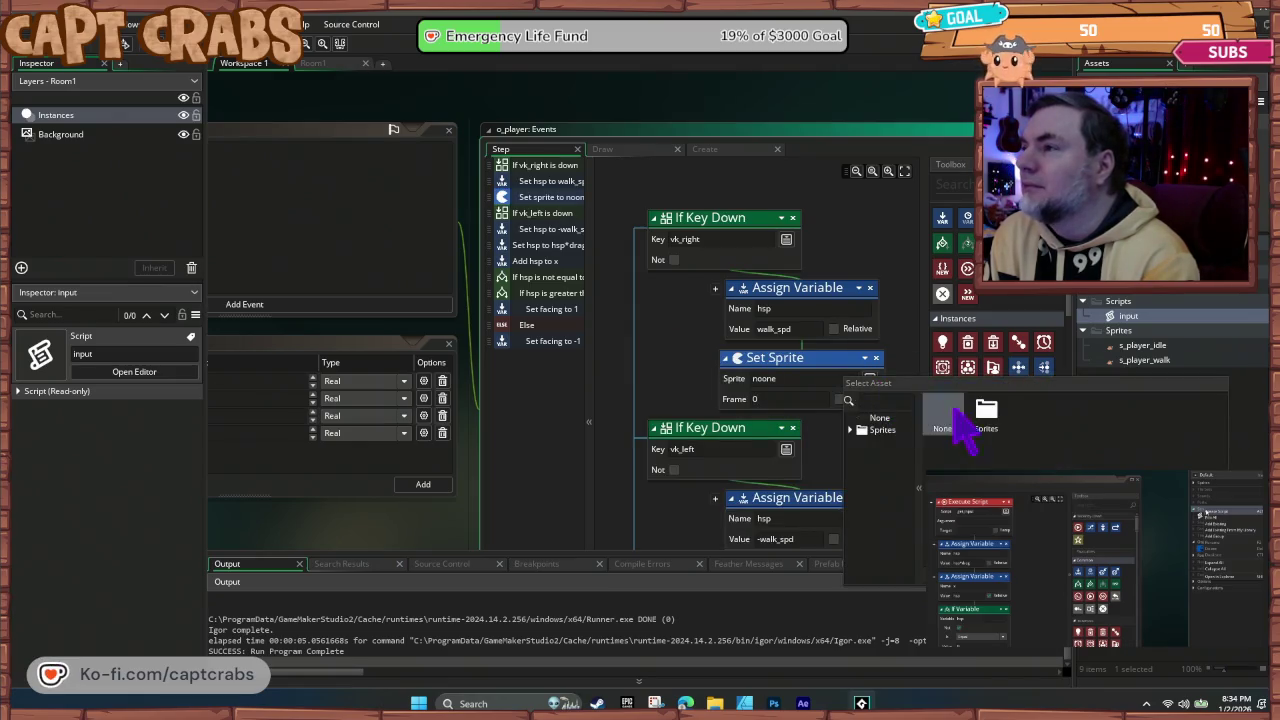
double_click(988, 412)
double_click(1046, 429)
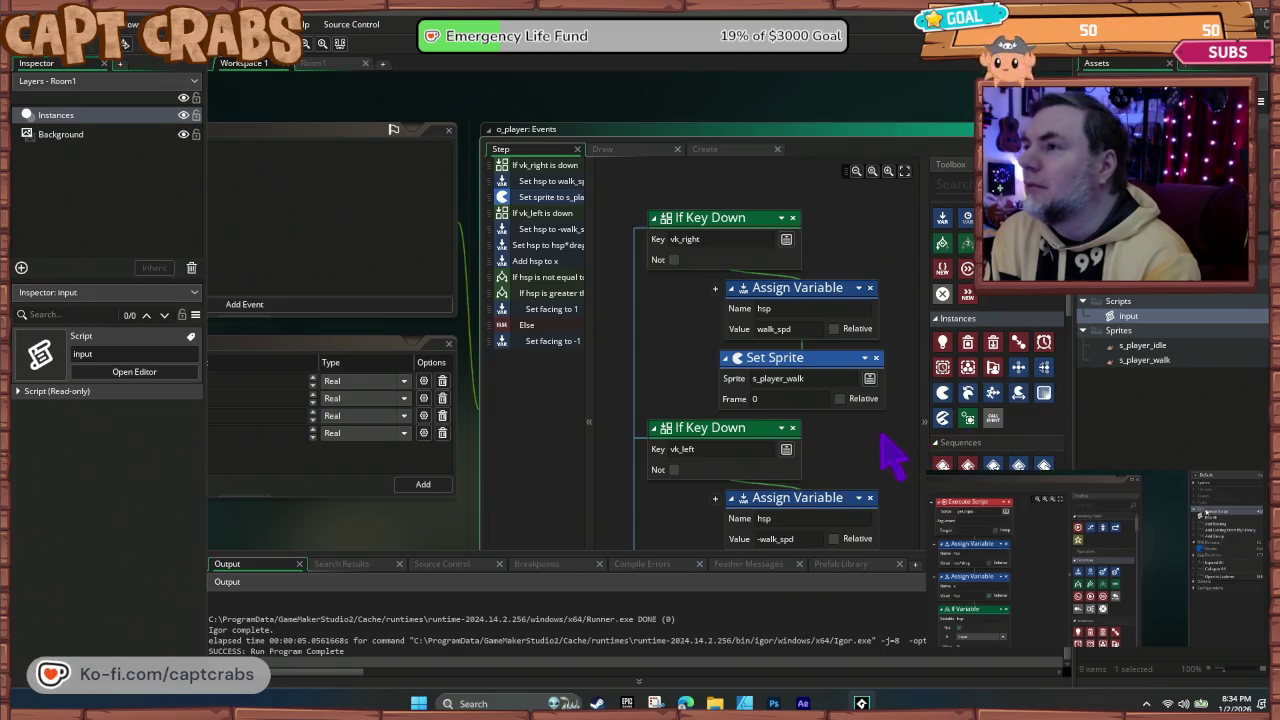
Step: Test-run the game, walking the crab right and left, then close it
key("F5")
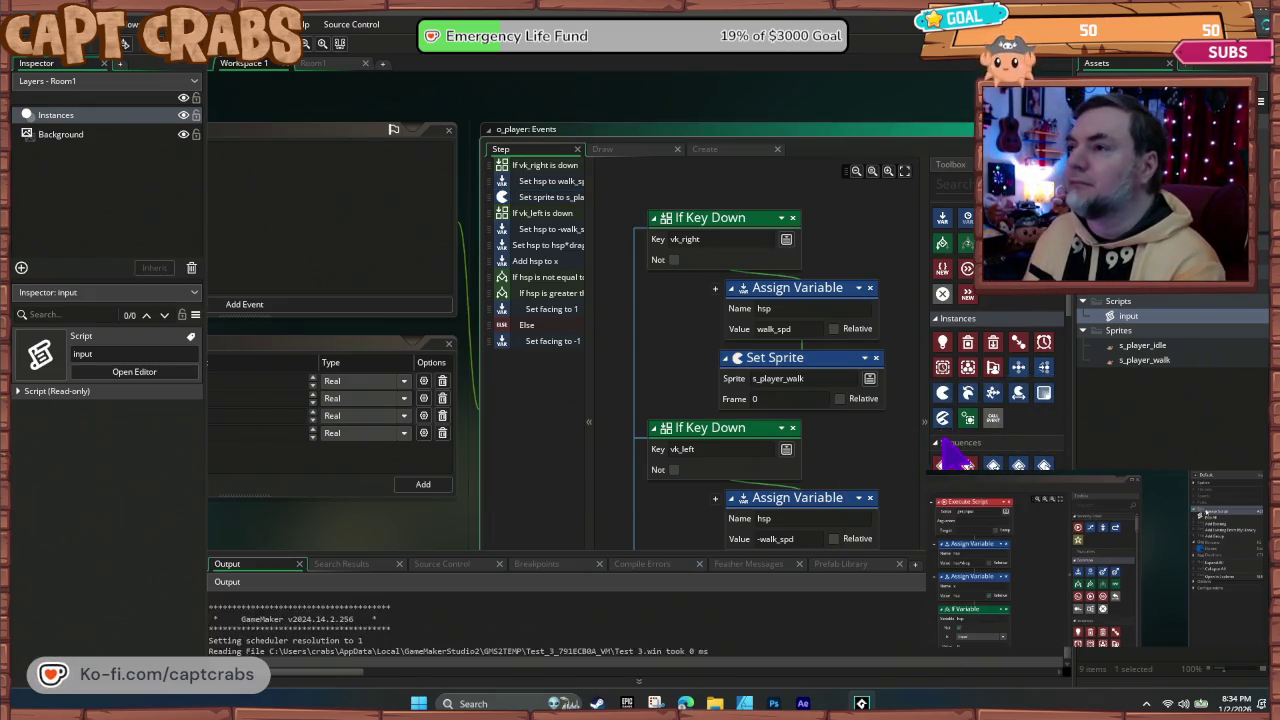
key("Right")
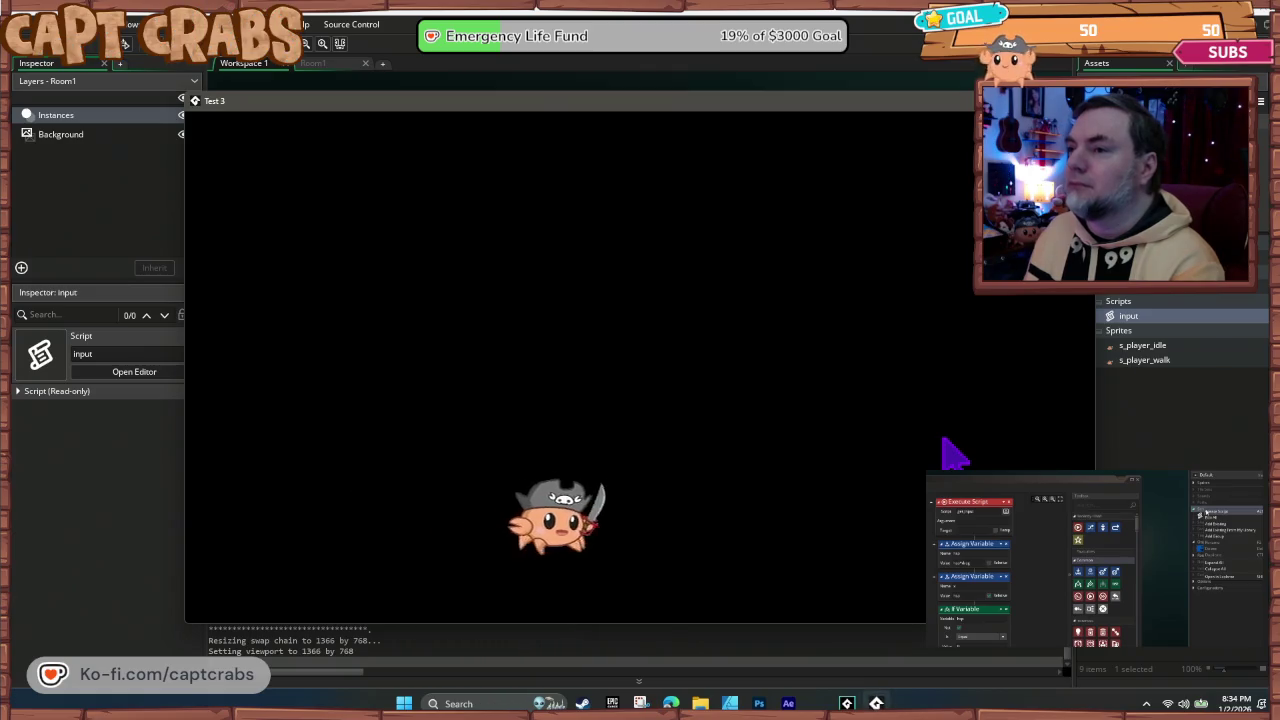
key("Left")
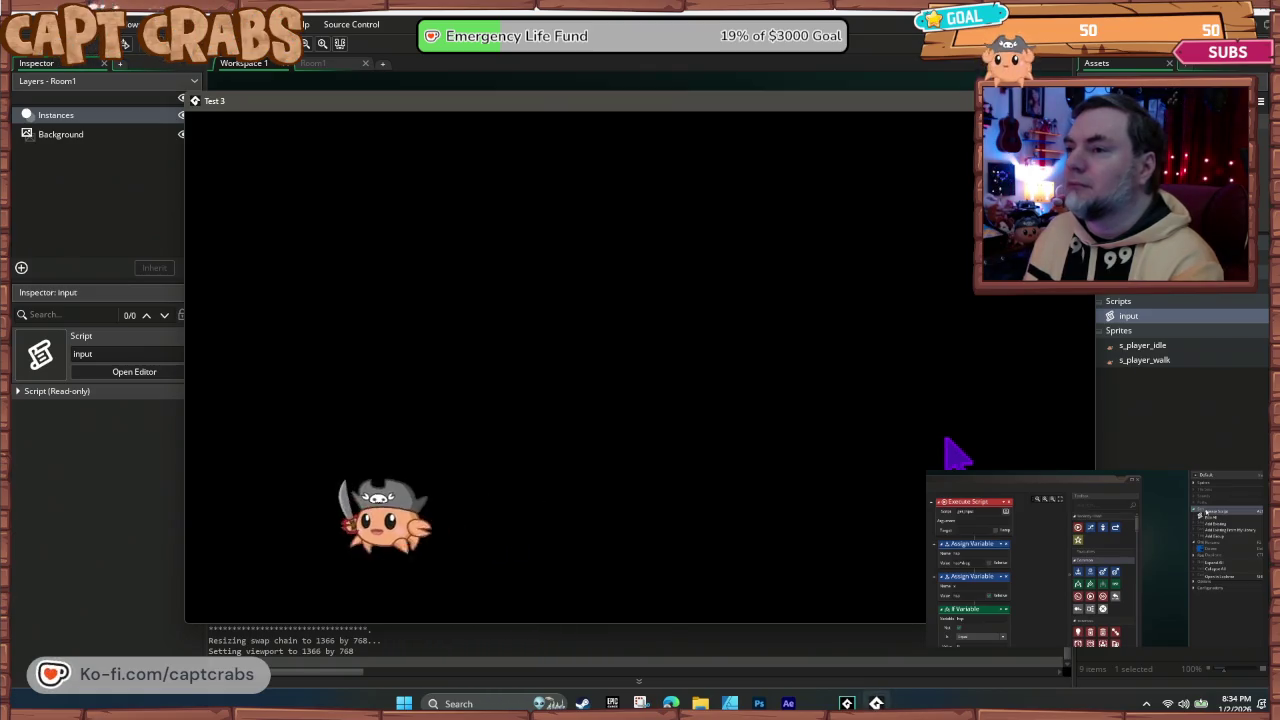
key("Right")
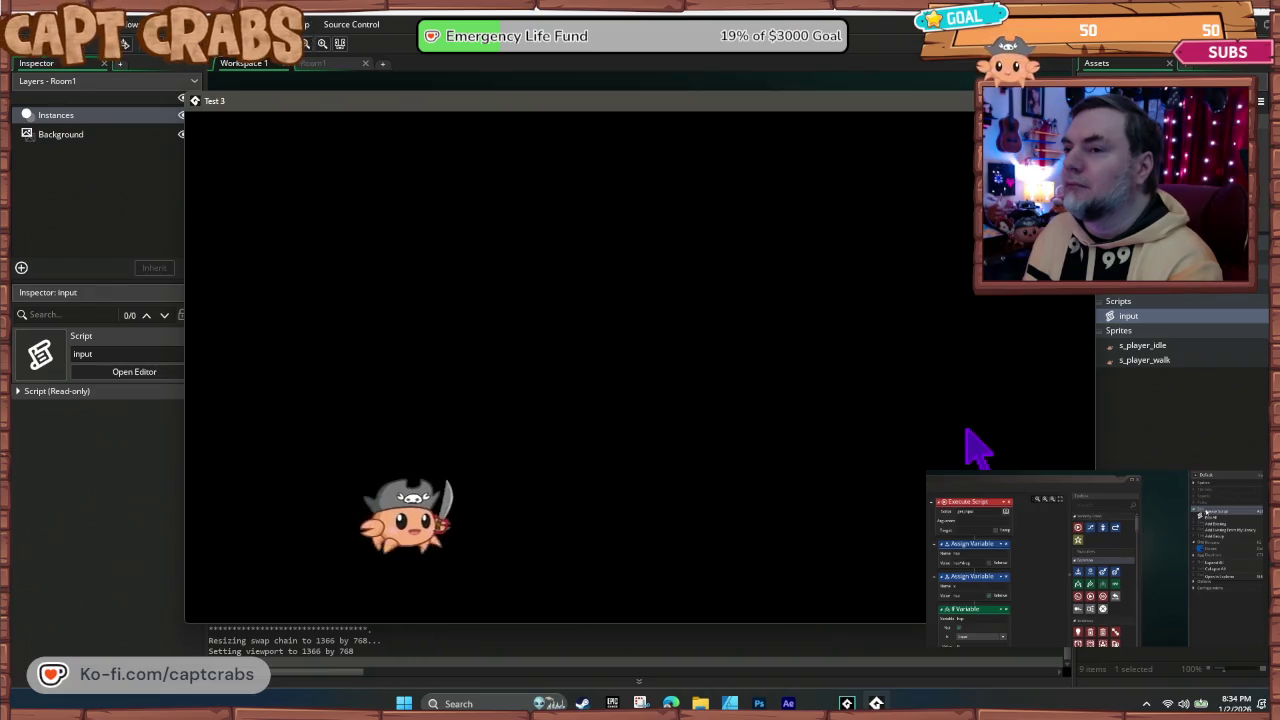
key("Left")
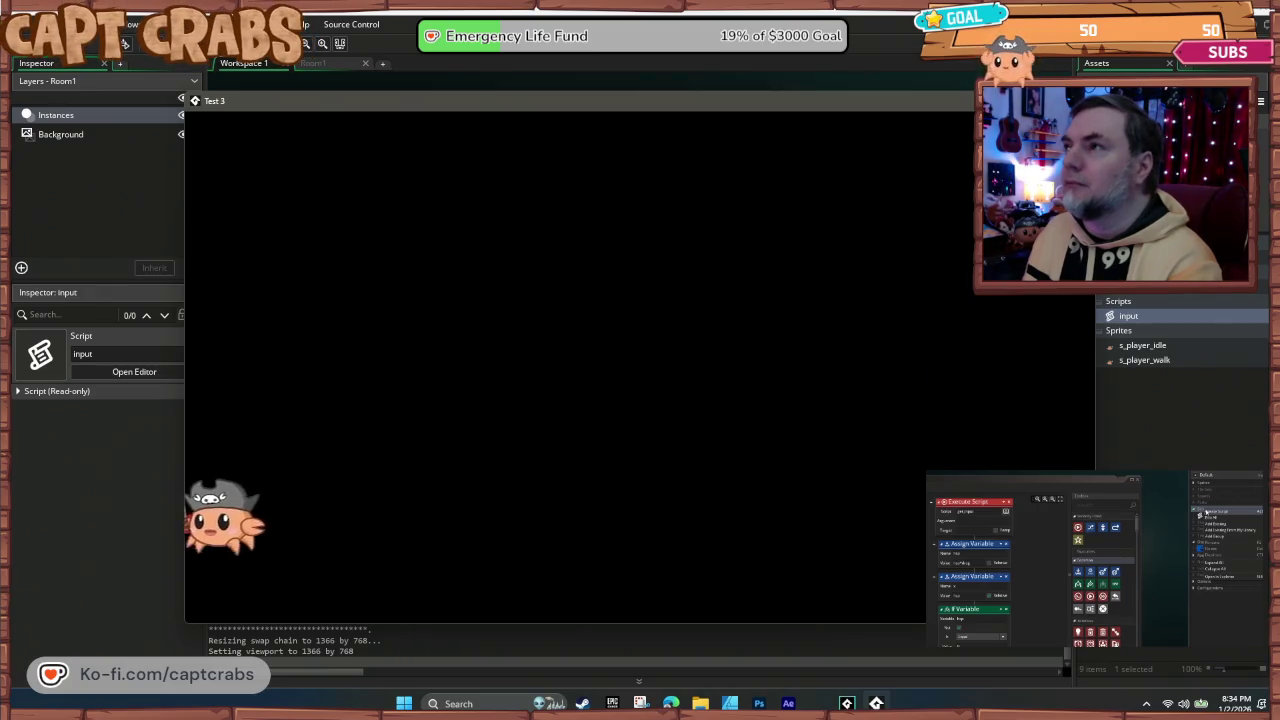
key("Escape")
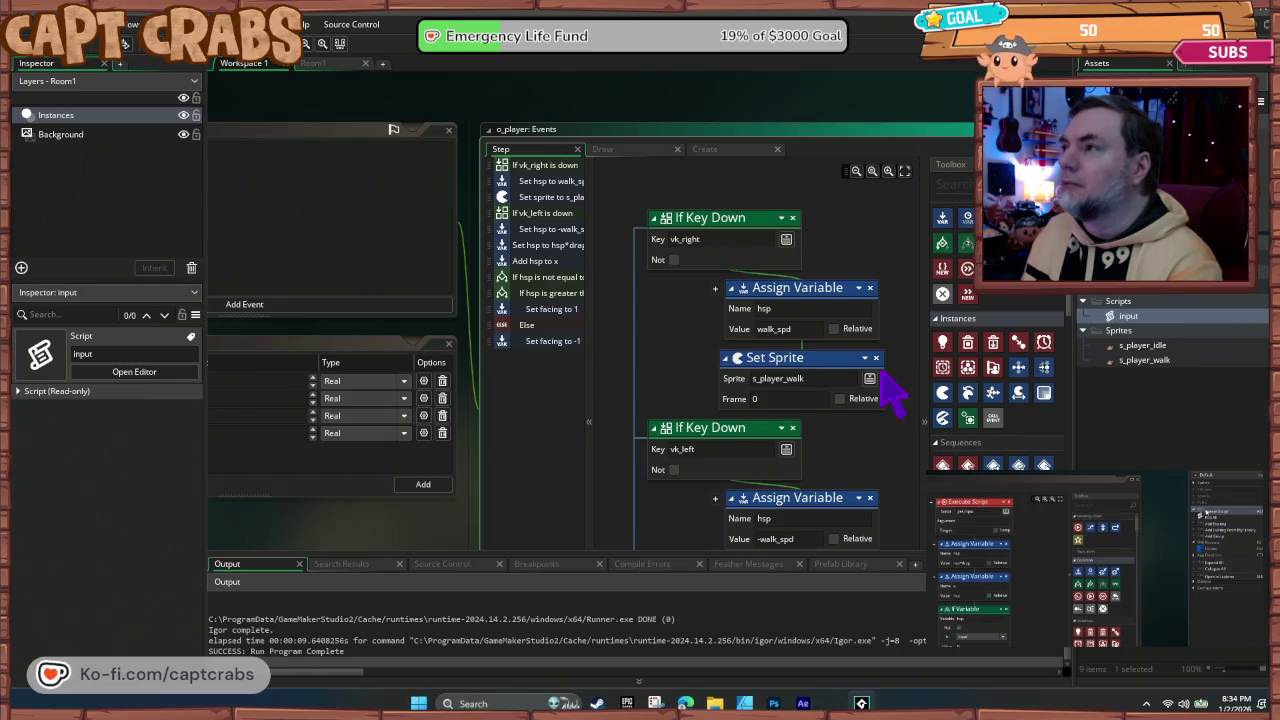
Step: Add a Set Sprite action choosing s_player_walk under the vk_left hsp assignment and run again
scroll(893, 393, "down", 3)
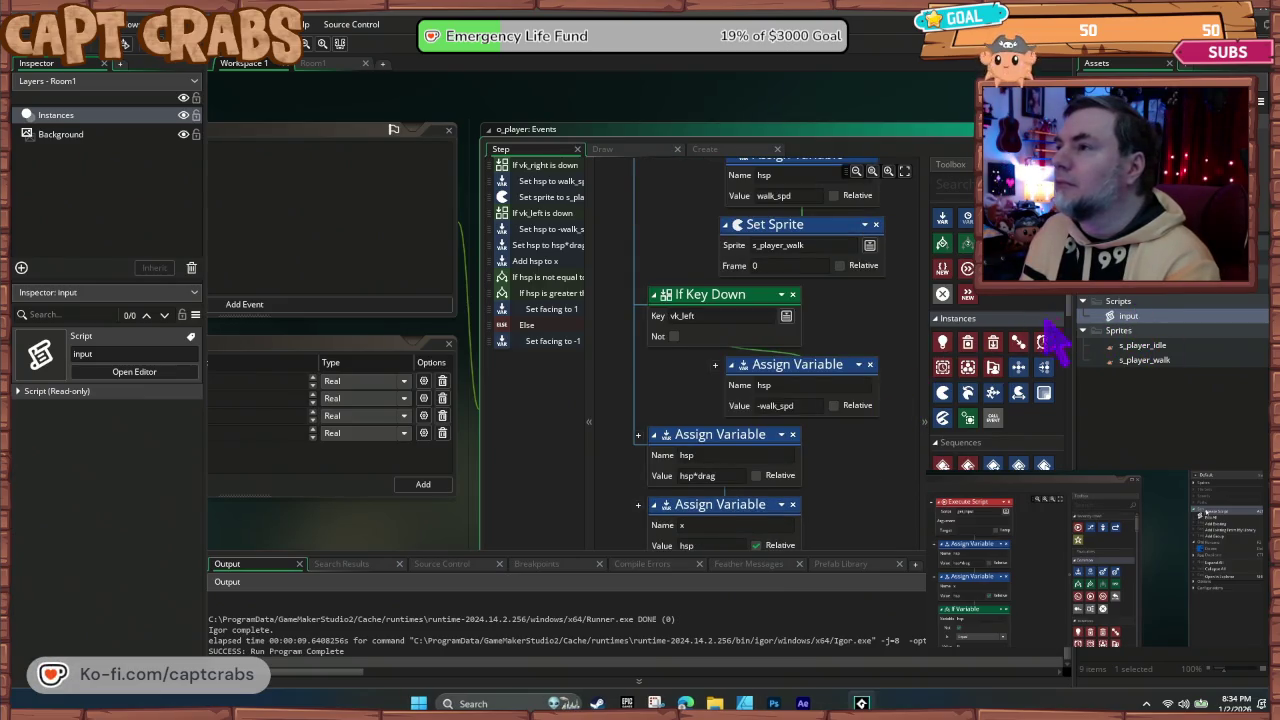
left_click_drag(942, 392, 833, 428)
left_click(869, 455)
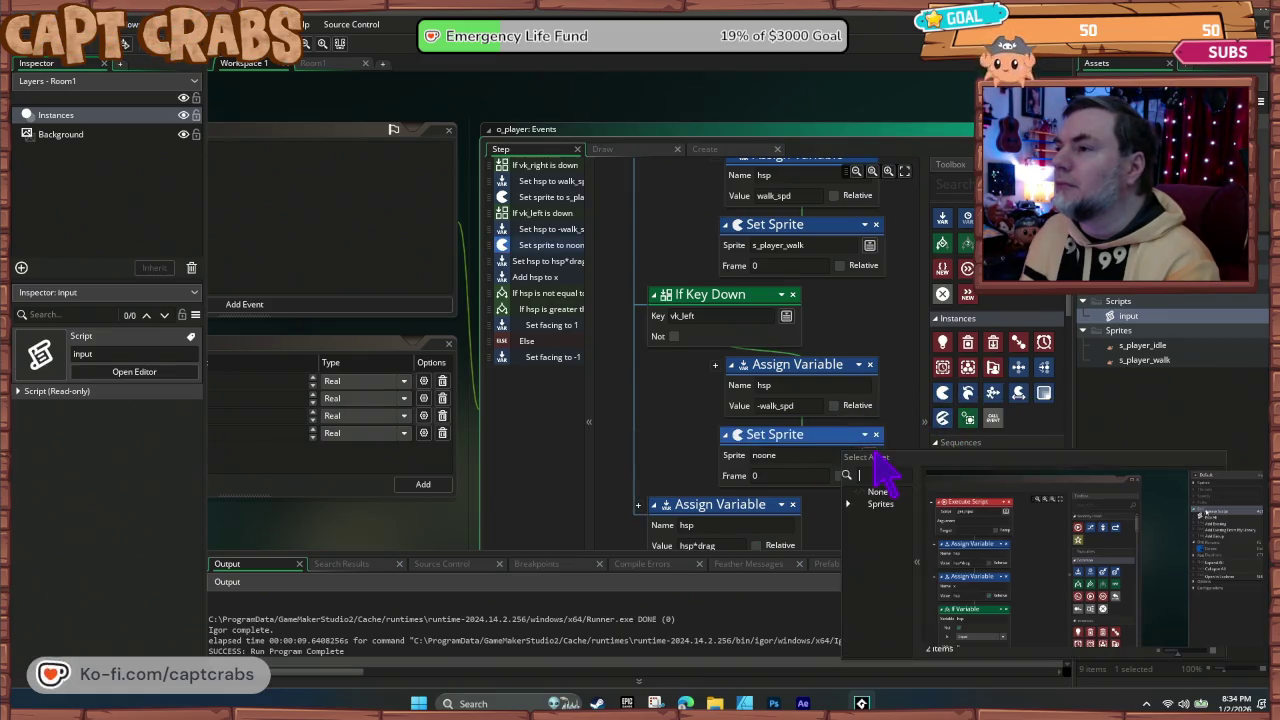
double_click(892, 528)
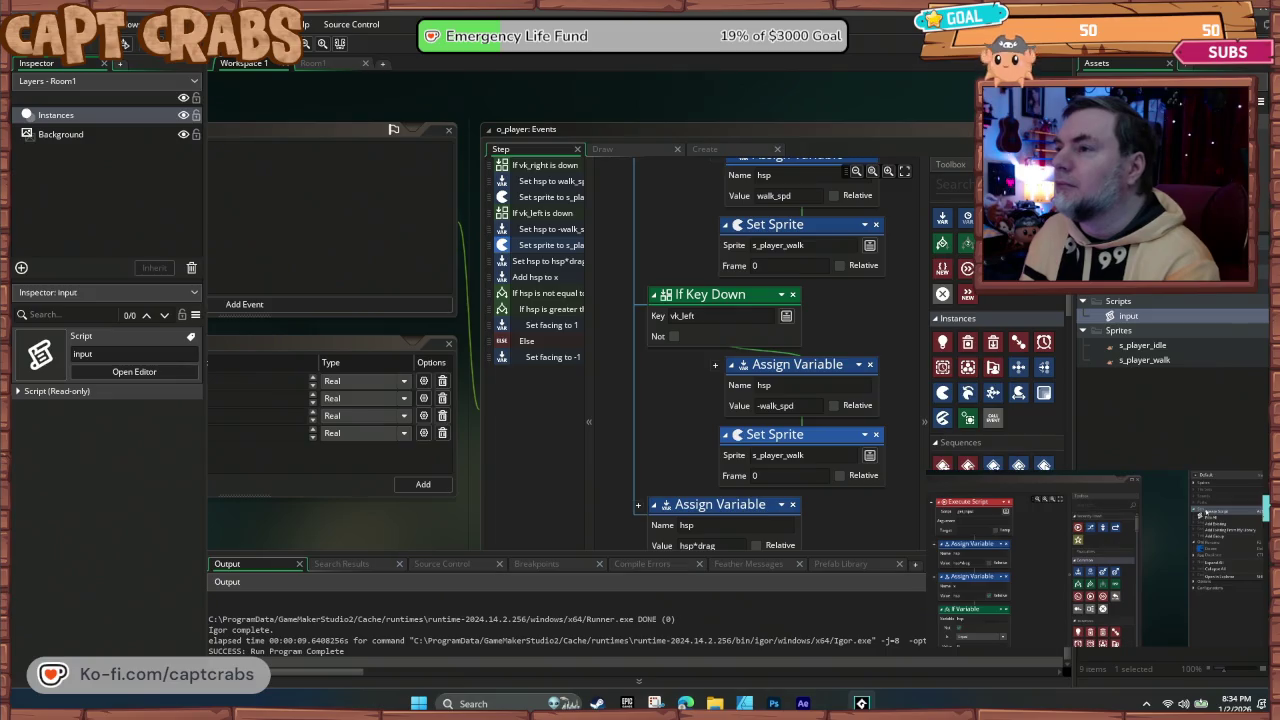
key("F5")
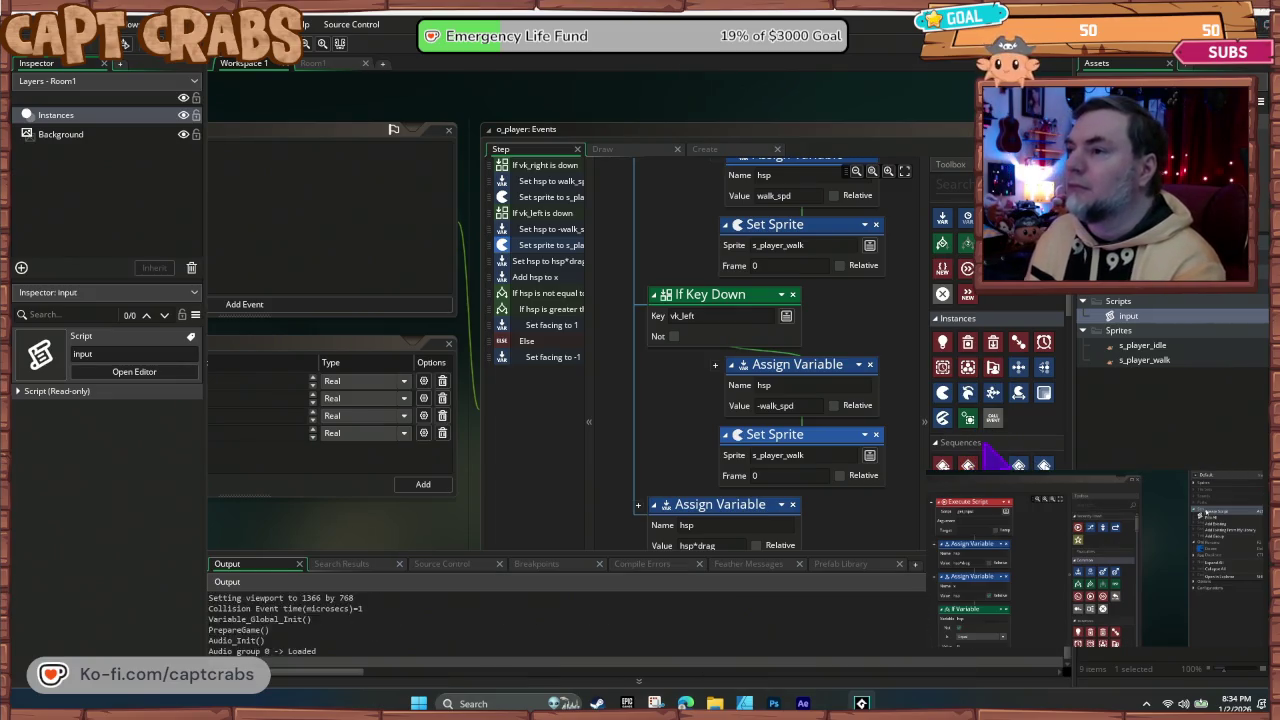
key("Right")
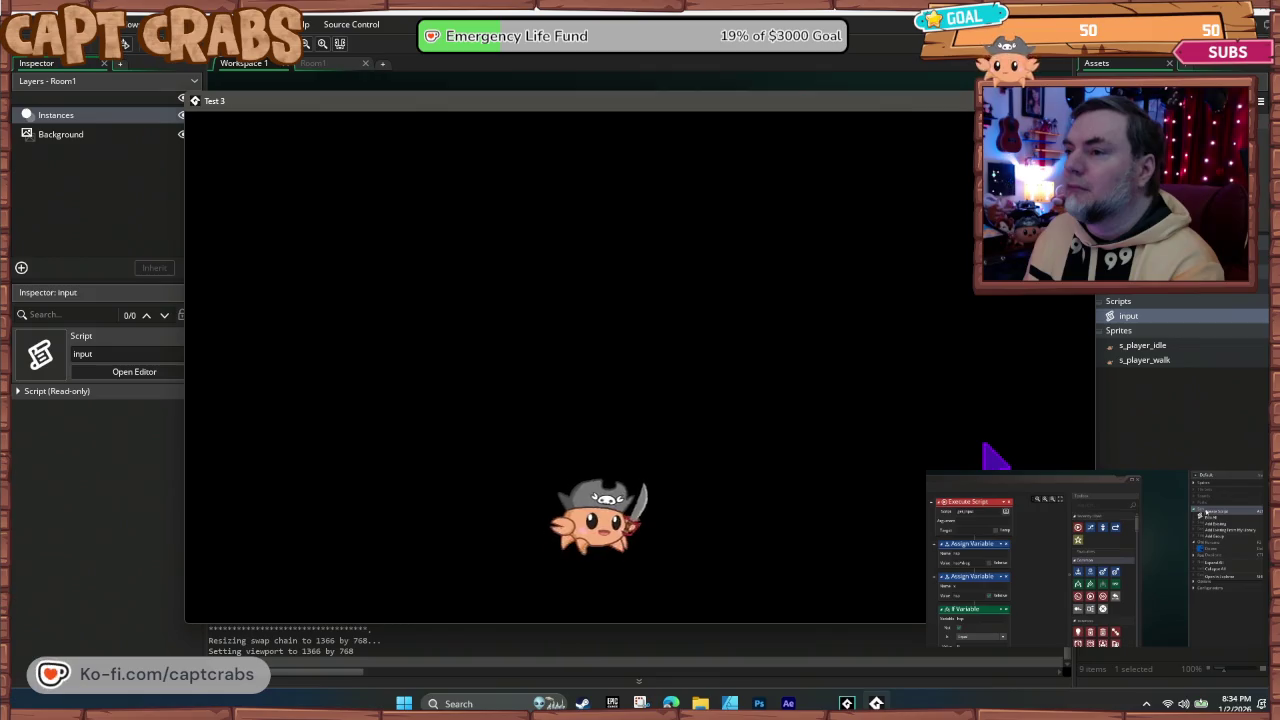
key("Left")
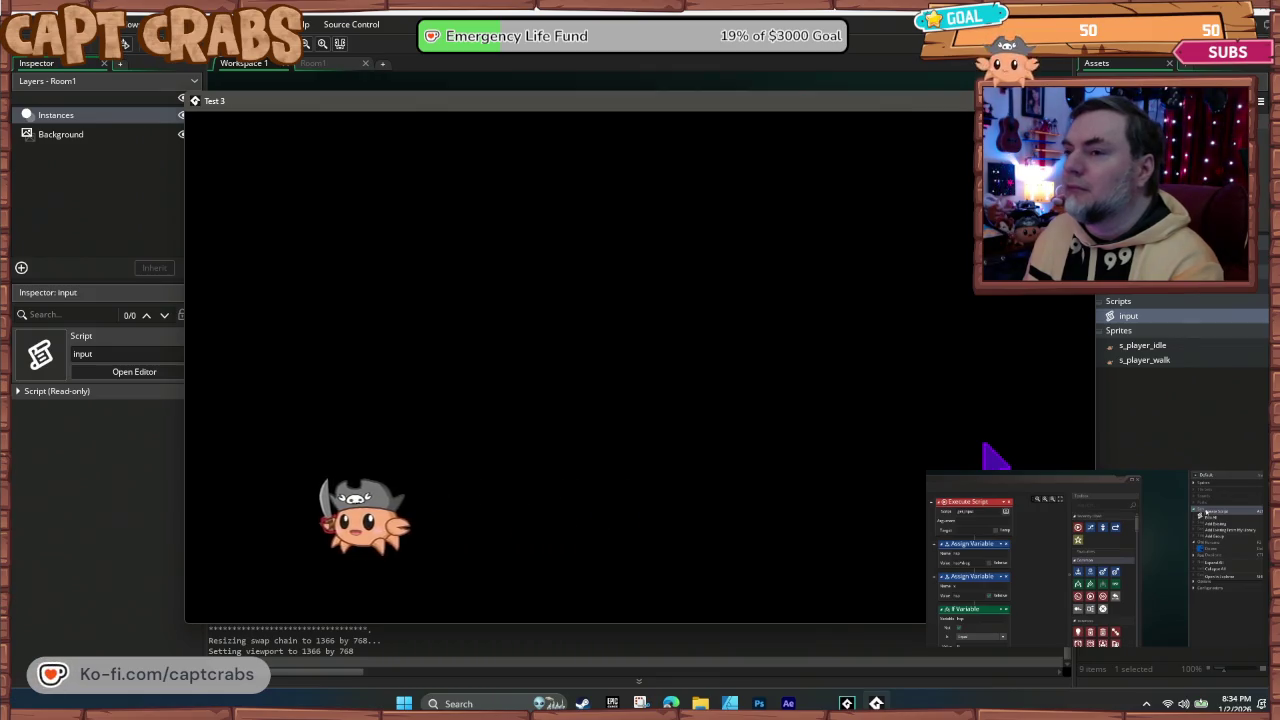
key("Right")
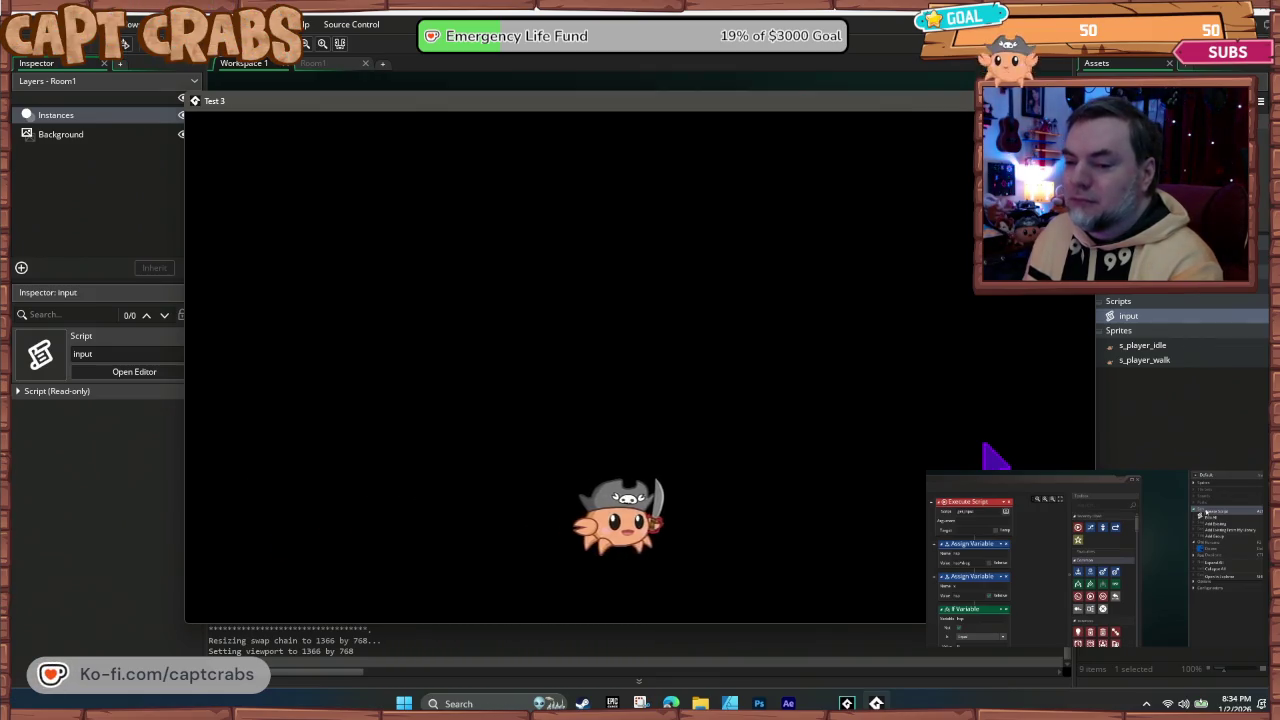
key("Left")
key("Right")
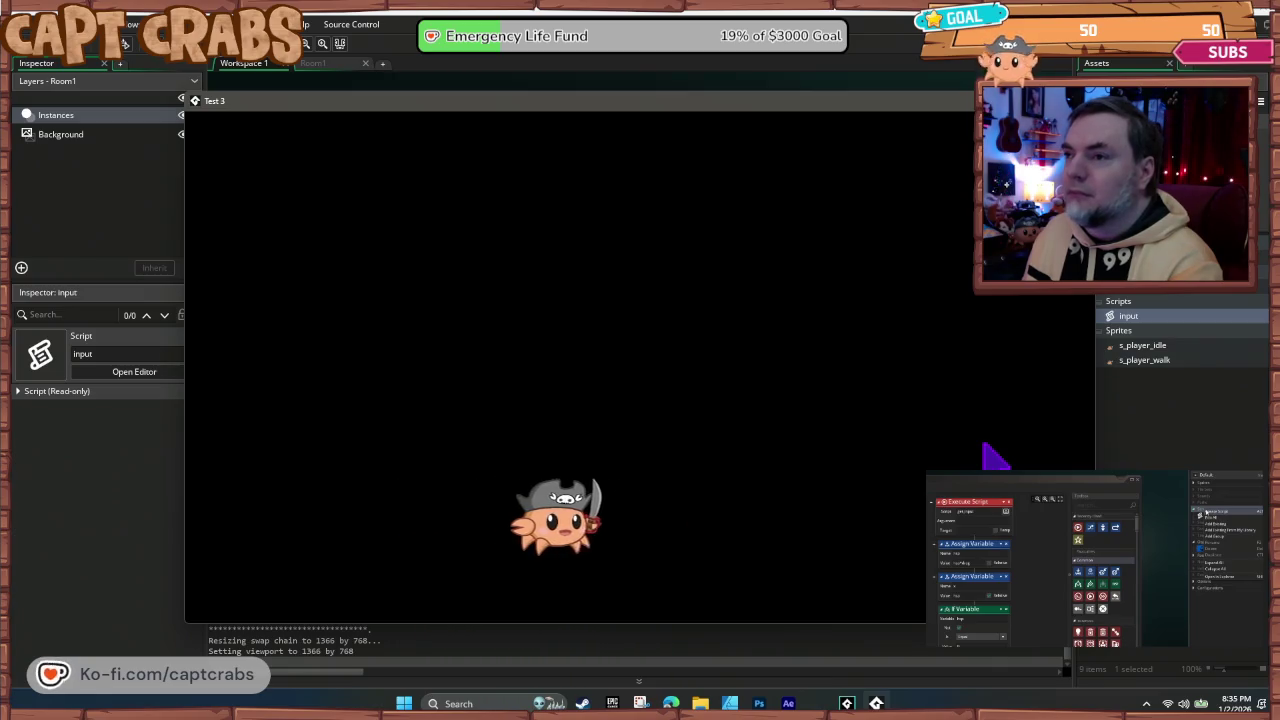
key("Left")
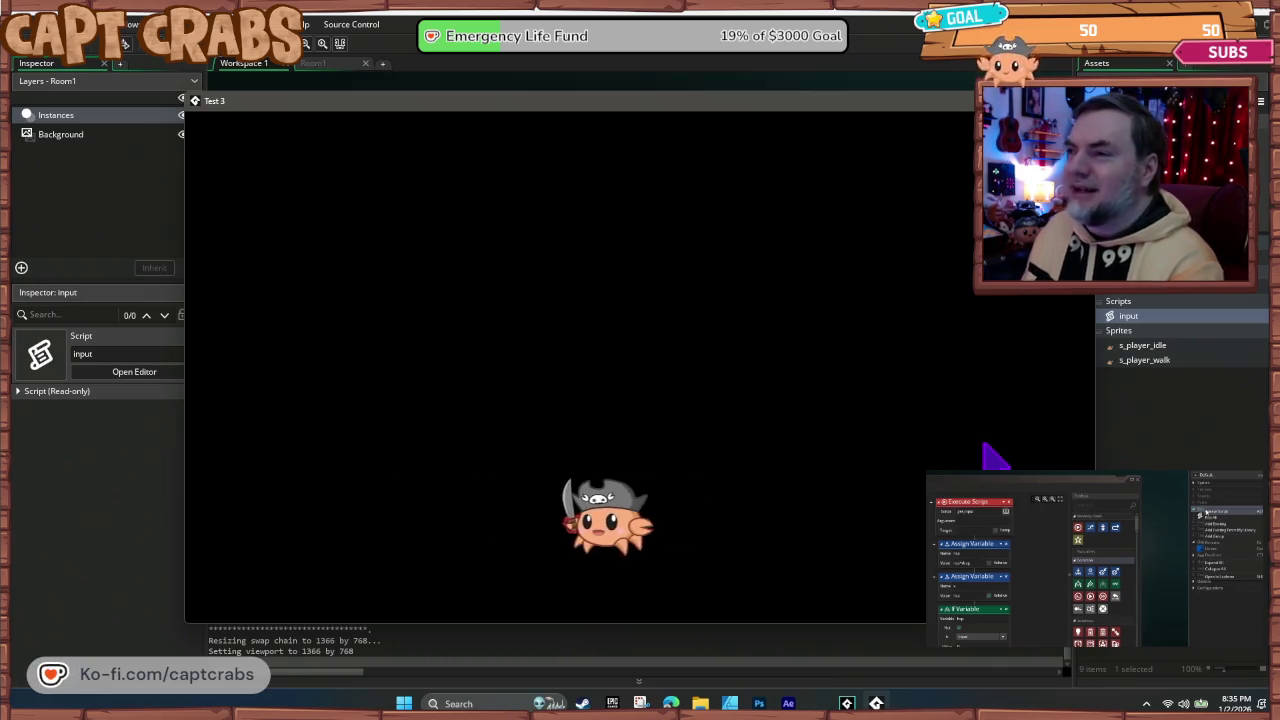
key("Left")
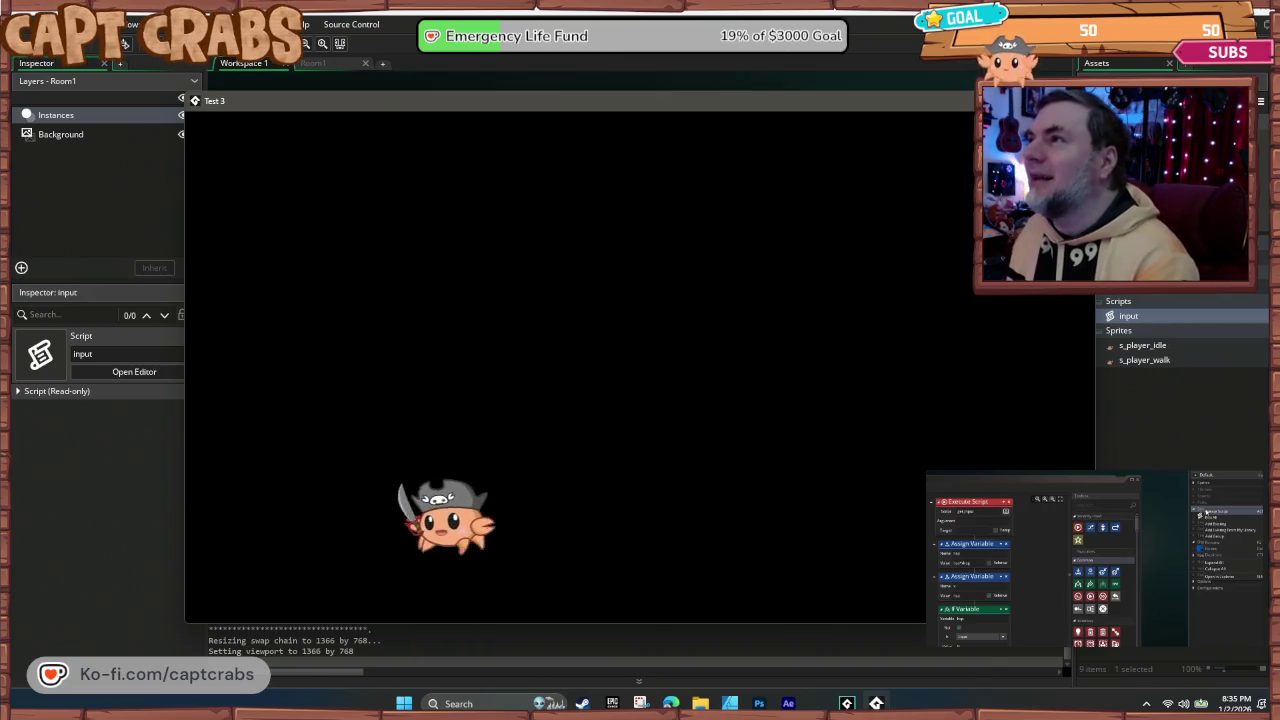
key("alt+F4")
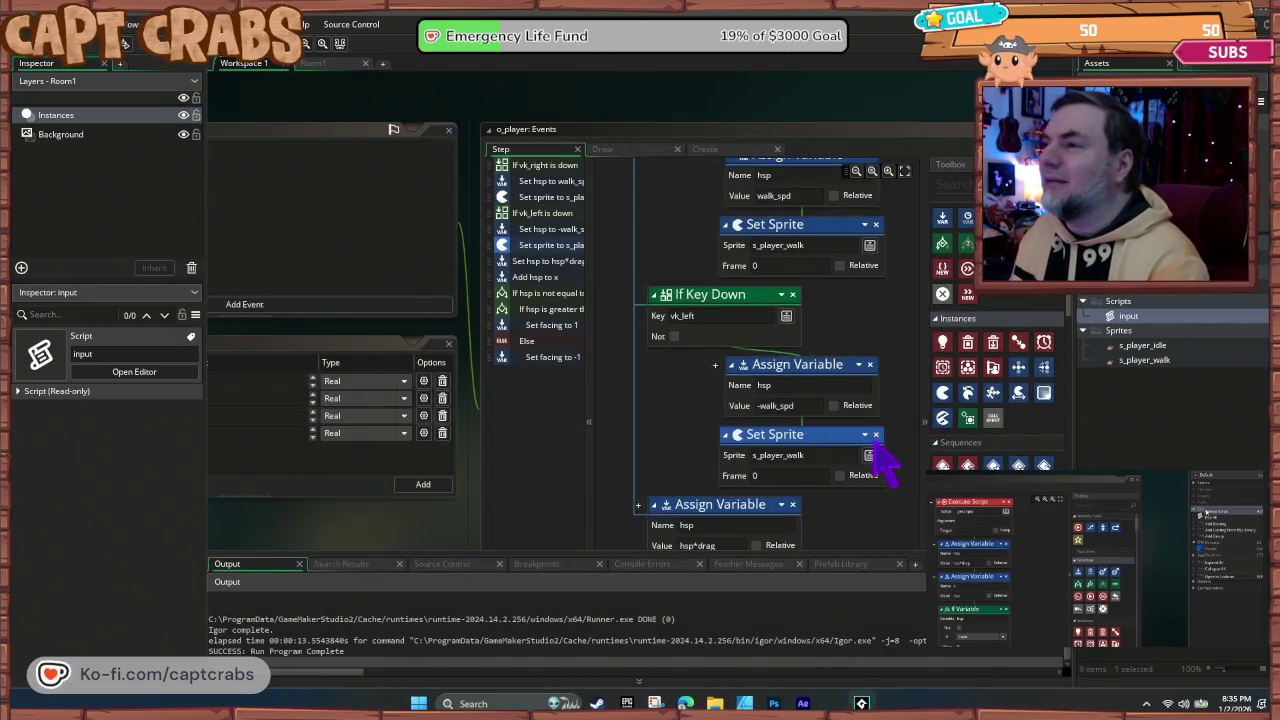
Step: Delete the Set Sprite actions from both the vk_left and vk_right checks
left_click(876, 435)
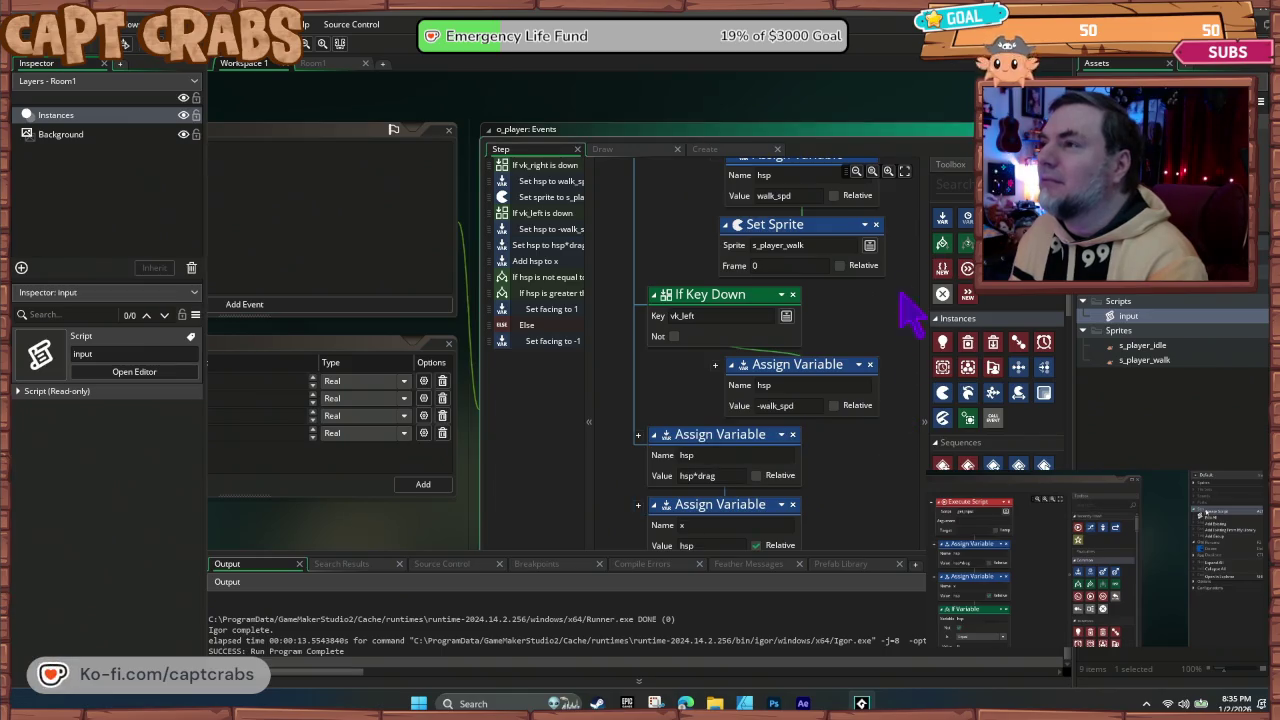
left_click(877, 225)
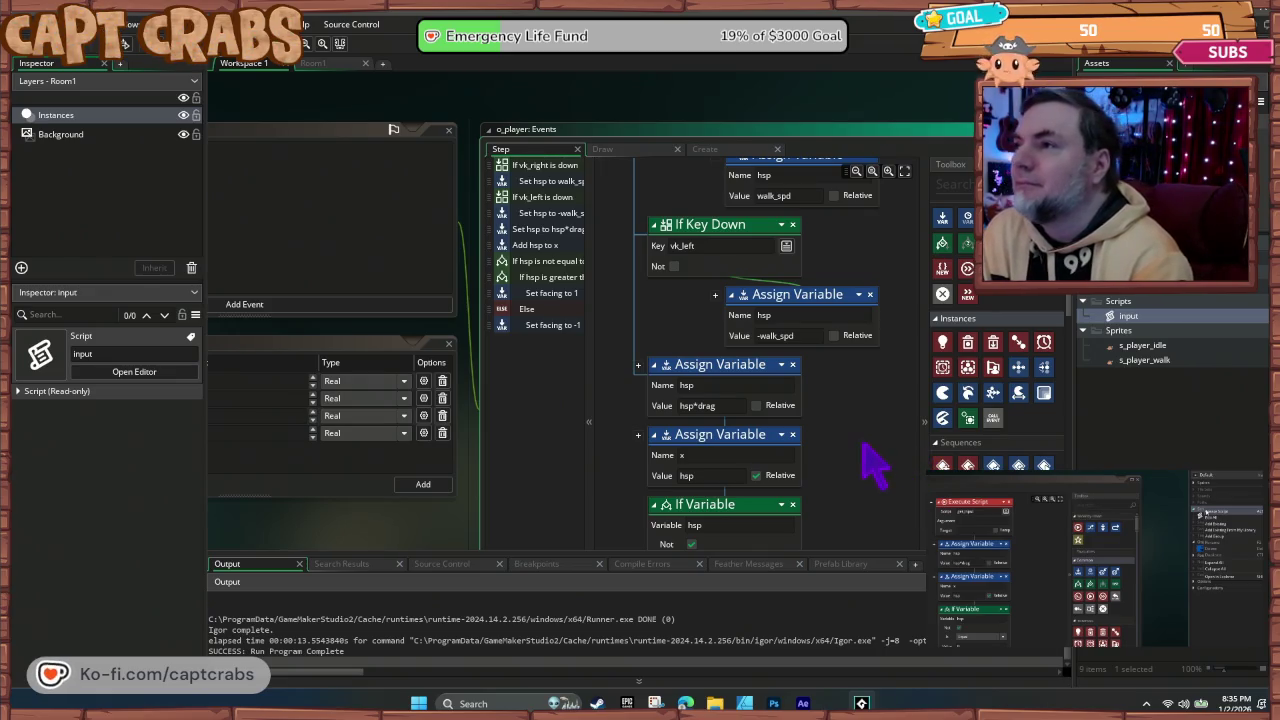
scroll(870, 465, "up", 2)
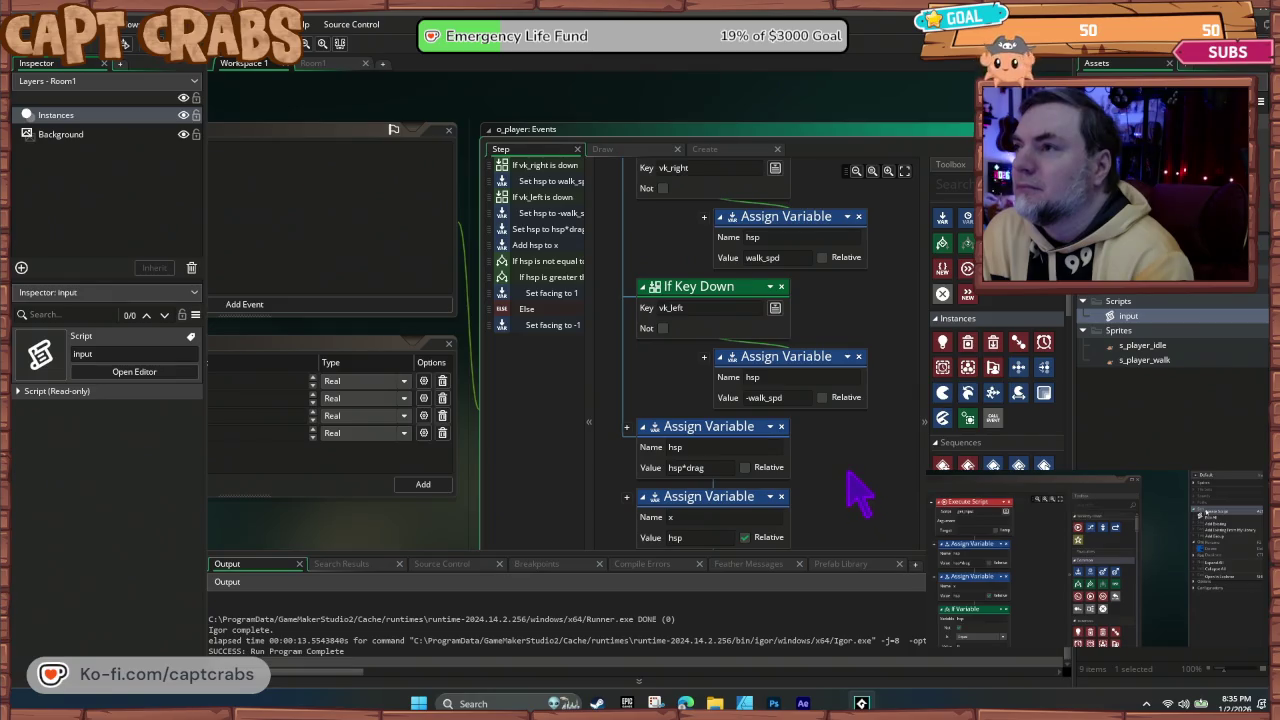
Step: Place a Set Sprite s_player_walk action above the vk_left hsp assignment and test walking left
mouse_move(943, 393)
left_mouse_down()
mouse_move(835, 357)
mouse_move(843, 371)
left_mouse_up()
left_click(858, 377)
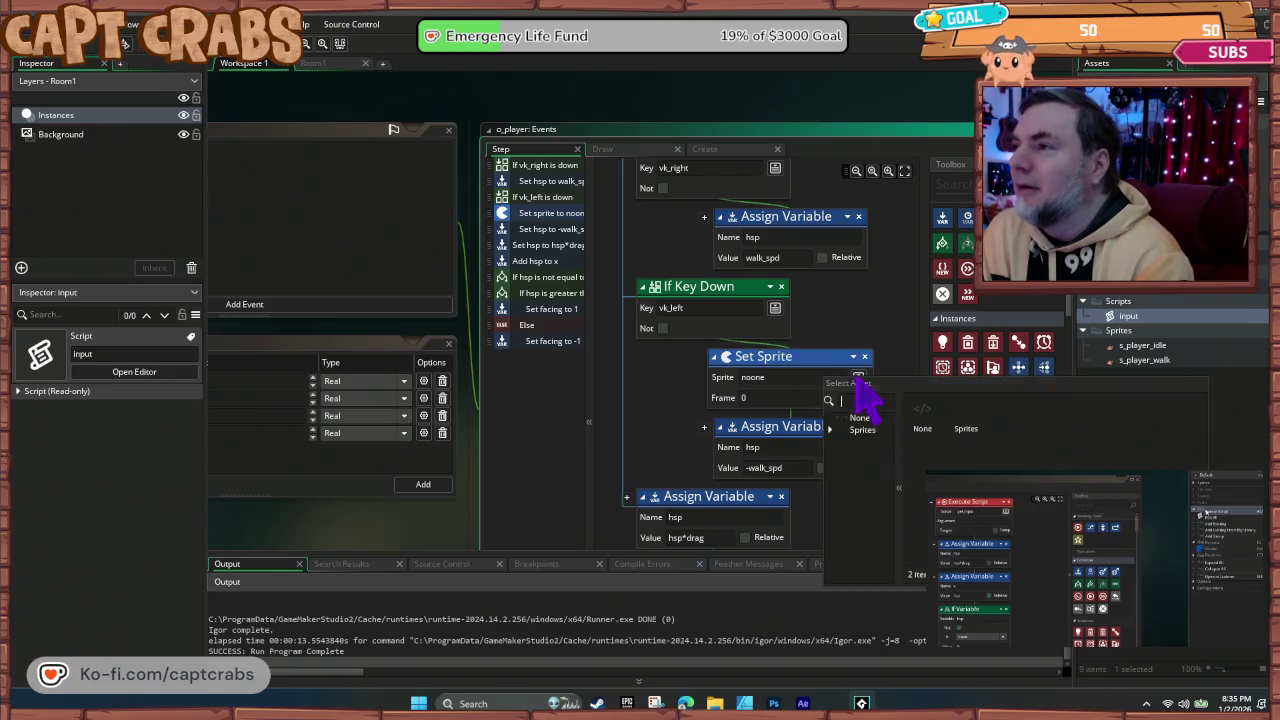
double_click(968, 418)
double_click(1014, 430)
key("F5")
key("Left")
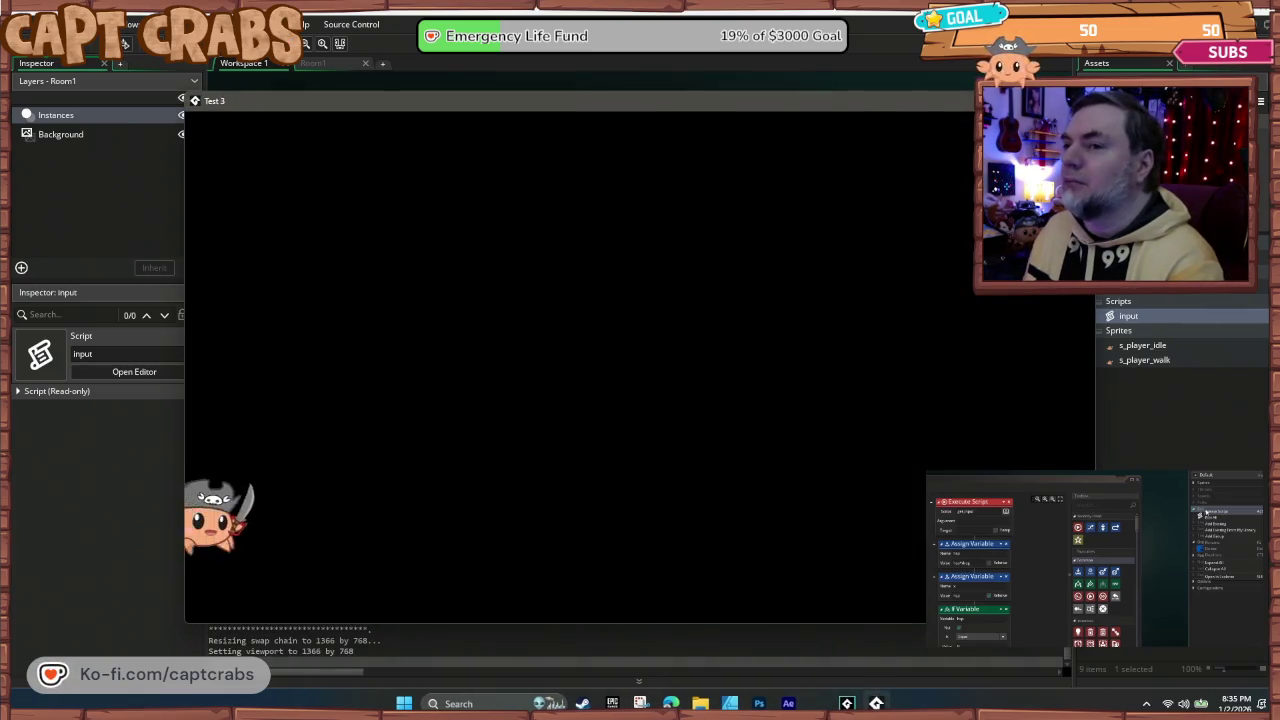
Step: Walk the crab right and left in the running game, then close it
key("Right")
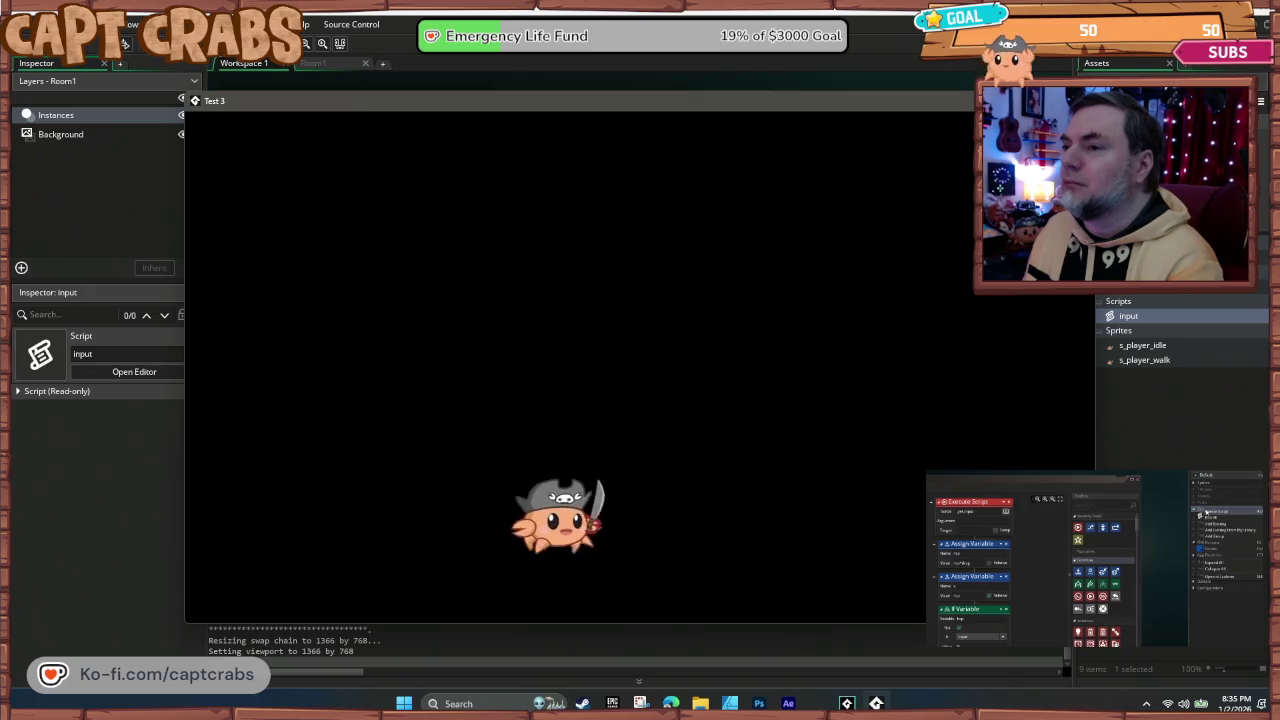
key("Right")
key("Left")
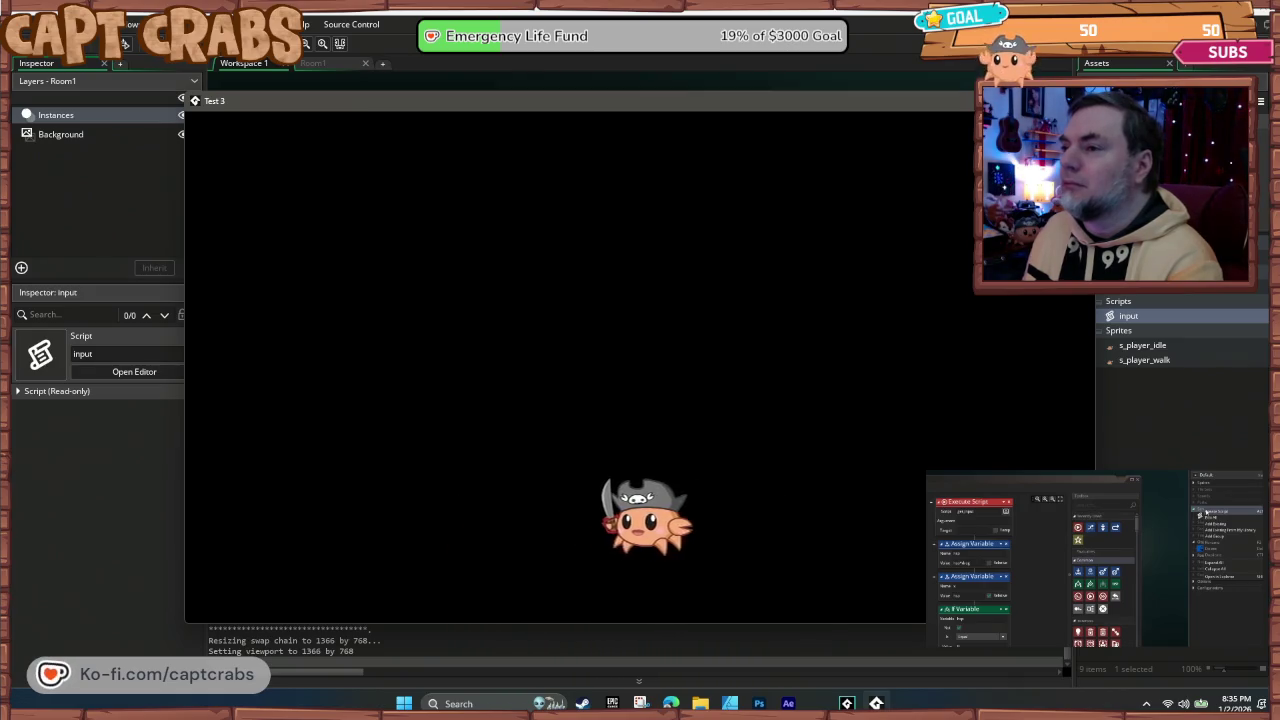
key("Right")
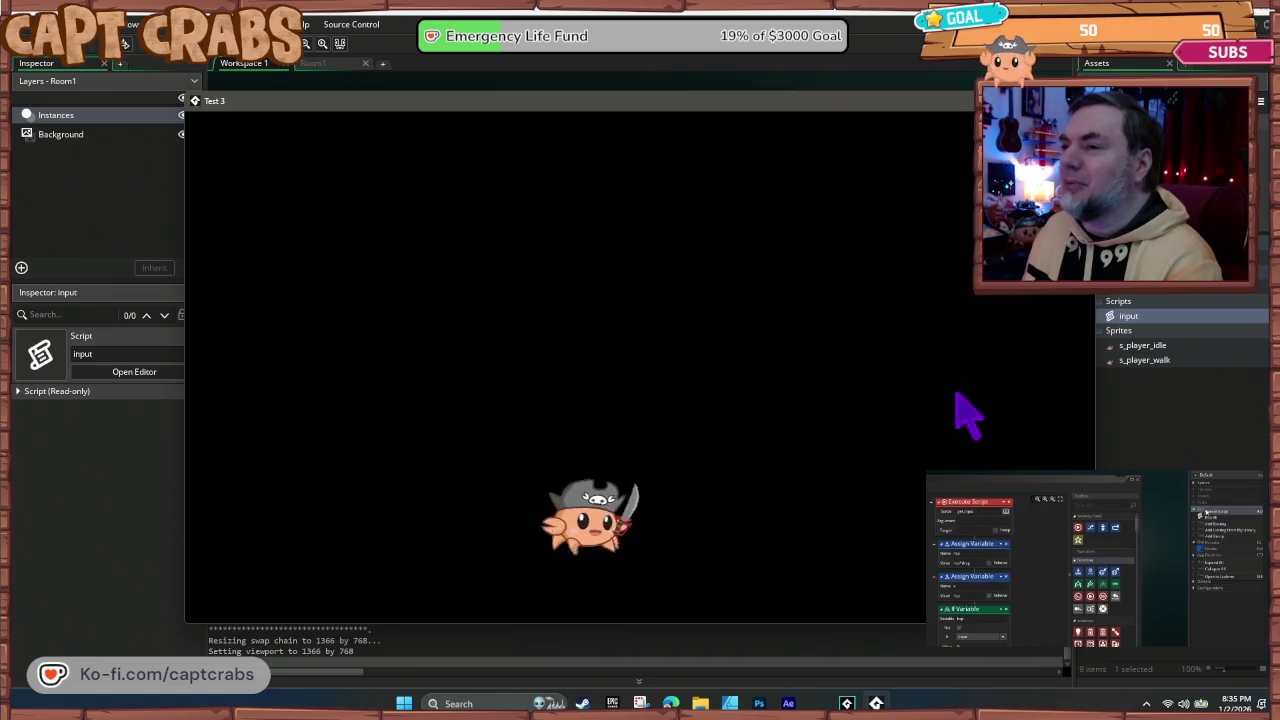
key("Left")
key("Escape")
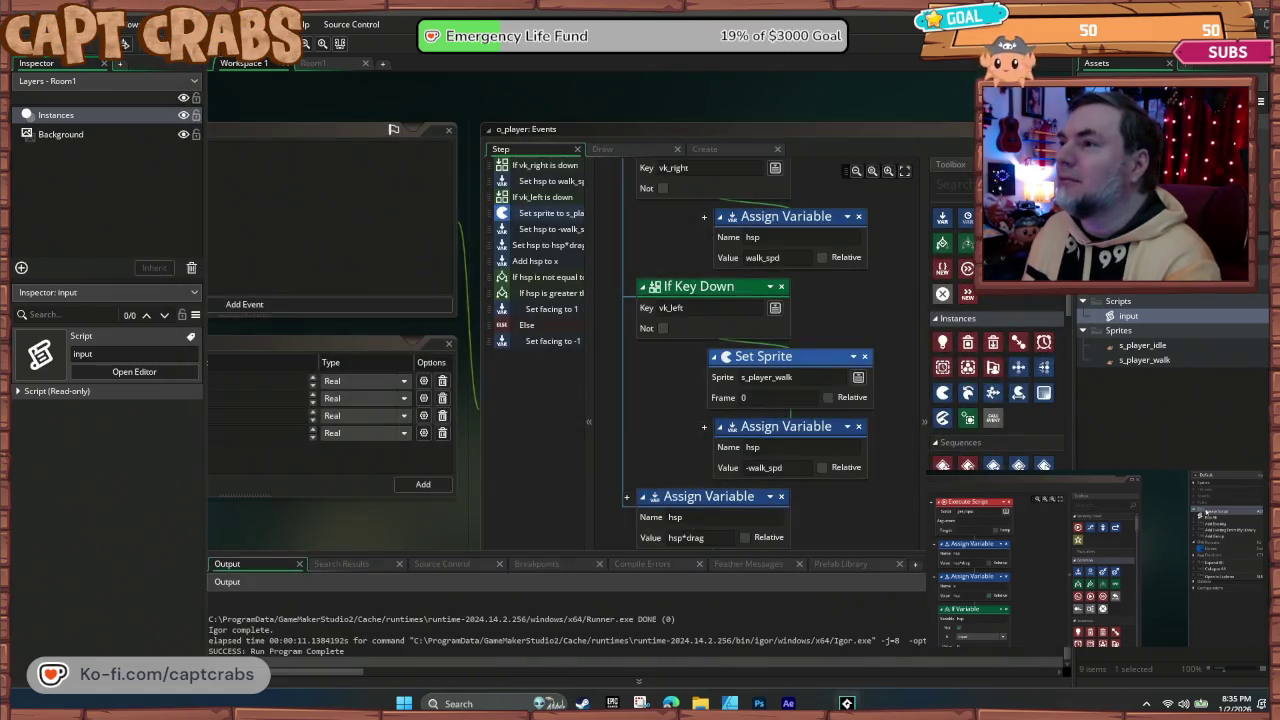
Step: Tick Relative on the vk_left Set Sprite action and test the crab walking left and right again
left_click(829, 398)
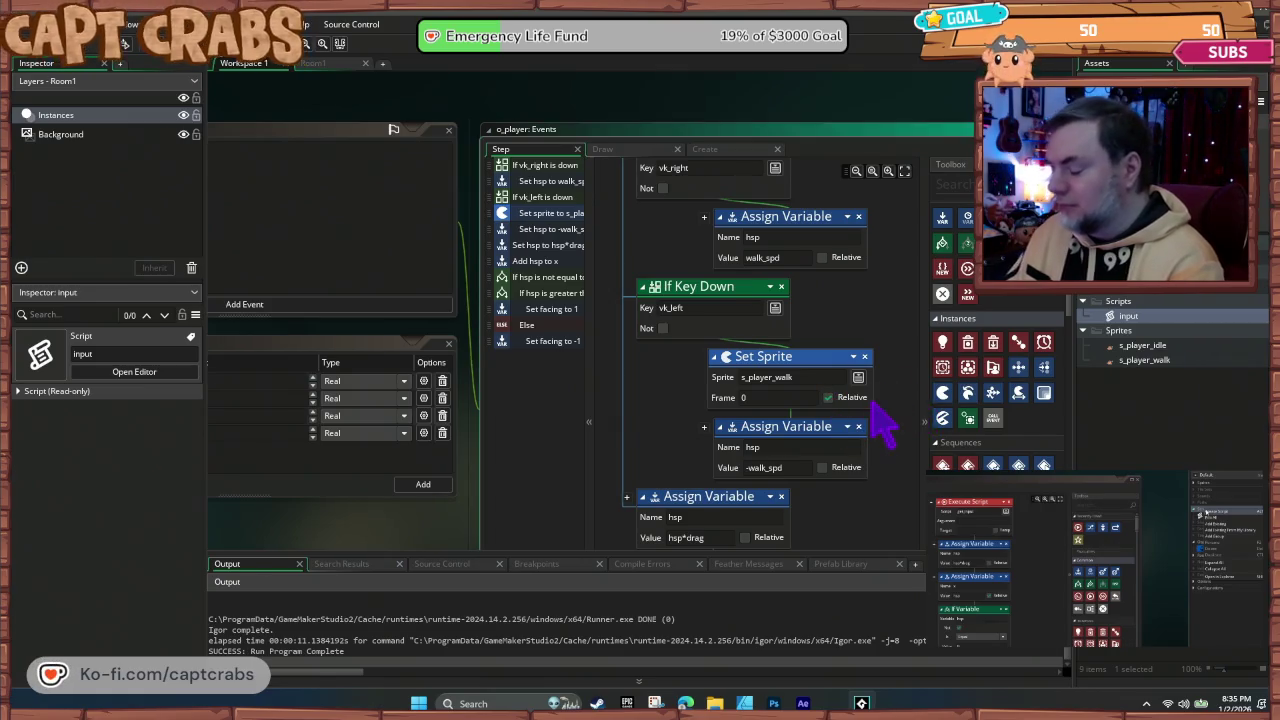
key("F5")
key("Left")
key("Right")
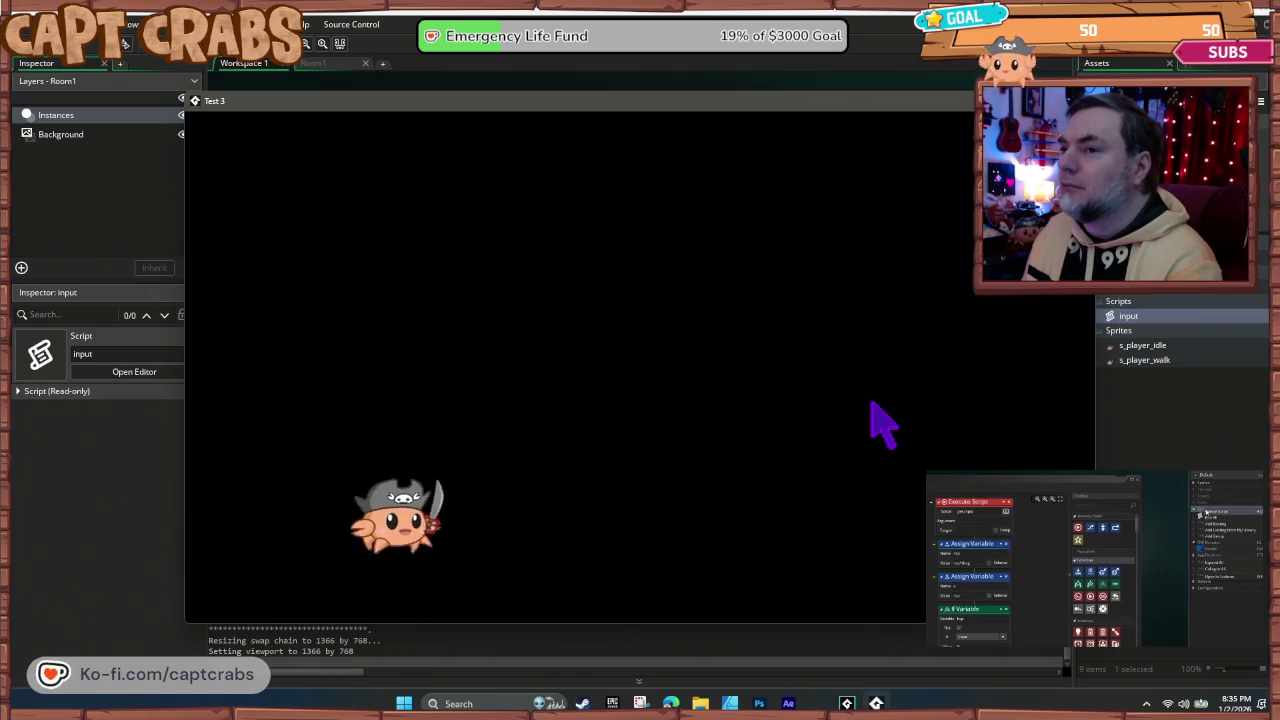
key("Left")
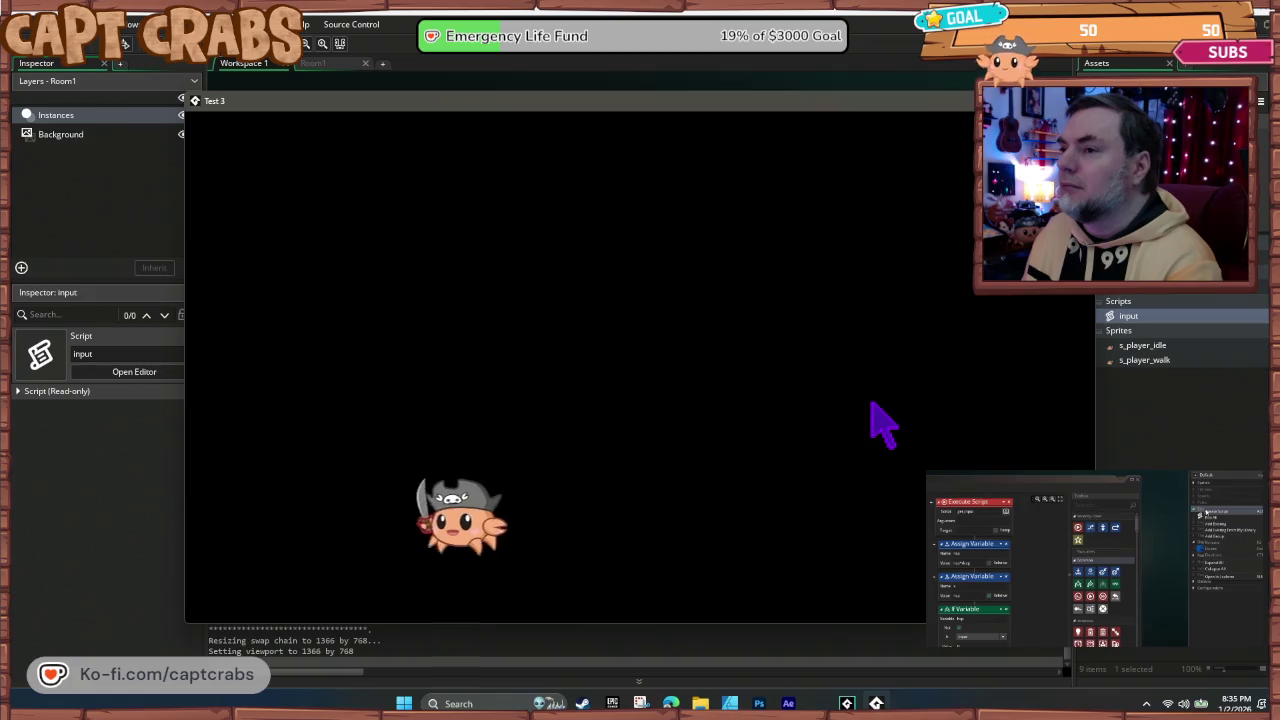
key("Right")
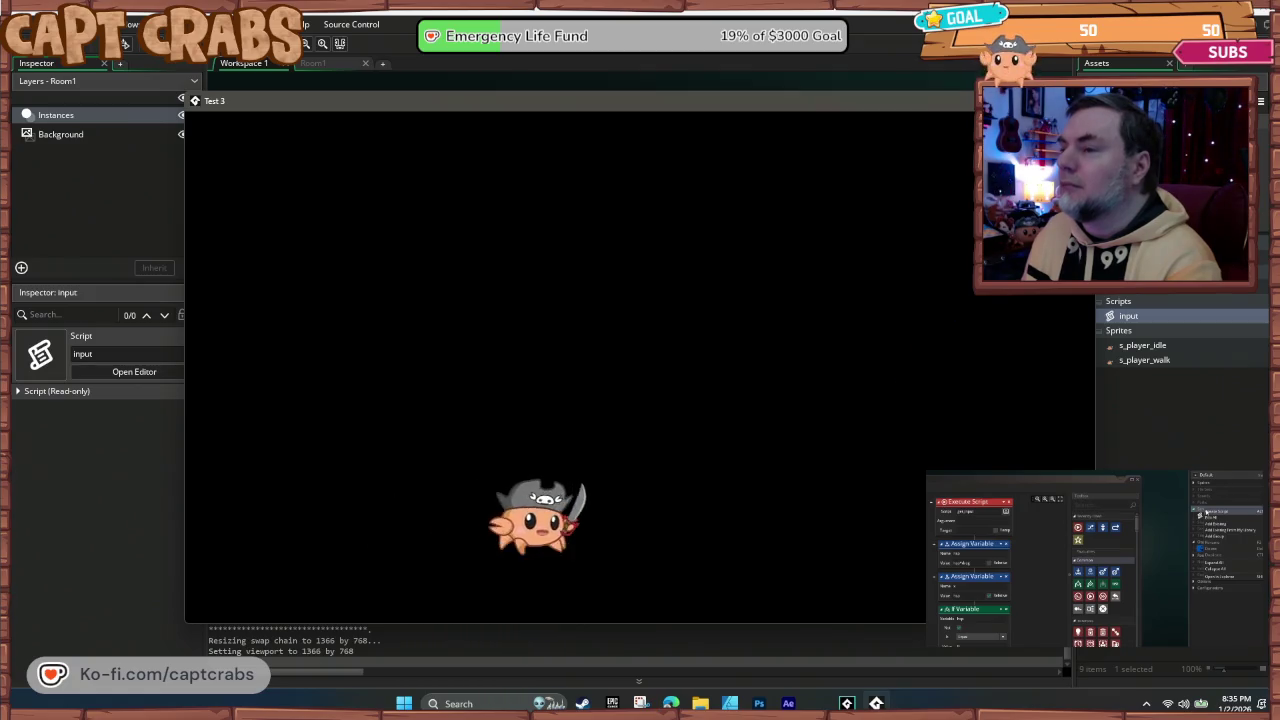
key("alt+F4")
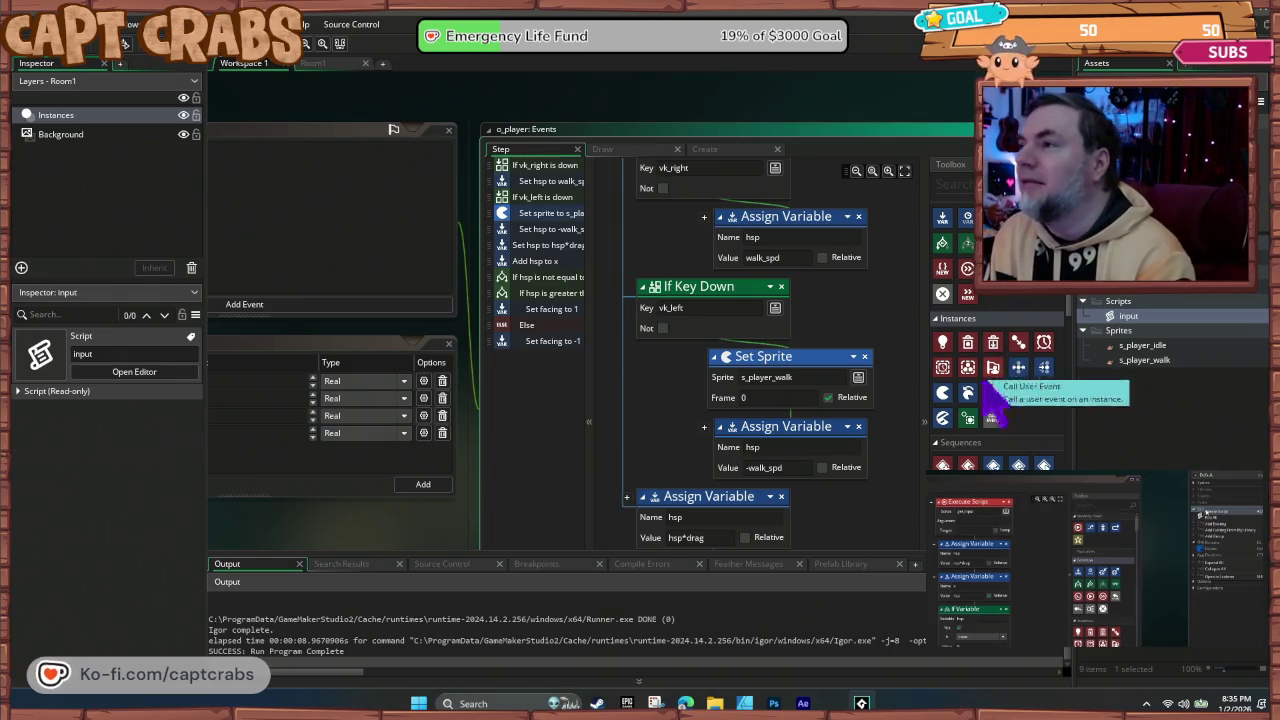
Step: Add a Set Sprite action under the vk_right check using s_player_walk with a relative frame
mouse_move(945, 395)
left_mouse_down()
mouse_move(900, 320)
mouse_move(815, 245)
mouse_move(812, 225)
left_mouse_up()
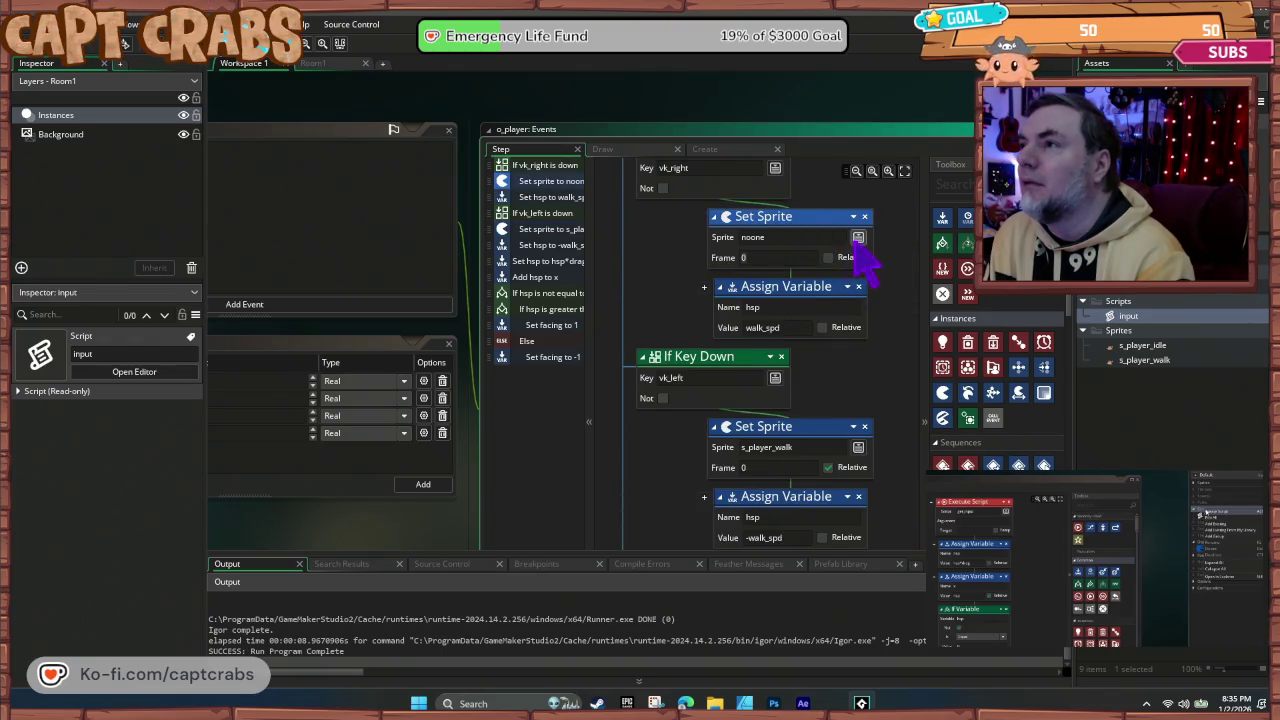
left_click(858, 238)
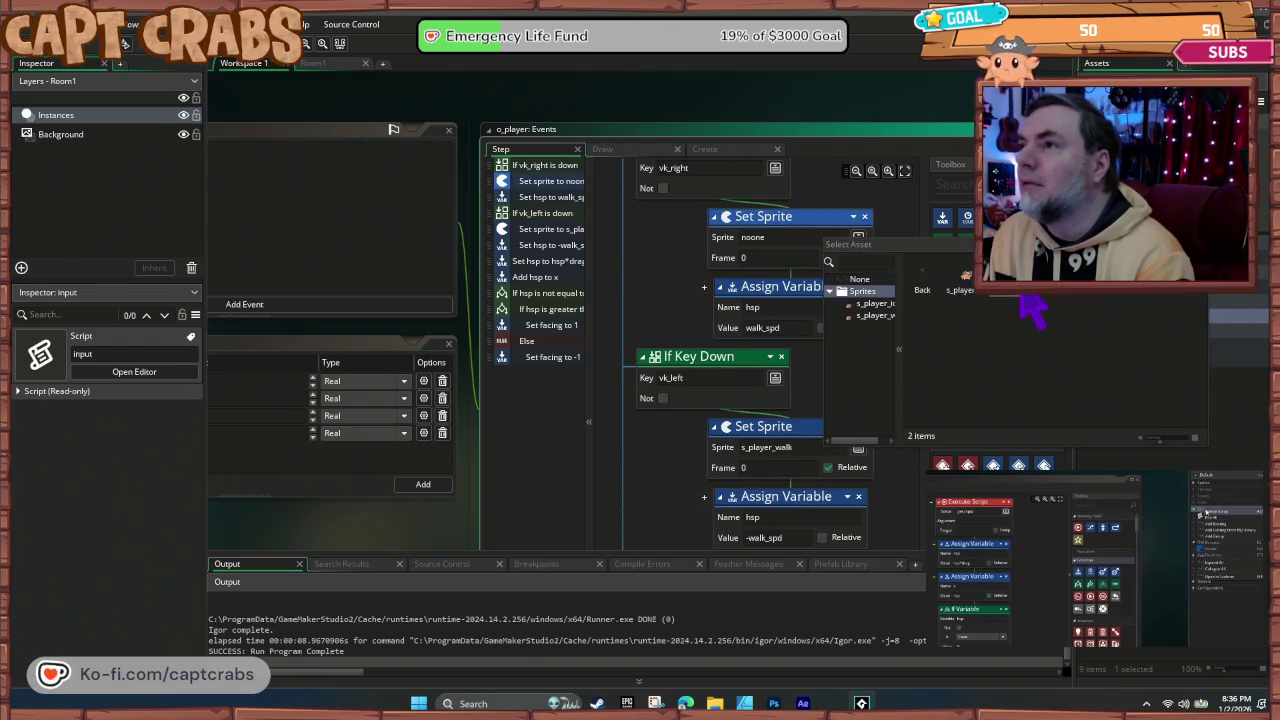
left_click(1020, 289)
left_click(828, 257)
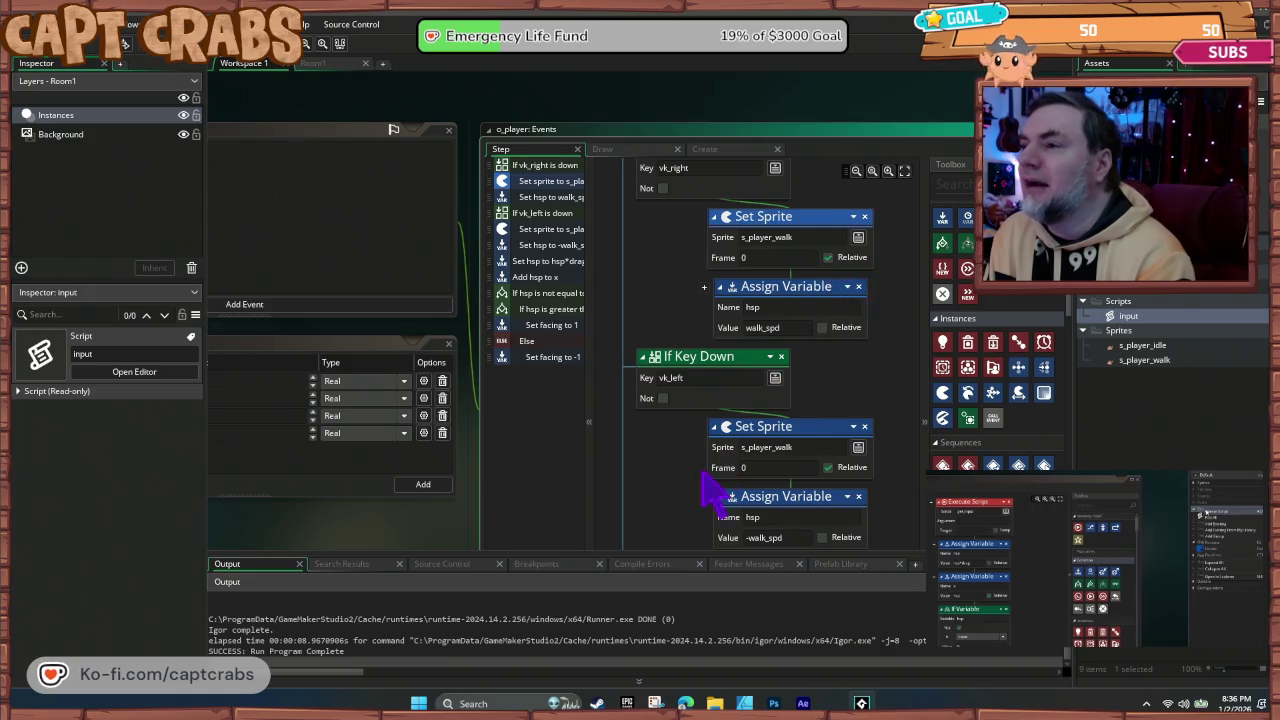
scroll(704, 476, "down", 2)
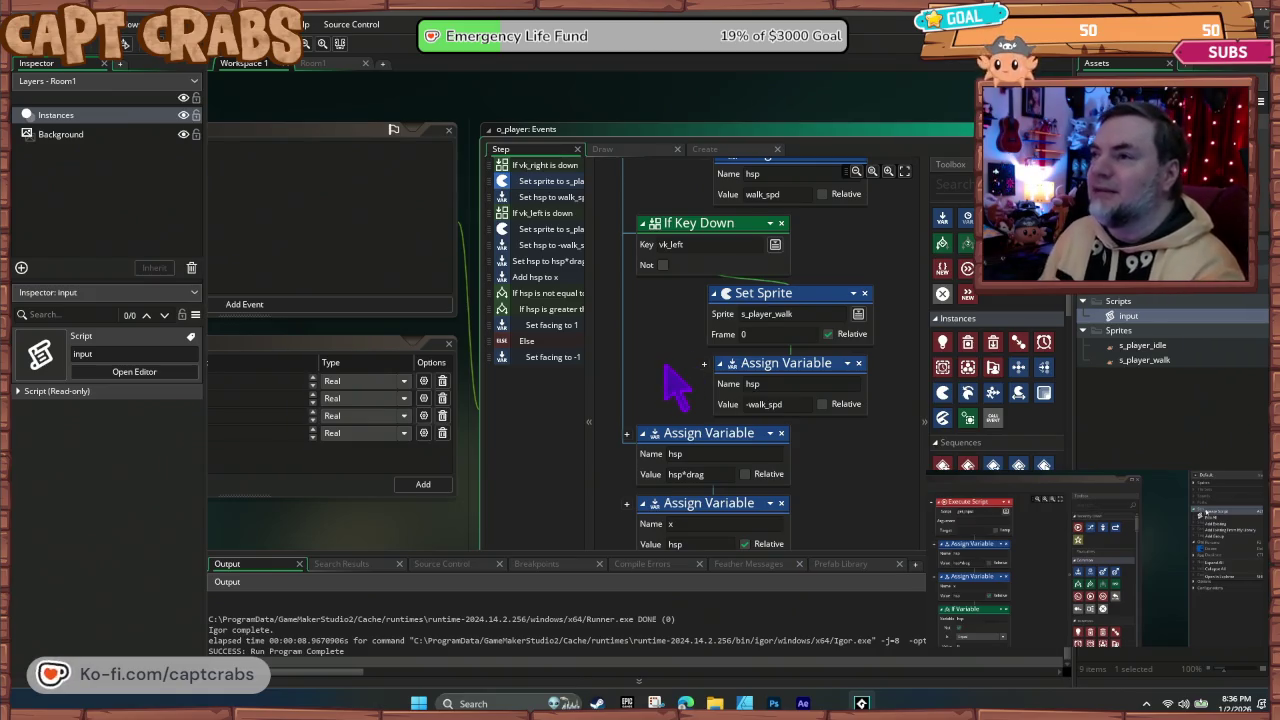
scroll(663, 409, "up", 2)
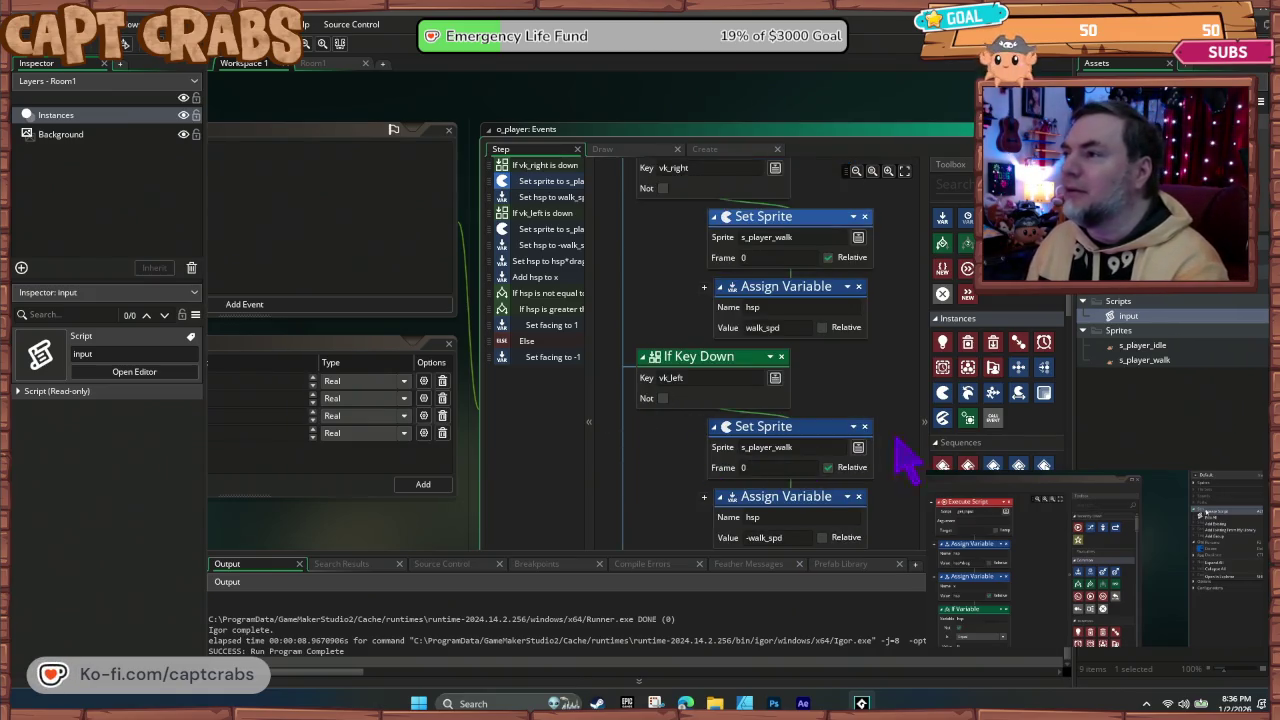
Step: Add an If Key Released check to the Step event set to vk_anykey
scroll(1006, 443, "down", 2)
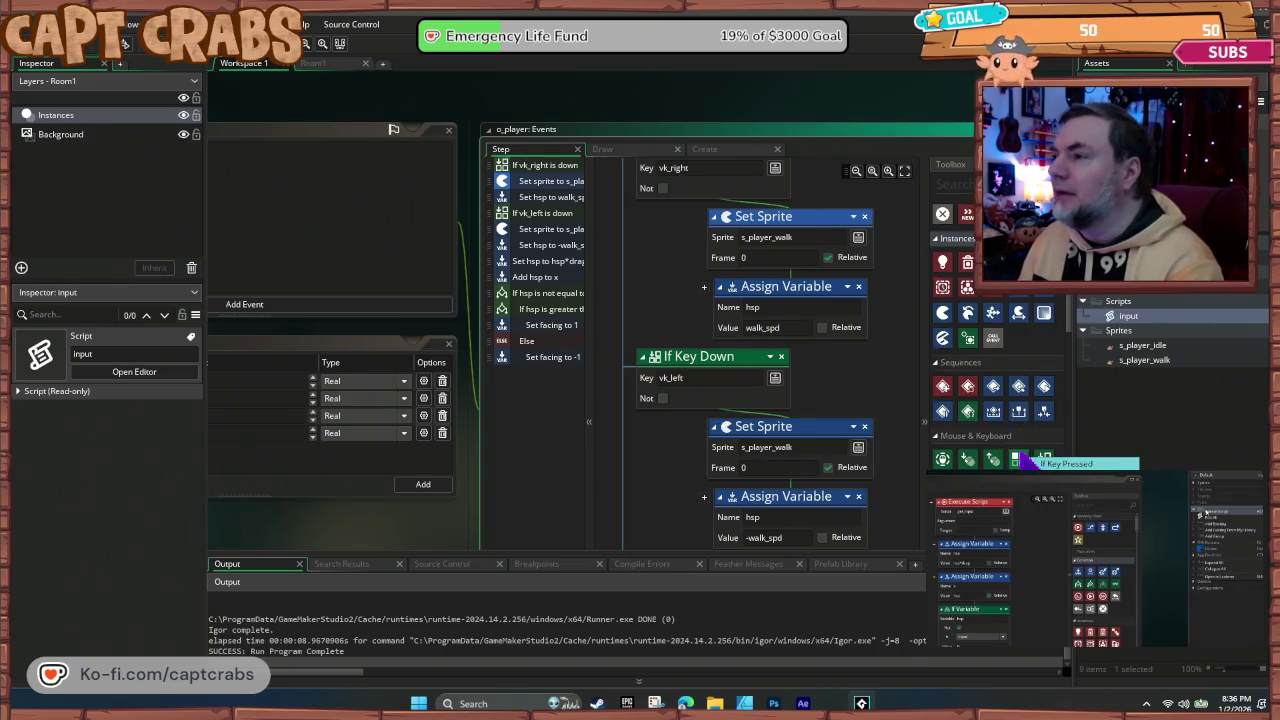
mouse_move(1043, 459)
left_mouse_down()
mouse_move(700, 443)
mouse_move(634, 390)
mouse_move(632, 455)
mouse_move(640, 428)
mouse_move(644, 440)
left_mouse_up()
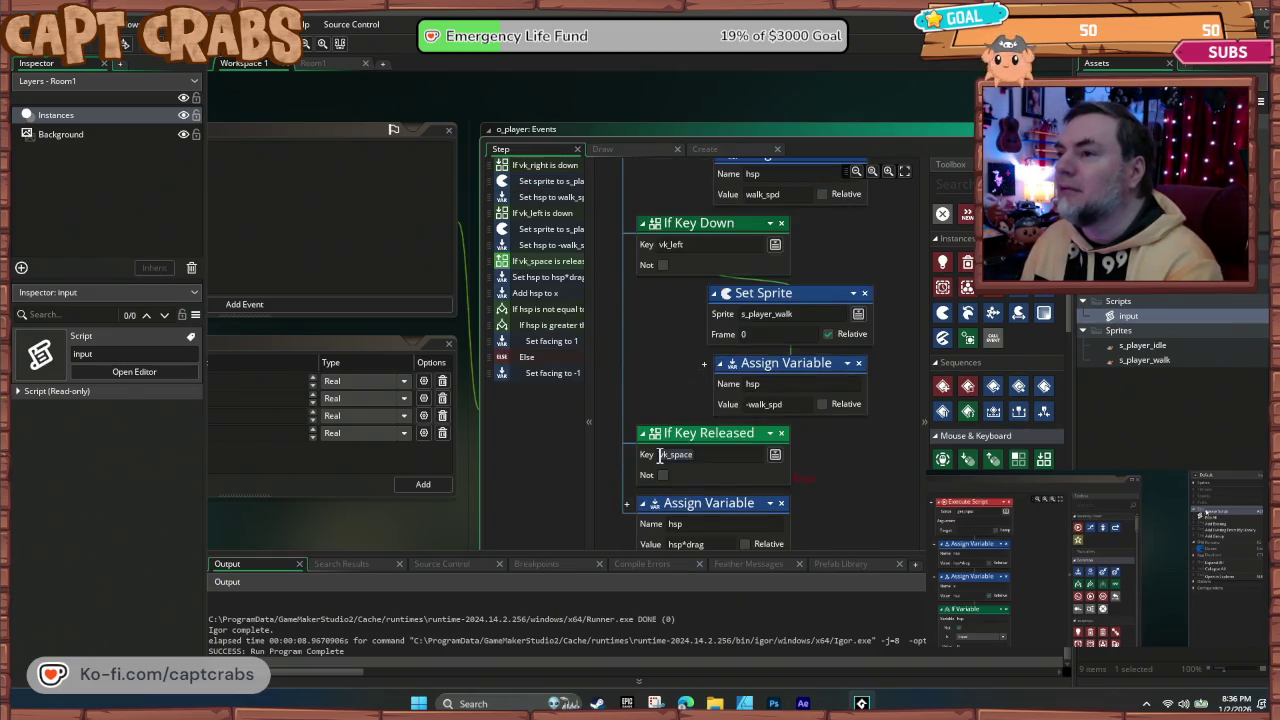
left_click(765, 455)
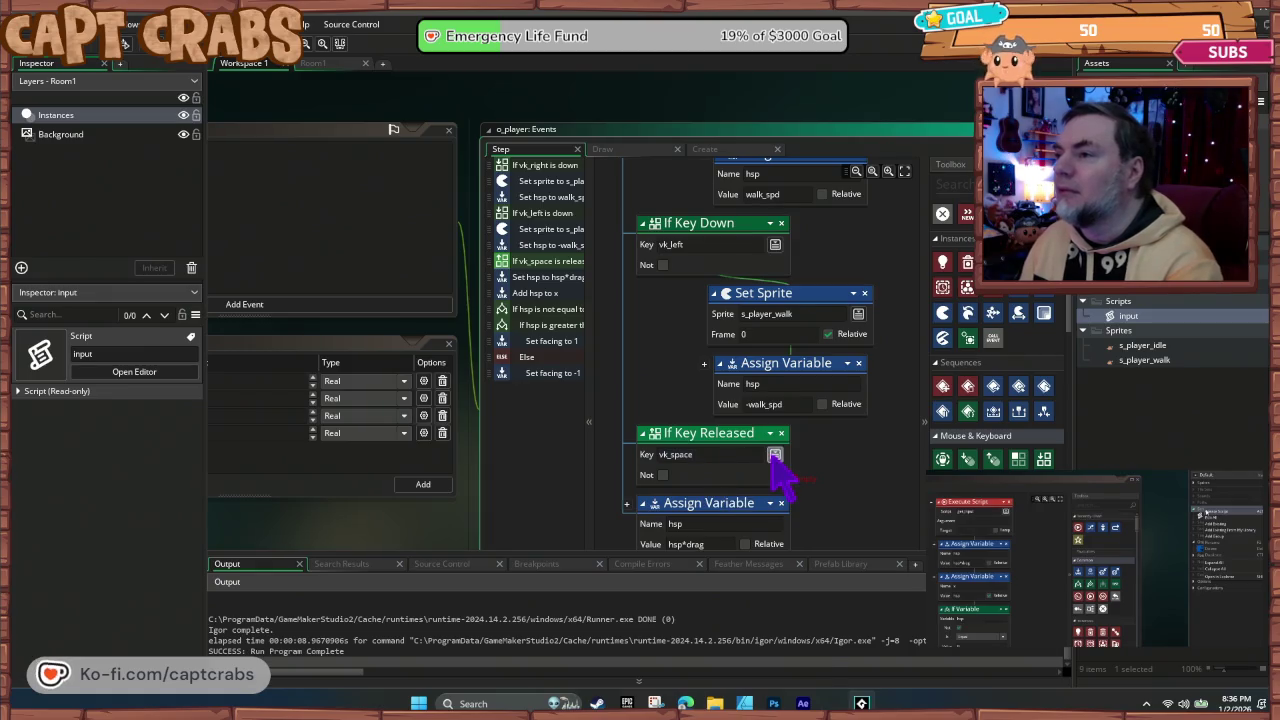
left_click(775, 455)
left_click(822, 690)
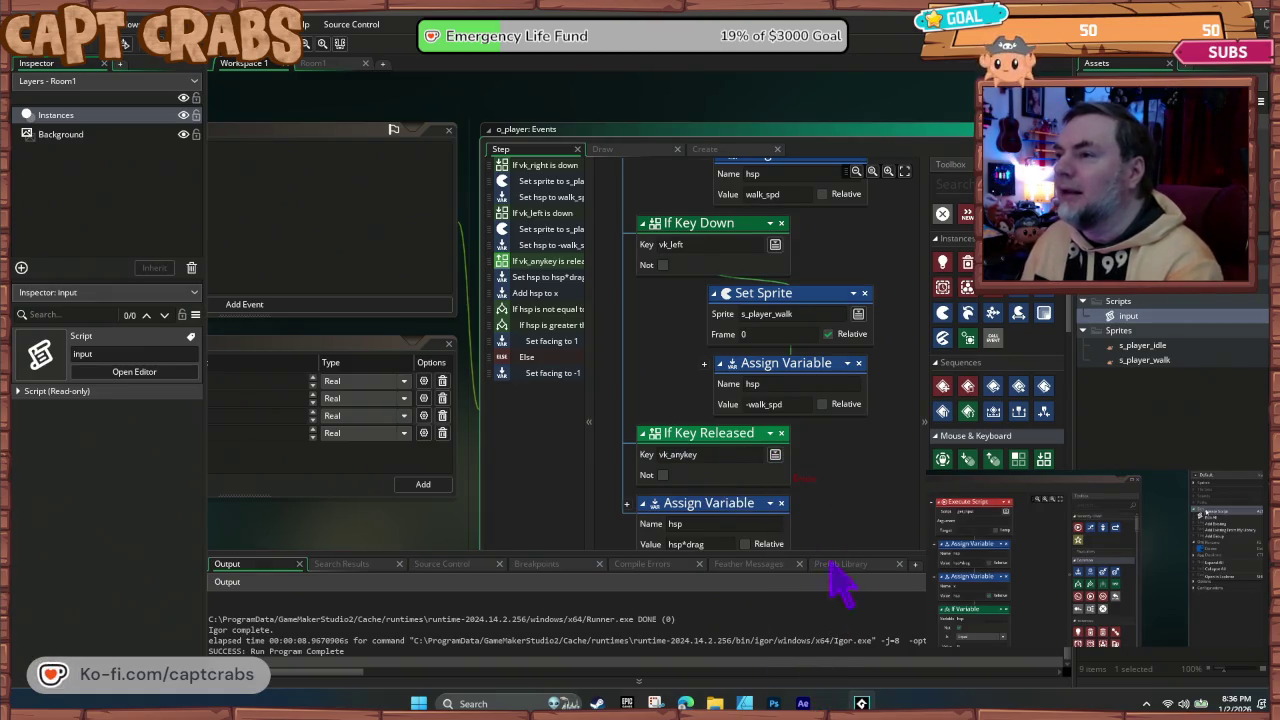
Step: Inside the release check, set the sprite to s_player_idle, then test-run the game with F5
mouse_move(942, 312)
left_mouse_down()
mouse_move(912, 362)
mouse_move(757, 494)
mouse_move(806, 486)
left_mouse_up()
scroll(885, 500, "down", 2)
left_click(863, 390)
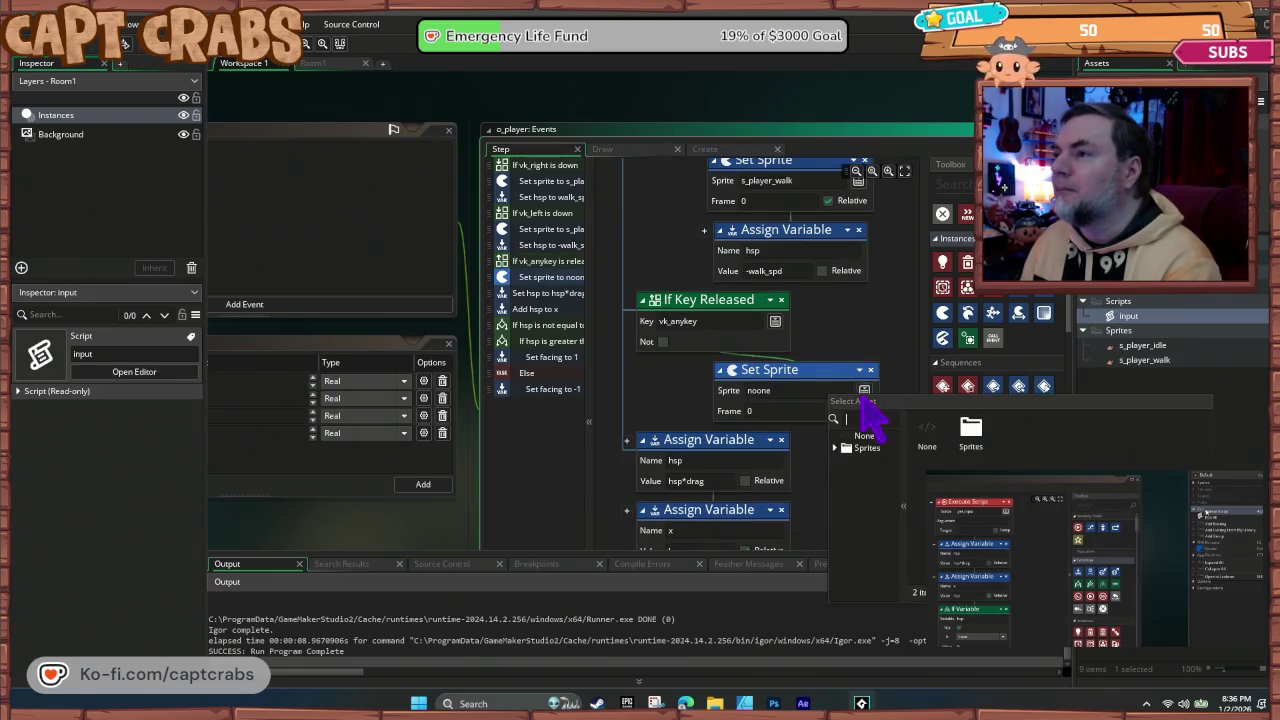
left_click(977, 441)
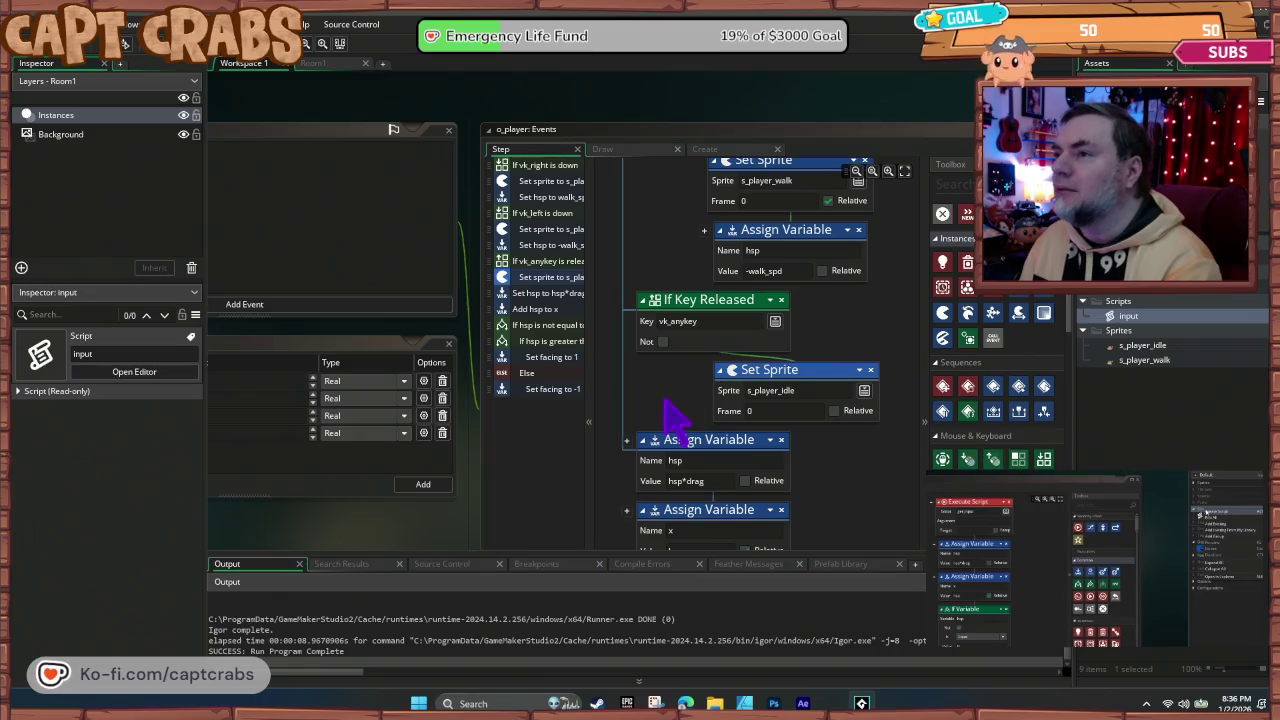
key("F5")
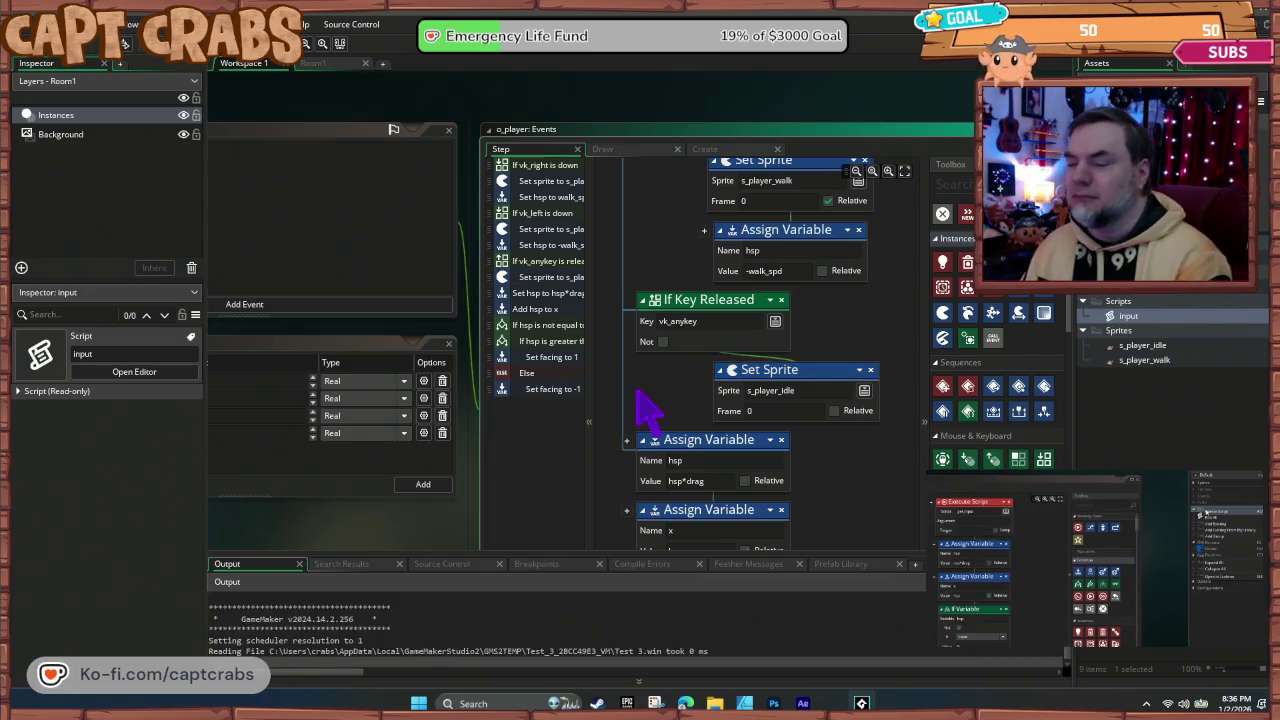
key("Right")
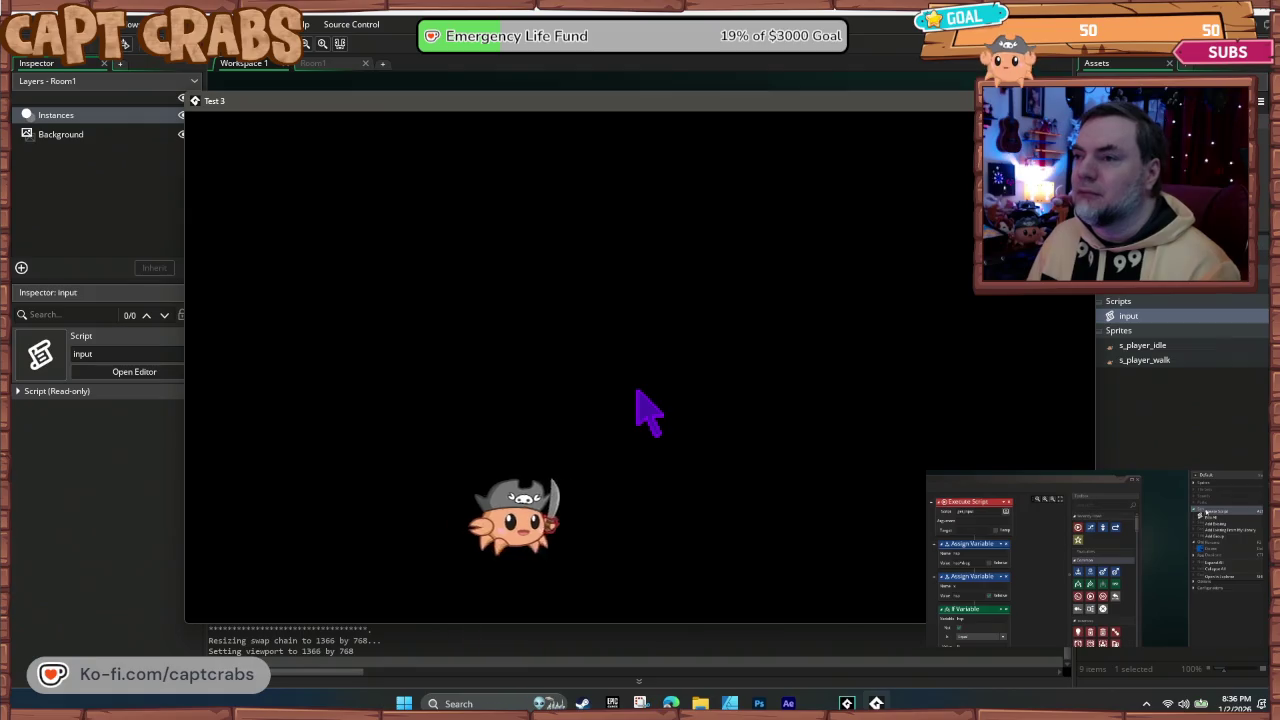
key("Left")
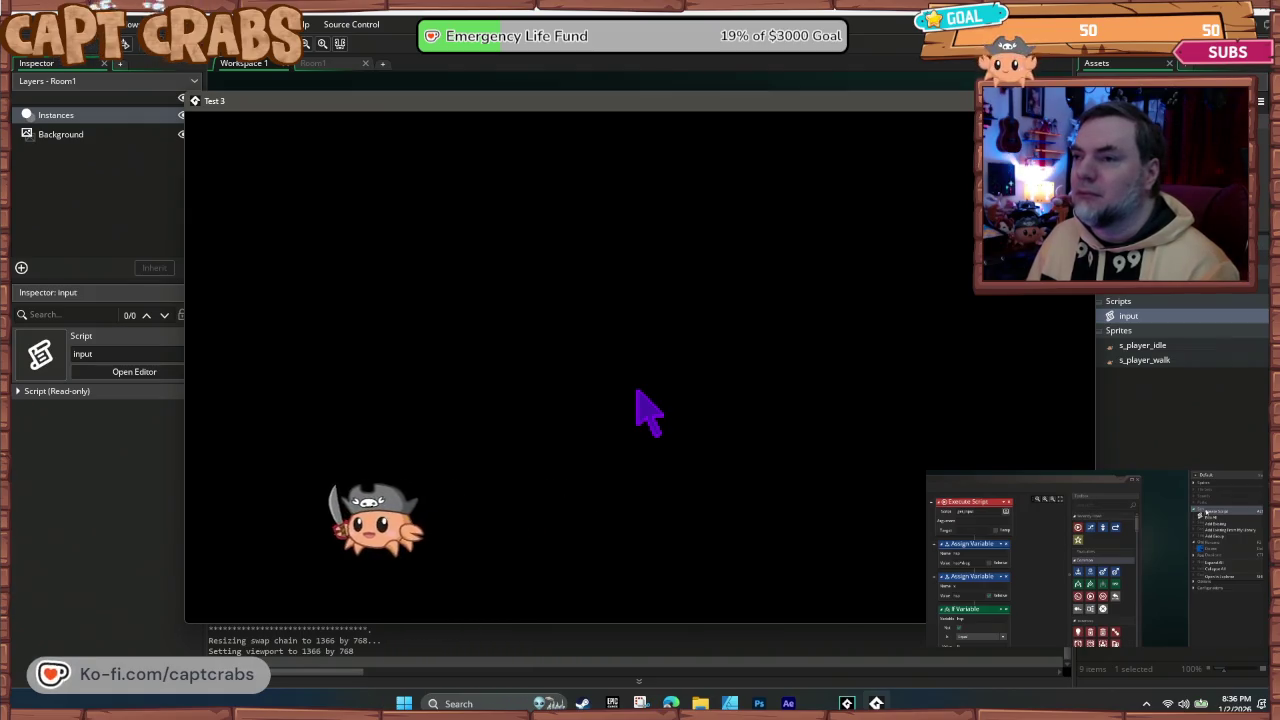
key("Right")
key("Right")
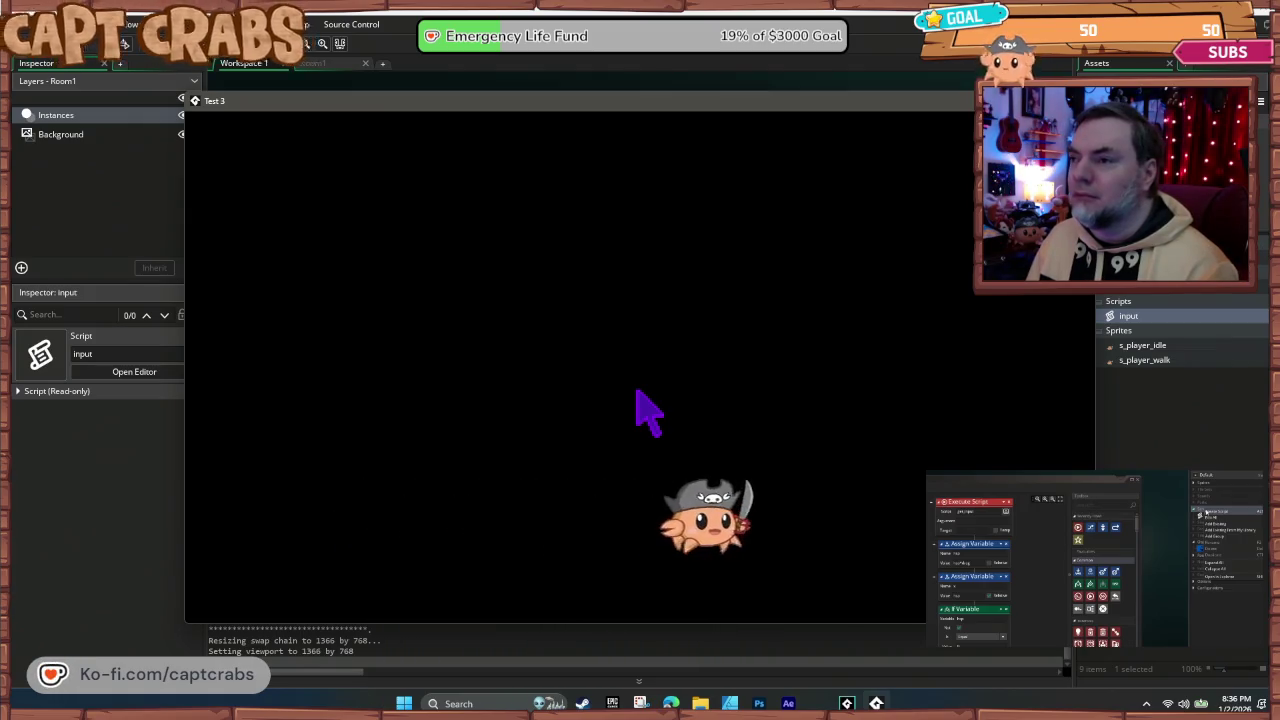
key("Right")
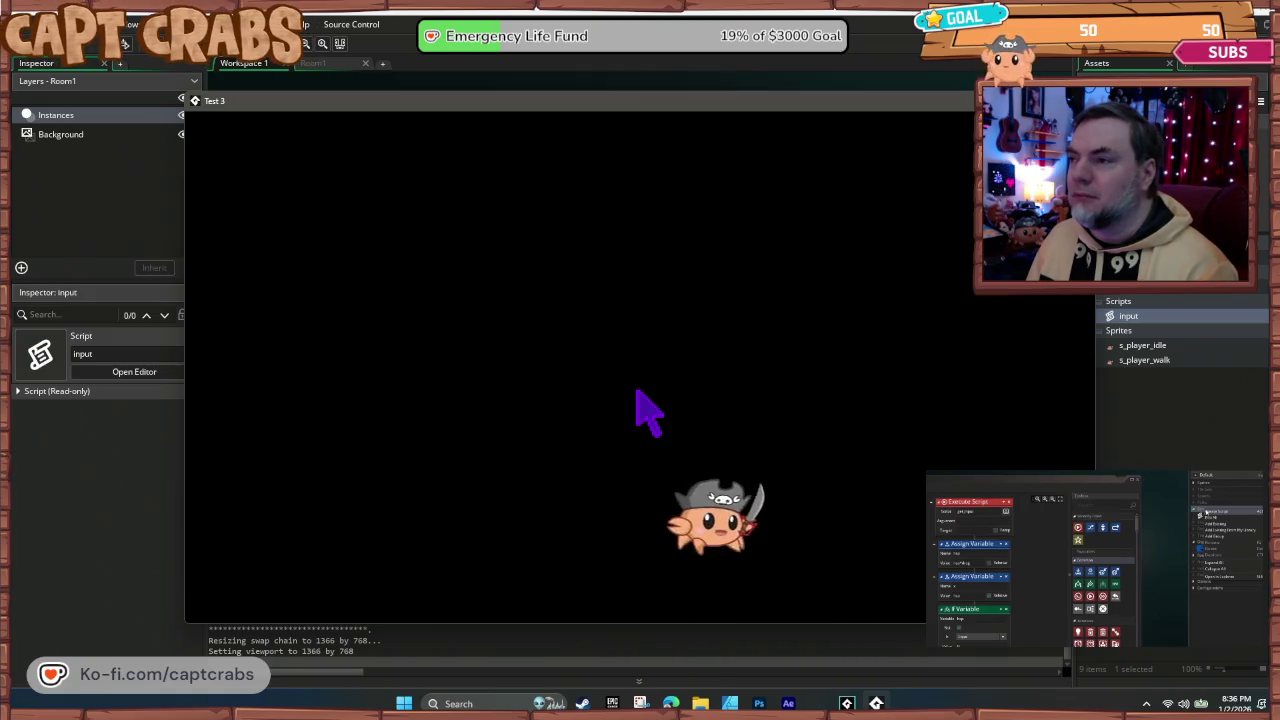
key("Left")
key("Right")
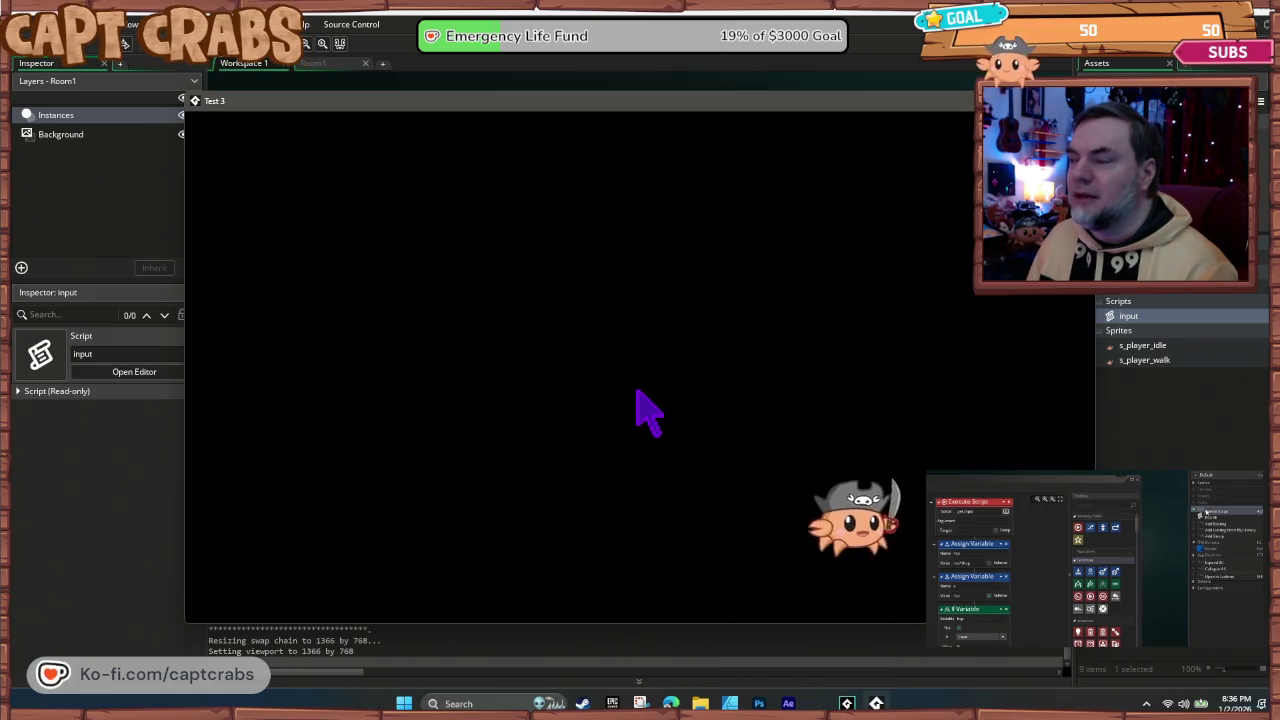
key("Left")
key("Left")
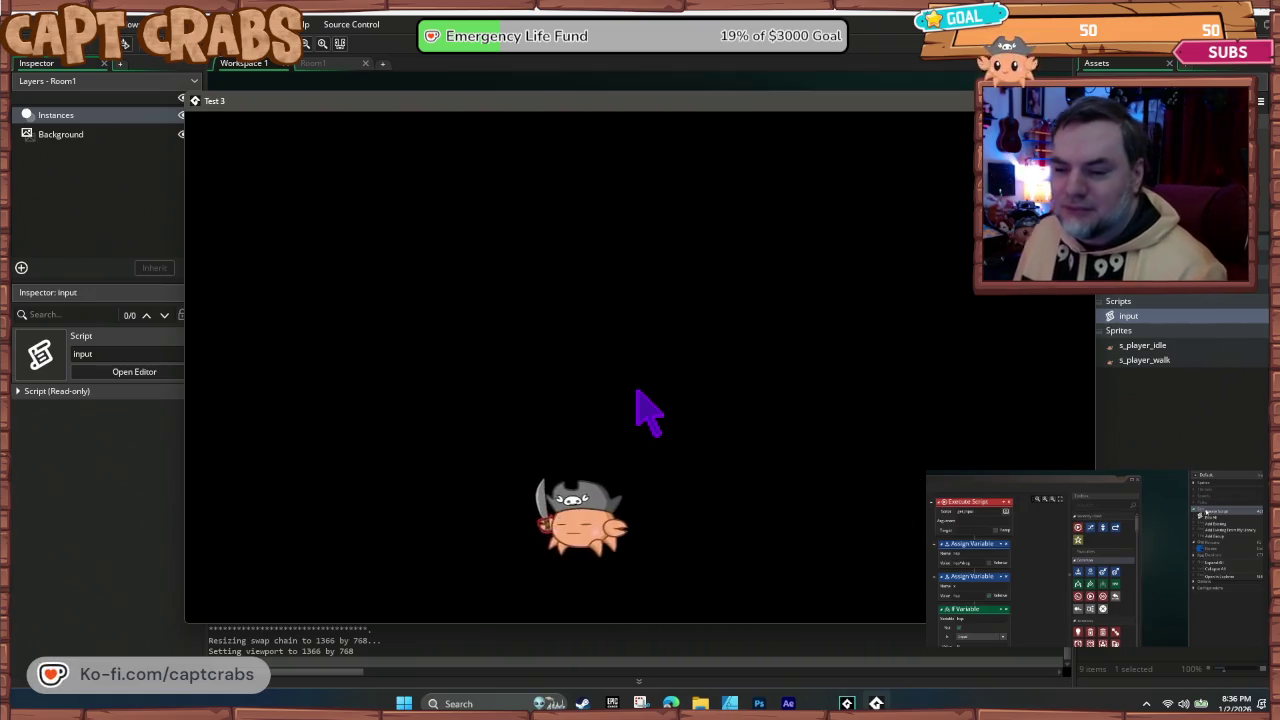
key("Right")
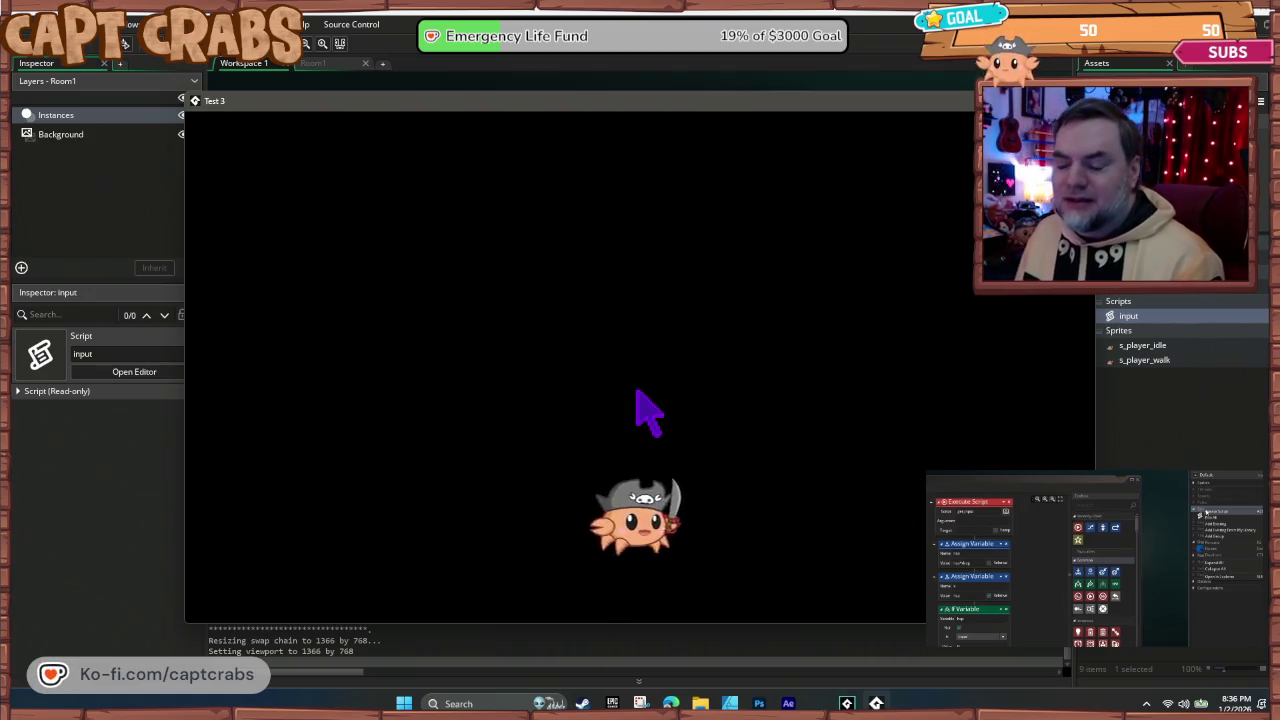
key("Left")
key("Right")
key("Left")
key("Right")
key("Left")
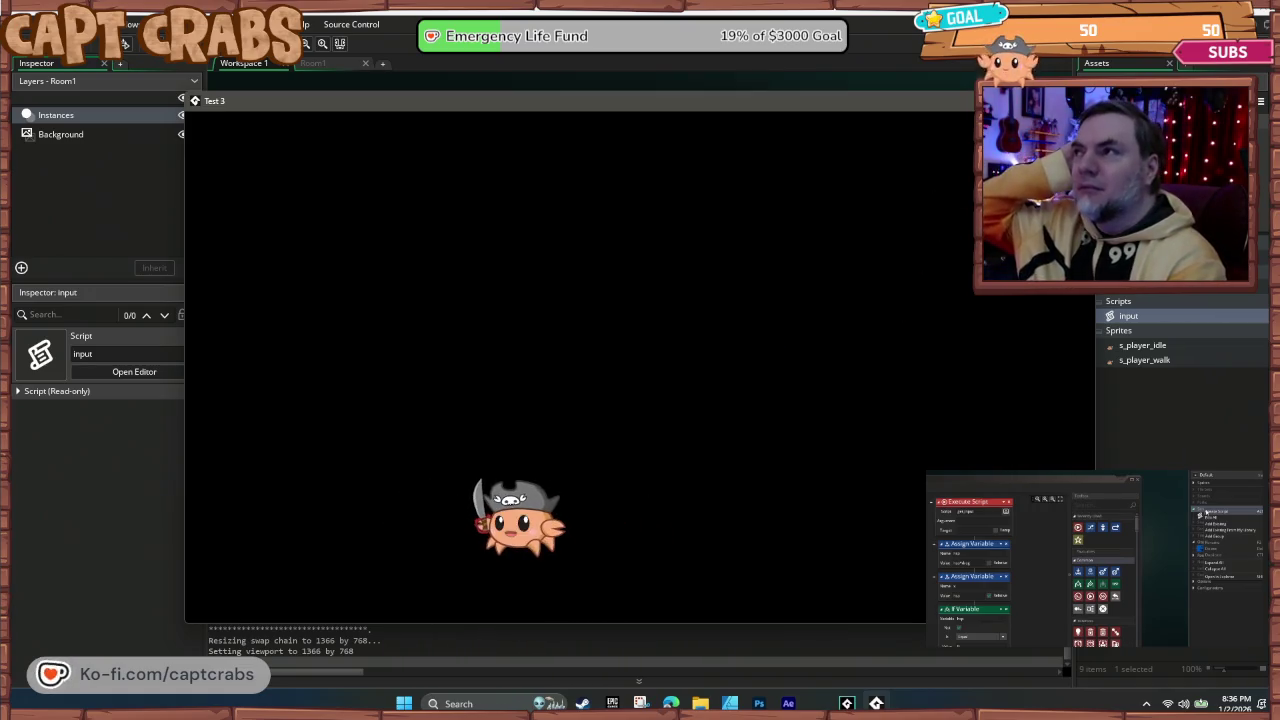
key("alt+F4")
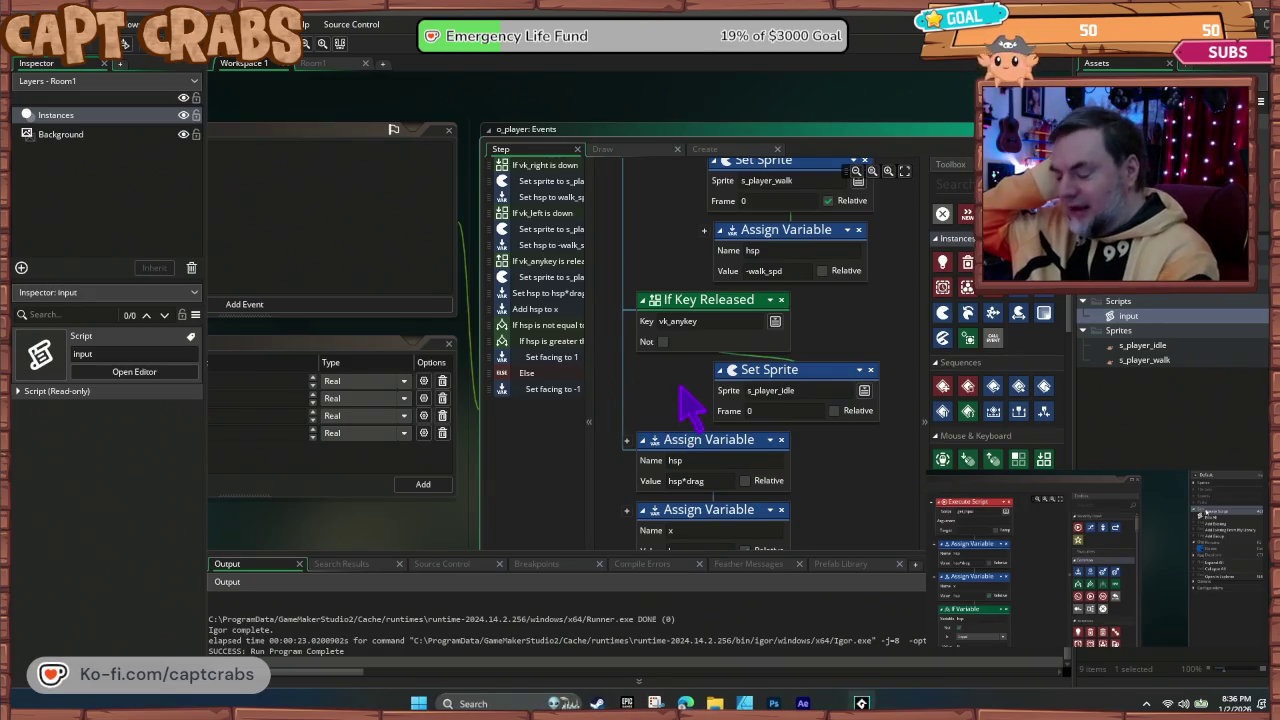
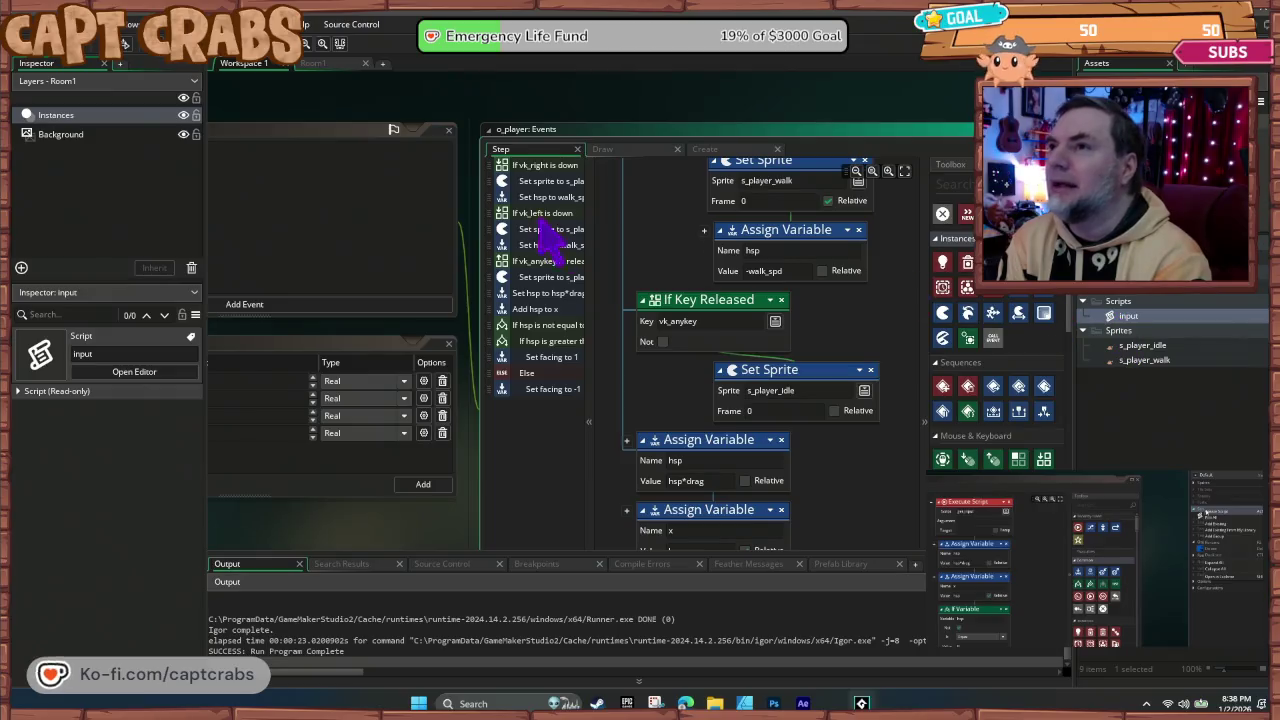
Step: Open the input script and delete both of its simple If Key Down checks
scroll(729, 245, "up", 2)
scroll(729, 245, "up", 3)
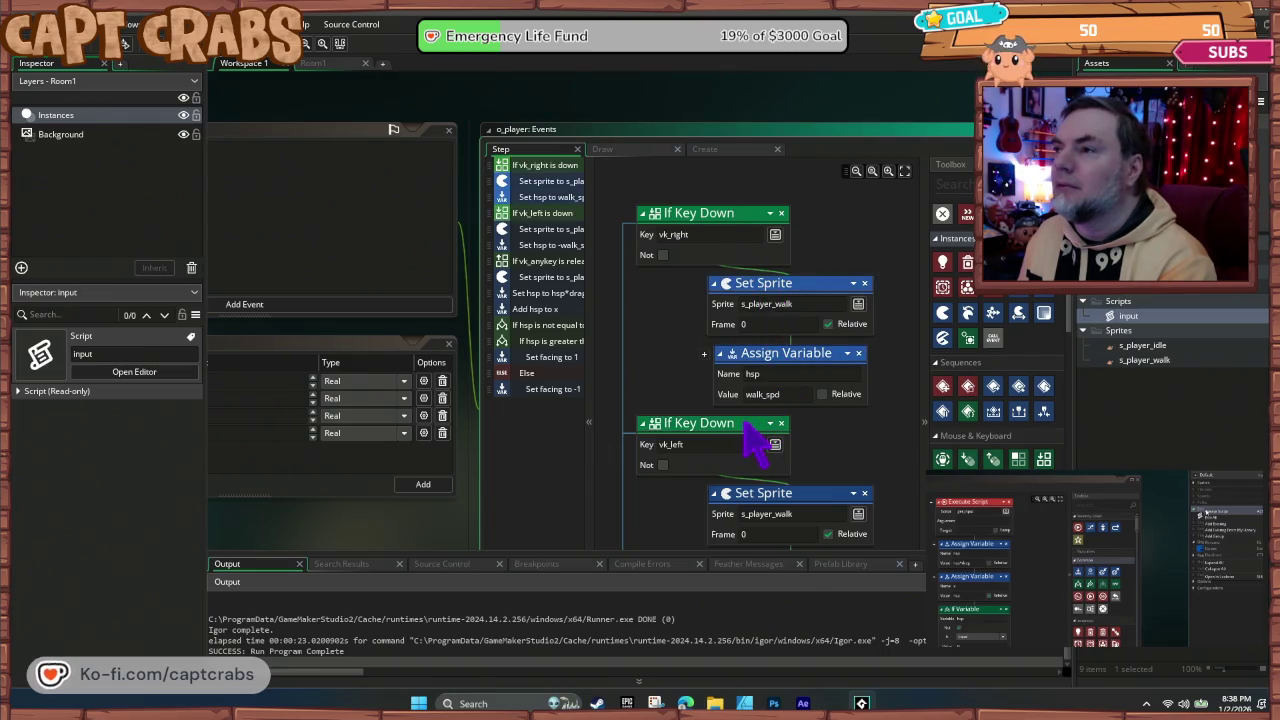
scroll(757, 428, "down", 2)
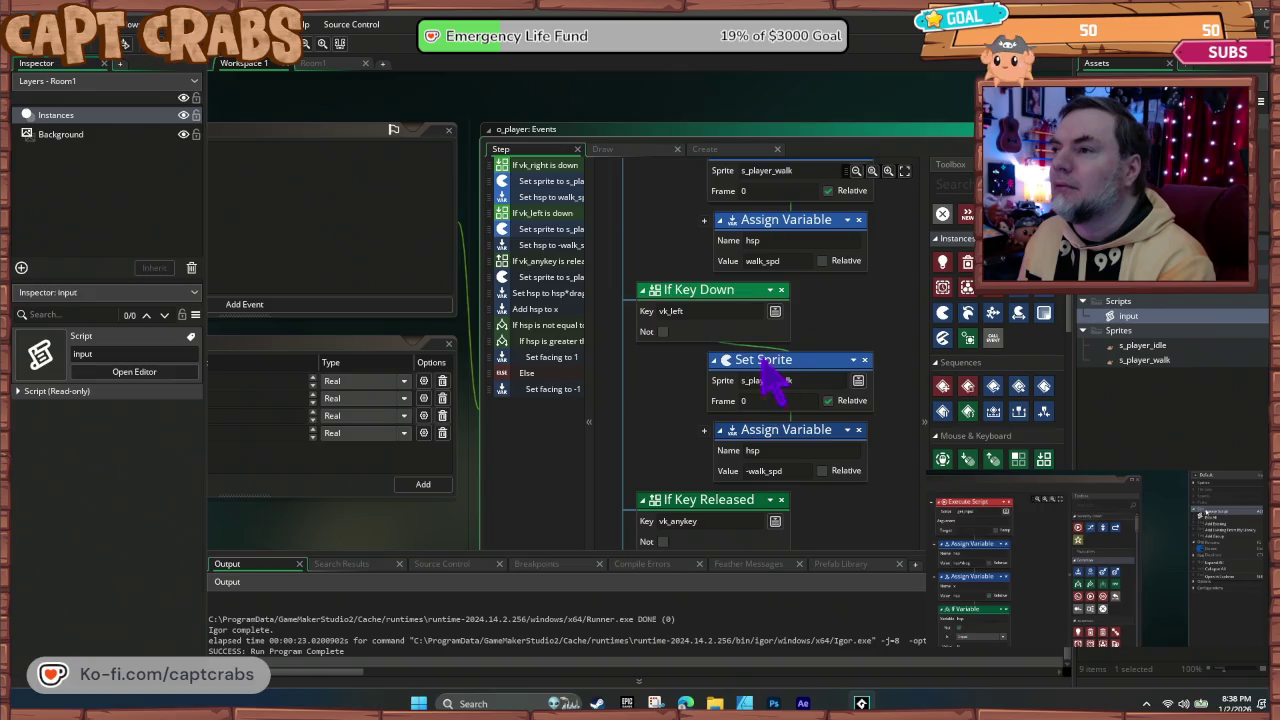
scroll(705, 400, "down", 3)
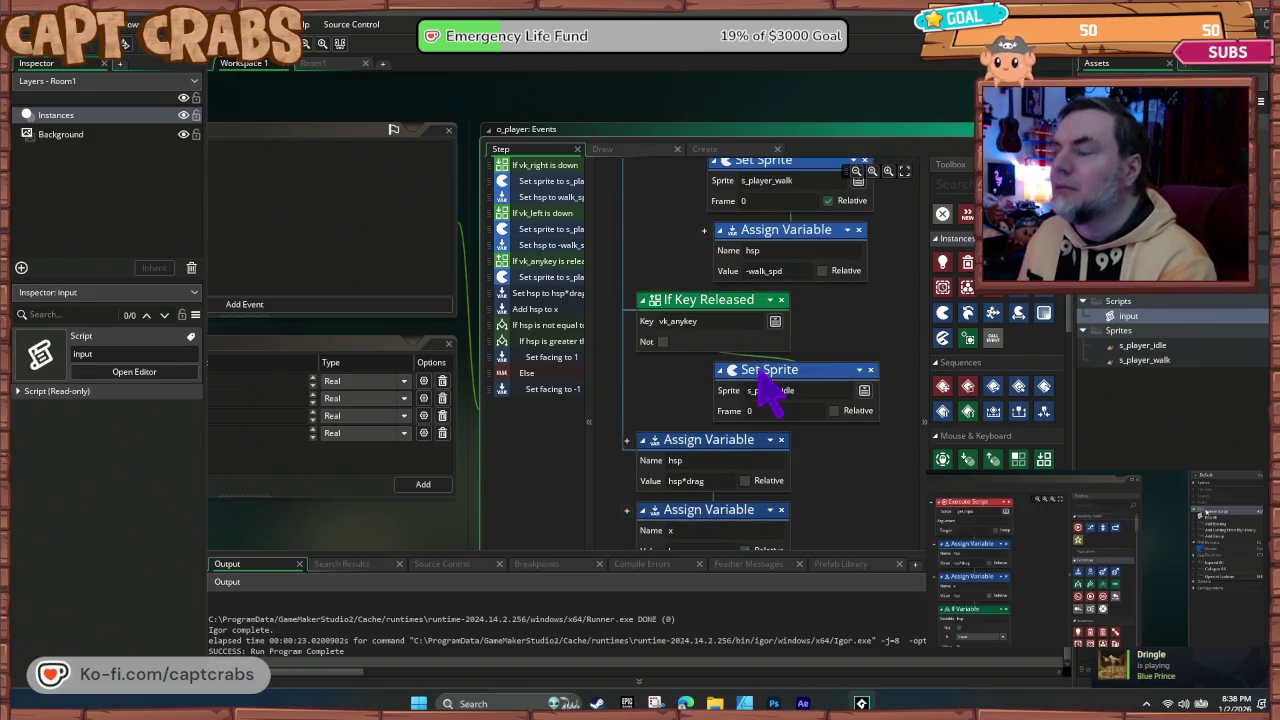
double_click(1130, 317)
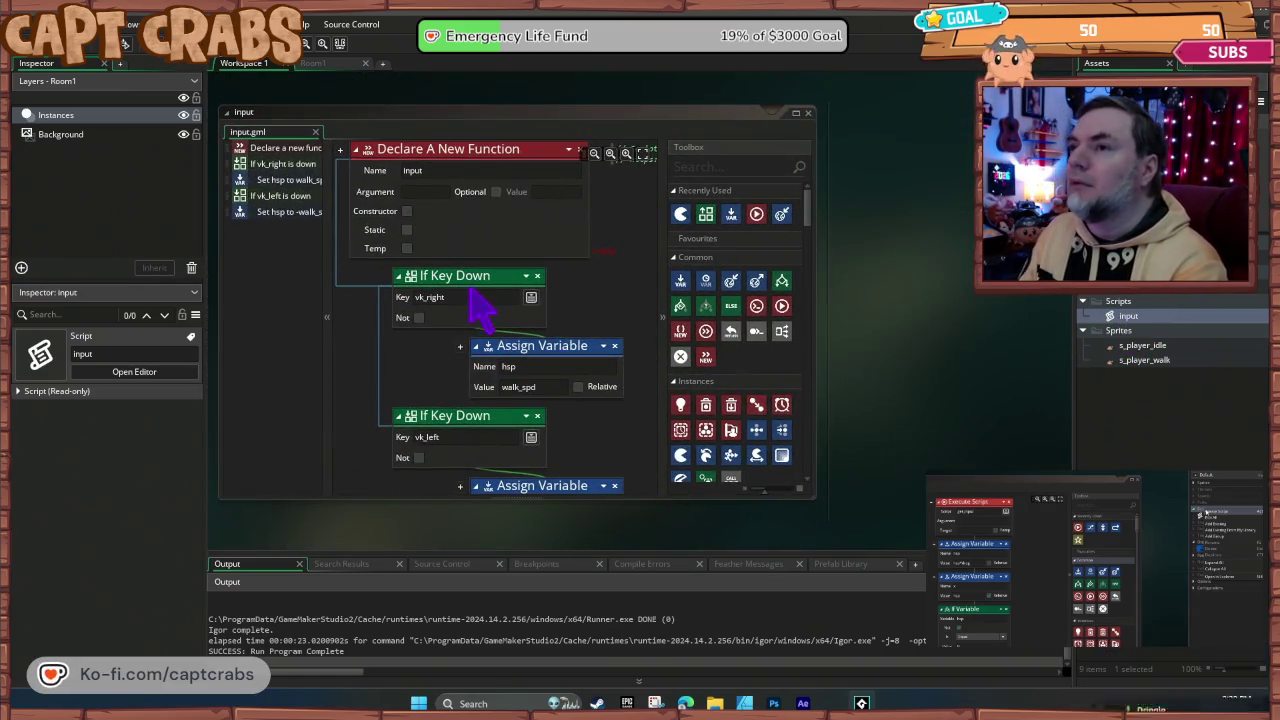
left_click(479, 282)
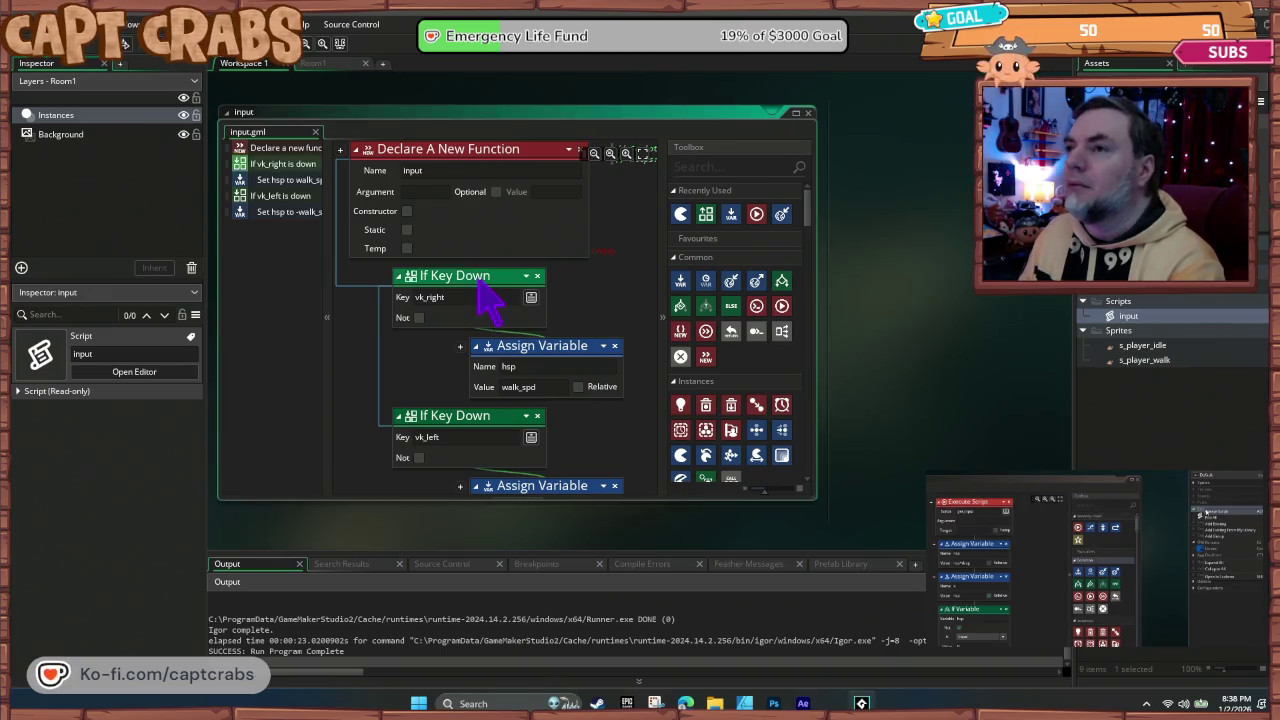
key("Delete")
left_click(479, 282)
key("Delete")
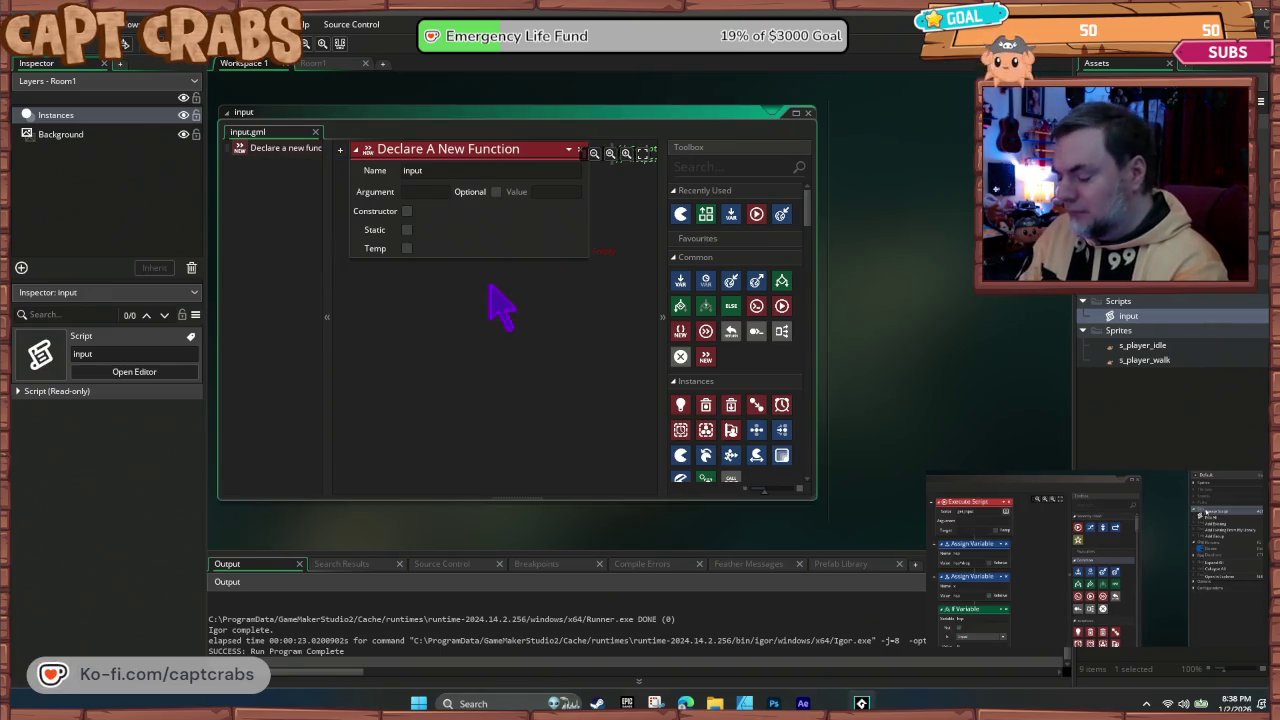
Step: Paste the copied key-down and key-released blocks setting walk/idle sprites and hsp
key("ctrl+v")
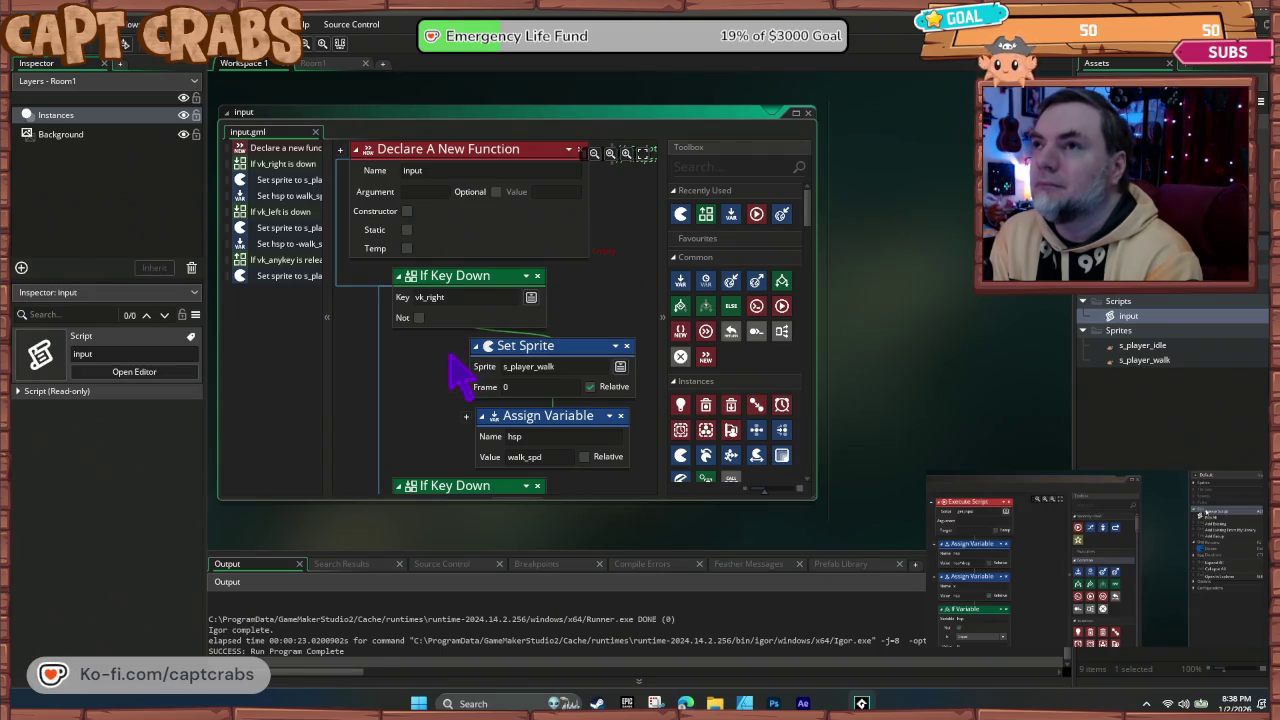
scroll(447, 370, "up", 2)
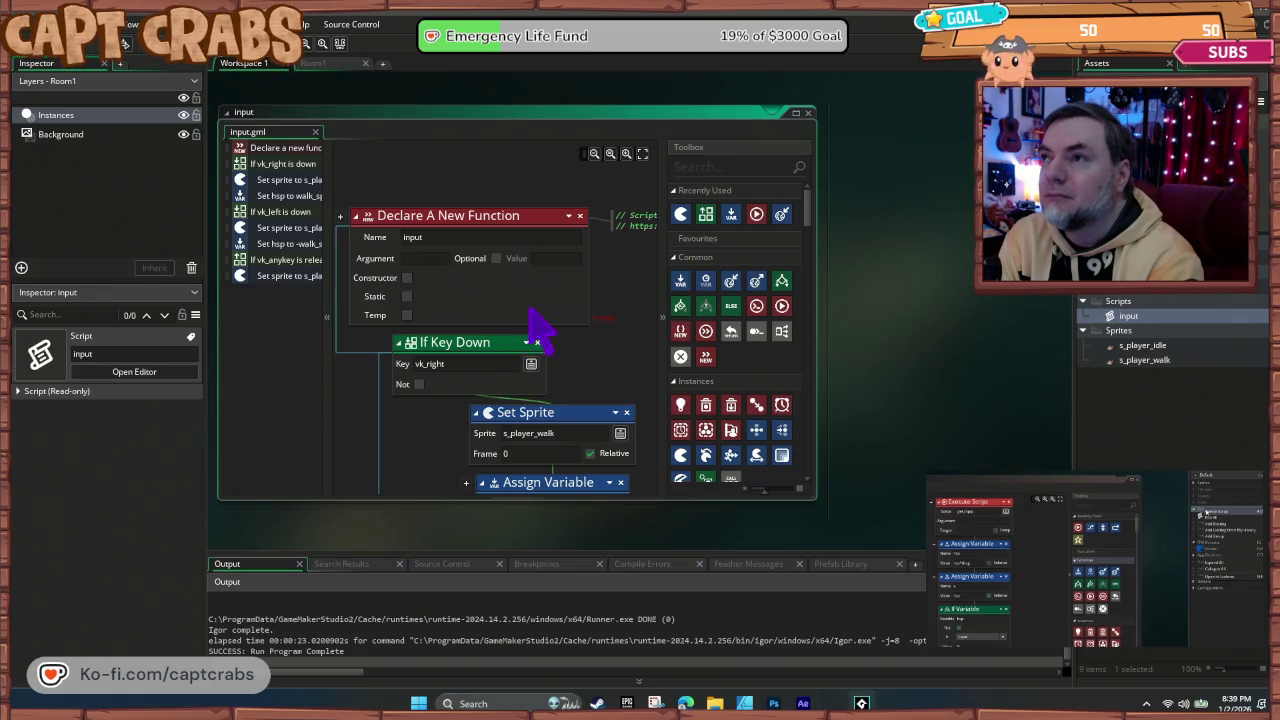
mouse_move(600, 309)
left_mouse_down()
mouse_move(352, 330)
mouse_move(623, 320)
mouse_move(638, 289)
left_mouse_up()
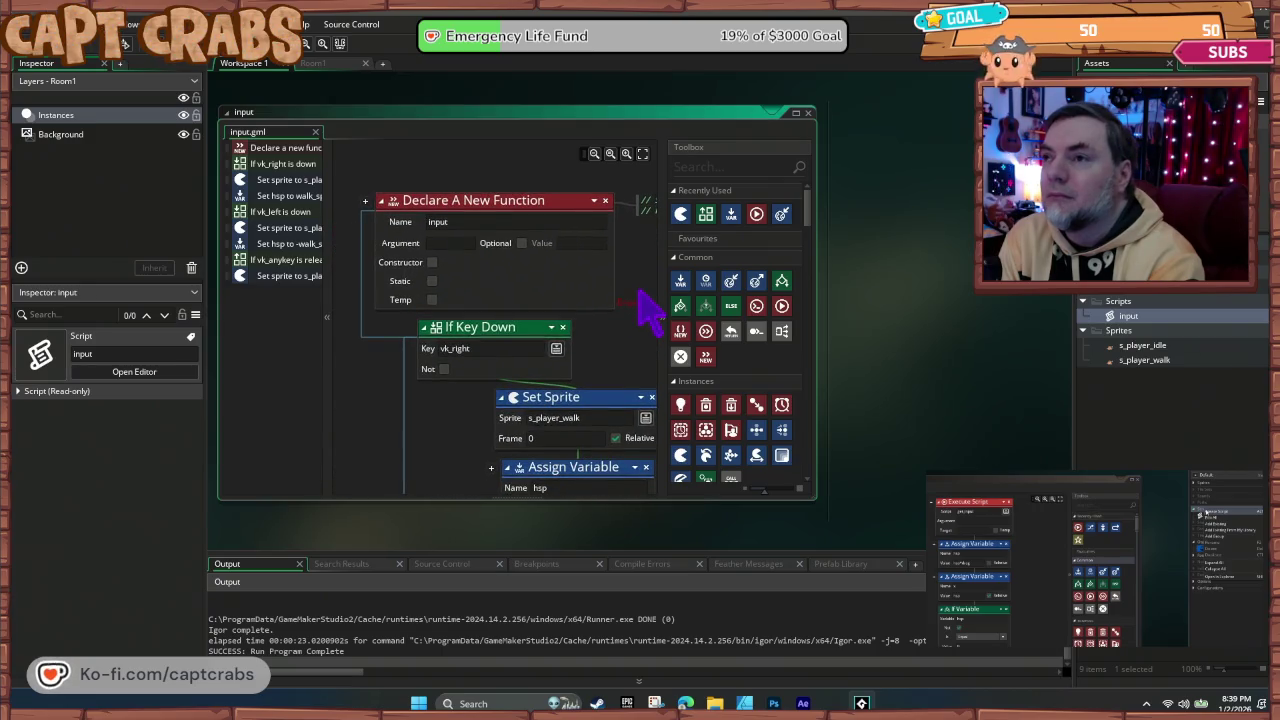
Step: Shrink the input editor and scroll through o_player's Step event to its hsp and facing logic
left_click(807, 112)
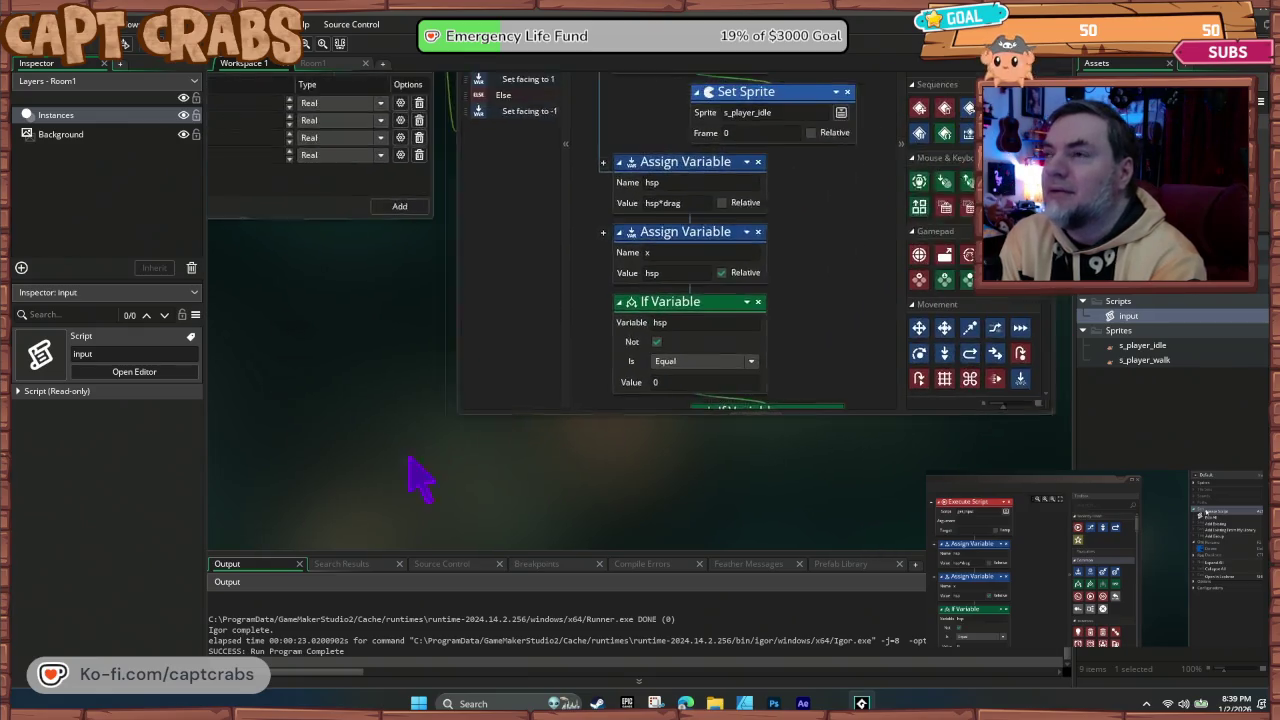
scroll(263, 357, "up", 3)
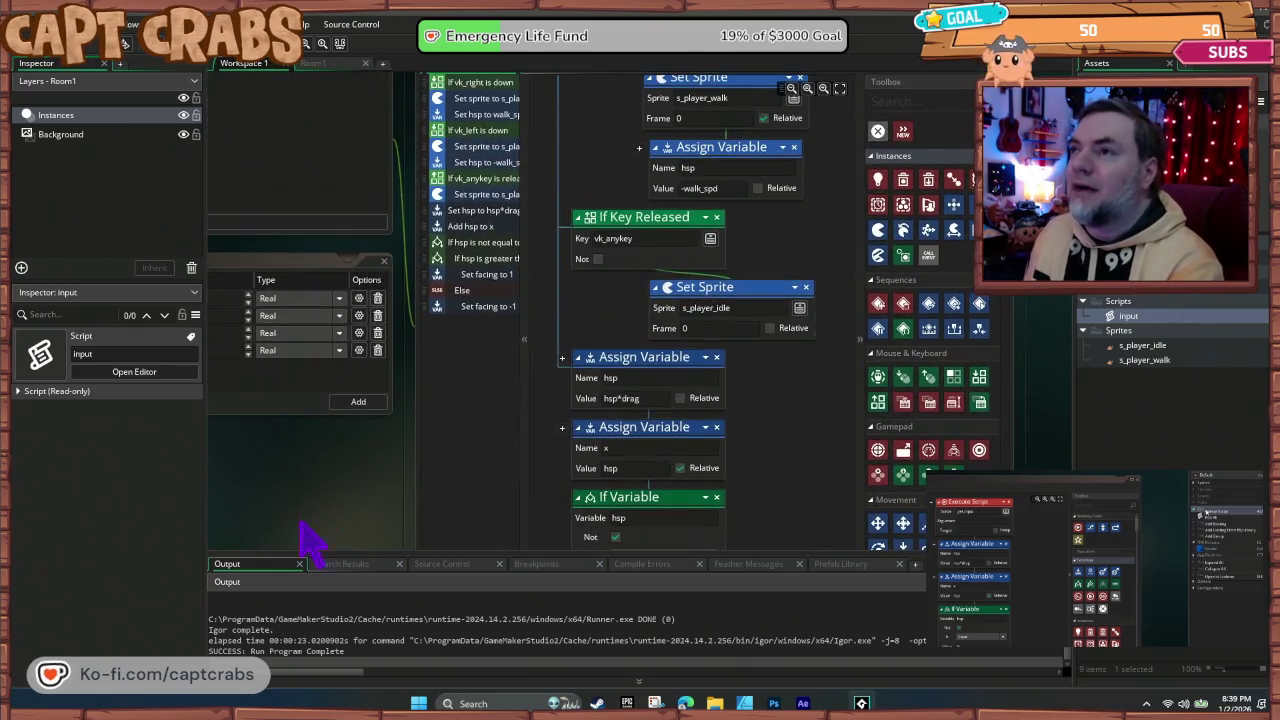
scroll(478, 255, "up", 1)
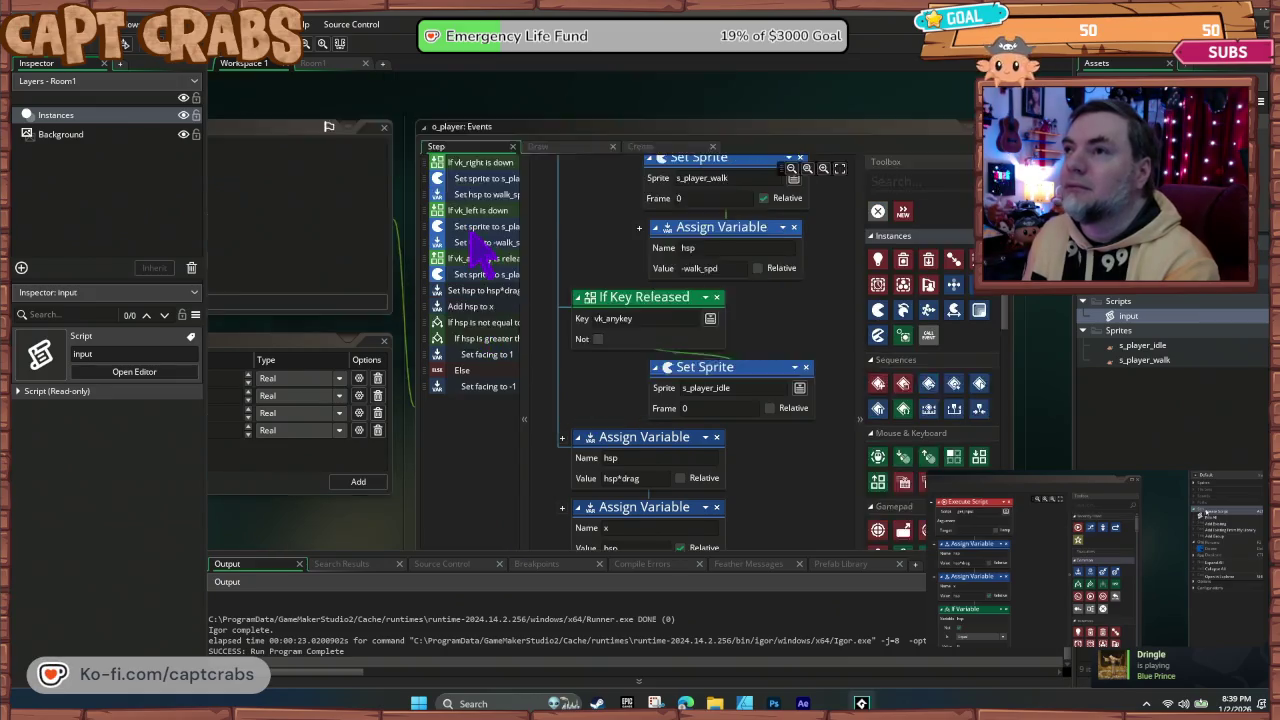
scroll(606, 380, "up", 1)
scroll(606, 385, "up", 3)
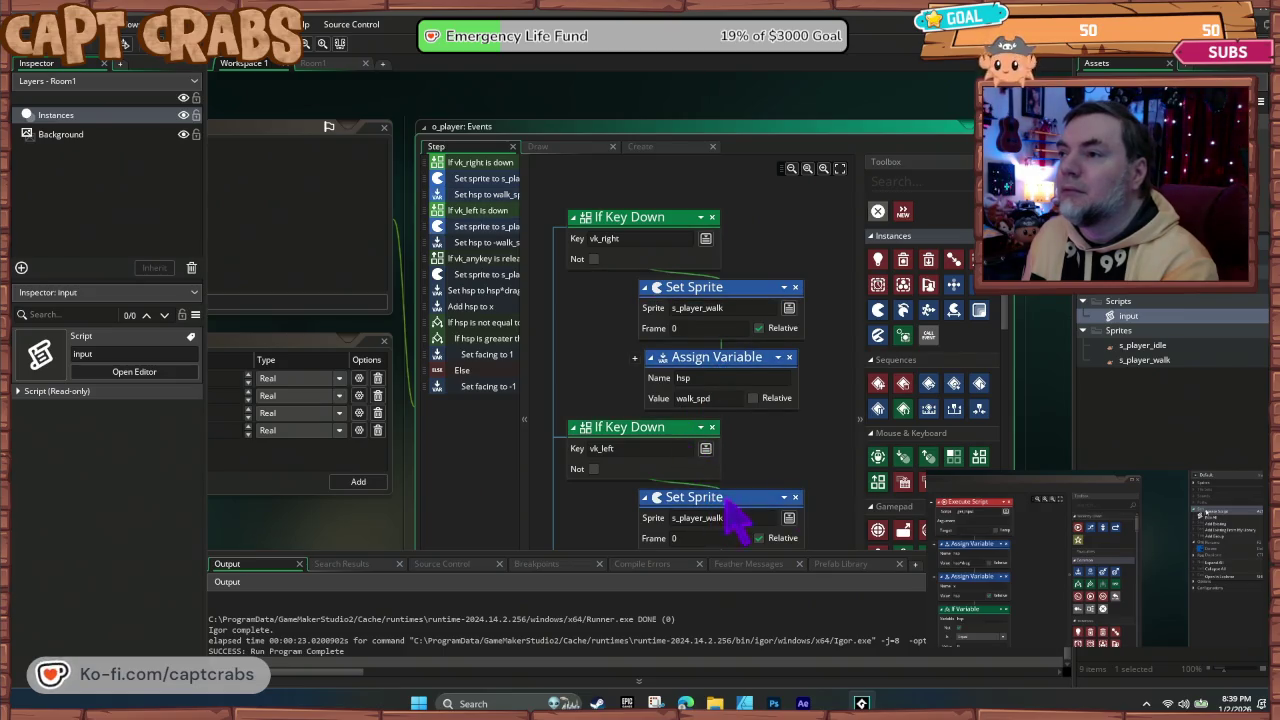
scroll(818, 478, "down", 2)
scroll(818, 478, "down", 2)
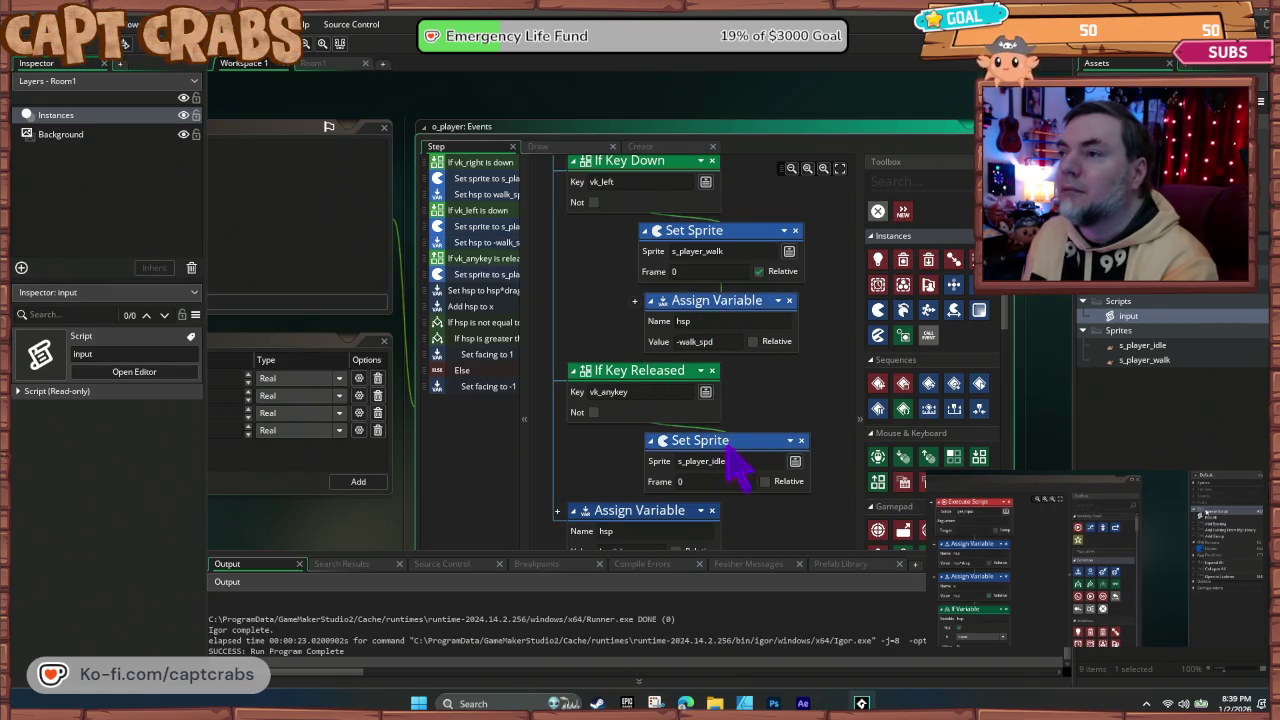
scroll(730, 456, "down", 5)
scroll(700, 440, "up", 6)
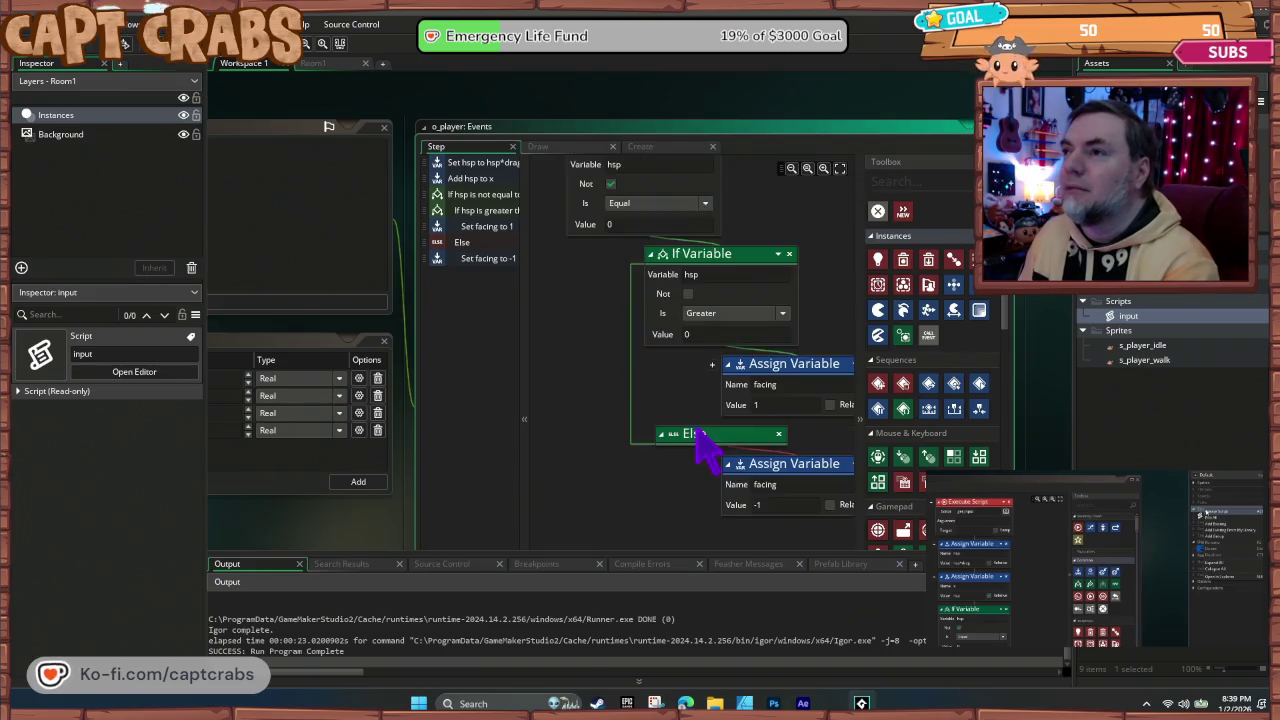
scroll(703, 457, "down", 2)
scroll(691, 437, "down", 2)
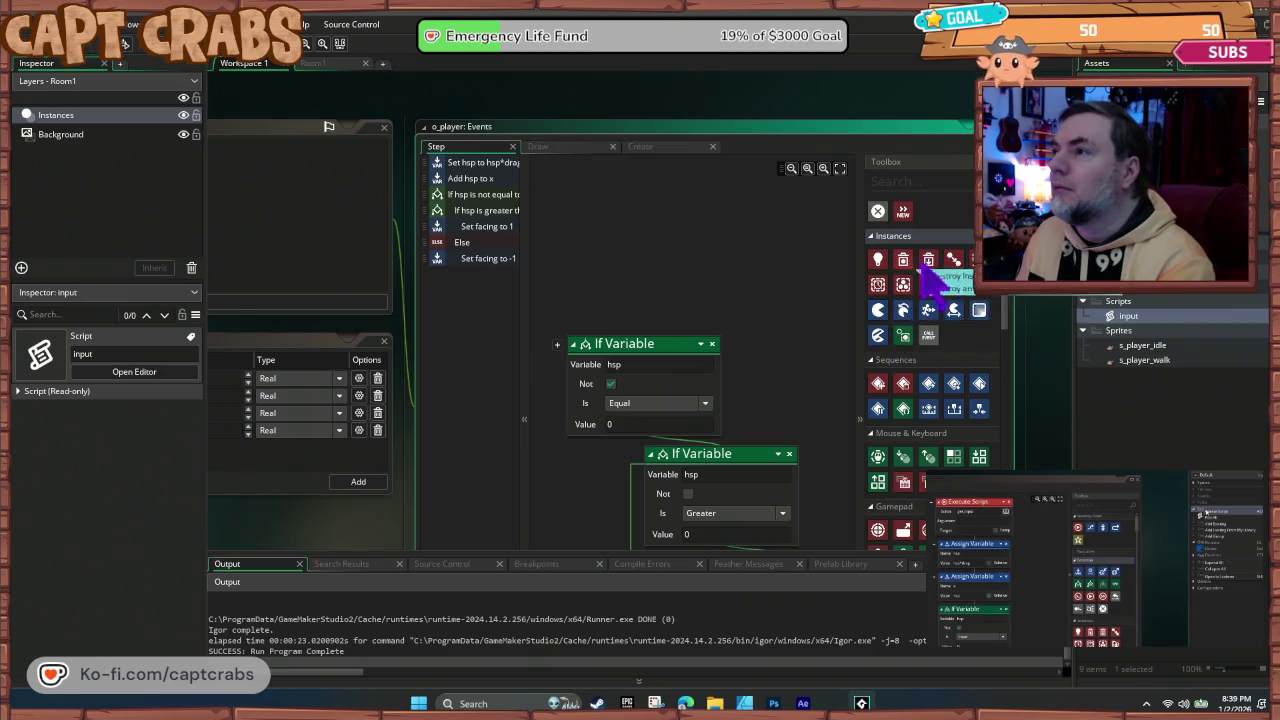
scroll(940, 412, "down", 3)
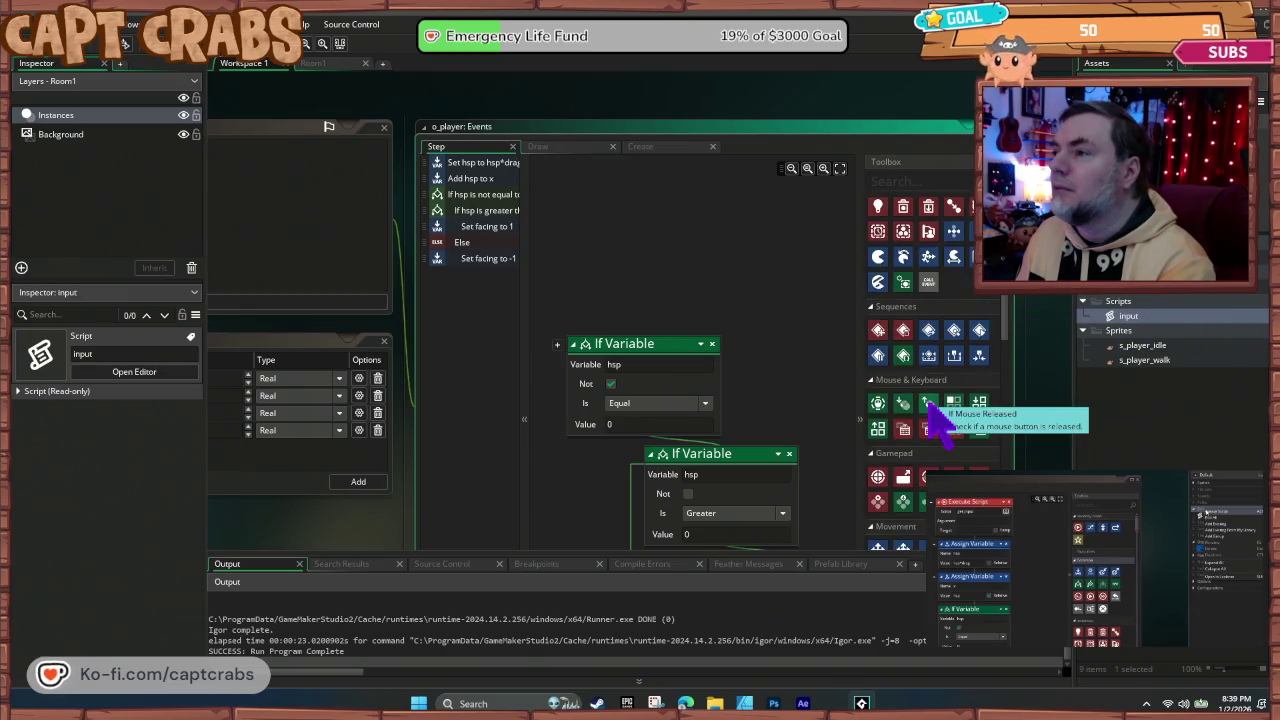
scroll(940, 420, "up", 6)
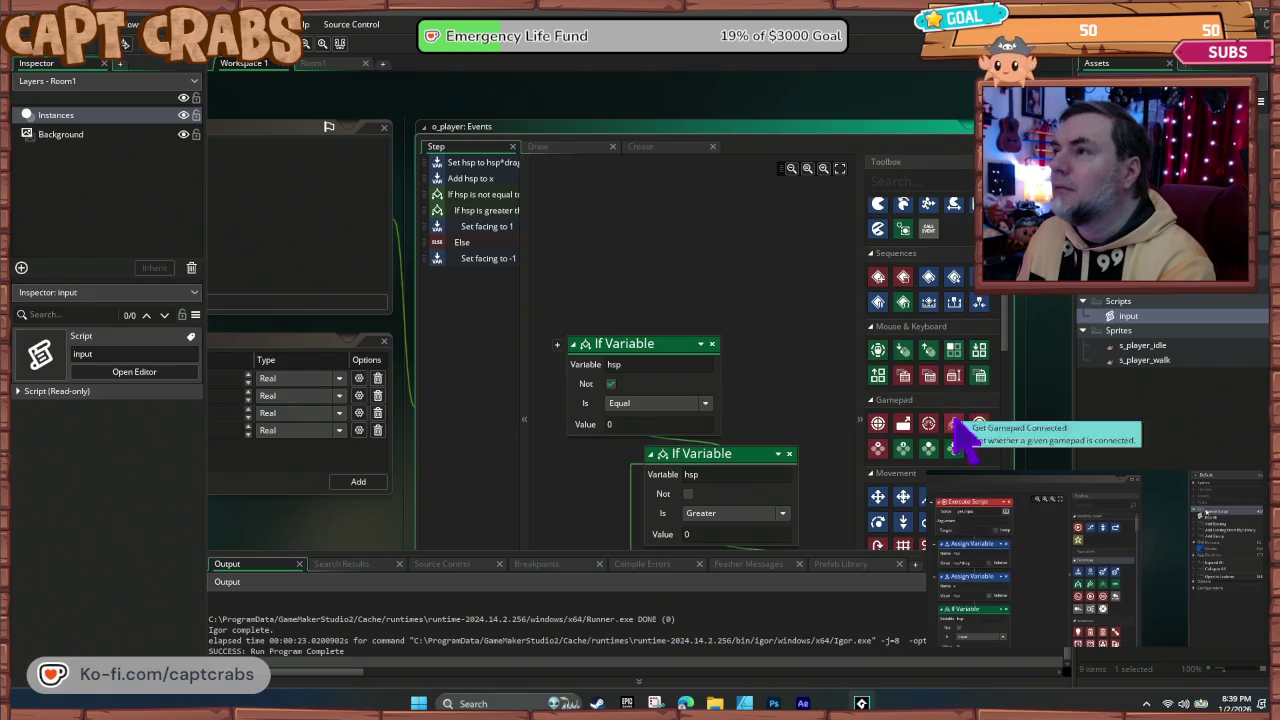
Step: Add an Execute Script action calling input atop the Step event, then run the game
mouse_move(953, 228)
left_mouse_down()
mouse_move(634, 320)
mouse_move(648, 337)
left_mouse_up()
left_click(711, 364)
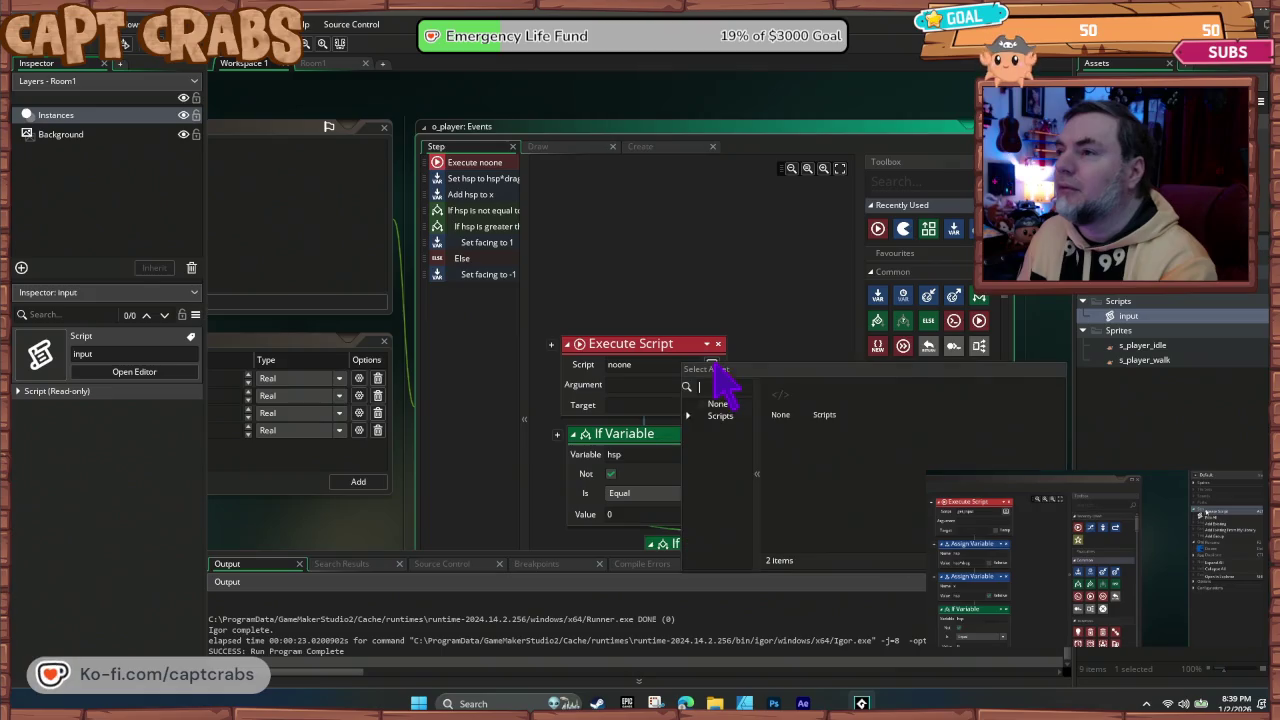
double_click(825, 400)
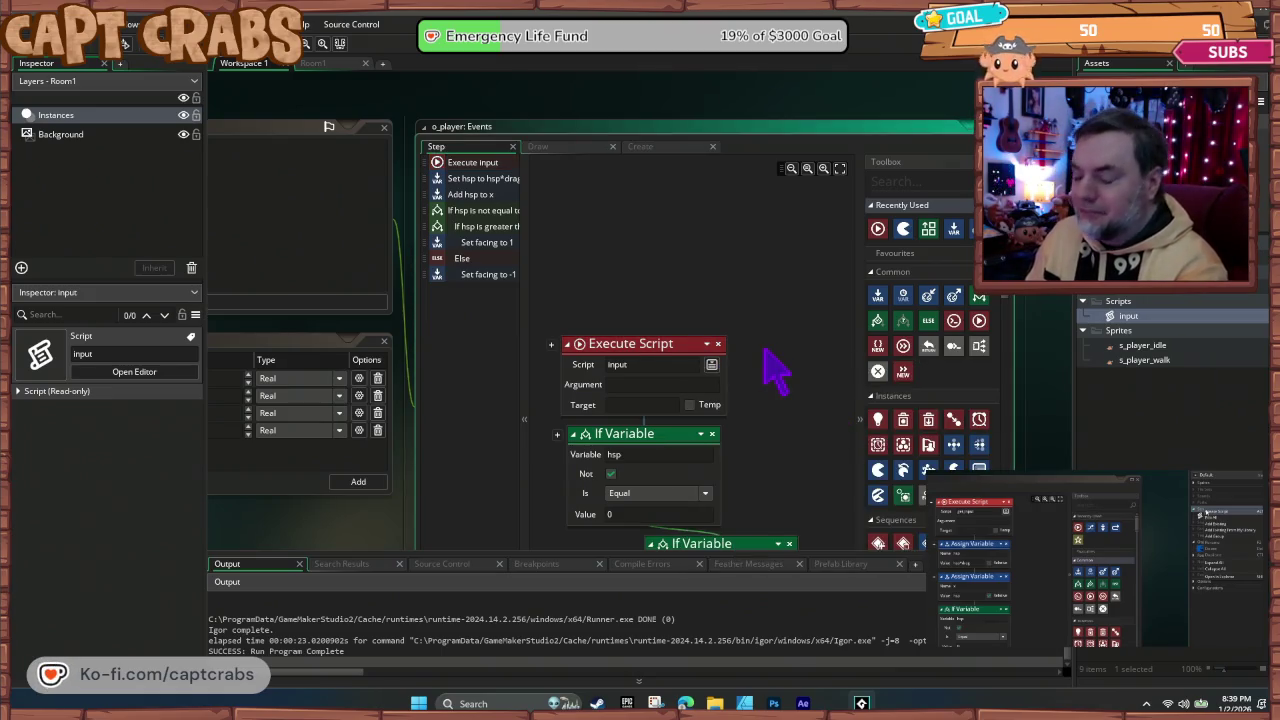
key("F5")
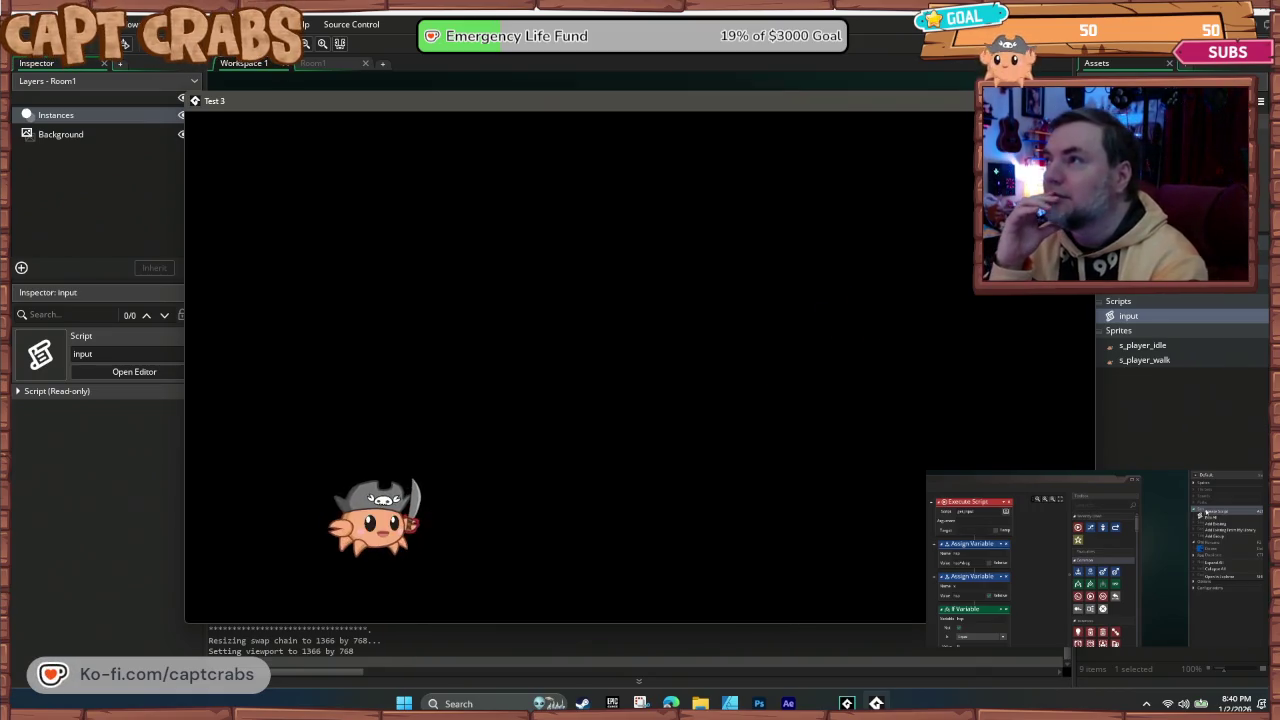
Step: Close the game, run it once more, close it, and reopen the input script
key("alt+F4")
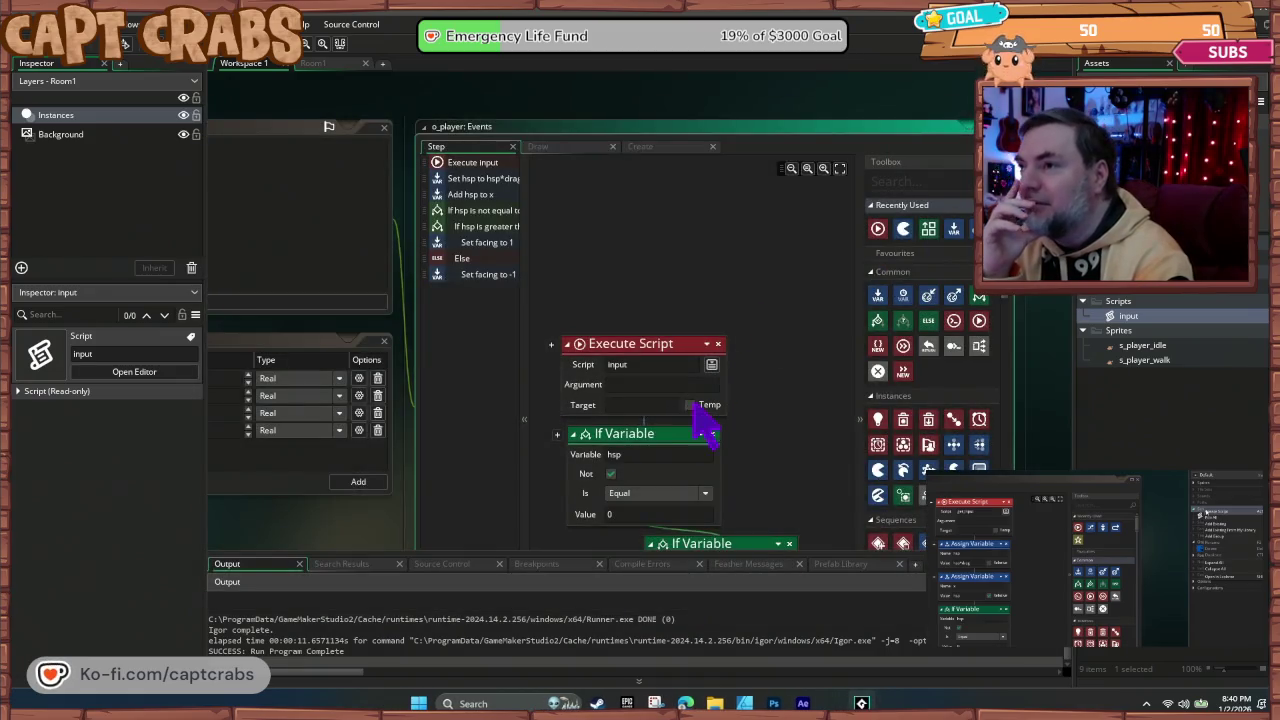
key("F5")
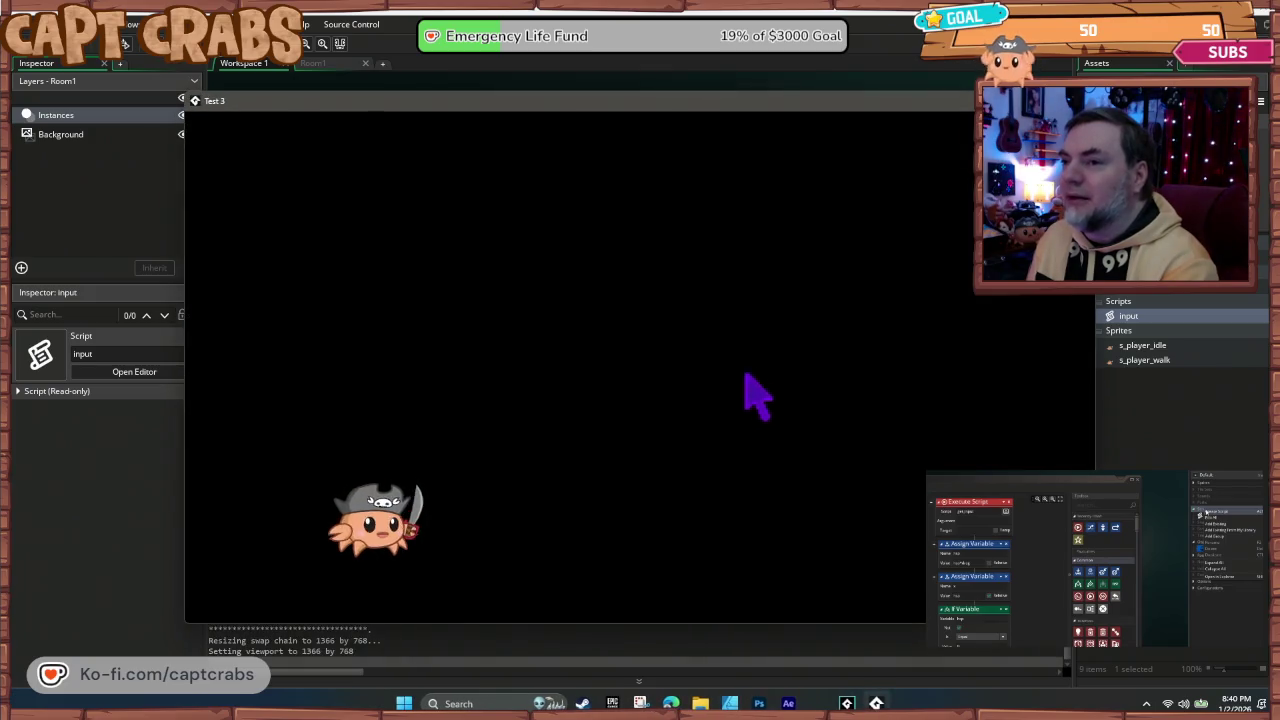
key("alt+F4")
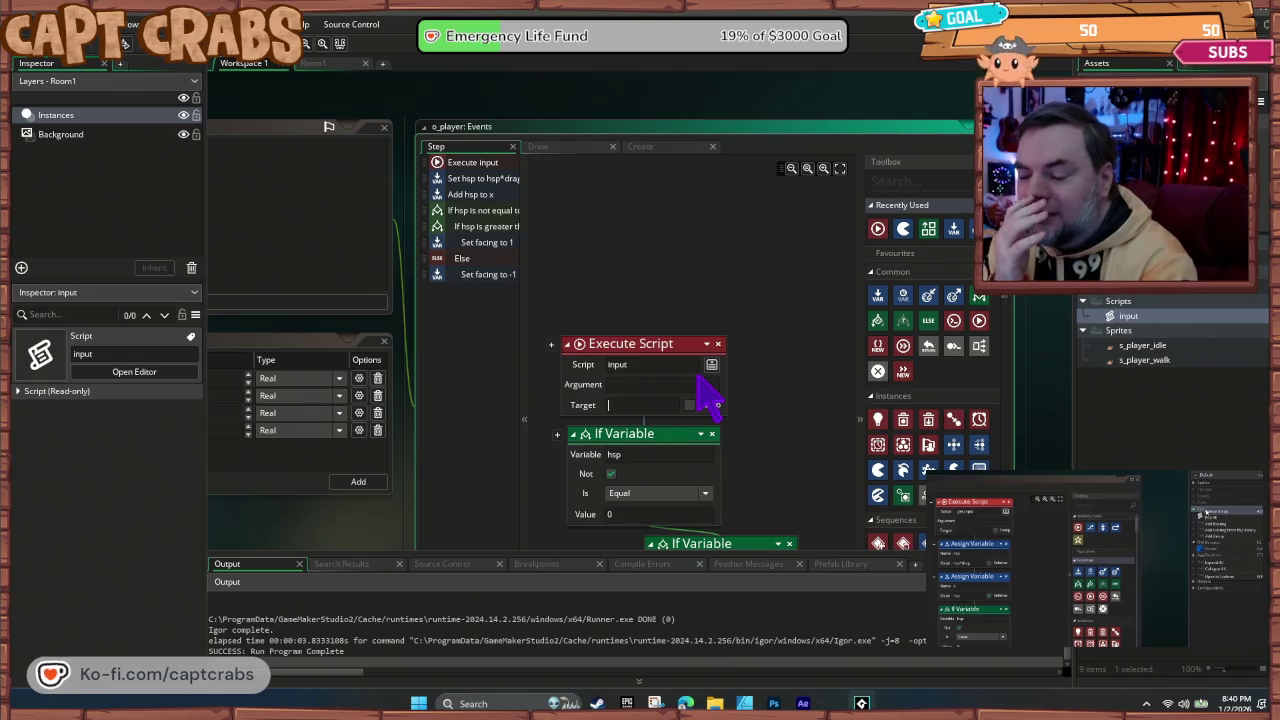
double_click(1128, 316)
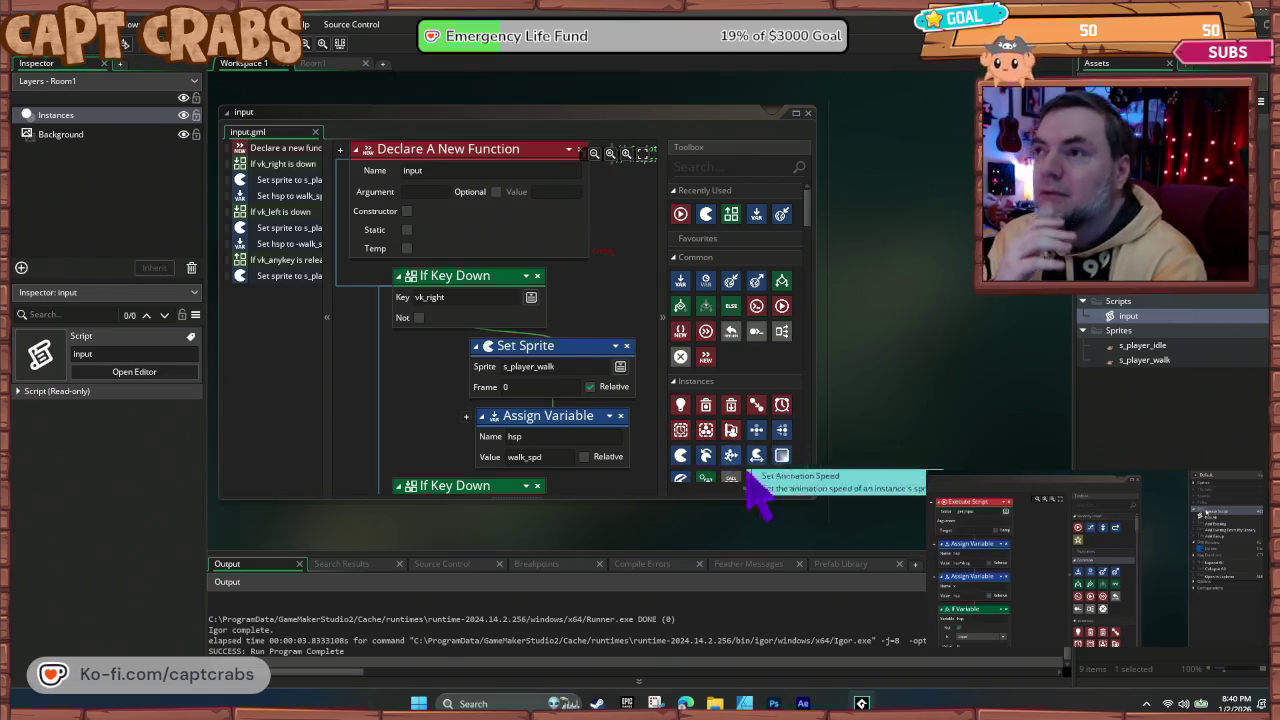
Step: Enlarge the input script editor to review its vk_right/vk_left branches, then open the forum attachment
mouse_move(815, 502)
left_mouse_down()
mouse_move(849, 531)
mouse_move(920, 552)
left_mouse_up()
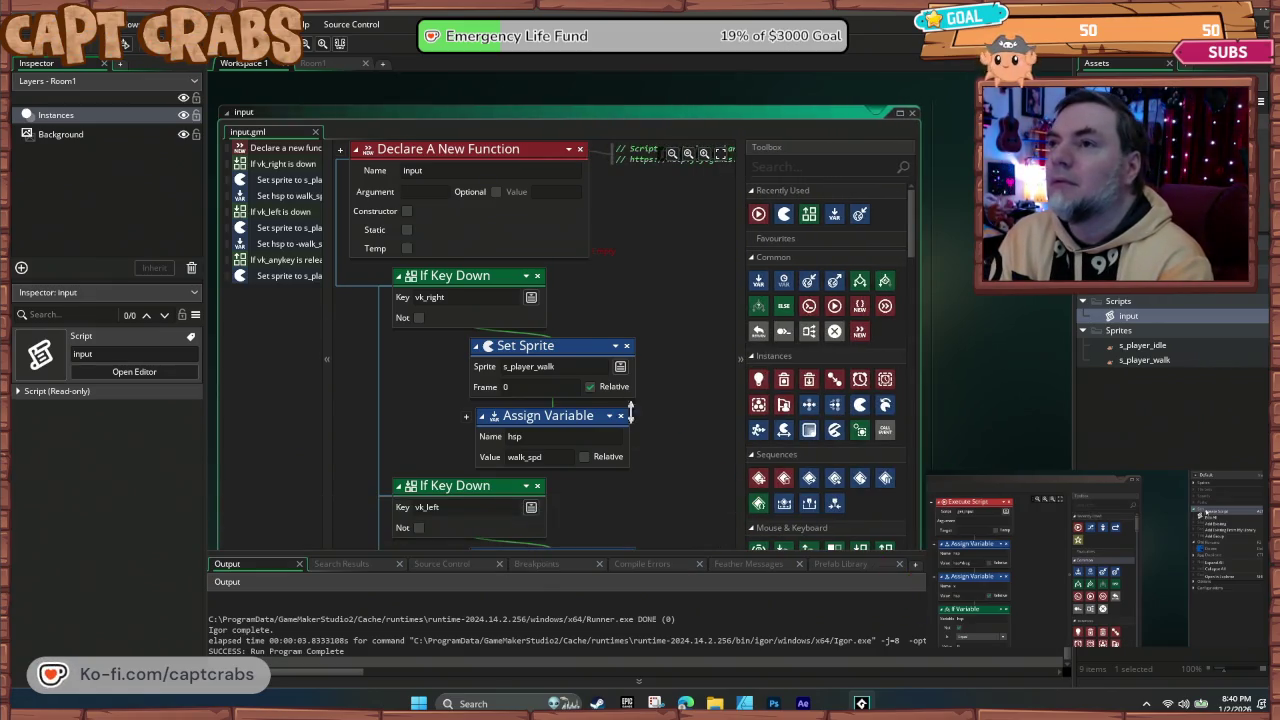
scroll(700, 486, "down", 8)
scroll(710, 490, "up", 9)
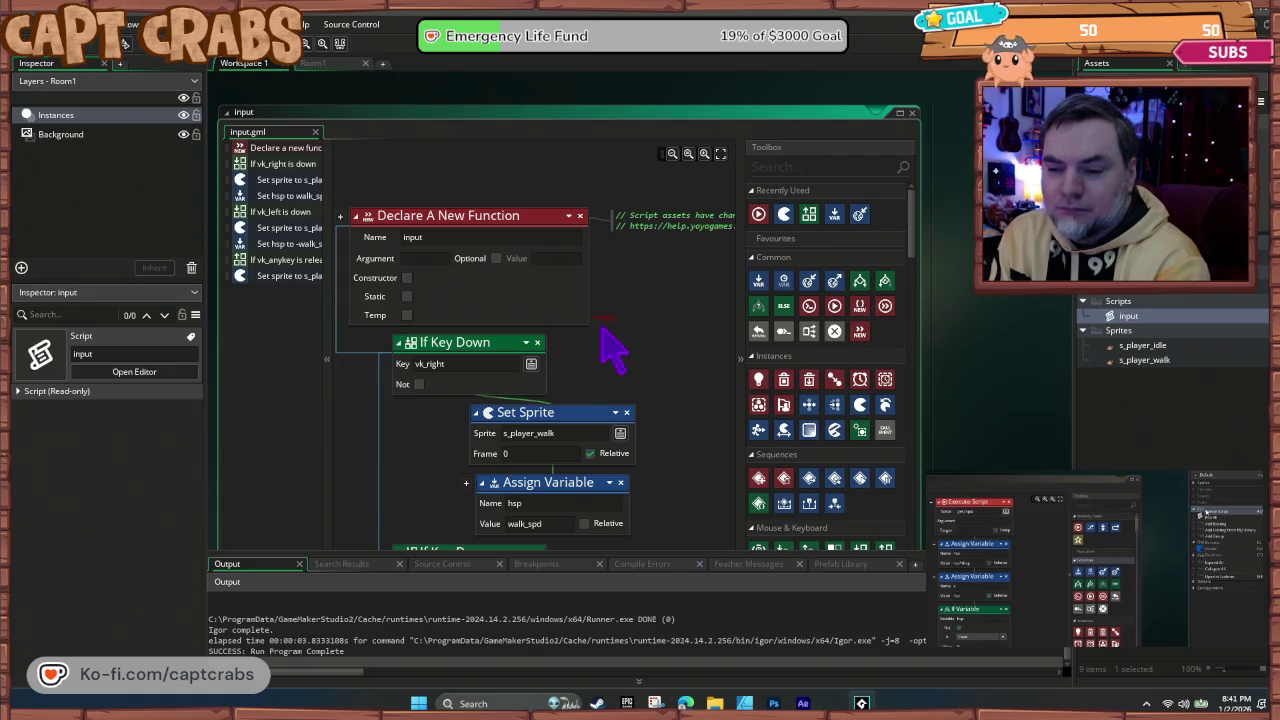
scroll(675, 405, "down", 3)
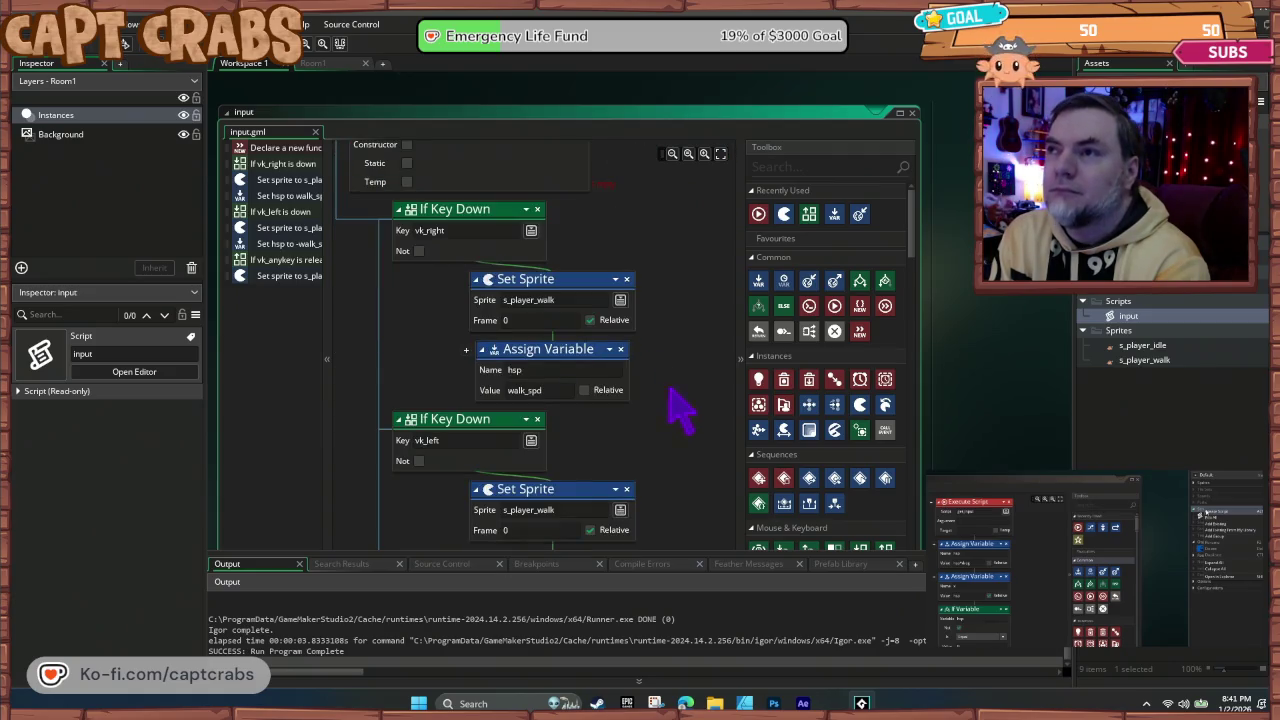
scroll(677, 415, "down", 5)
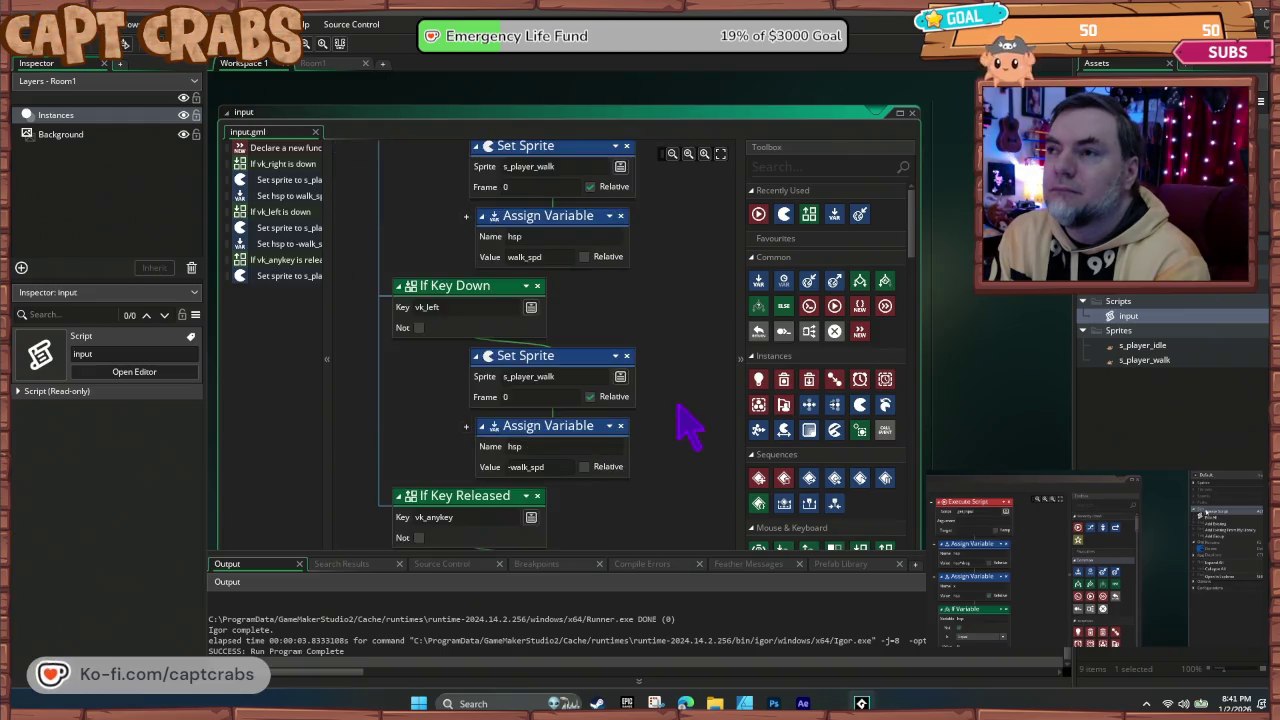
scroll(690, 432, "down", 2)
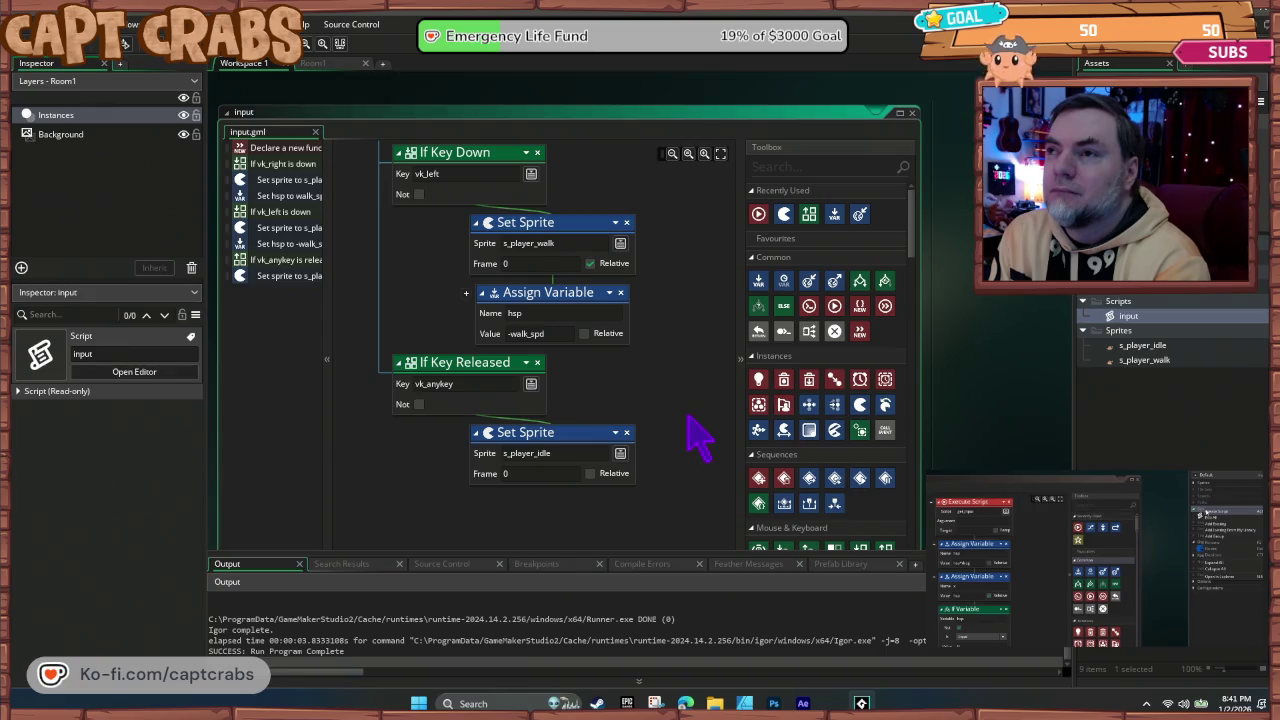
scroll(698, 437, "up", 2)
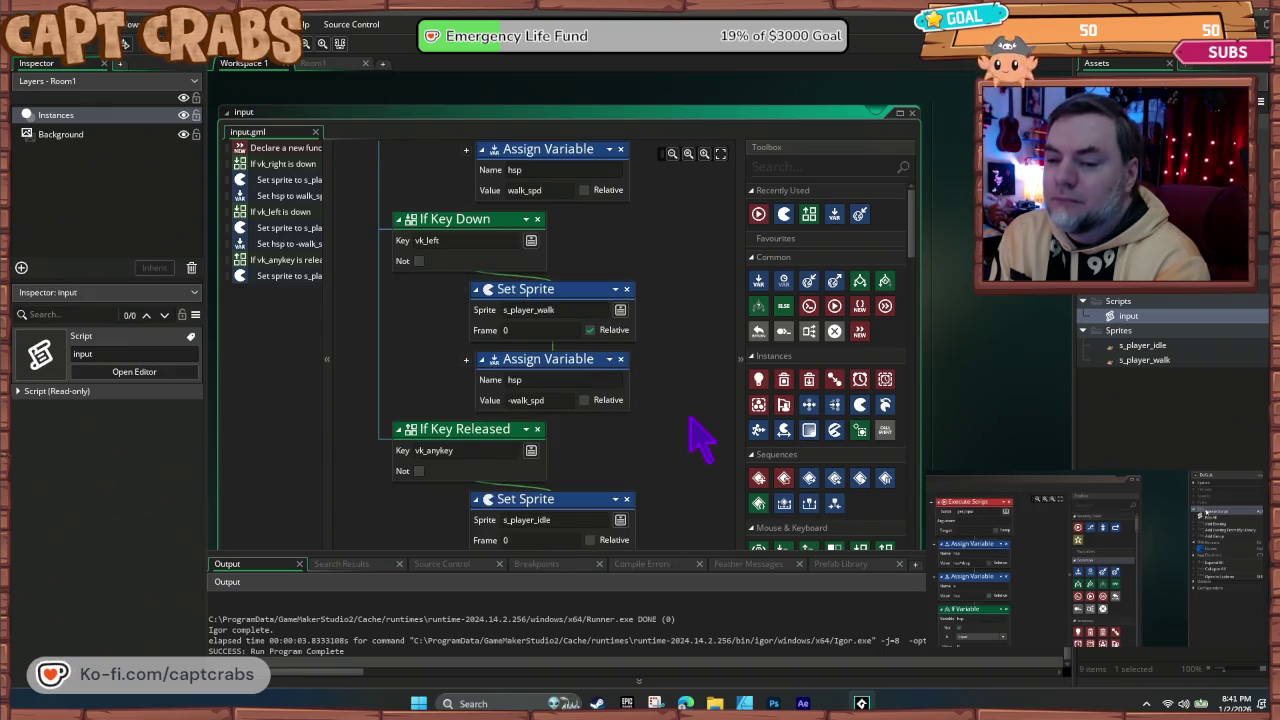
scroll(700, 437, "up", 4)
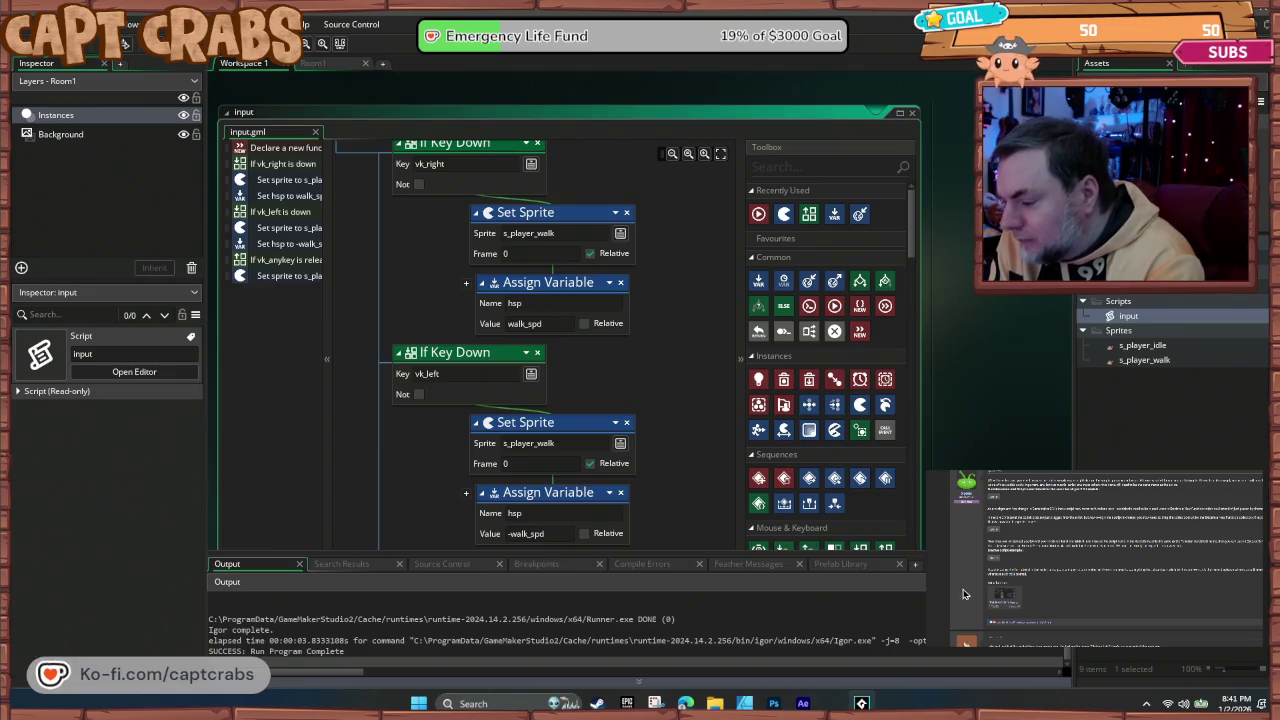
left_click(1002, 594)
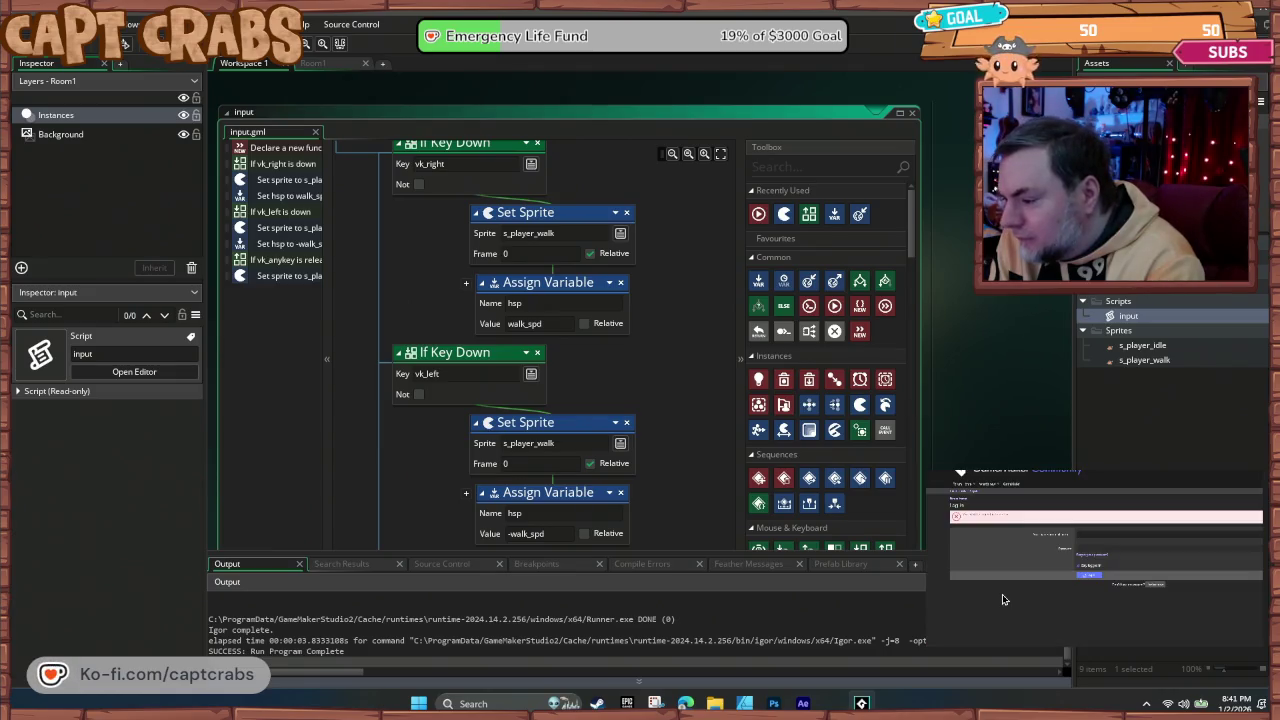
key("alt+Left")
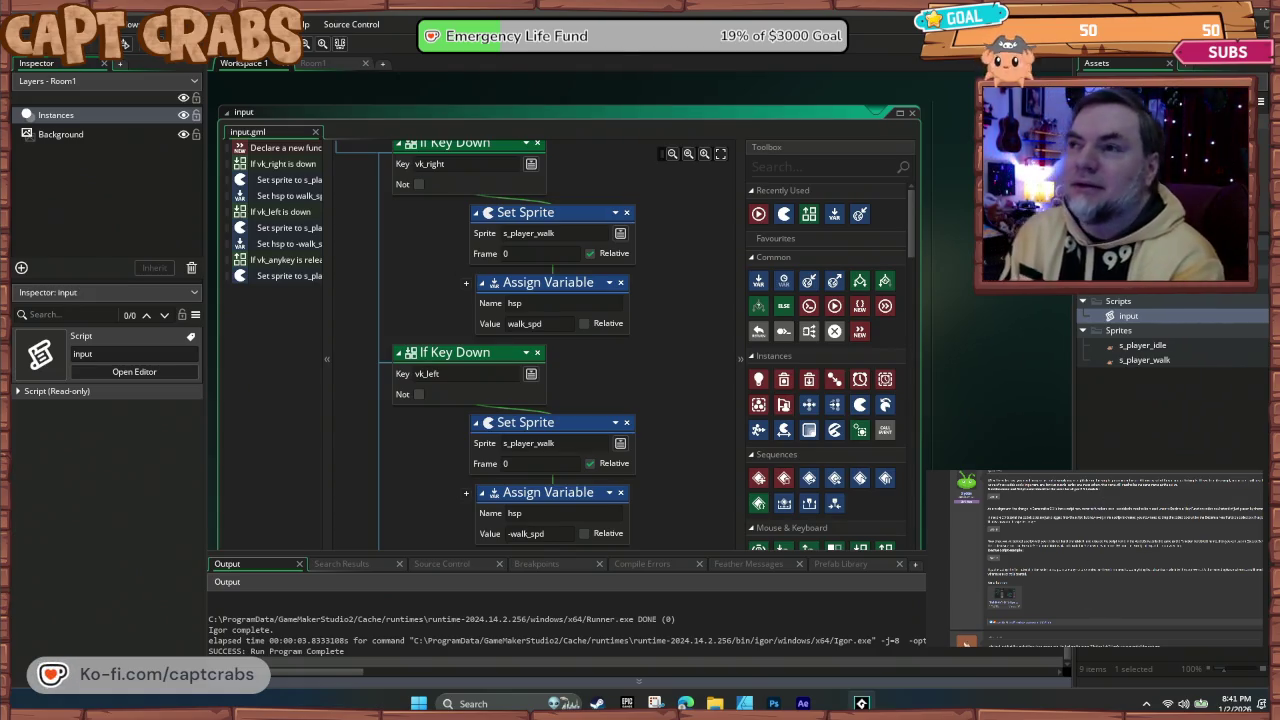
scroll(471, 394, "up", 5)
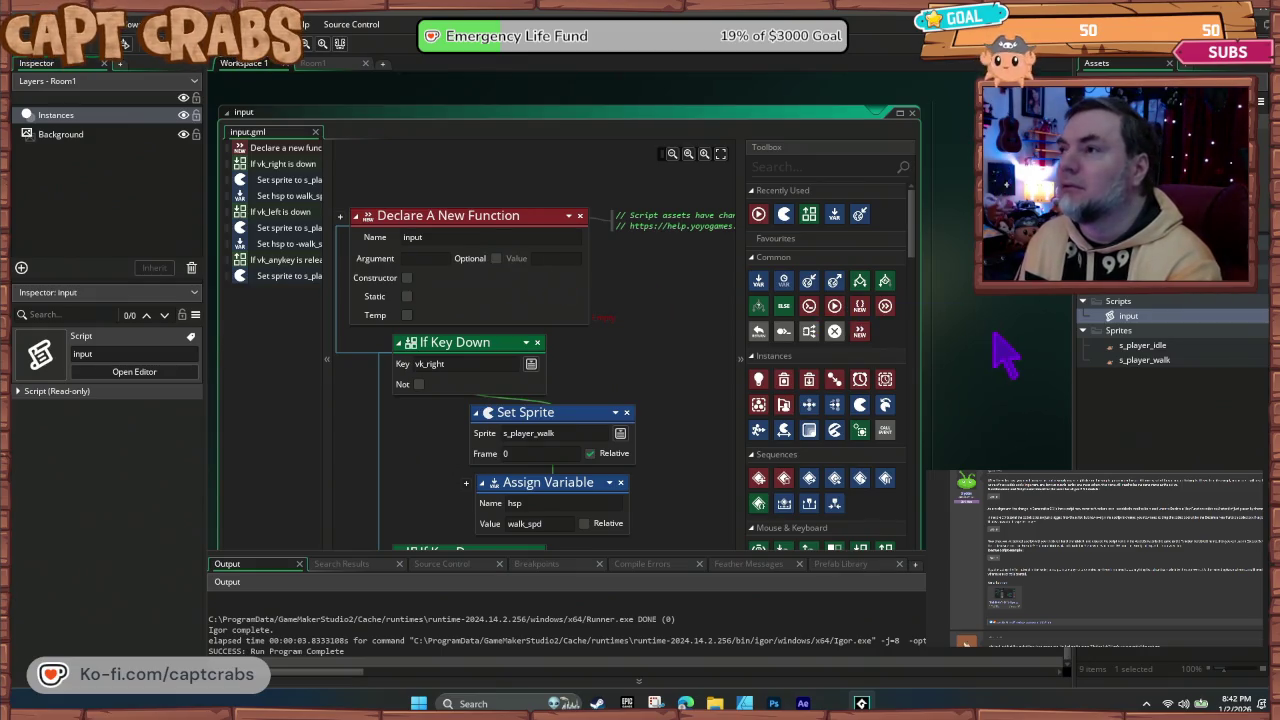
scroll(970, 410, "up", 10)
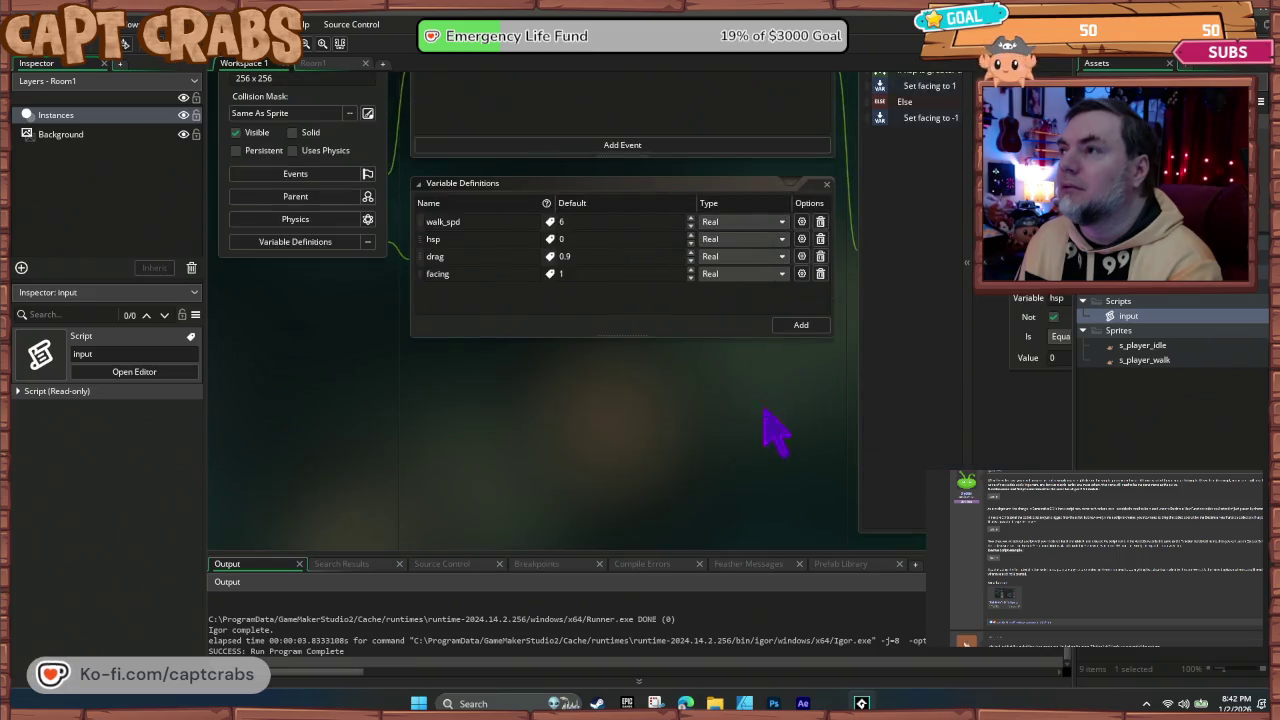
Step: Nudge the Execute Script block chain, test the crab's movement in a game run, then close it
scroll(417, 457, "right", 5)
scroll(414, 420, "down", 2)
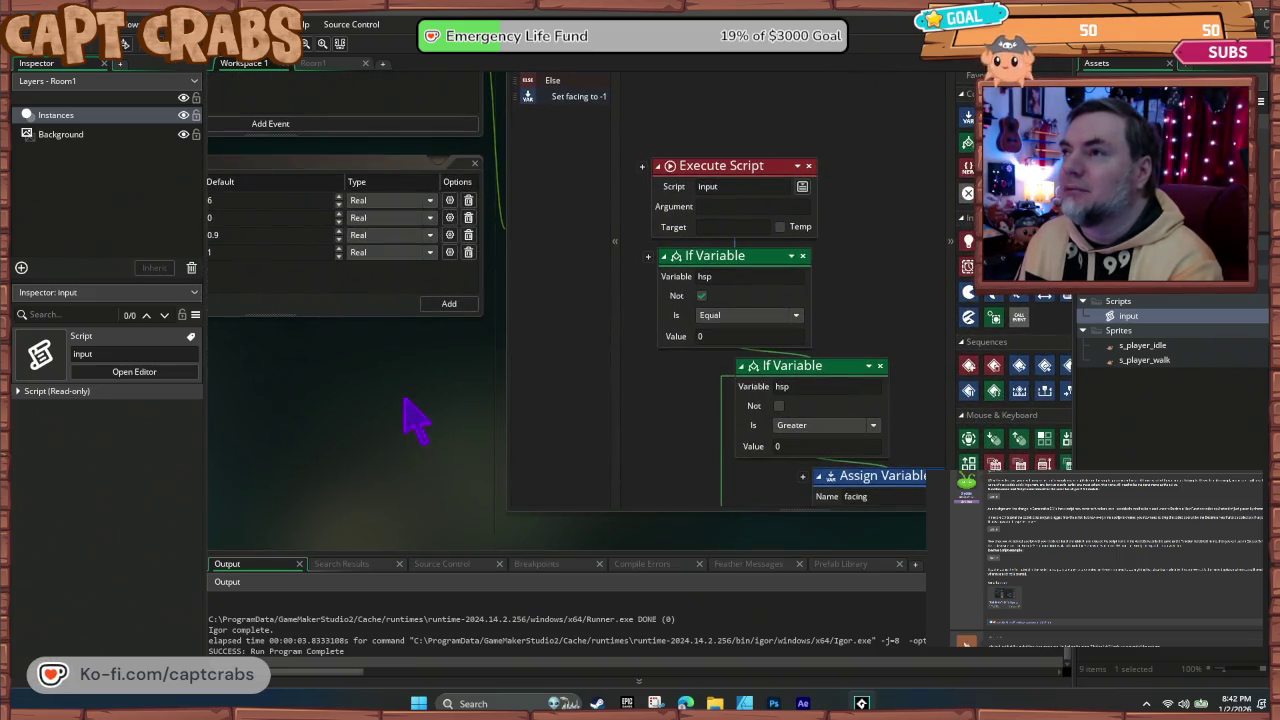
left_click_drag(669, 427, 679, 420)
key("F5")
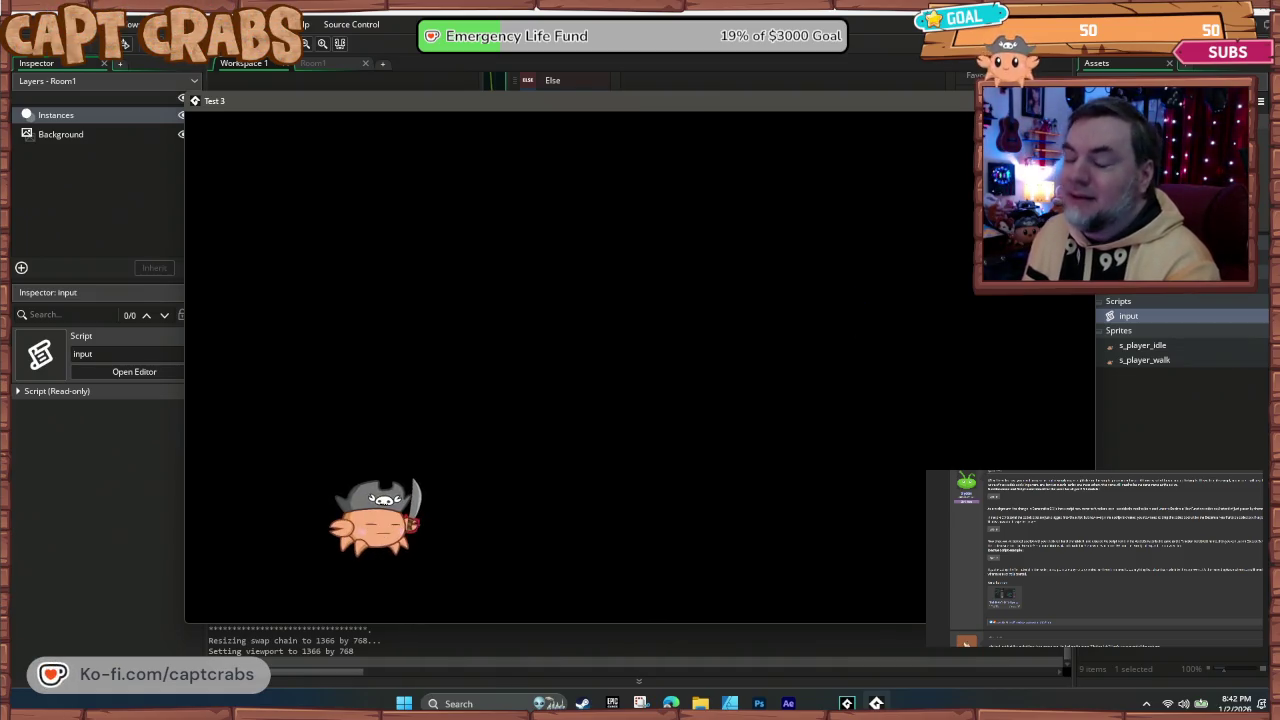
left_click(1083, 100)
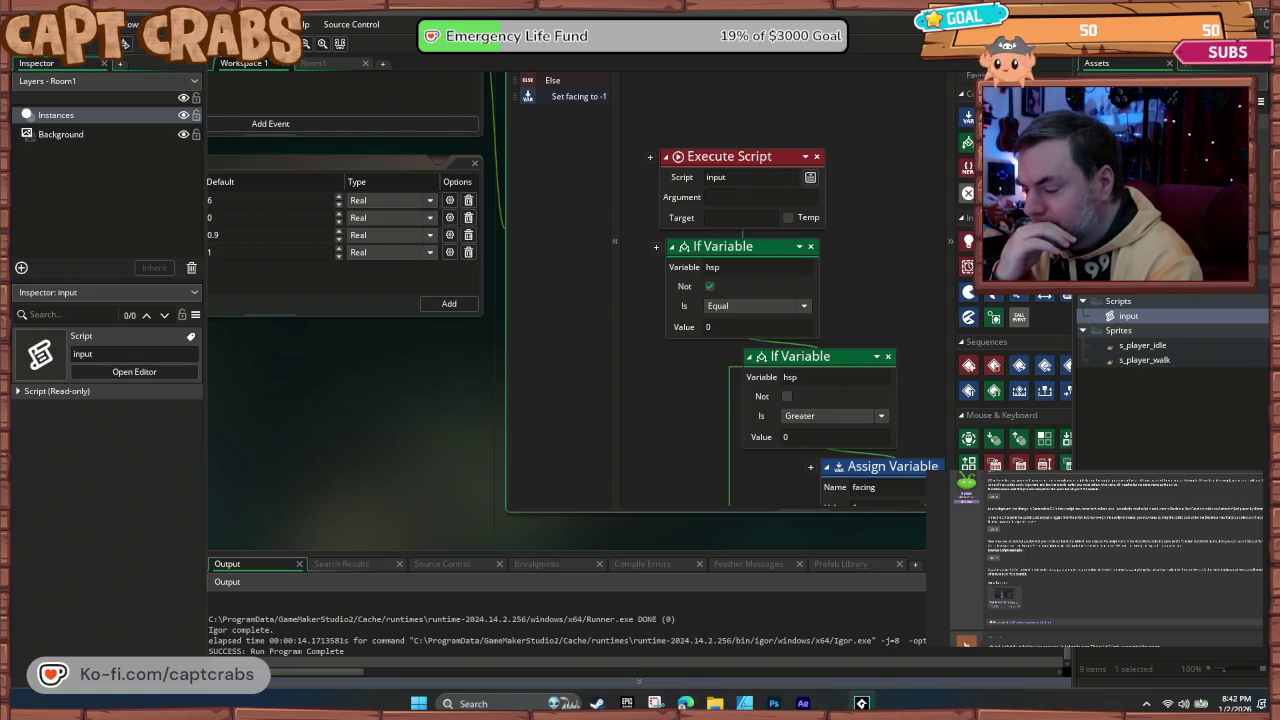
Step: Scroll down through o_player's Step event to review the input call and facing assignment
scroll(1060, 626, "down", 3)
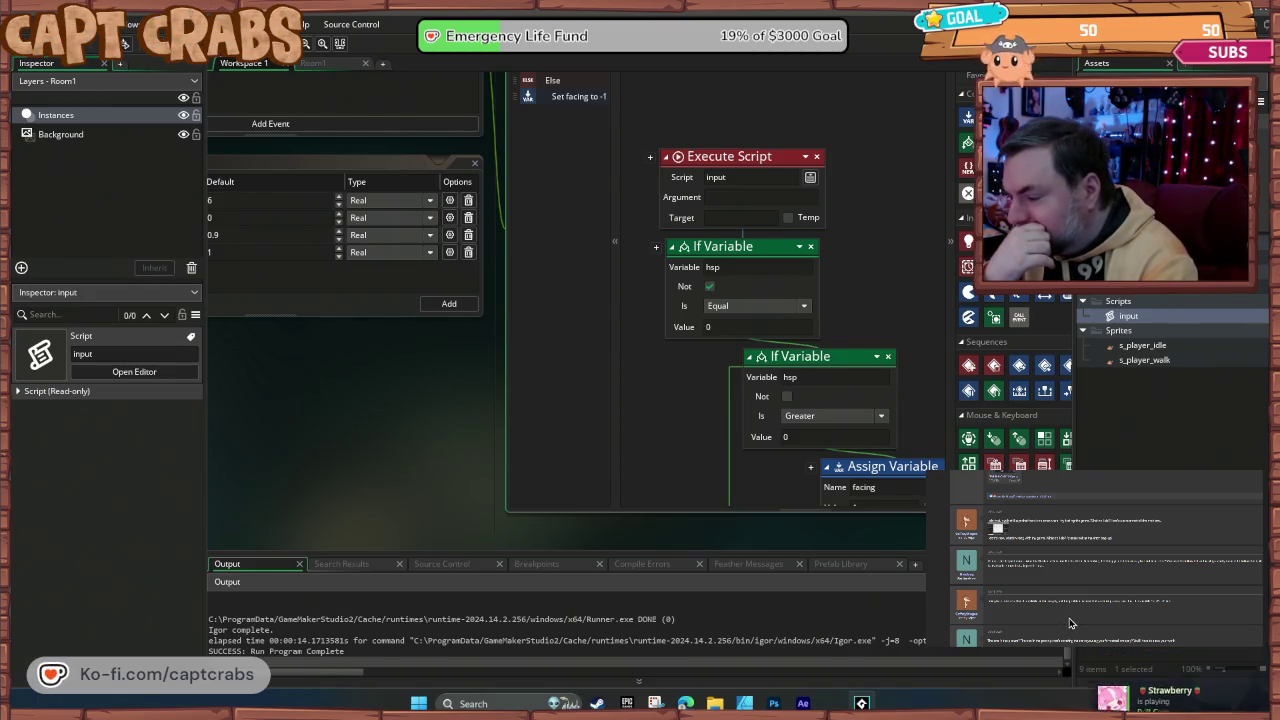
scroll(1069, 624, "down", 1)
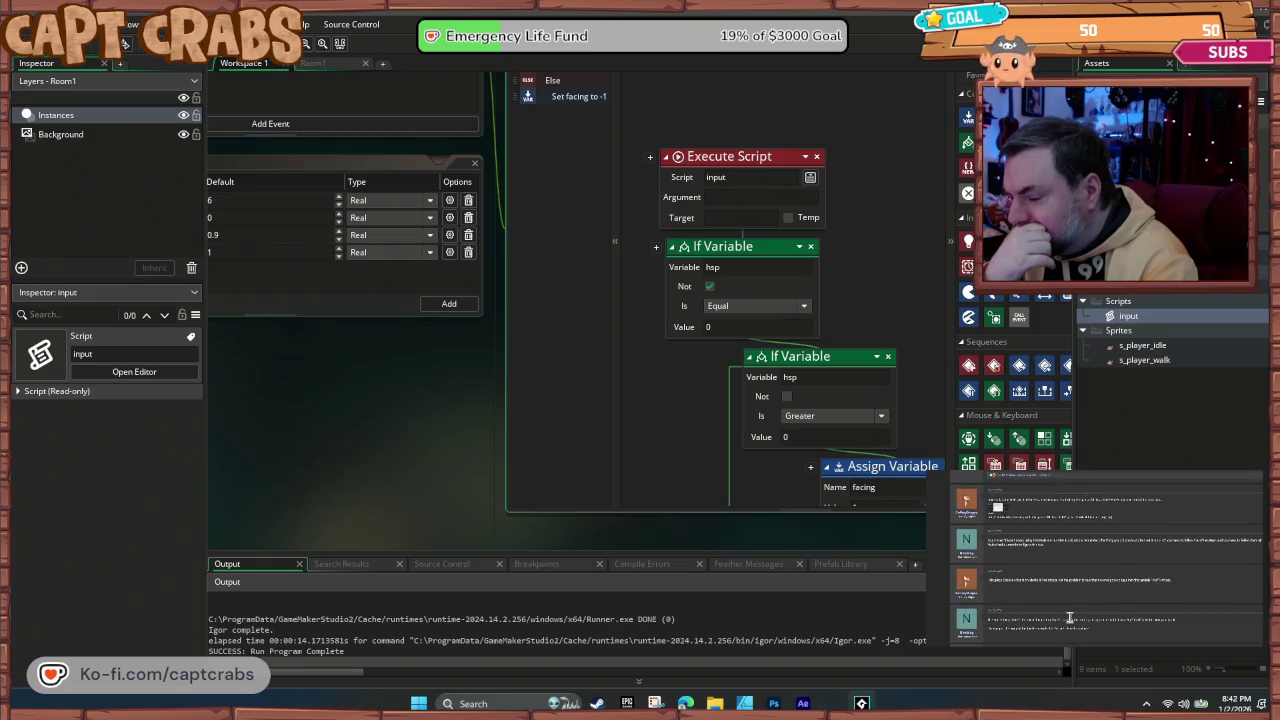
scroll(1070, 624, "down", 1)
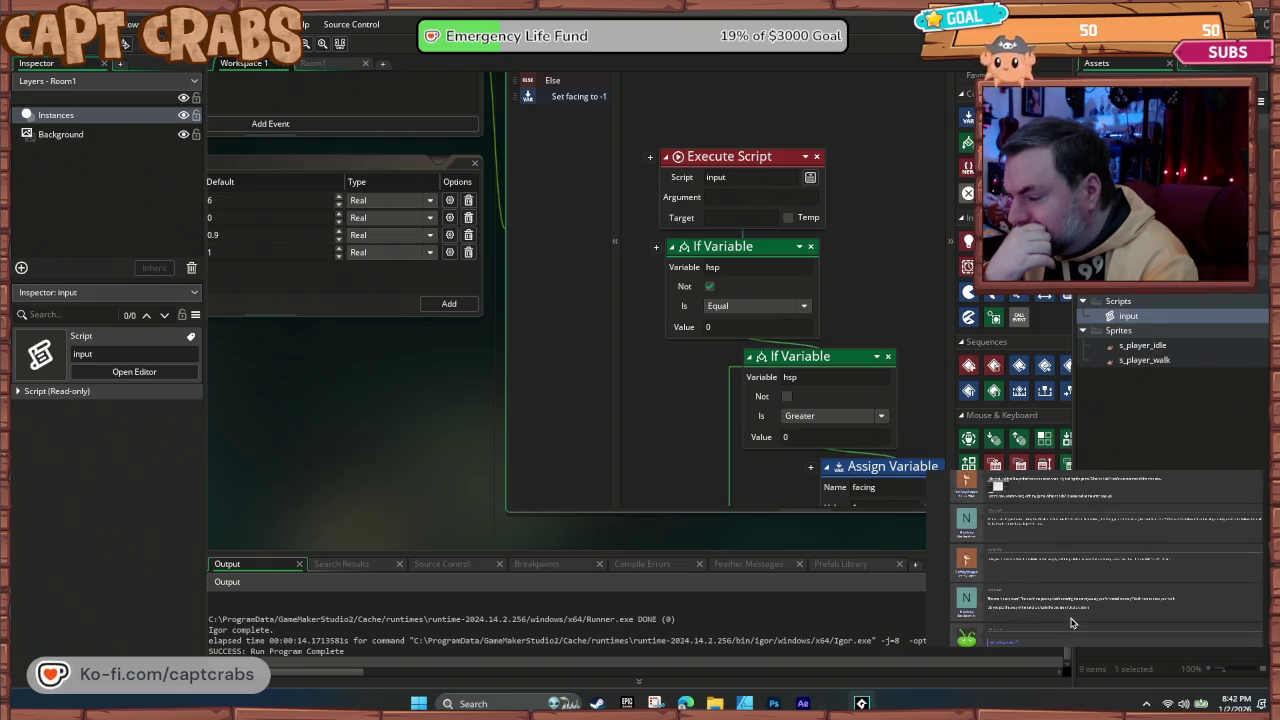
scroll(1071, 623, "down", 1)
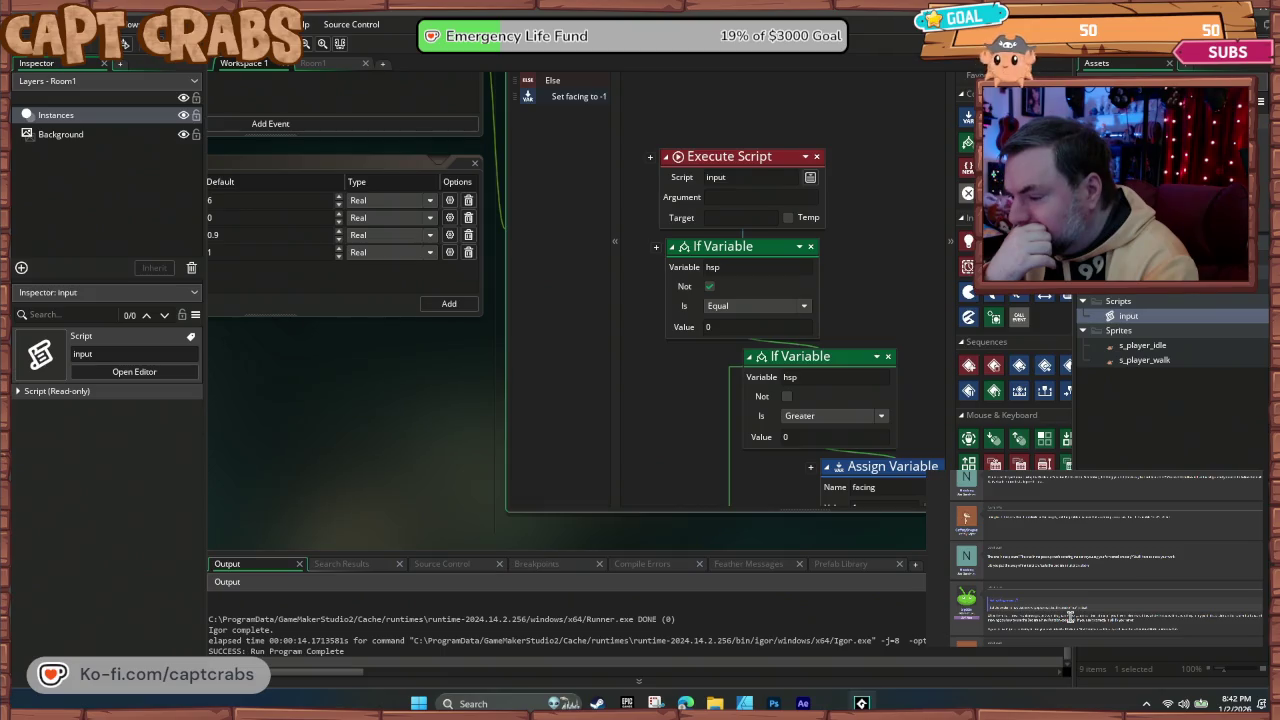
scroll(1070, 618, "down", 2)
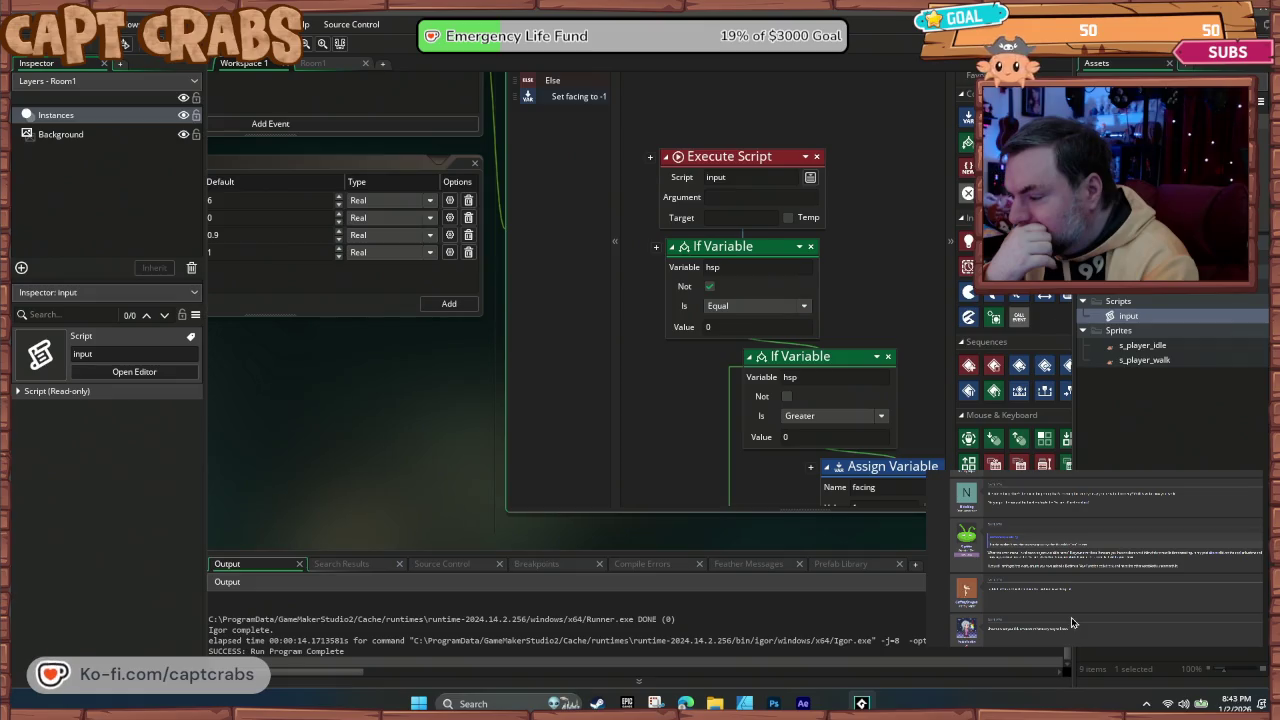
scroll(1071, 622, "down", 1)
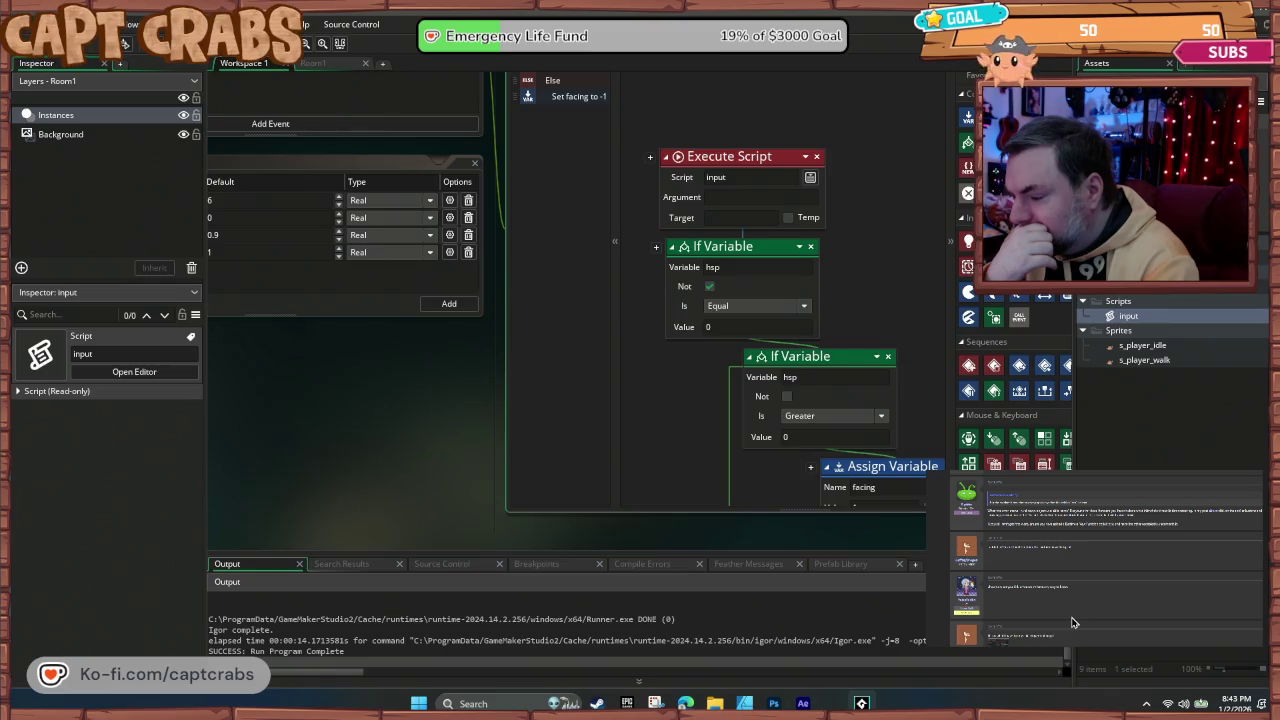
scroll(1071, 622, "down", 3)
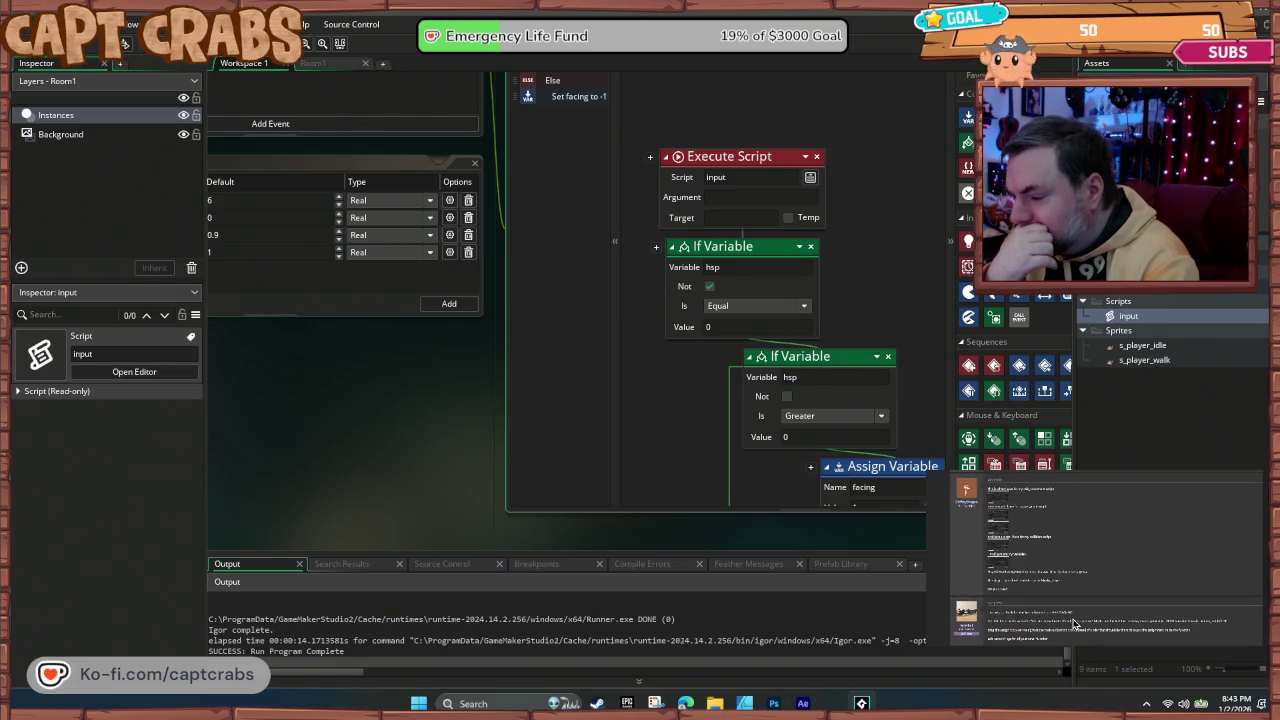
scroll(1073, 622, "down", 1)
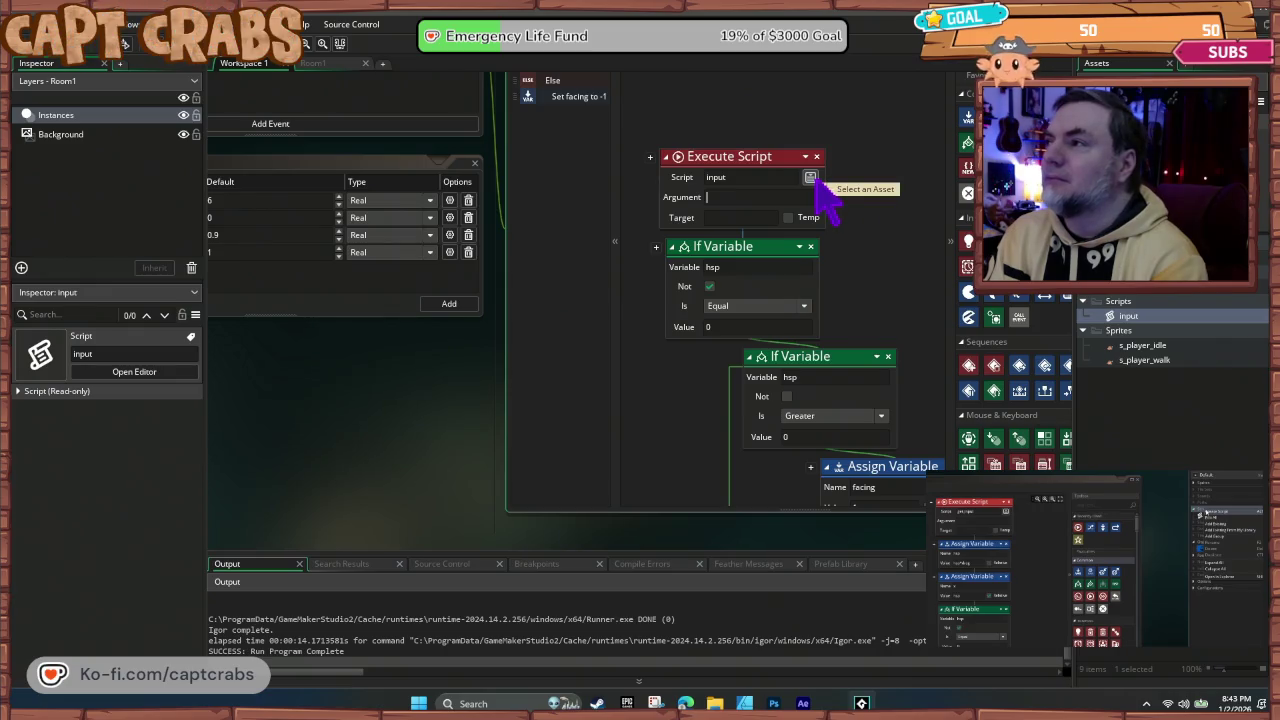
mouse_move(393, 478)
left_mouse_down()
mouse_move(623, 186)
mouse_move(771, 71)
left_mouse_up()
Step: Move the If Key Down vk_left block group above the vk_right group
mouse_move(240, 443)
left_mouse_down()
mouse_move(286, 363)
mouse_move(286, 337)
left_mouse_up()
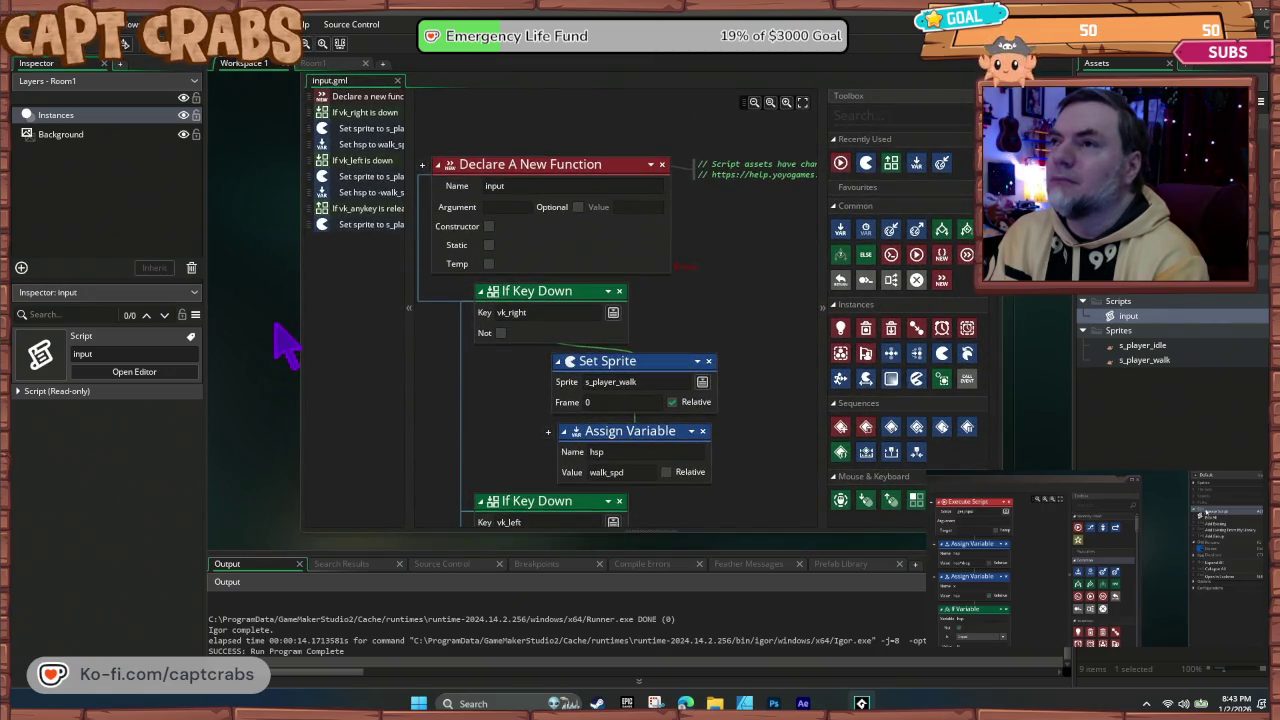
mouse_move(523, 296)
left_mouse_down()
mouse_move(548, 252)
mouse_move(550, 270)
mouse_move(714, 275)
left_mouse_up()
mouse_move(614, 305)
left_mouse_down()
mouse_move(566, 308)
mouse_move(553, 286)
mouse_move(562, 295)
left_mouse_up()
left_click_drag(520, 450, 590, 372)
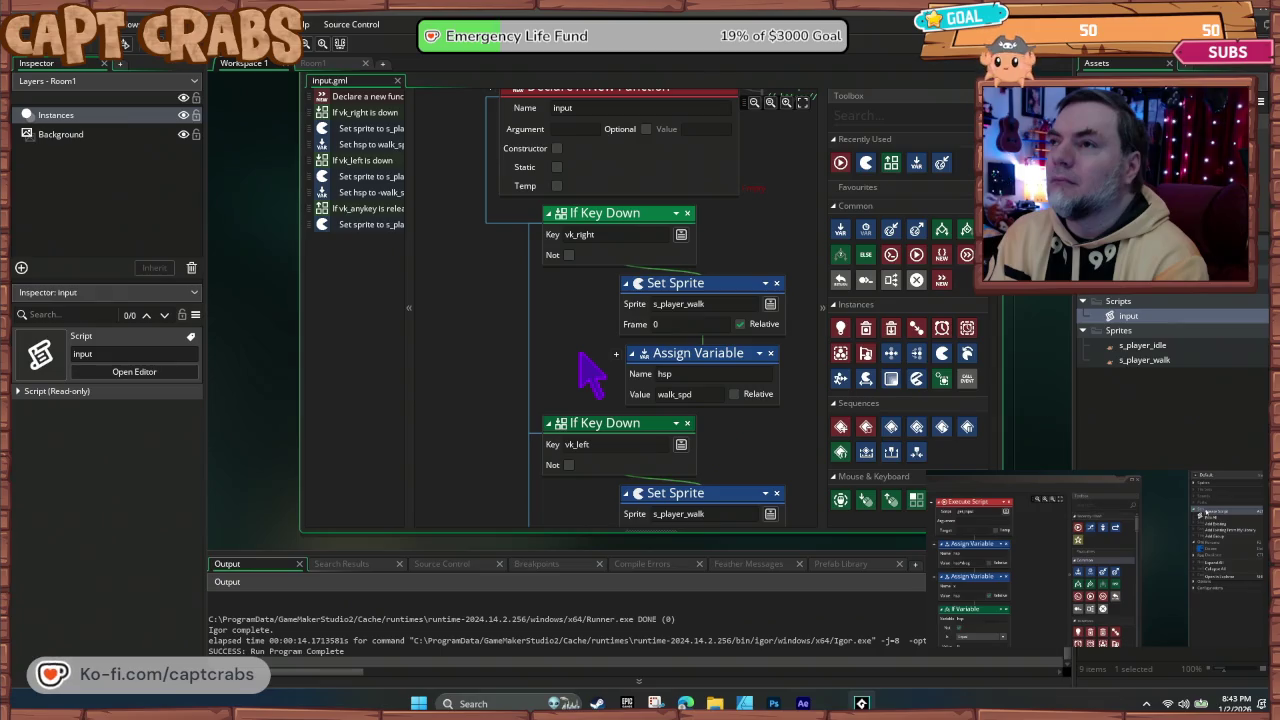
mouse_move(595, 426)
left_mouse_down()
mouse_move(608, 400)
mouse_move(610, 214)
left_mouse_up()
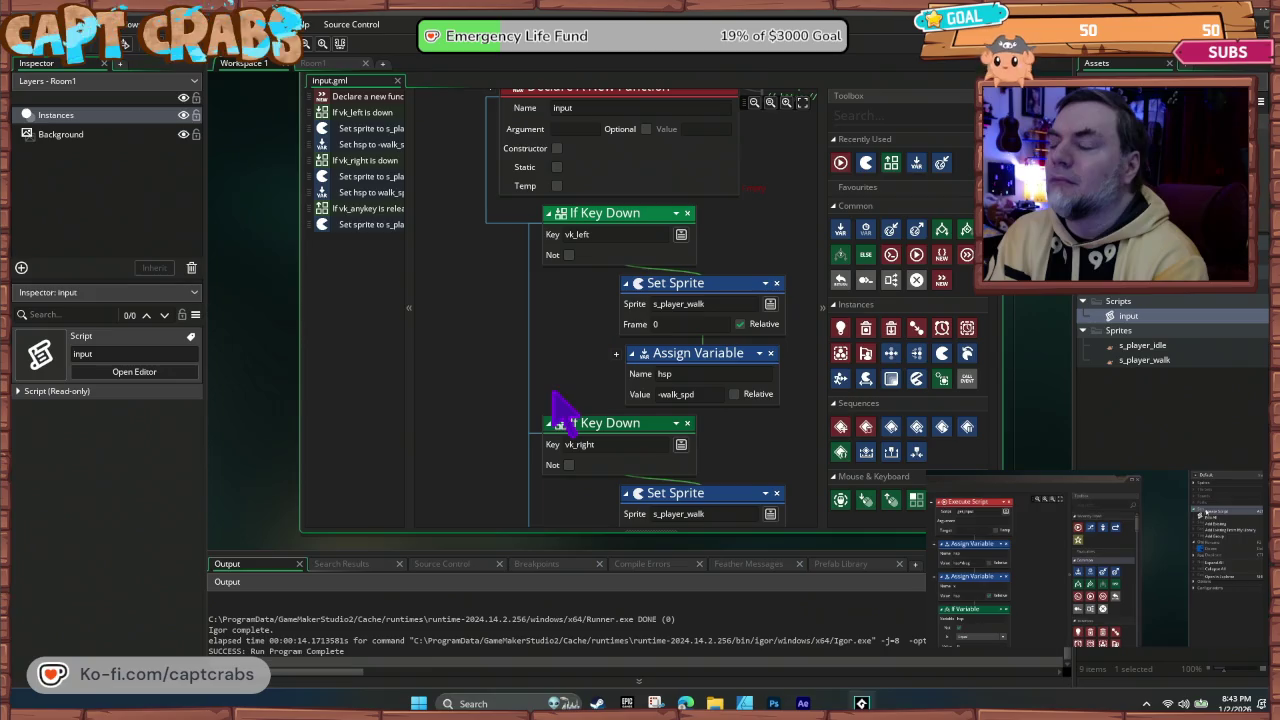
Step: Try repositioning the If Key Released block group, then test-run the game
left_click_drag(530, 385, 523, 263)
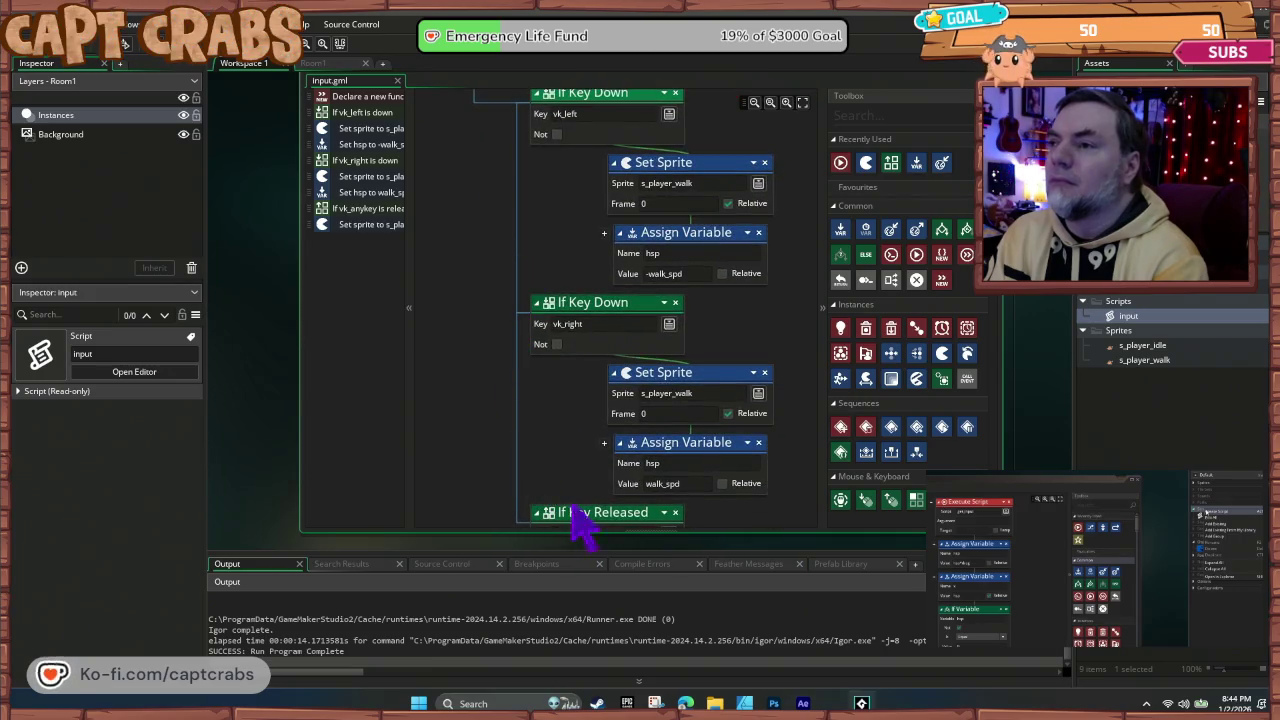
mouse_move(586, 503)
left_mouse_down()
mouse_move(609, 86)
mouse_move(510, 190)
mouse_move(523, 471)
mouse_move(563, 503)
mouse_move(570, 530)
mouse_move(575, 350)
mouse_move(580, 365)
left_mouse_up()
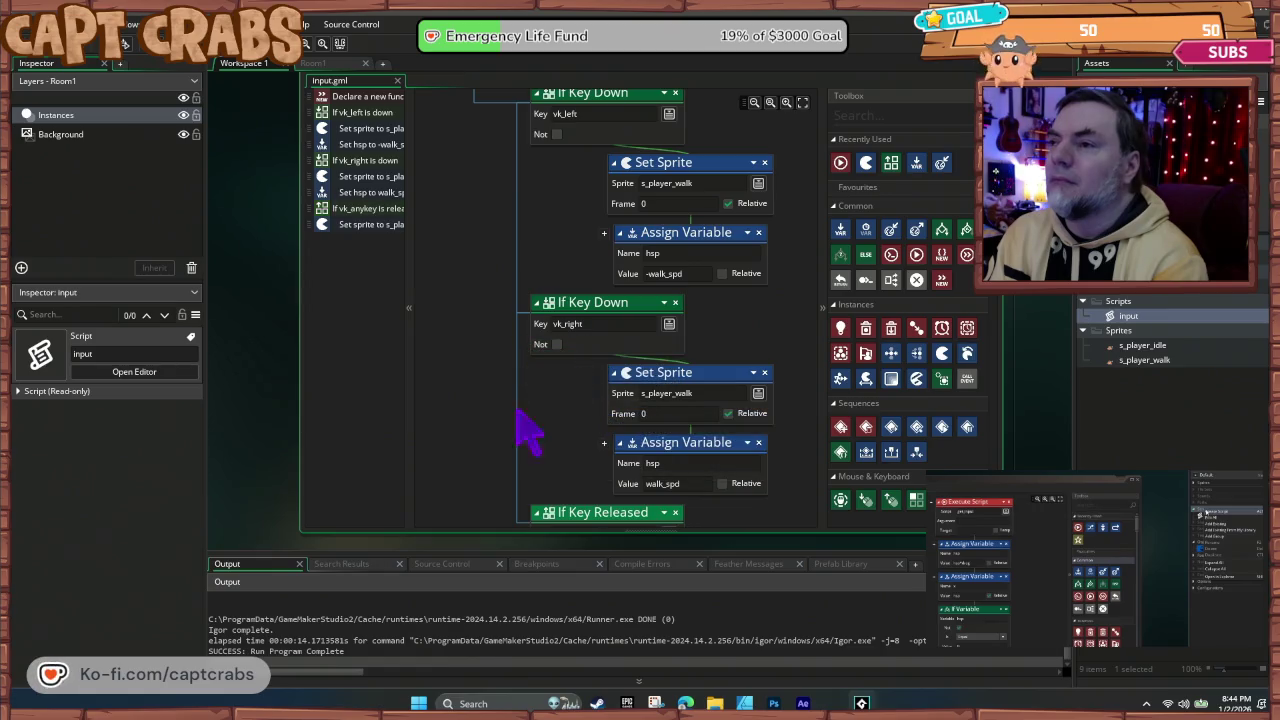
scroll(466, 280, "down", 3)
scroll(463, 357, "up", 5)
scroll(466, 434, "up", 3)
scroll(470, 405, "up", 1)
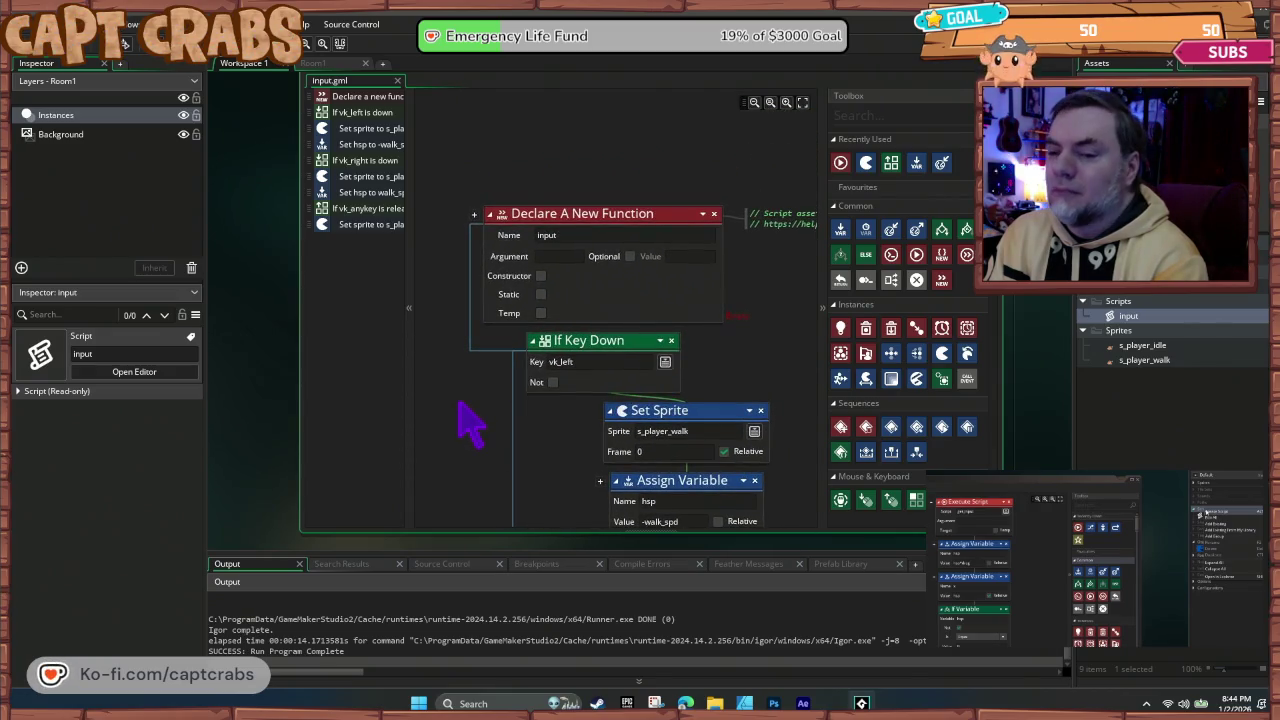
key("F5")
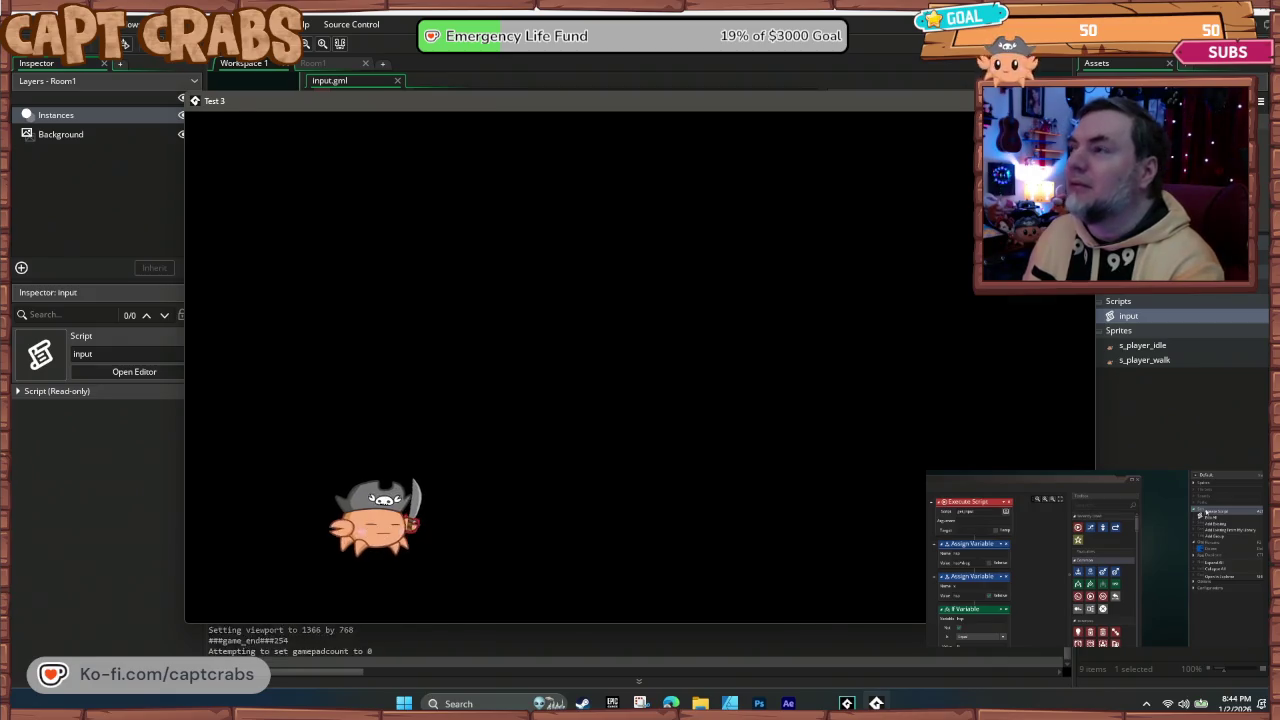
Step: Test the input function declared as a Constructor, then switch Constructor and Optional off
left_click(1080, 100)
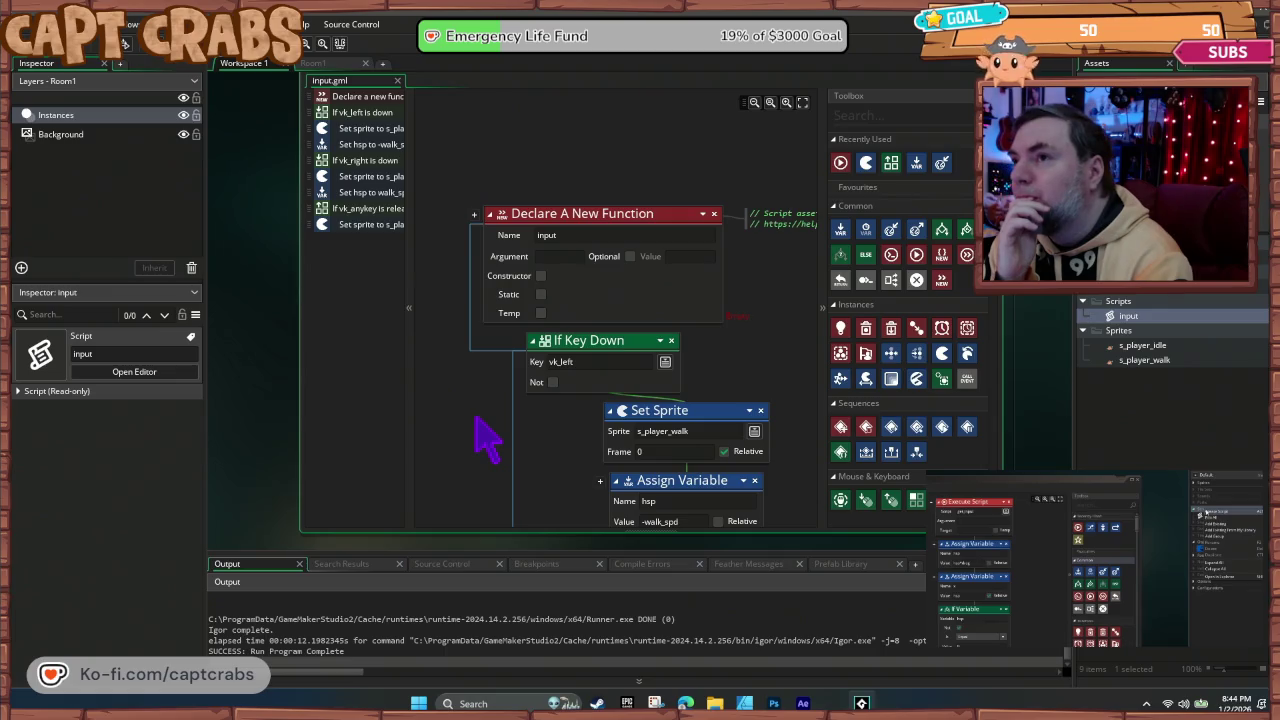
left_click(541, 276)
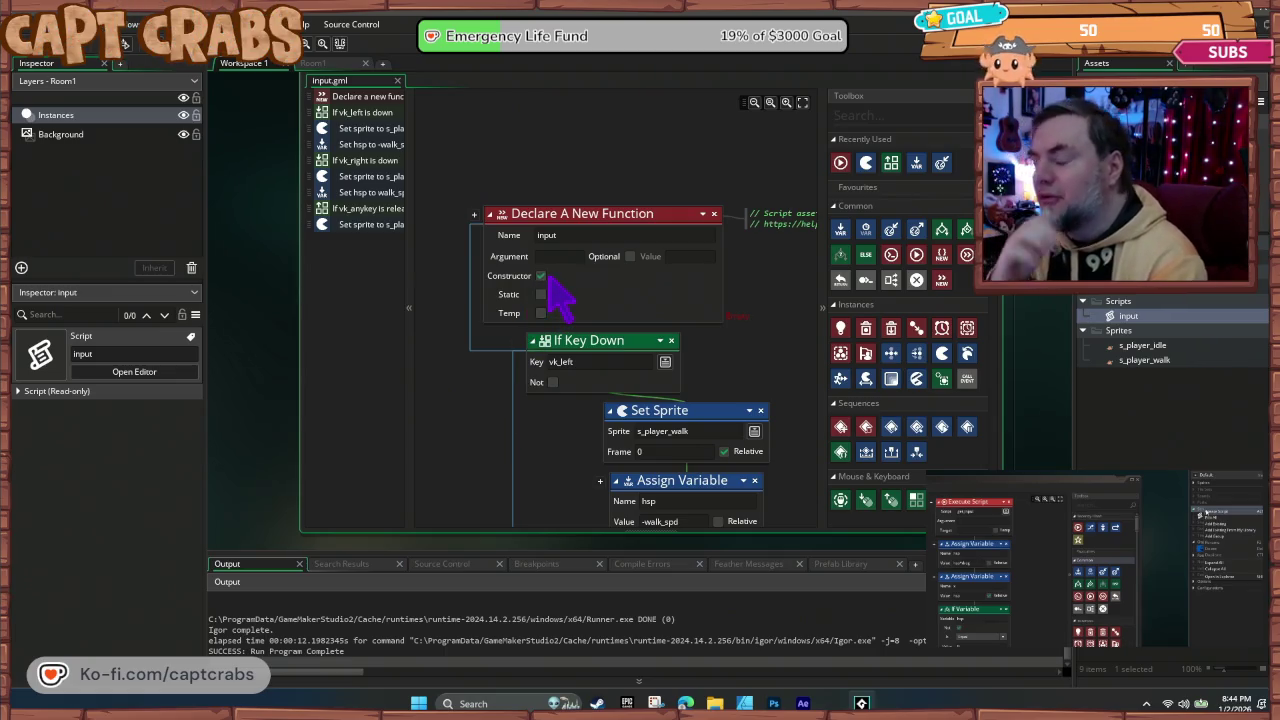
key("F5")
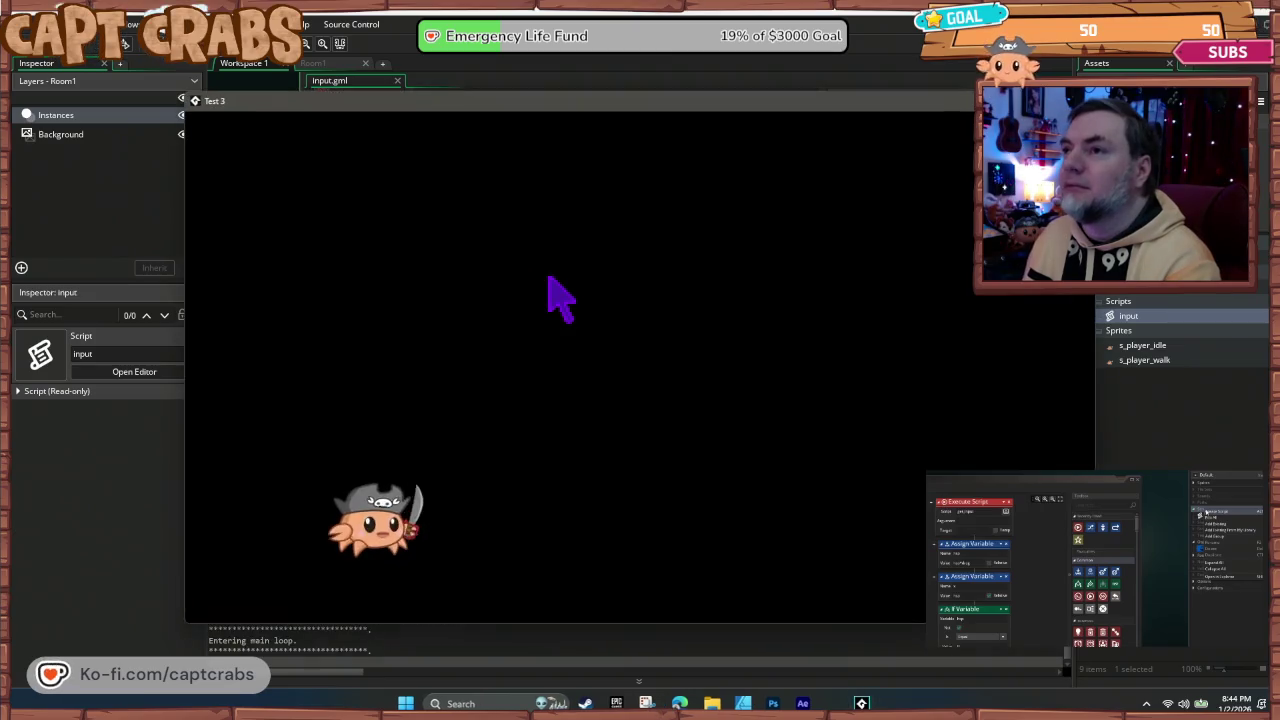
key("alt+F4")
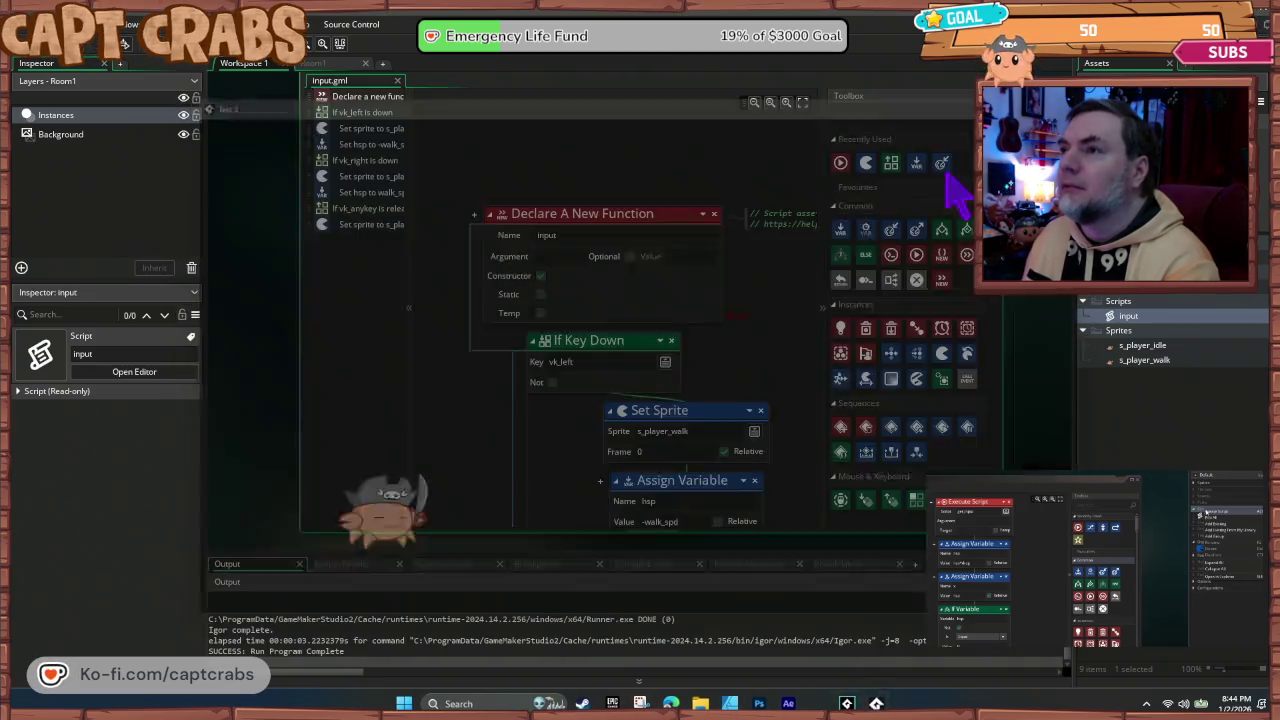
left_click(541, 277)
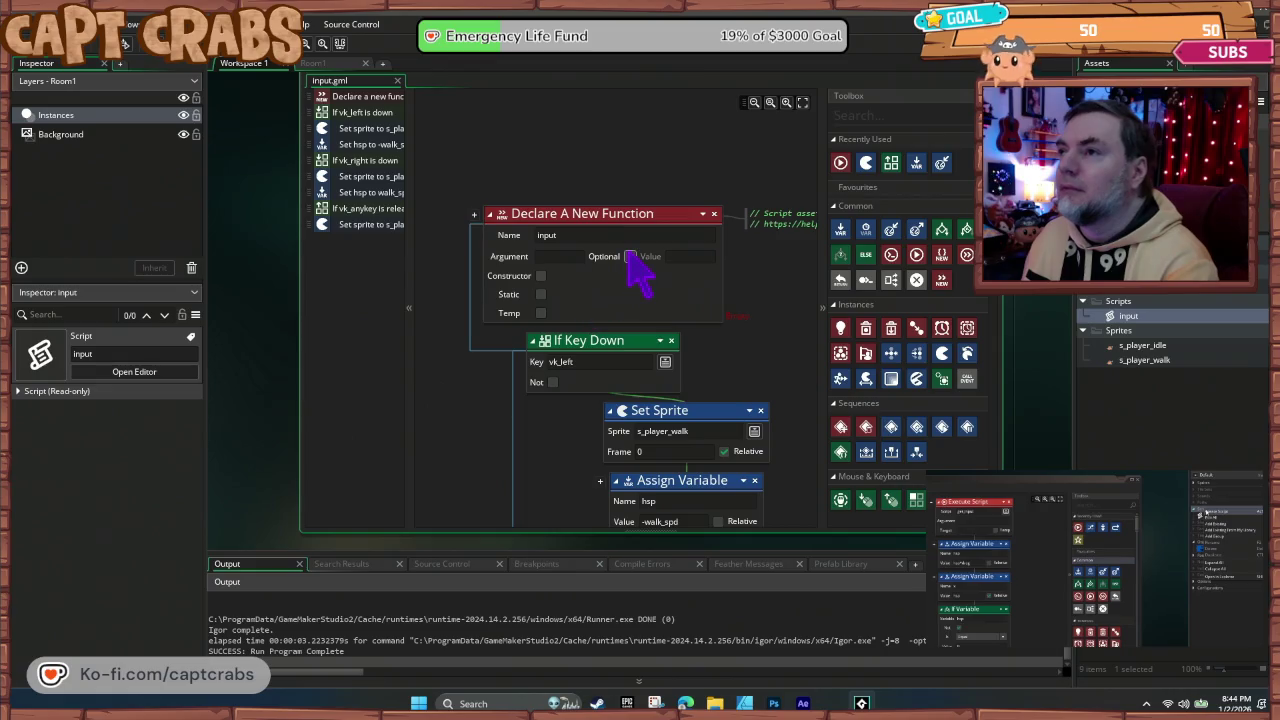
left_click(631, 258)
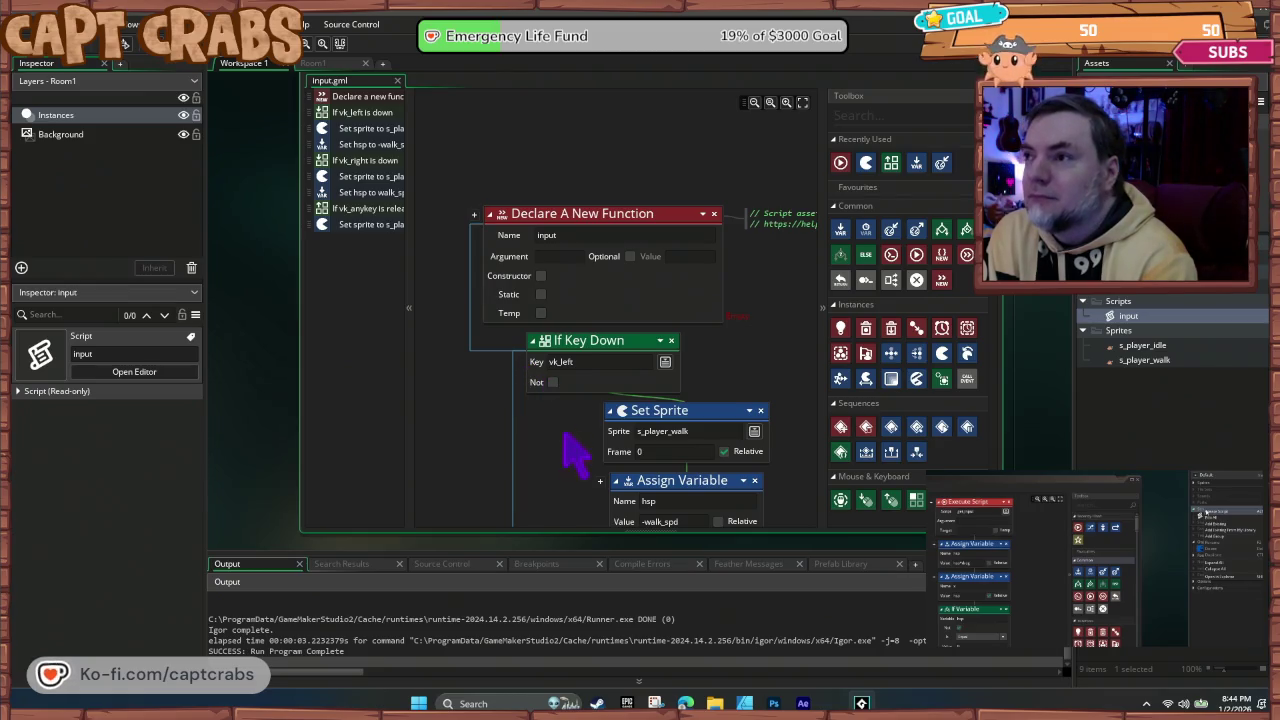
Step: Pan the workspace to bring o_player's Execute Script and If Variable blocks into view
scroll(535, 460, "down", 4)
scroll(540, 465, "down", 3)
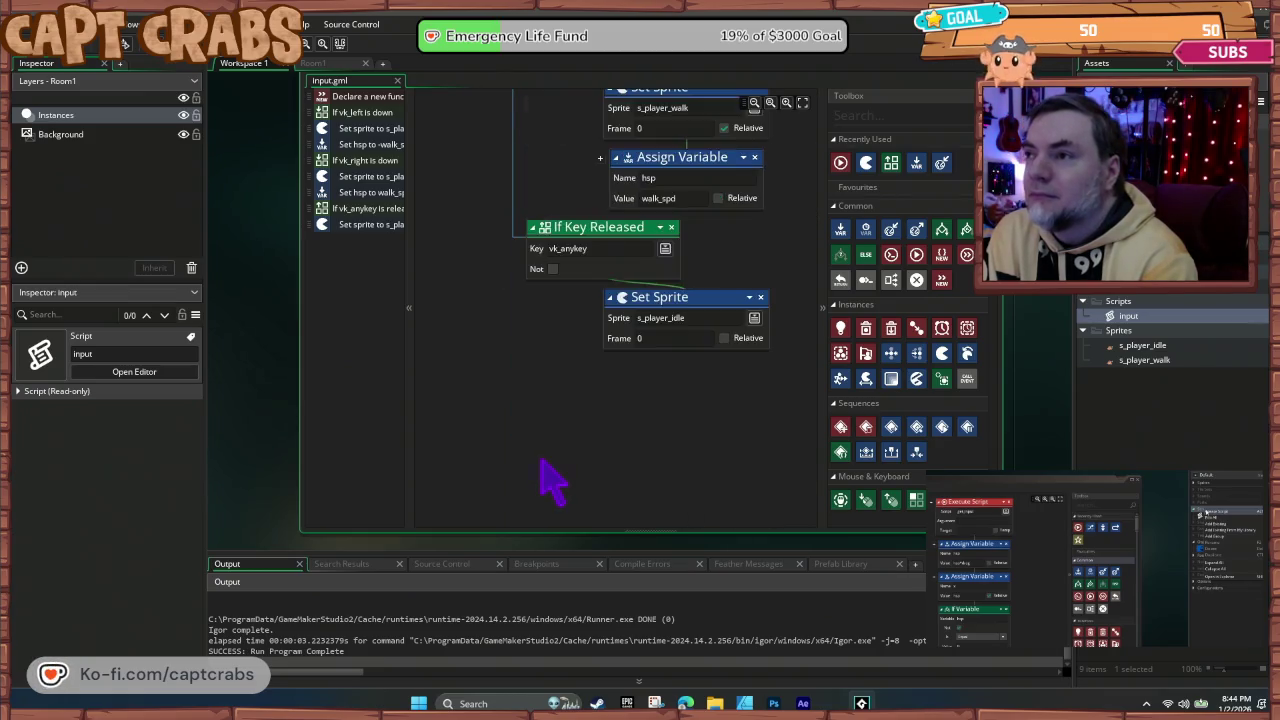
scroll(549, 462, "up", 8)
scroll(549, 461, "up", 3)
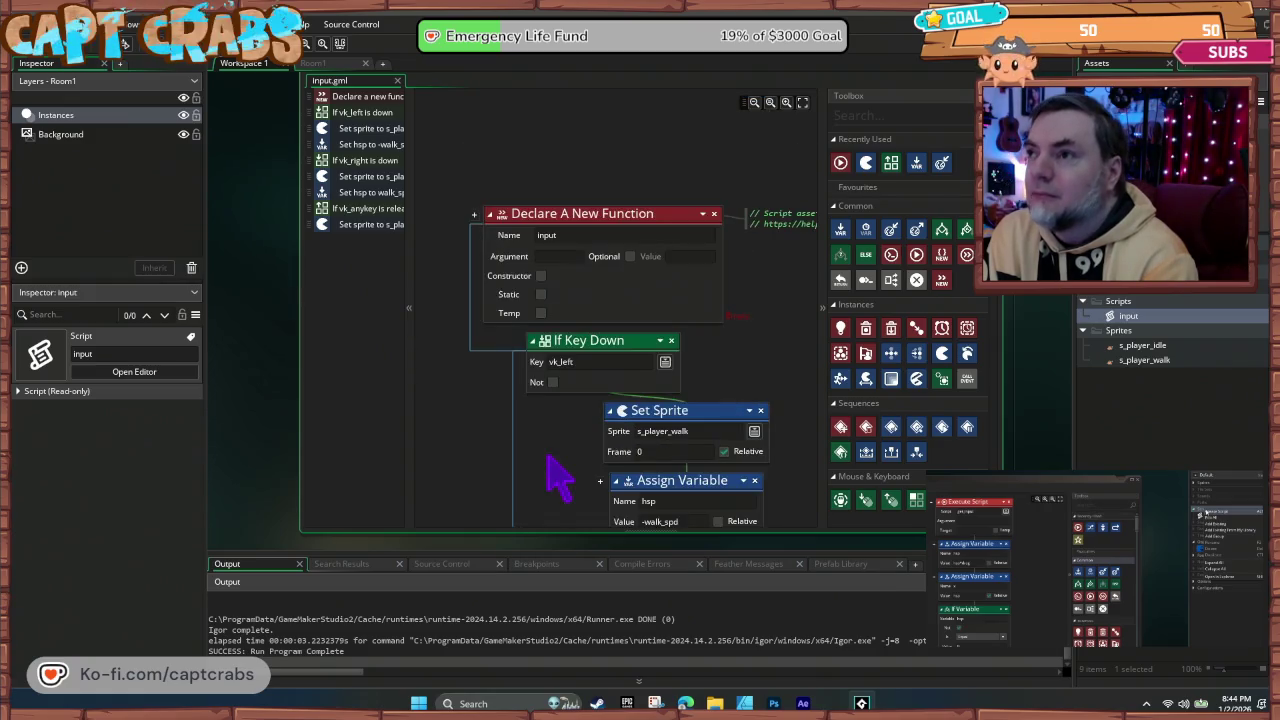
scroll(555, 458, "down", 3)
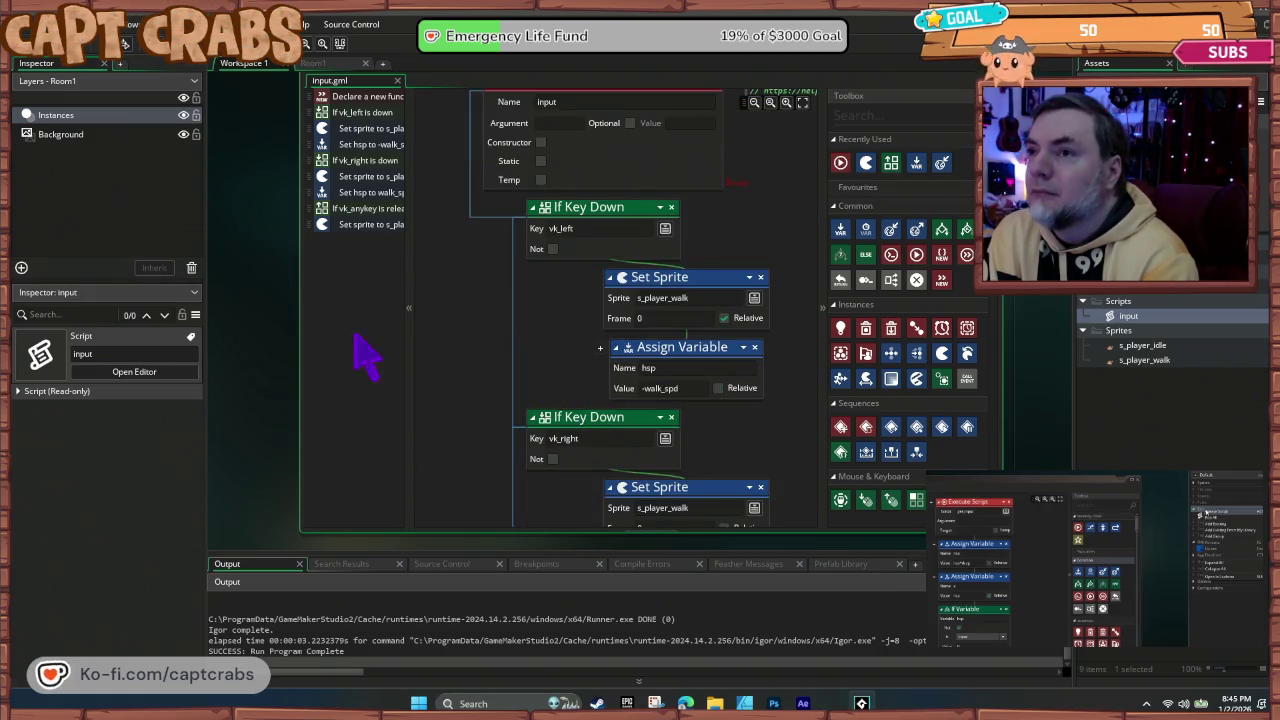
mouse_move(287, 342)
left_mouse_down()
mouse_move(249, 357)
mouse_move(234, 549)
left_mouse_up()
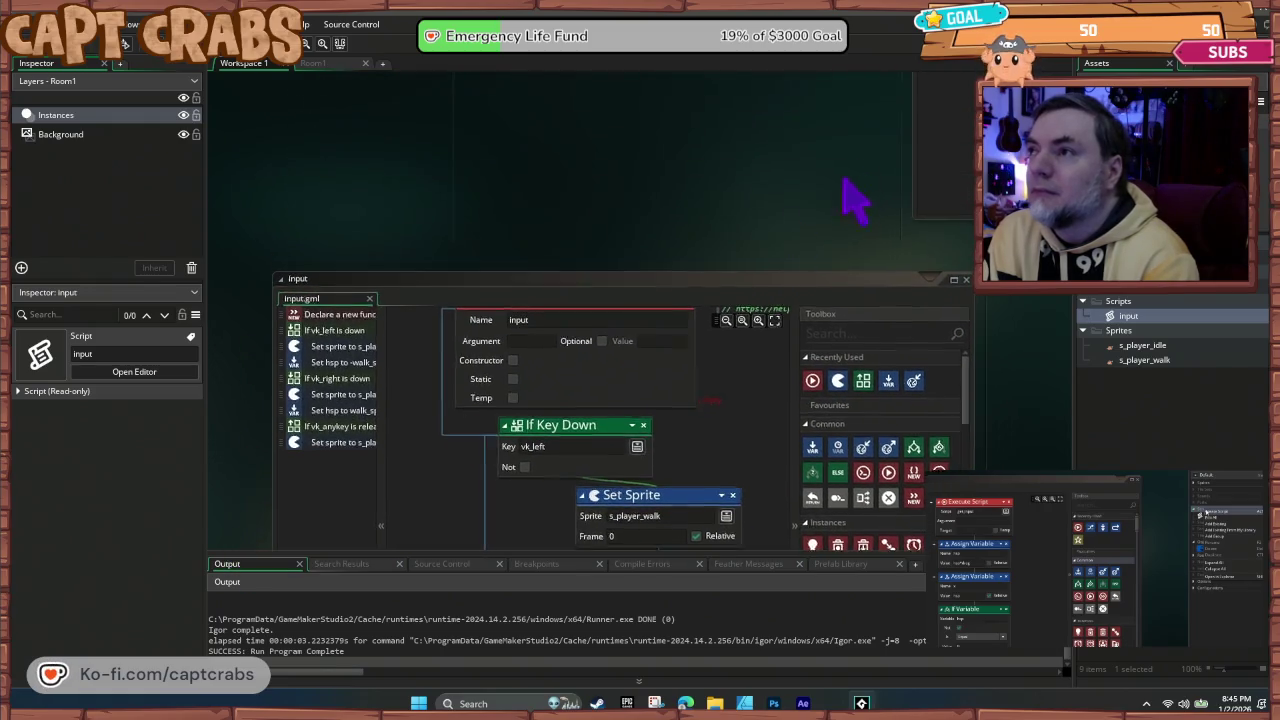
left_click_drag(843, 180, 645, 297)
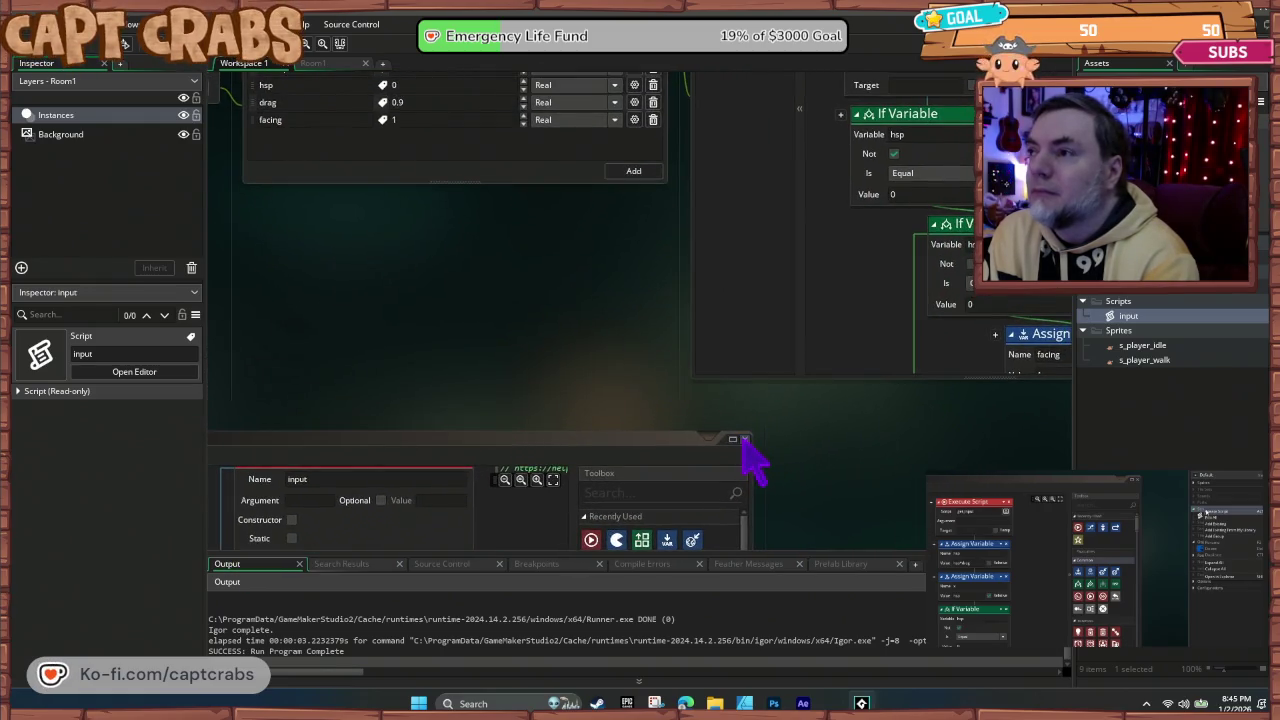
mouse_move(646, 391)
left_mouse_down()
mouse_move(511, 451)
mouse_move(400, 528)
mouse_move(392, 512)
left_mouse_up()
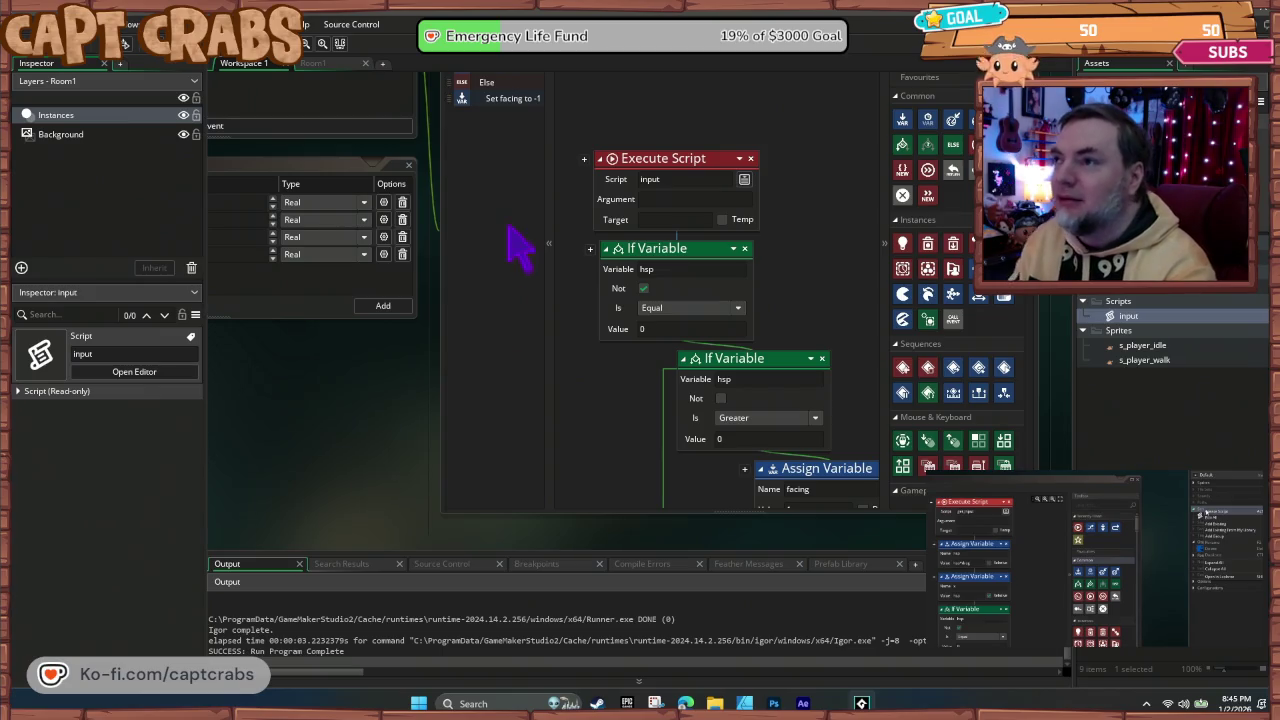
Step: Add an If Key Pressed check to the input script with its key set to vk_left
double_click(1128, 316)
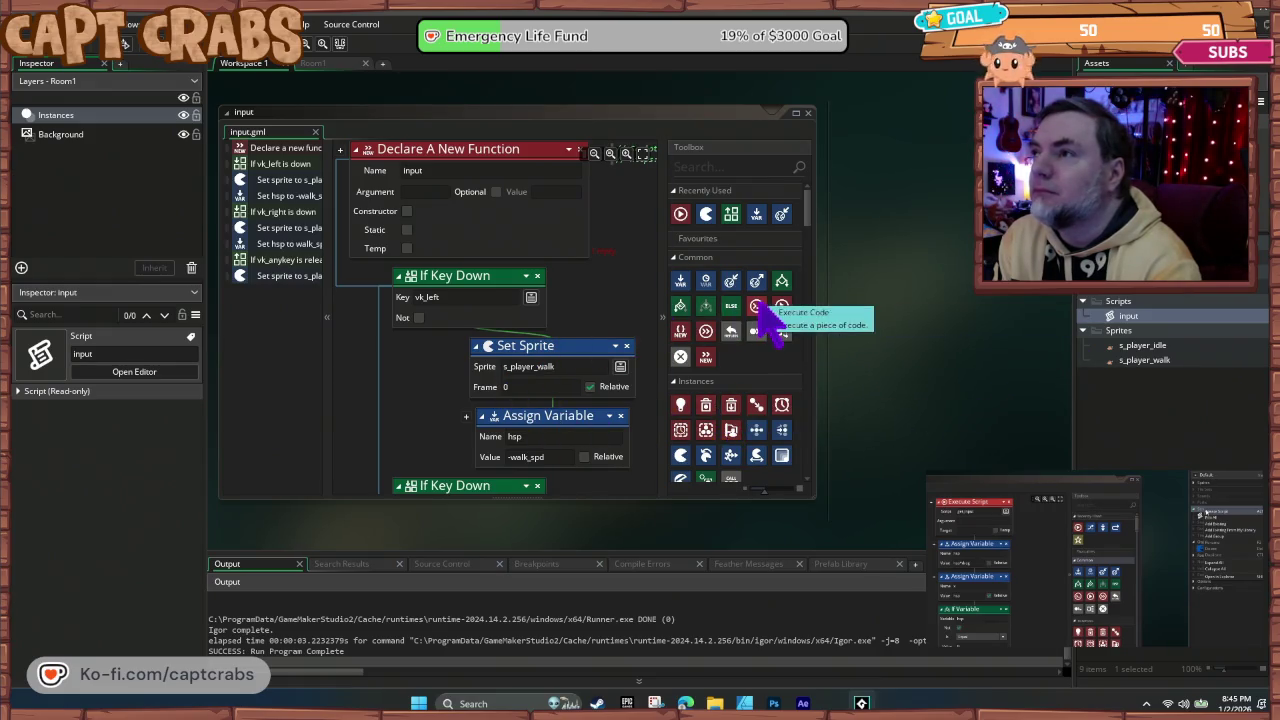
scroll(766, 385, "down", 1)
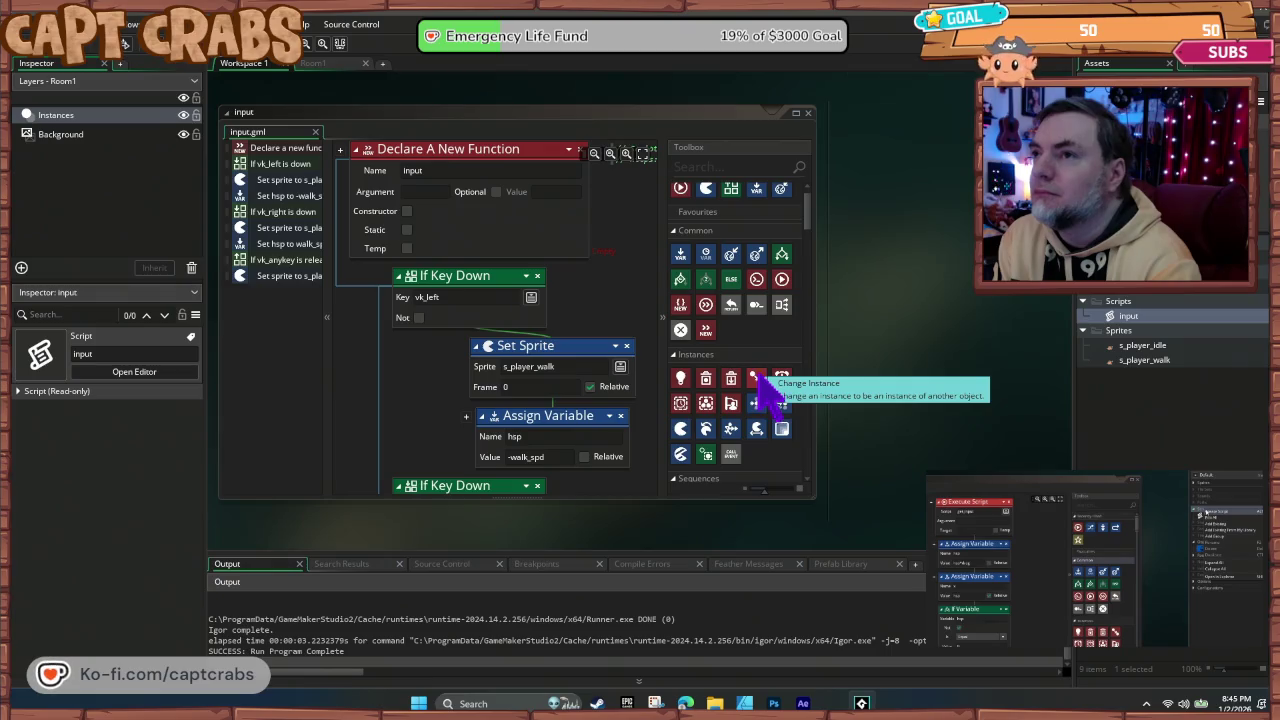
scroll(770, 400, "down", 5)
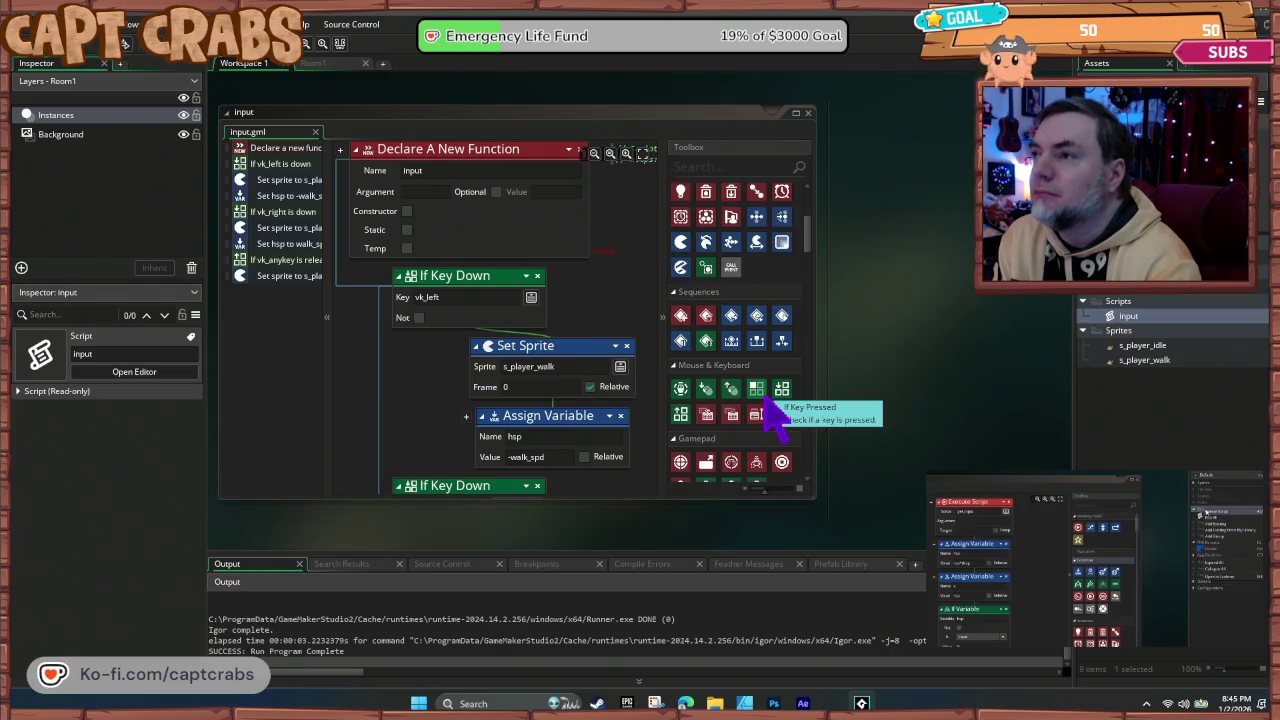
scroll(772, 414, "down", 2)
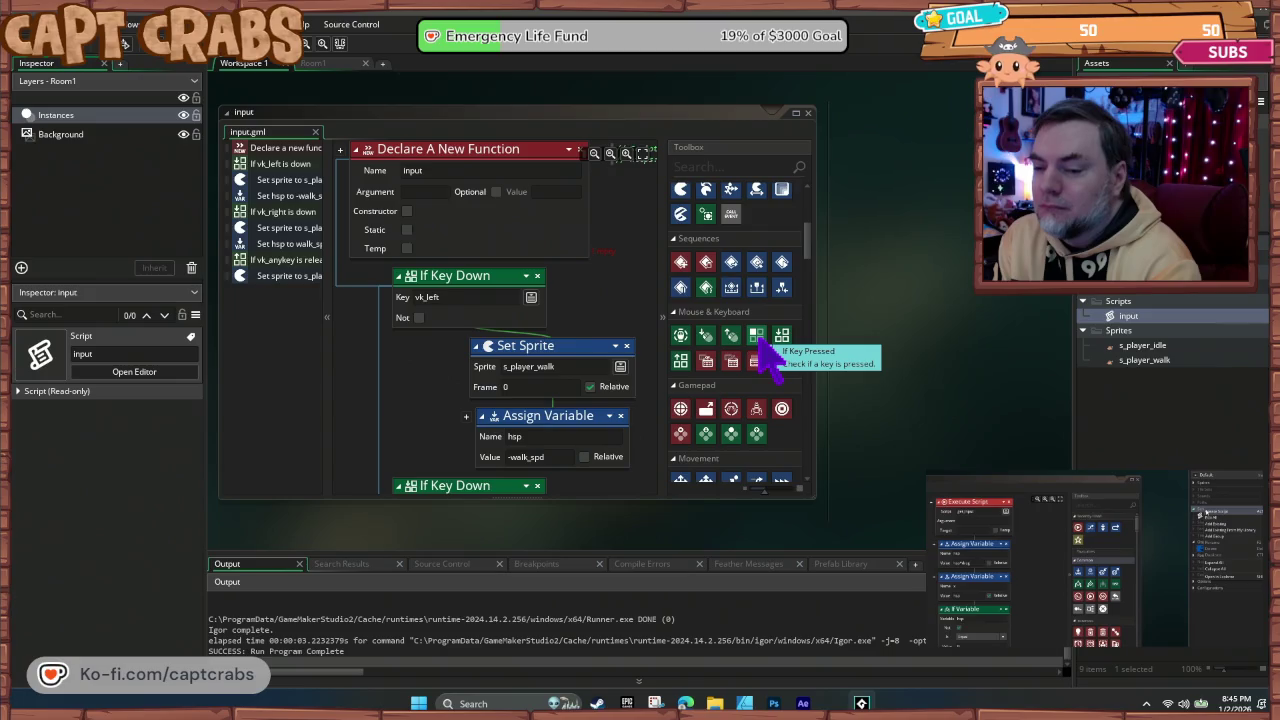
mouse_move(763, 340)
left_mouse_down()
mouse_move(517, 331)
mouse_move(492, 346)
left_mouse_up()
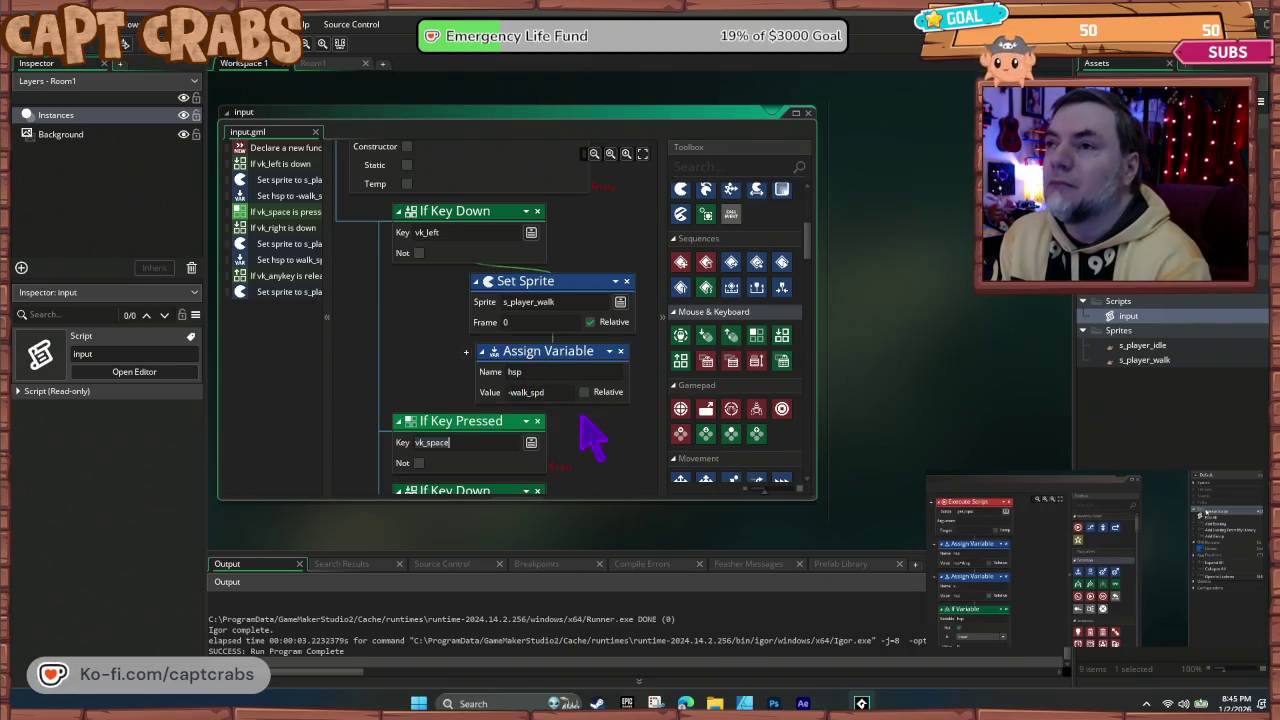
left_click(533, 442)
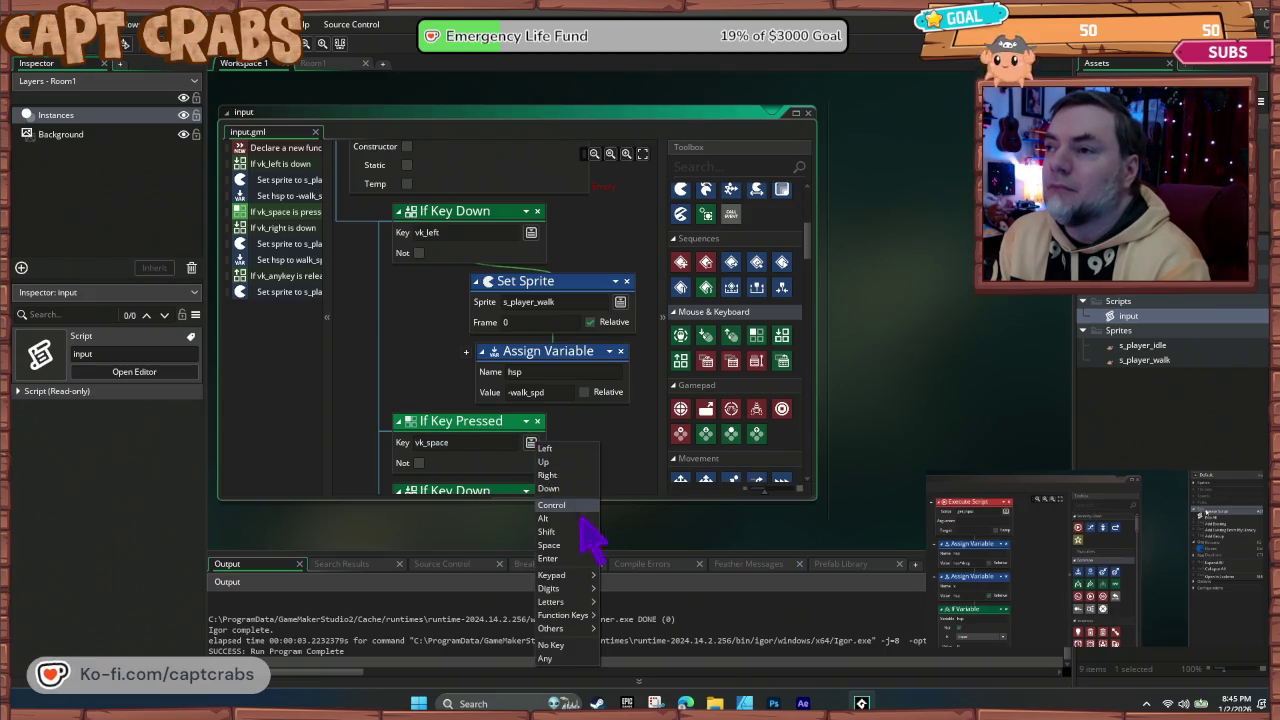
mouse_move(587, 577)
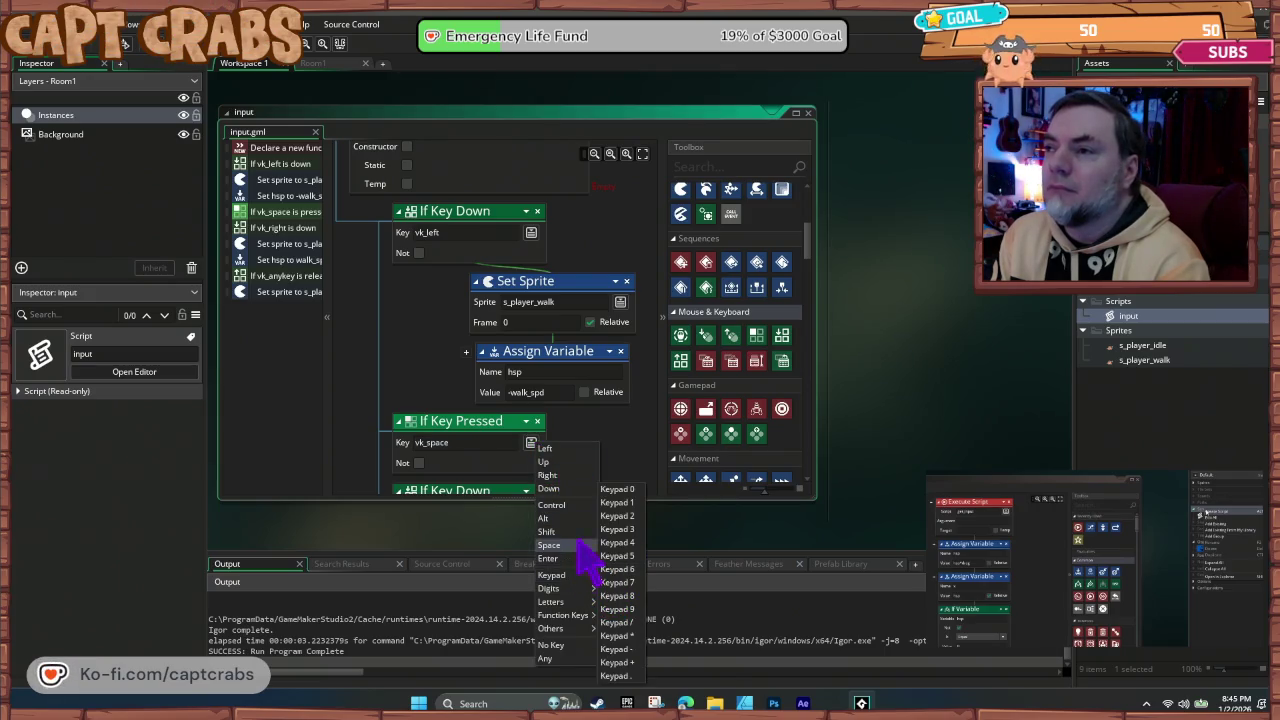
mouse_move(585, 602)
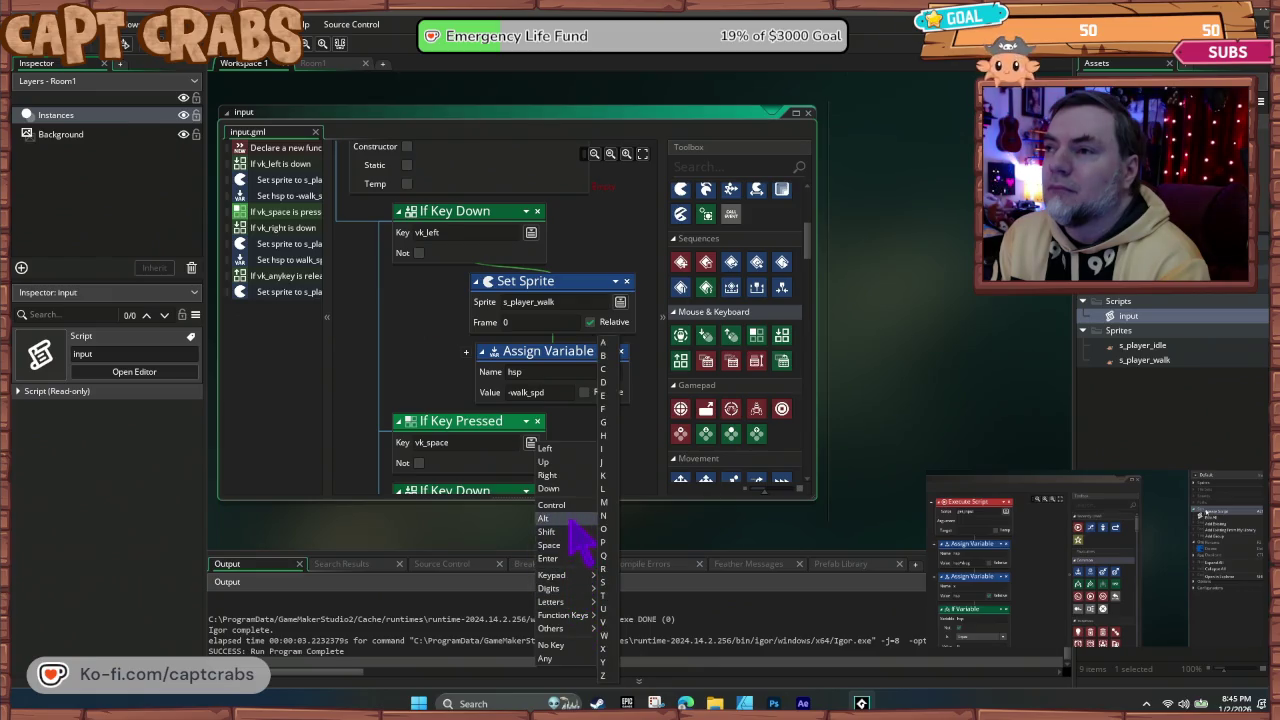
left_click(558, 449)
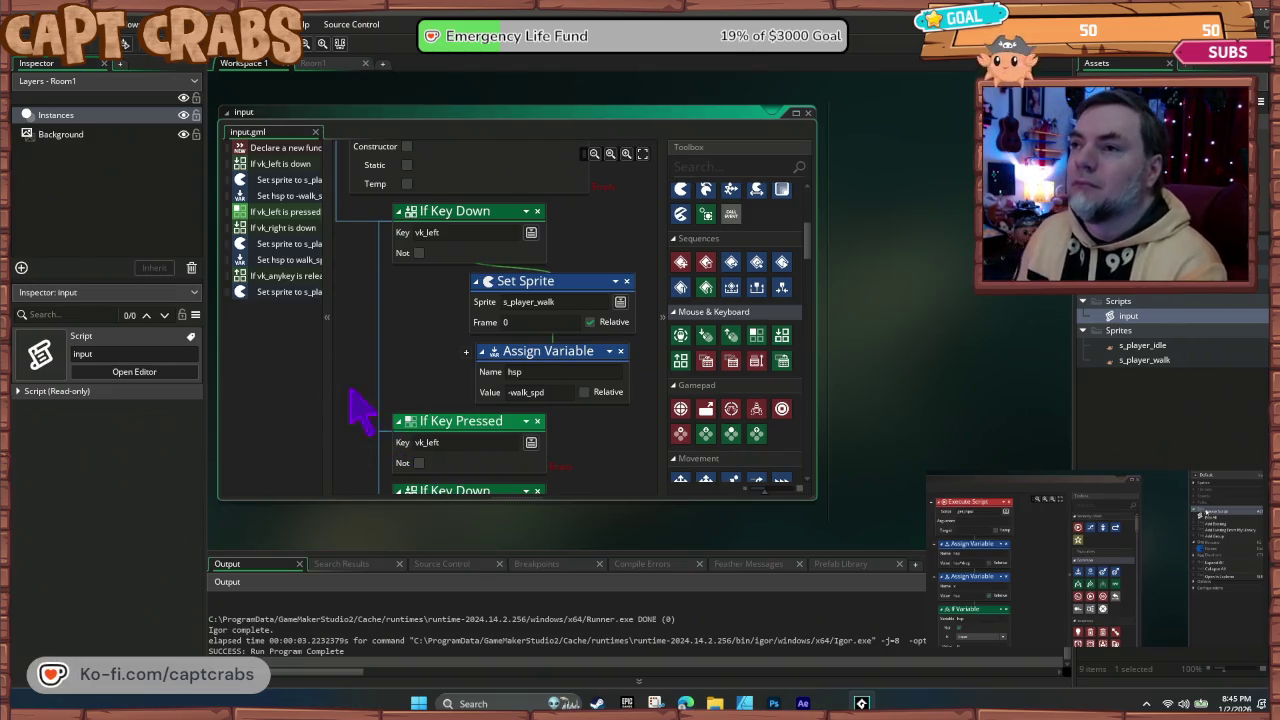
Step: Move the walk Set Sprite, the hsp assignment and the vk_right key-down check under it
scroll(400, 378, "down", 1)
left_click_drag(548, 240, 523, 425)
mouse_move(561, 248)
left_mouse_down()
mouse_move(500, 425)
mouse_move(489, 403)
left_mouse_up()
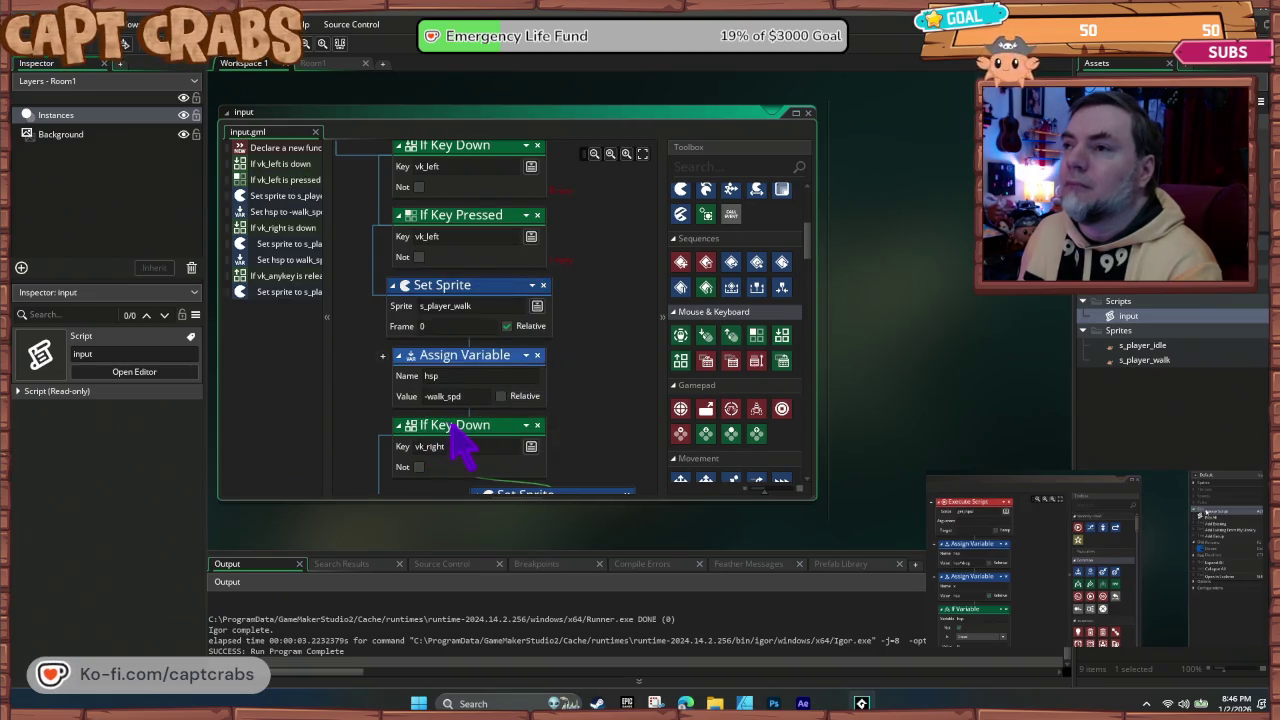
left_click(456, 424)
mouse_move(462, 440)
left_mouse_down()
mouse_move(414, 286)
mouse_move(429, 286)
mouse_move(471, 223)
mouse_move(460, 414)
mouse_move(464, 268)
left_mouse_up()
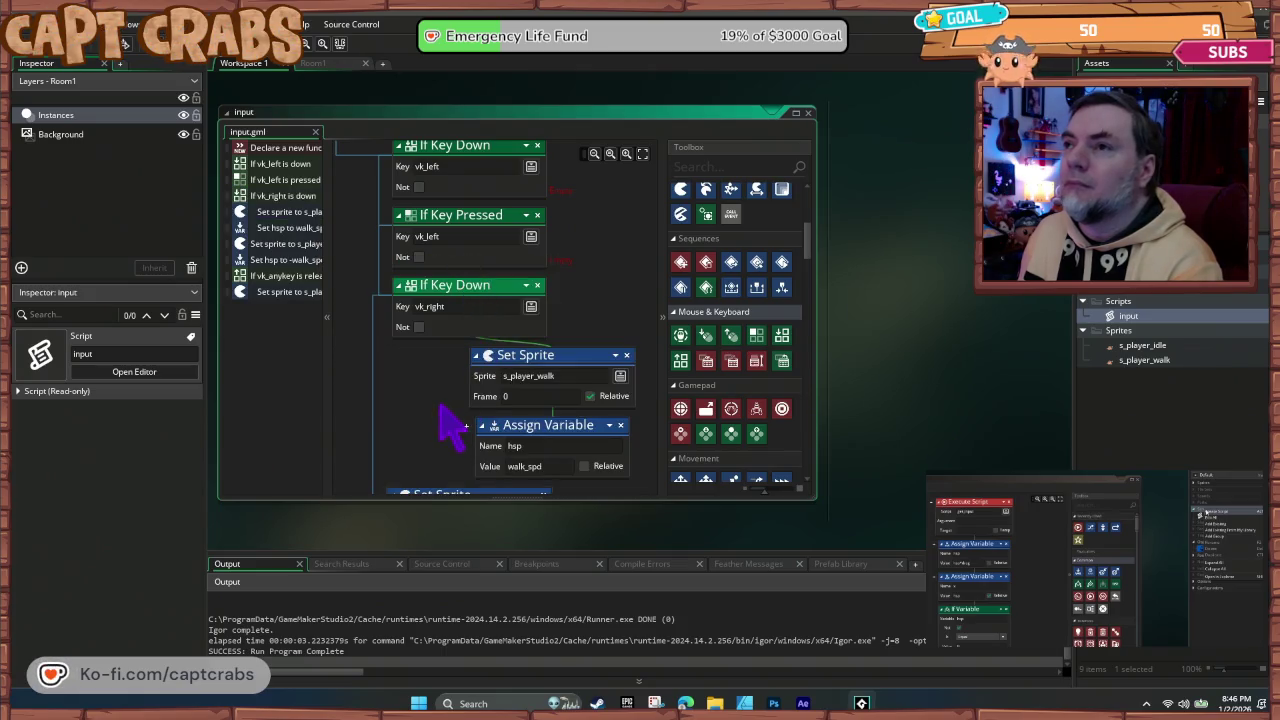
Step: Scroll through the input script to review its left/right key-down blocks
scroll(434, 392, "down", 1)
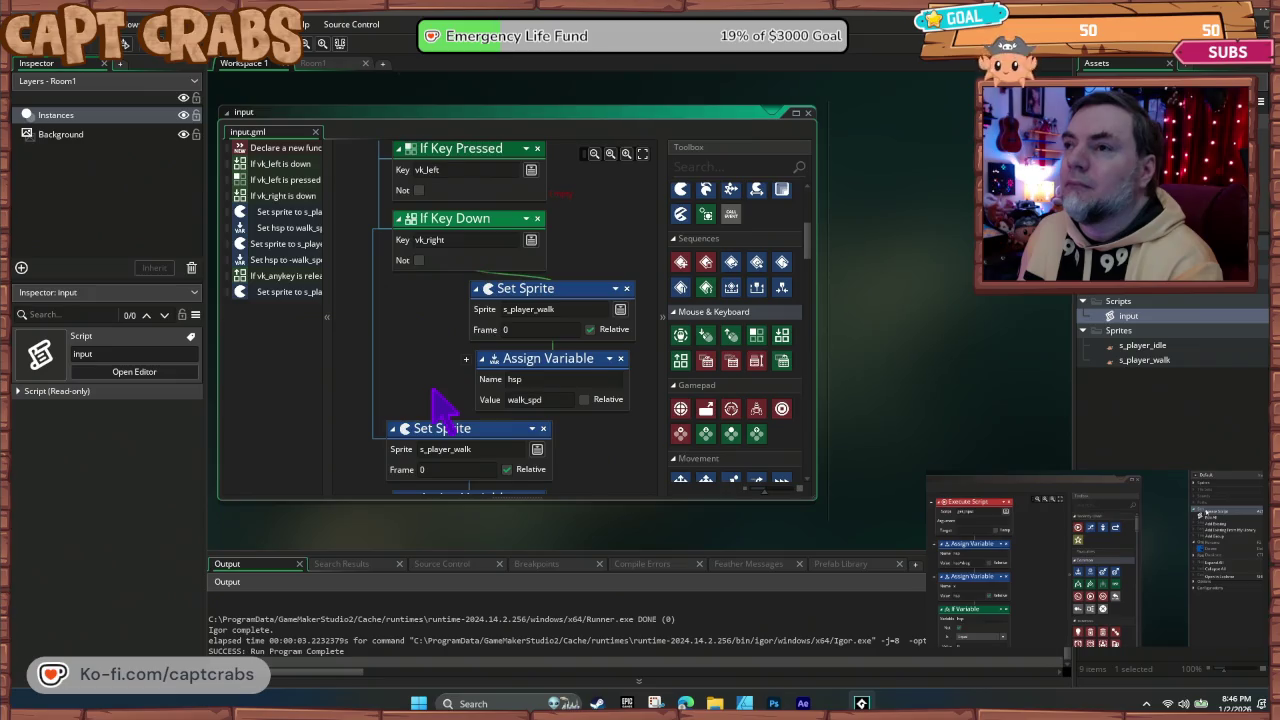
scroll(444, 405, "up", 2)
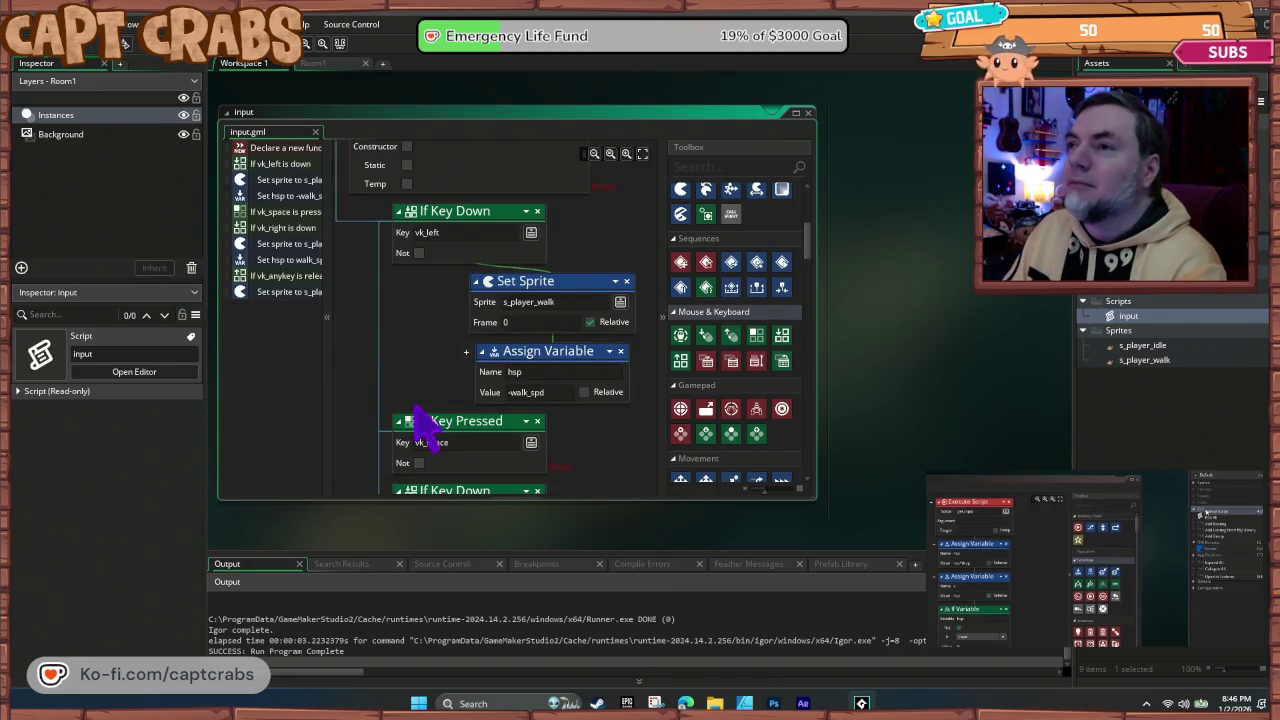
scroll(328, 382, "up", 1)
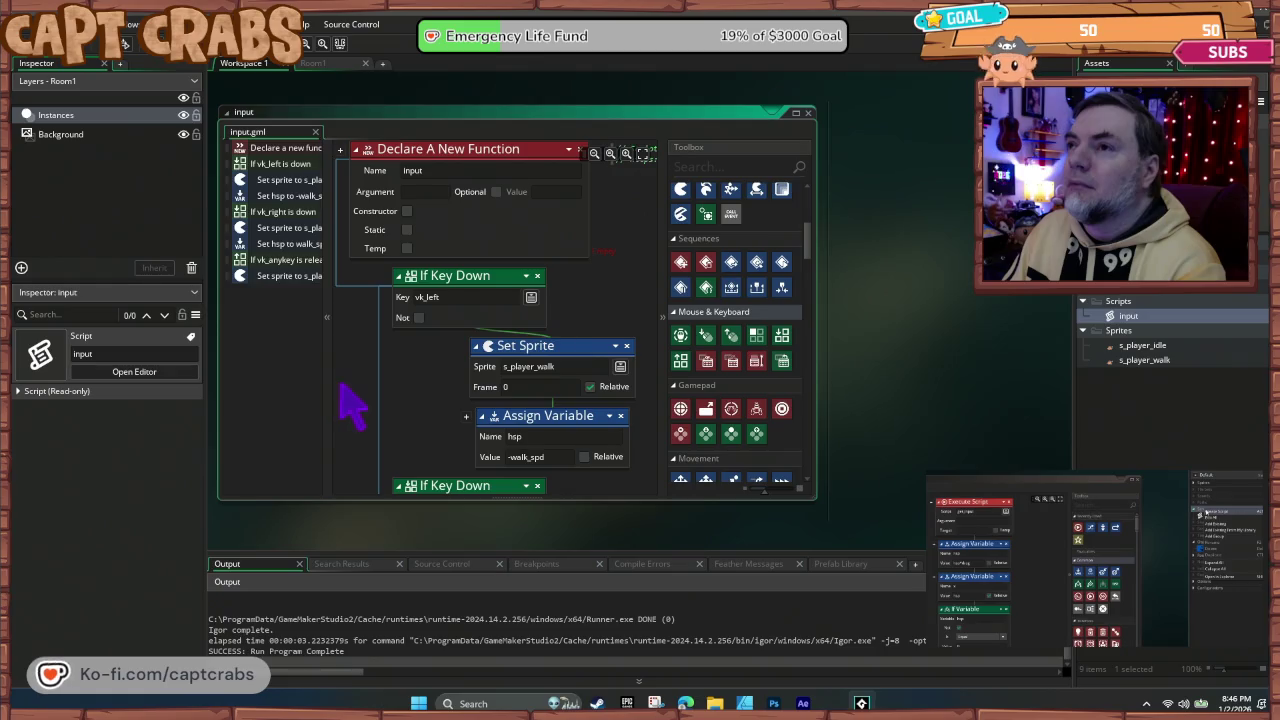
scroll(364, 388, "down", 4)
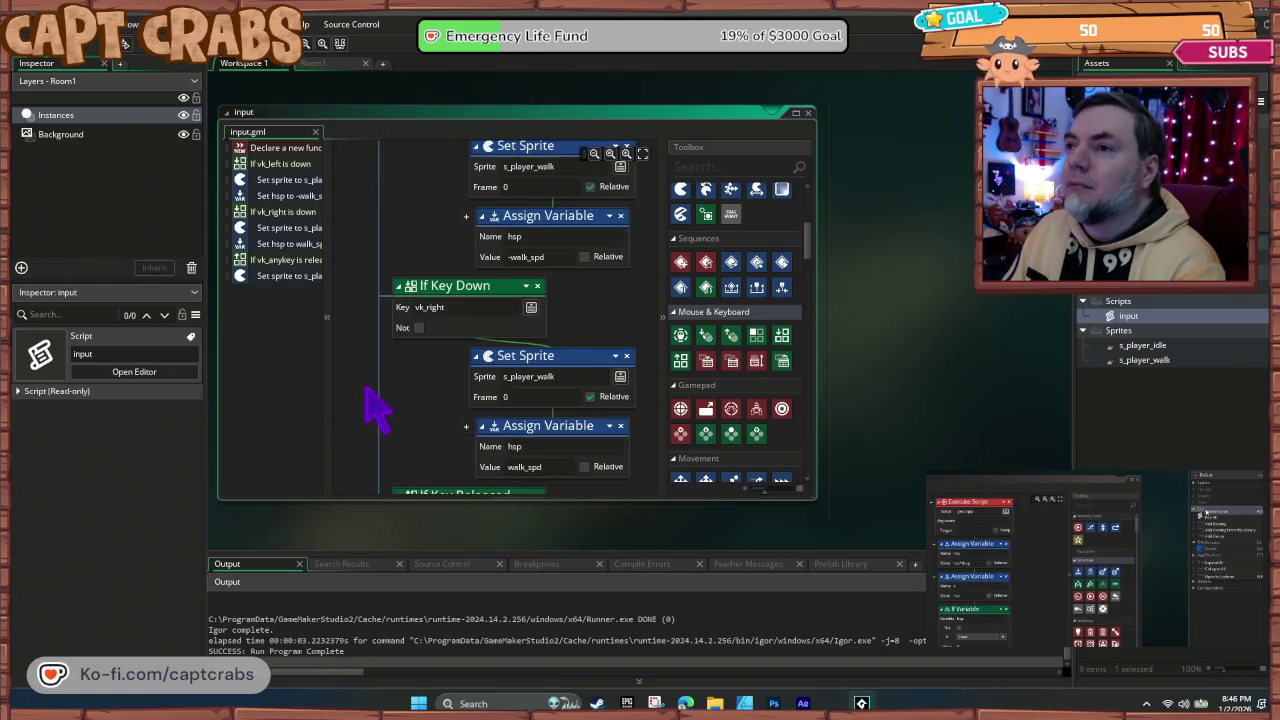
scroll(375, 410, "down", 1)
scroll(375, 412, "down", 2)
scroll(376, 411, "up", 6)
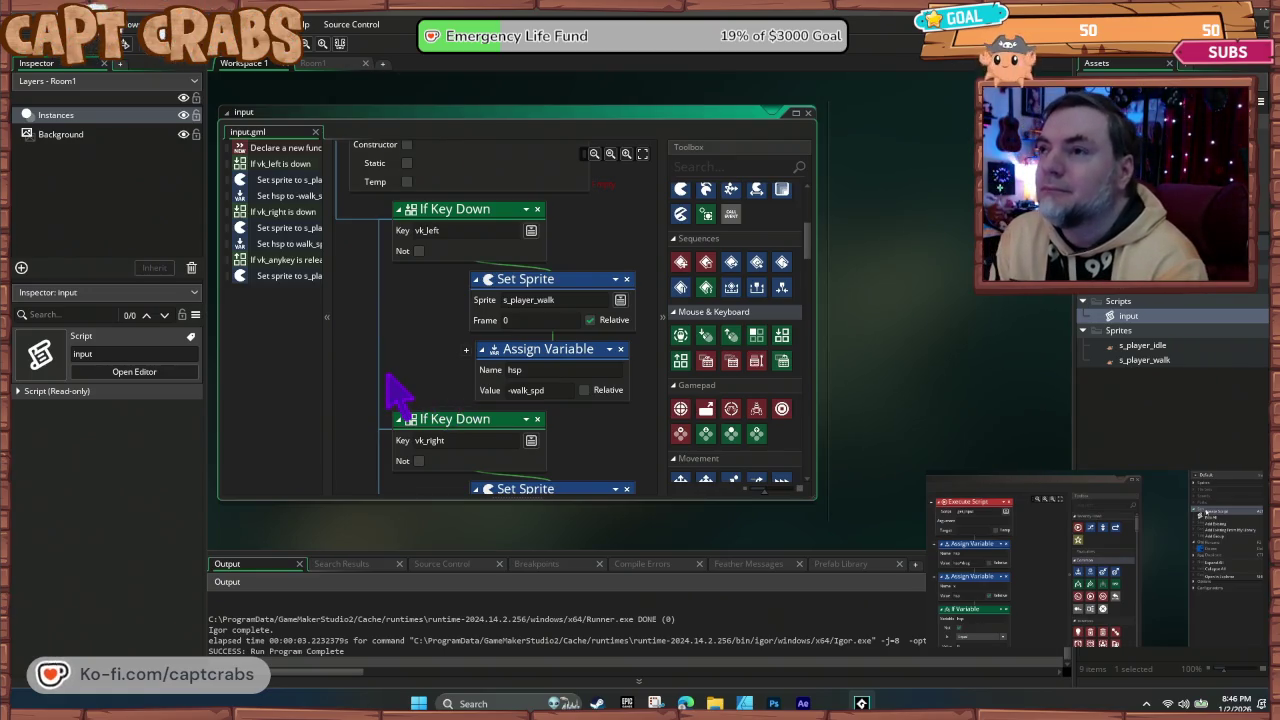
scroll(411, 379, "down", 2)
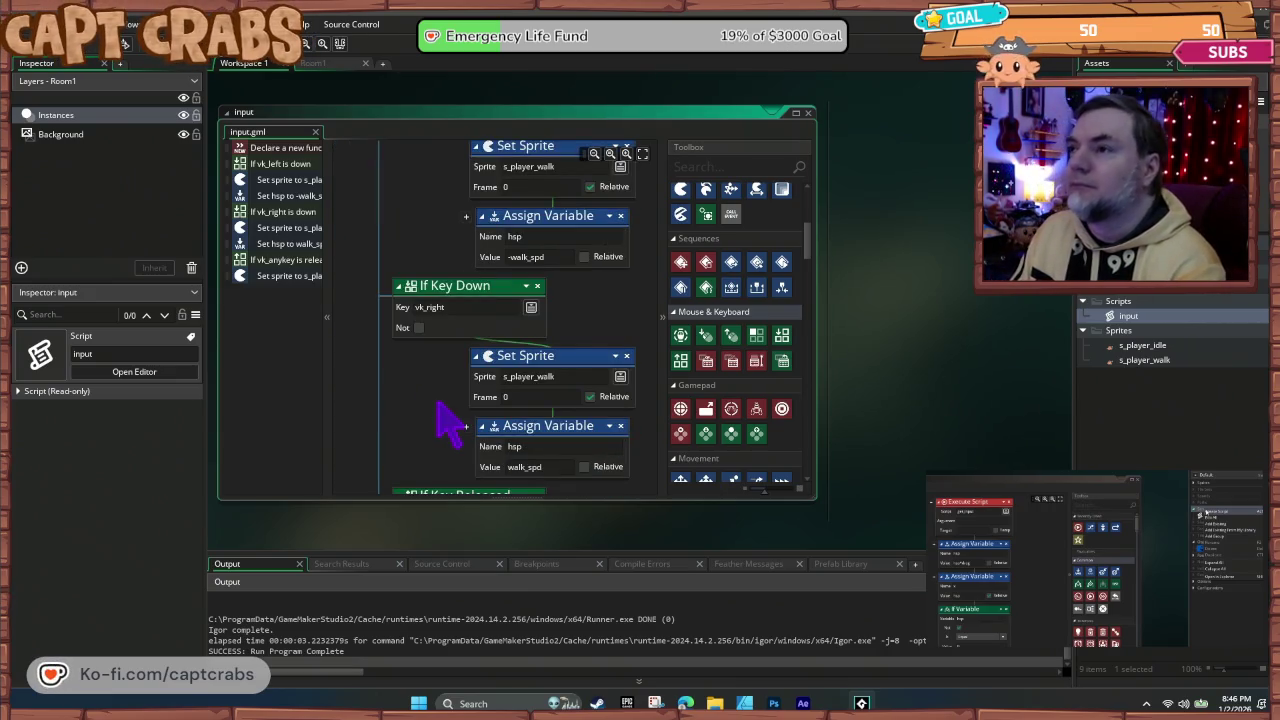
scroll(450, 420, "up", 5)
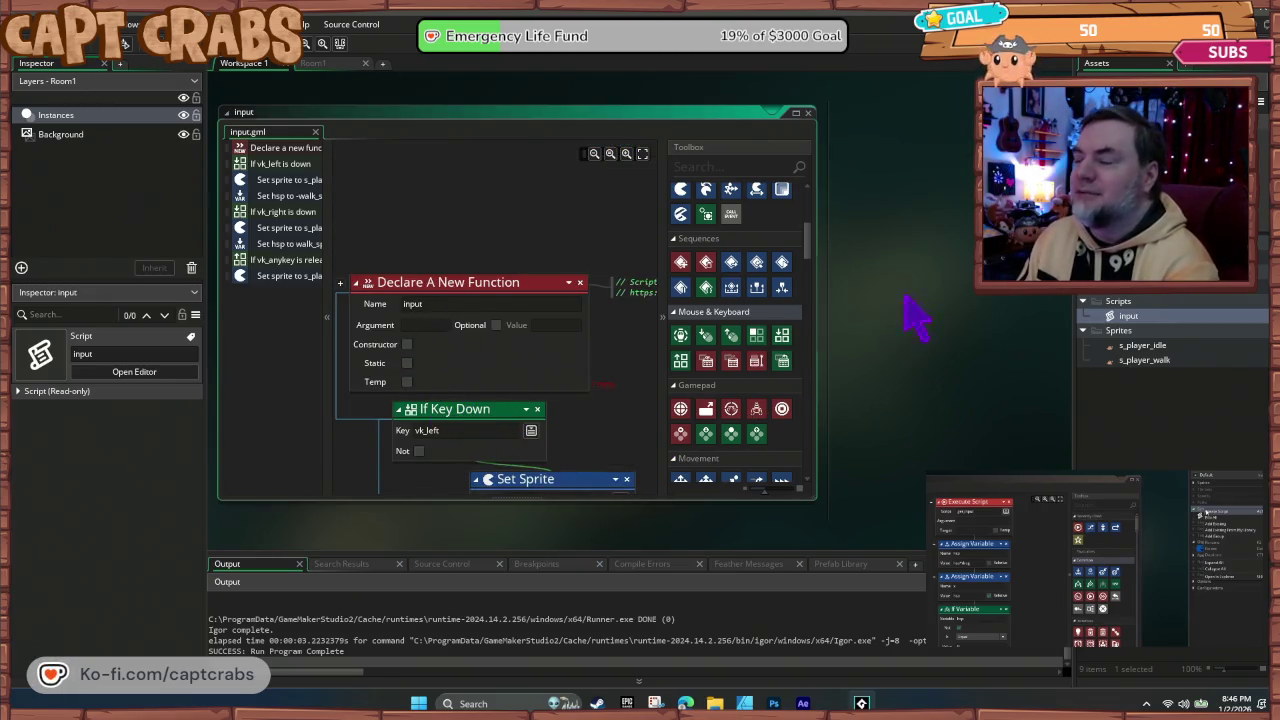
Step: Bring o_player's variables and events into view, then test-run the game and close it
left_click_drag(910, 335, 858, 520)
left_click_drag(846, 412, 734, 524)
key("F5")
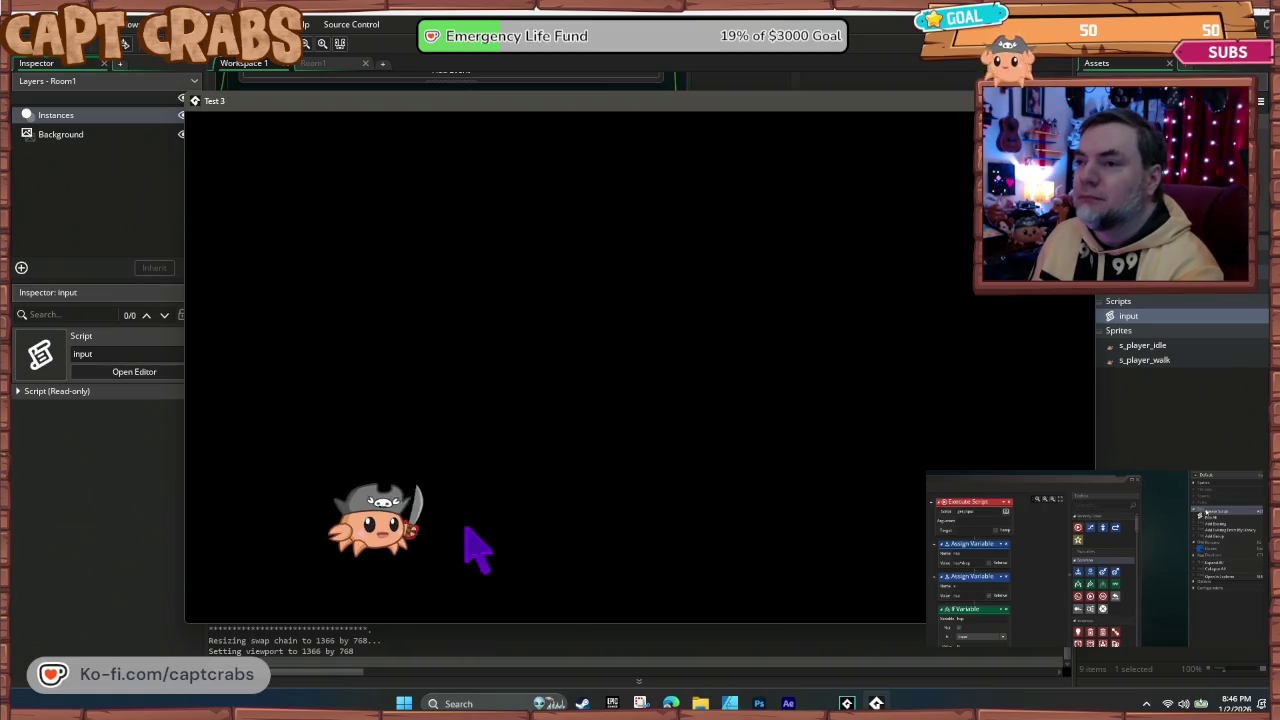
key("Escape")
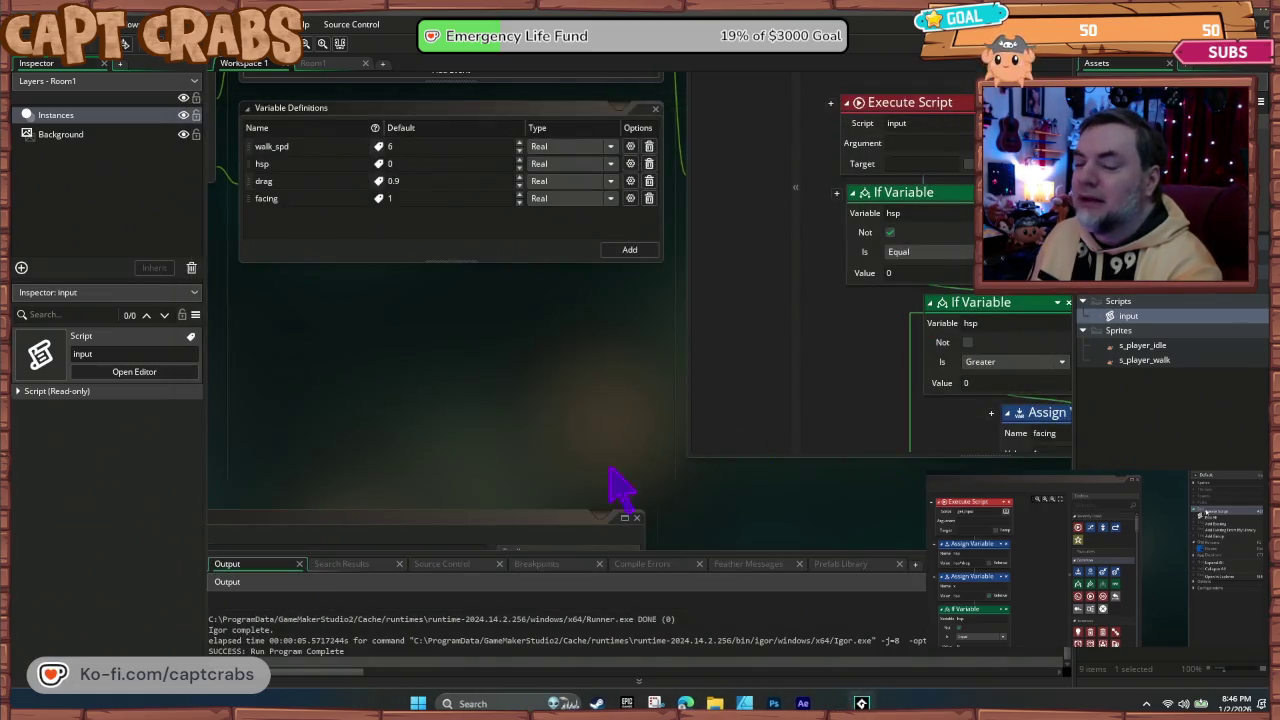
mouse_move(400, 514)
left_mouse_down()
mouse_move(571, 300)
mouse_move(651, 171)
mouse_move(630, 170)
left_mouse_up()
left_click(768, 218)
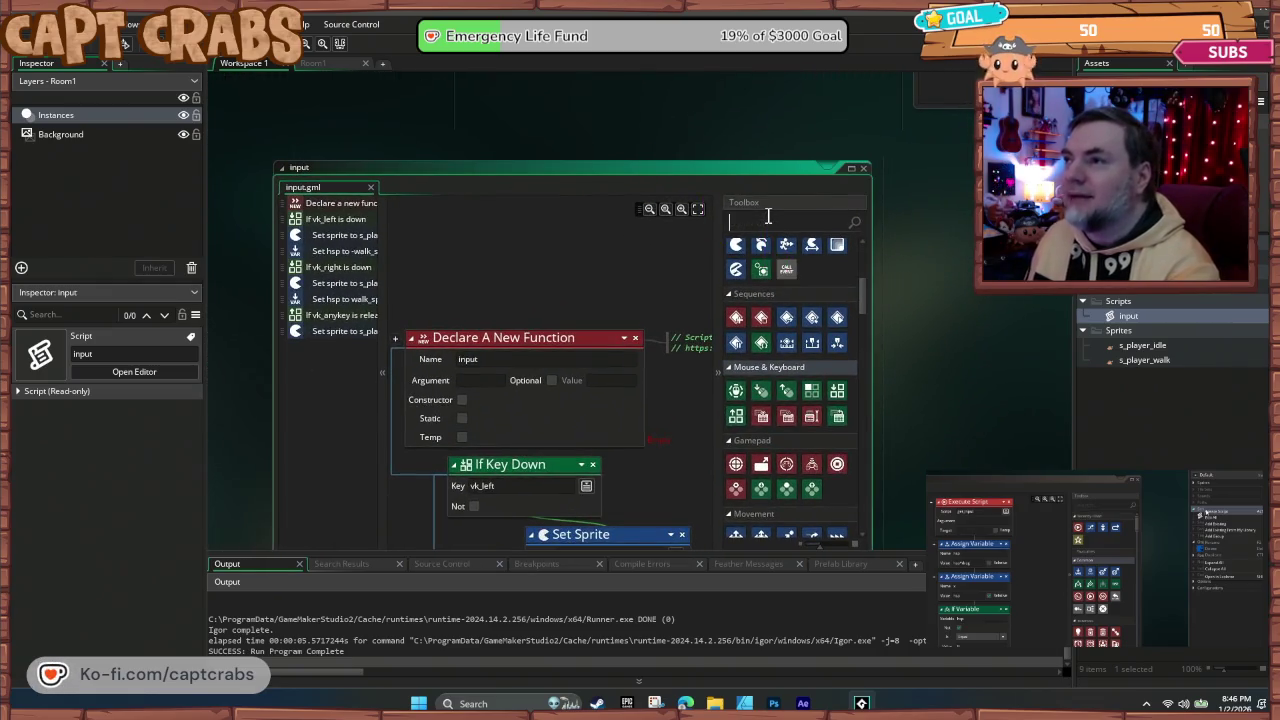
type("text")
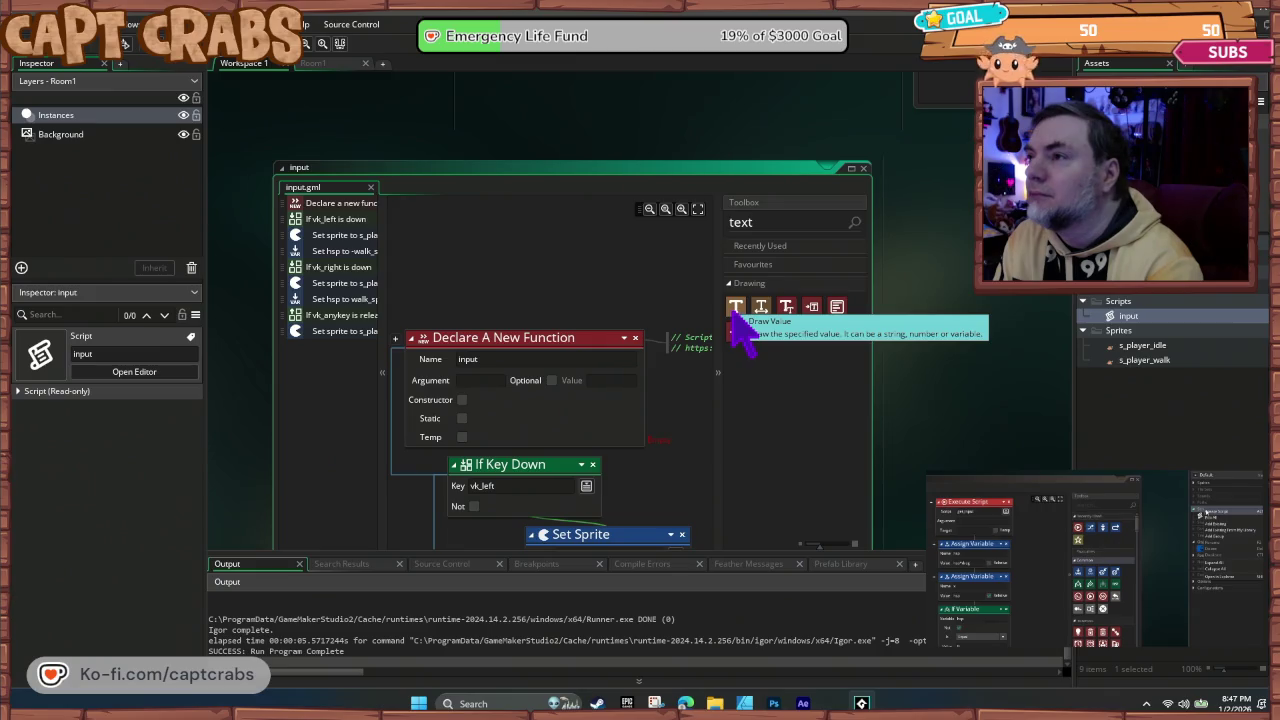
left_click_drag(735, 320, 519, 451)
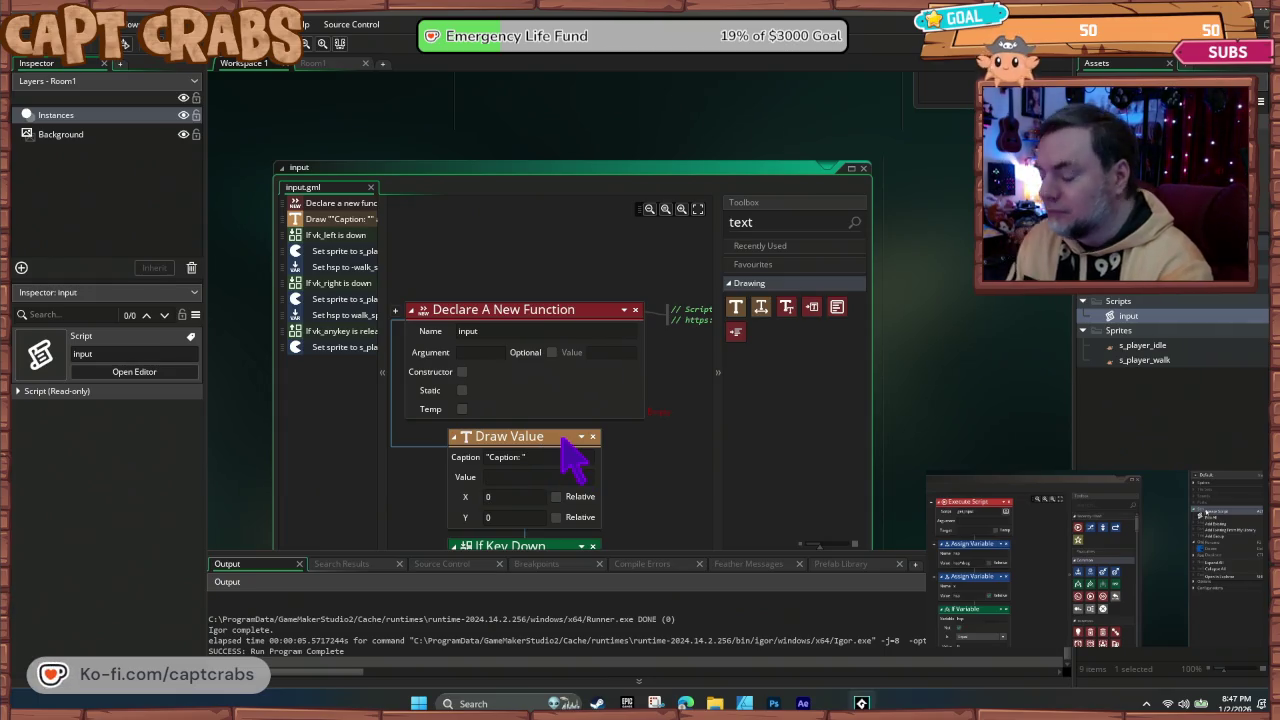
type("Boo")
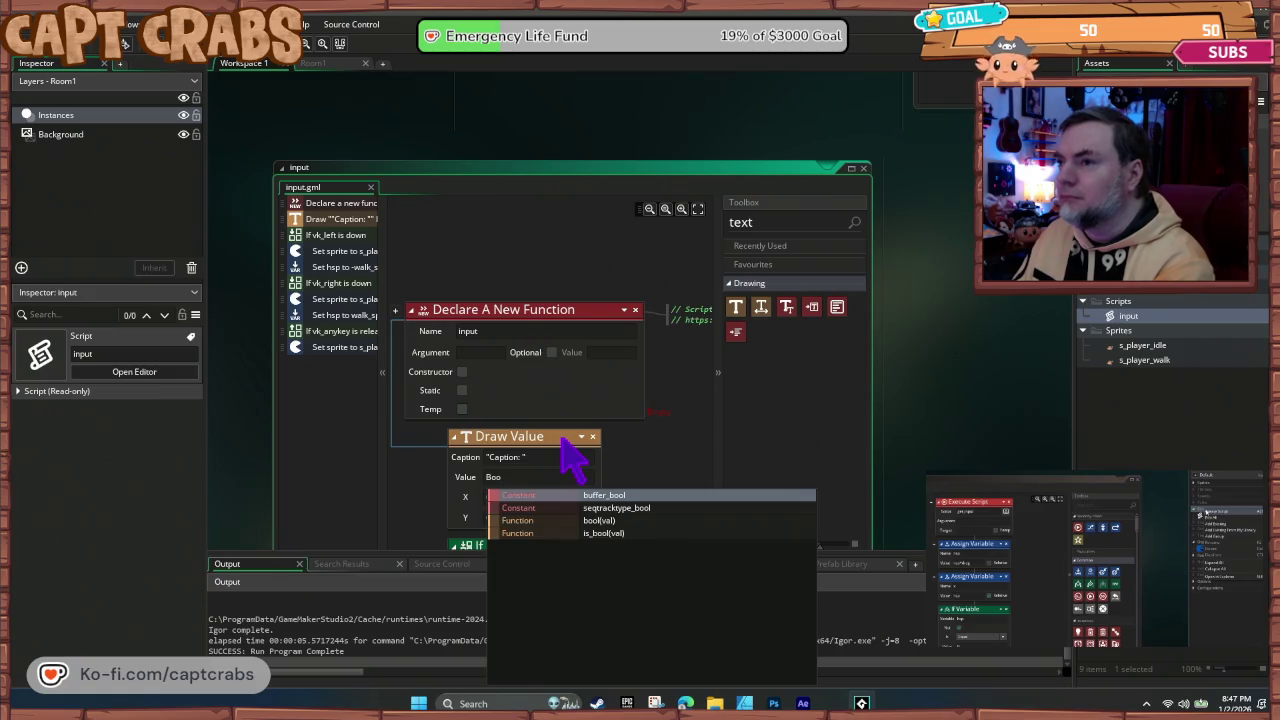
type("ga")
key("BackSpace")
key("BackSpace")
key("BackSpace")
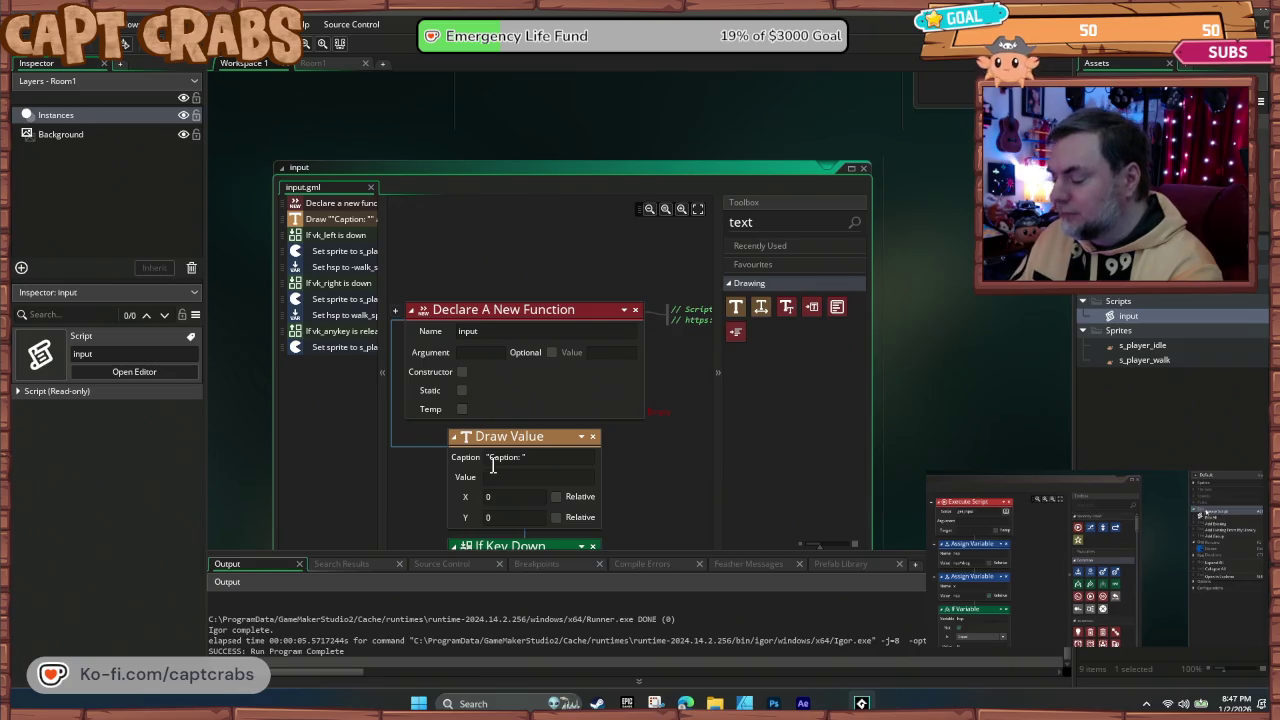
key("F5")
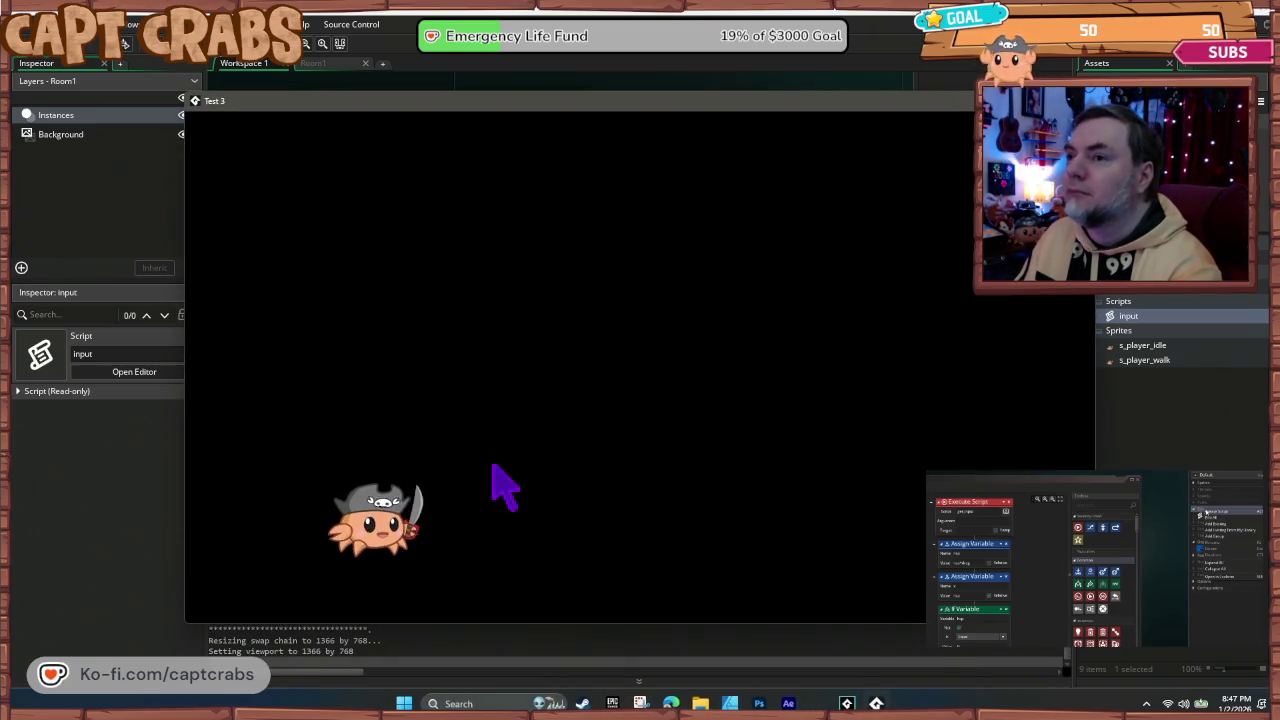
key("alt+F4")
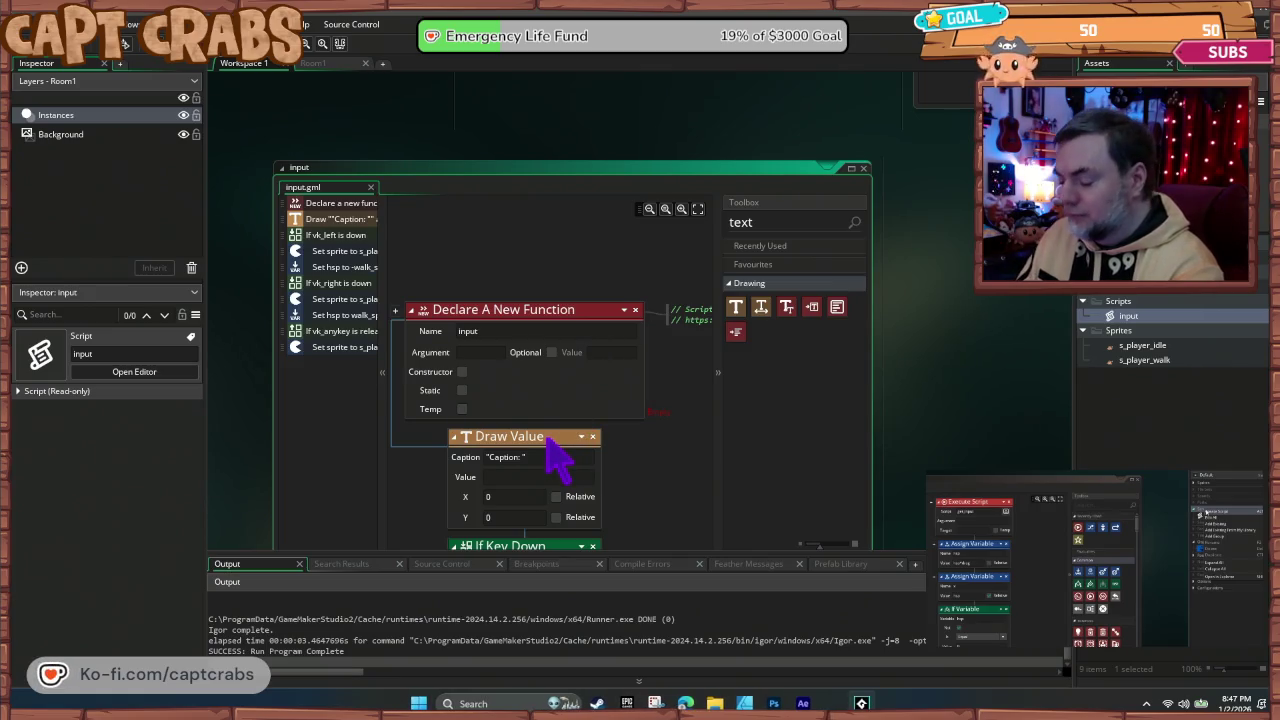
mouse_move(550, 437)
left_mouse_down()
mouse_move(829, 414)
mouse_move(443, 514)
left_mouse_up()
scroll(943, 366, "up", 10)
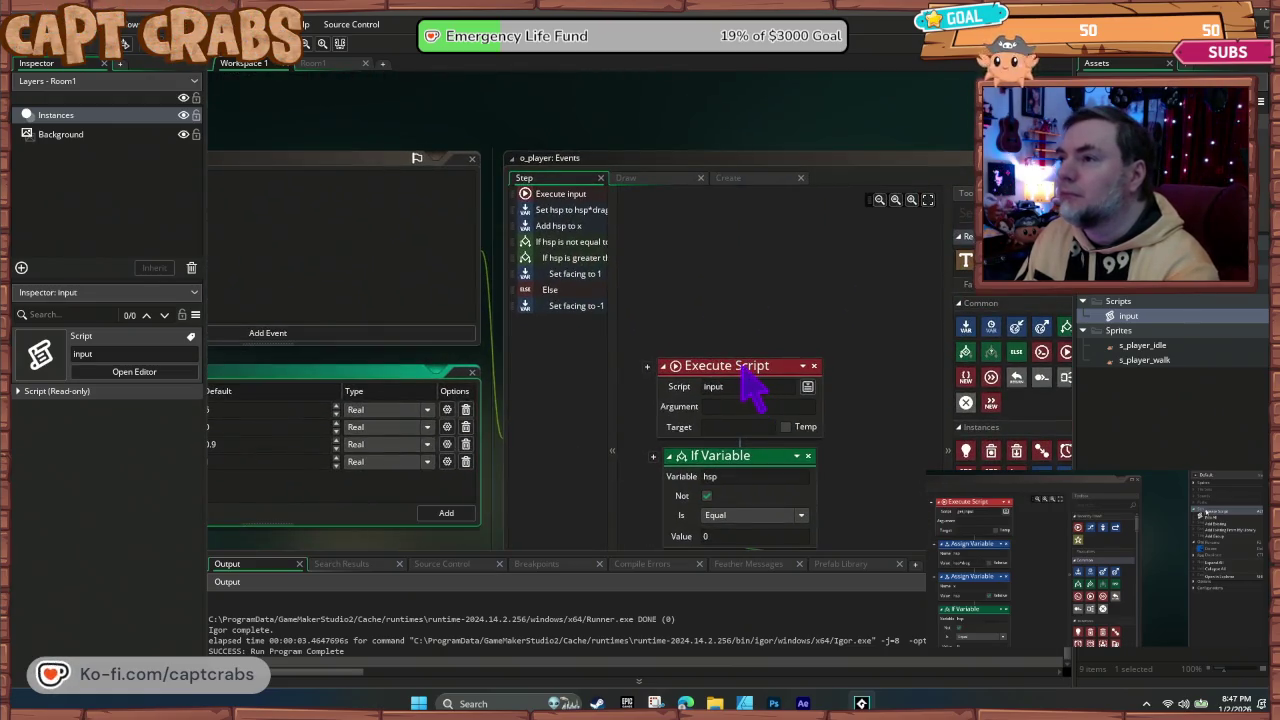
Step: Paste Draw Value after Execute Script, test-run the game, then delete that Draw Value action
key("ctrl+v")
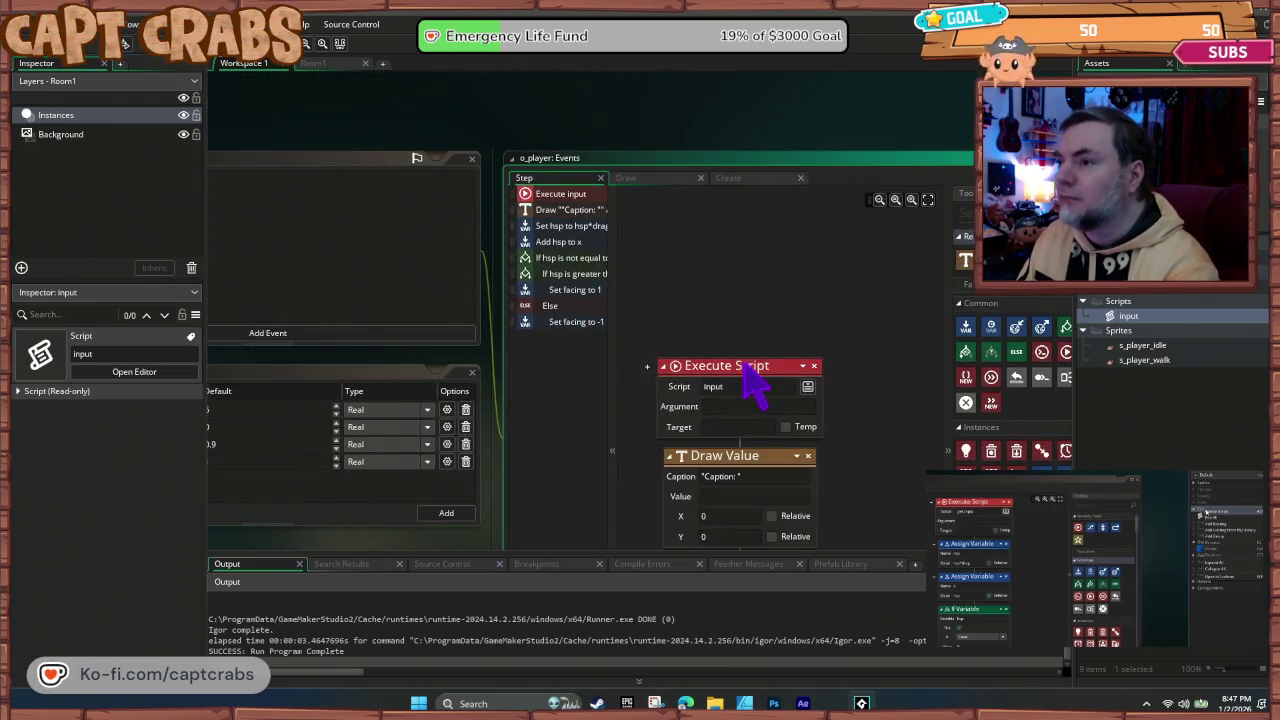
key("F5")
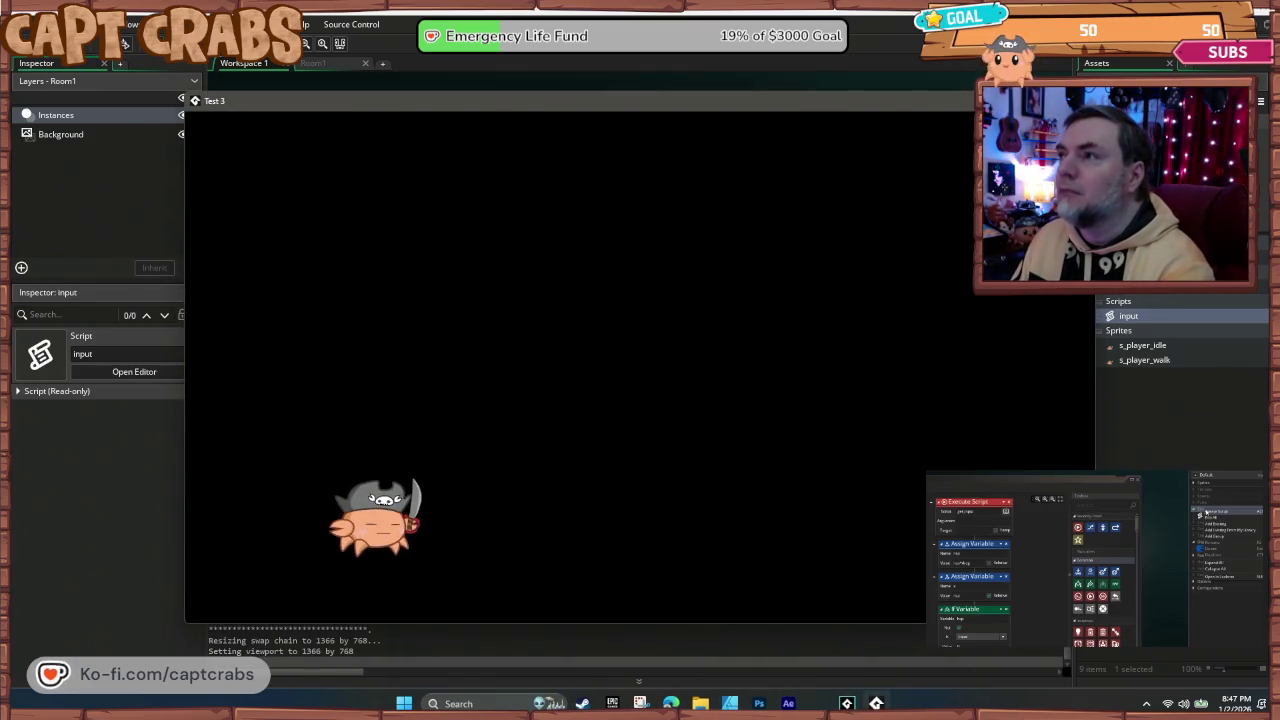
key("Escape")
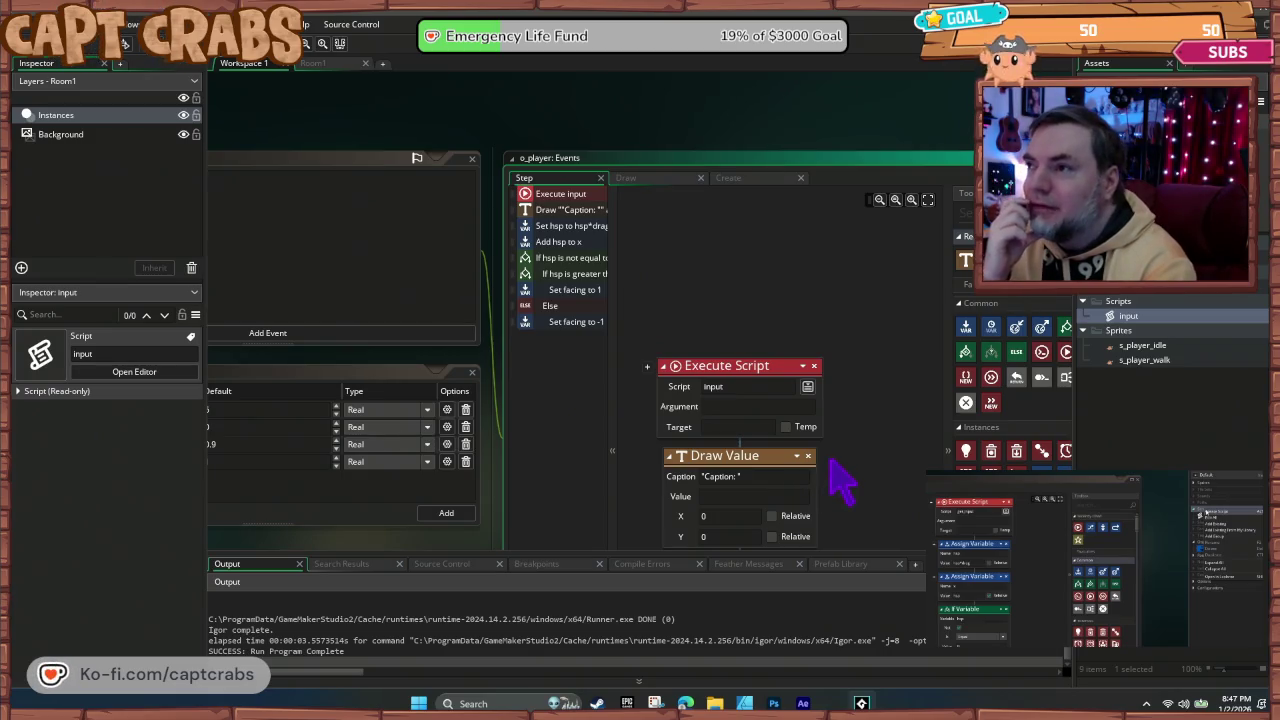
left_click(808, 456)
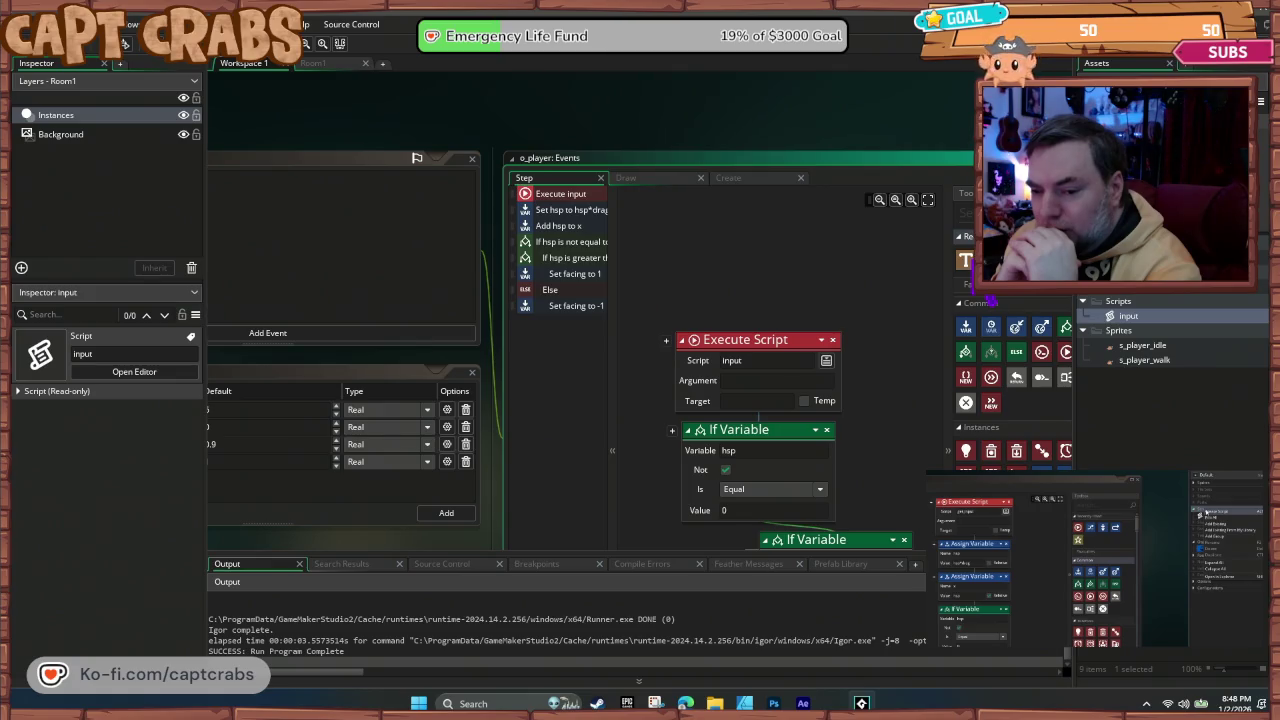
Step: Delete the three Set Sprite blocks under the left-key, right-key and key-release checks
double_click(1120, 316)
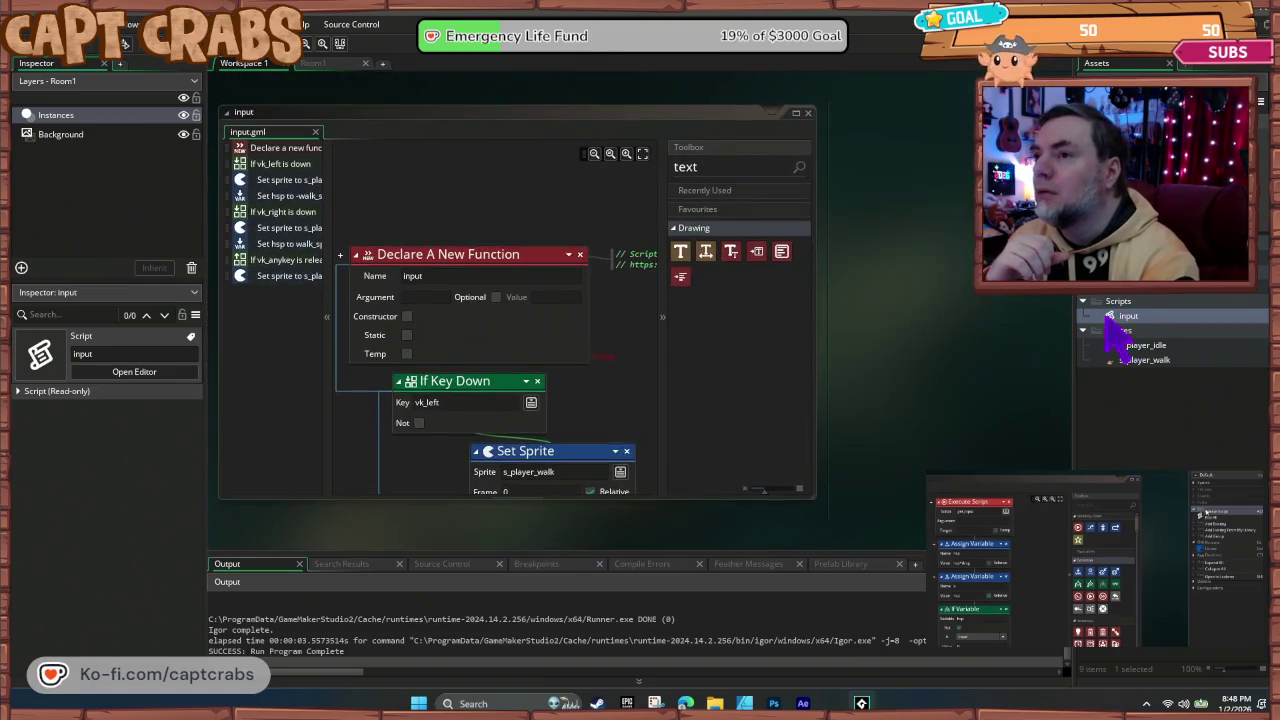
scroll(410, 390, "down", 3)
scroll(400, 320, "down", 1)
scroll(414, 362, "down", 1)
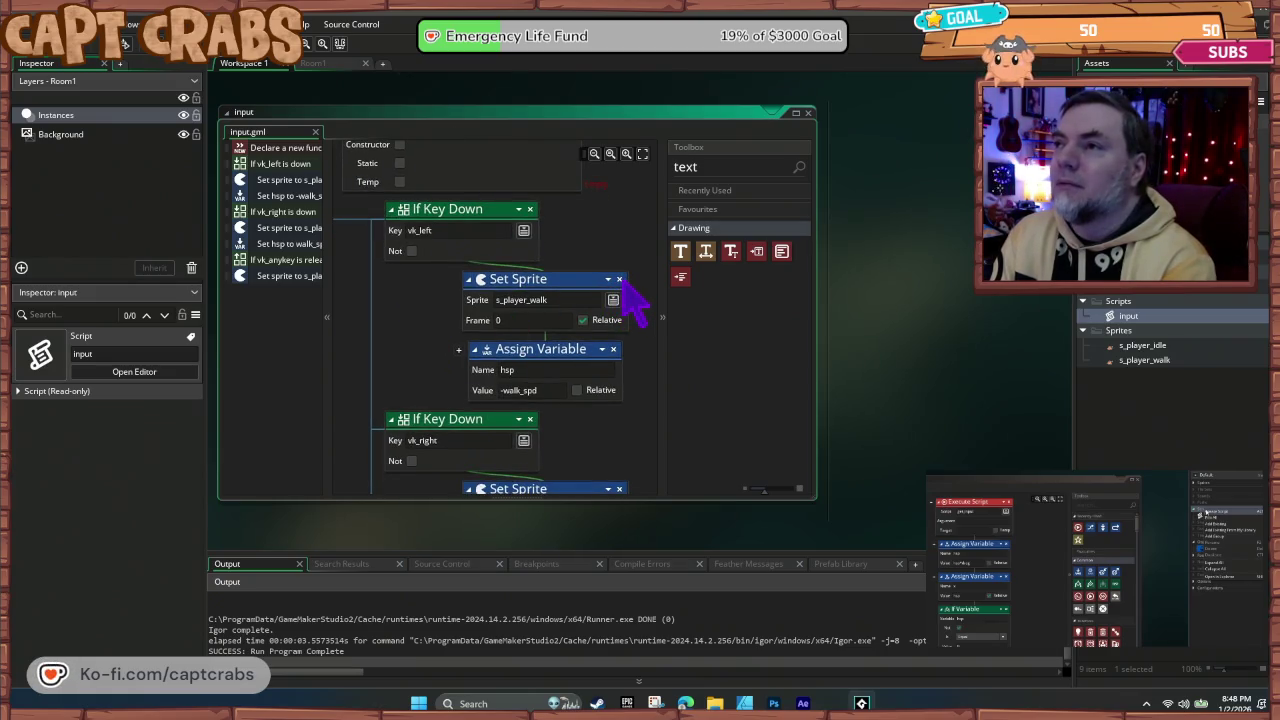
left_click(620, 280)
left_click(619, 419)
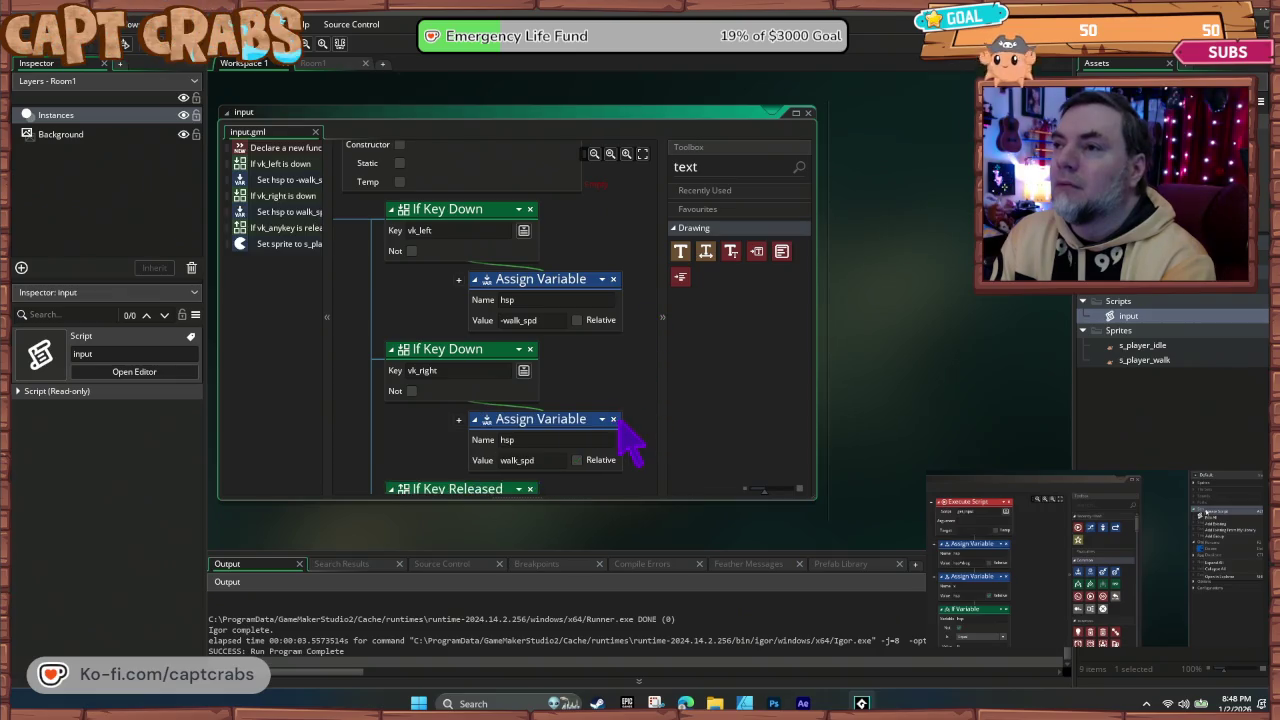
scroll(630, 458, "down", 2)
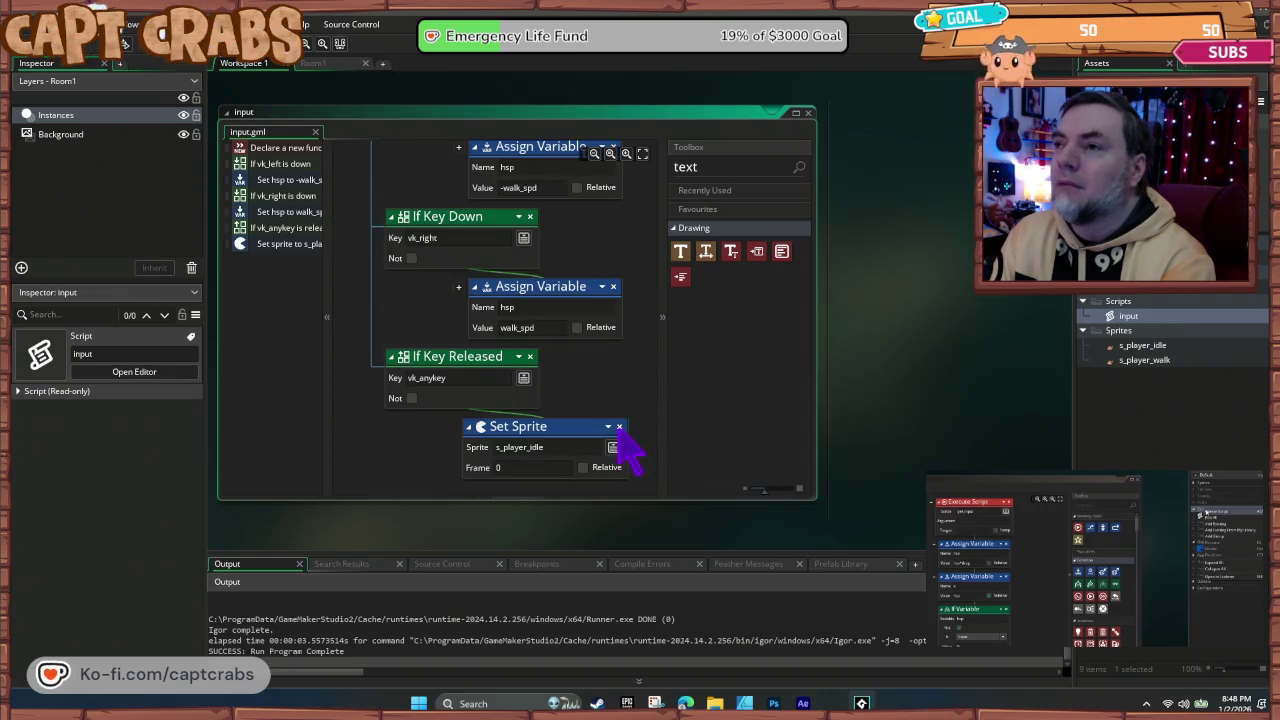
left_click(619, 427)
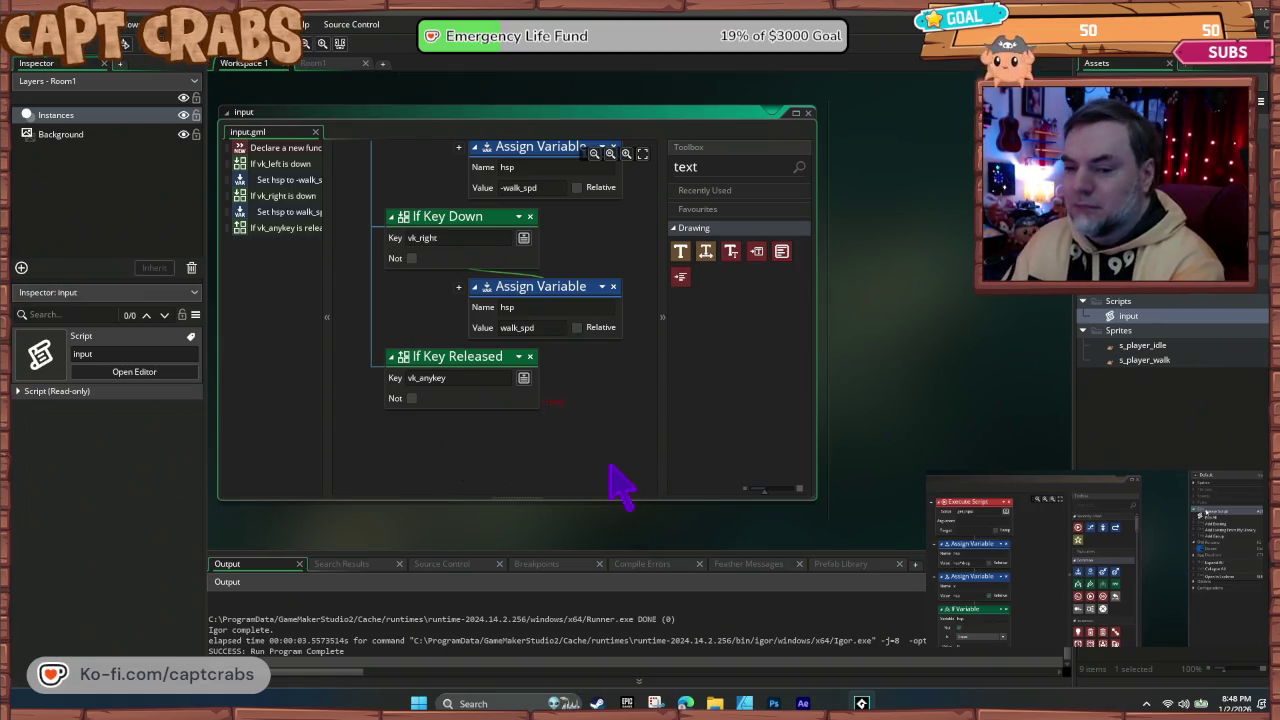
Step: Test-run the game, close it, and pan back to the Execute Script and If Variable blocks
key("F5")
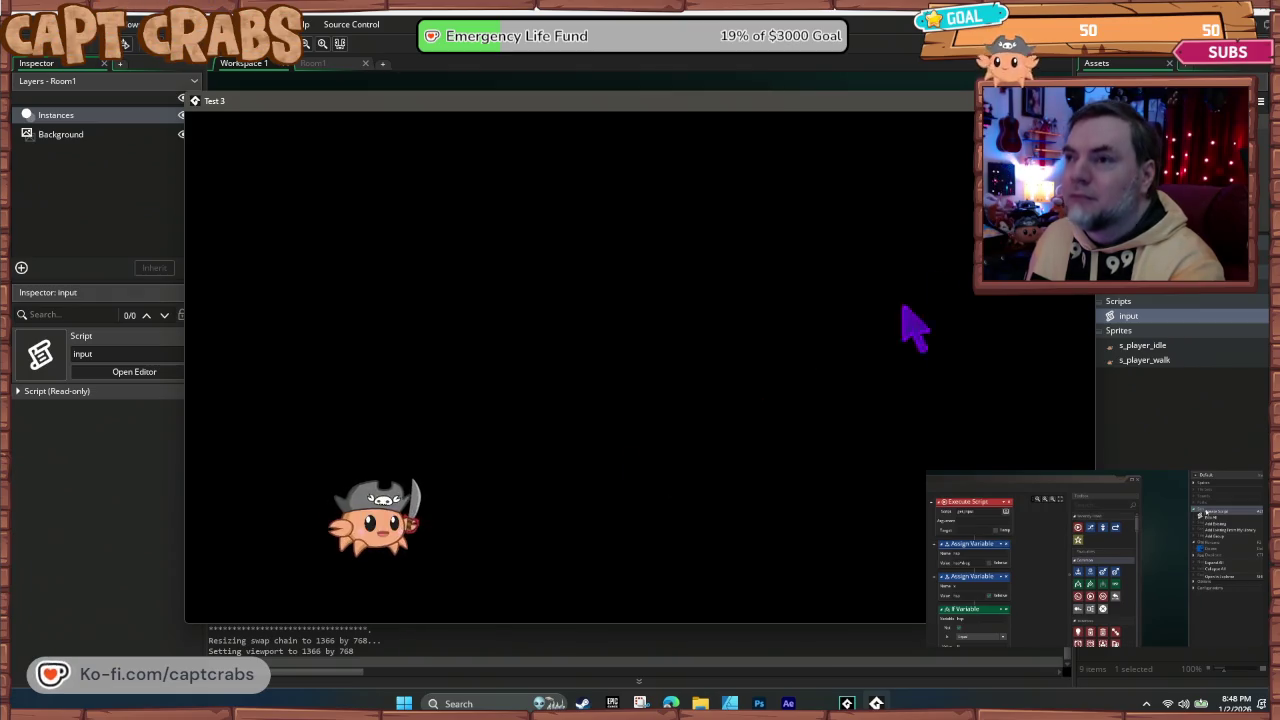
left_click(1080, 100)
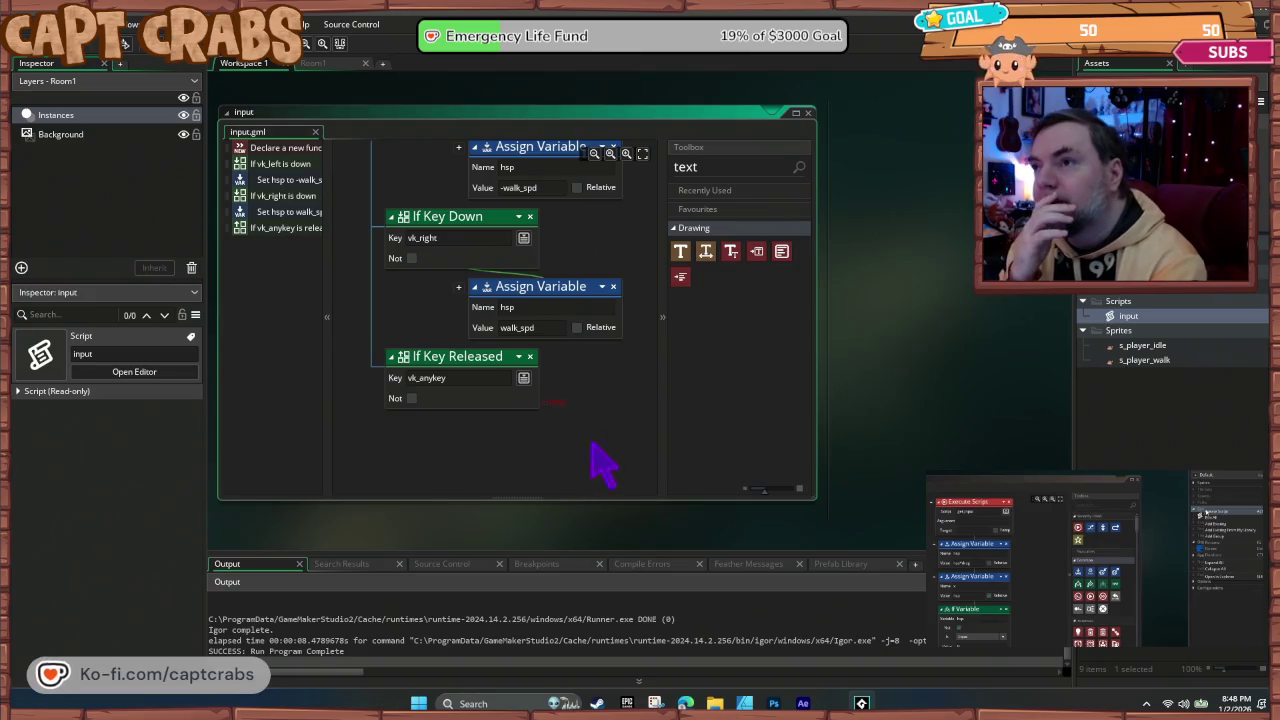
scroll(597, 430, "up", 3)
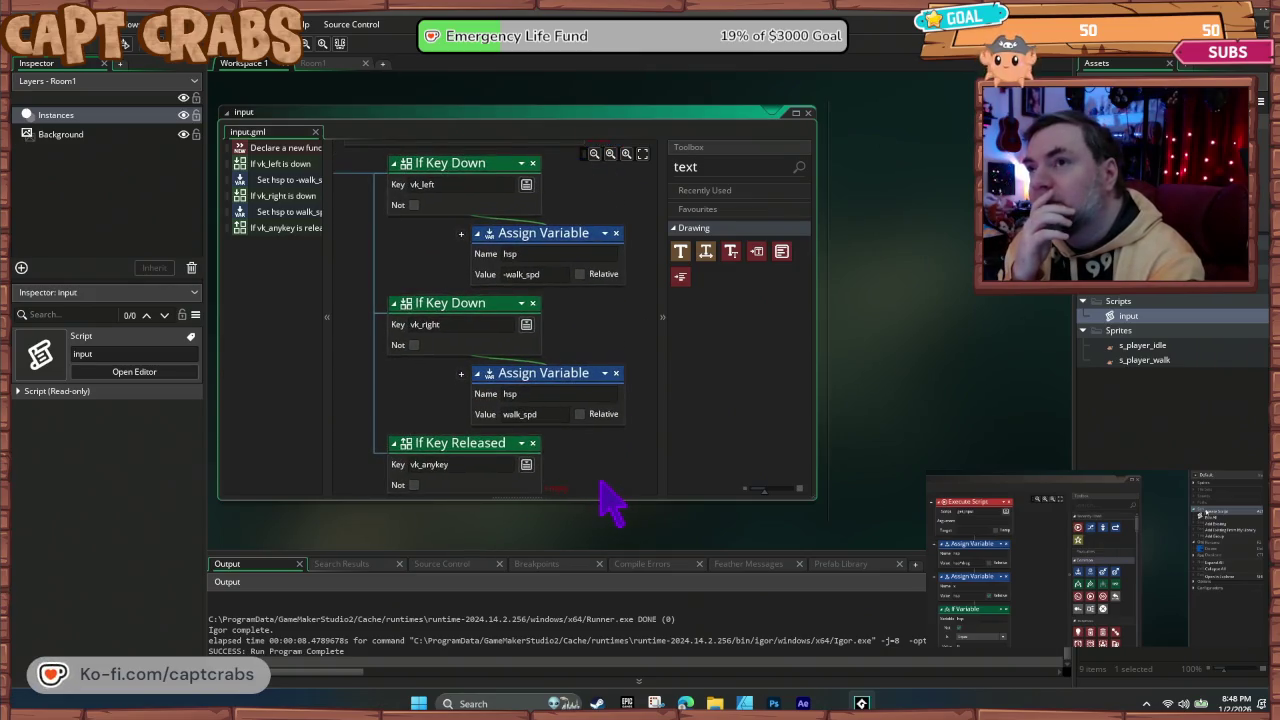
scroll(605, 410, "up", 4)
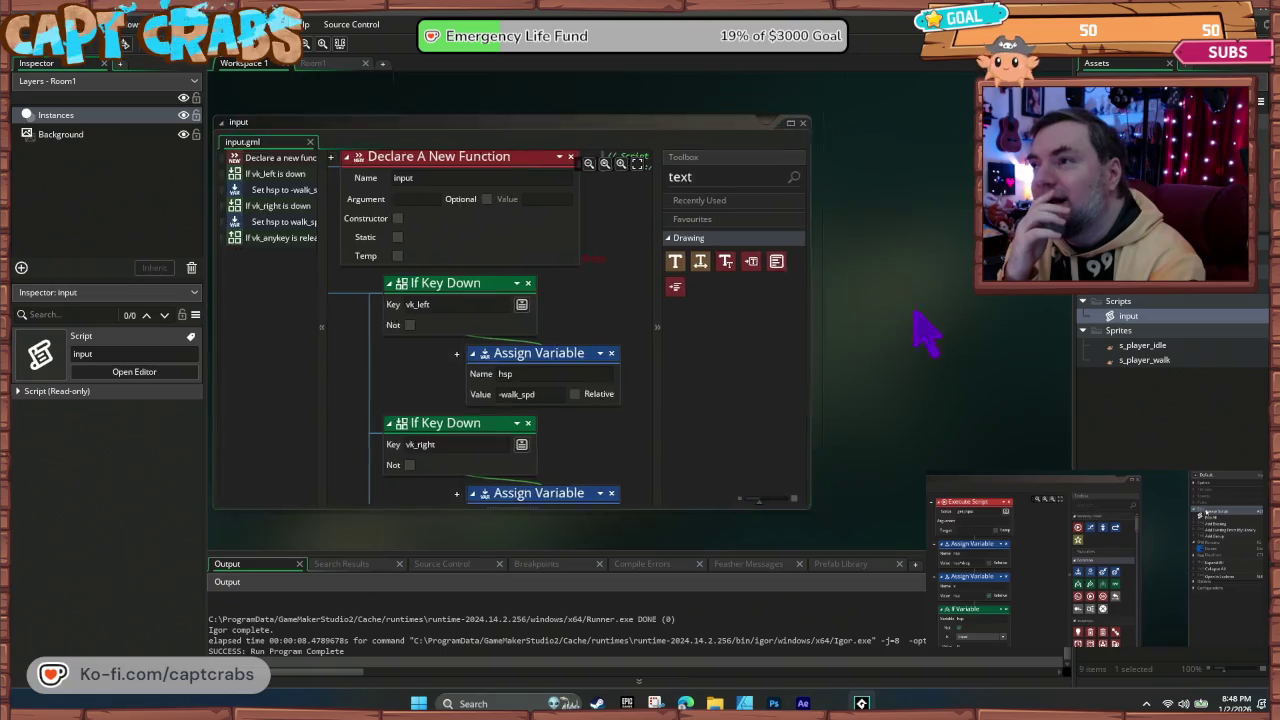
left_click_drag(920, 334, 760, 531)
mouse_move(775, 488)
left_mouse_down()
mouse_move(677, 571)
mouse_move(708, 491)
left_mouse_up()
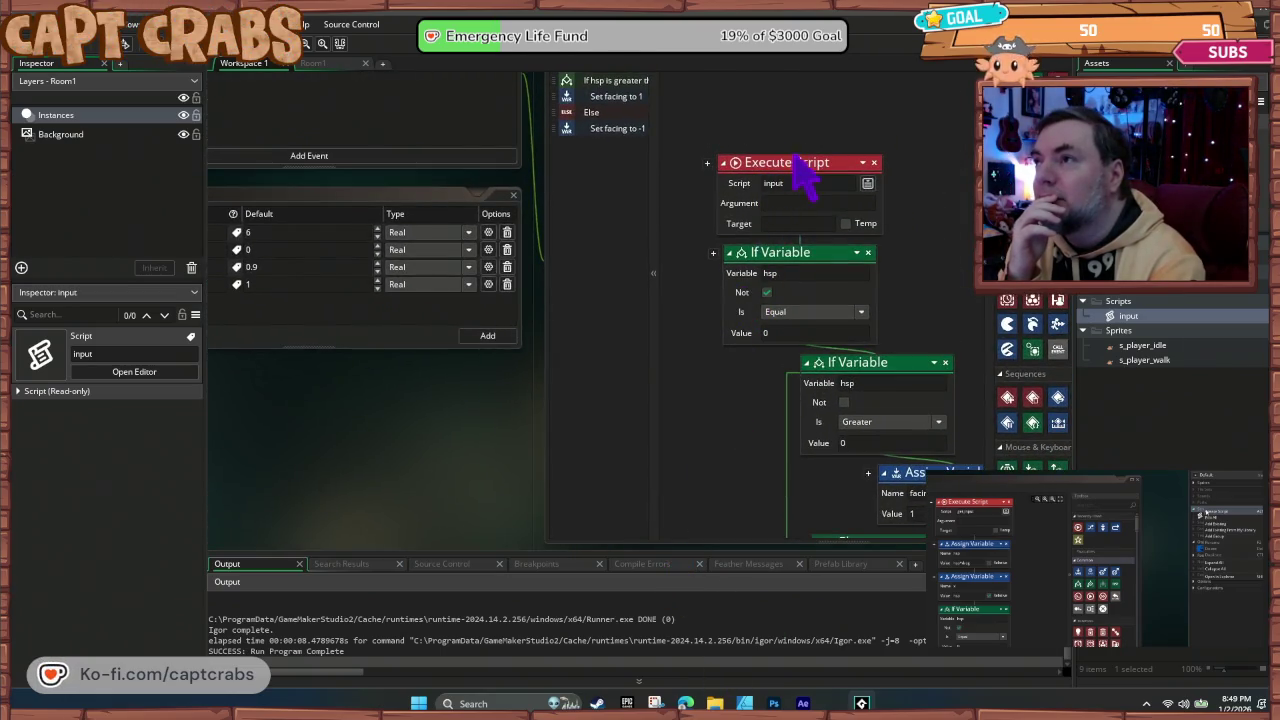
left_click(862, 163)
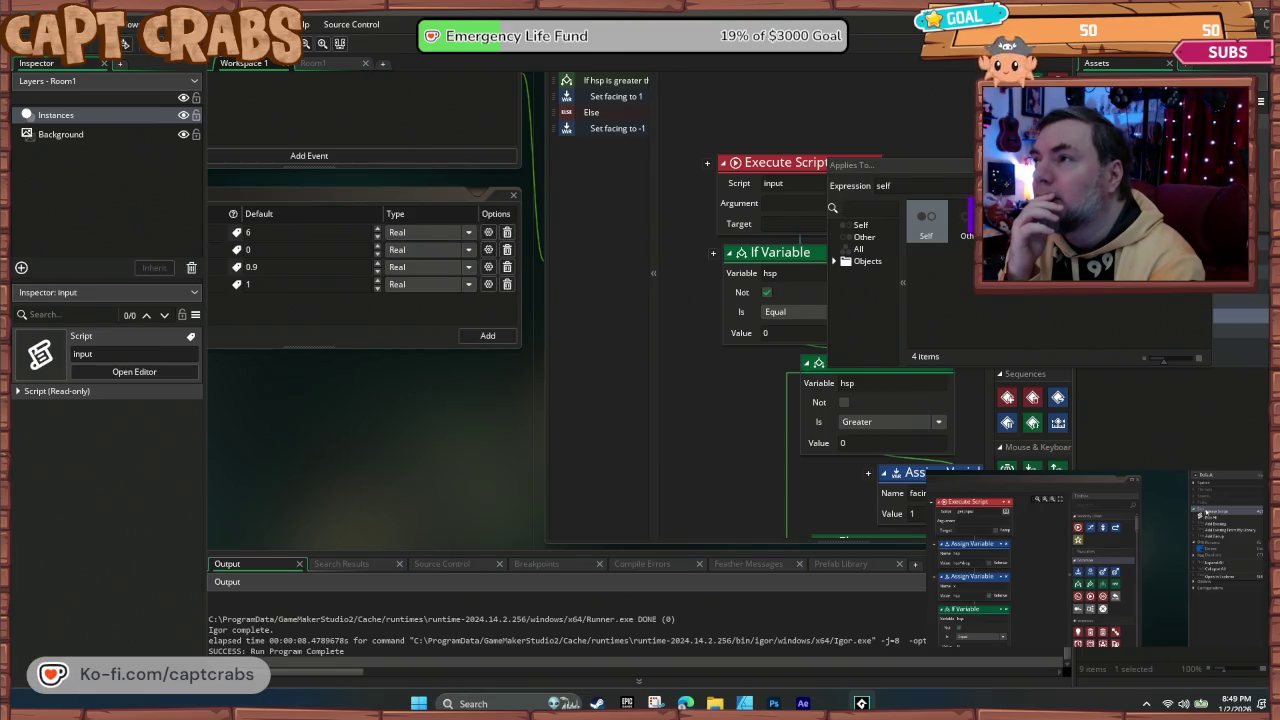
left_click(926, 222)
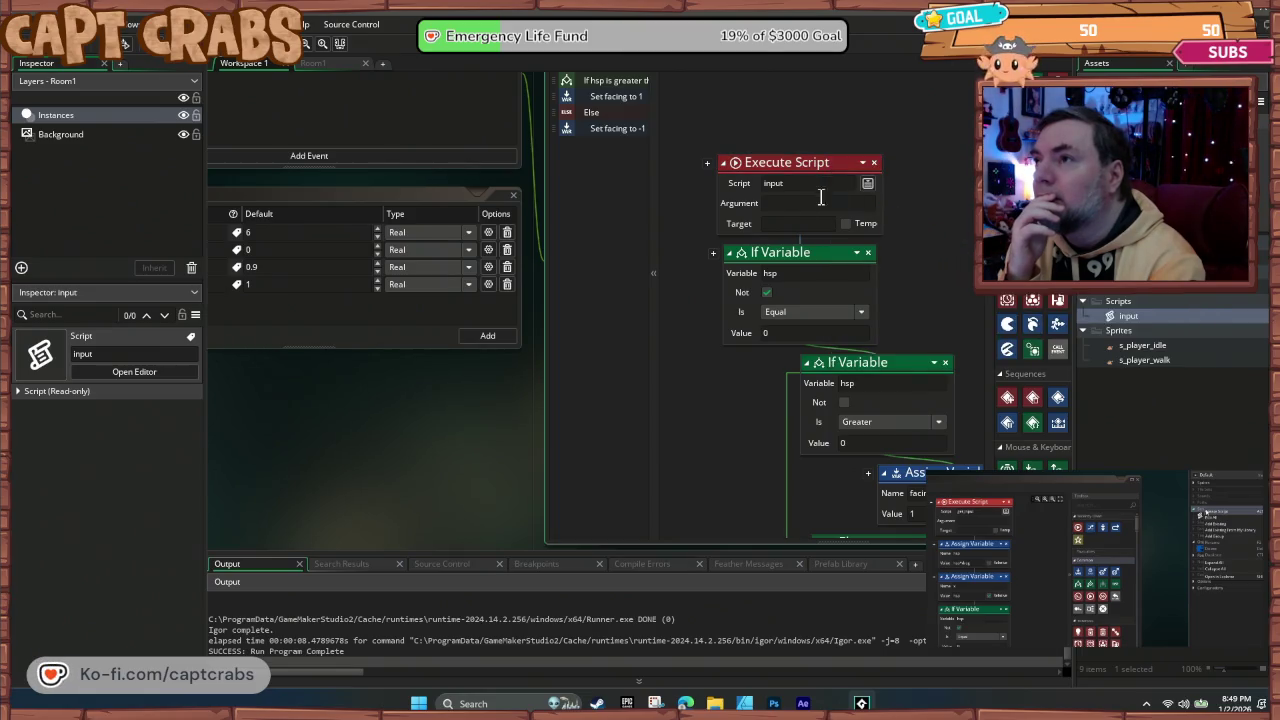
left_click(862, 163)
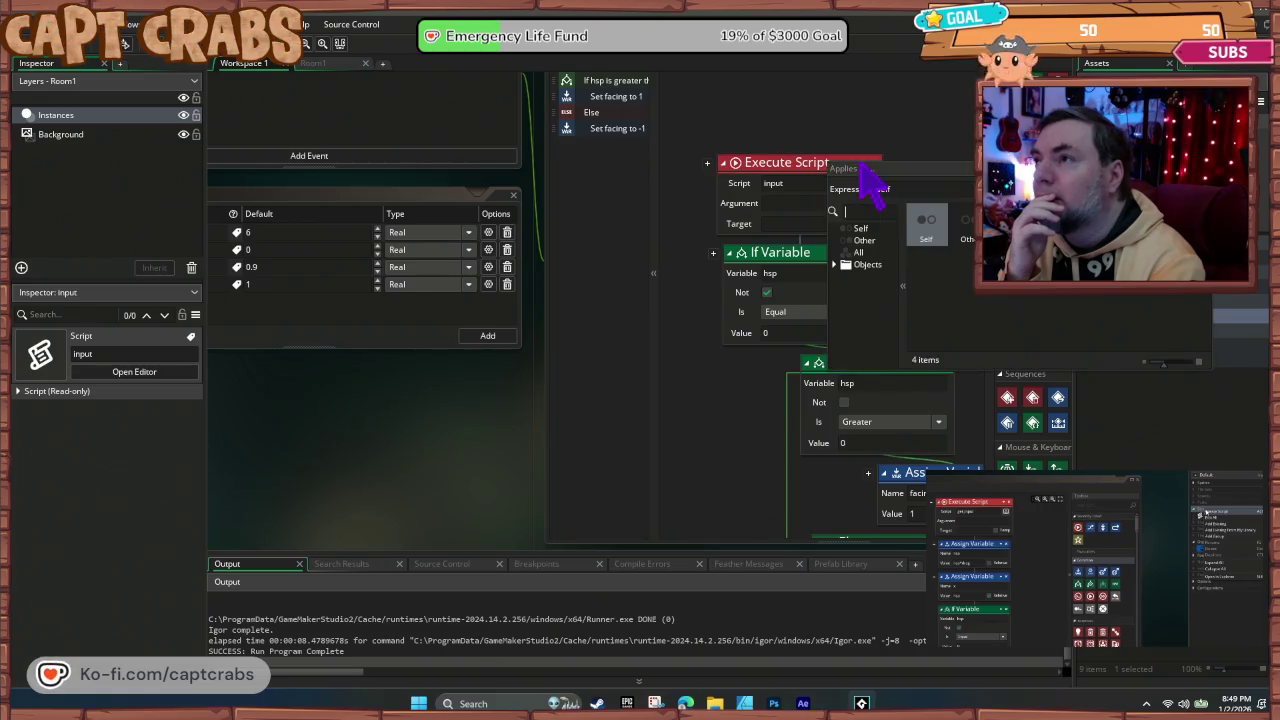
left_click(931, 238)
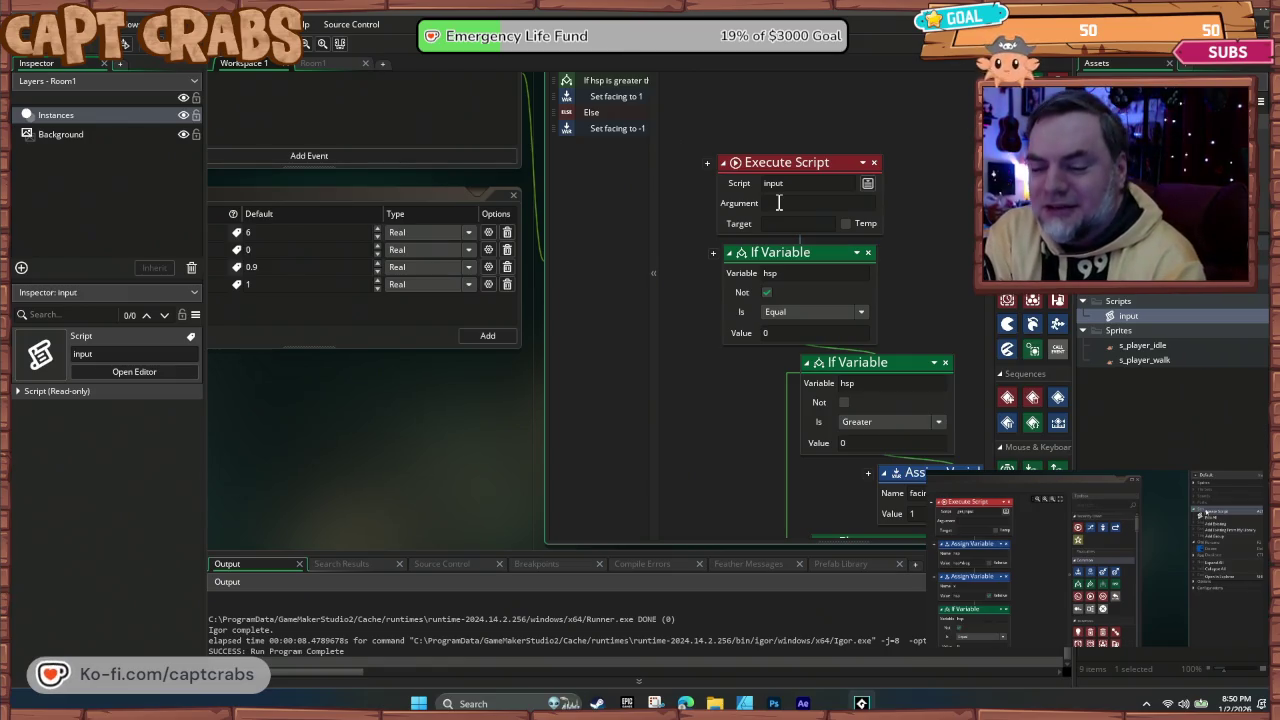
Step: Set the Execute Script action's script to input
left_click(768, 183)
type("input")
mouse_move(957, 306)
left_mouse_down()
mouse_move(870, 322)
mouse_move(957, 314)
left_mouse_up()
left_click_drag(435, 470, 315, 456)
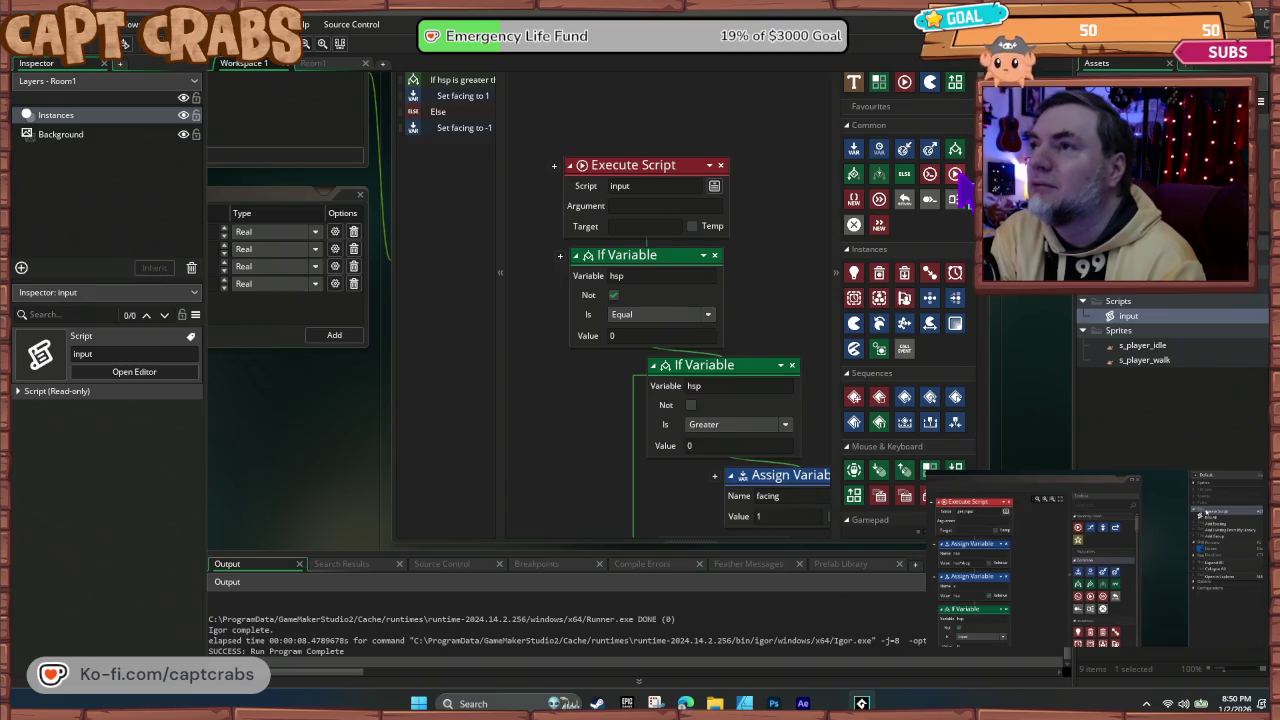
Step: Enter self as the Execute Script target and run the game
left_click(648, 230)
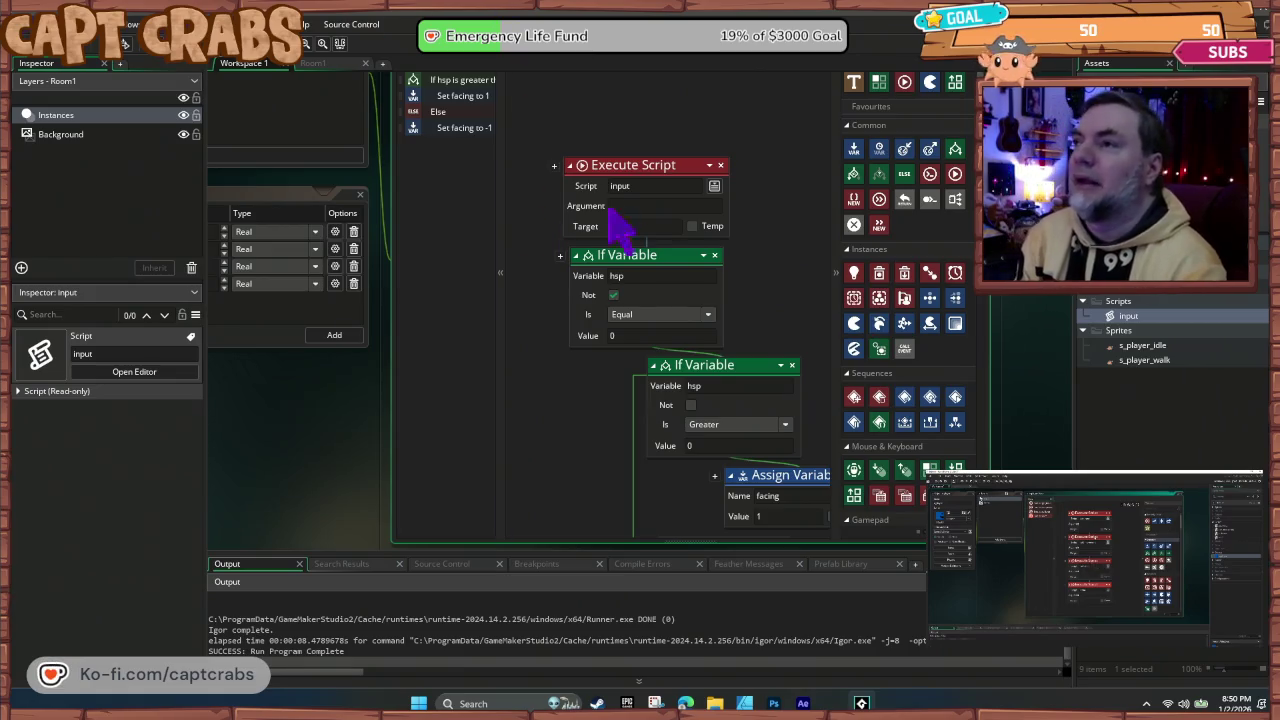
left_click(658, 226)
type("sle")
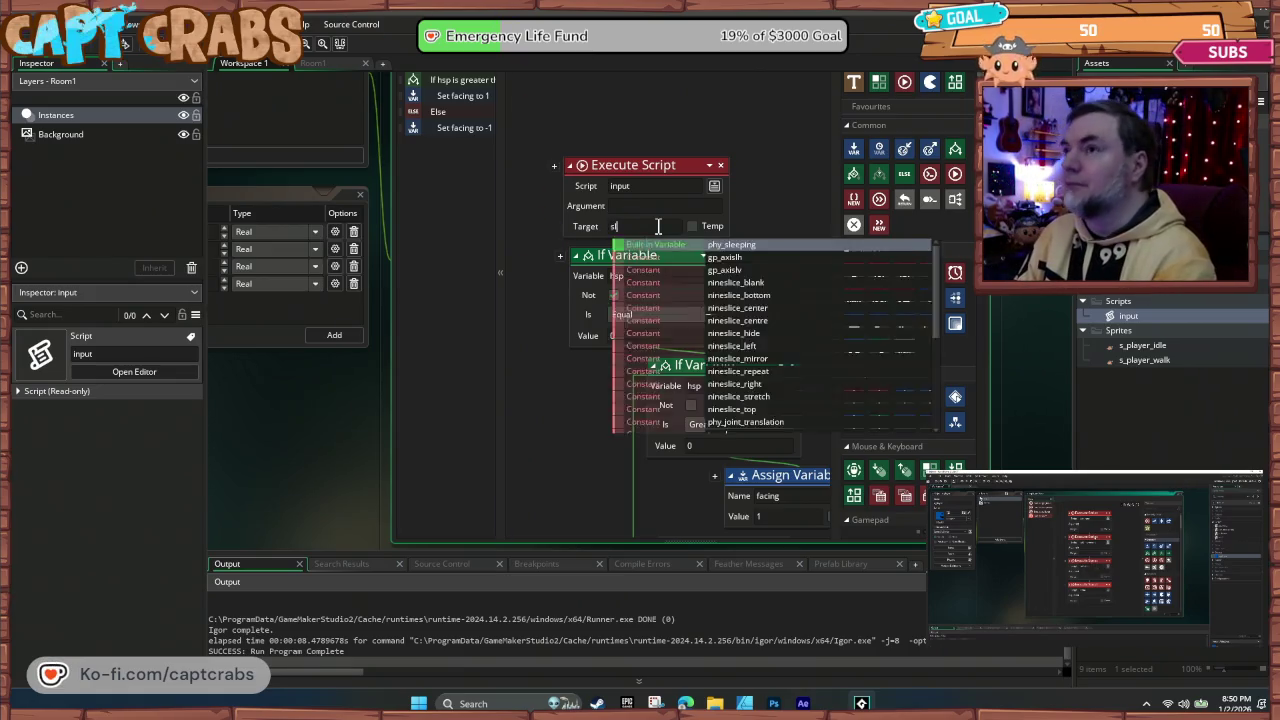
key("BackSpace")
key("BackSpace")
type("elf")
key("Return")
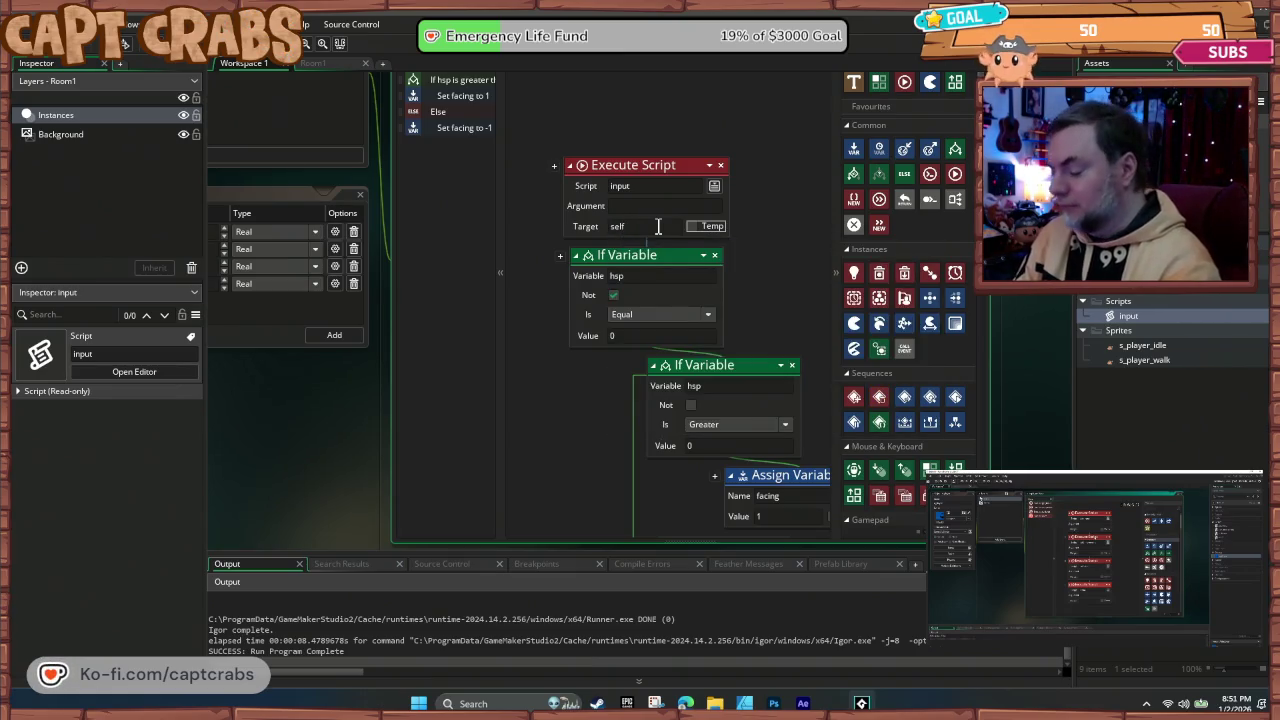
key("F5")
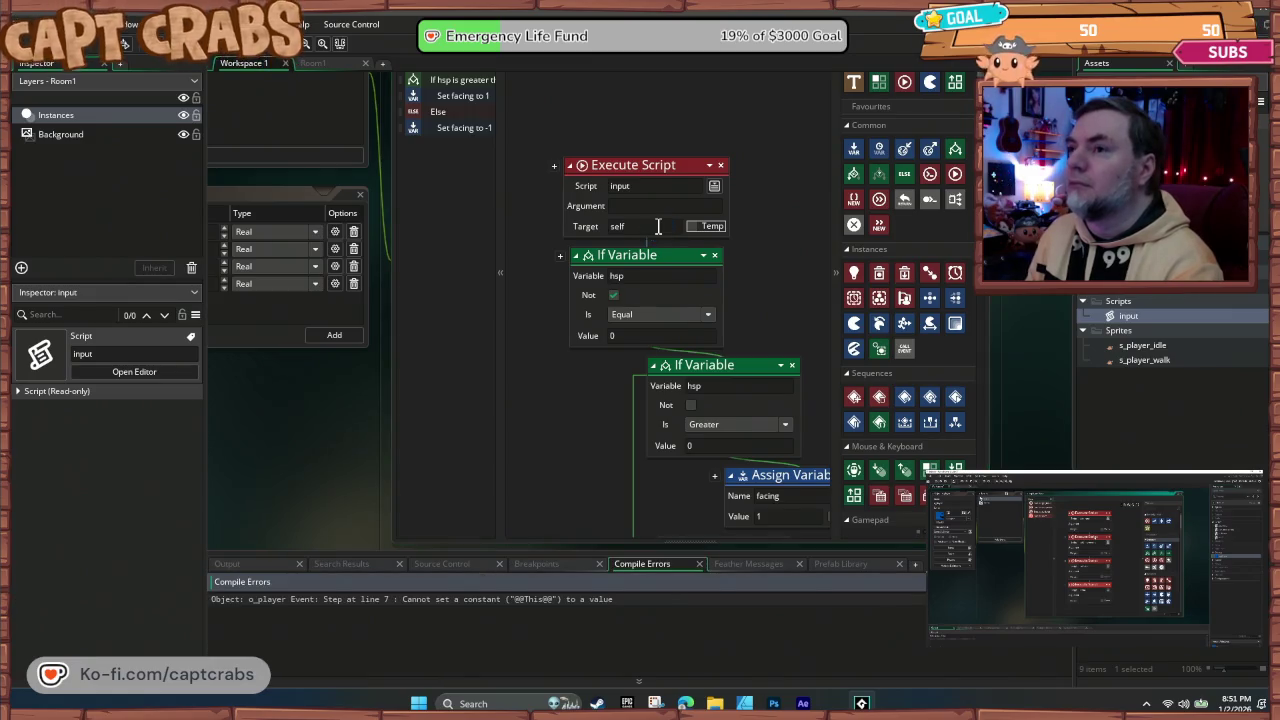
Step: After repeated failed builds, clear the target field and run the game again
left_click(576, 436)
key("F5")
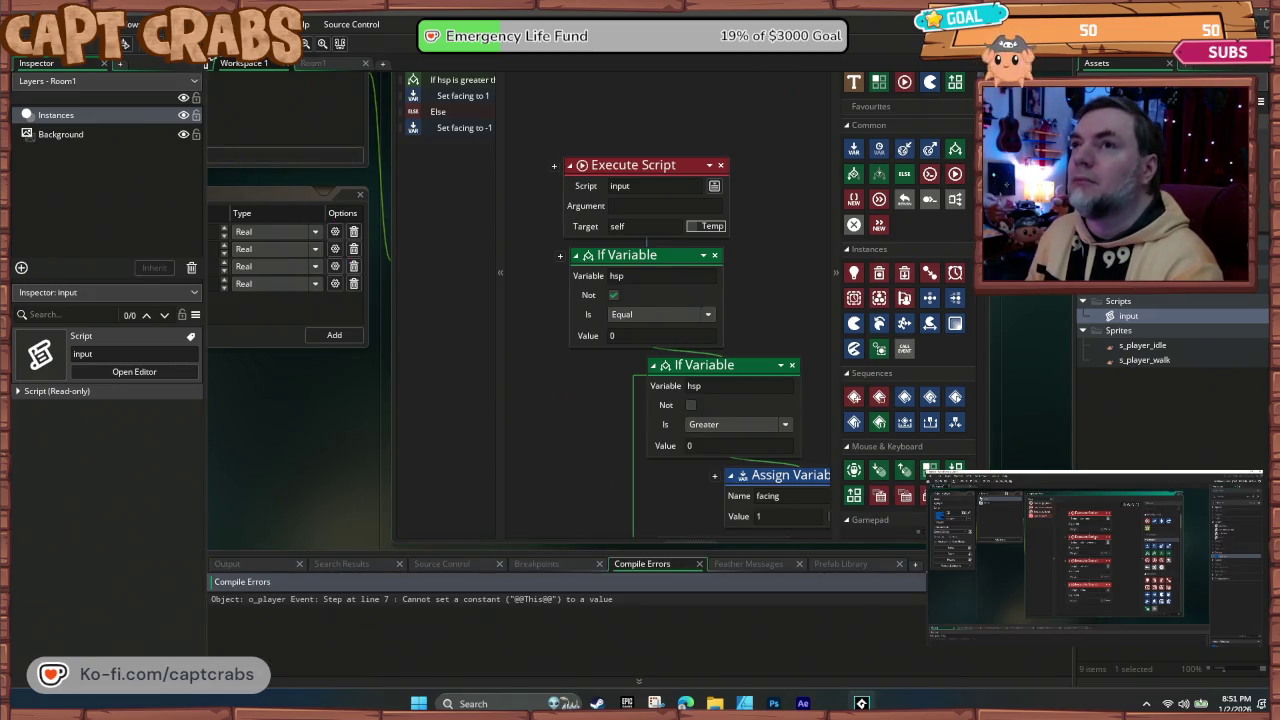
key("F5")
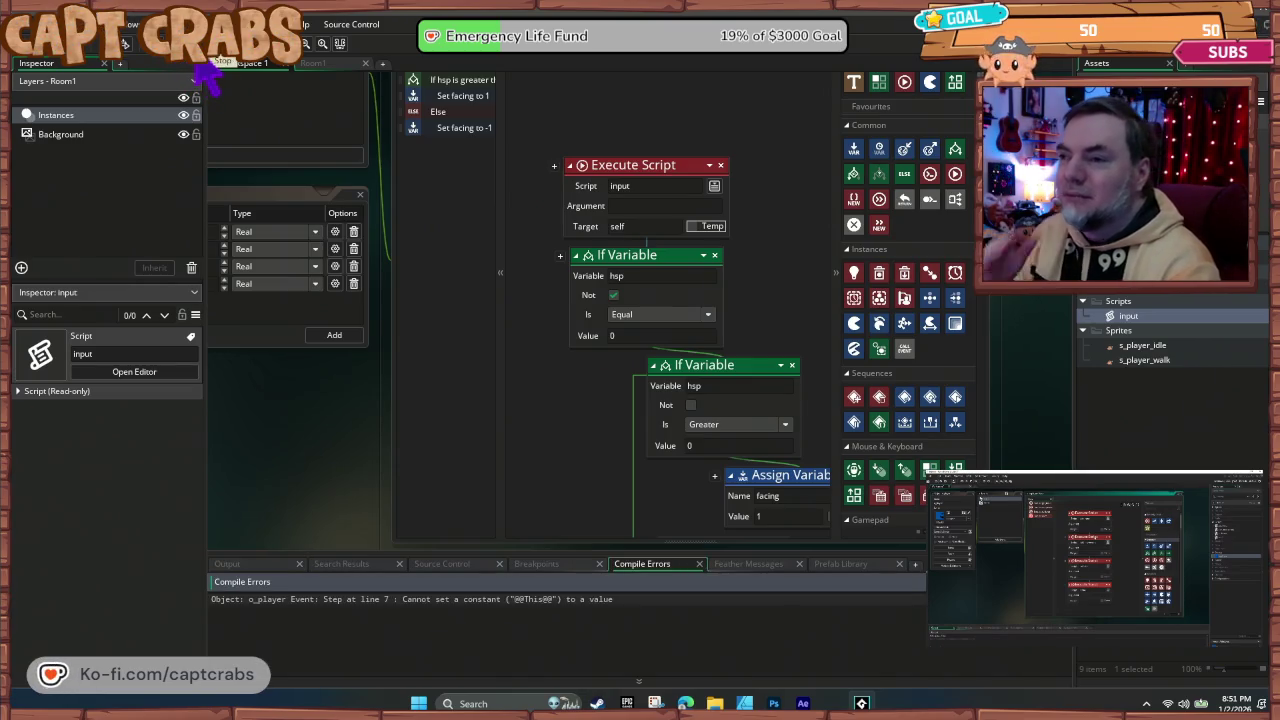
left_click(588, 262)
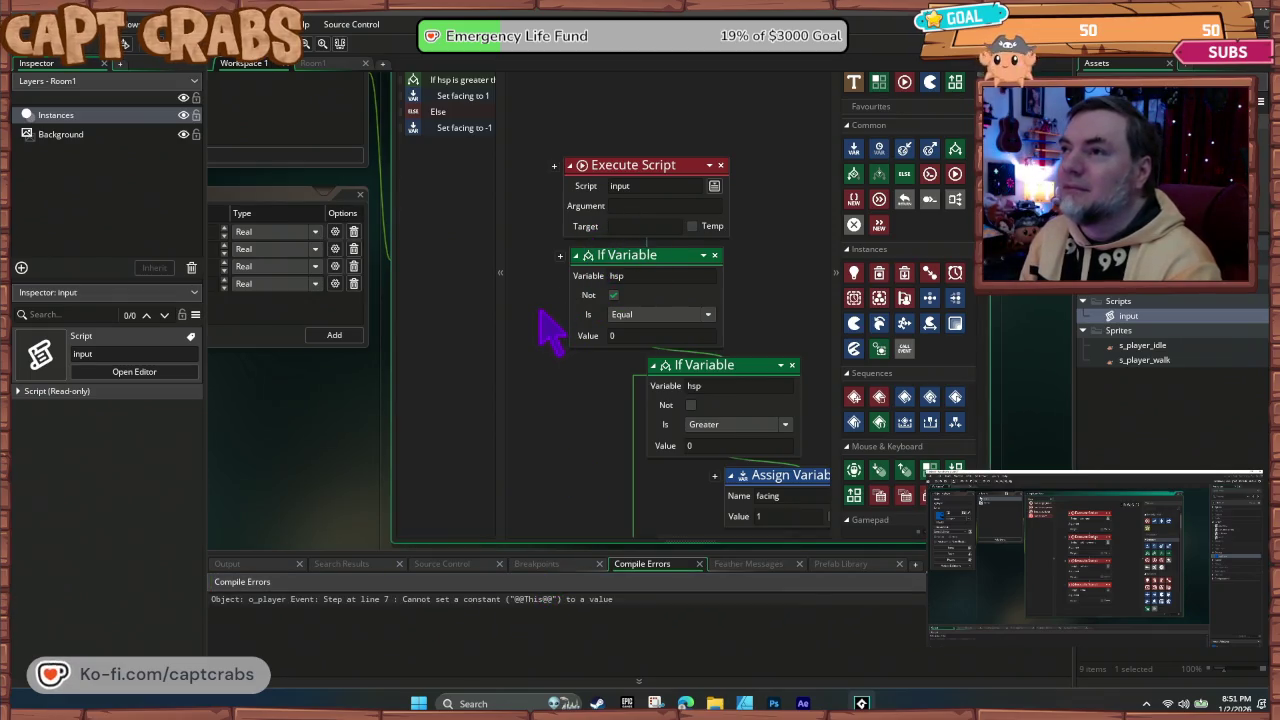
key("F5")
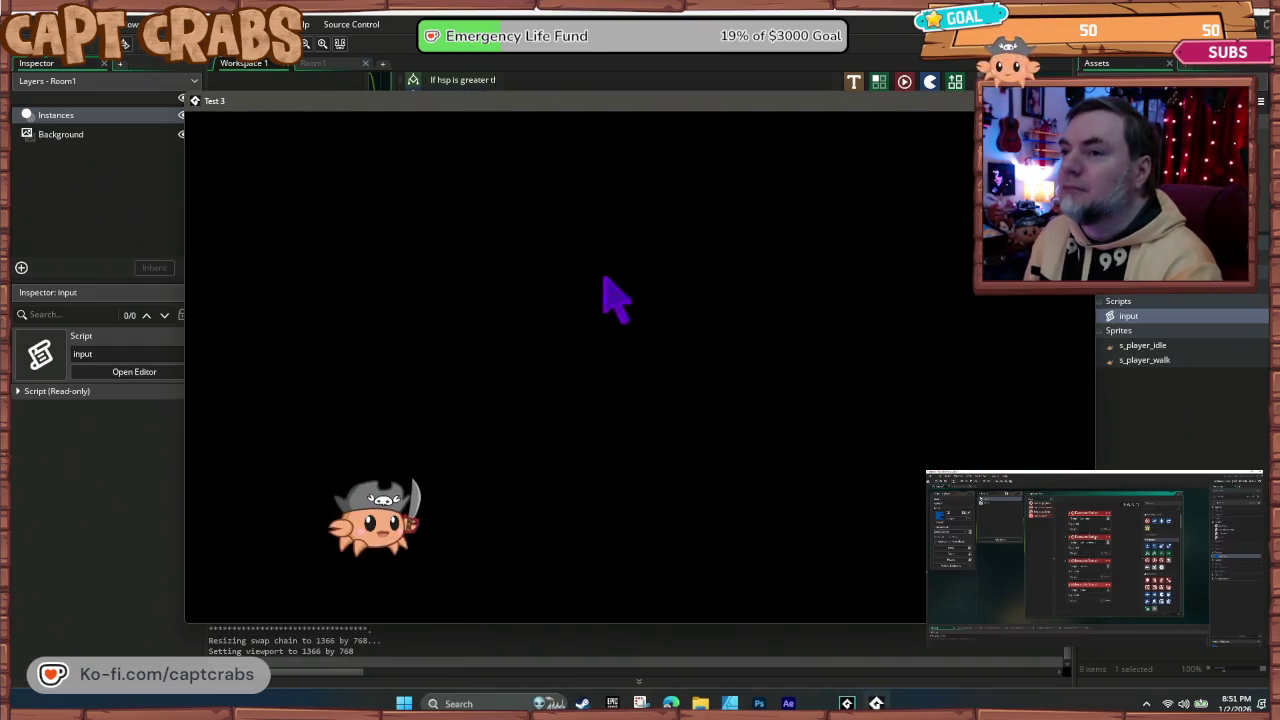
Step: Close the Test 3 game window with Alt+F4
key("alt+F4")
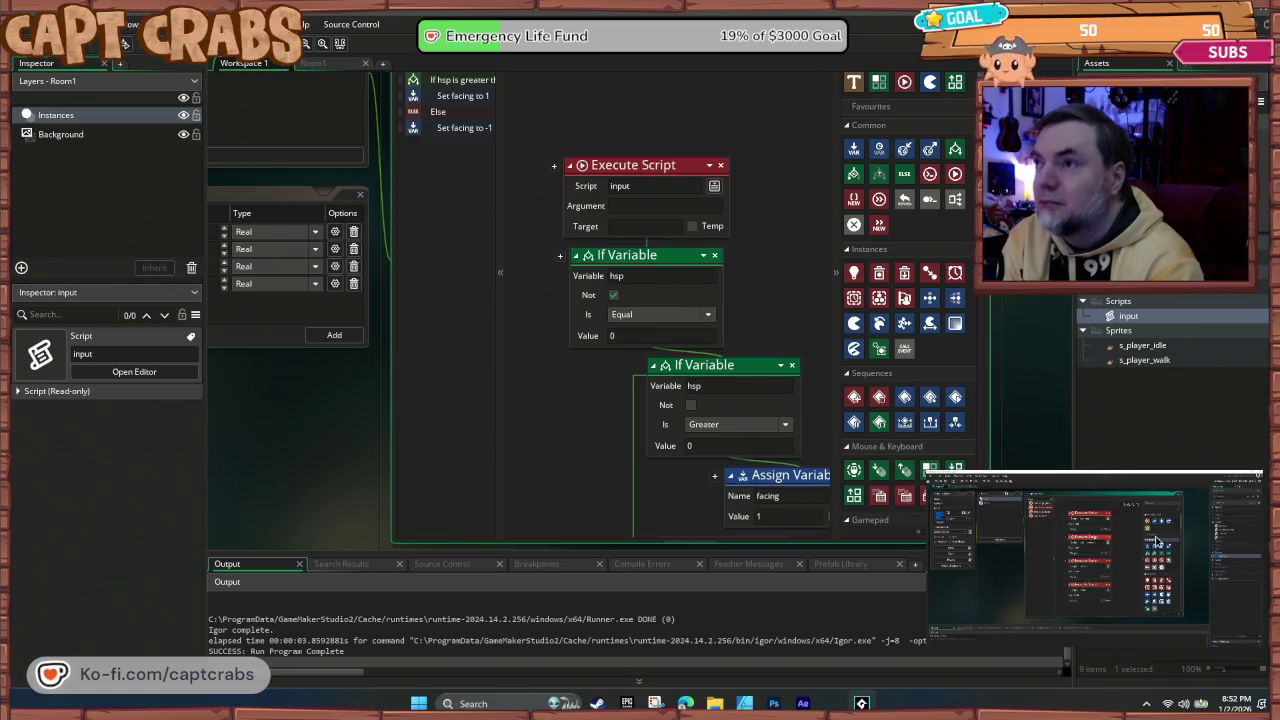
Step: Trim o_player's Step event to only the input script call, then test-run and close the game
left_click(554, 166)
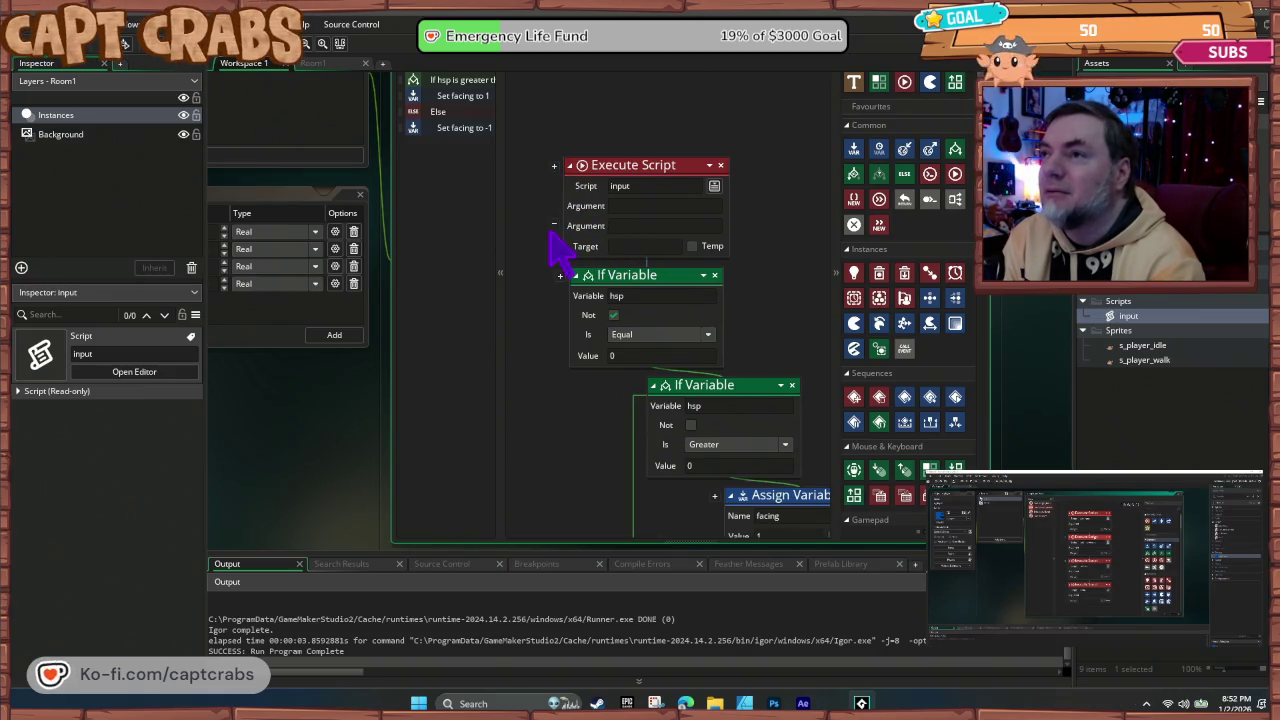
left_click(555, 225)
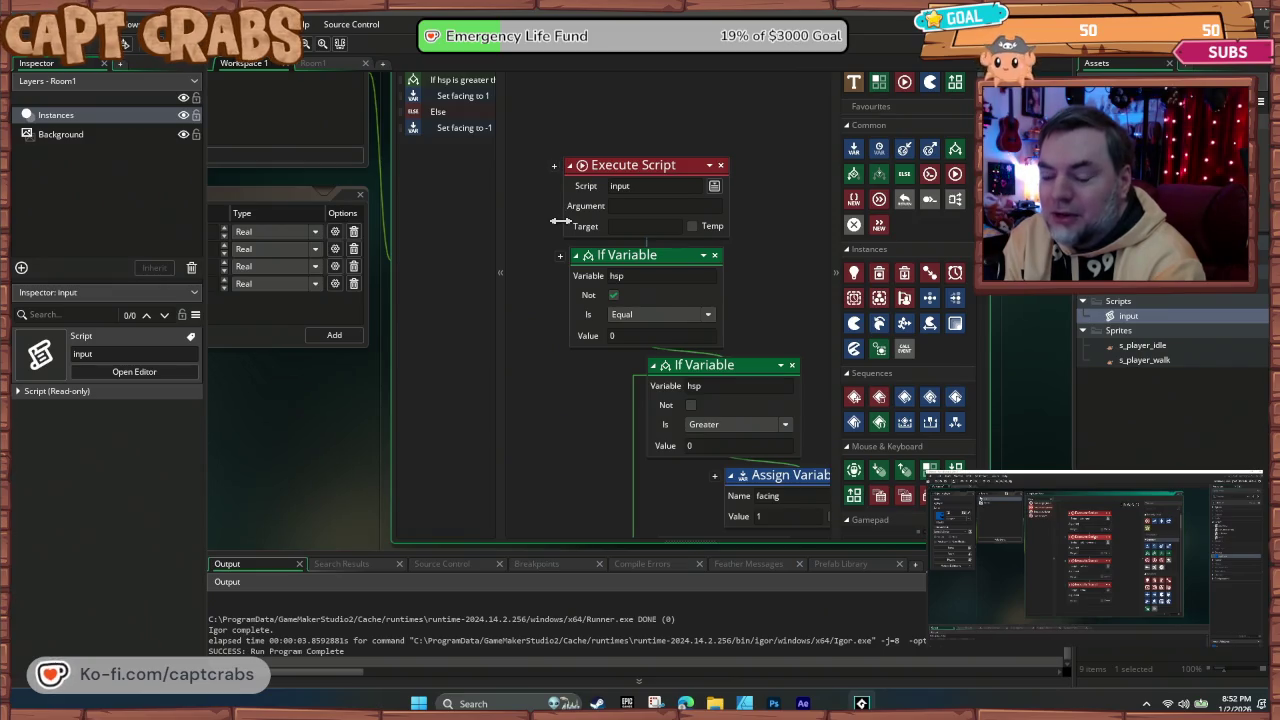
scroll(480, 140, "up", 3)
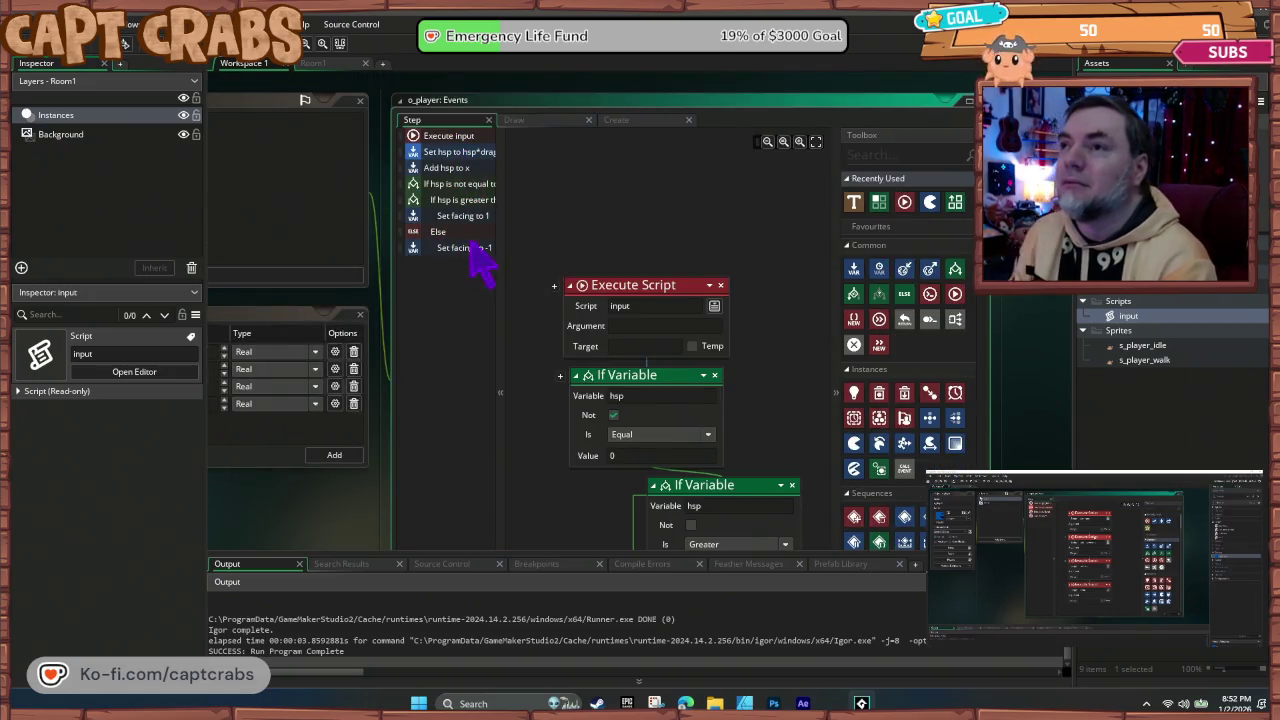
left_click(468, 250)
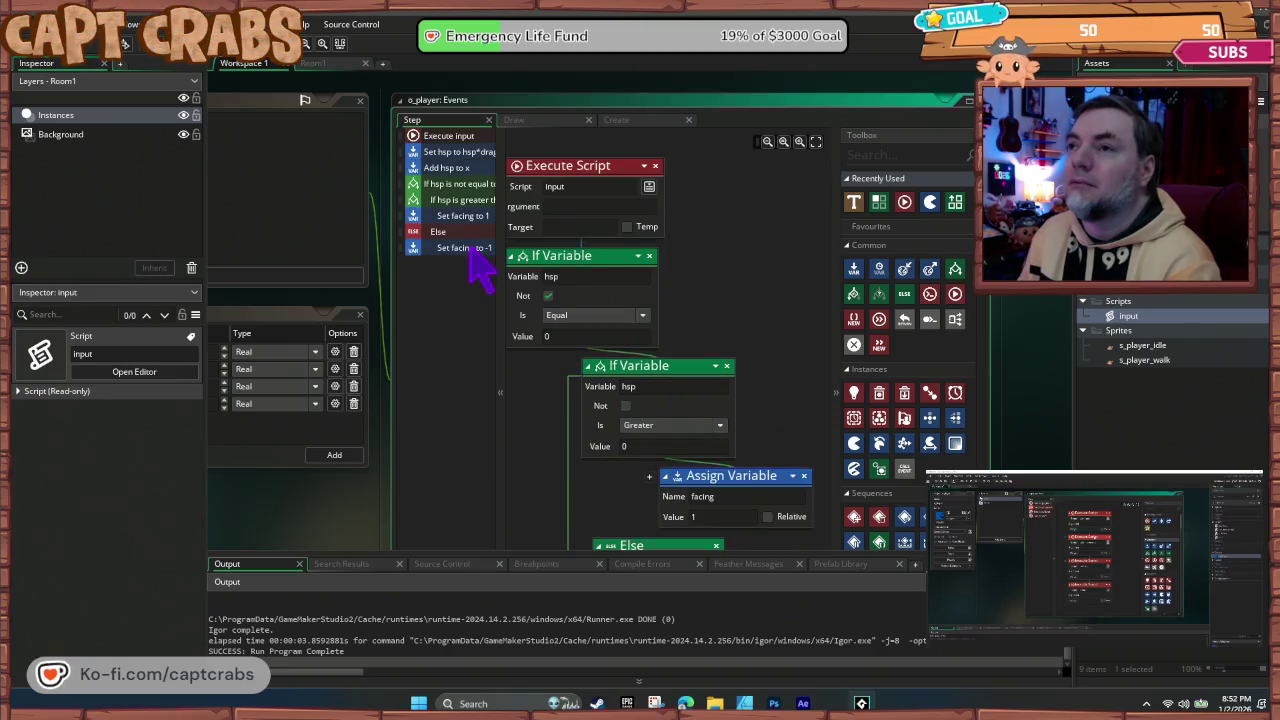
key("Delete")
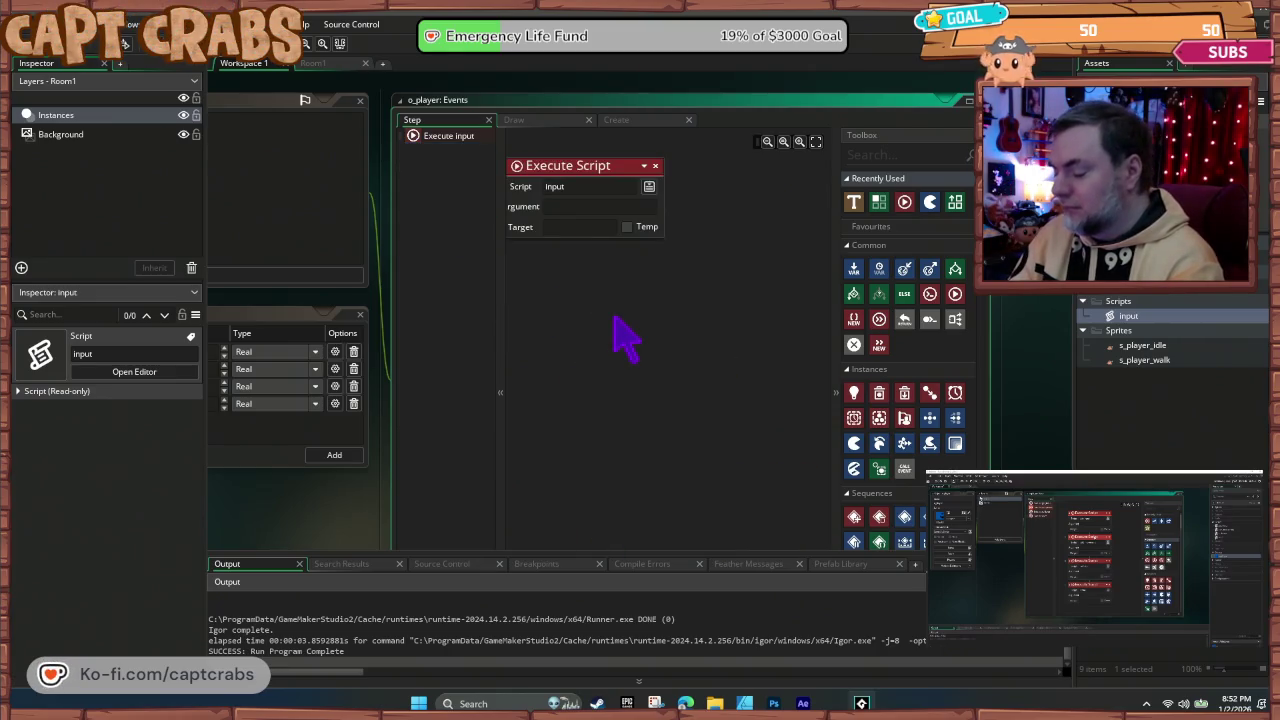
key("F5")
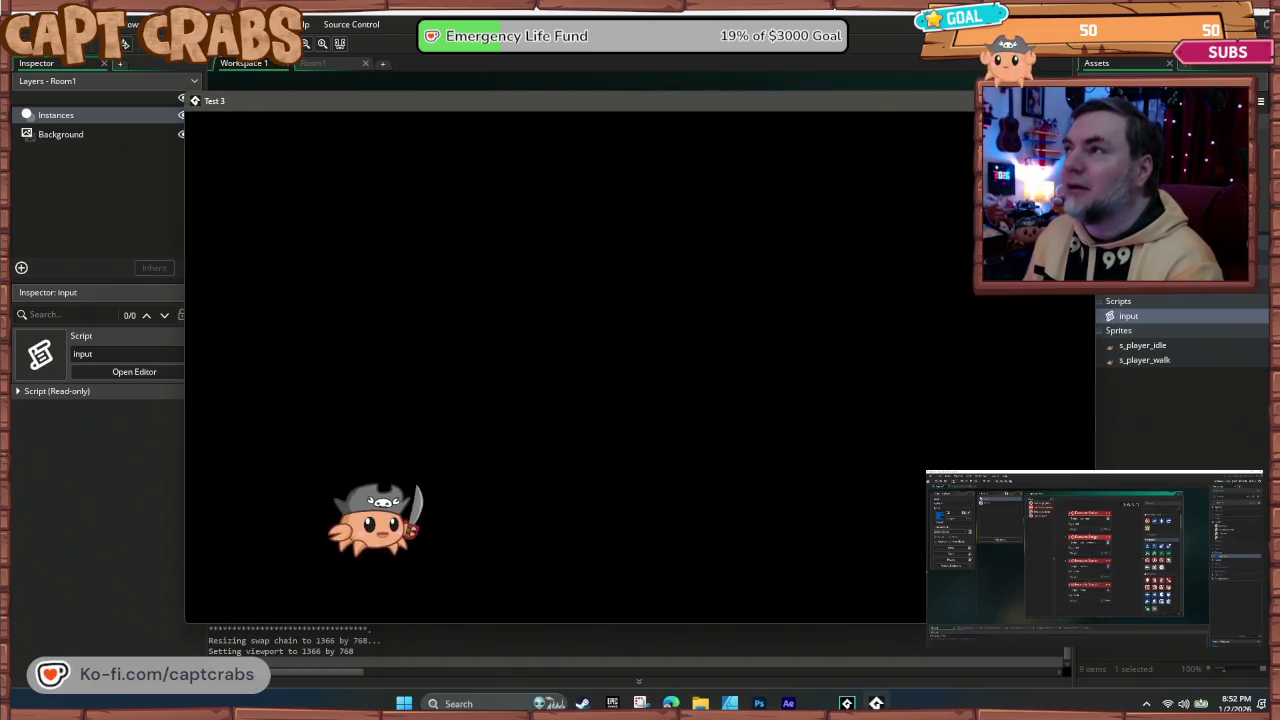
key("alt+F4")
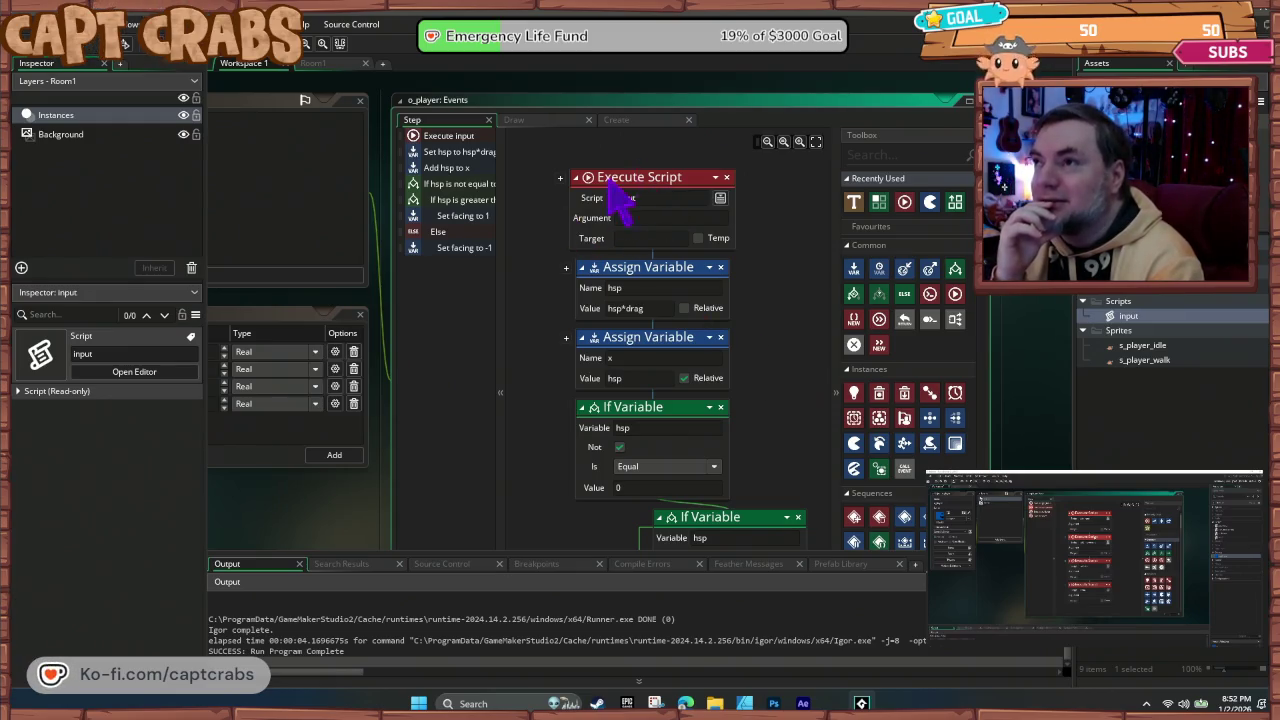
Step: Open the input script, move the If Key Down vk_left block upward, and run the game
left_click(720, 198)
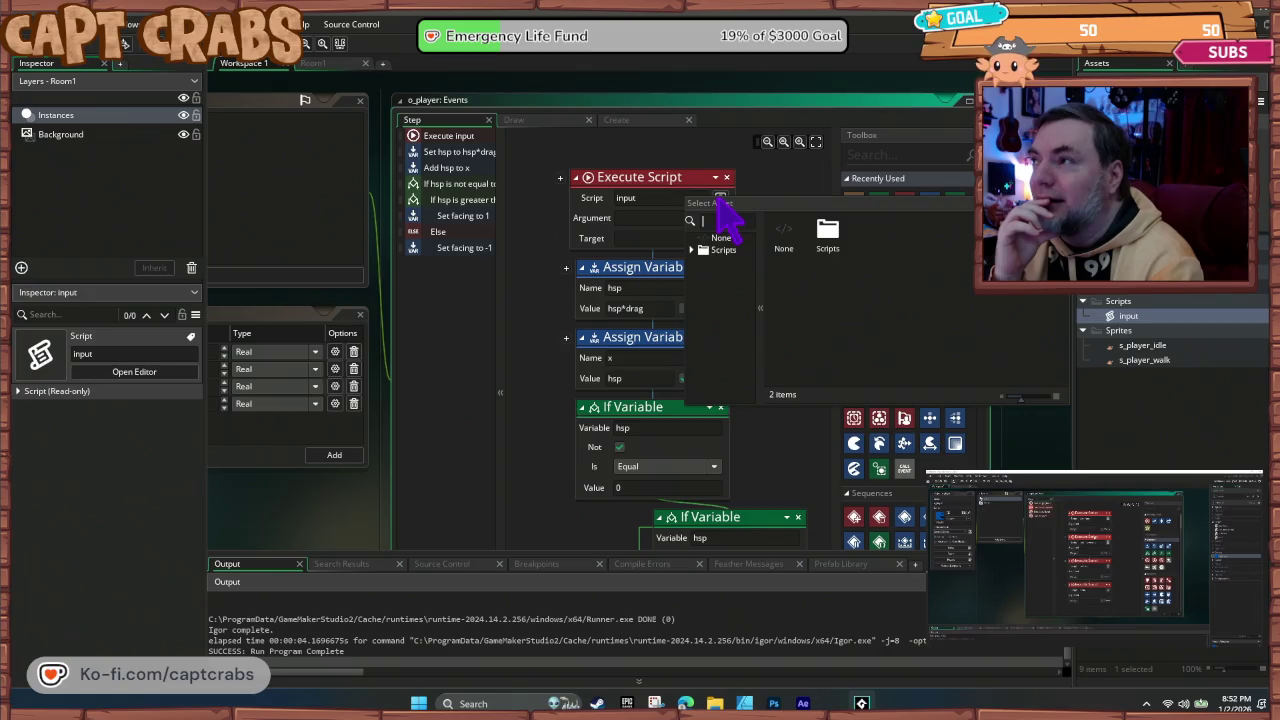
key("Escape")
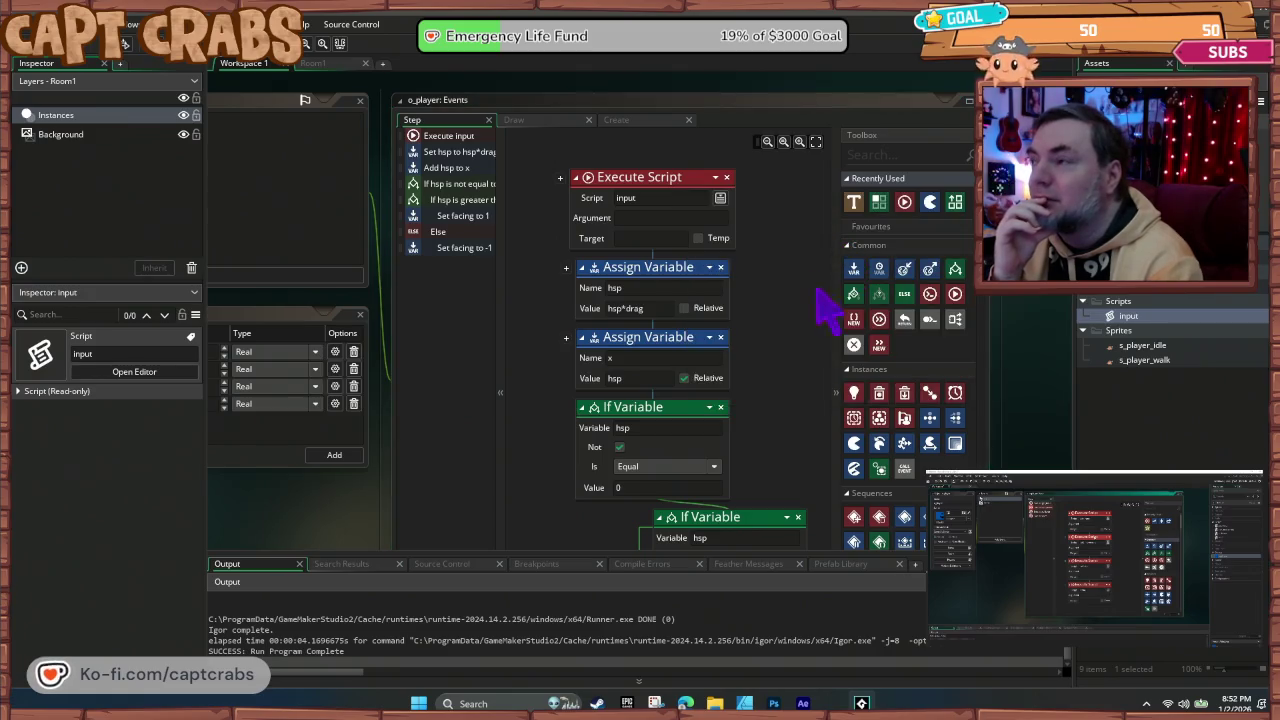
double_click(1130, 316)
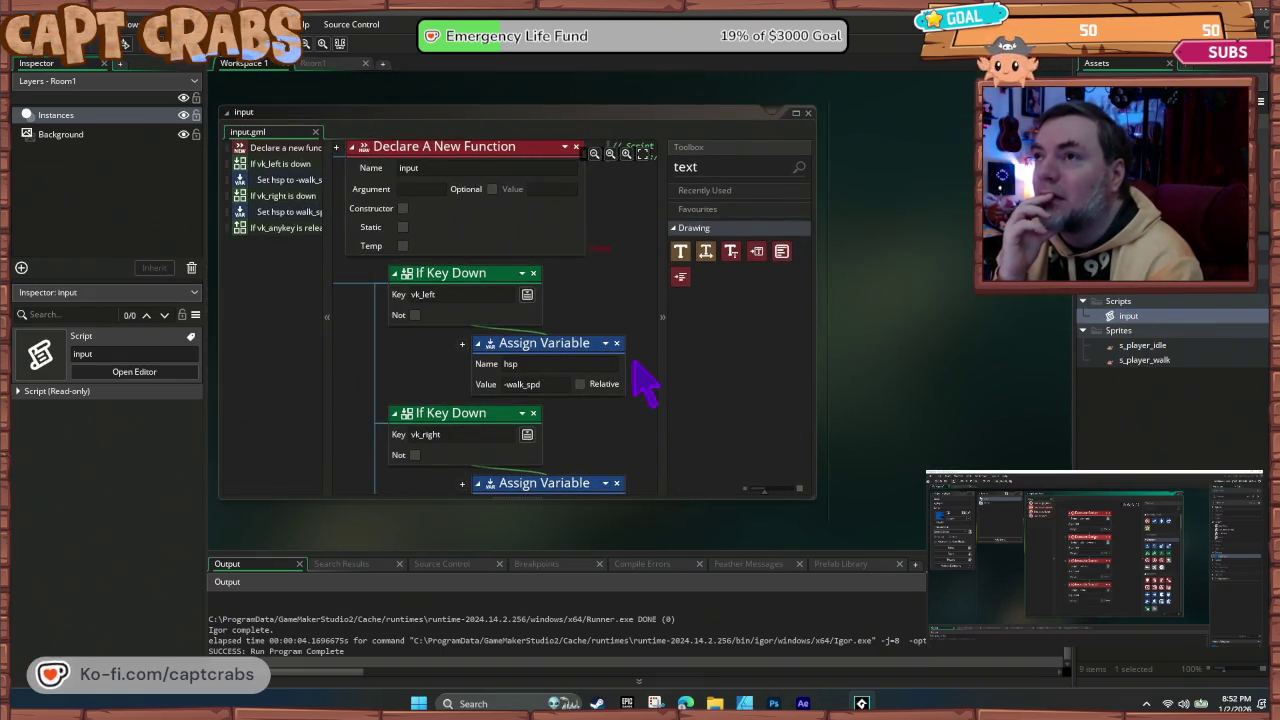
mouse_move(615, 290)
left_mouse_down()
mouse_move(634, 337)
mouse_move(594, 374)
mouse_move(677, 391)
mouse_move(657, 400)
left_mouse_up()
left_click(480, 370)
mouse_move(481, 370)
left_mouse_down()
mouse_move(486, 350)
mouse_move(614, 366)
mouse_move(643, 337)
mouse_move(634, 343)
left_mouse_up()
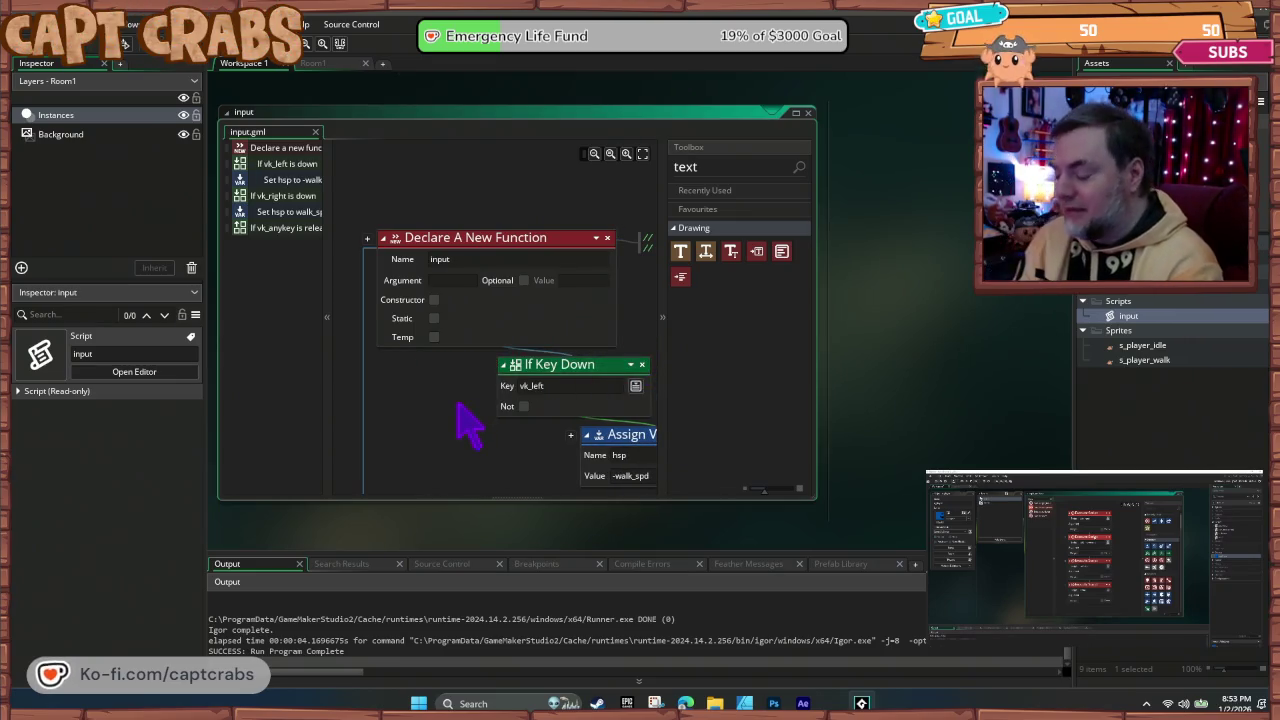
key("F5")
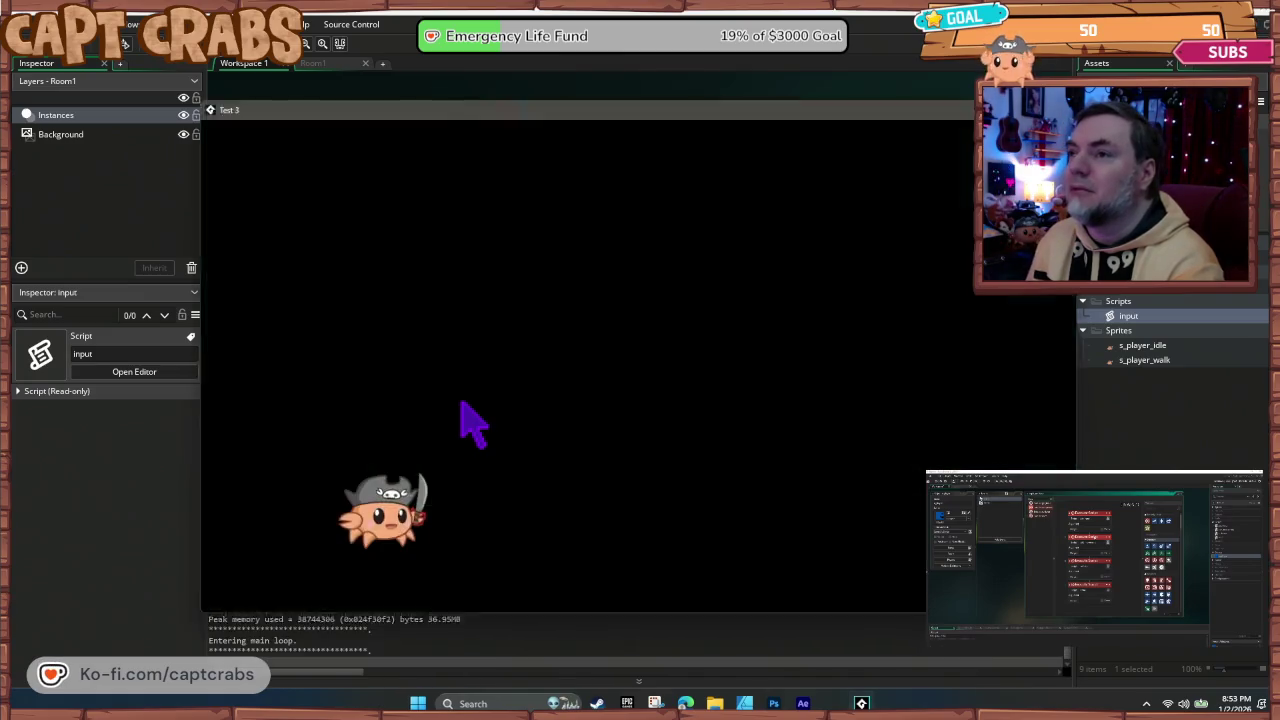
Step: Stop the test, then chain the vk_right check and key-release check below the left movement
key("Left")
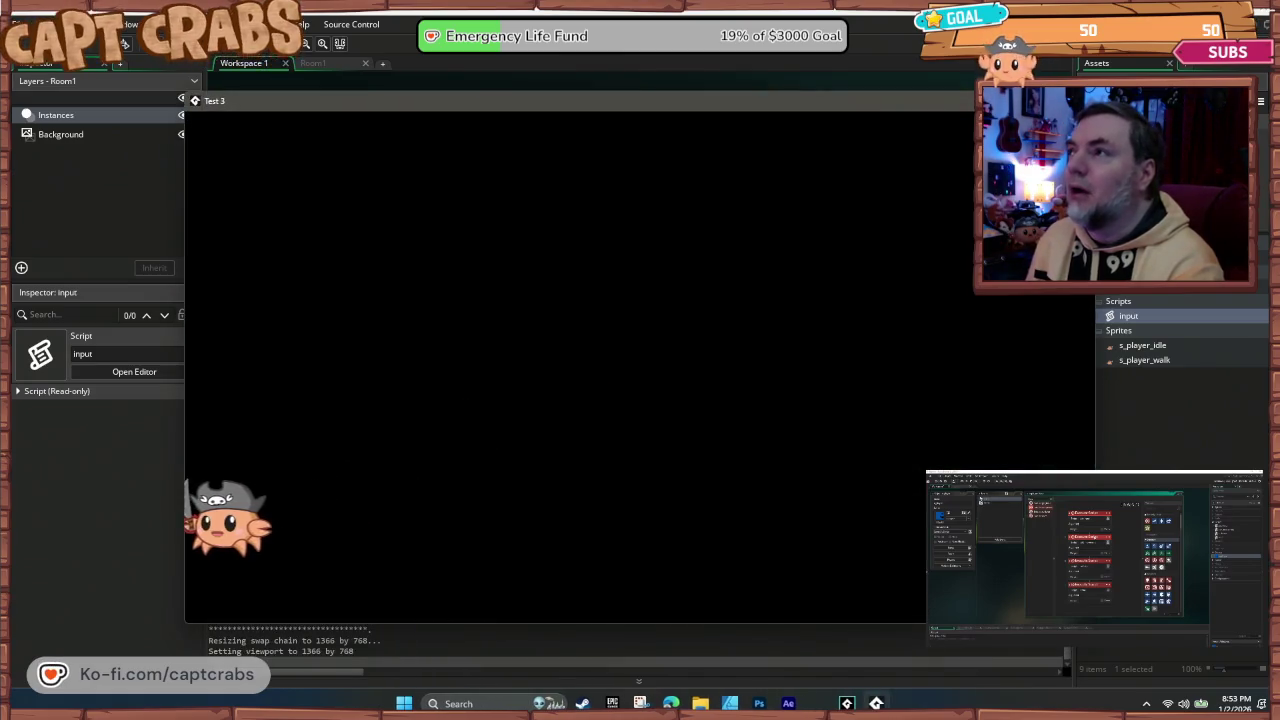
key("Escape")
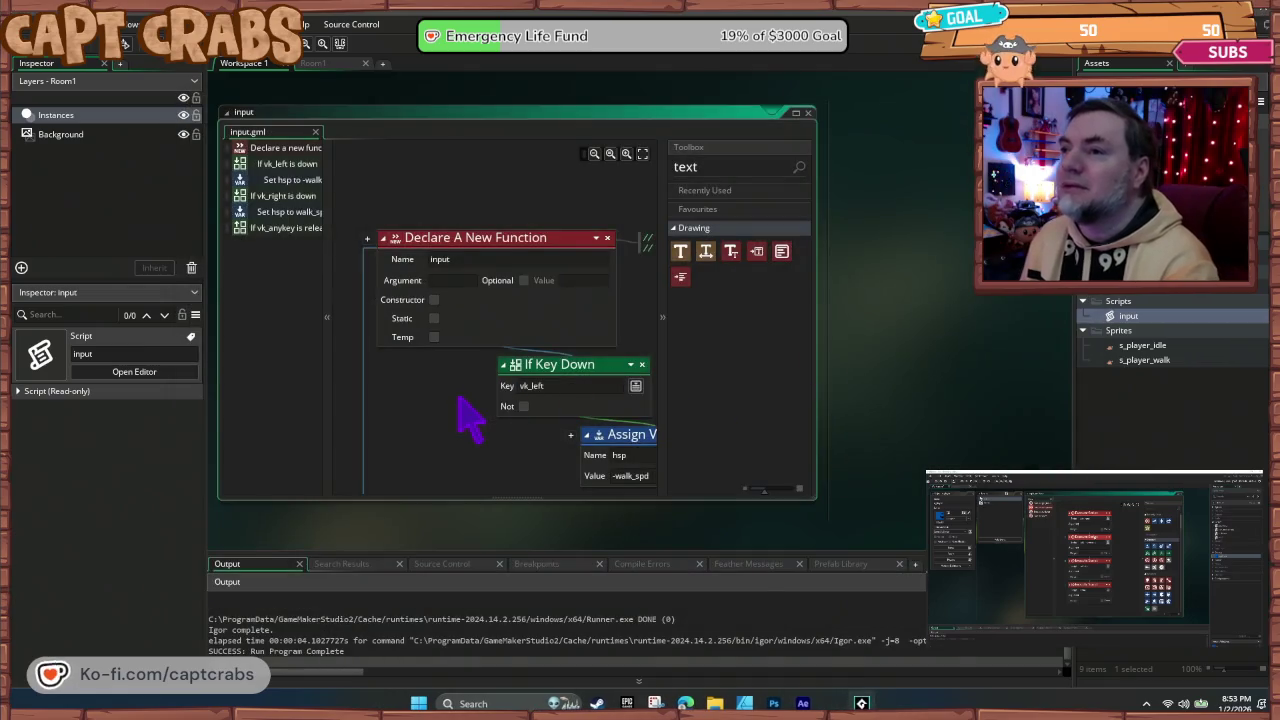
scroll(466, 414, "down", 2)
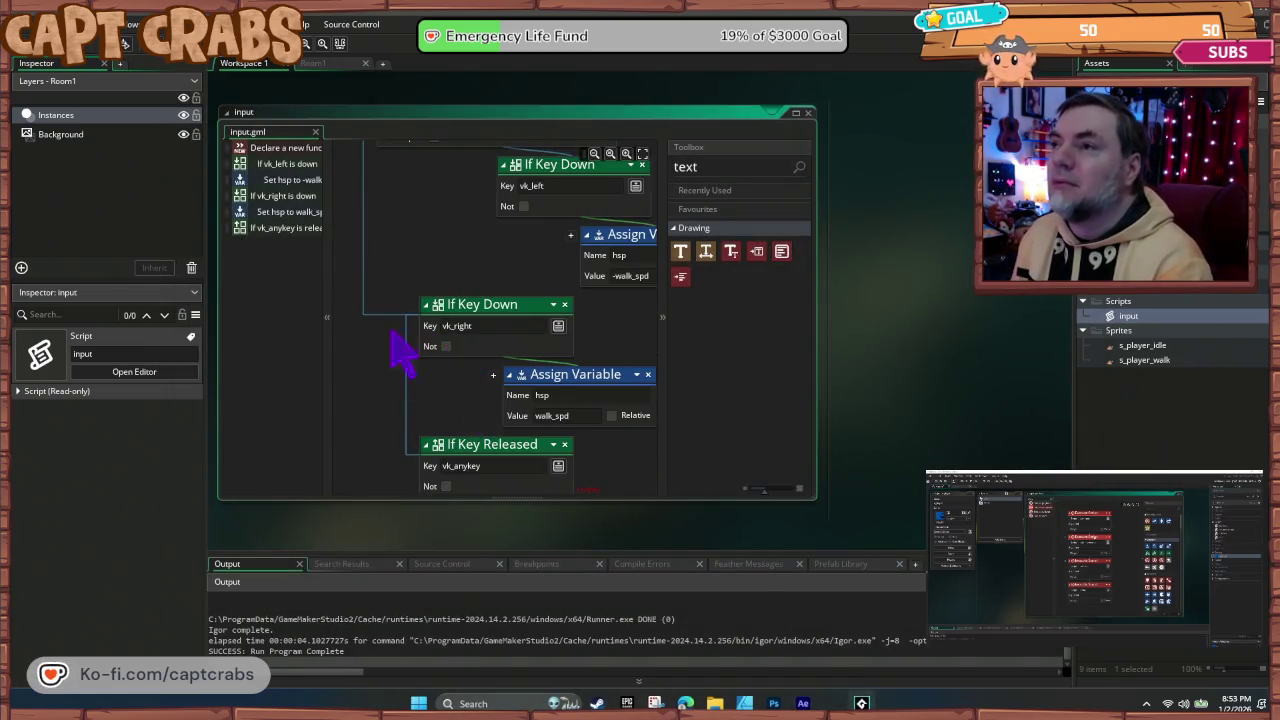
mouse_move(472, 310)
left_mouse_down()
mouse_move(540, 240)
mouse_move(532, 230)
left_mouse_up()
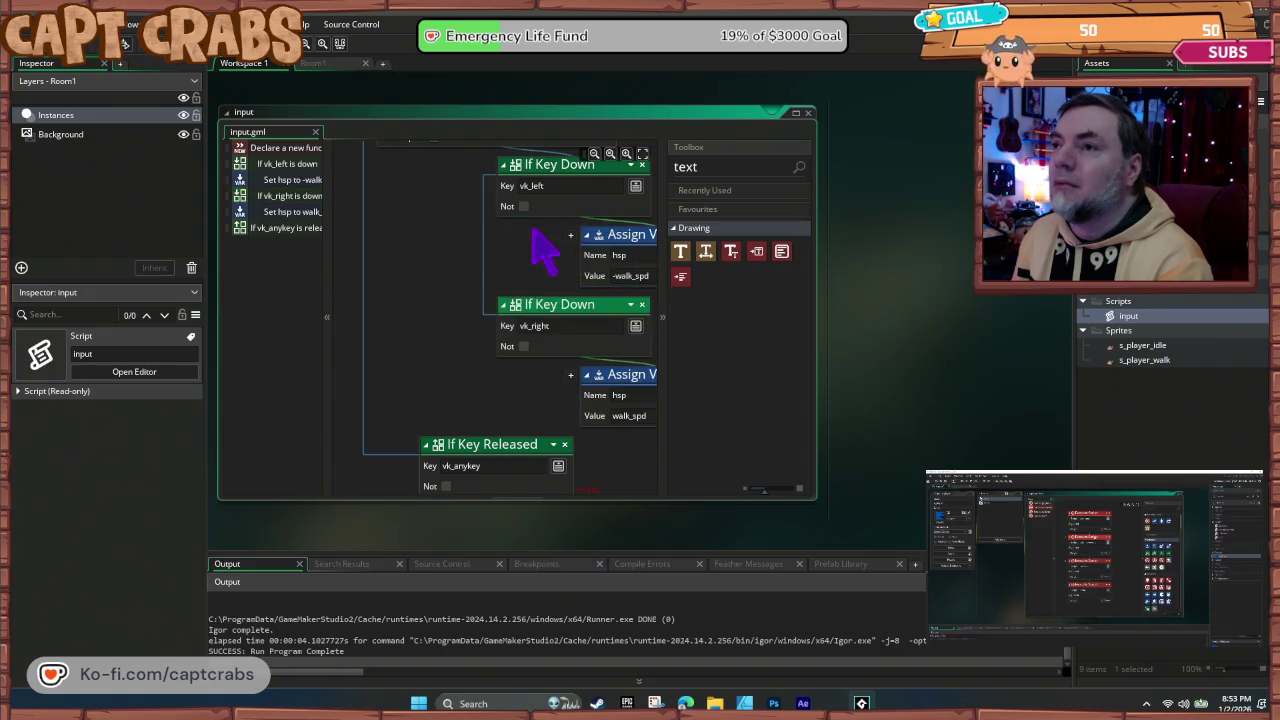
mouse_move(473, 432)
left_mouse_down()
mouse_move(508, 420)
mouse_move(543, 371)
mouse_move(514, 429)
left_mouse_up()
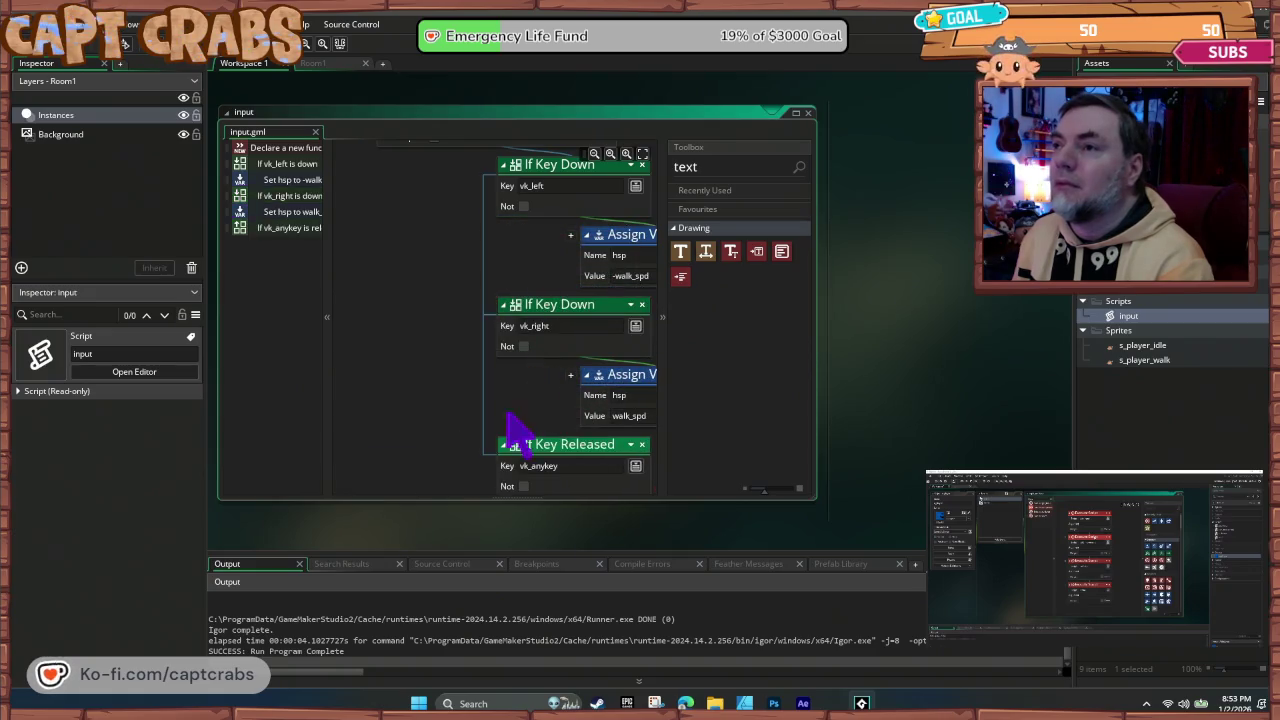
mouse_move(405, 430)
left_mouse_down()
mouse_move(349, 371)
mouse_move(394, 400)
mouse_move(363, 423)
mouse_move(385, 390)
left_mouse_up()
Step: Test-run the game, walking the crab left and right with the arrow keys, then close it
key("F5")
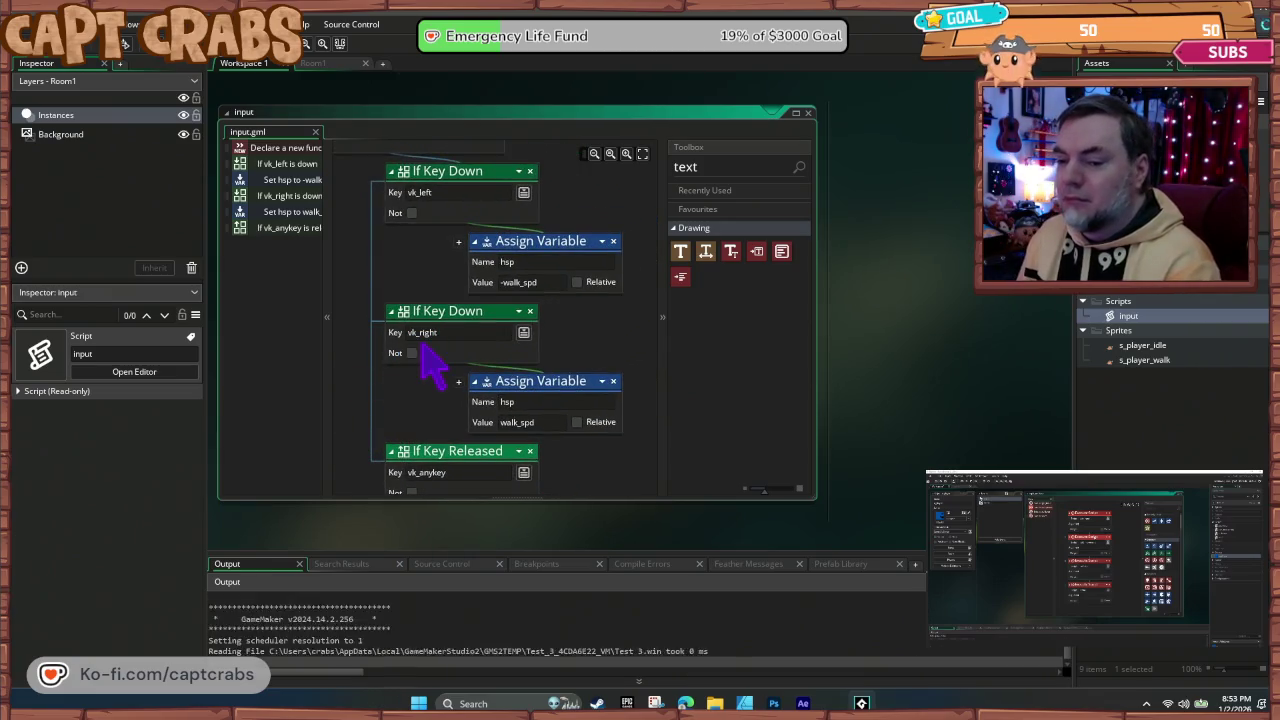
key("Right")
key("Left")
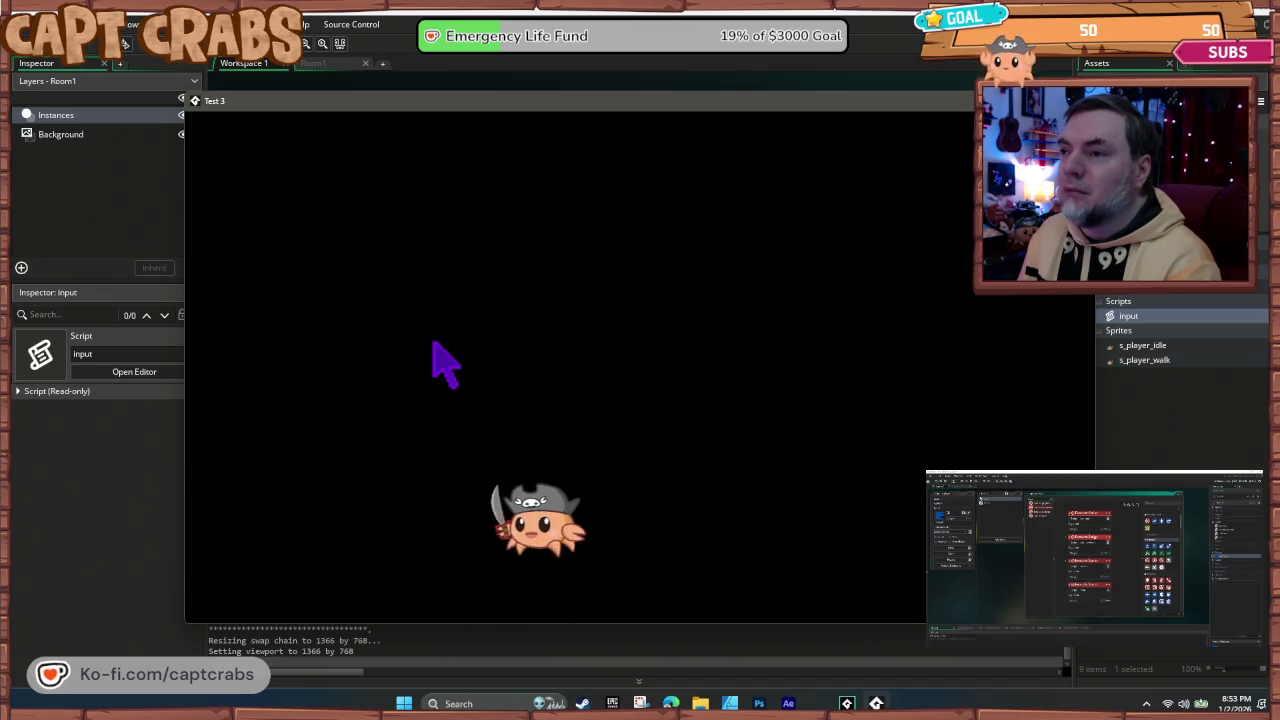
key("Right")
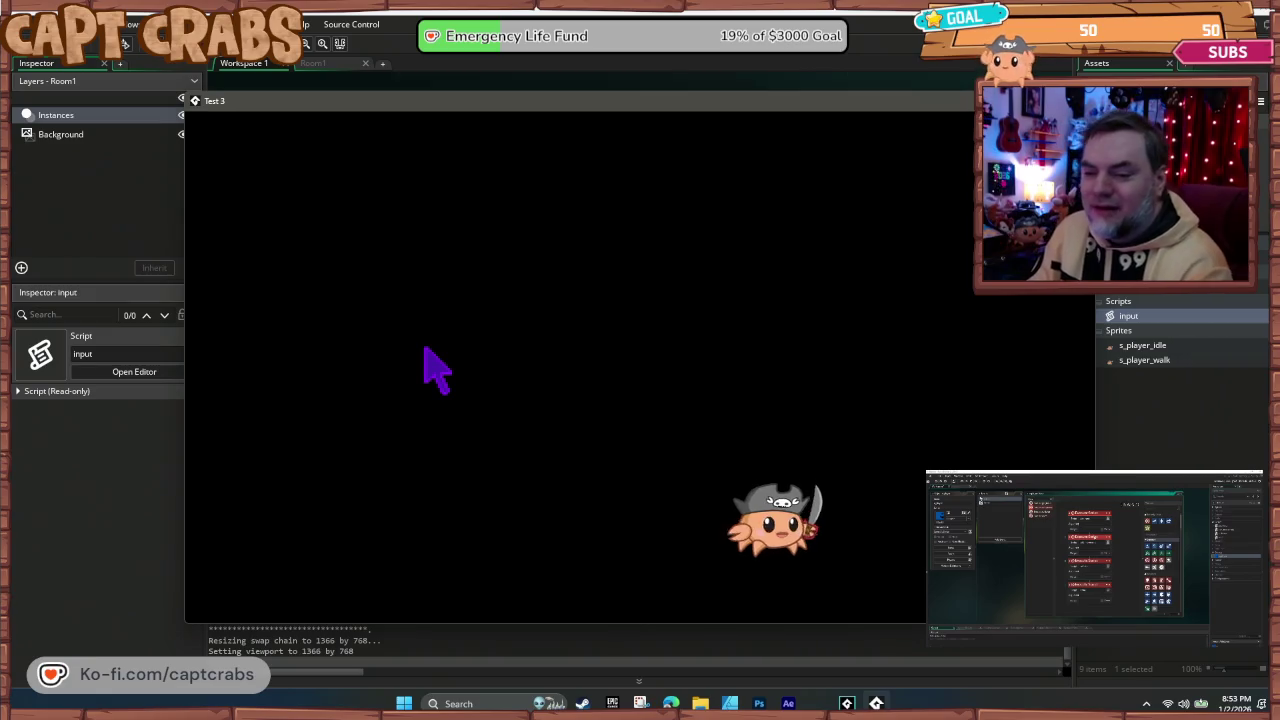
key("Left")
key("Right")
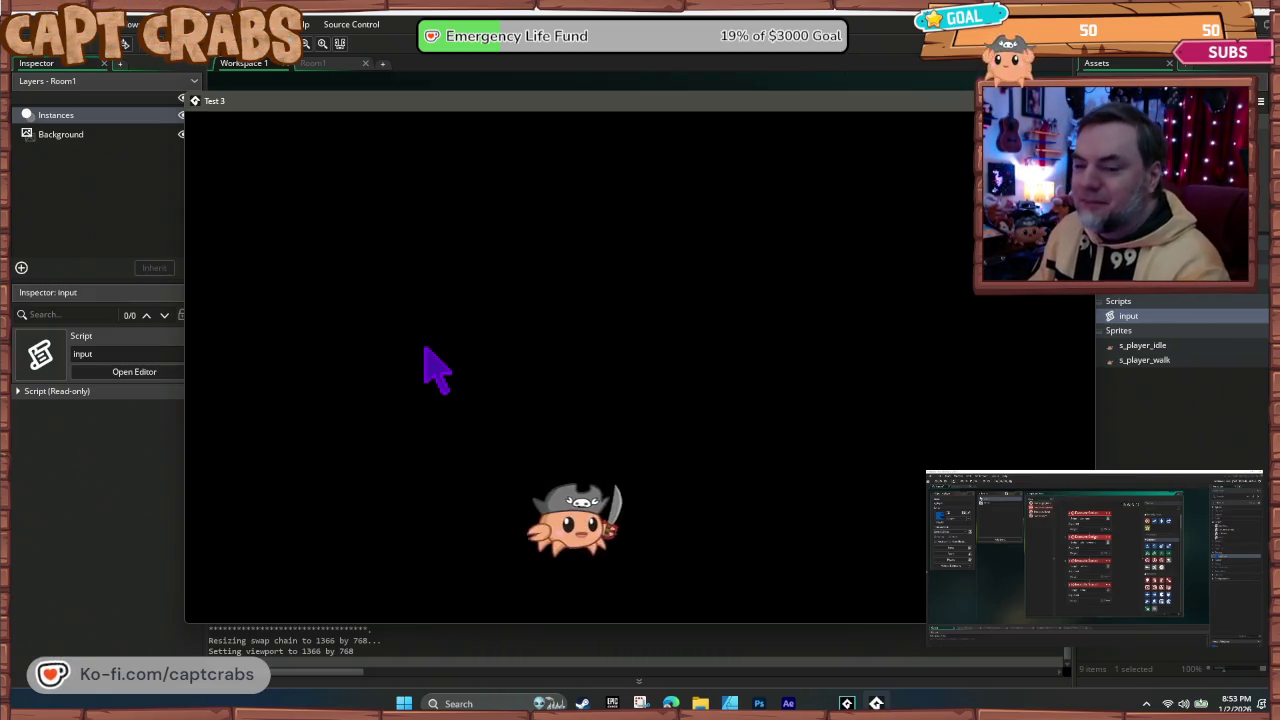
key("Left")
key("Right")
key("Left")
key("alt+F4")
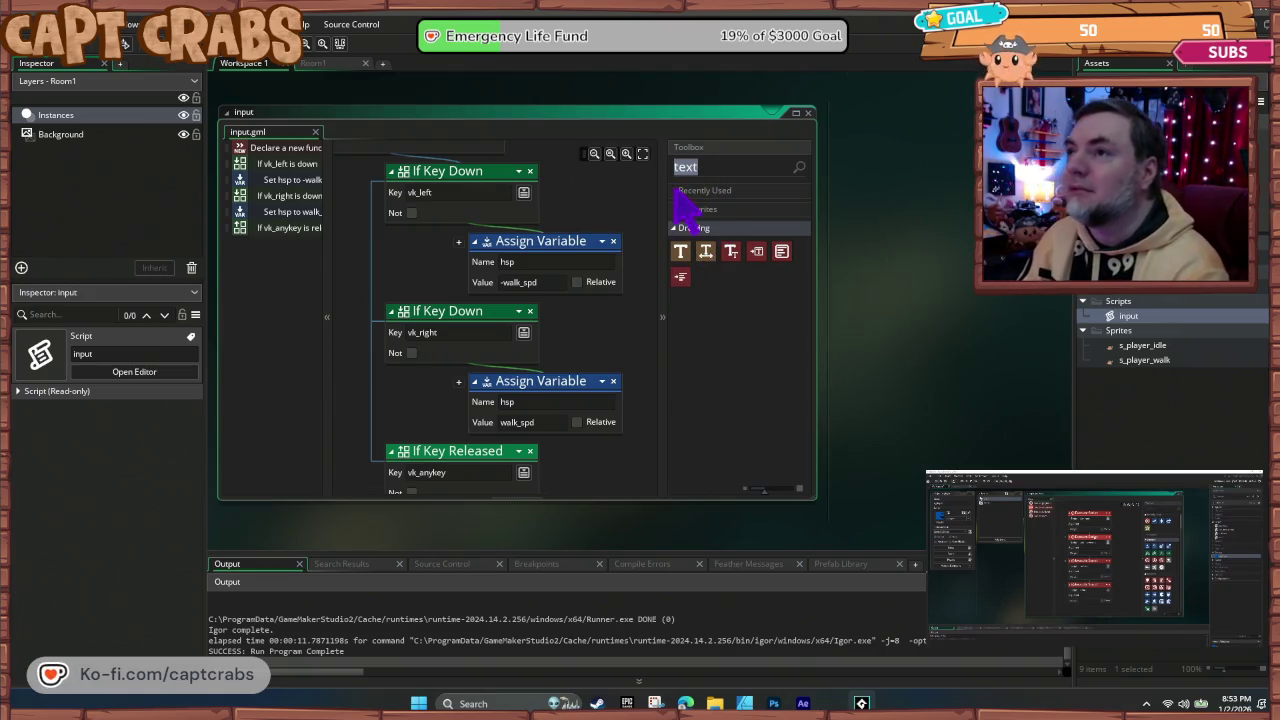
Step: Clear the Toolbox search and add a Set Sprite s_player_walk under the left movement
key("BackSpace")
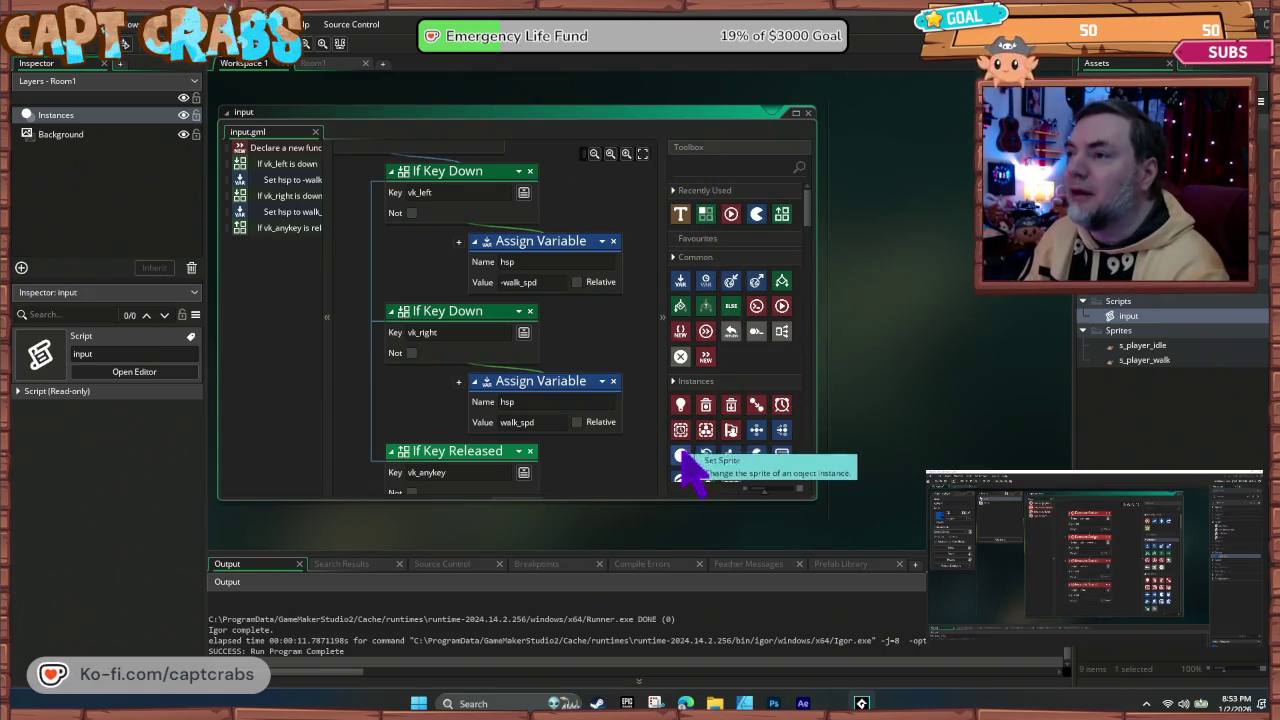
mouse_move(683, 455)
left_mouse_down()
mouse_move(609, 320)
mouse_move(577, 290)
mouse_move(586, 312)
left_mouse_up()
left_click(613, 331)
double_click(725, 390)
double_click(771, 391)
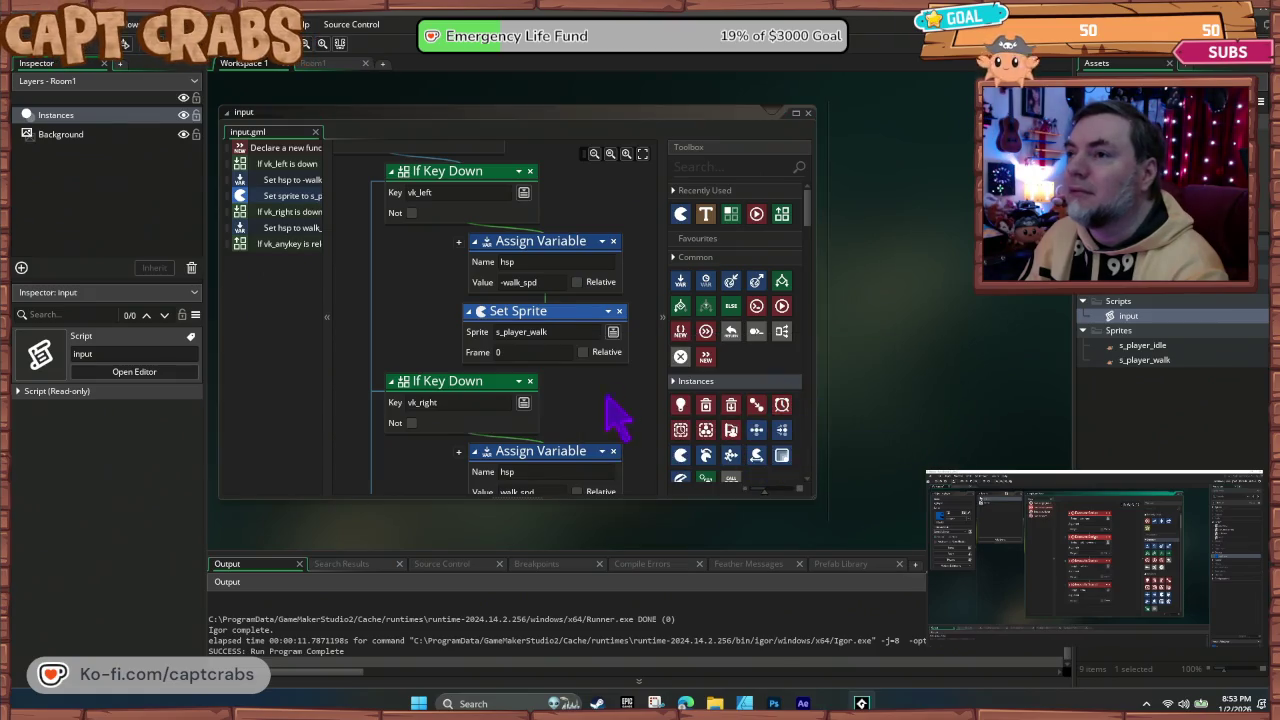
scroll(620, 412, "down", 4)
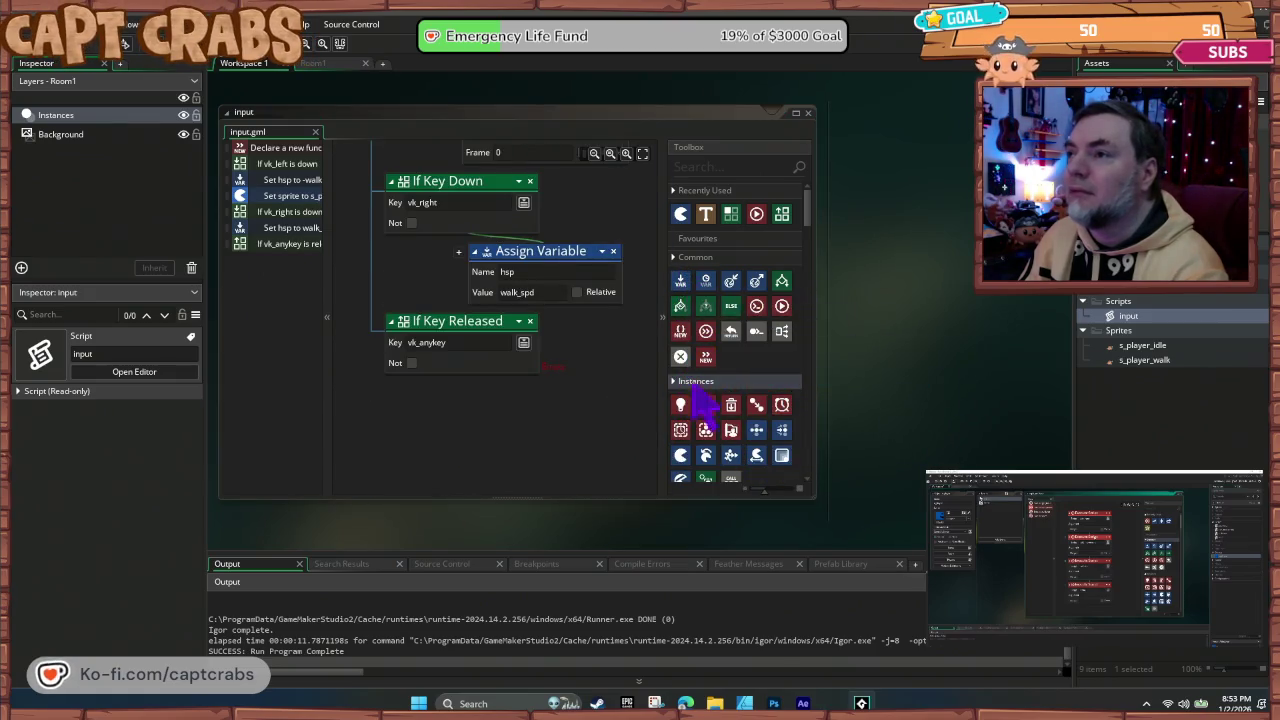
Step: Add Set Sprite s_player_walk under right movement and s_player_idle under key release
left_click_drag(681, 455, 611, 330)
left_click(613, 342)
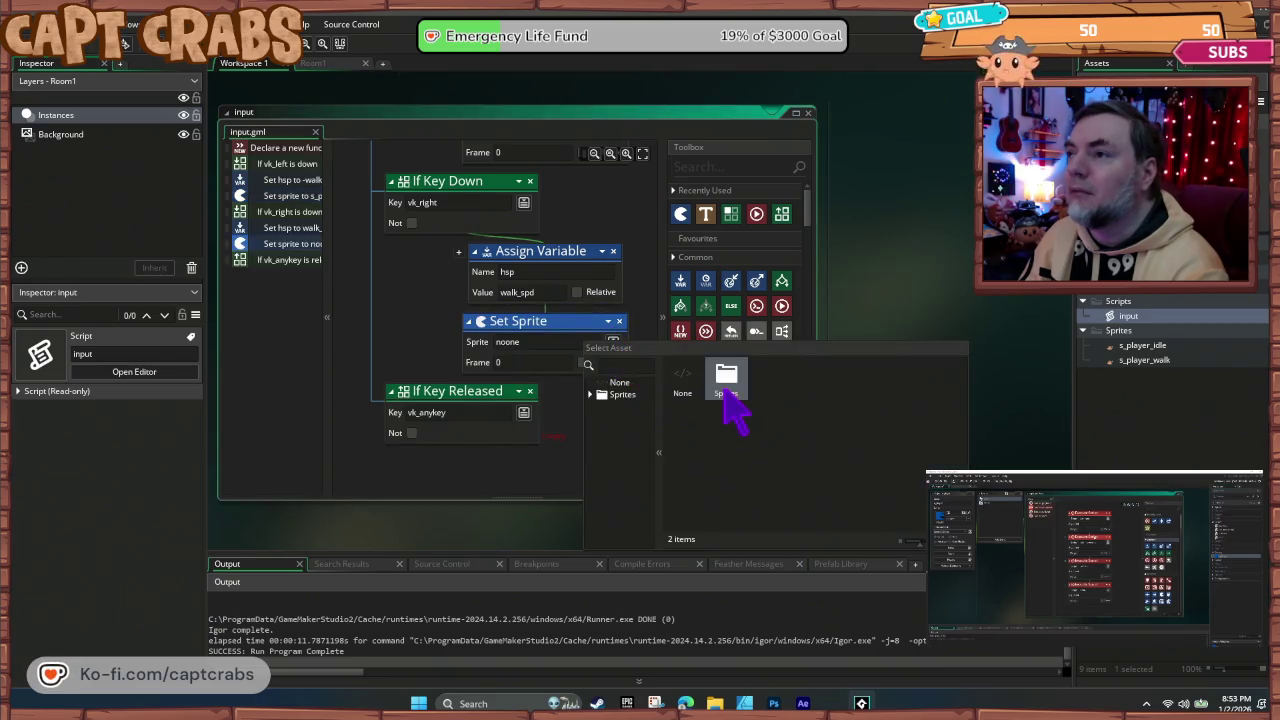
left_click(770, 400)
mouse_move(682, 458)
left_mouse_down()
mouse_move(543, 449)
mouse_move(560, 468)
left_mouse_up()
left_click(613, 442)
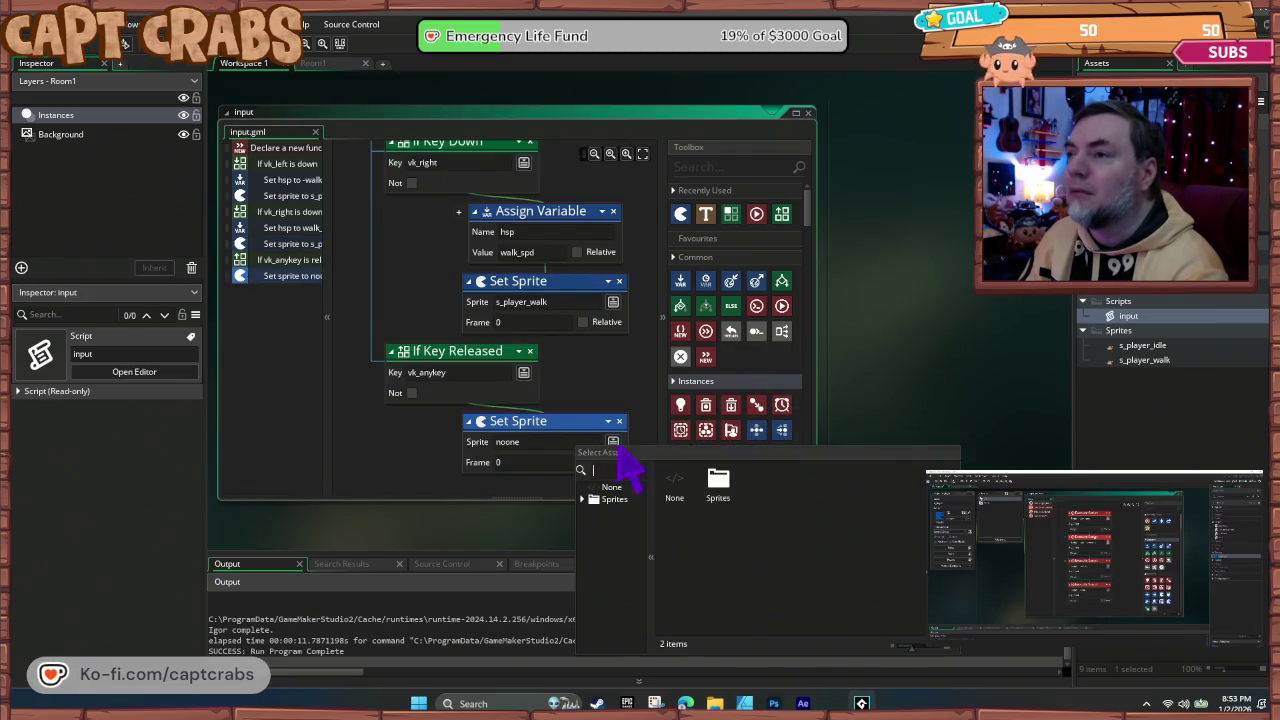
left_click(718, 490)
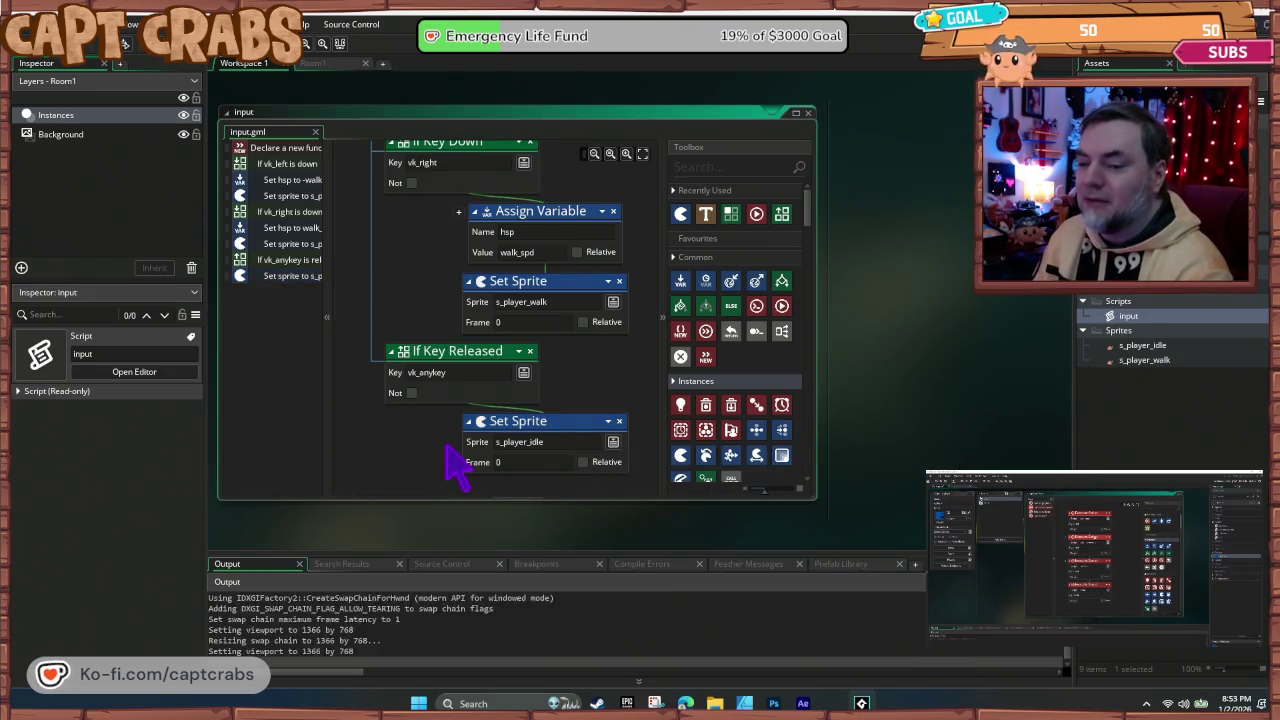
key("Right")
Step: Walk the crab left and right in the running game, then close it
key("Left")
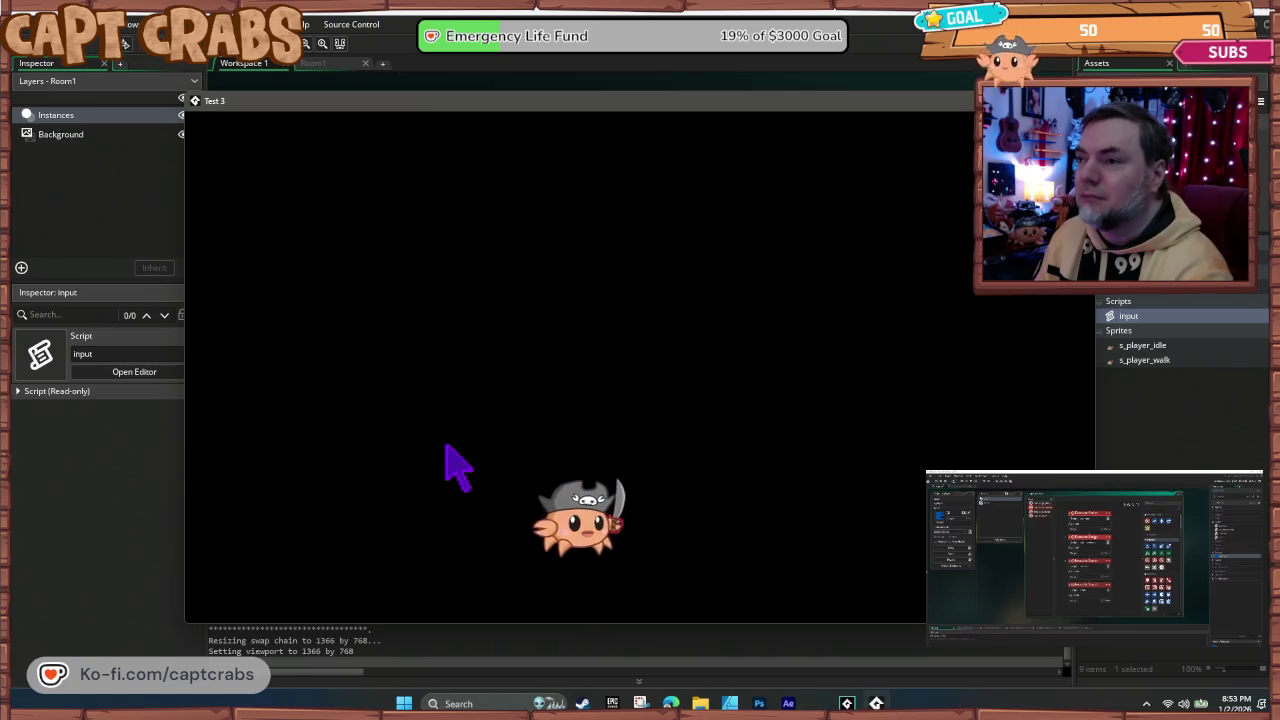
key("Right")
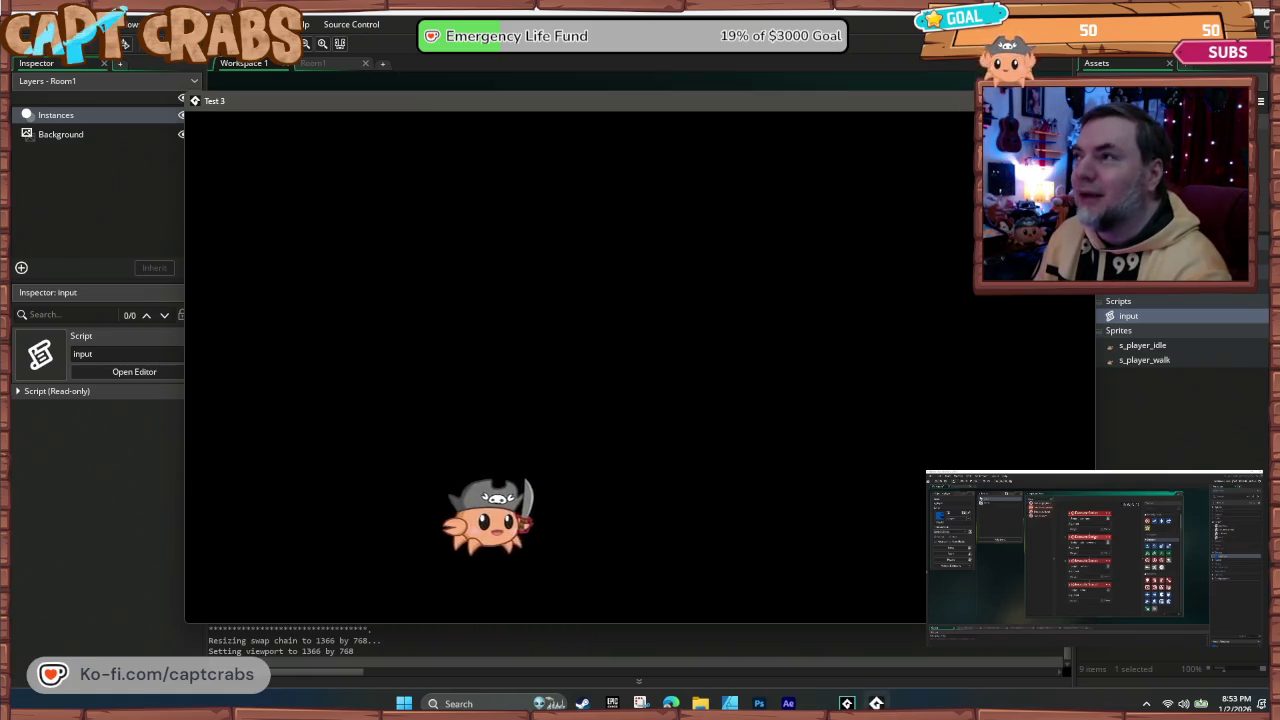
key("alt+F4")
Step: Make both the lower and upper Set Sprite blocks relative
scroll(478, 388, "up", 1)
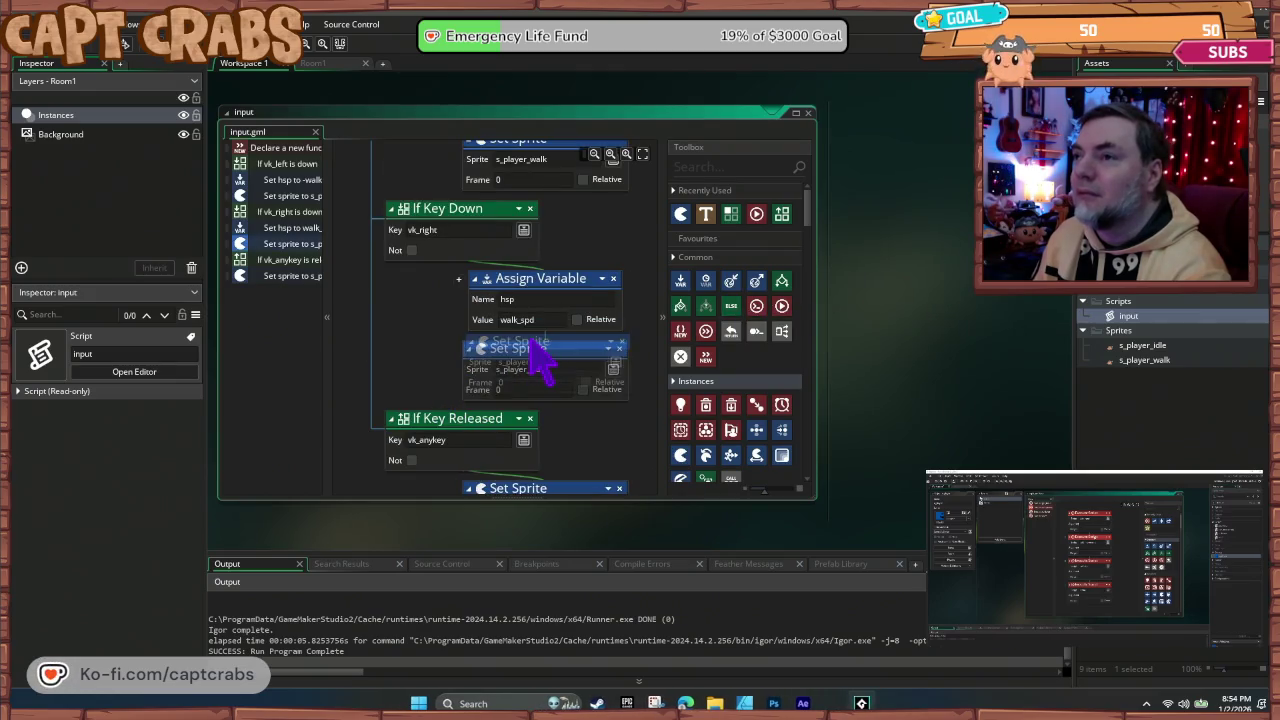
left_click(582, 389)
left_click(583, 179)
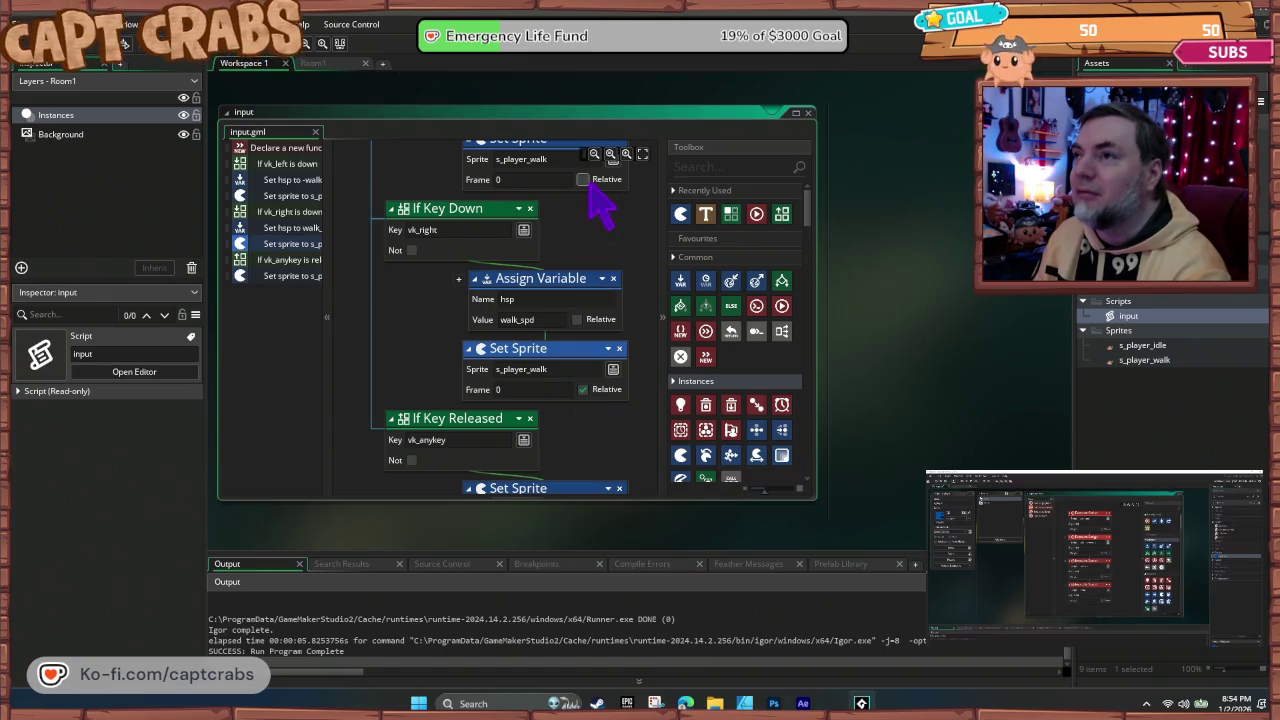
Step: Rerun the game, walk the crab back and forth repeatedly, then close the test
key("F5")
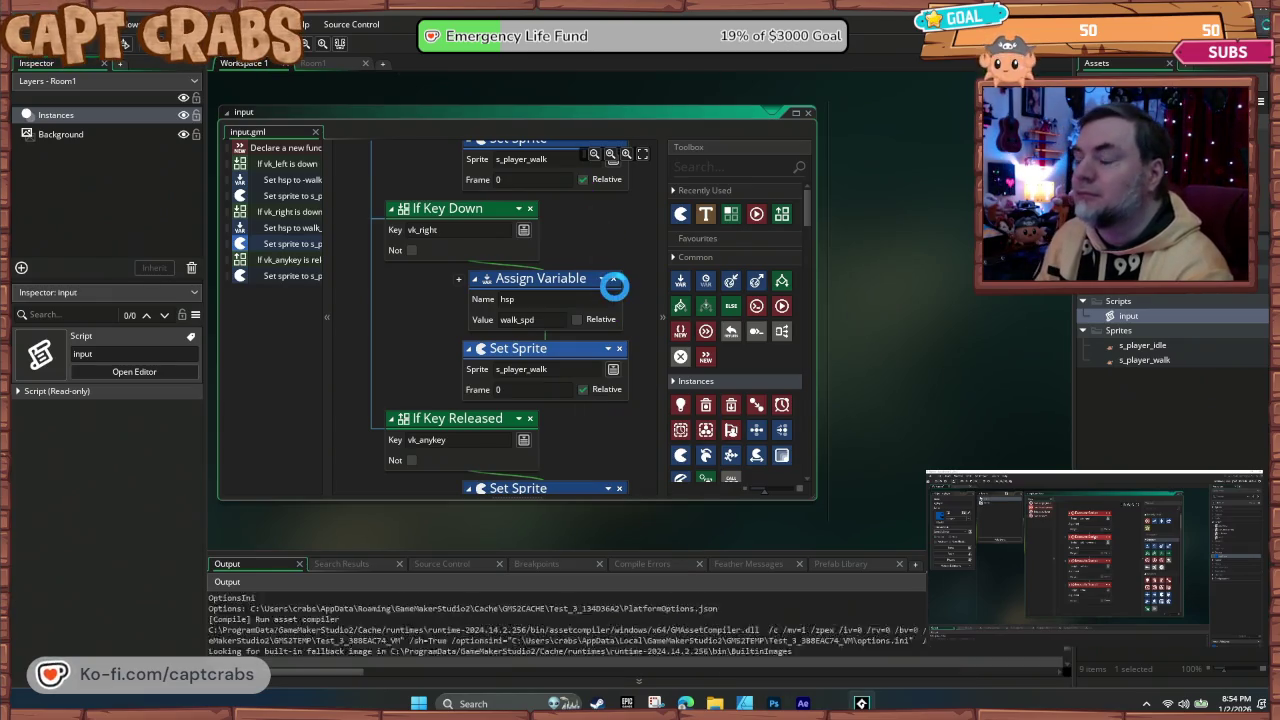
key("Right")
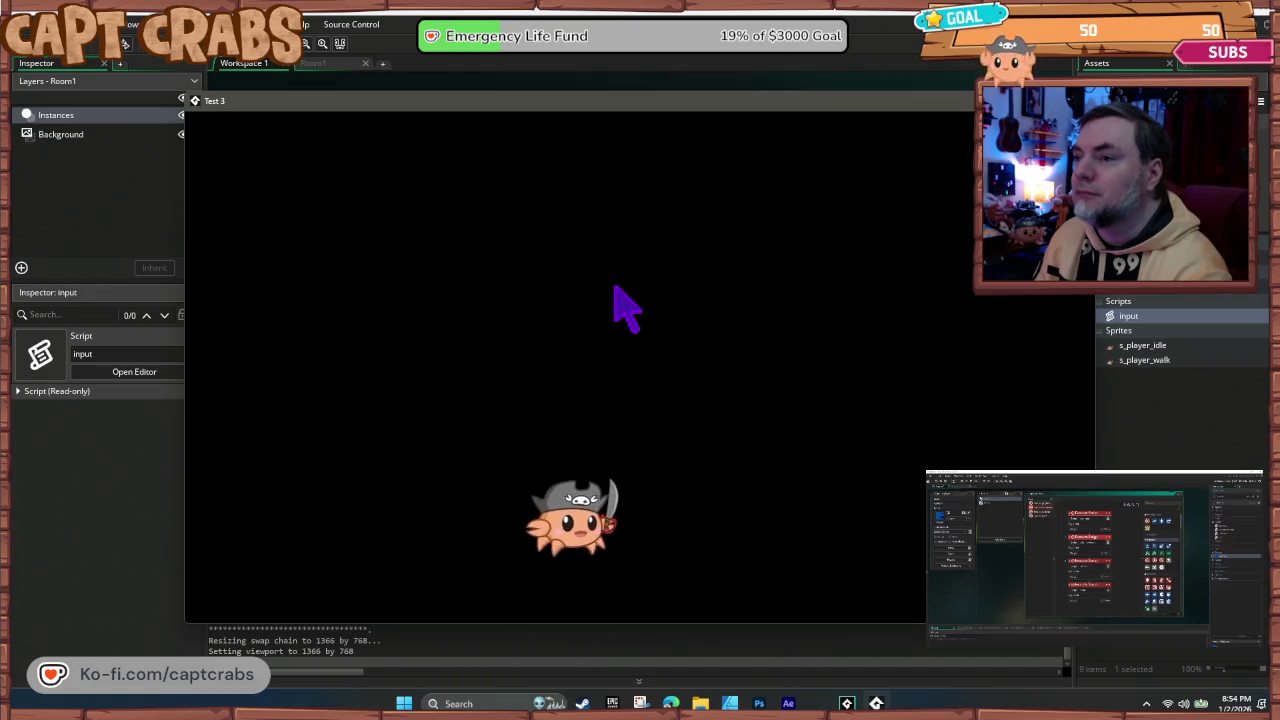
key("Left")
key("Right")
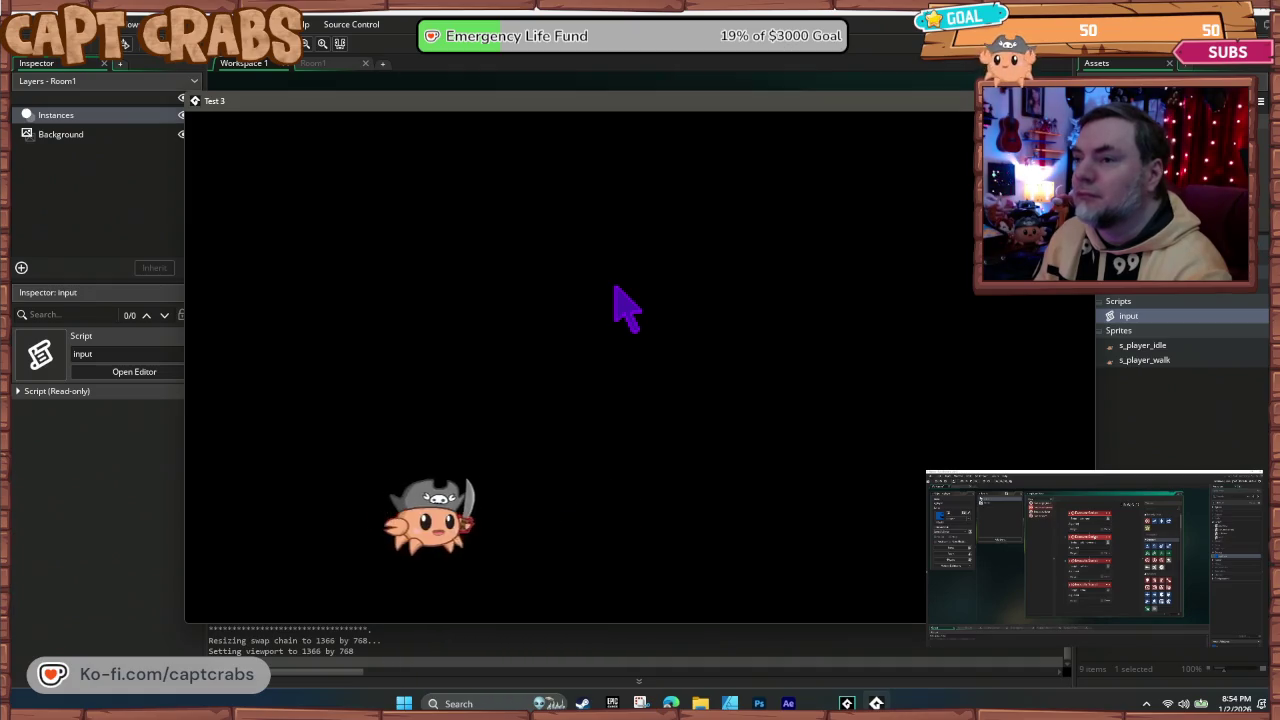
key("Left")
key("Right")
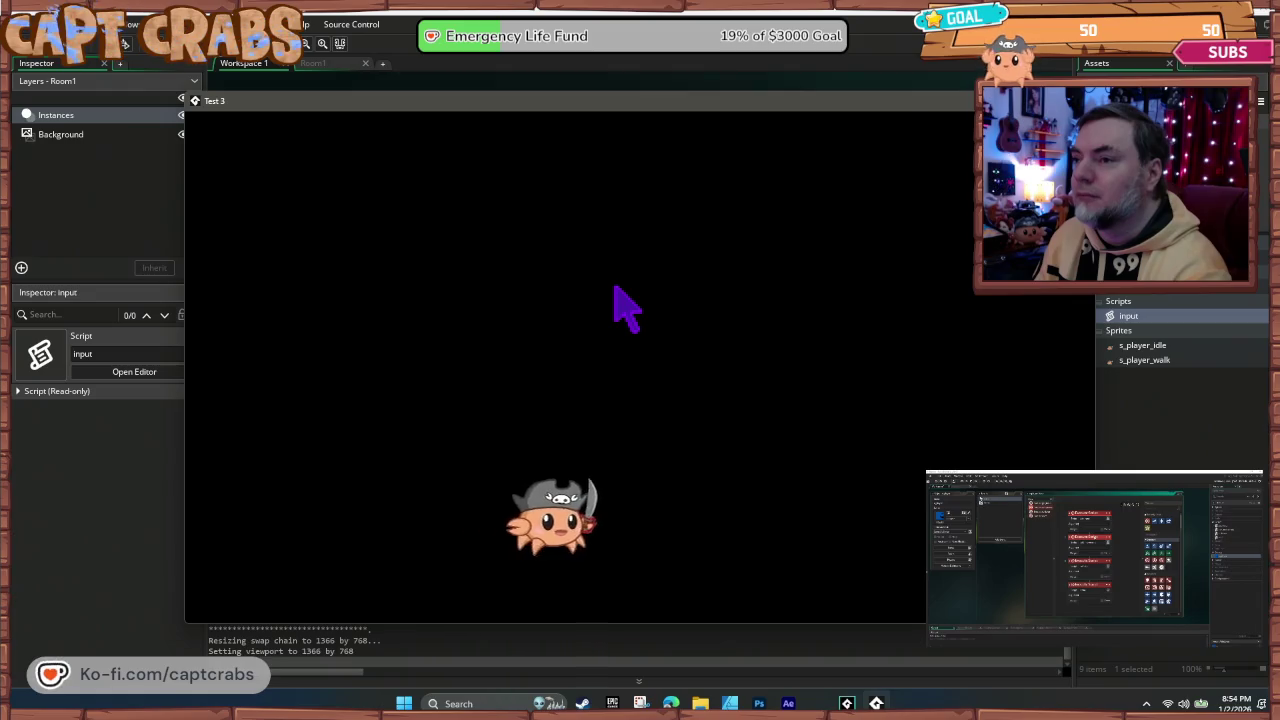
key("Left")
key("Right")
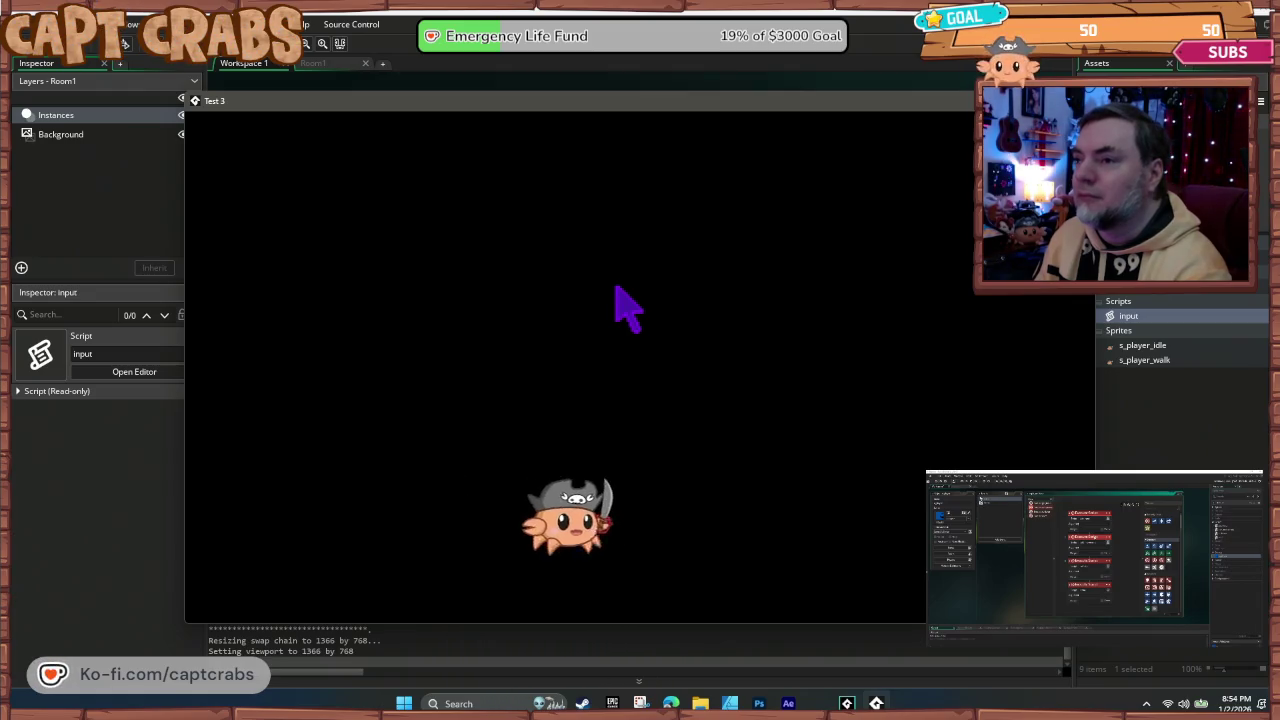
key("Left")
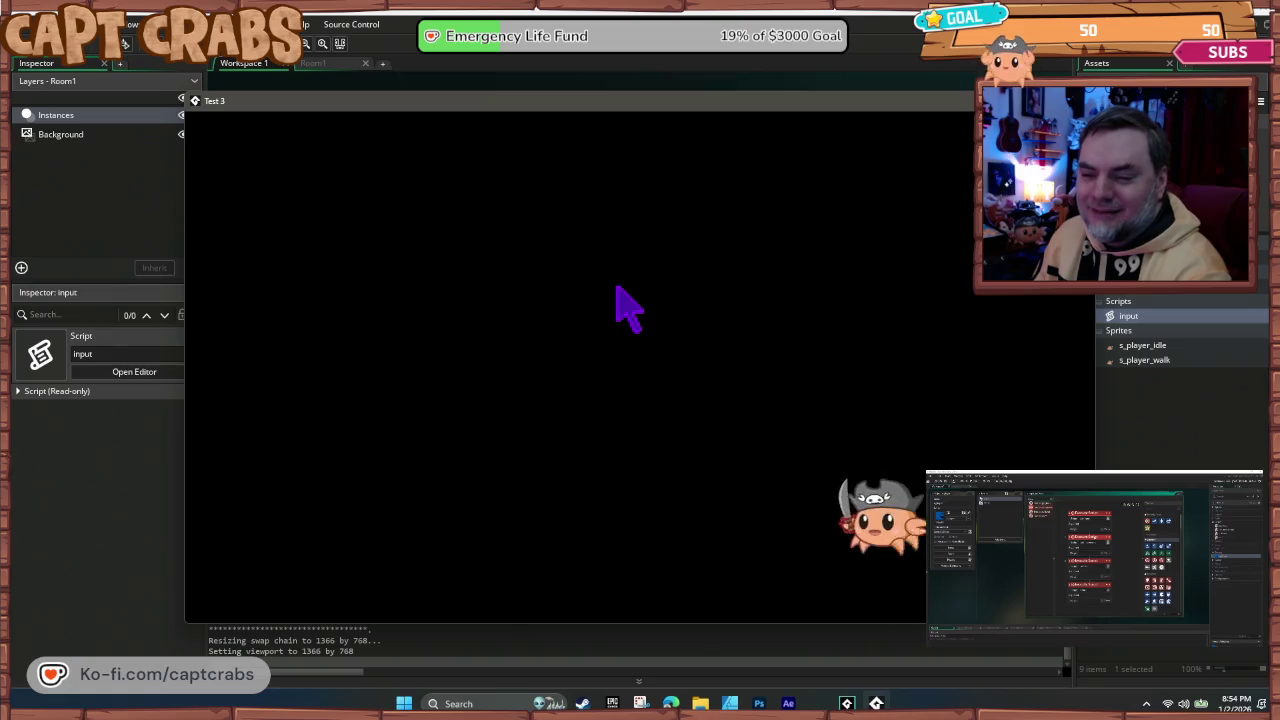
key("Right")
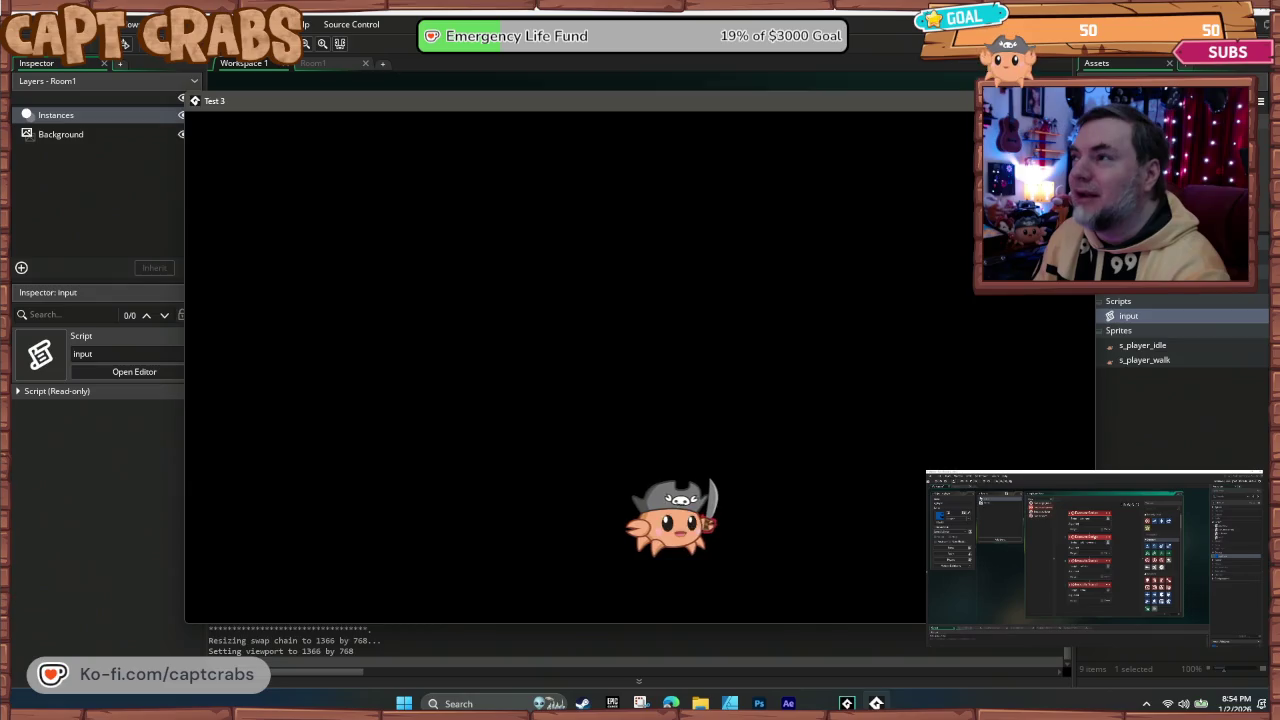
key("alt+F4")
scroll(880, 390, "up", 10)
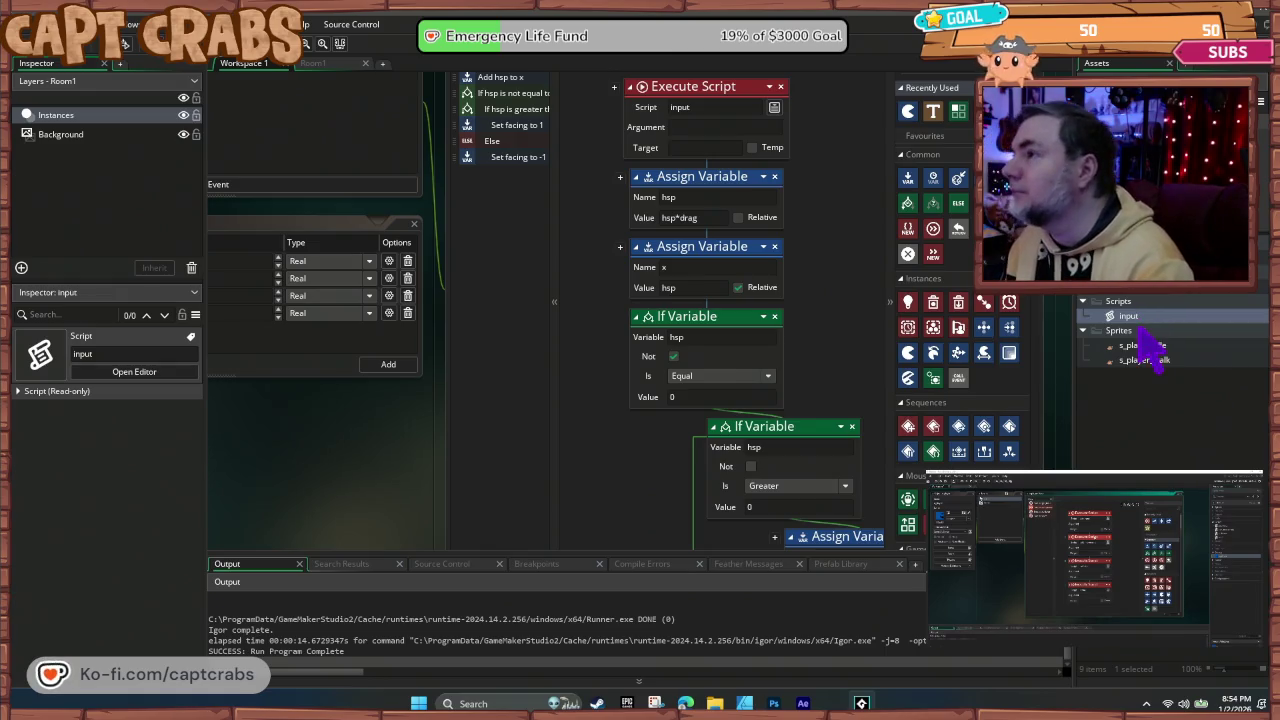
Step: Check the input script's options, then create a new script asset, Script2
right_click(1138, 315)
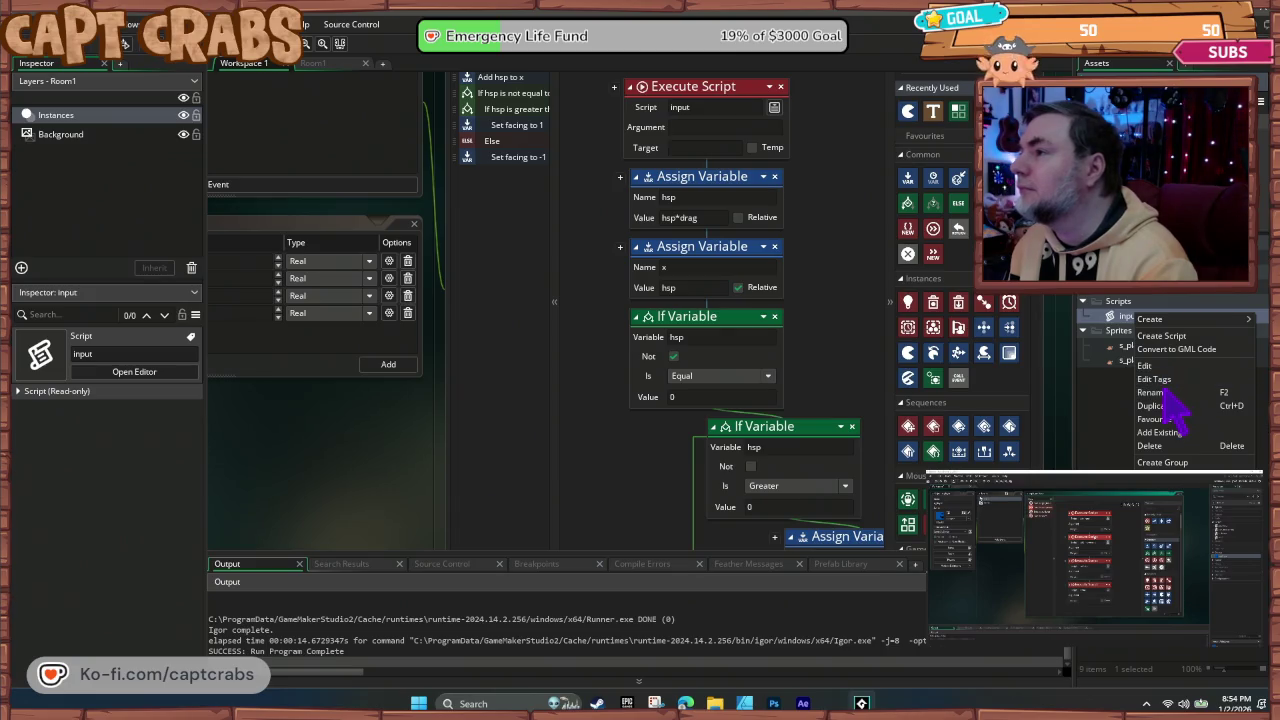
key("Escape")
type("get_")
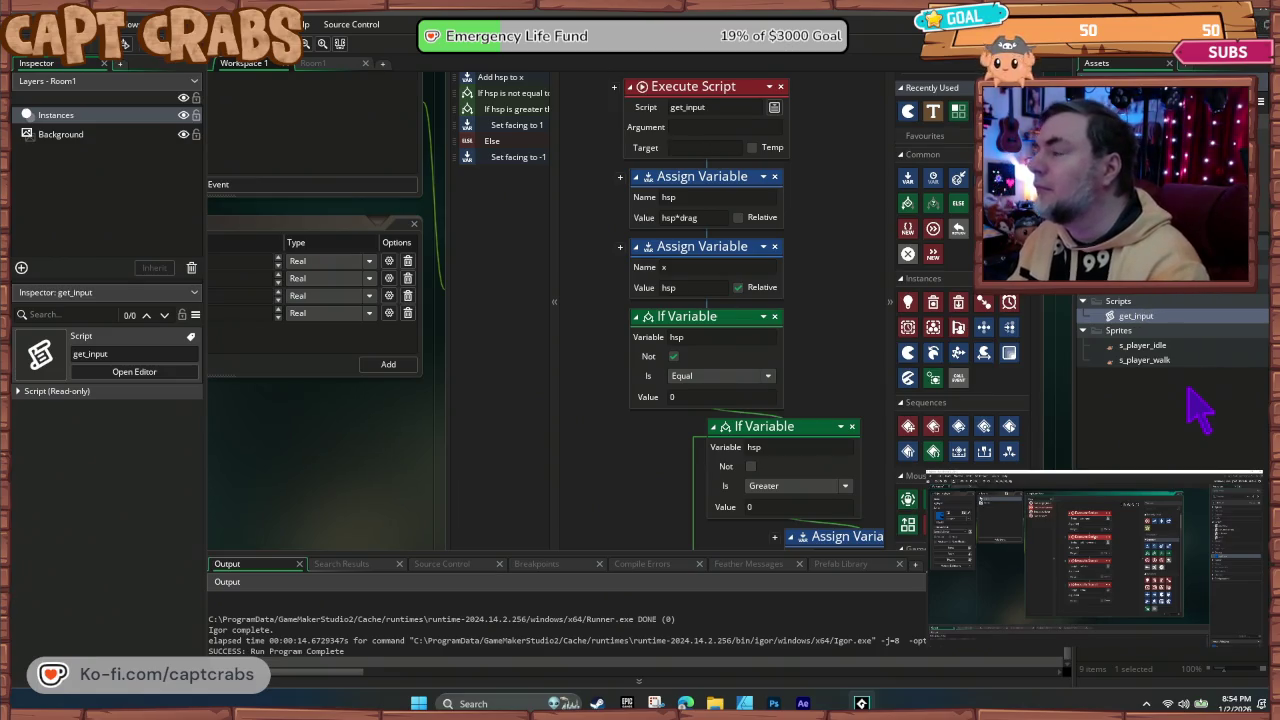
right_click(1130, 313)
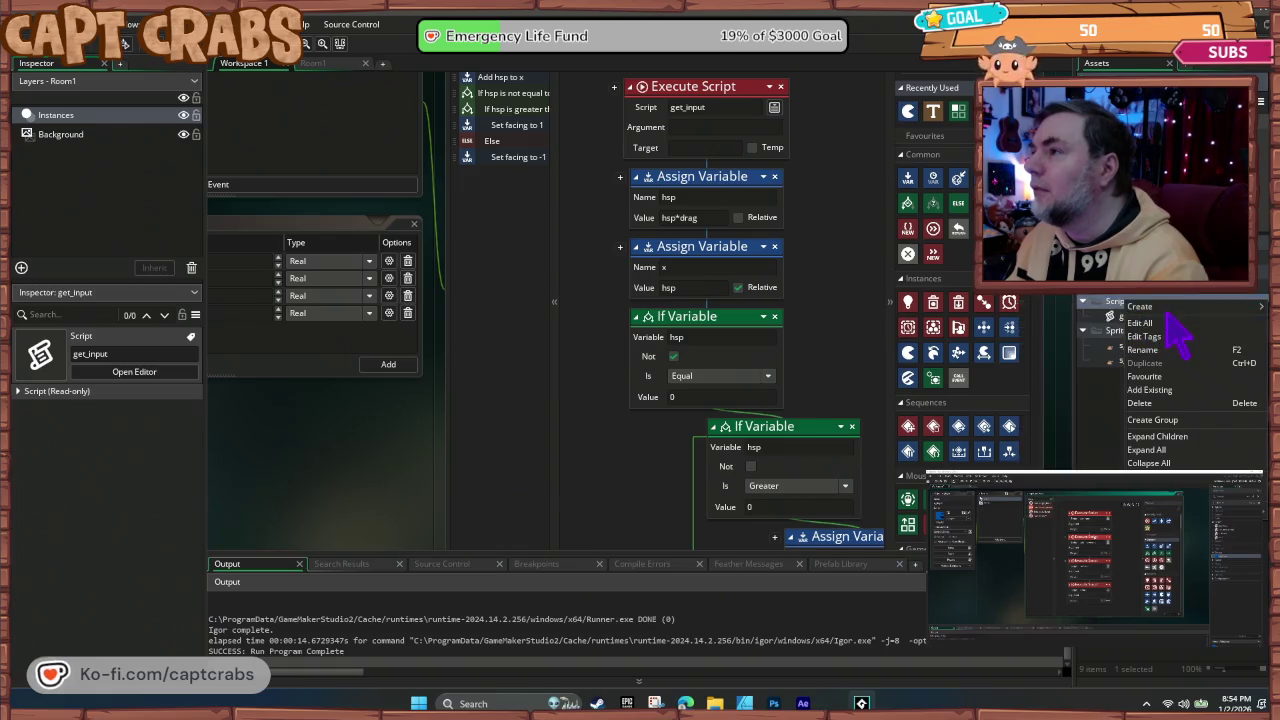
mouse_move(1168, 313)
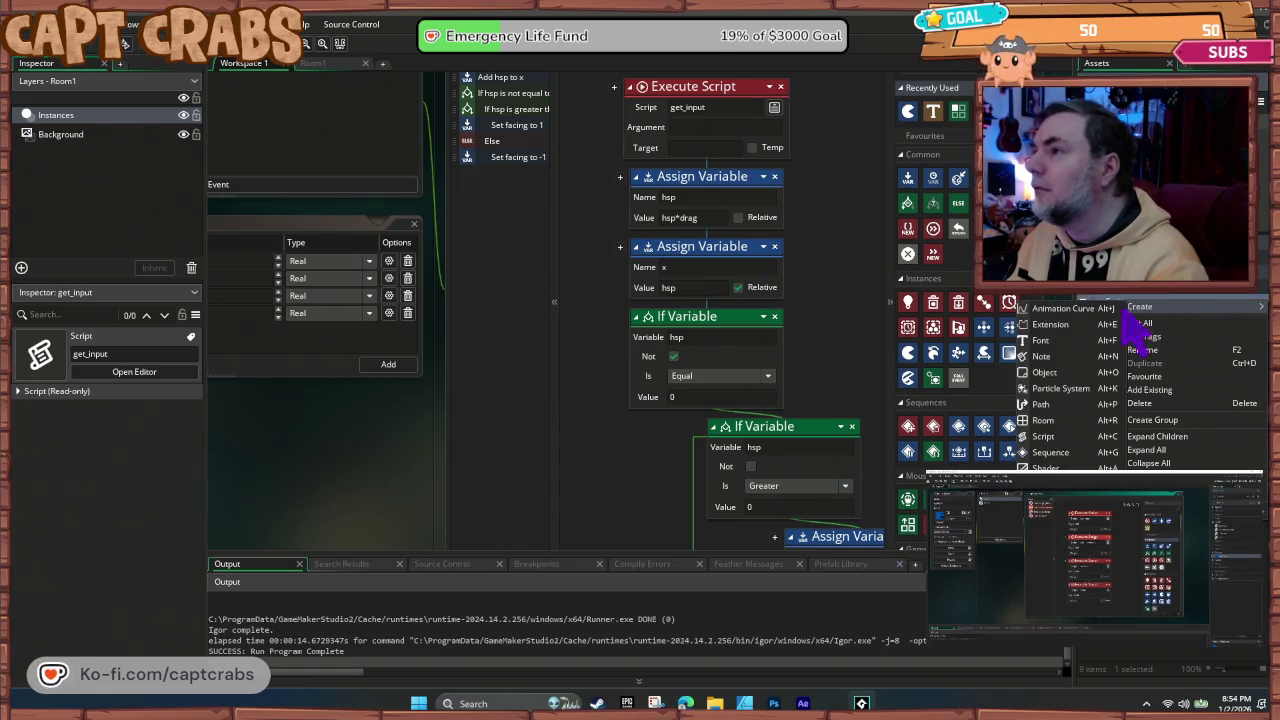
left_click(1062, 438)
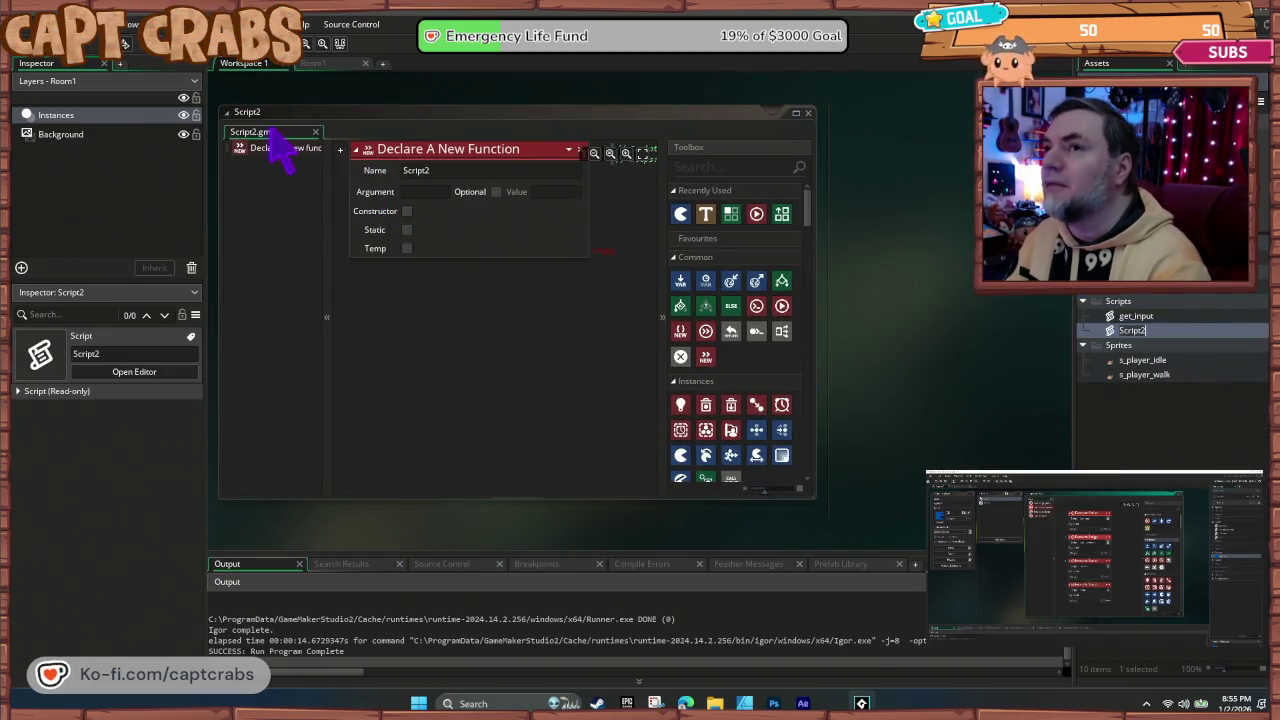
Step: Name the new function calc_movement and rename the Script2 asset to cal_movement
left_click(408, 170)
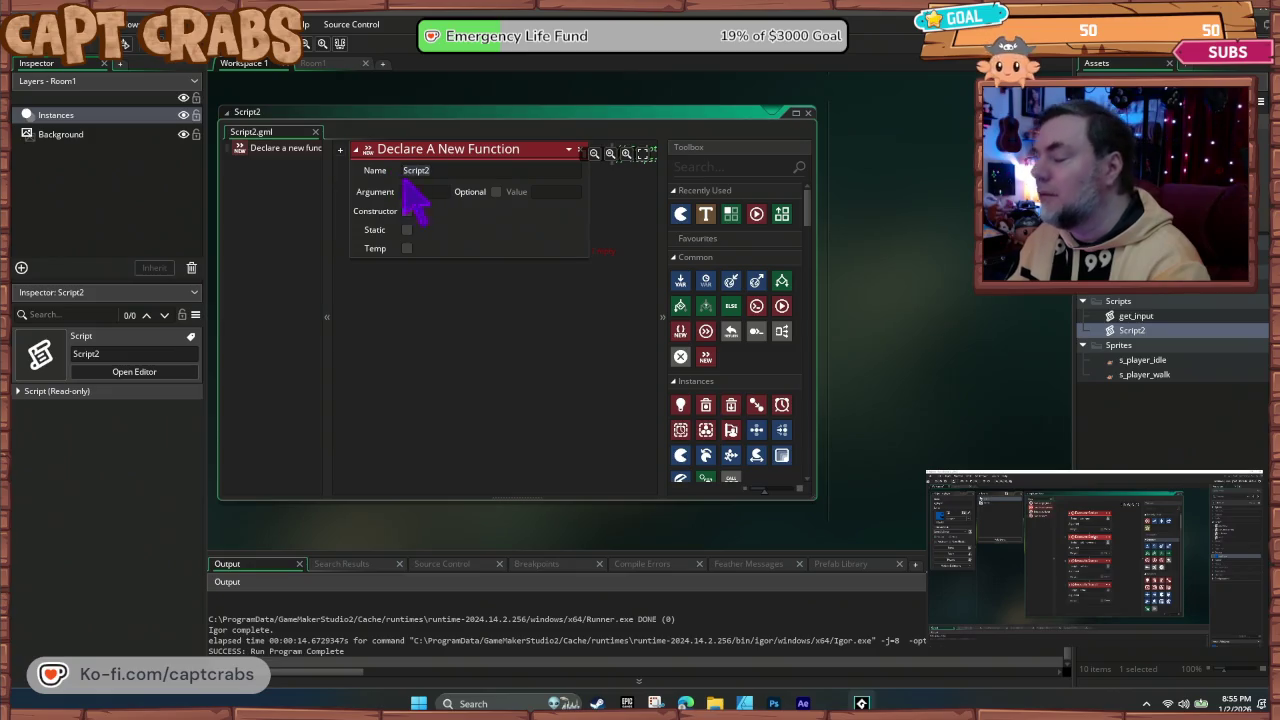
type("calc_movement")
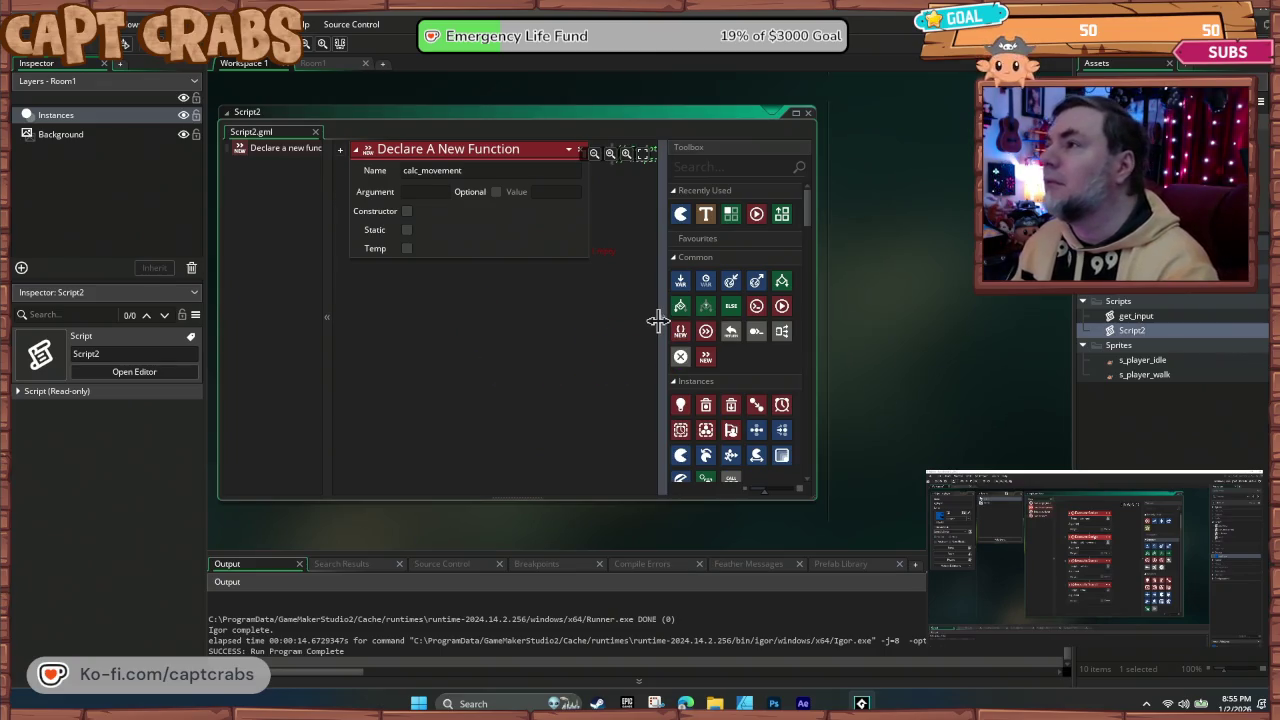
right_click(1133, 334)
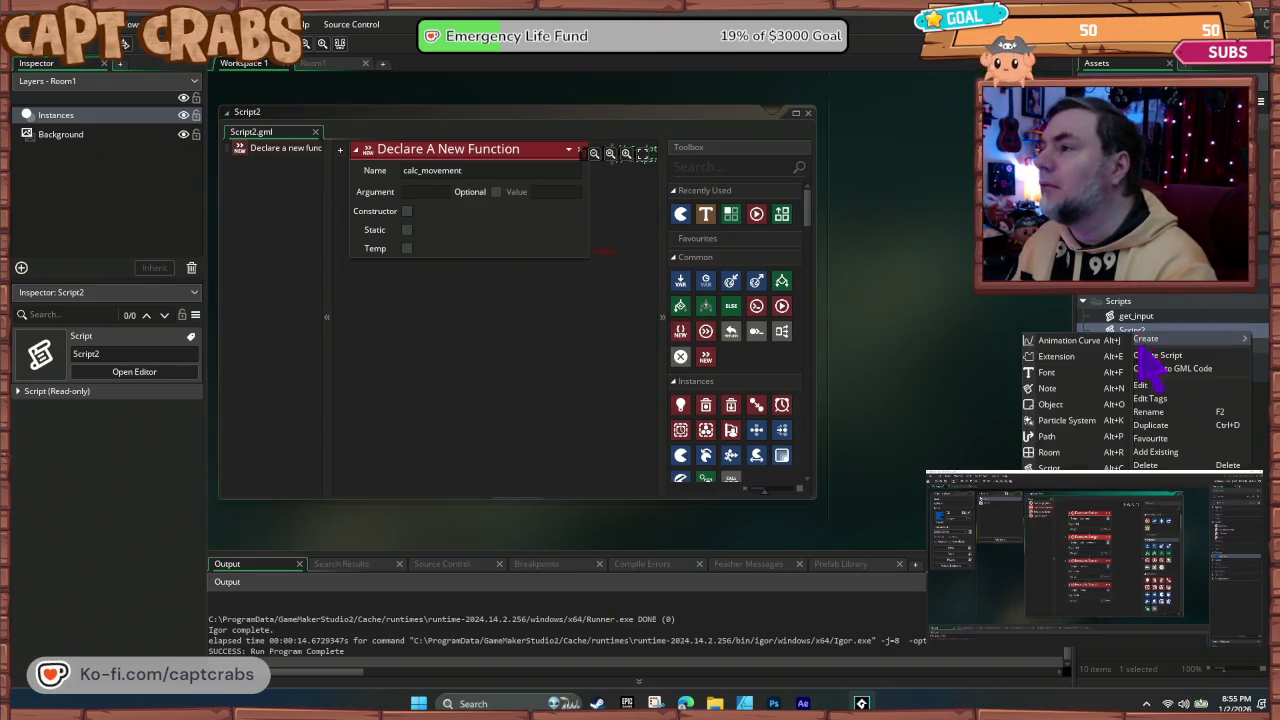
left_click(1160, 411)
type("cal_movement")
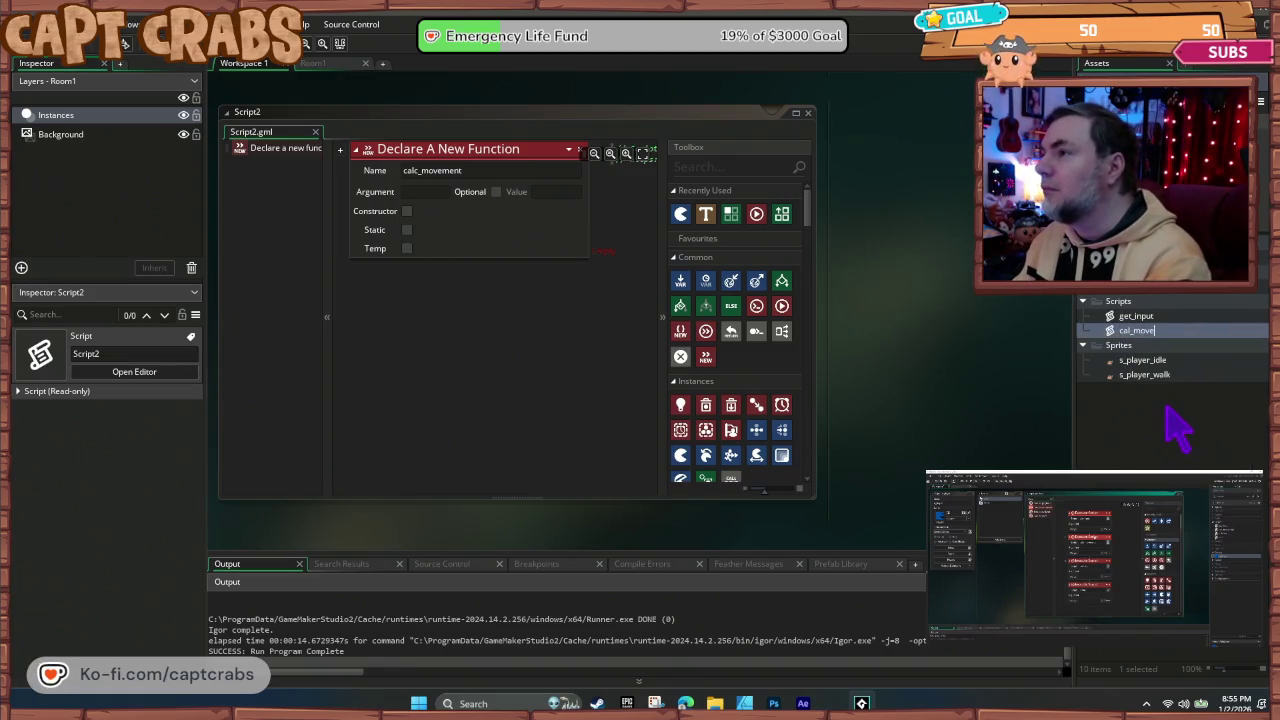
key("Return")
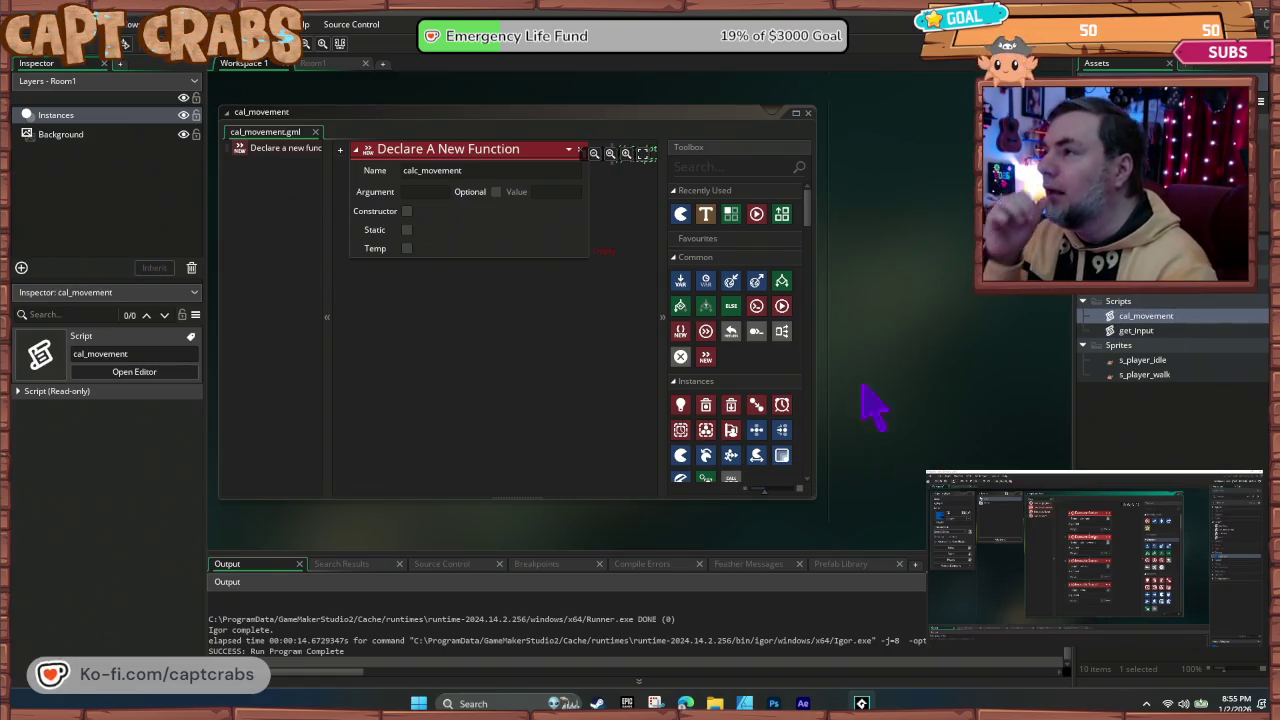
Step: Cut the hsp = hsp*drag block from the player event and paste it into cal_movement
scroll(880, 320, "up", 10)
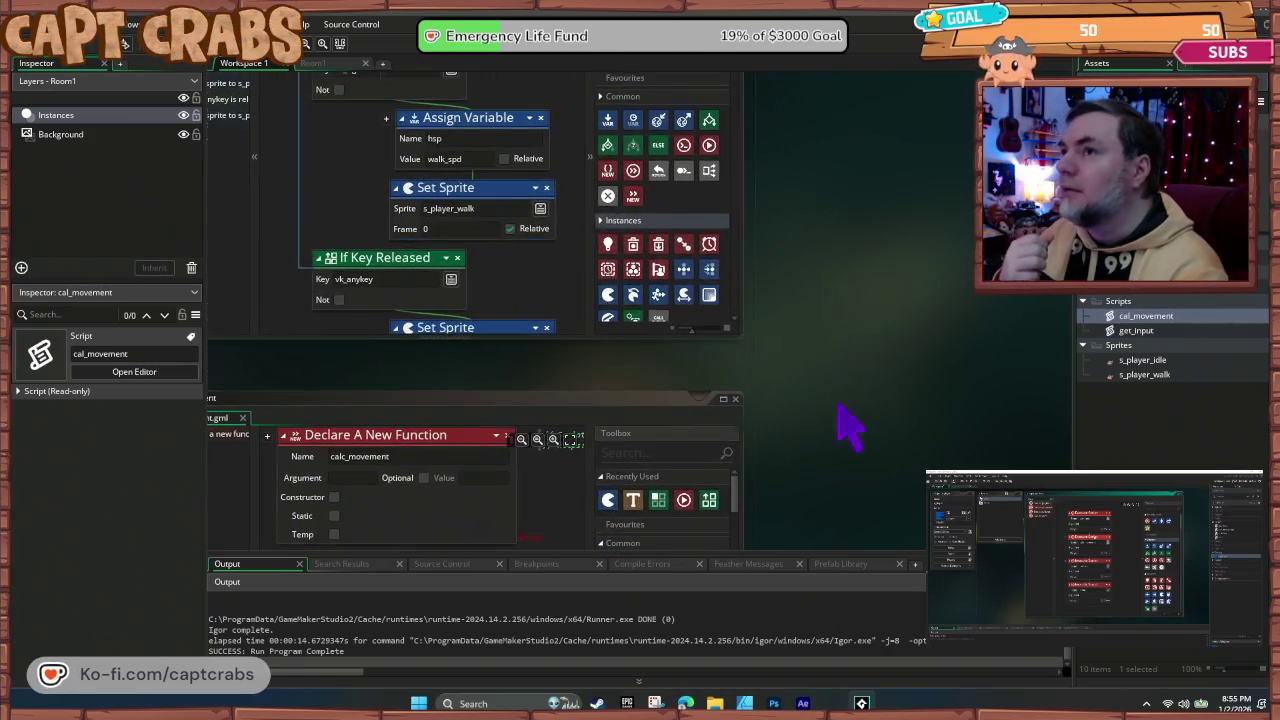
scroll(731, 500, "down", 1)
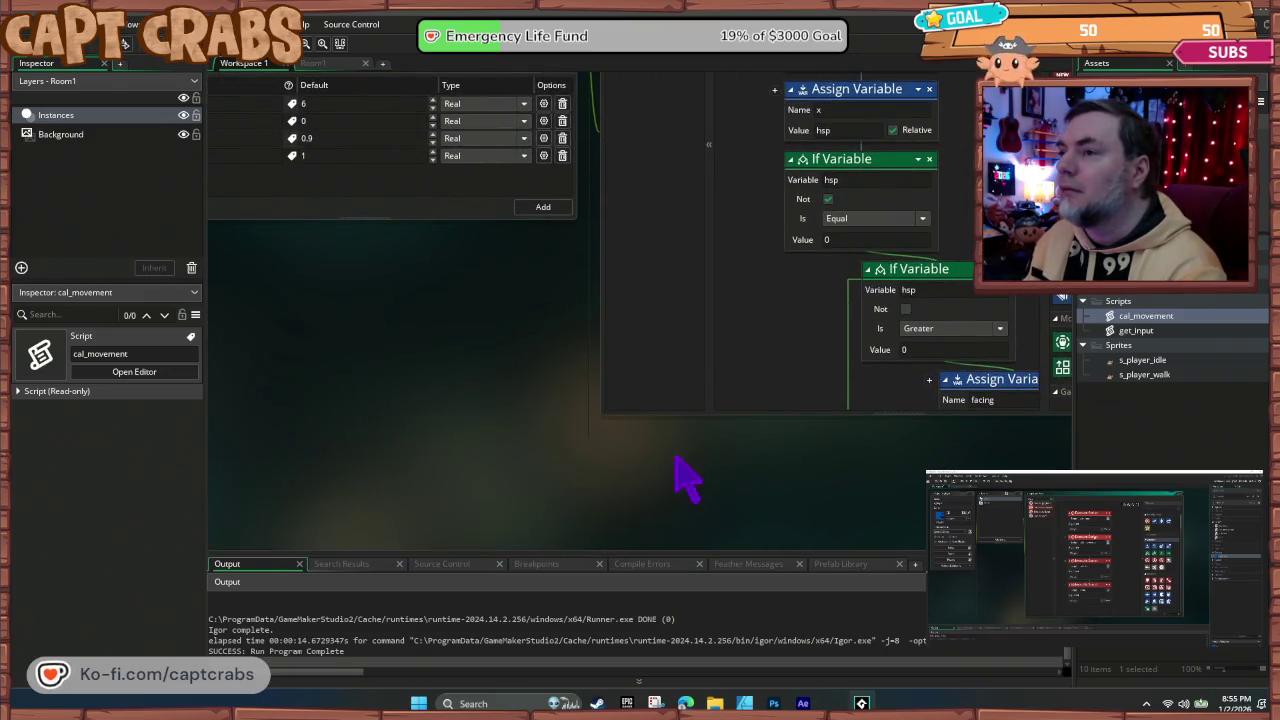
left_click_drag(686, 477, 560, 615)
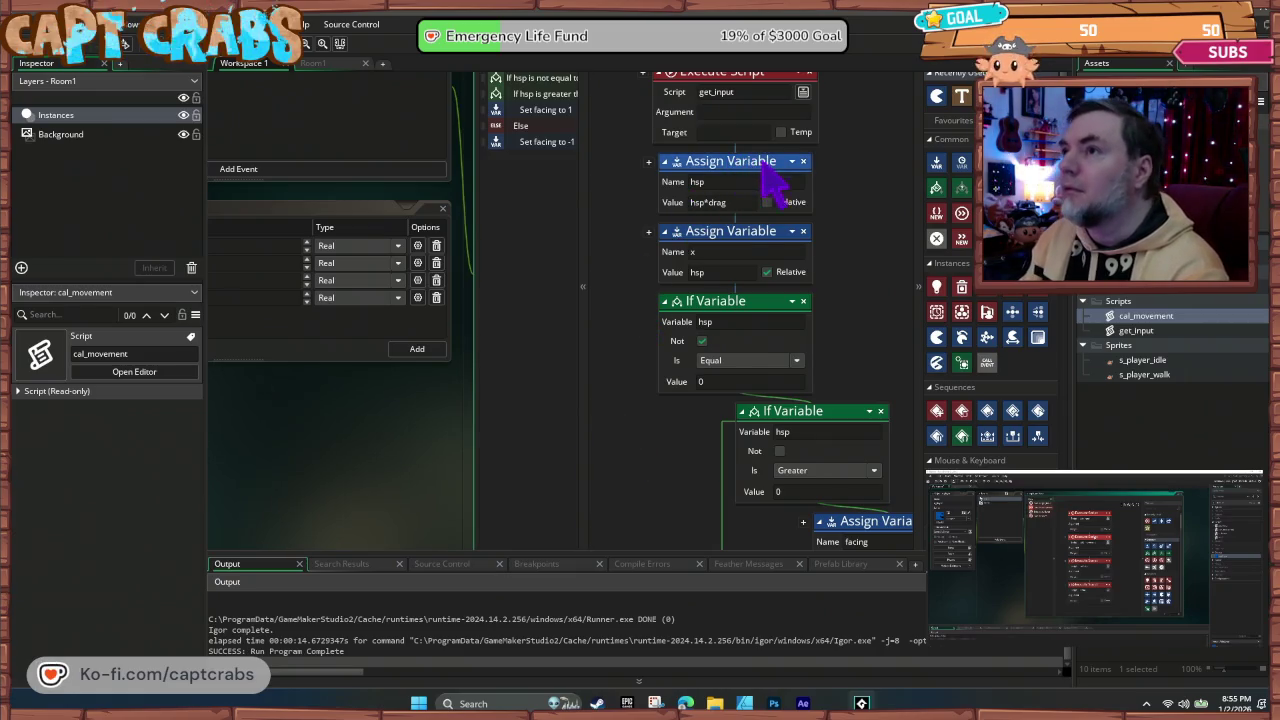
left_click(803, 161)
scroll(368, 468, "down", 10)
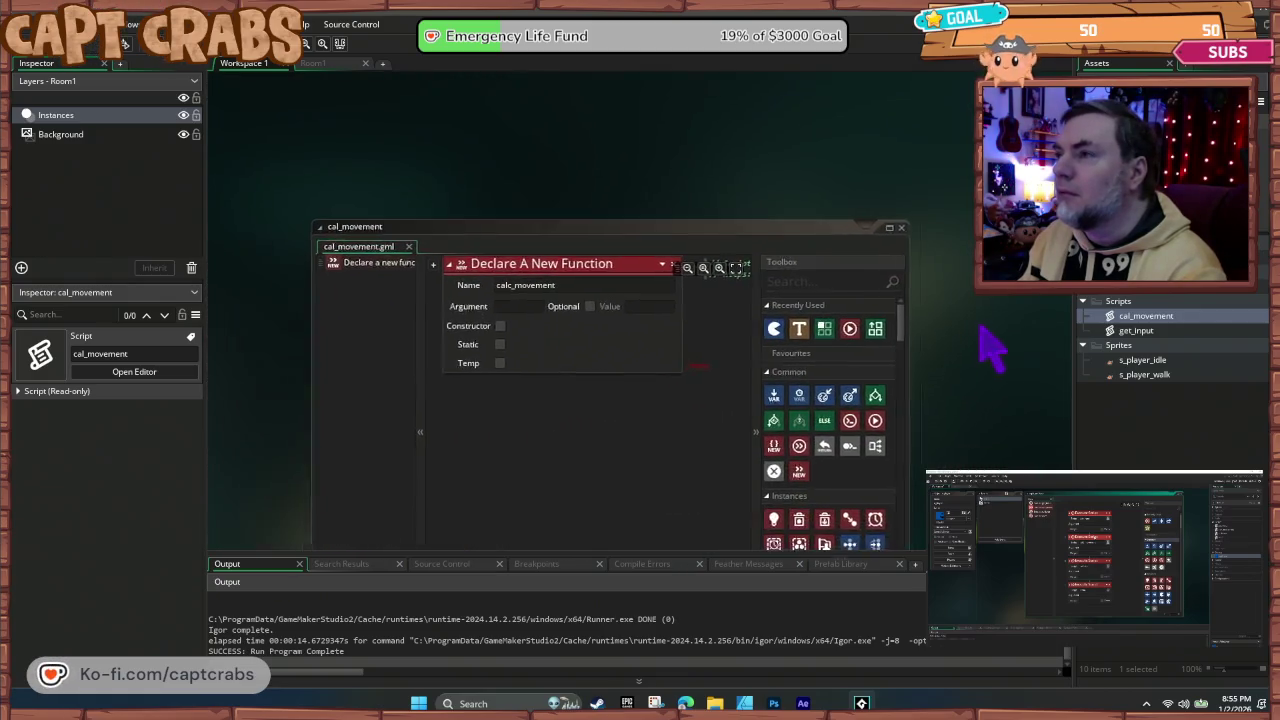
key("ctrl+v")
mouse_move(622, 368)
left_mouse_down()
mouse_move(655, 366)
mouse_move(633, 341)
mouse_move(634, 359)
mouse_move(729, 349)
mouse_move(710, 380)
left_mouse_up()
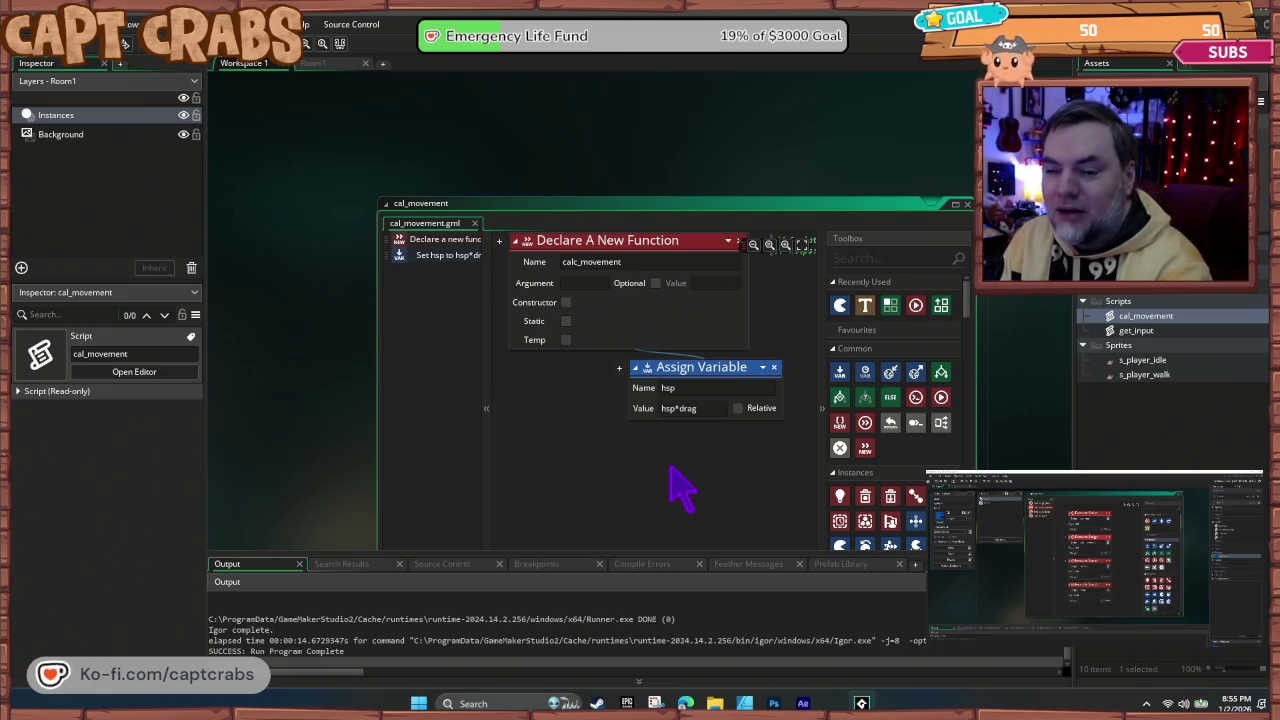
mouse_move(797, 147)
left_mouse_down()
mouse_move(594, 457)
mouse_move(663, 491)
left_mouse_up()
scroll(543, 503, "down", 5)
mouse_move(518, 468)
left_mouse_down()
mouse_move(371, 586)
mouse_move(397, 552)
left_mouse_up()
scroll(517, 391, "up", 2)
scroll(535, 403, "down", 1)
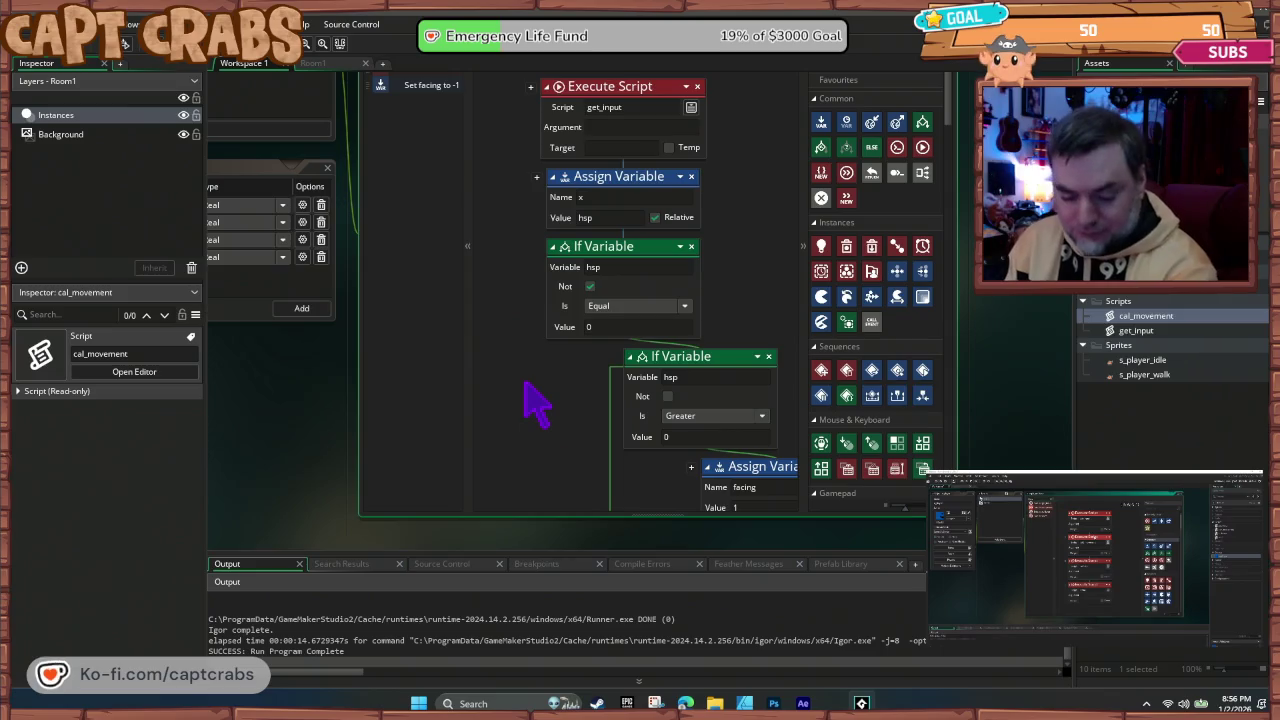
right_click(1130, 318)
Step: Create a new script asset named collision
mouse_move(1140, 311)
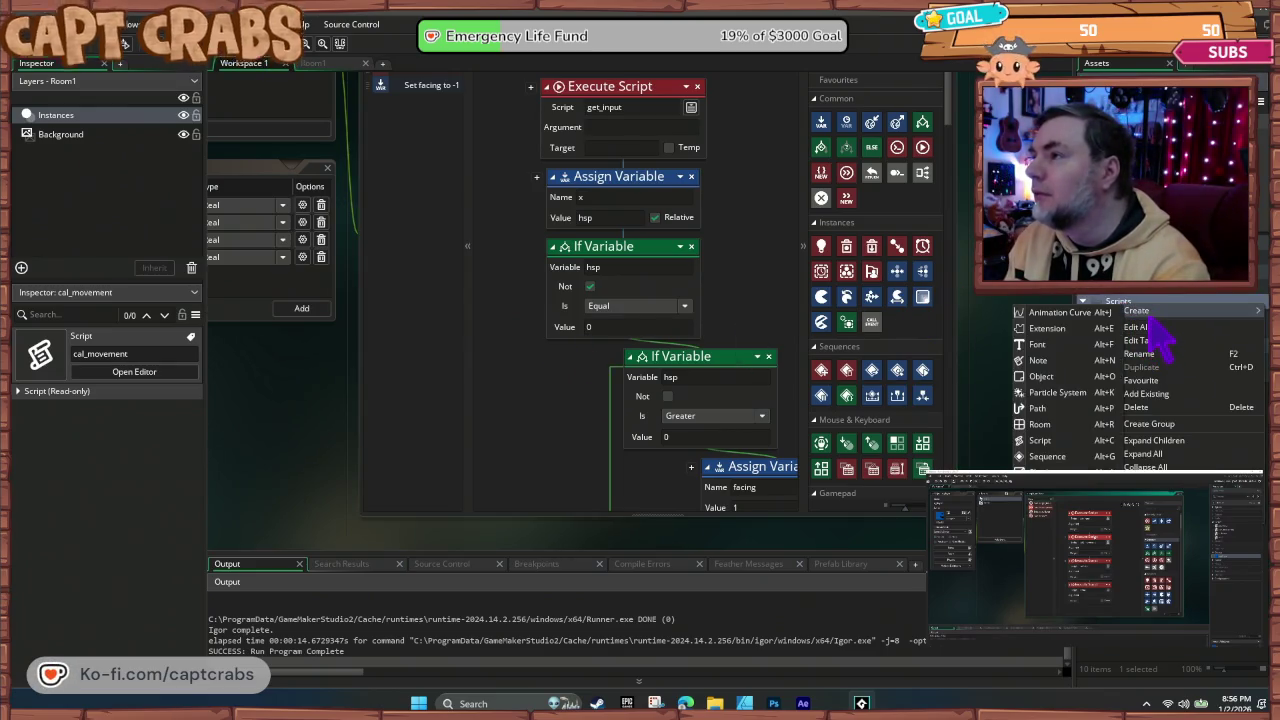
left_click(1066, 440)
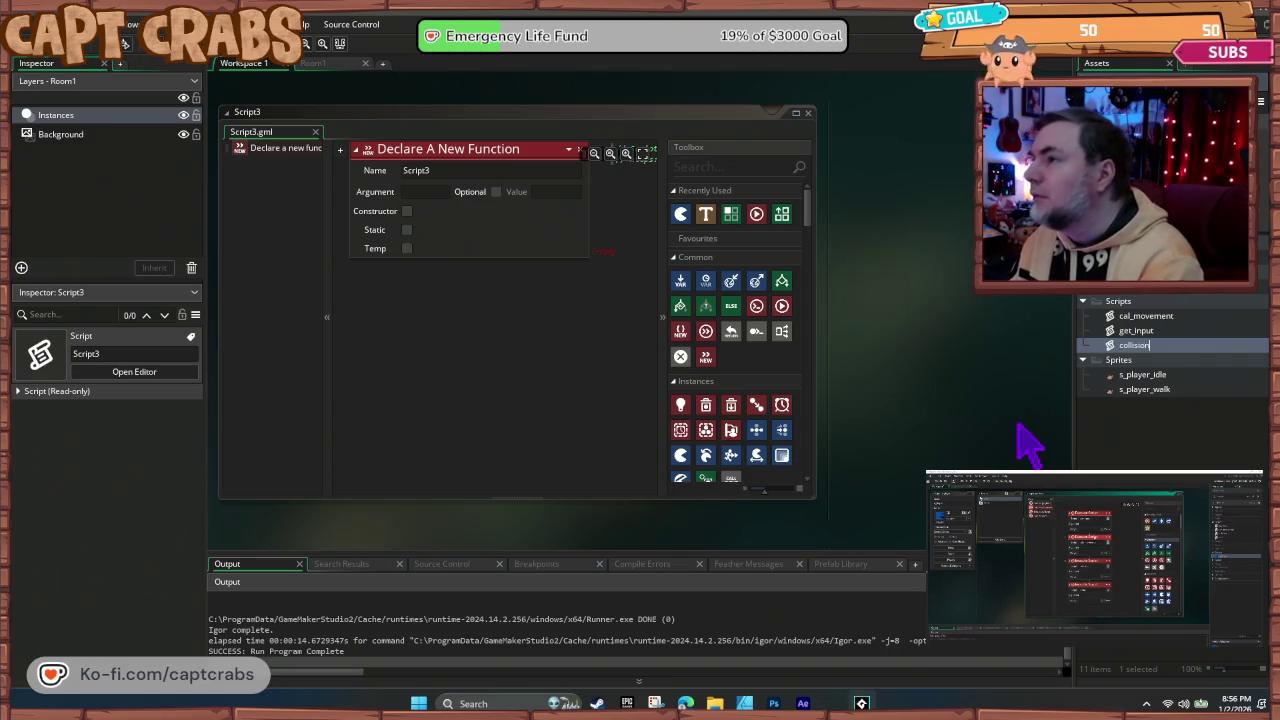
key("Return")
Step: Move the add-hsp-to-x block from the player event into the collision script
mouse_move(943, 300)
left_mouse_down()
mouse_move(910, 505)
mouse_move(820, 514)
mouse_move(694, 377)
mouse_move(614, 380)
mouse_move(497, 460)
left_mouse_up()
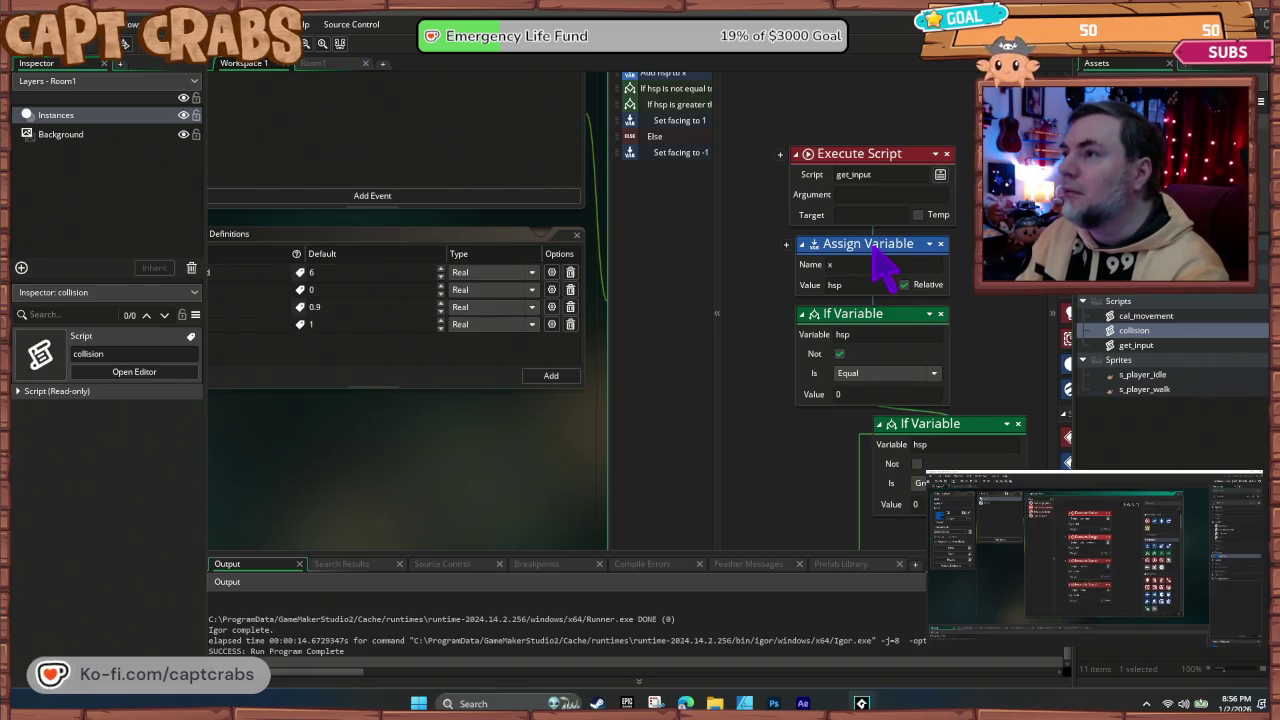
left_click_drag(883, 262, 1000, 470)
left_click(134, 371)
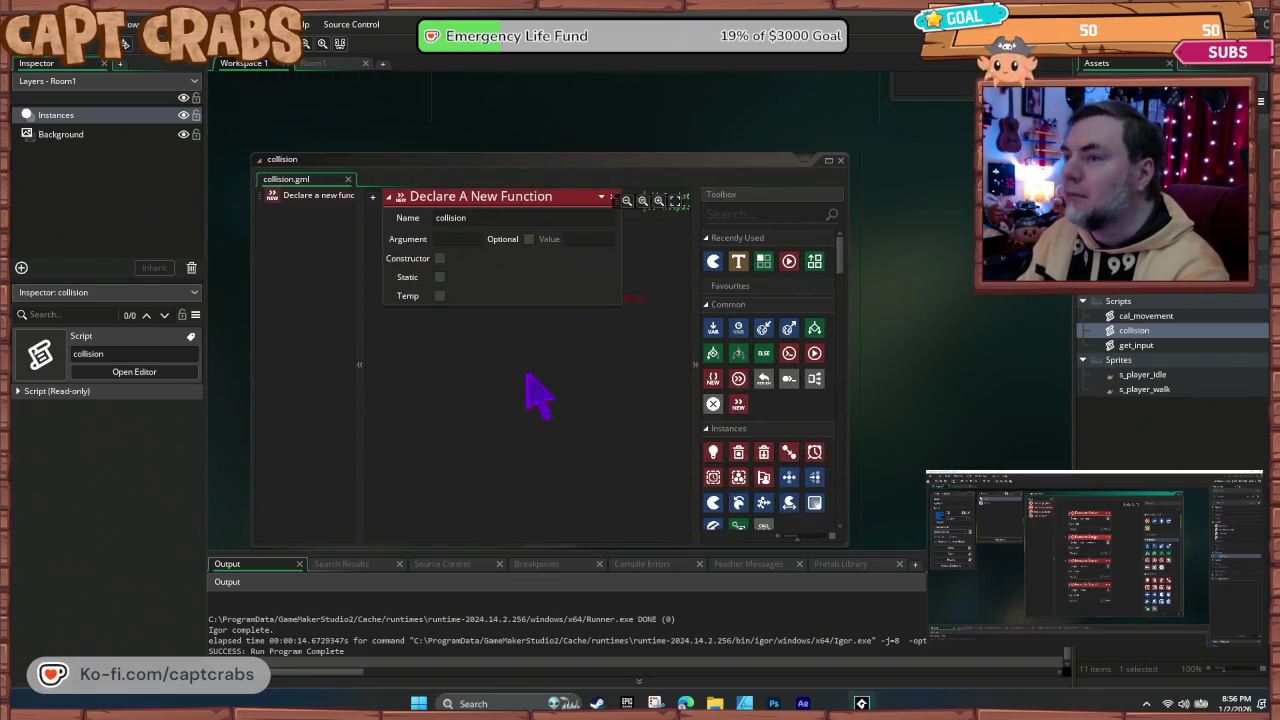
mouse_move(505, 340)
left_mouse_down()
mouse_move(629, 314)
mouse_move(651, 294)
mouse_move(590, 335)
left_mouse_up()
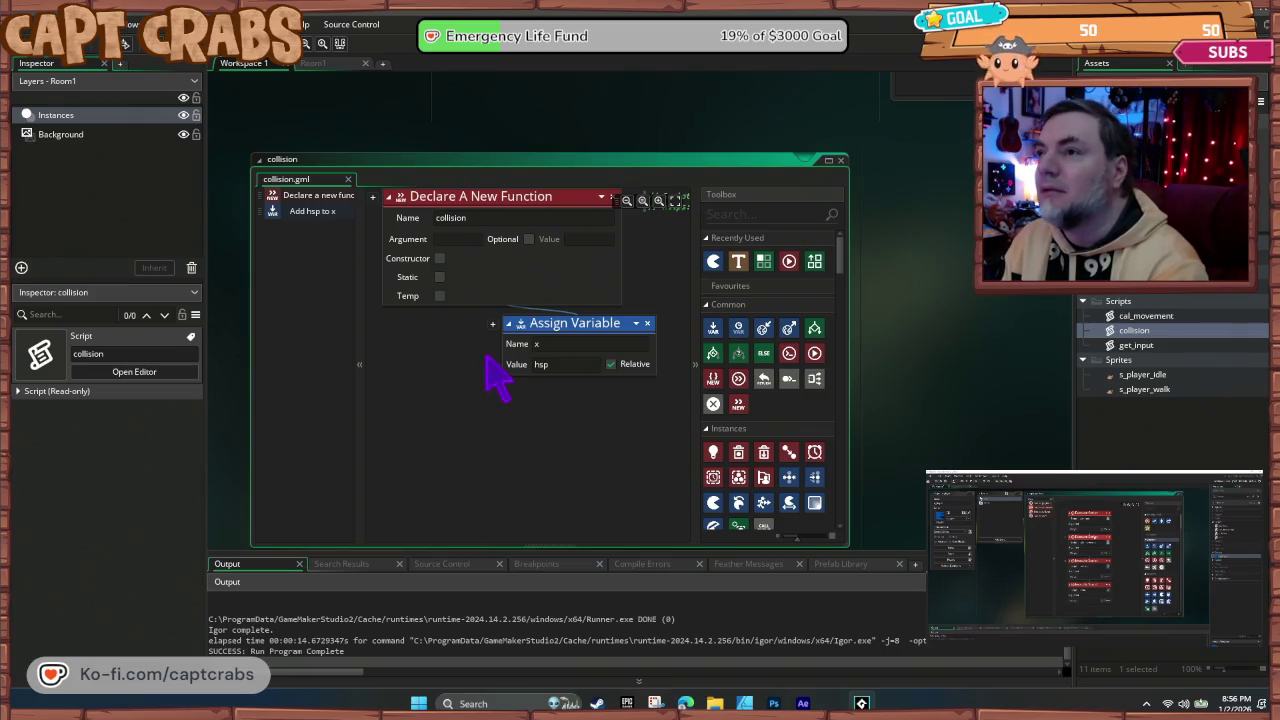
scroll(843, 443, "up", 5)
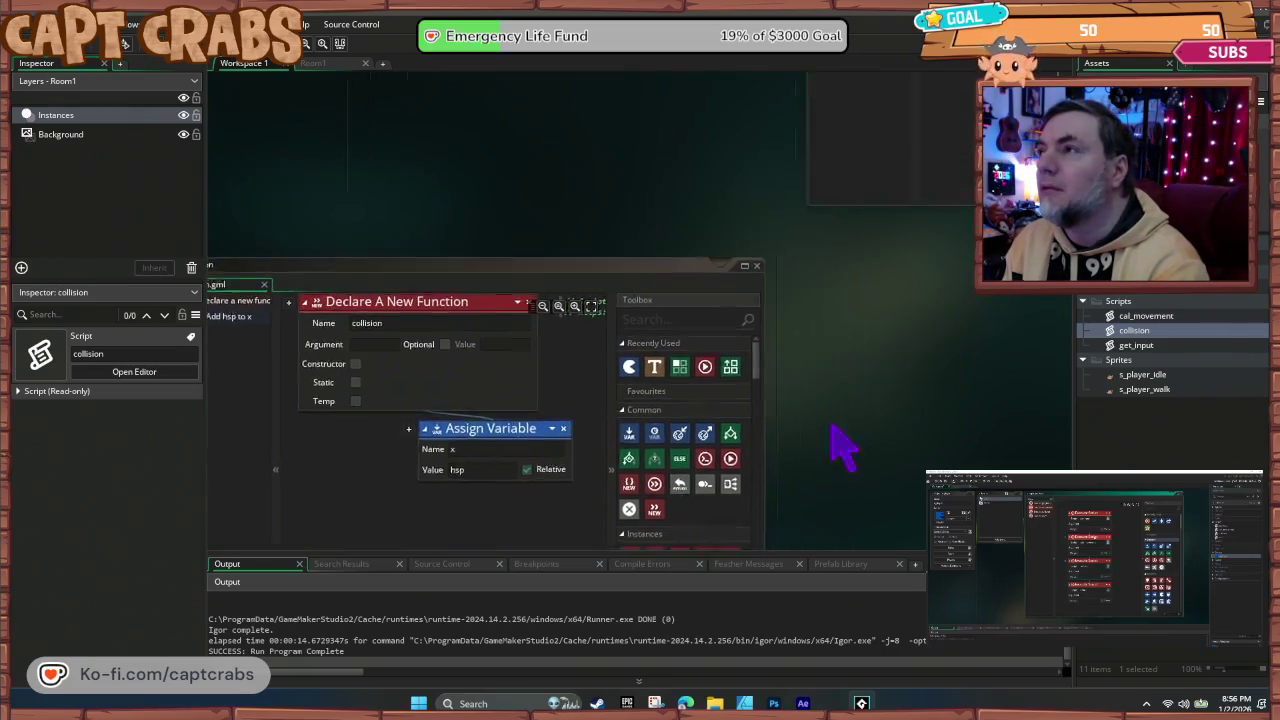
right_click(1120, 303)
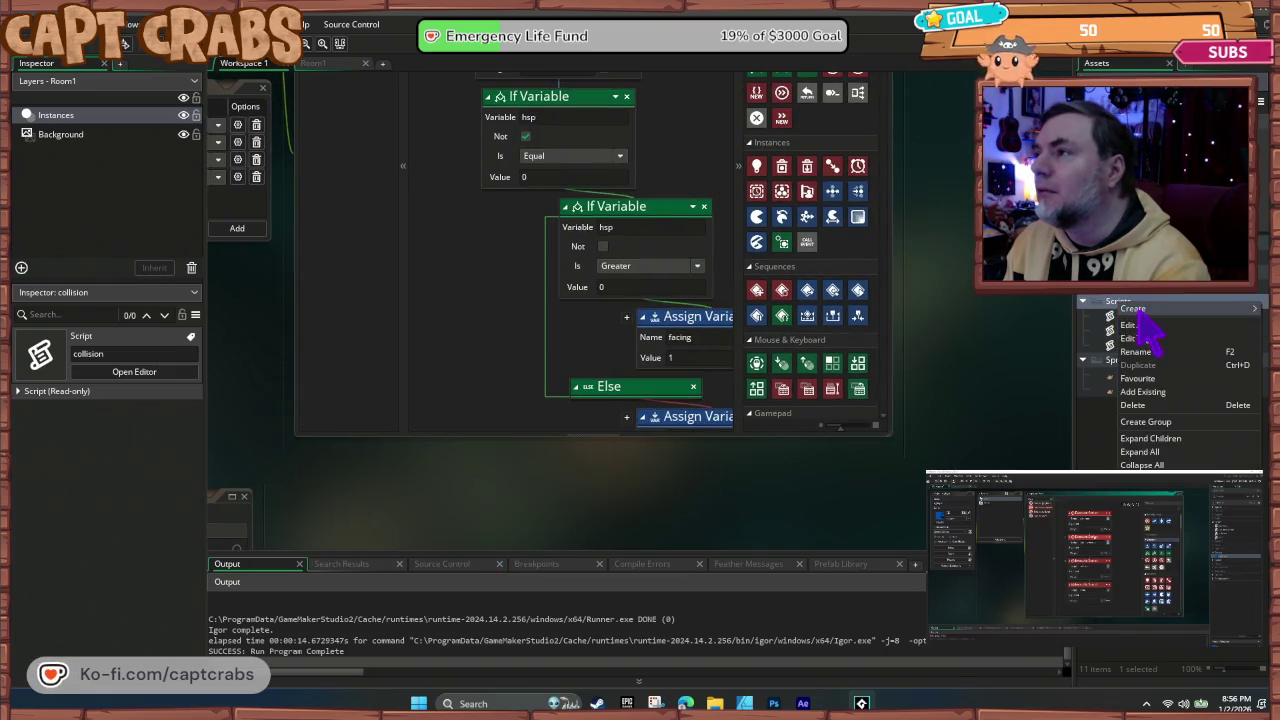
Step: Create a new script asset named anim
mouse_move(1134, 310)
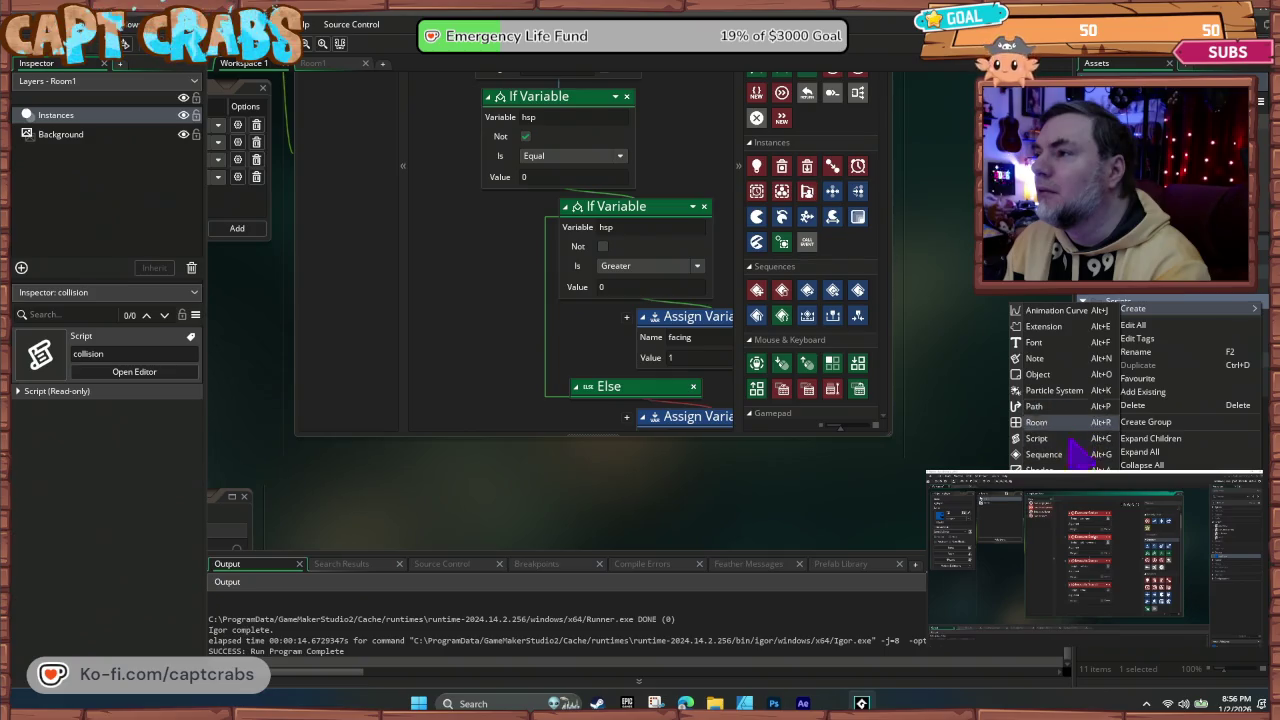
left_click(1038, 438)
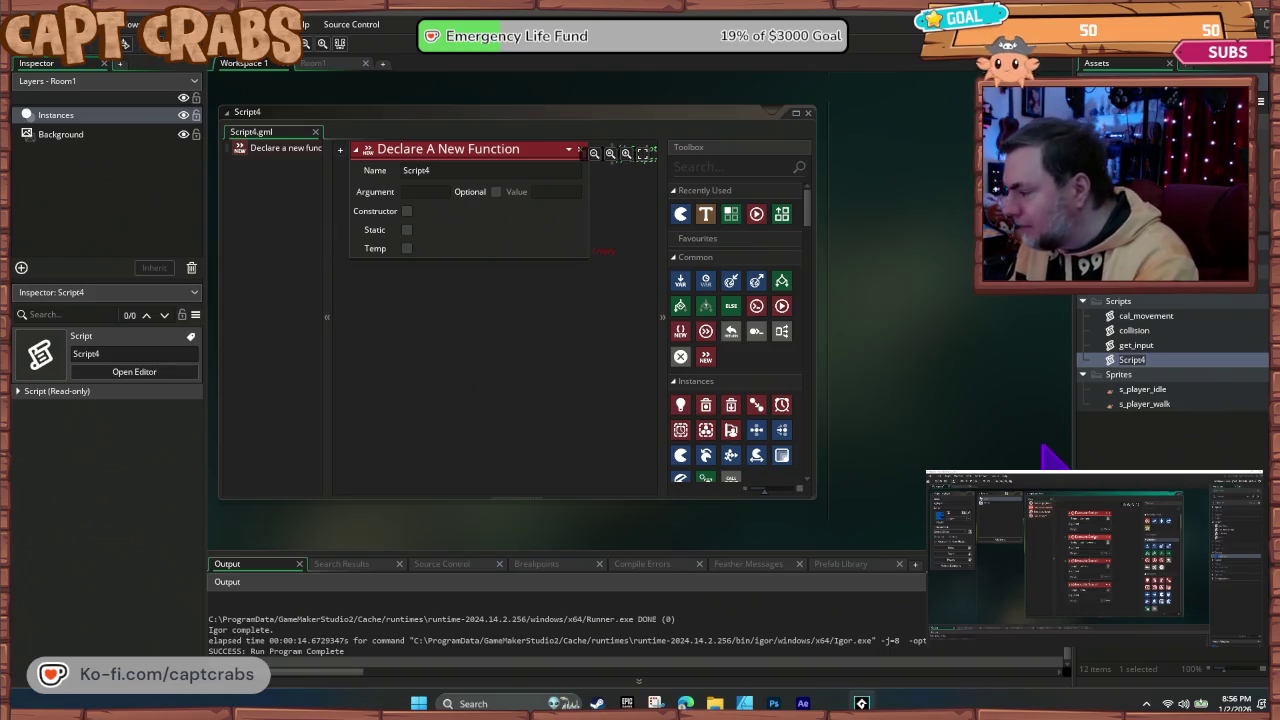
type("anim")
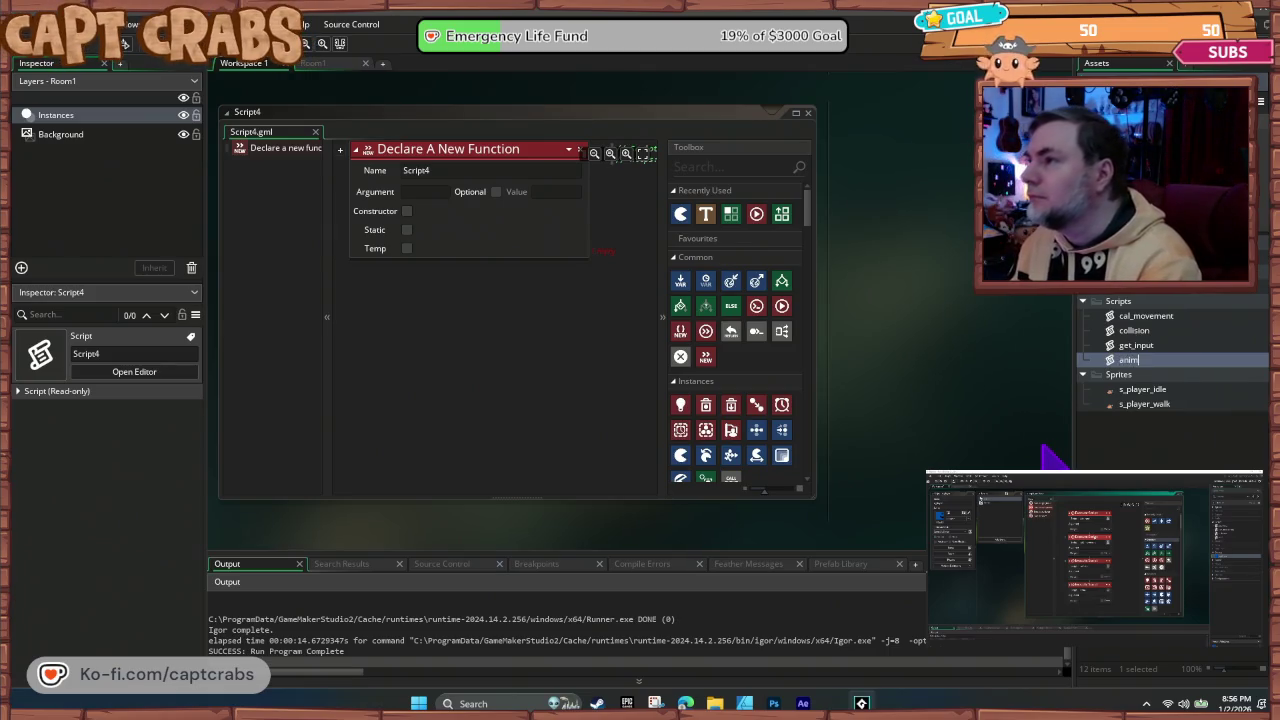
key("Return")
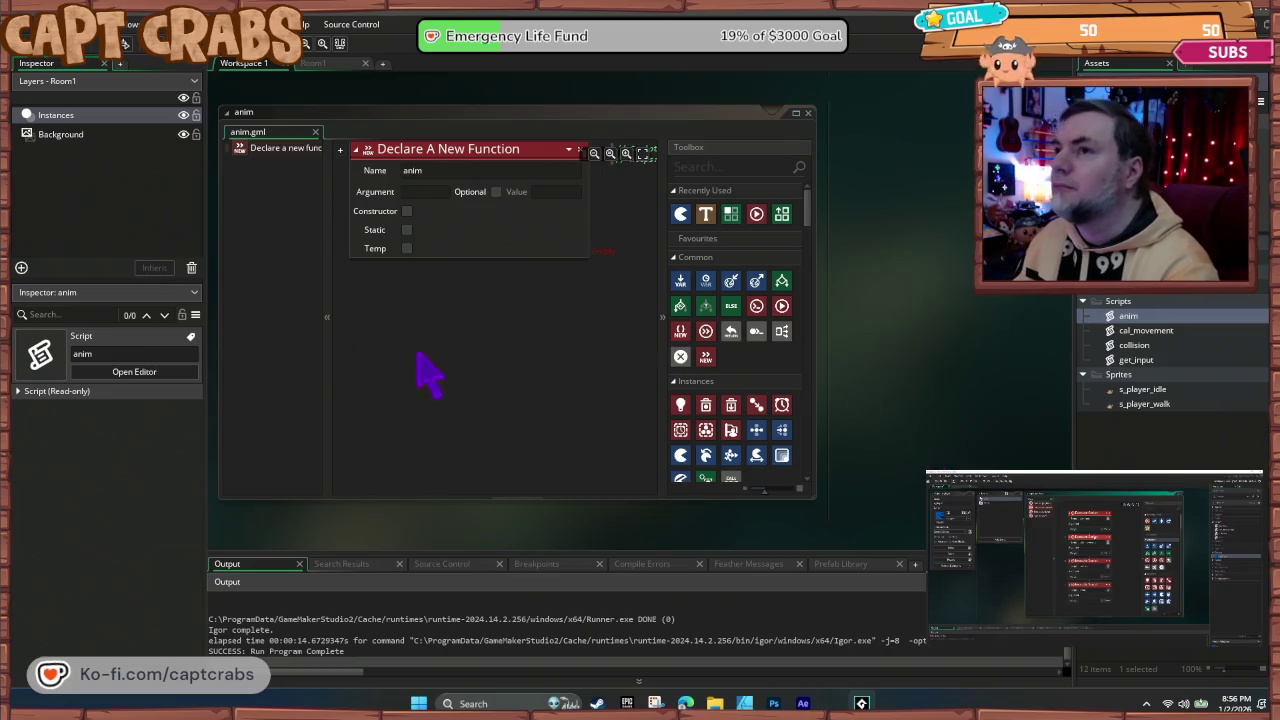
Step: Close the cal_movement and collision script editors
scroll(975, 300, "down", 5)
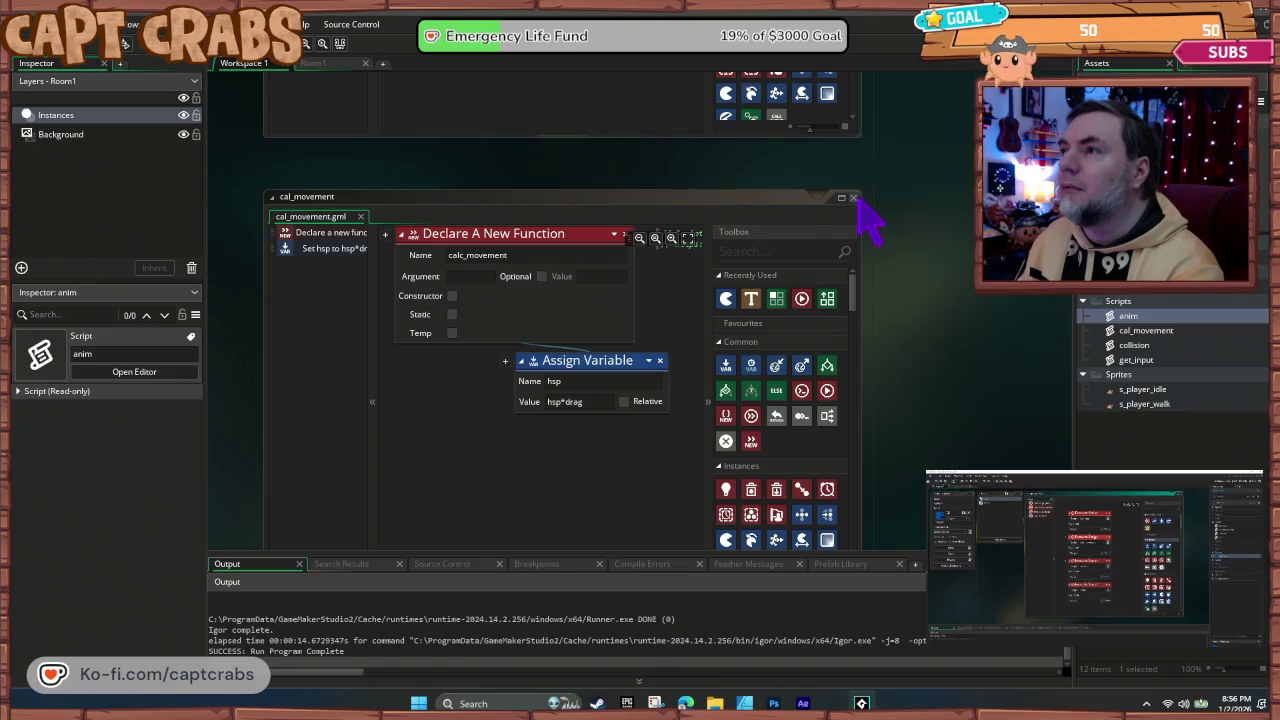
left_click(853, 197)
scroll(770, 300, "down", 5)
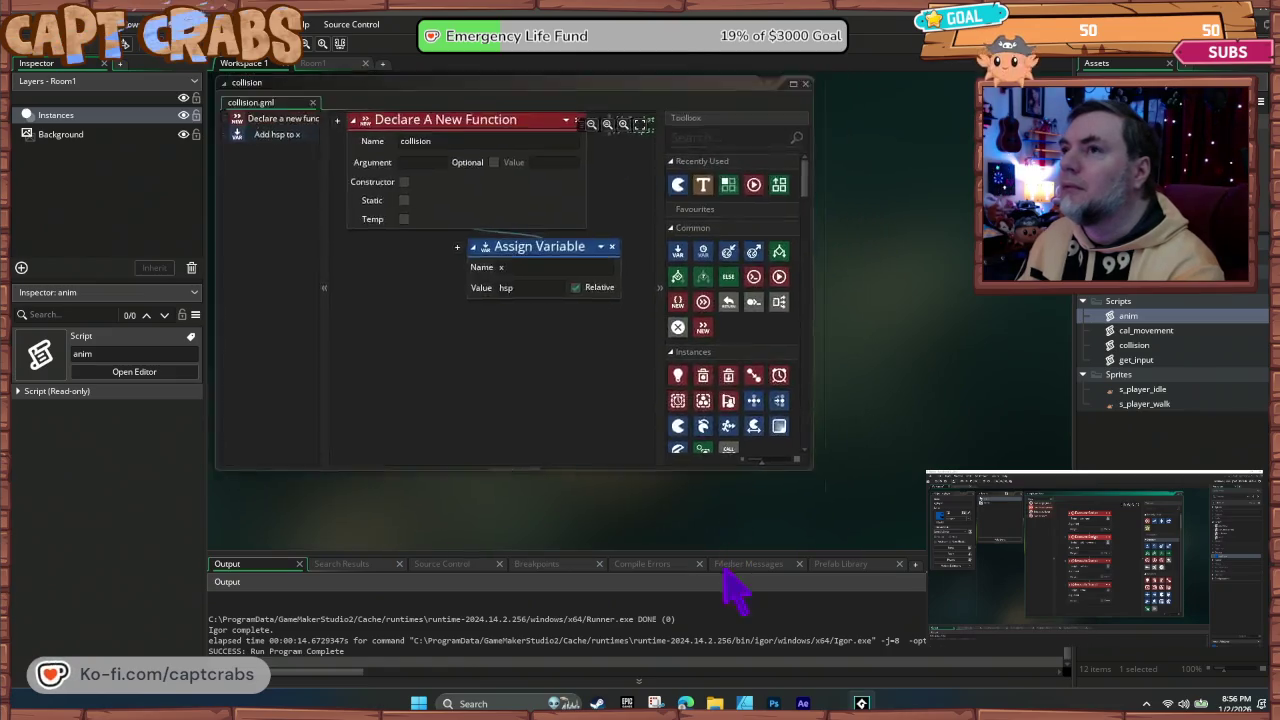
left_click(836, 155)
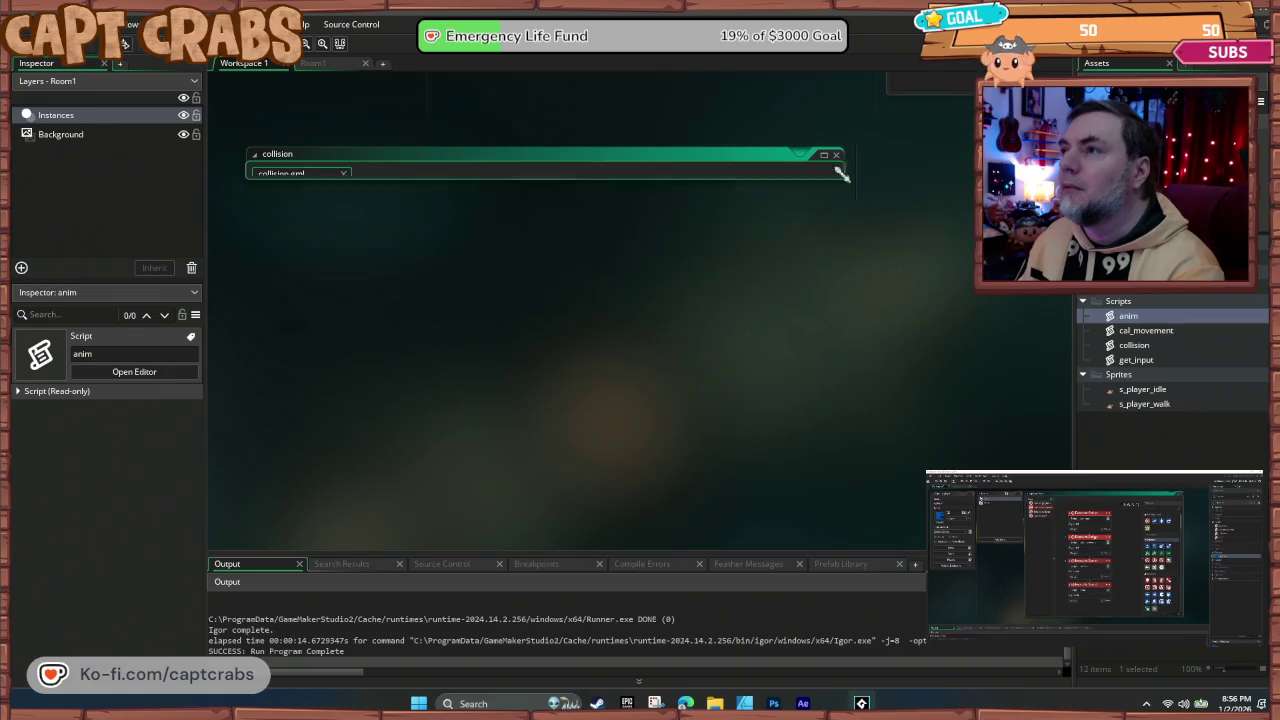
scroll(837, 334, "up", 5)
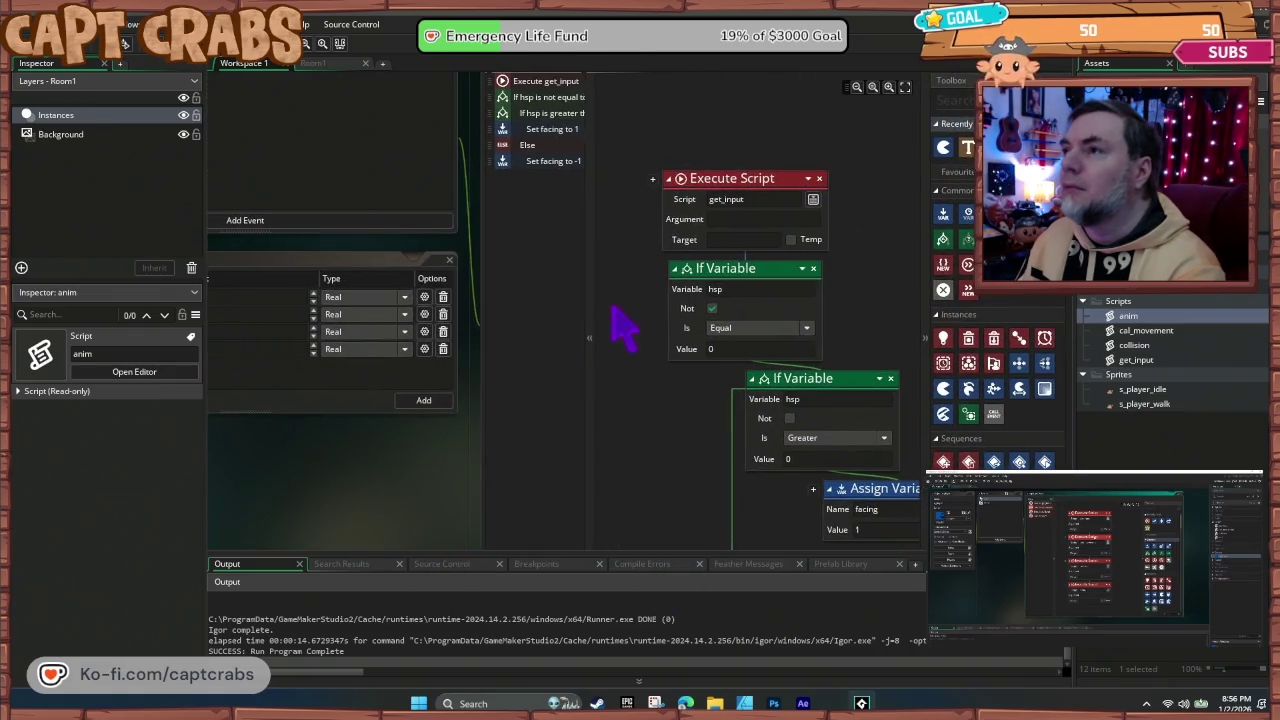
Step: Delete the hsp facing blocks from the Step event and attach the hsp condition under anim's function declaration
left_click(714, 266)
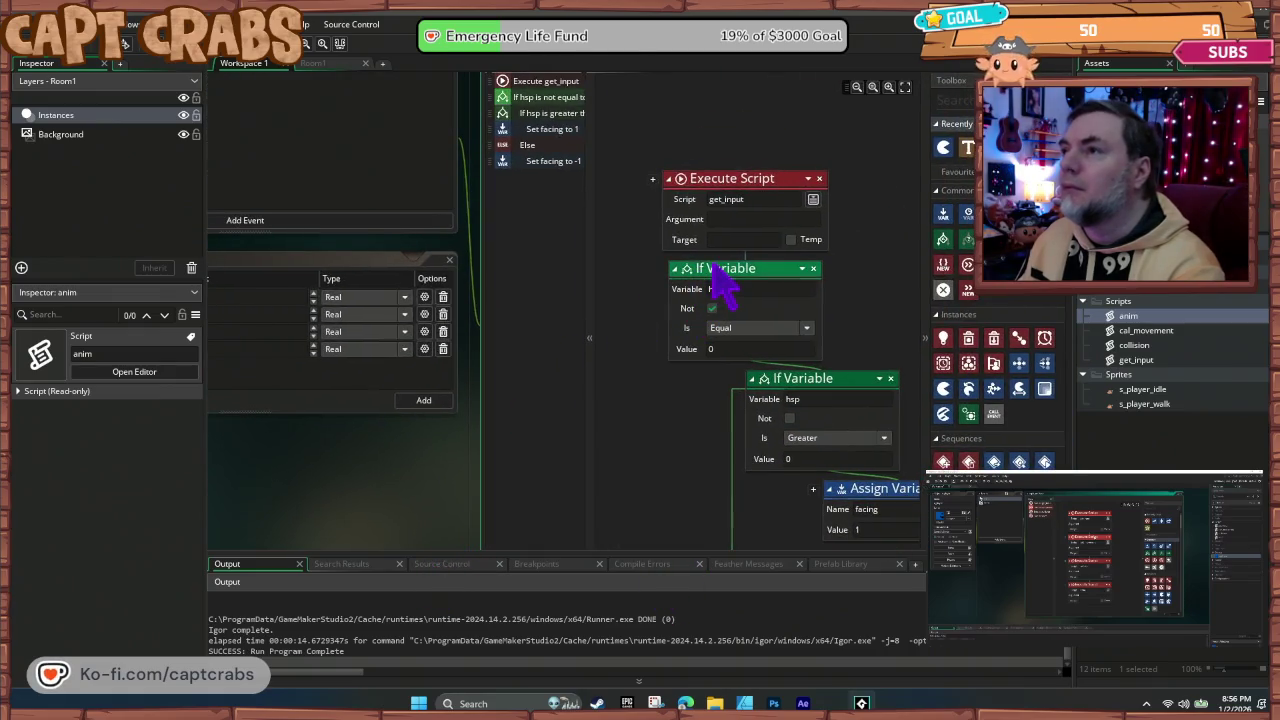
left_click(550, 161)
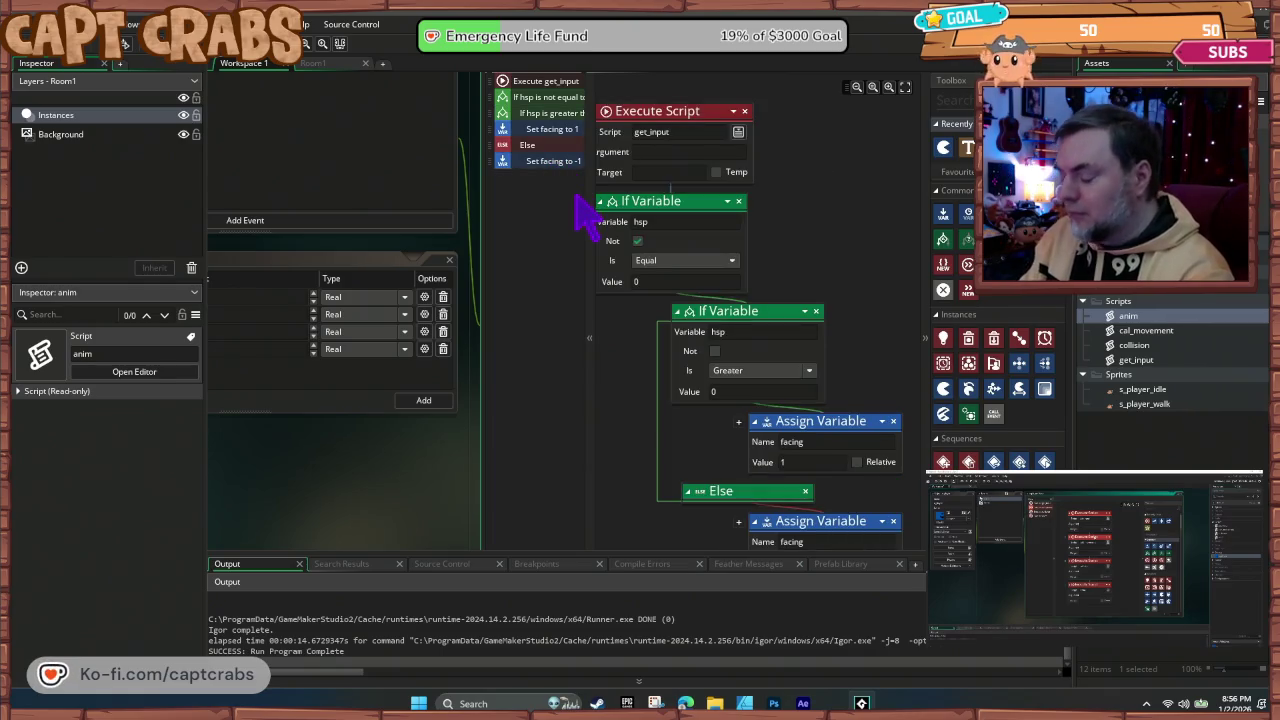
key("Delete")
scroll(418, 518, "down", 5)
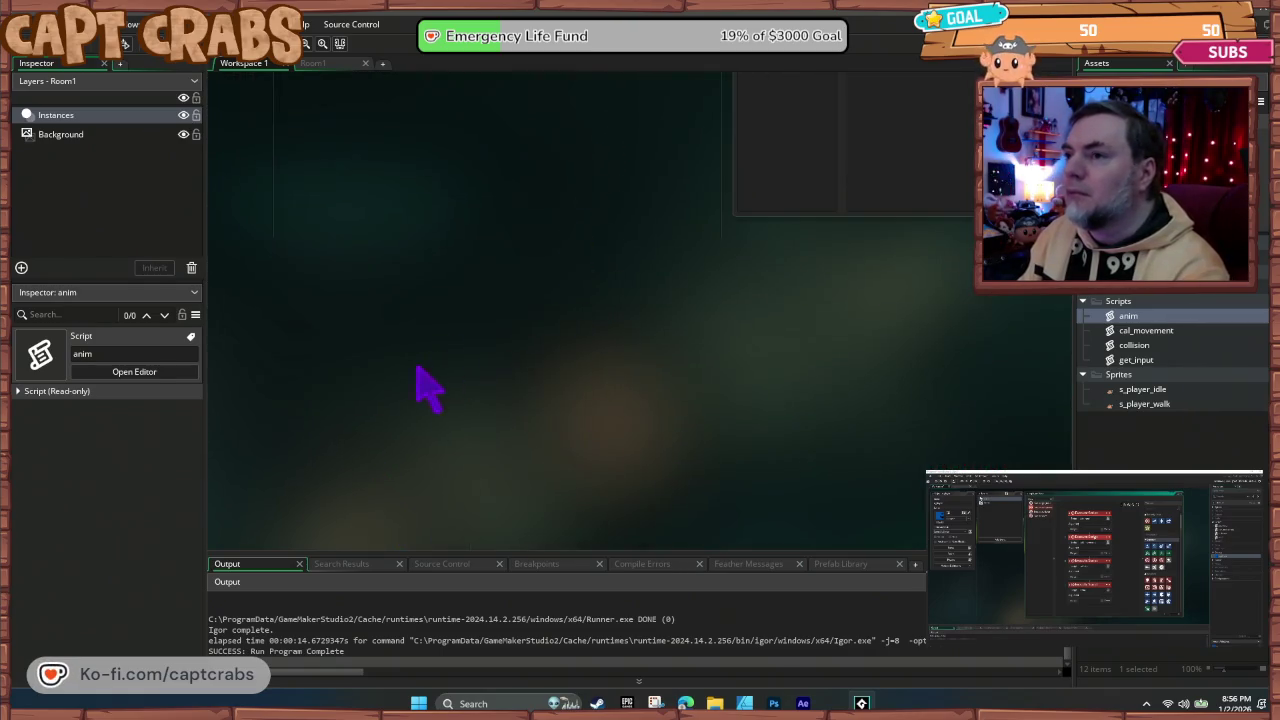
scroll(530, 230, "down", 5)
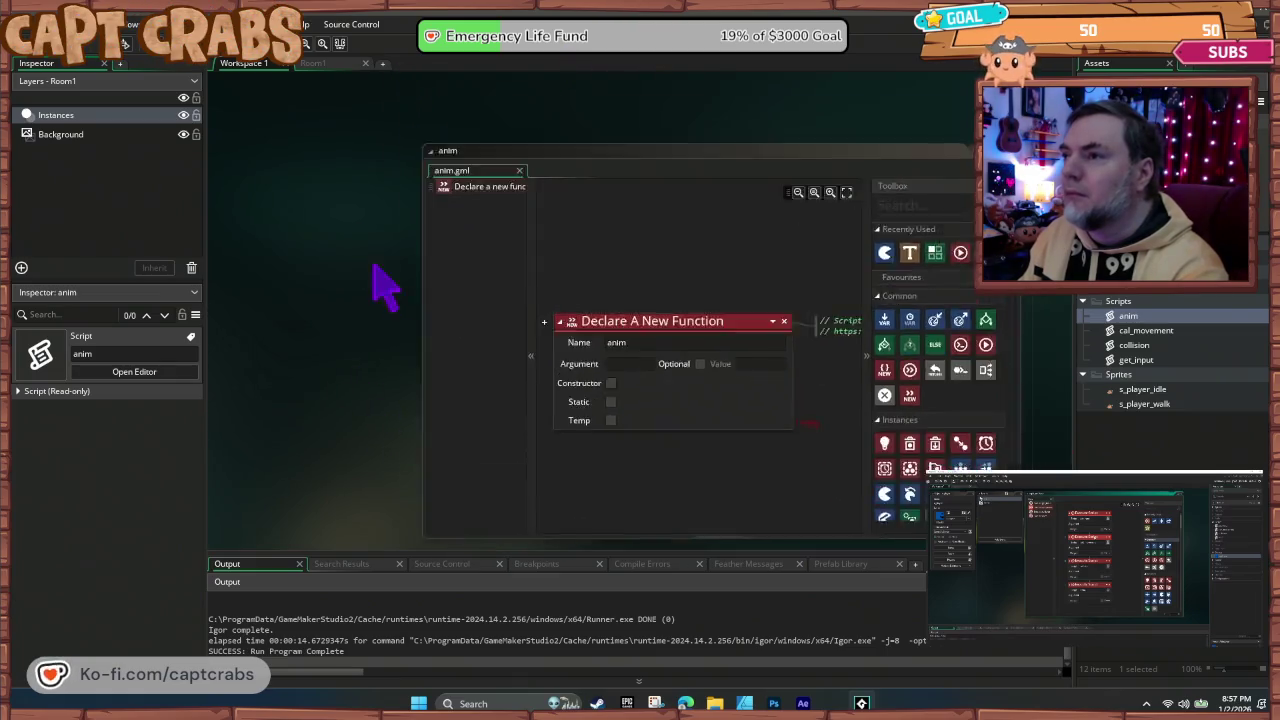
scroll(590, 400, "down", 1)
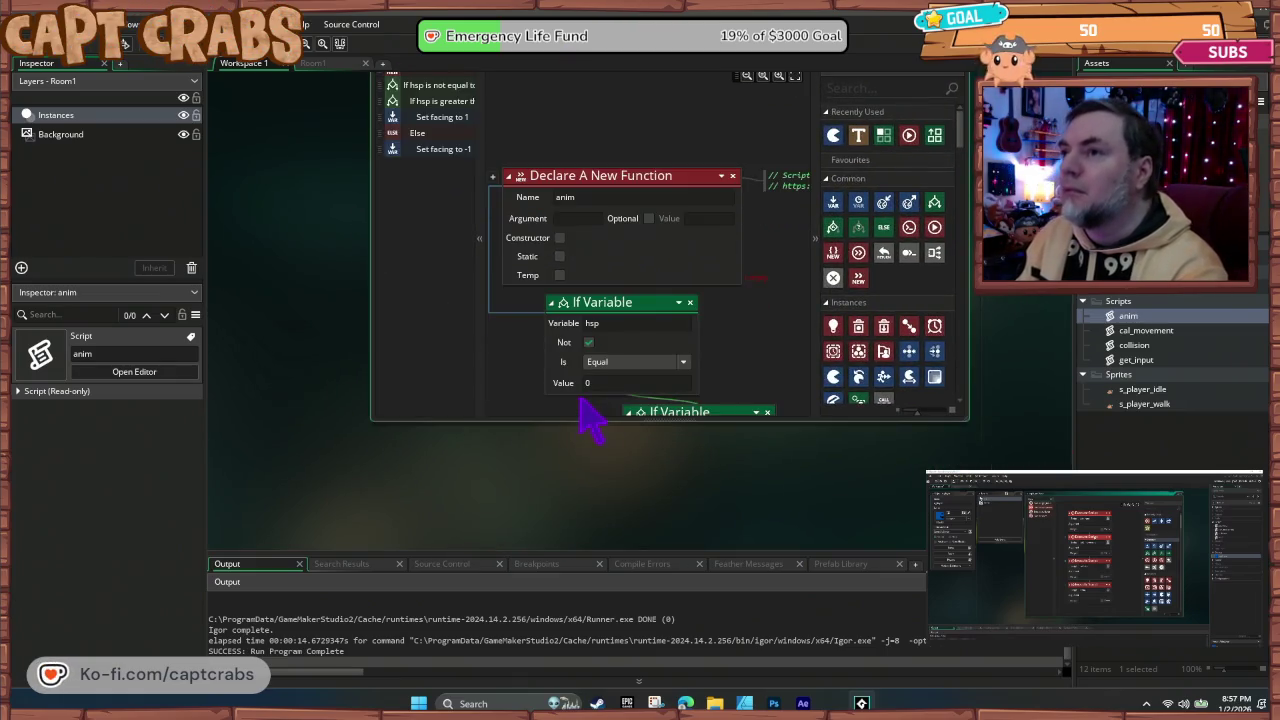
mouse_move(638, 324)
left_mouse_down()
mouse_move(760, 295)
mouse_move(754, 284)
left_mouse_up()
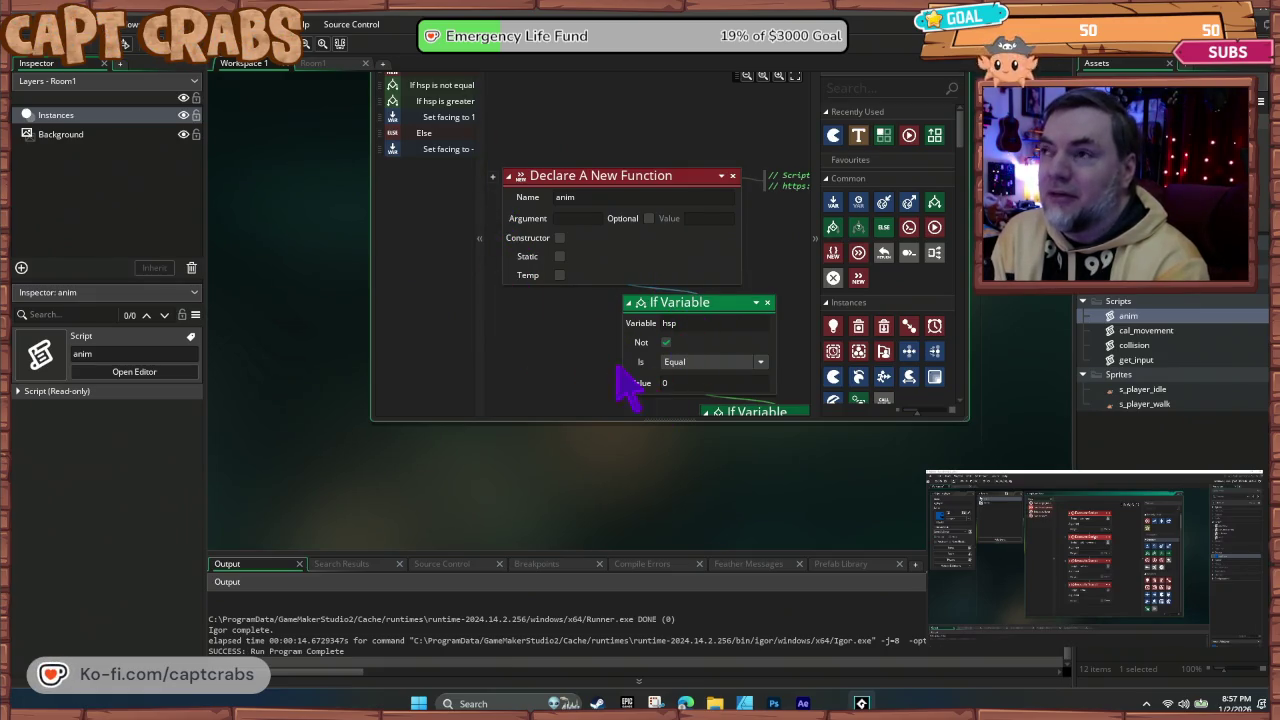
mouse_move(688, 130)
left_mouse_down()
mouse_move(491, 434)
mouse_move(474, 434)
left_mouse_up()
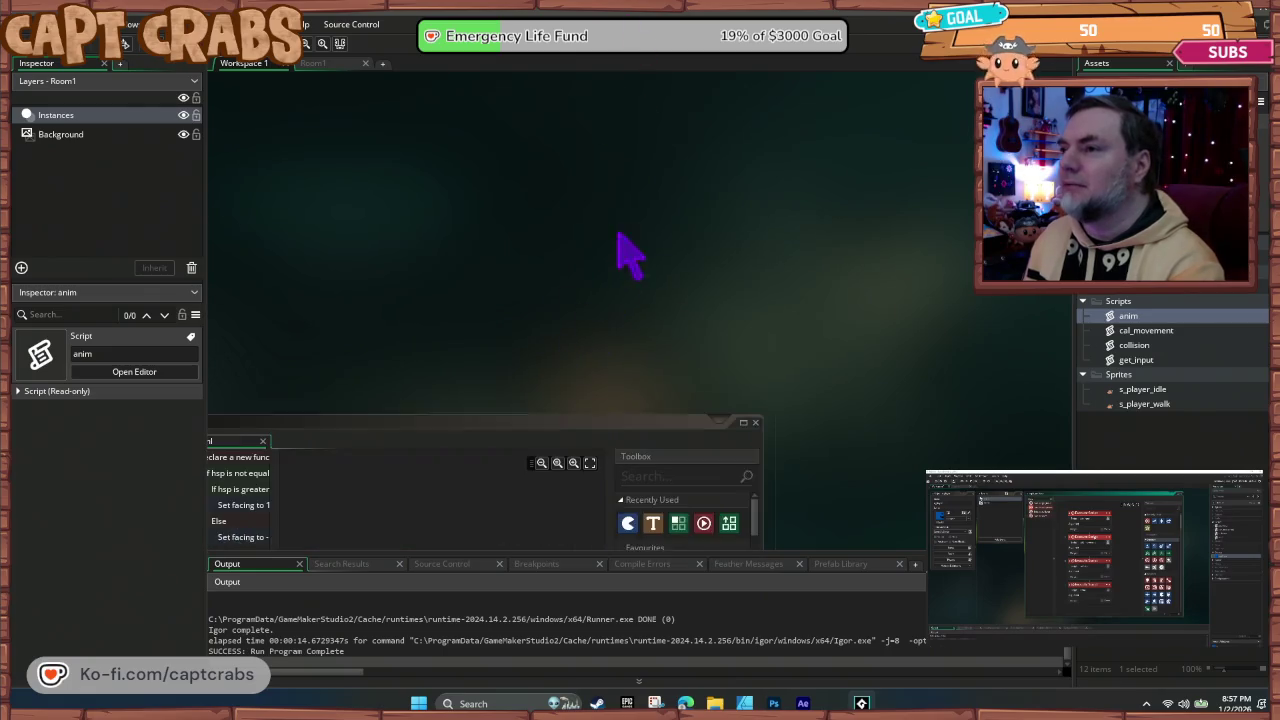
Step: Close anim and add an Execute Script call running cal_movement below get_input
left_click(757, 423)
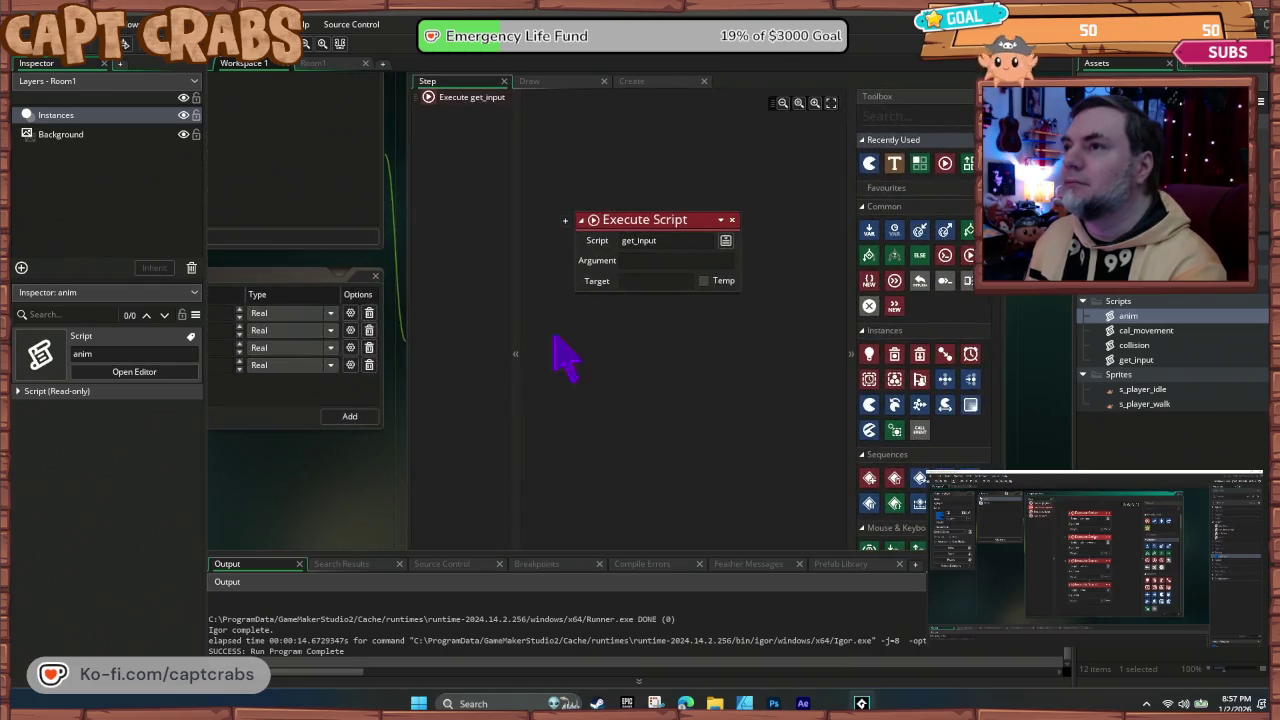
mouse_move(675, 228)
left_mouse_down()
mouse_move(657, 186)
mouse_move(706, 177)
mouse_move(723, 191)
left_mouse_up()
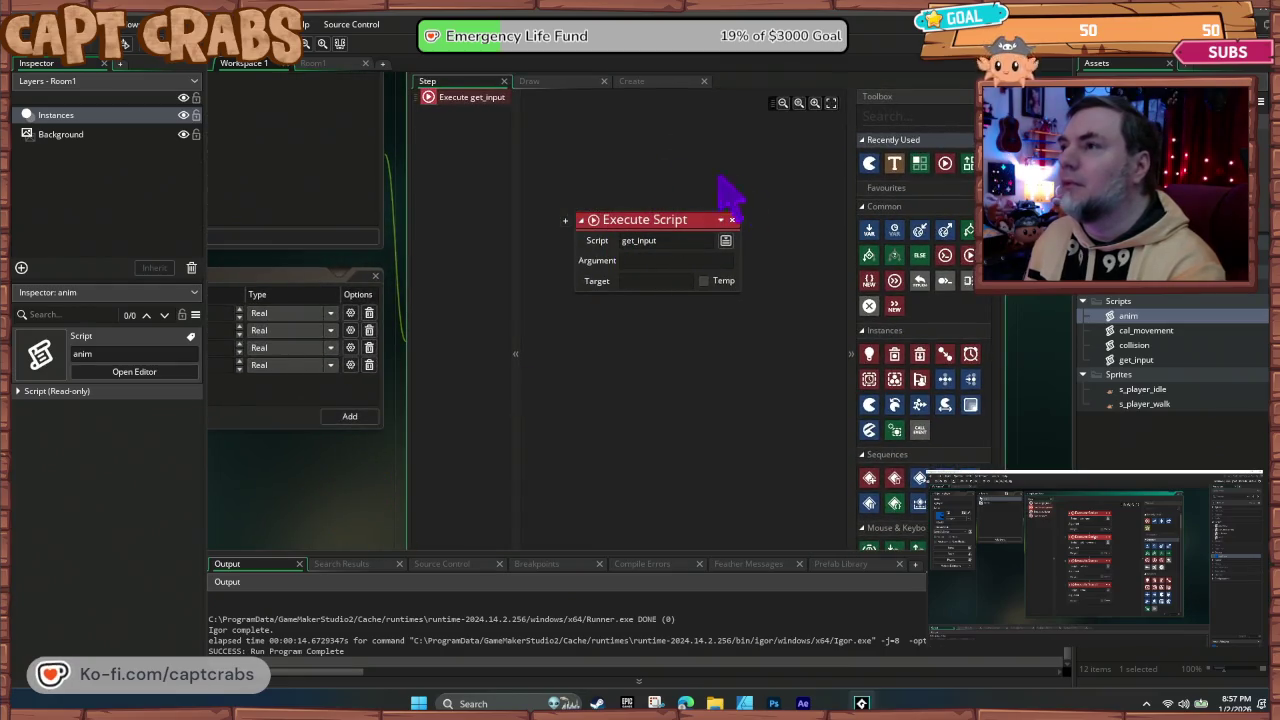
left_click_drag(965, 257, 690, 320)
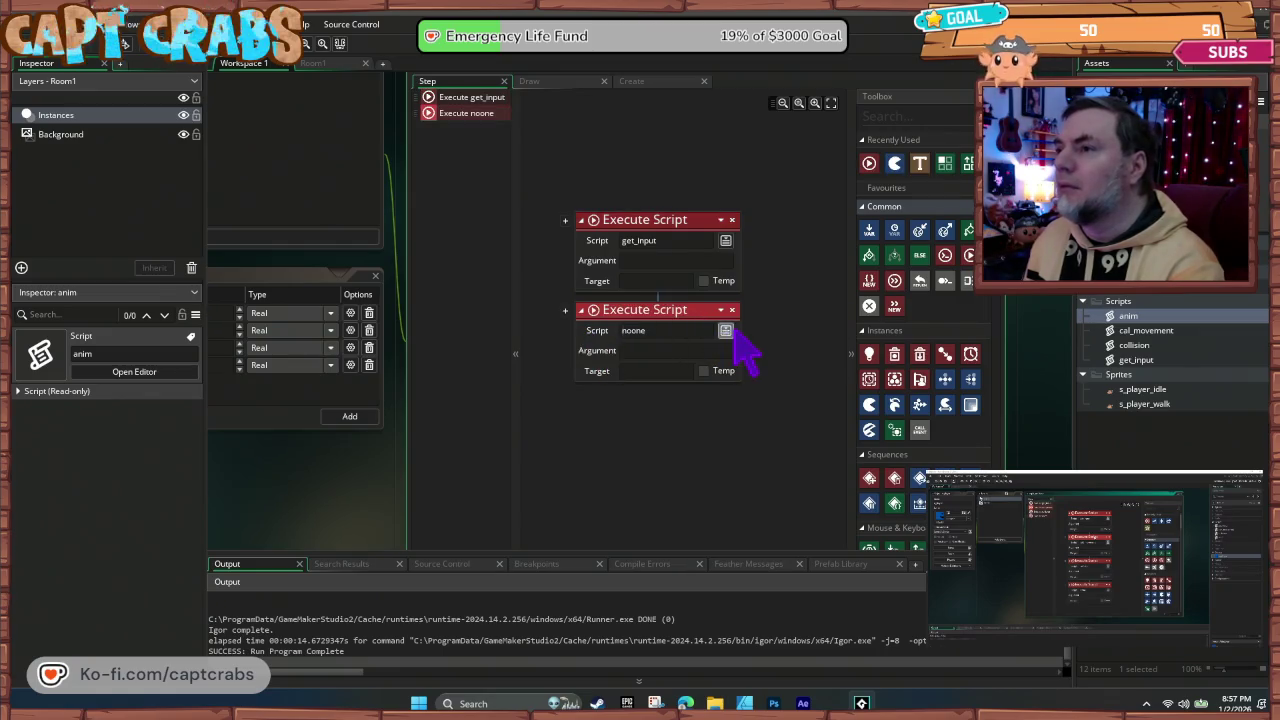
left_click(726, 331)
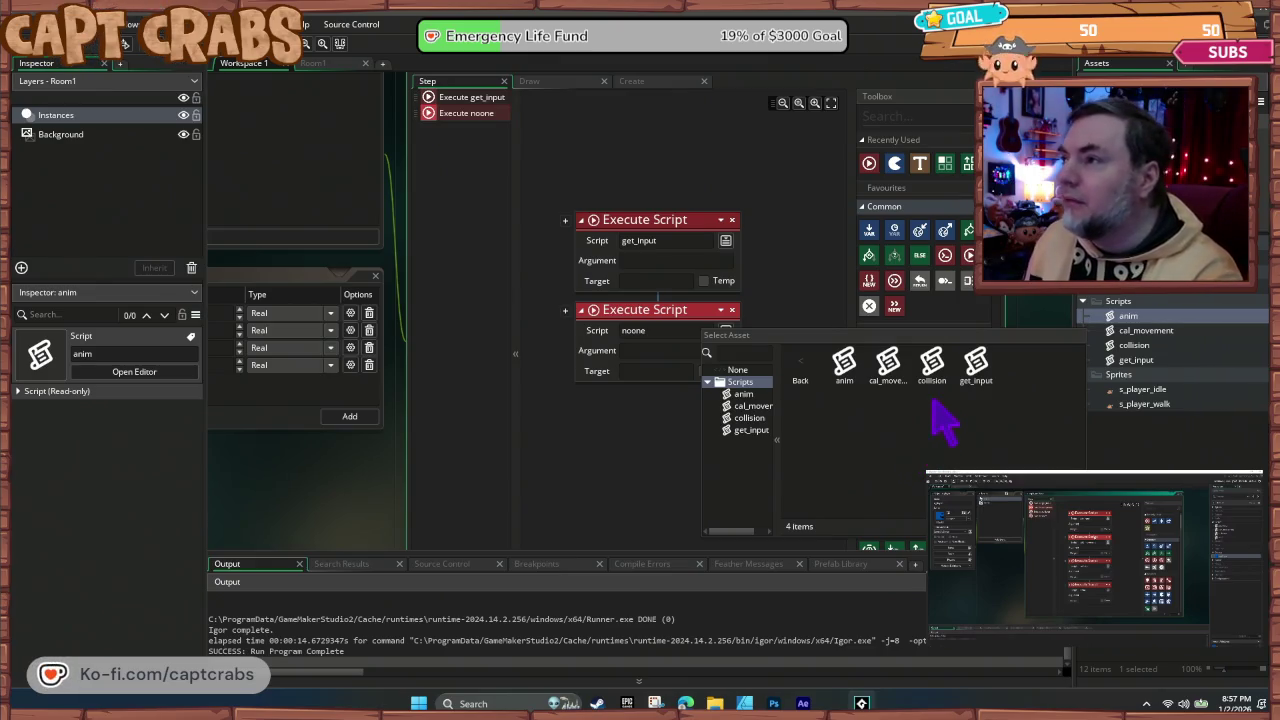
double_click(887, 364)
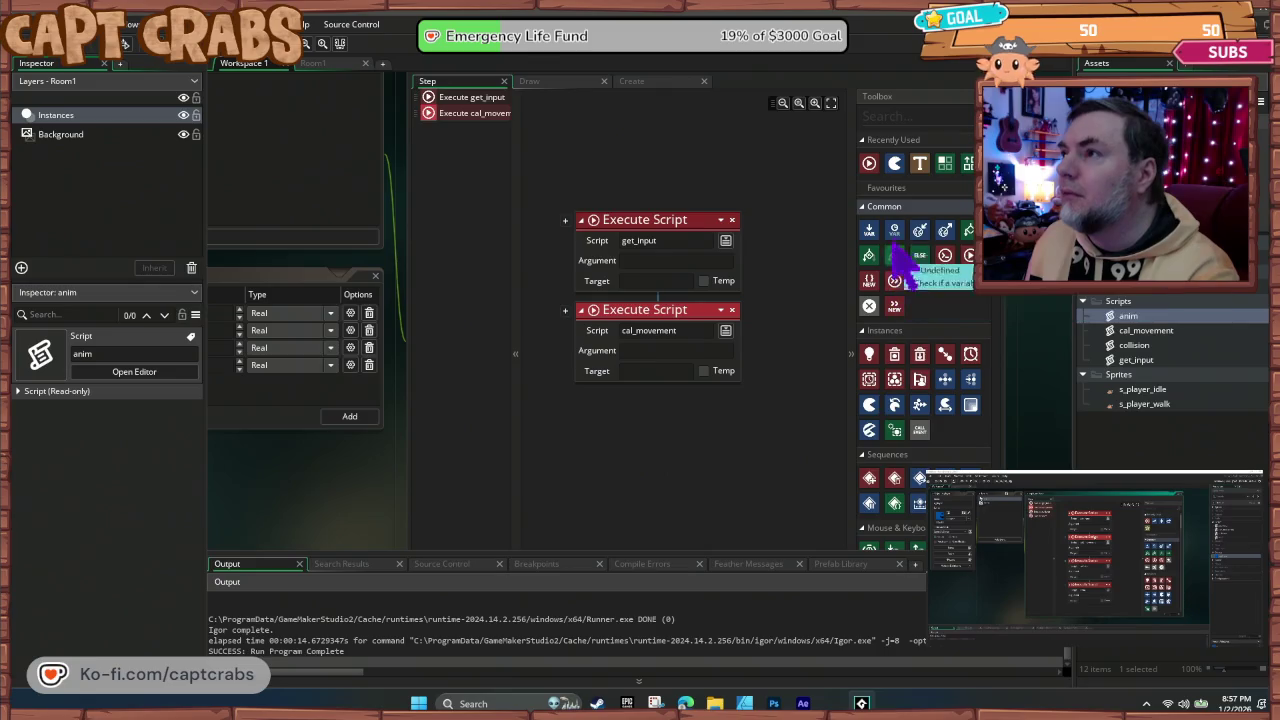
Step: Add Execute Script calls running collision and then anim, and launch the game
mouse_move(965, 282)
left_mouse_down()
mouse_move(690, 412)
mouse_move(722, 418)
left_mouse_up()
left_click(727, 421)
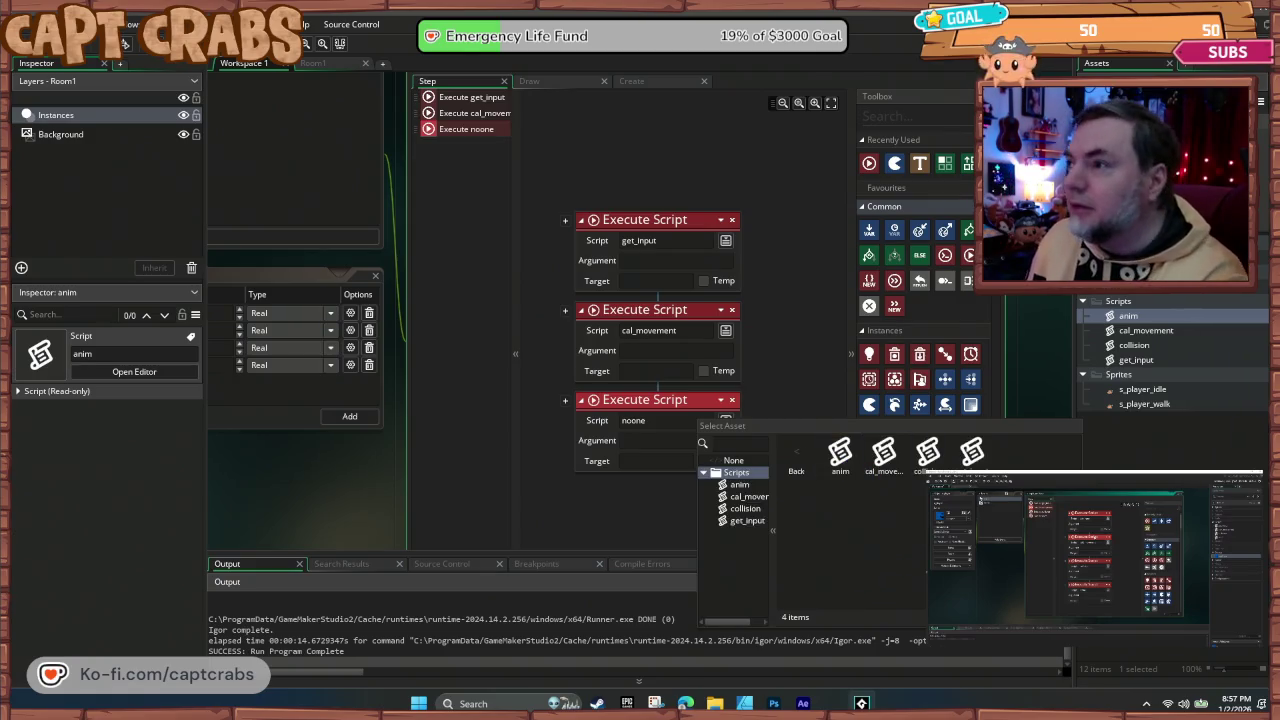
double_click(928, 454)
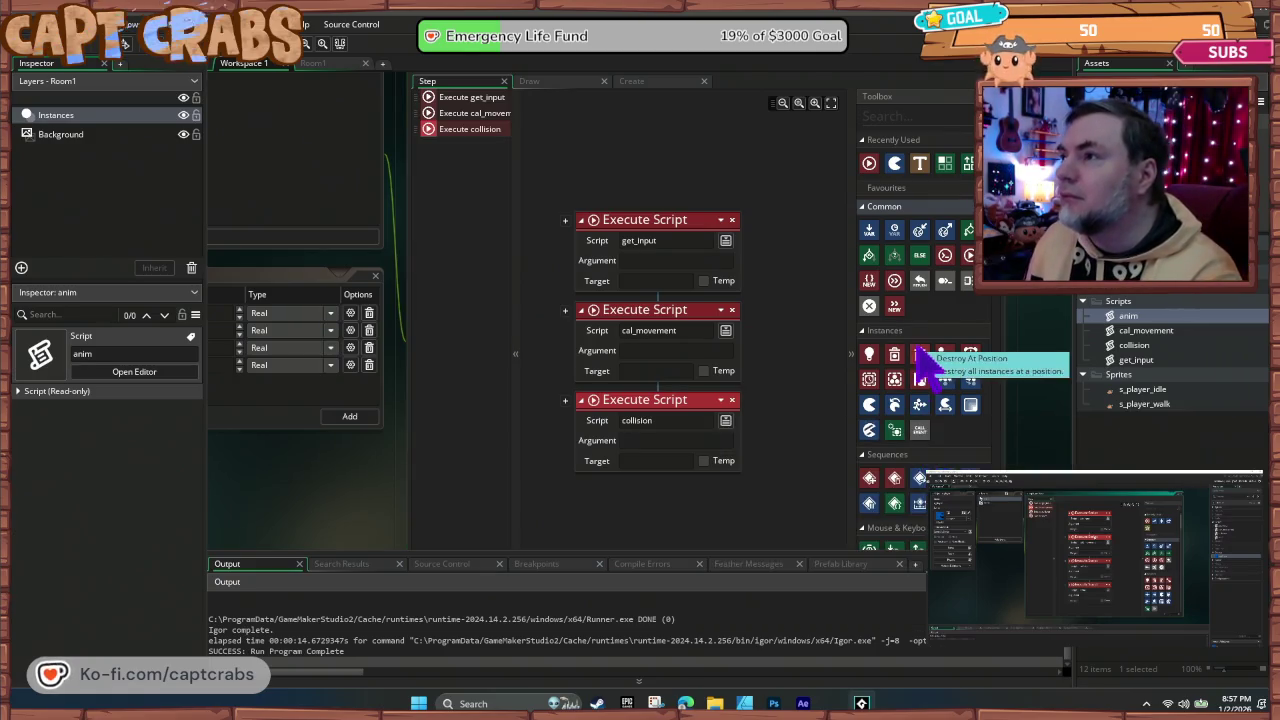
mouse_move(969, 262)
left_mouse_down()
mouse_move(814, 409)
mouse_move(686, 489)
mouse_move(719, 500)
left_mouse_up()
left_click(725, 511)
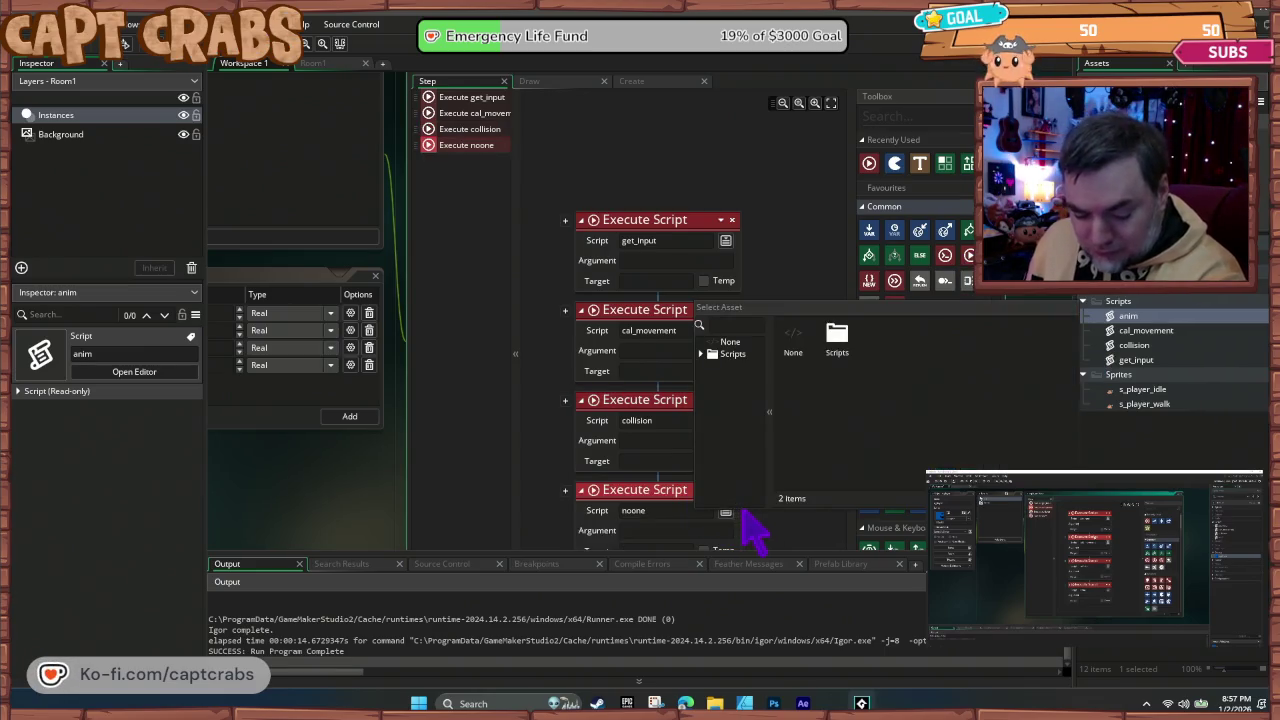
double_click(837, 340)
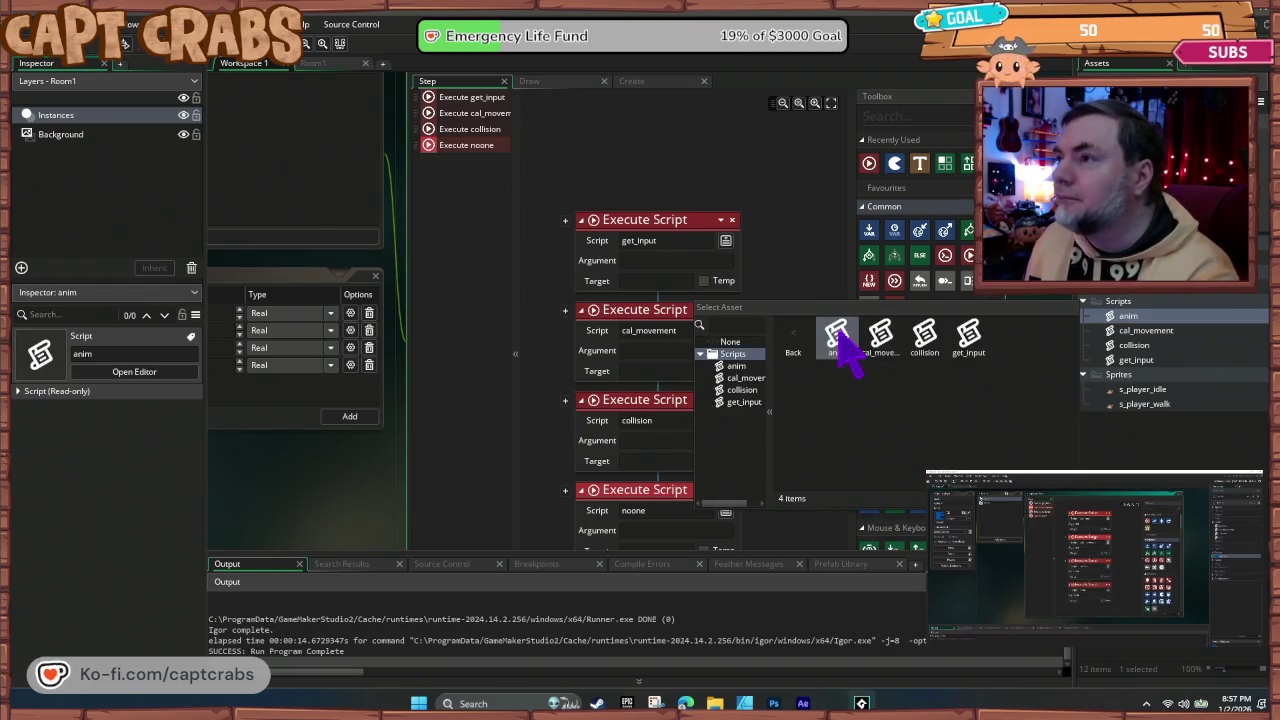
double_click(837, 335)
key("F5")
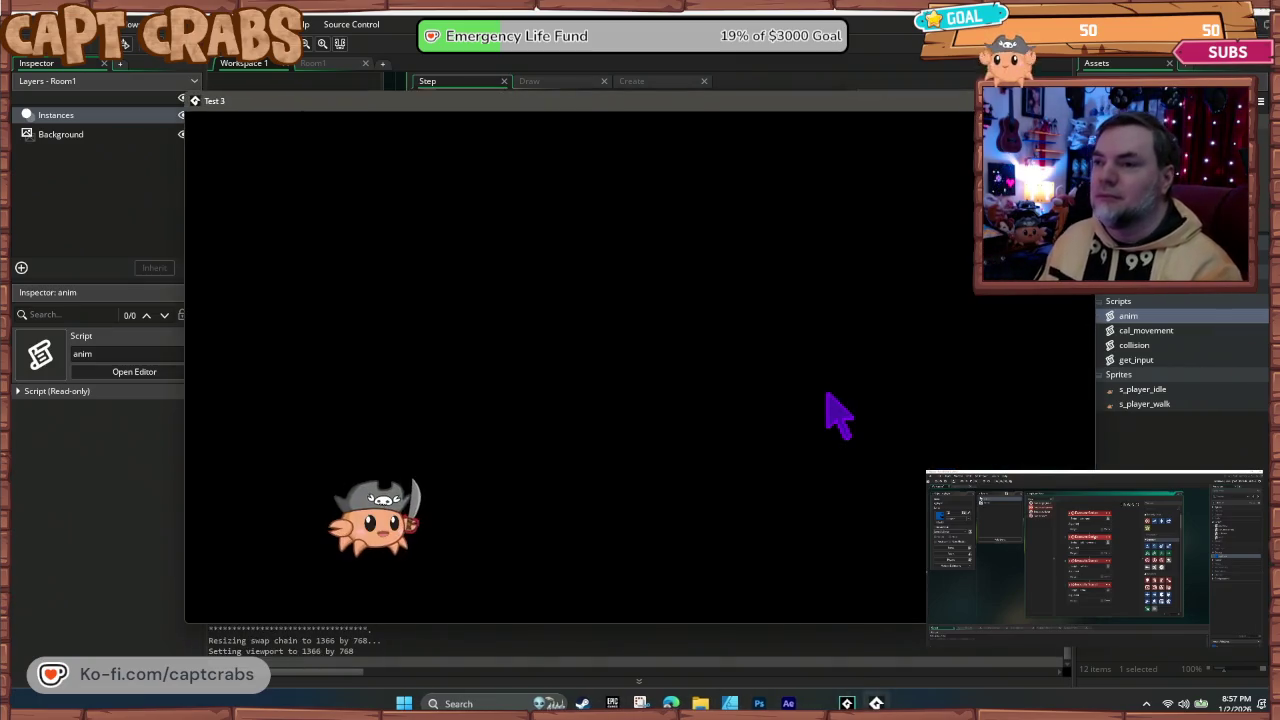
key("Right")
key("Left")
key("Right")
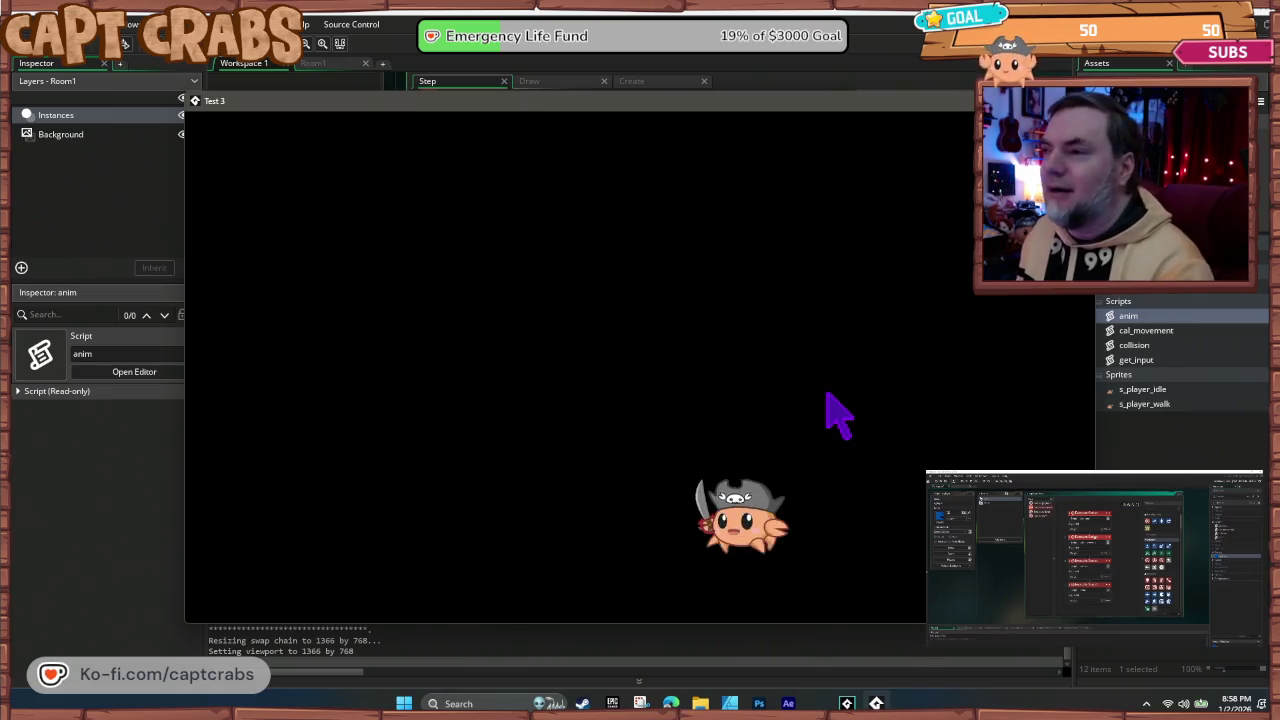
key("Left")
key("Right")
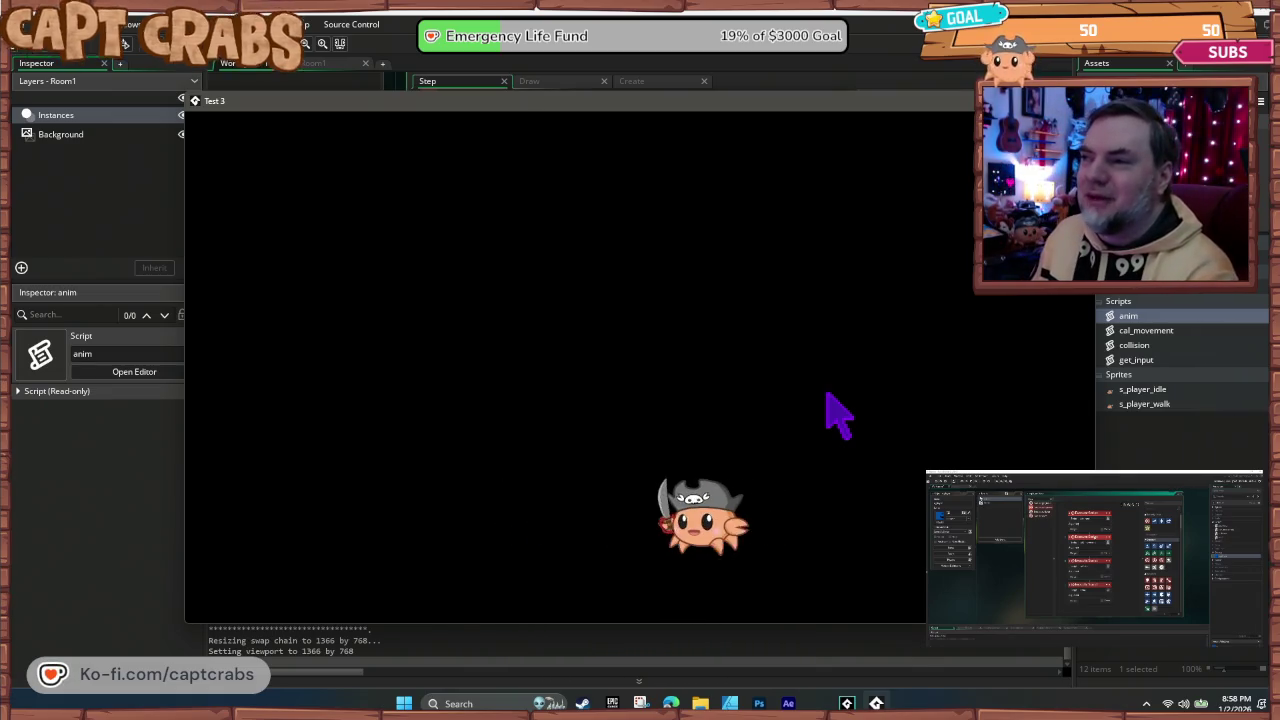
key("Left")
key("Right")
key("Left")
key("Right")
key("Left")
key("Right")
key("Left")
key("Escape")
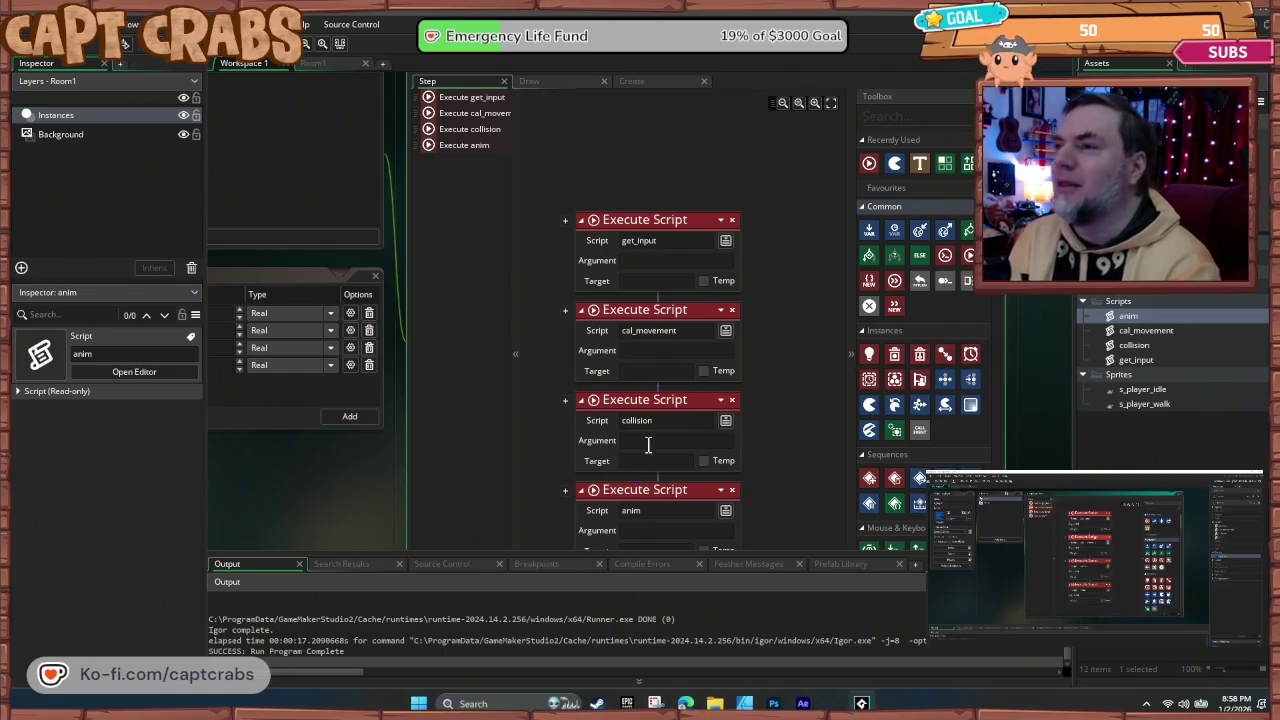
mouse_move(537, 415)
left_mouse_down()
mouse_move(557, 363)
mouse_move(533, 372)
left_mouse_up()
mouse_move(642, 268)
left_mouse_down()
mouse_move(755, 232)
mouse_move(764, 188)
mouse_move(749, 251)
mouse_move(720, 277)
mouse_move(714, 268)
left_mouse_up()
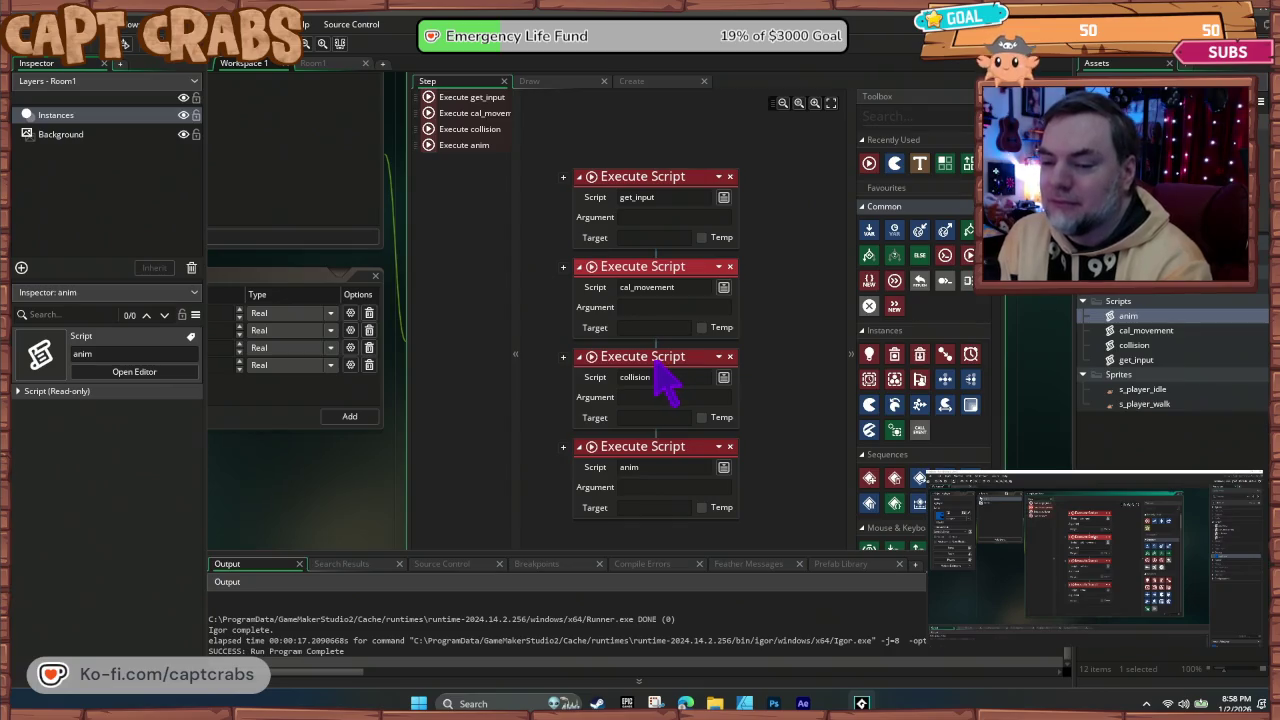
double_click(1138, 346)
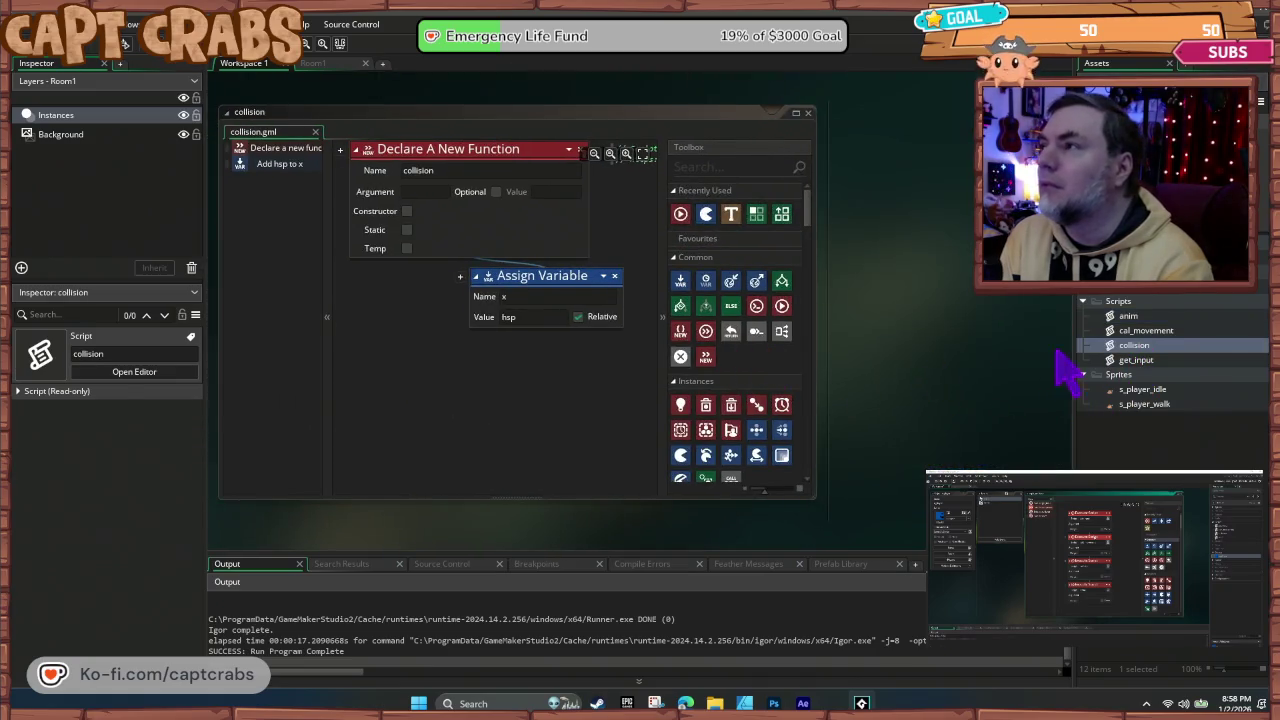
Step: Review cal_movement, then close the cal_movement and collision script editors
left_click(1142, 333)
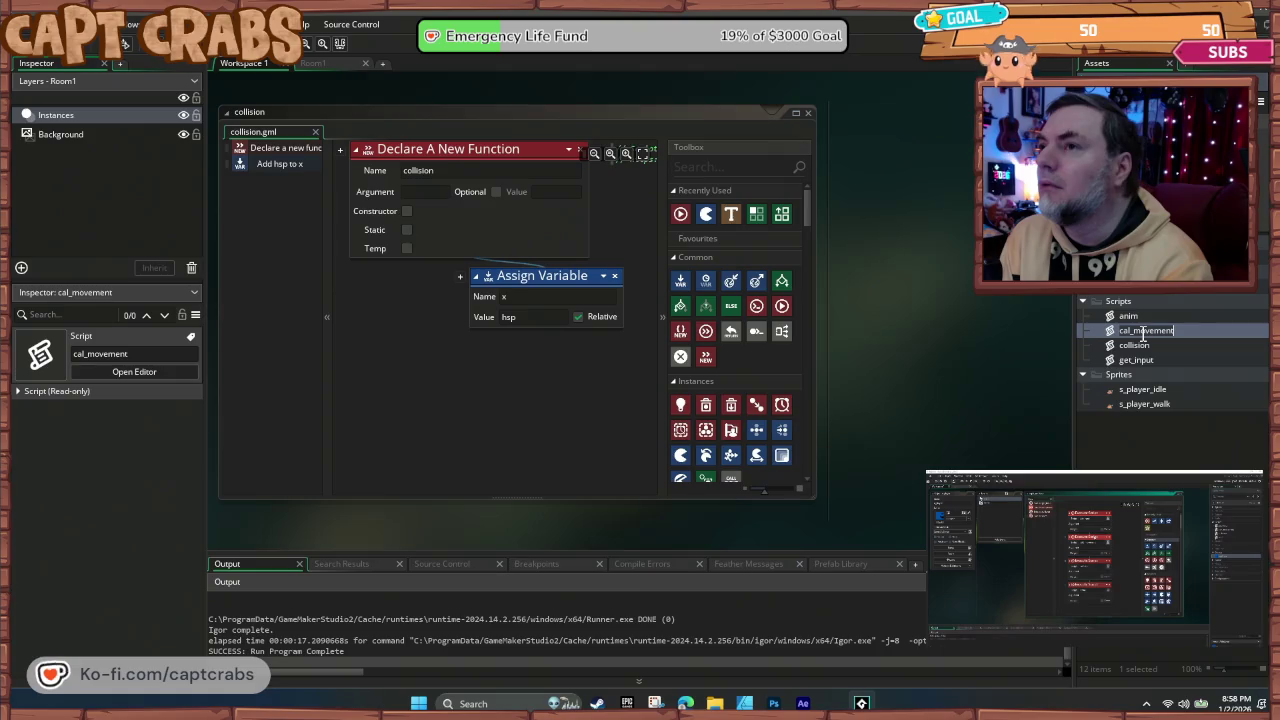
double_click(1112, 332)
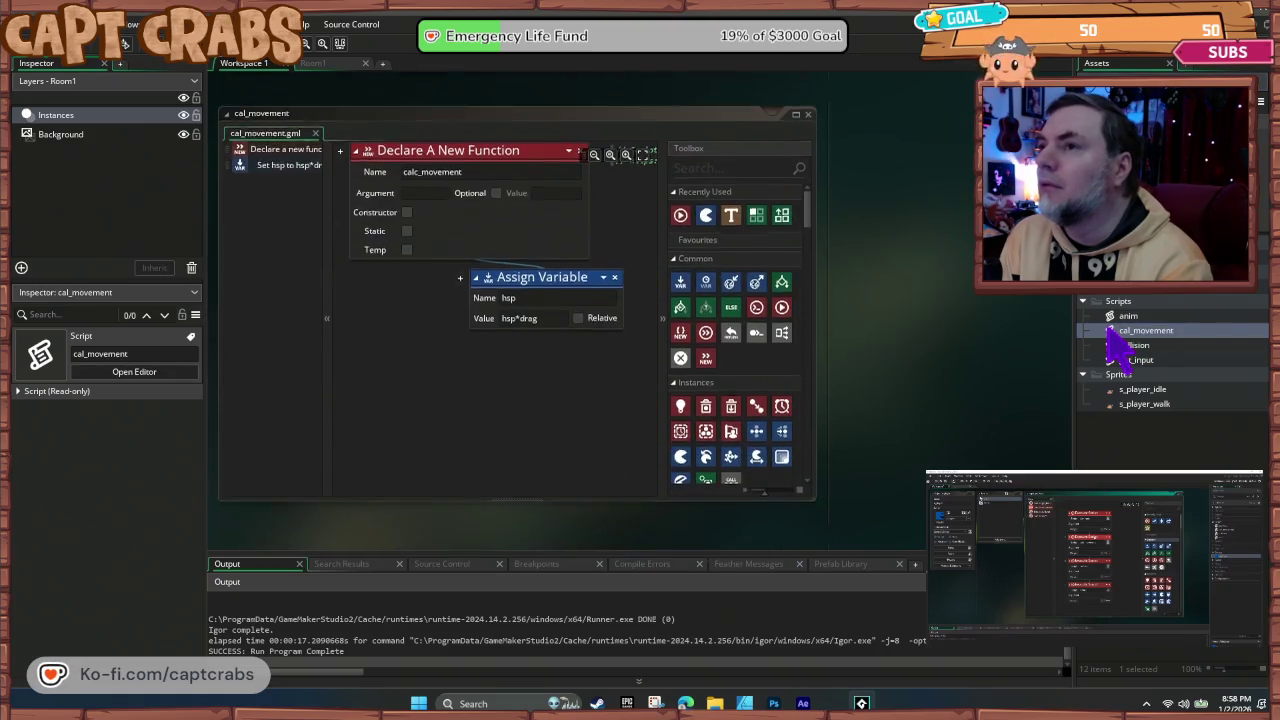
left_click(808, 112)
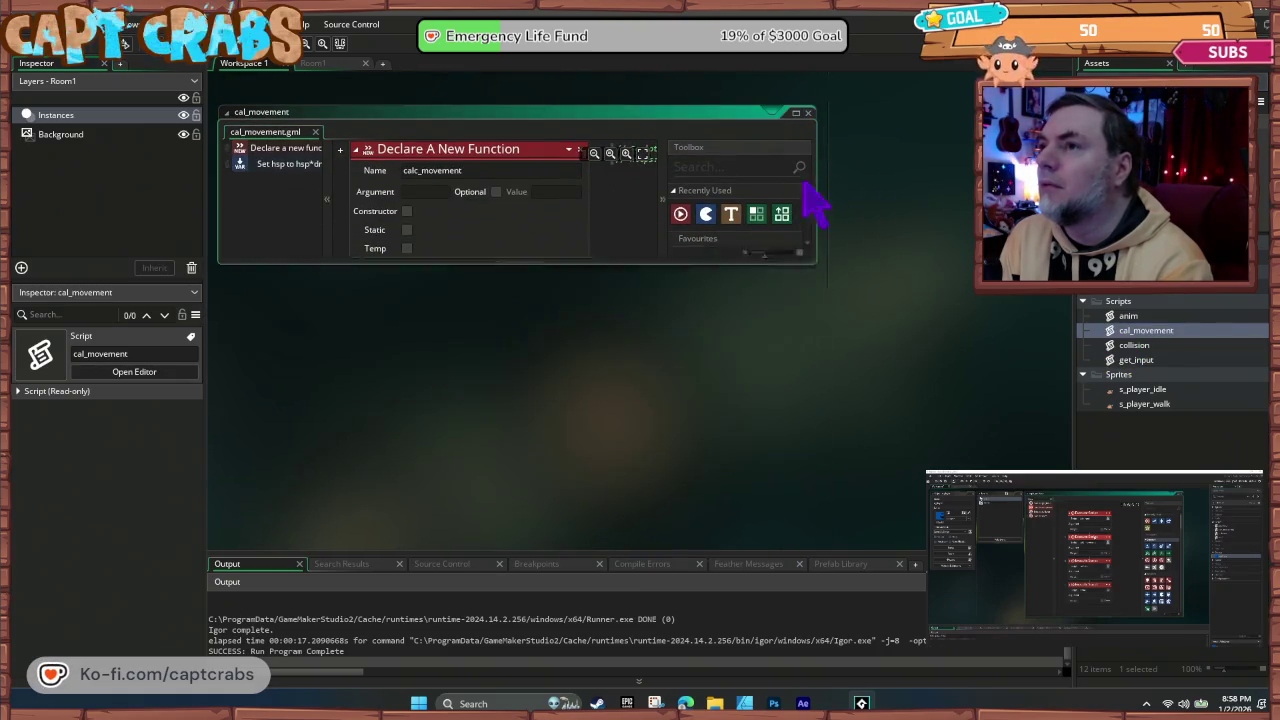
scroll(652, 251, "up", 3)
scroll(683, 396, "up", 3)
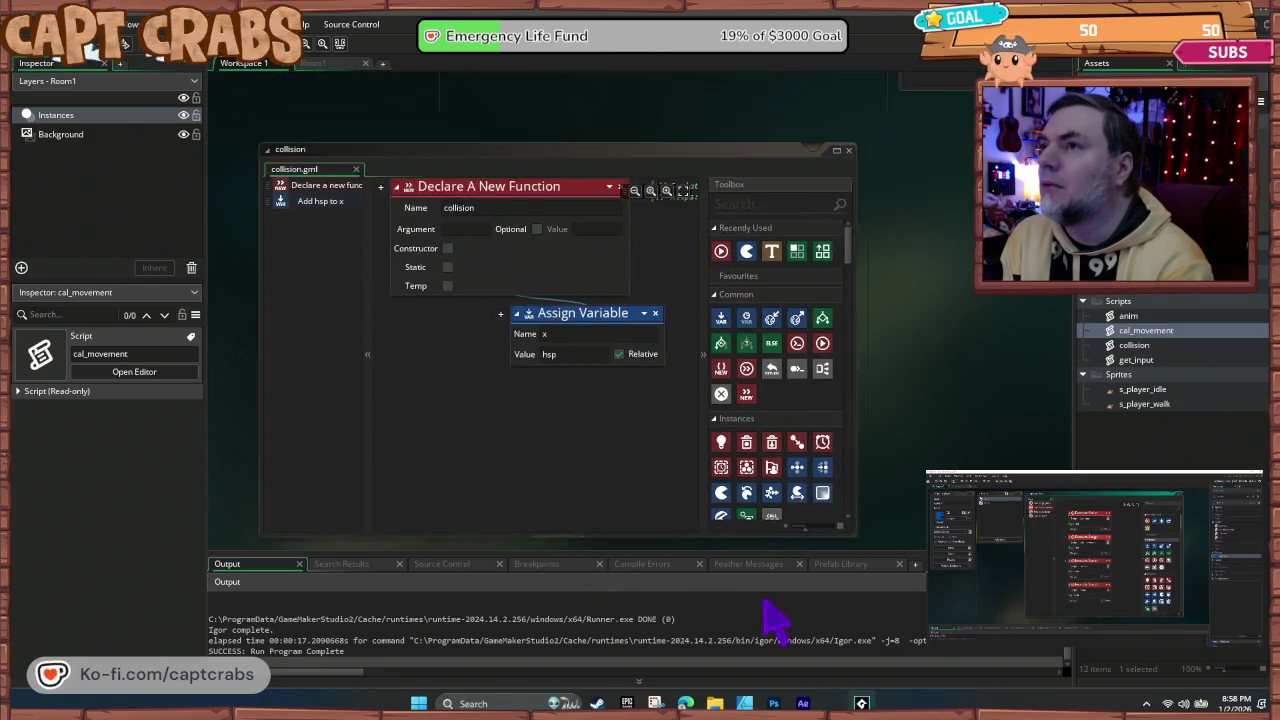
left_click(864, 152)
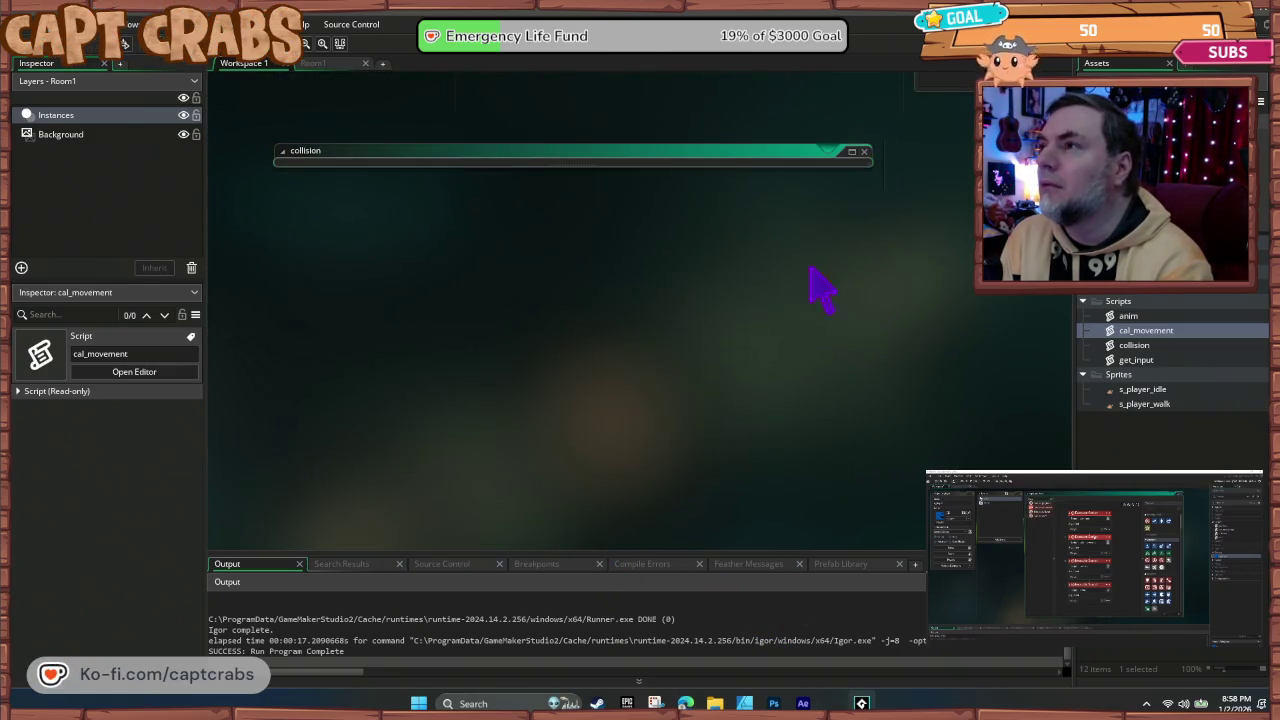
scroll(820, 286, "down", 5)
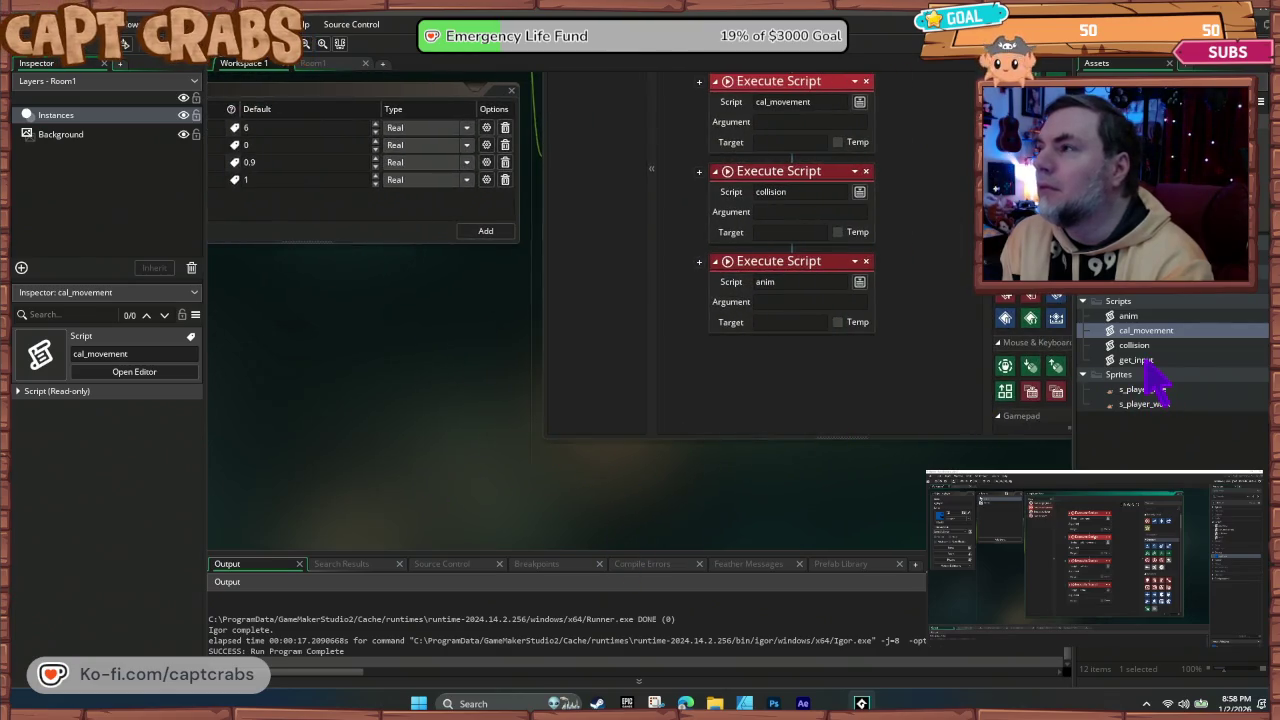
Step: Open the anim script and reposition its Else block so hsp sets facing 1 or -1
left_click(1140, 360)
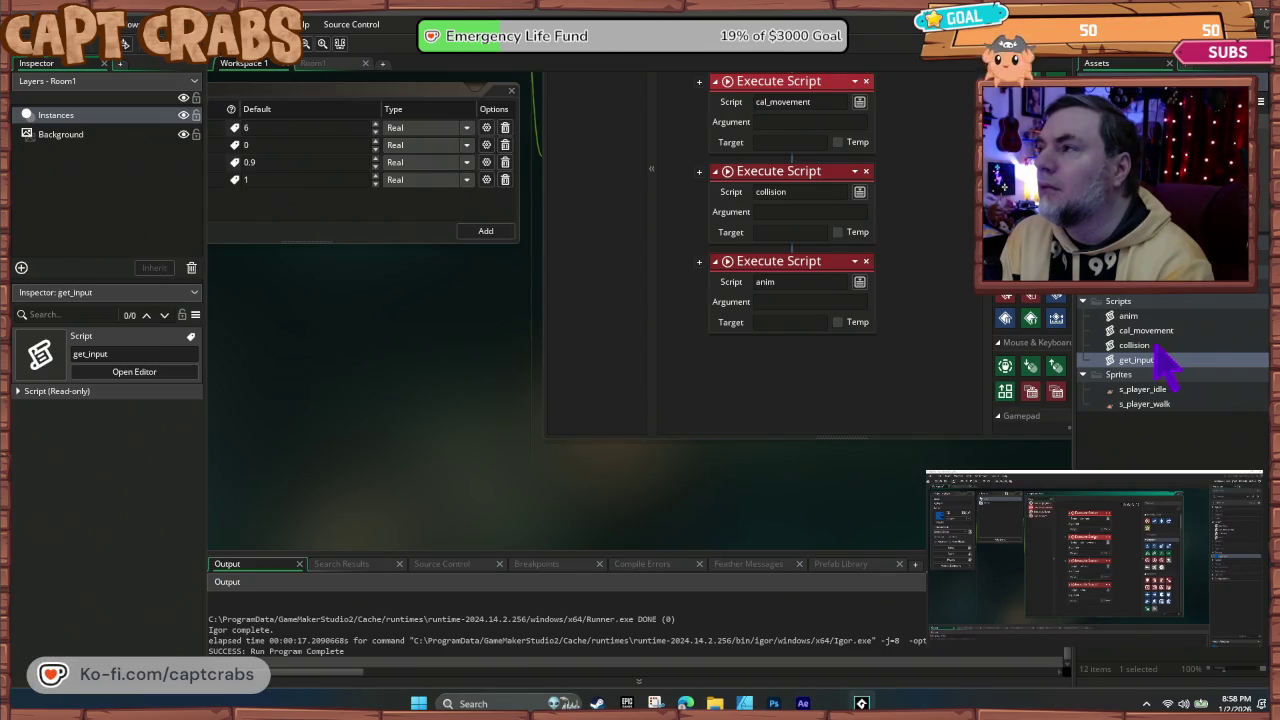
double_click(1130, 316)
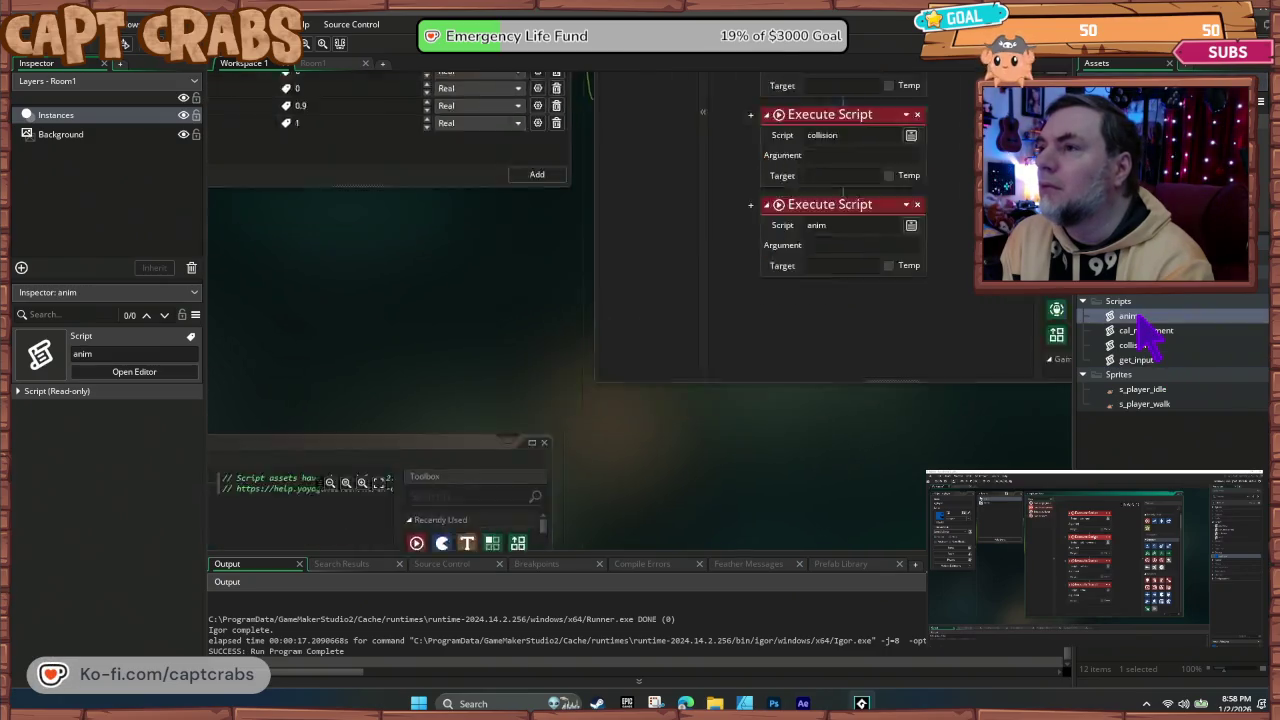
left_click_drag(485, 405, 338, 235)
mouse_move(453, 382)
left_mouse_down()
mouse_move(457, 296)
mouse_move(464, 402)
left_mouse_up()
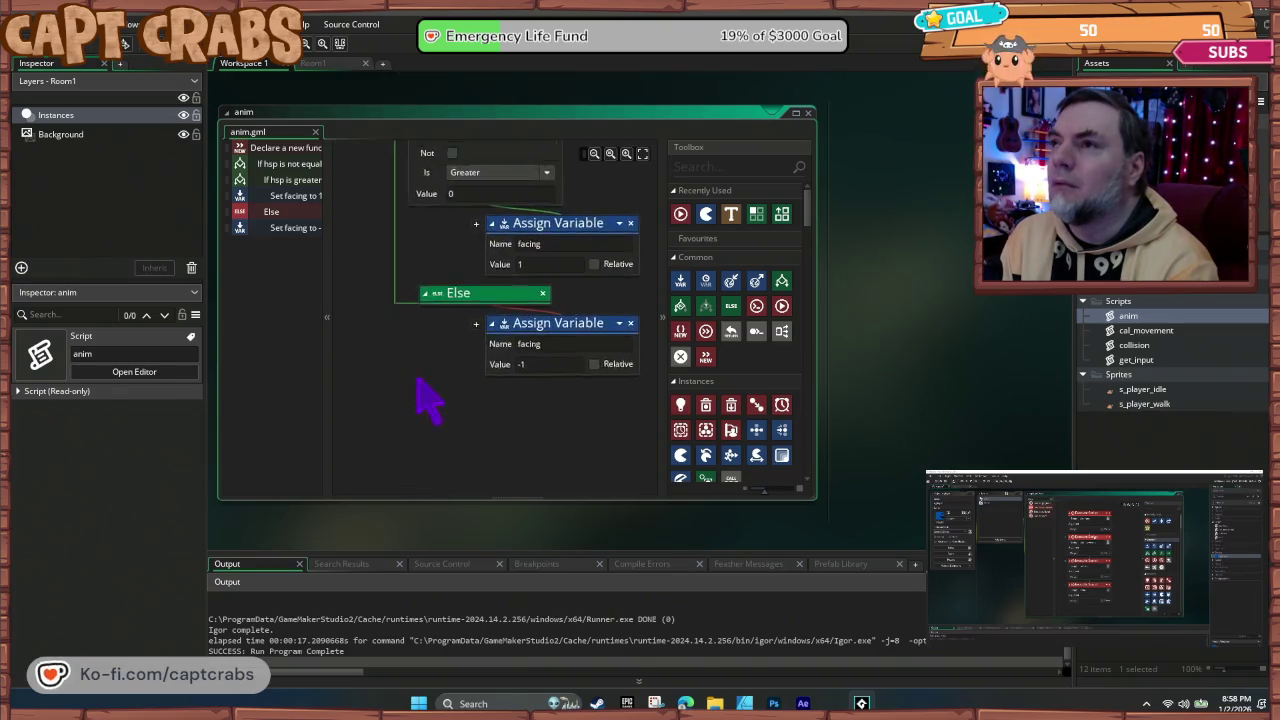
scroll(415, 385, "up", 5)
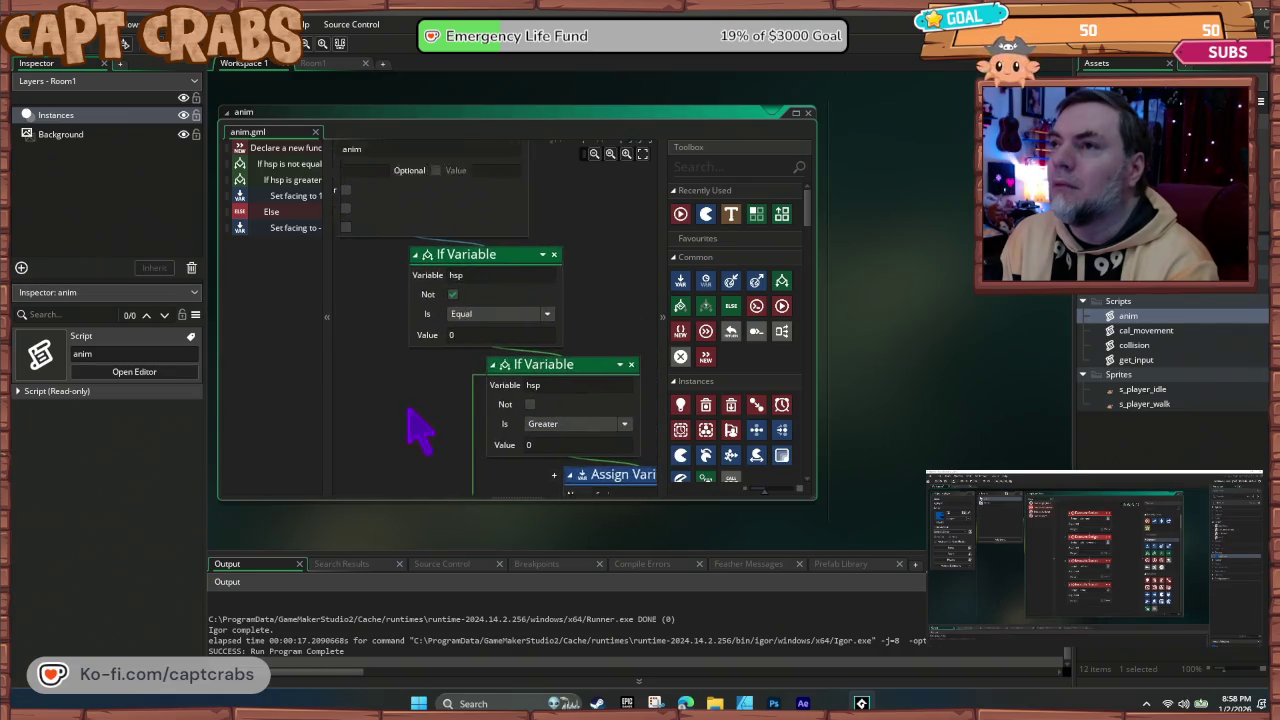
scroll(421, 415, "up", 2)
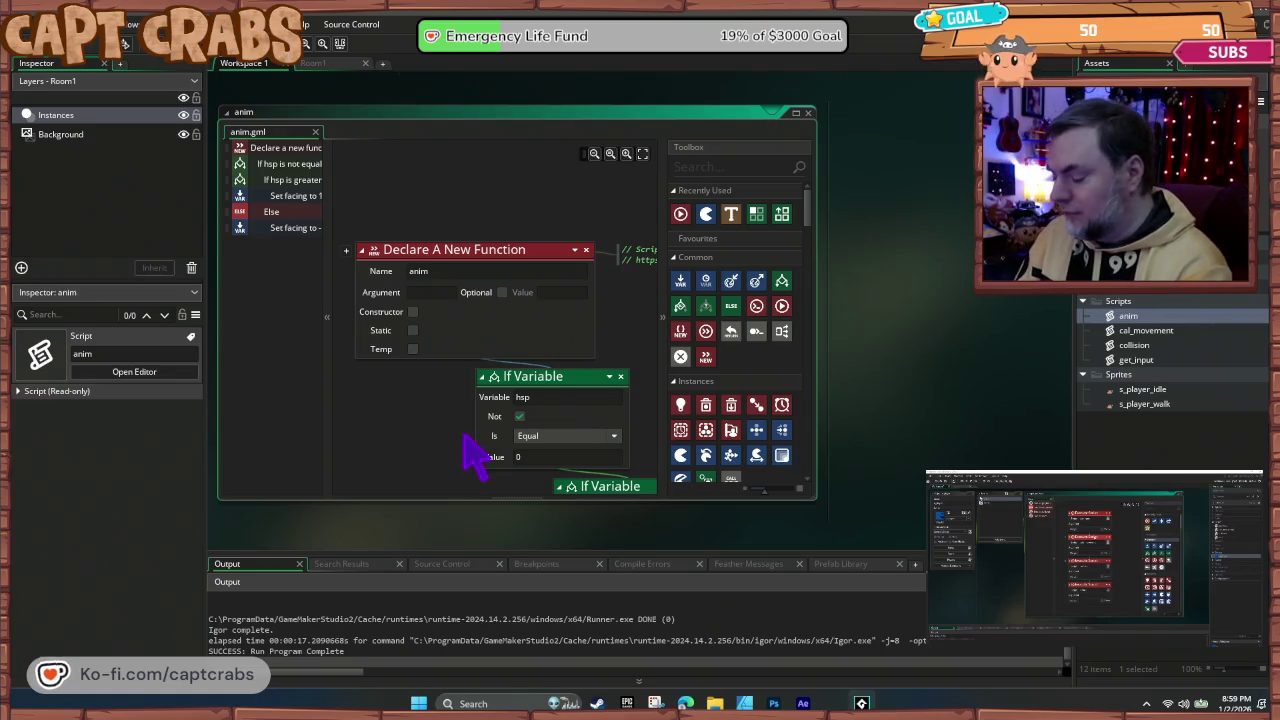
key("F5")
key("Left")
key("Right")
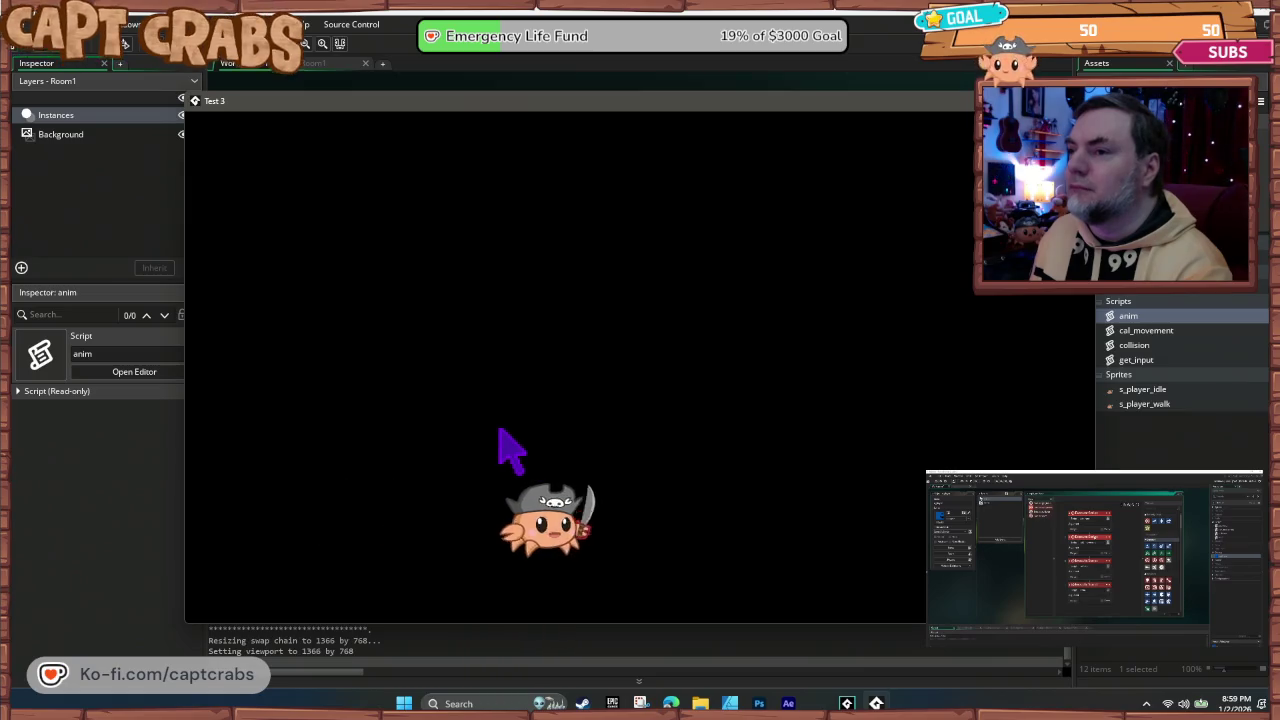
key("Right")
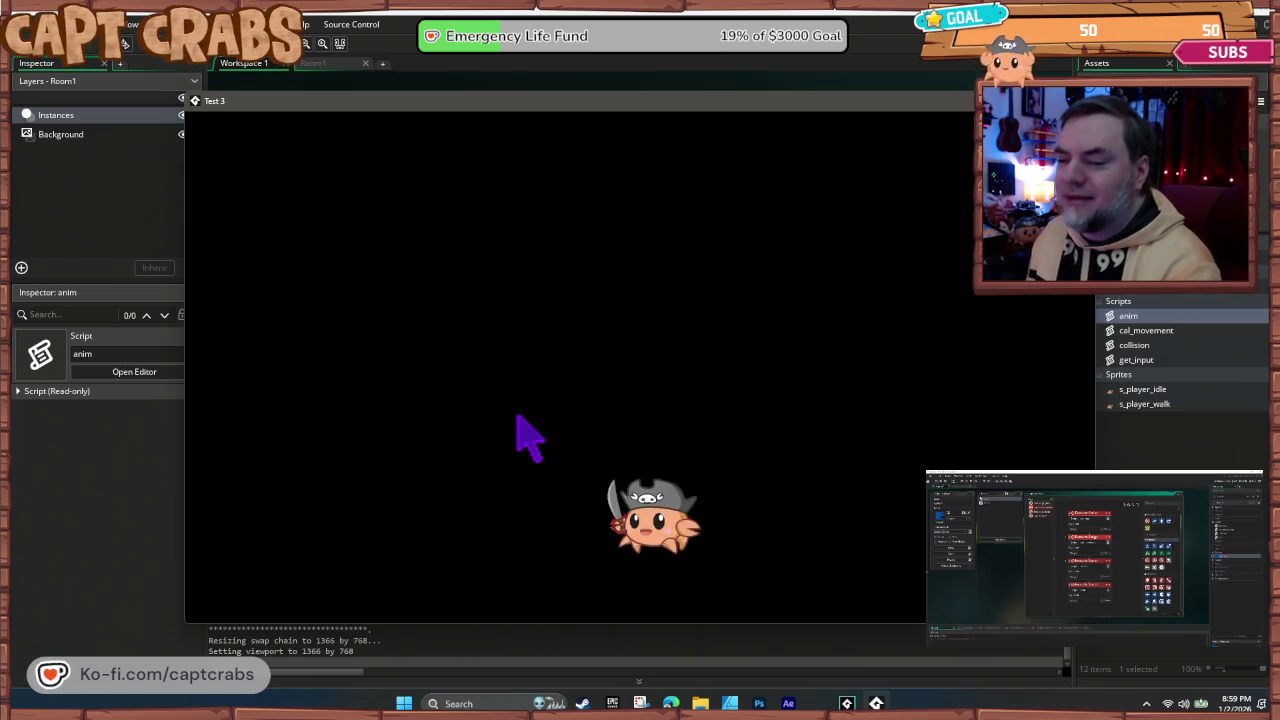
key("Left")
key("Right")
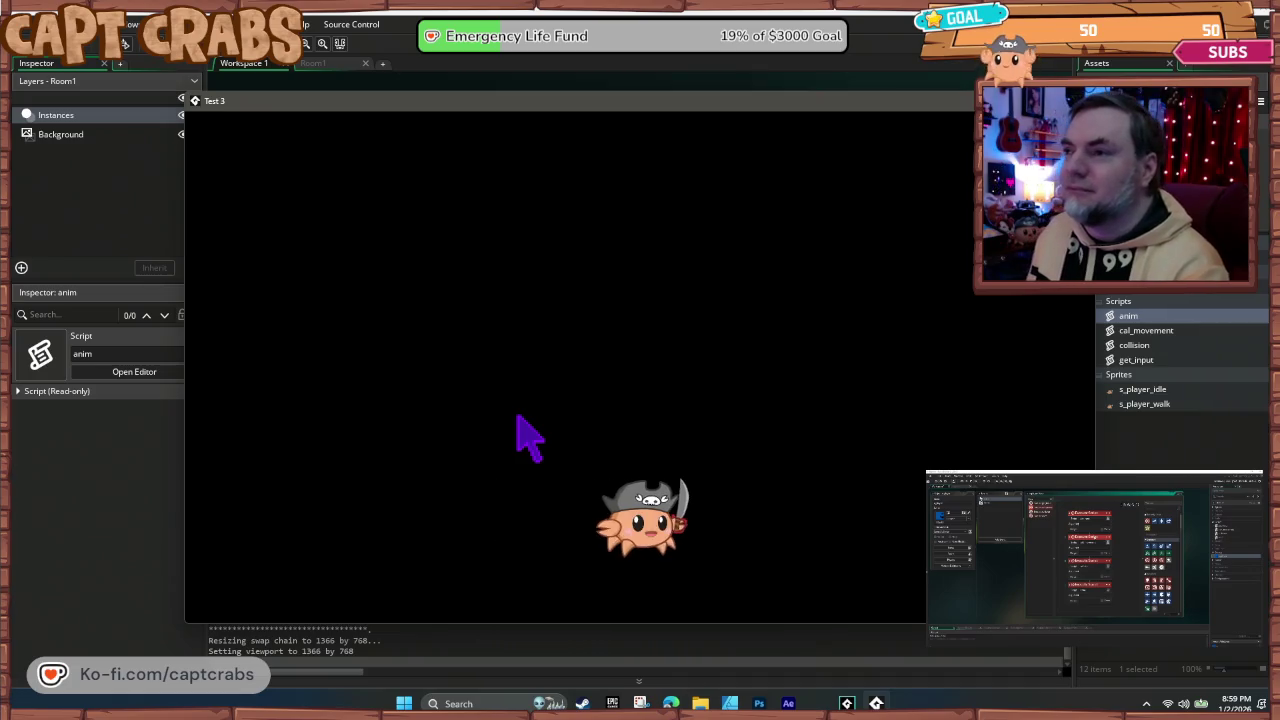
key("Left")
key("Right")
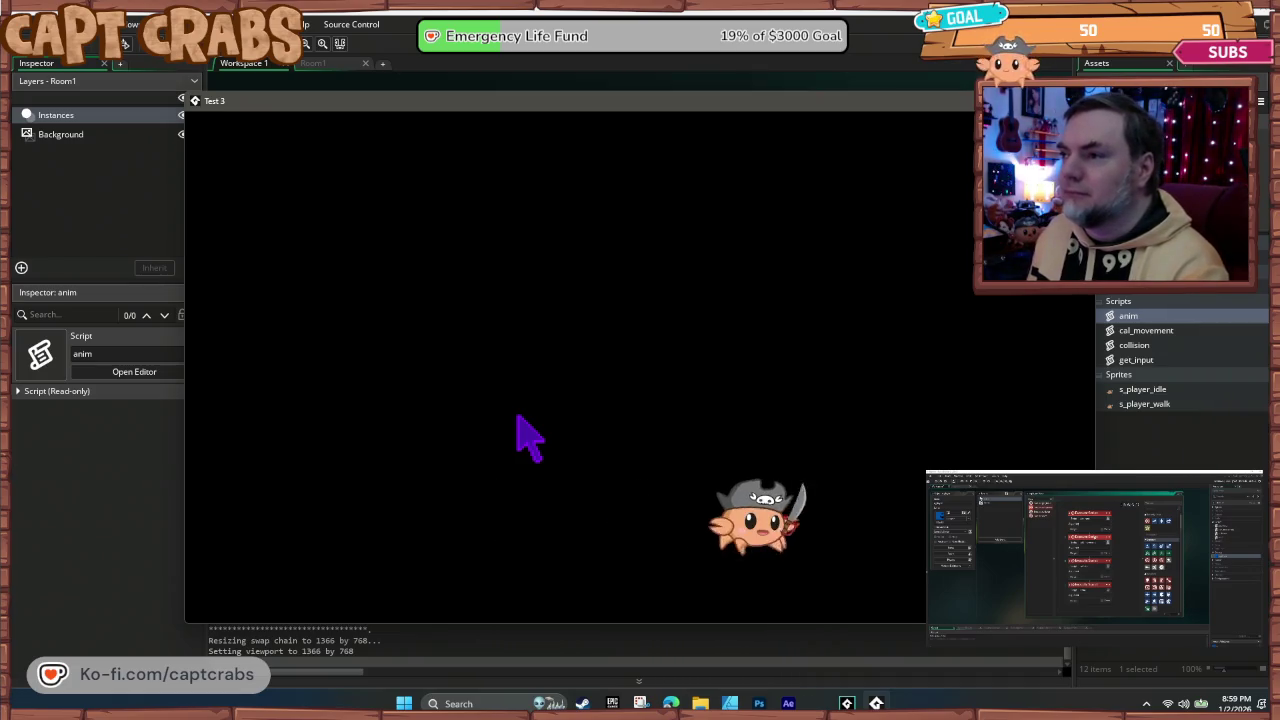
key("Left")
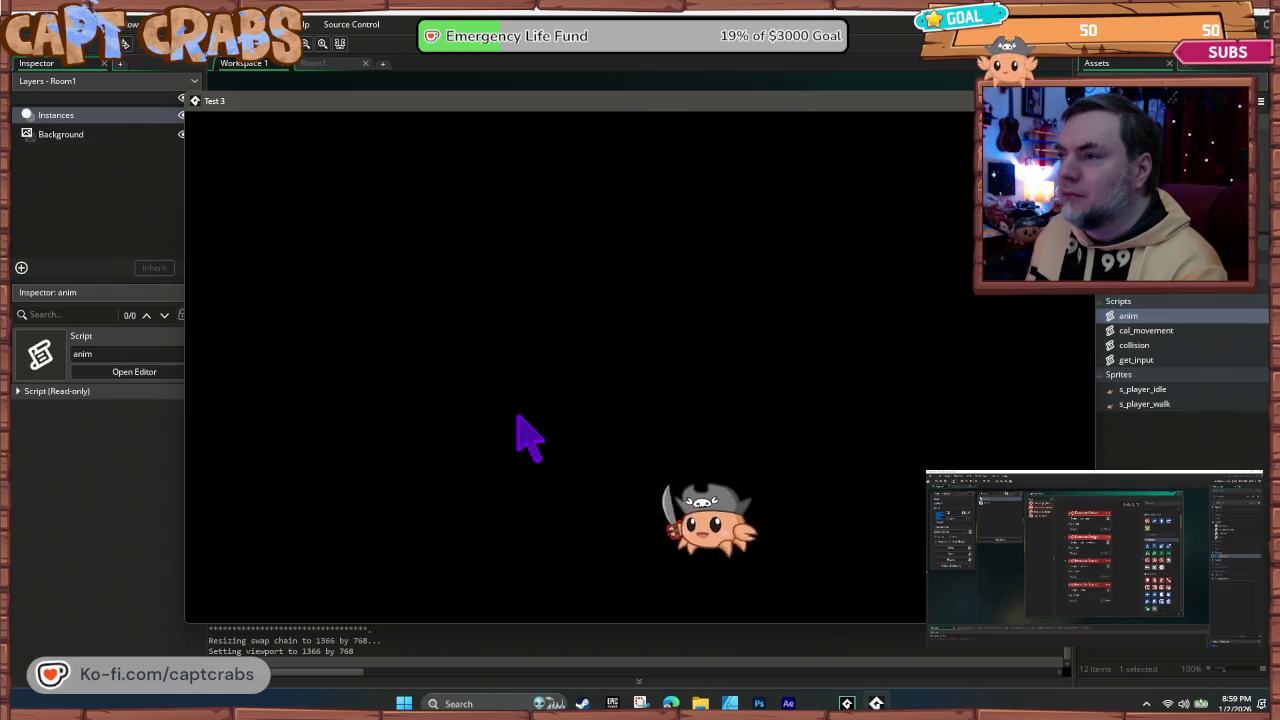
key("Right")
key("Left")
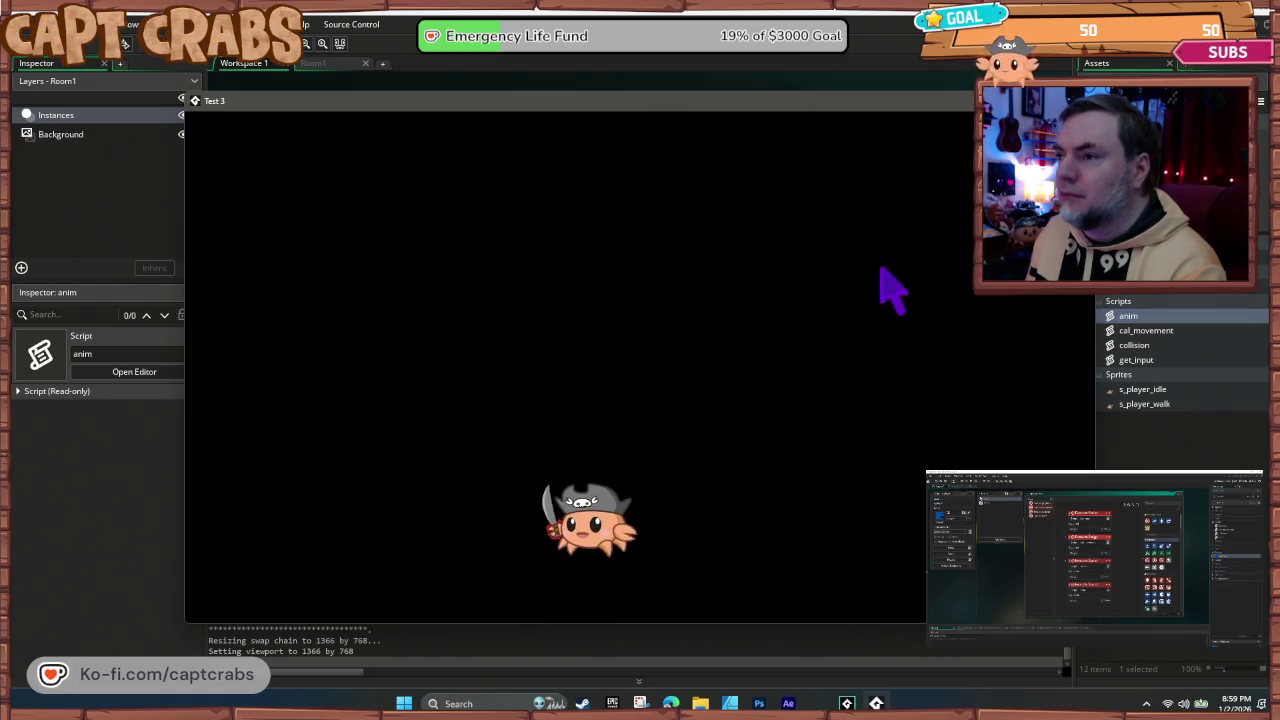
key("Right")
key("alt+F4")
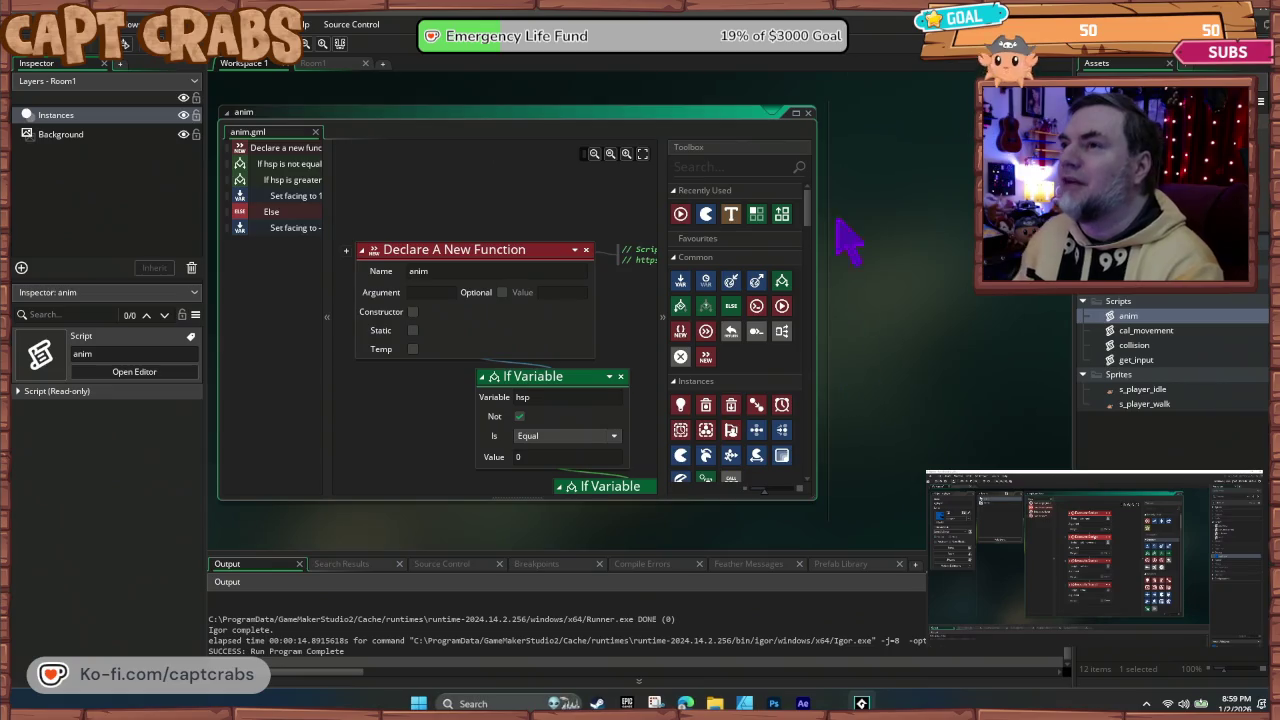
Step: Close anim and open get_input at the idle sprite step under the key-release check
left_click(808, 113)
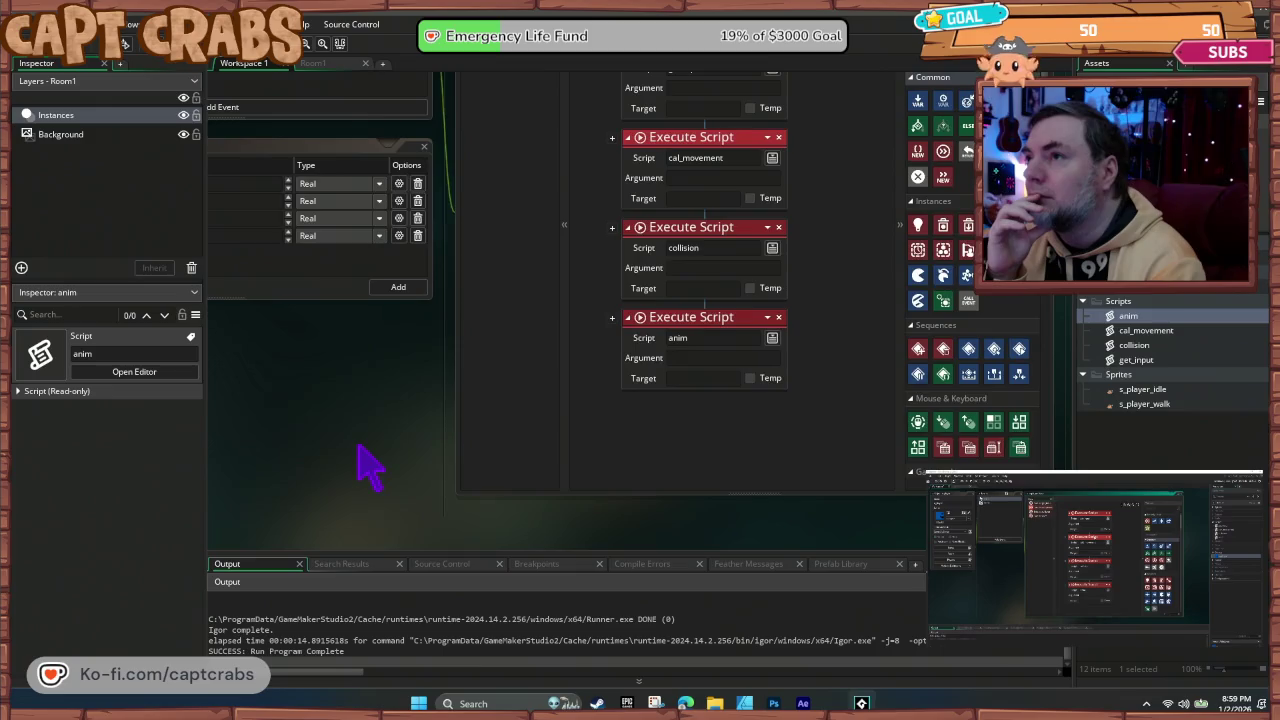
left_click_drag(365, 388, 357, 487)
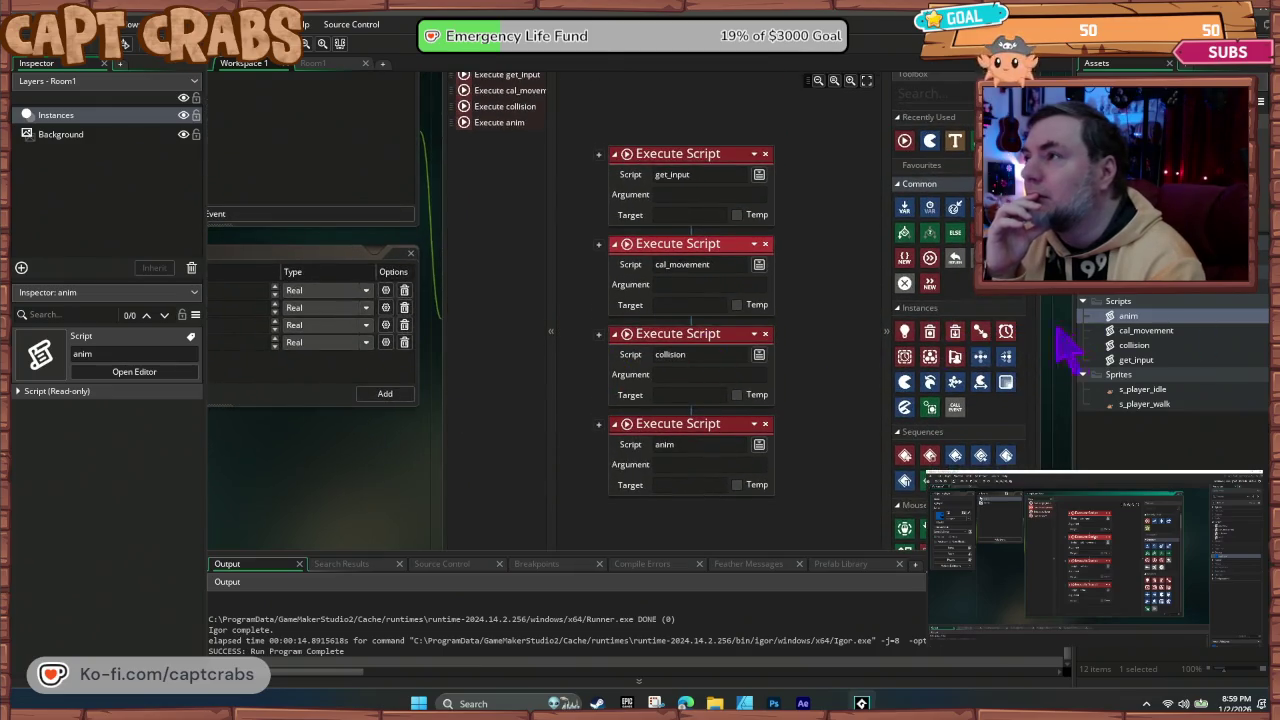
double_click(1138, 360)
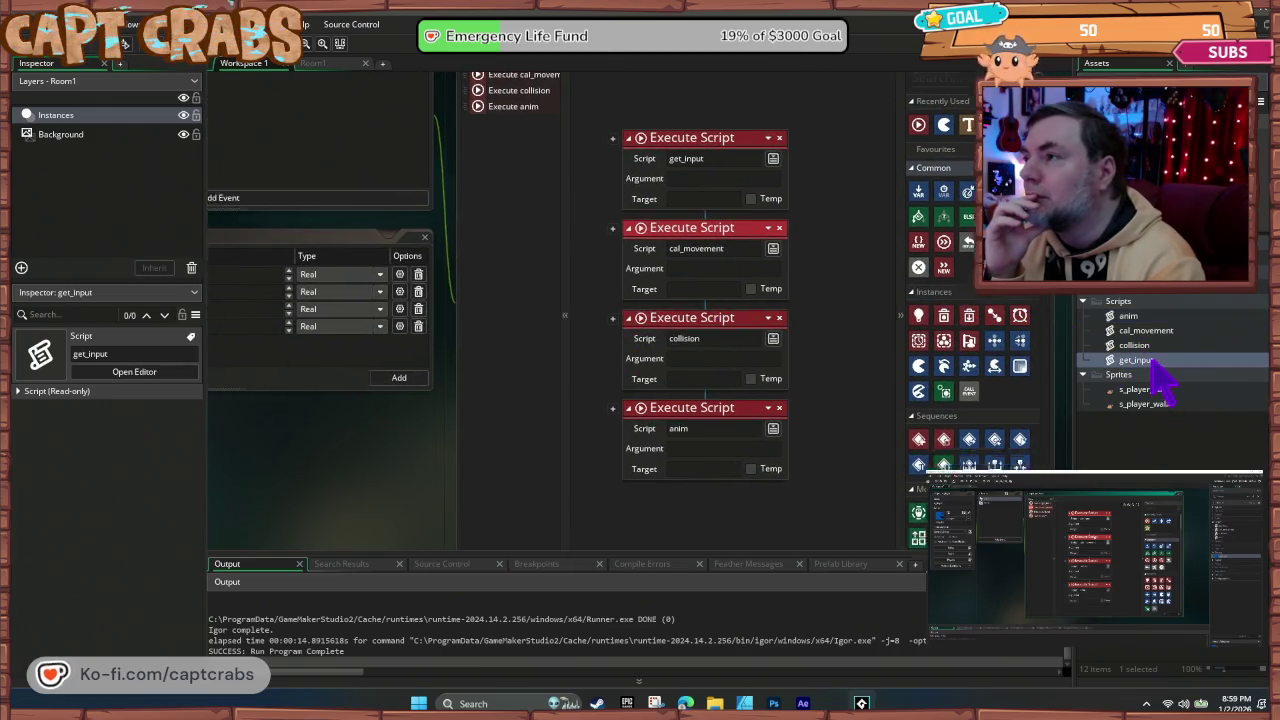
mouse_move(458, 425)
left_mouse_down()
mouse_move(409, 357)
mouse_move(386, 280)
mouse_move(375, 130)
left_mouse_up()
mouse_move(392, 325)
left_mouse_down()
mouse_move(371, 278)
mouse_move(381, 339)
mouse_move(386, 318)
left_mouse_up()
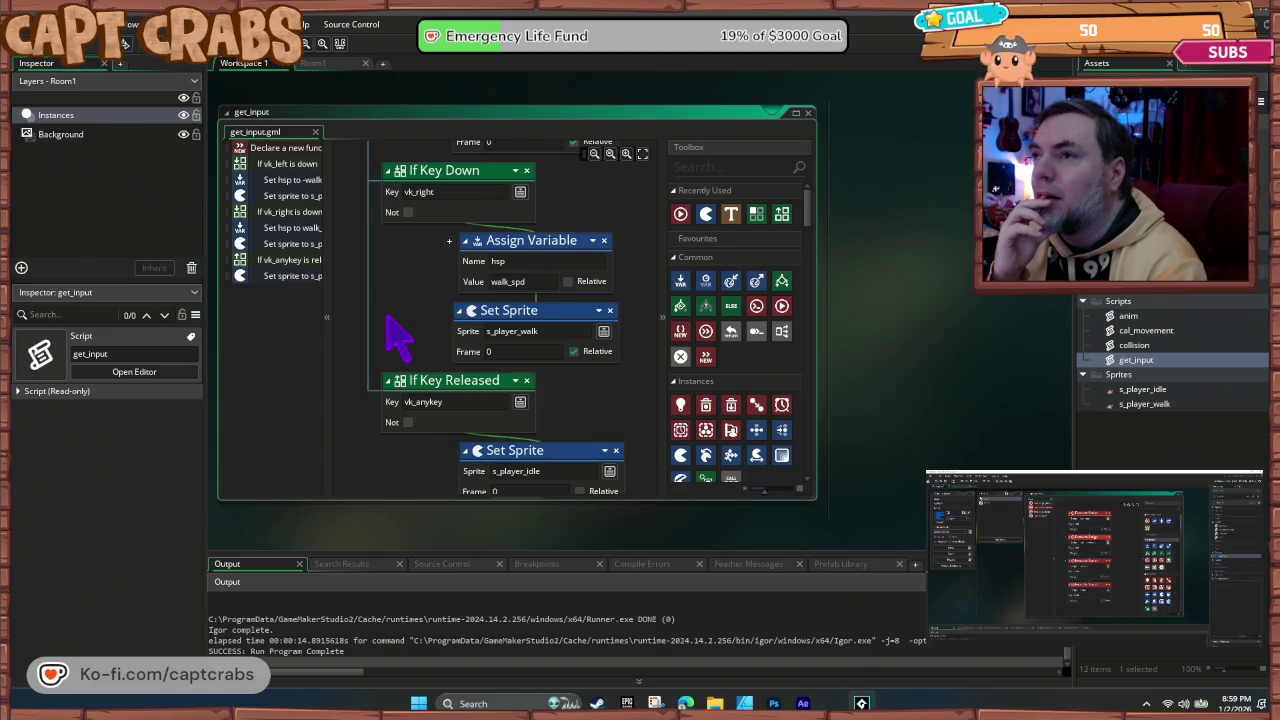
mouse_move(393, 336)
left_mouse_down()
mouse_move(386, 277)
mouse_move(381, 289)
left_mouse_up()
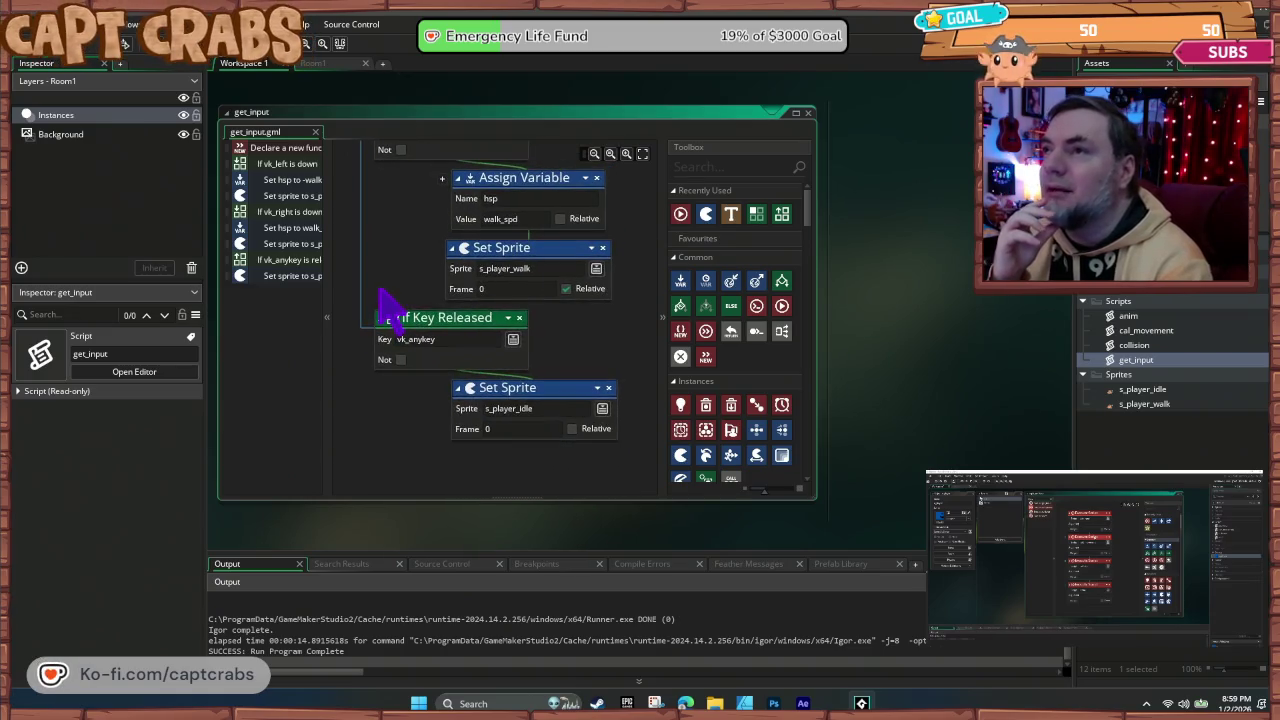
Step: Assign walk_spd the value 0 after the idle sprite step, then run the game
left_click_drag(706, 284, 475, 378)
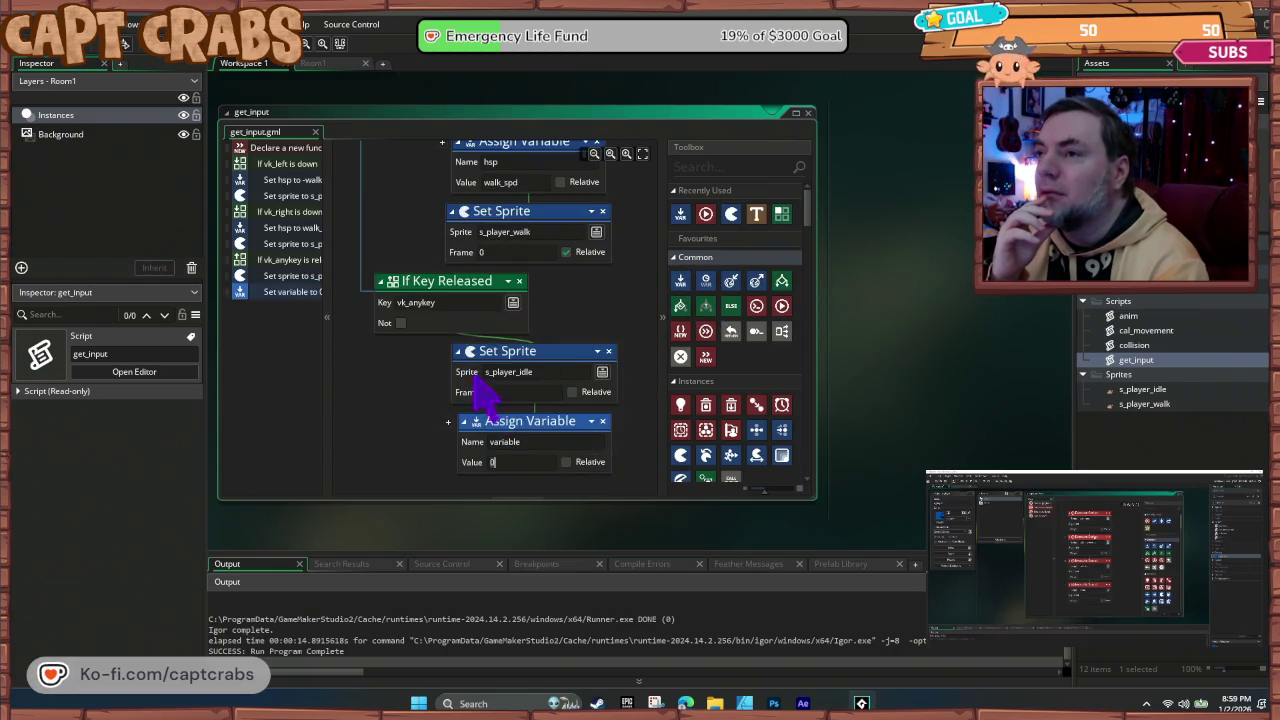
left_click(528, 446)
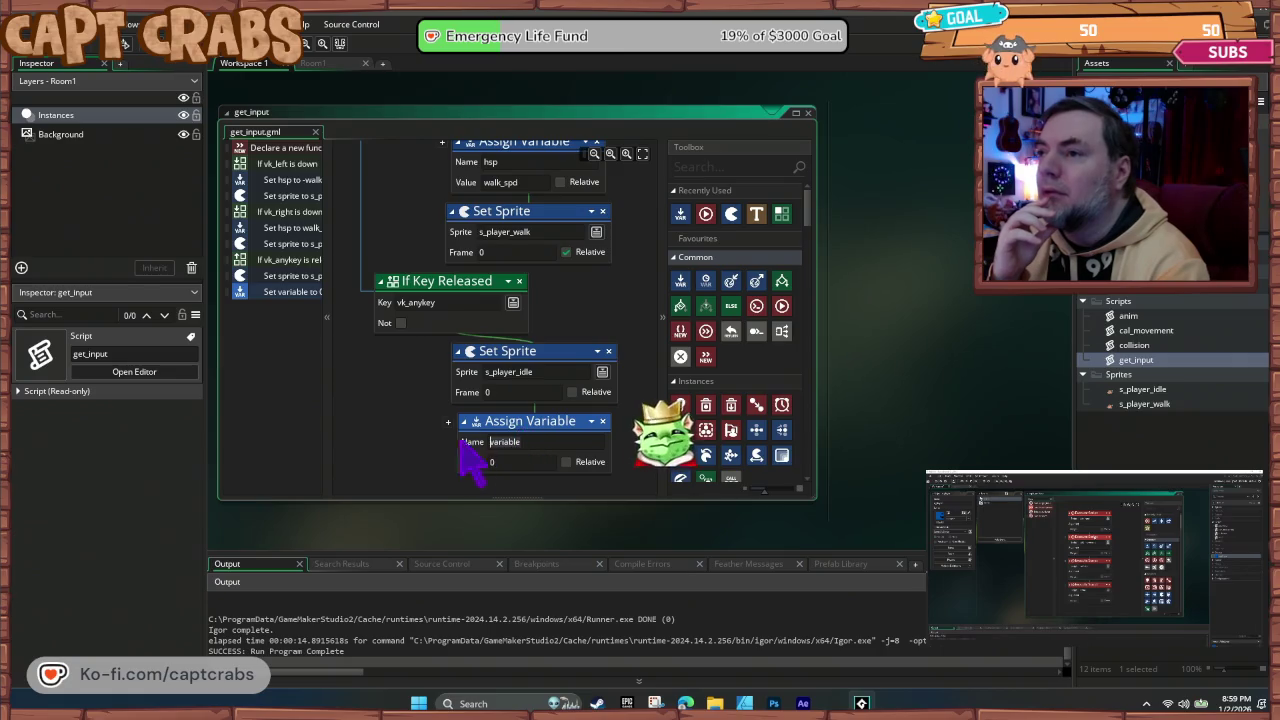
type("walk_spd")
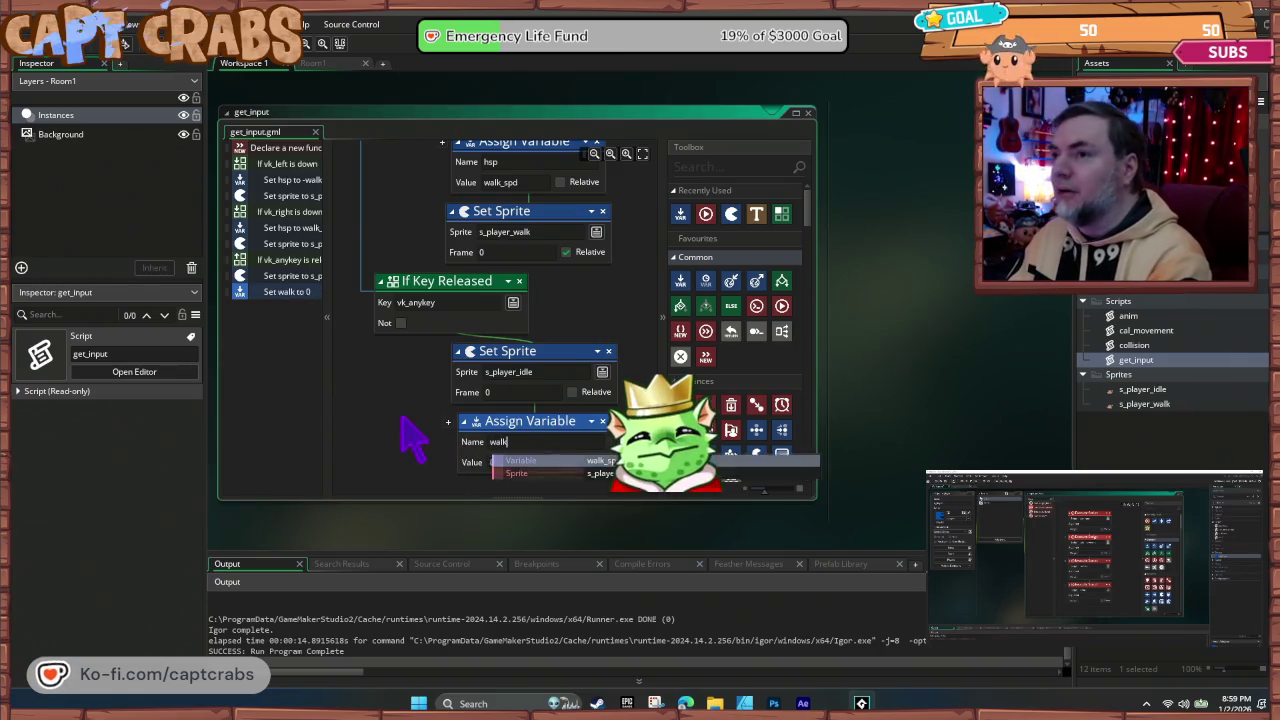
key("Tab")
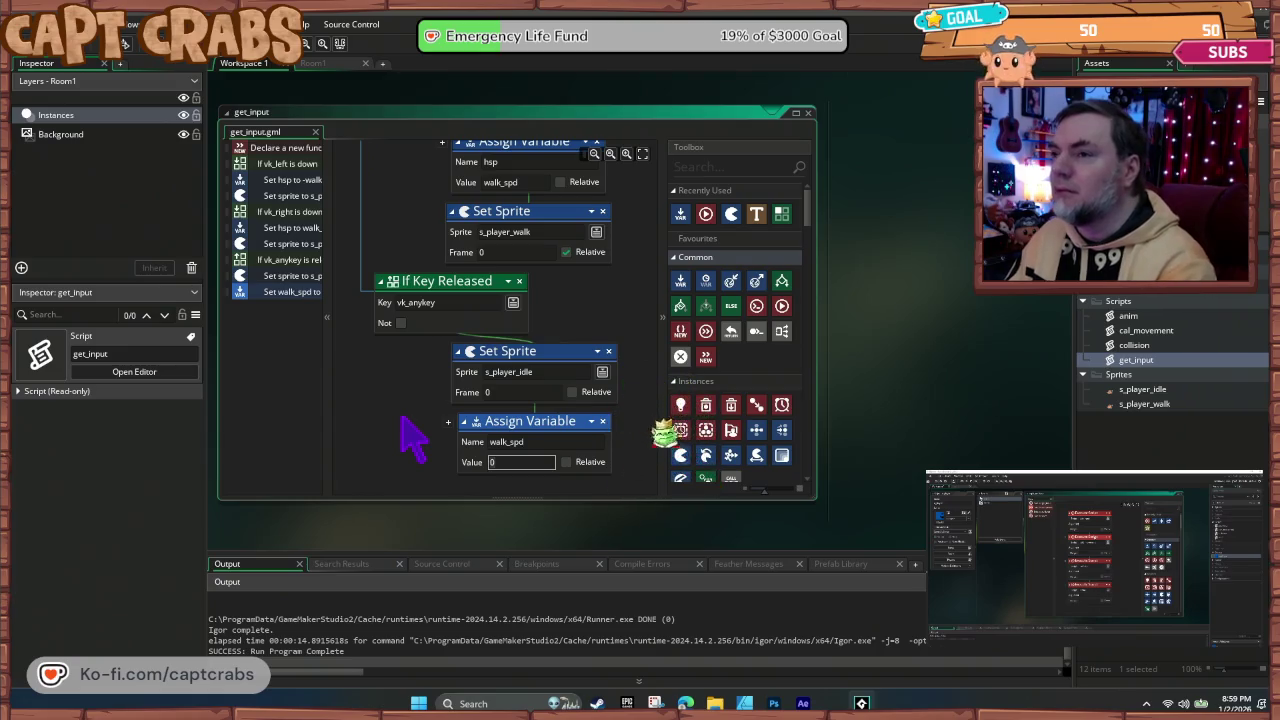
key("F5")
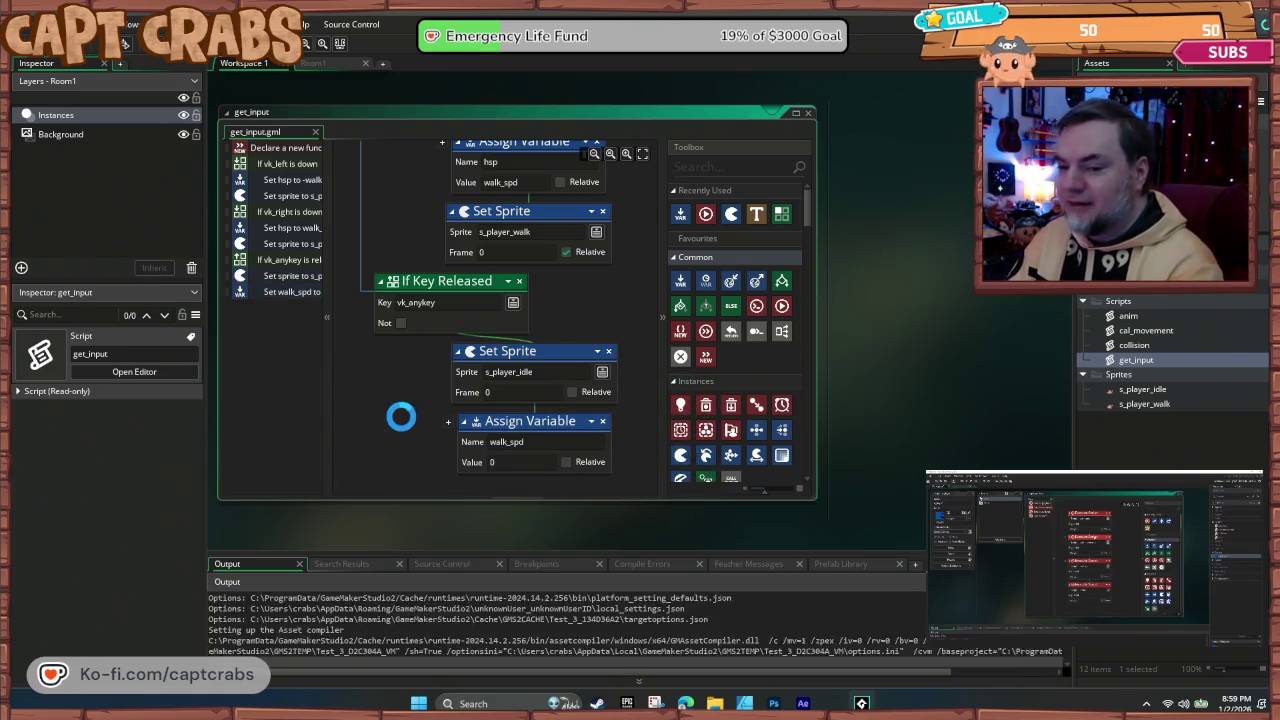
Step: Test walking right, close the game, and change the released-key assignment to hsp
key("Right")
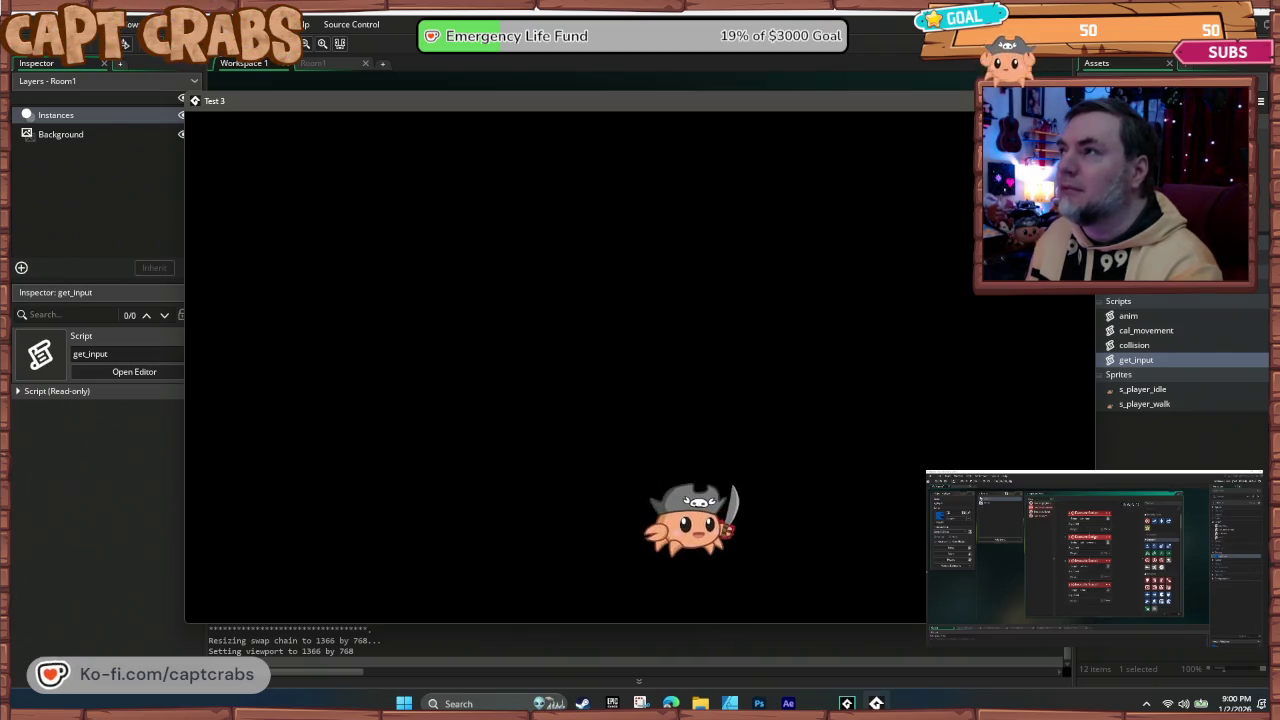
key("alt+F4")
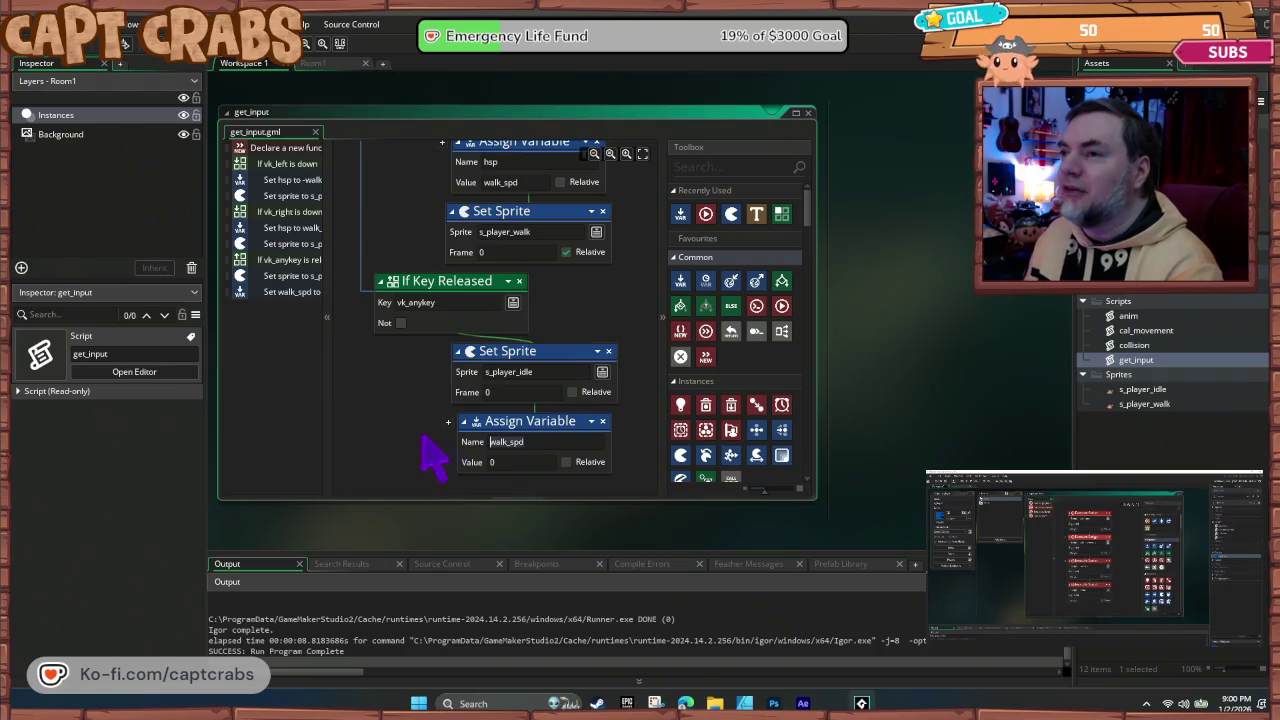
type("hsp")
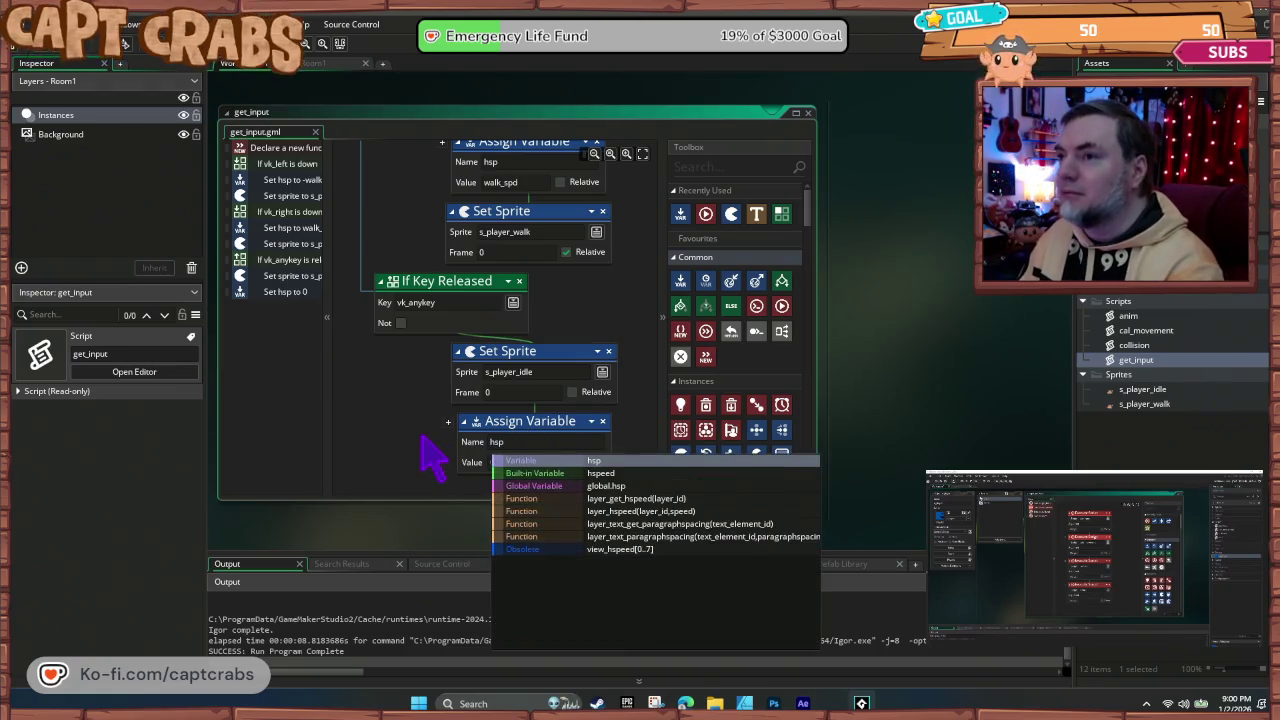
key("Return")
Step: Rerun and walk the crab right and left to confirm it stops, then close the game
key("F5")
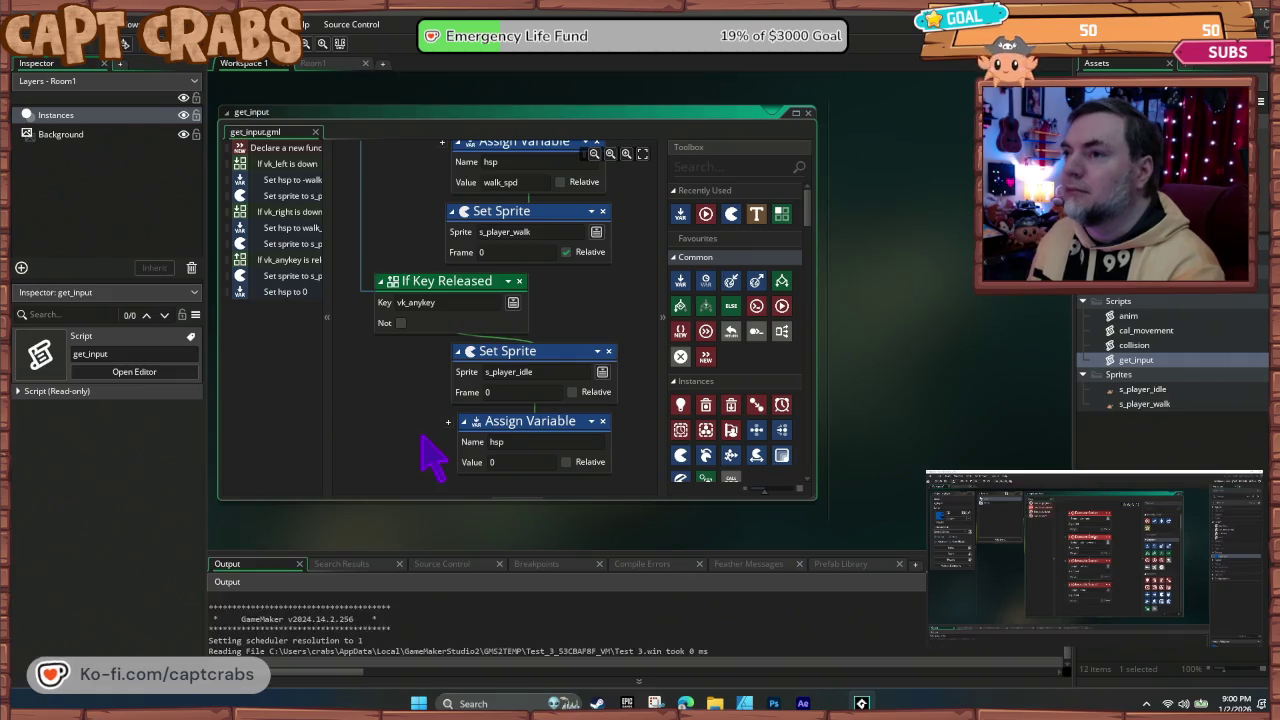
key("Right")
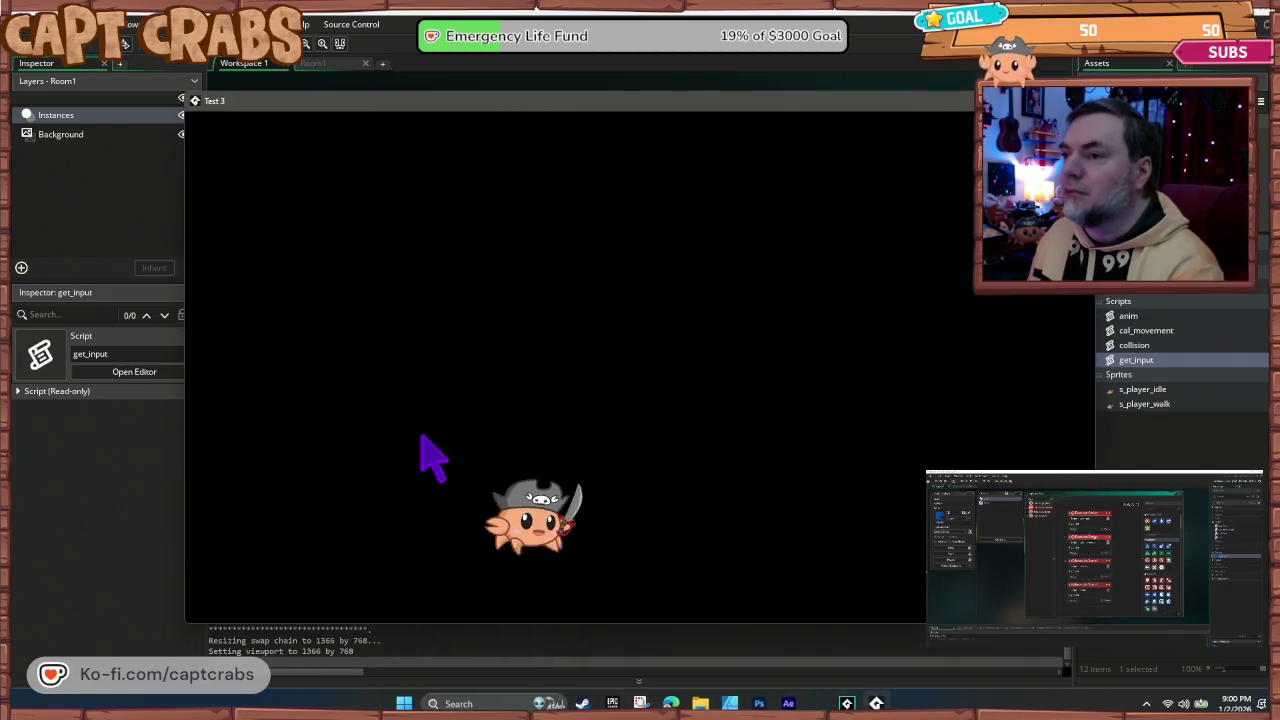
key("Left")
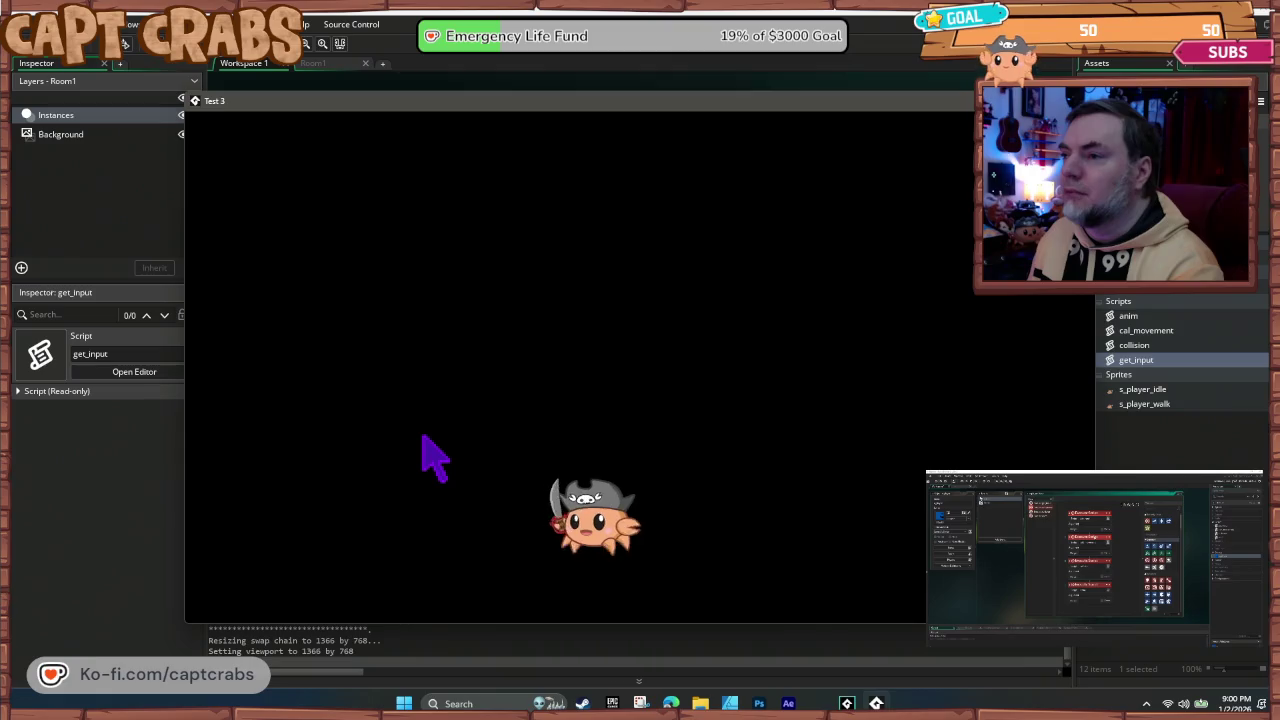
key("Right")
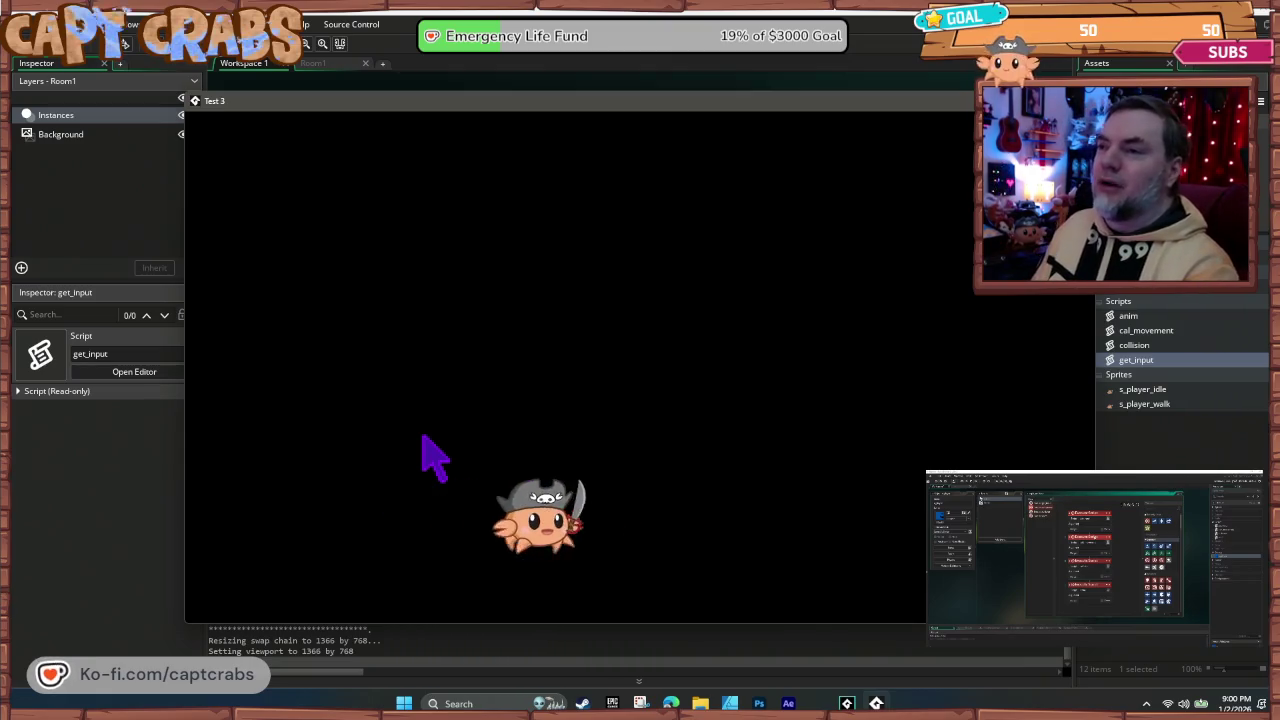
key("Left")
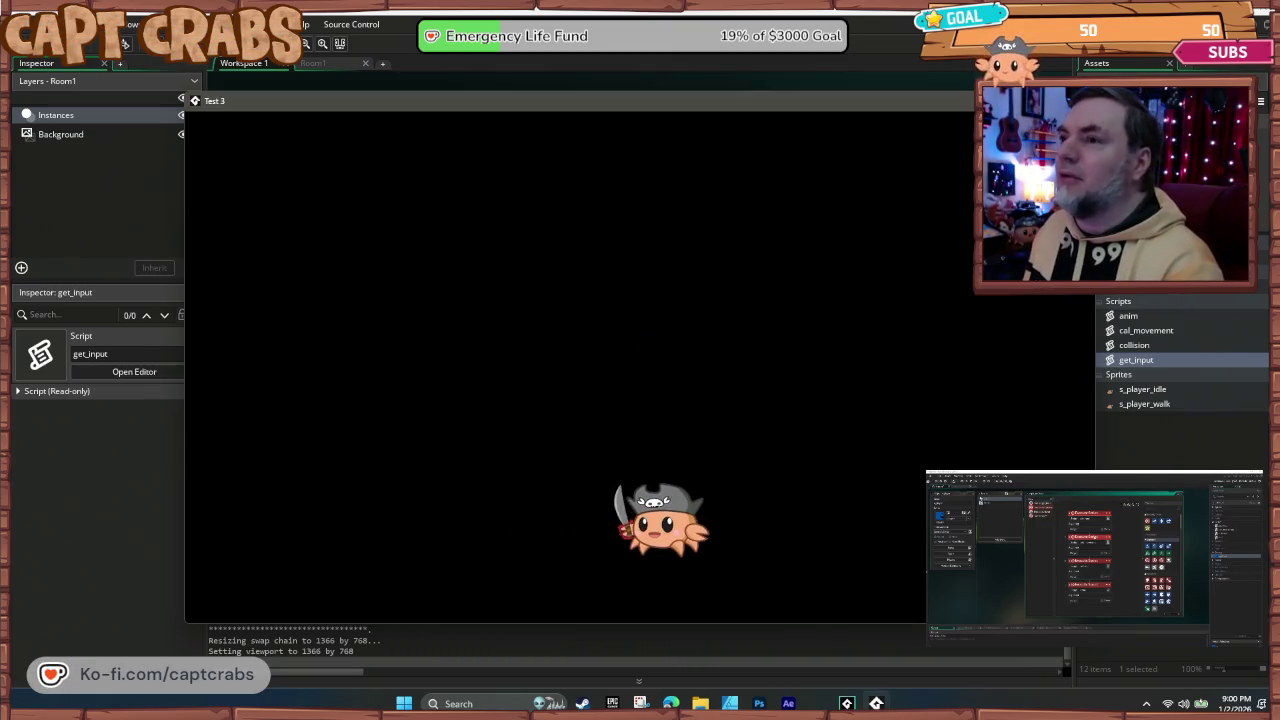
key("Escape")
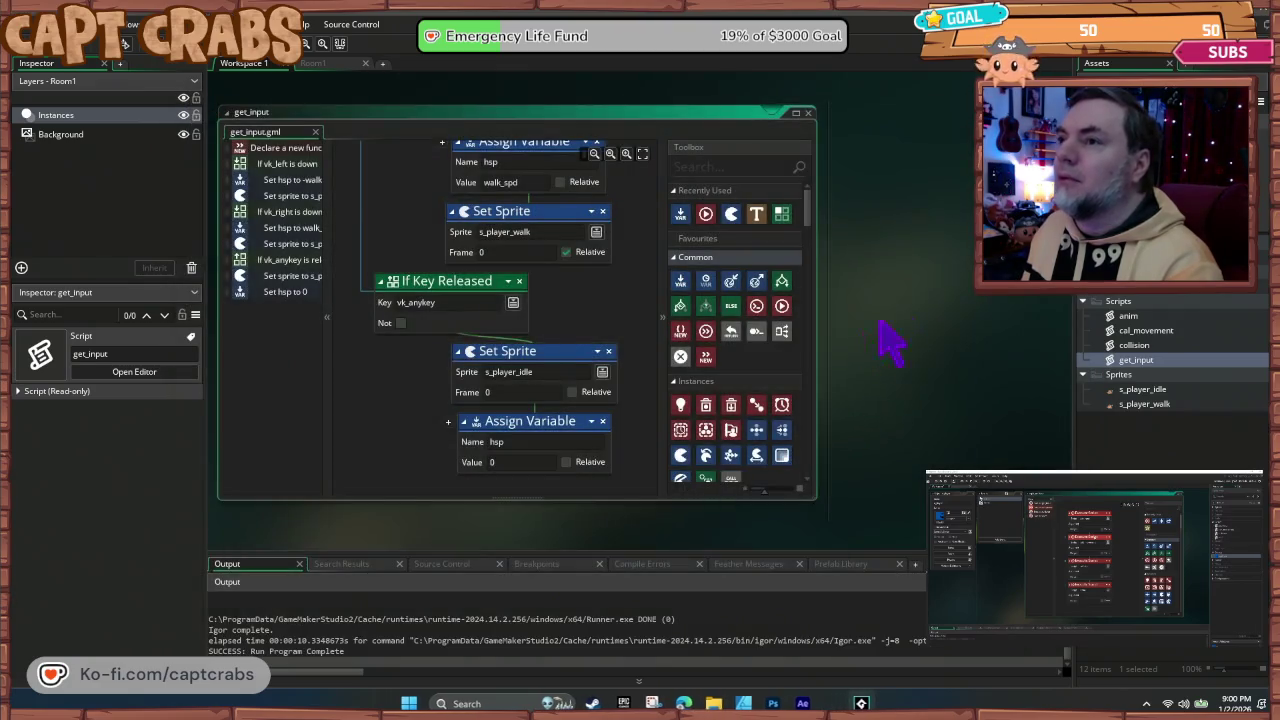
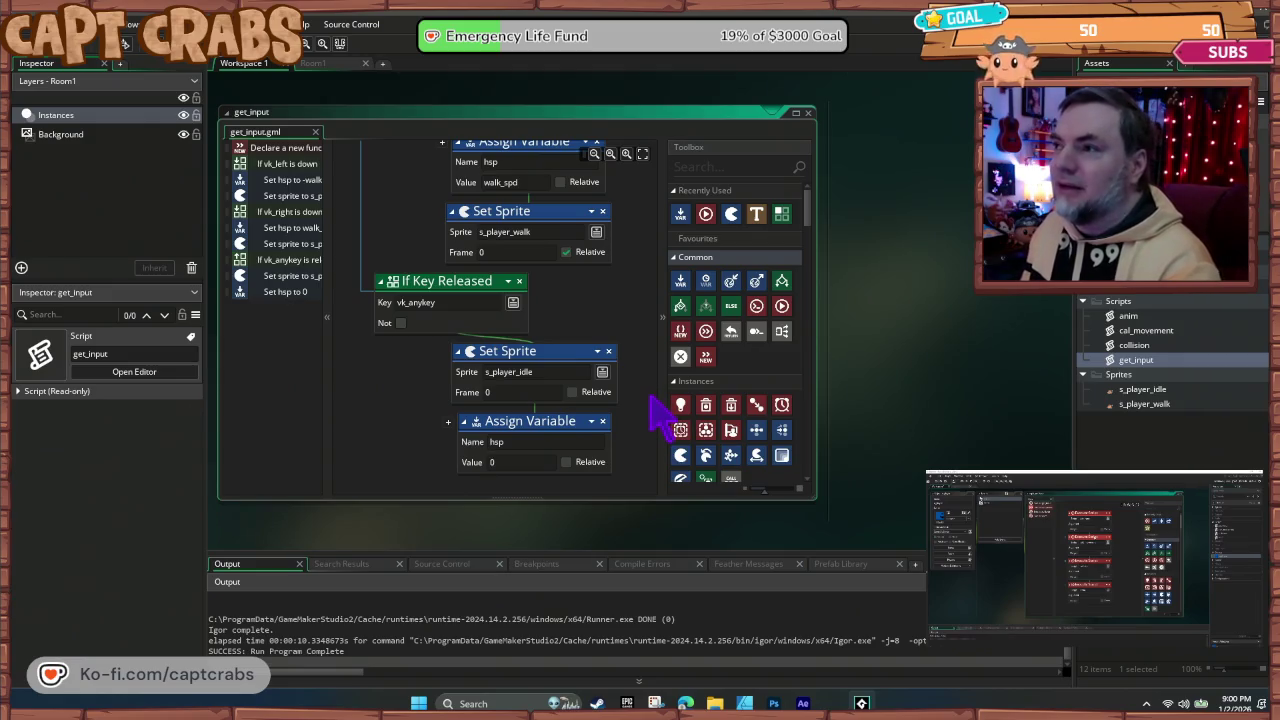
Step: Copy hsp*drag from cal_movement into get_input's key-release hsp value
double_click(1160, 332)
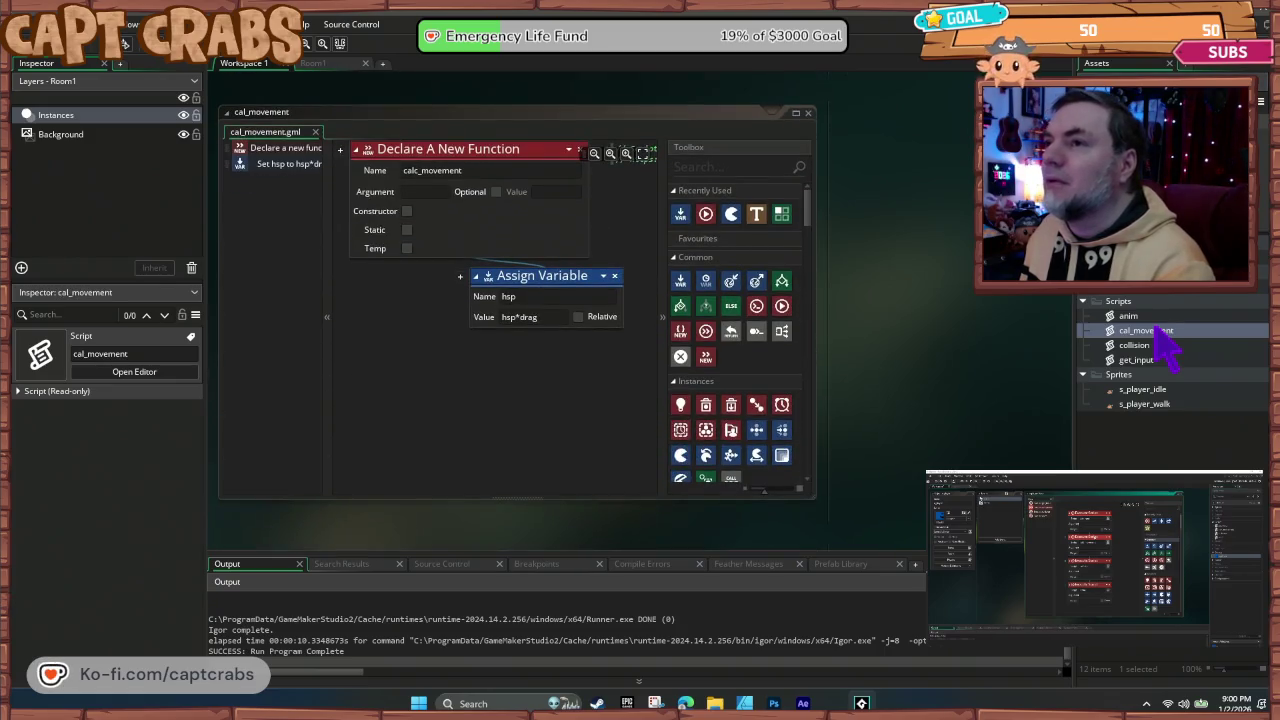
left_click(552, 317)
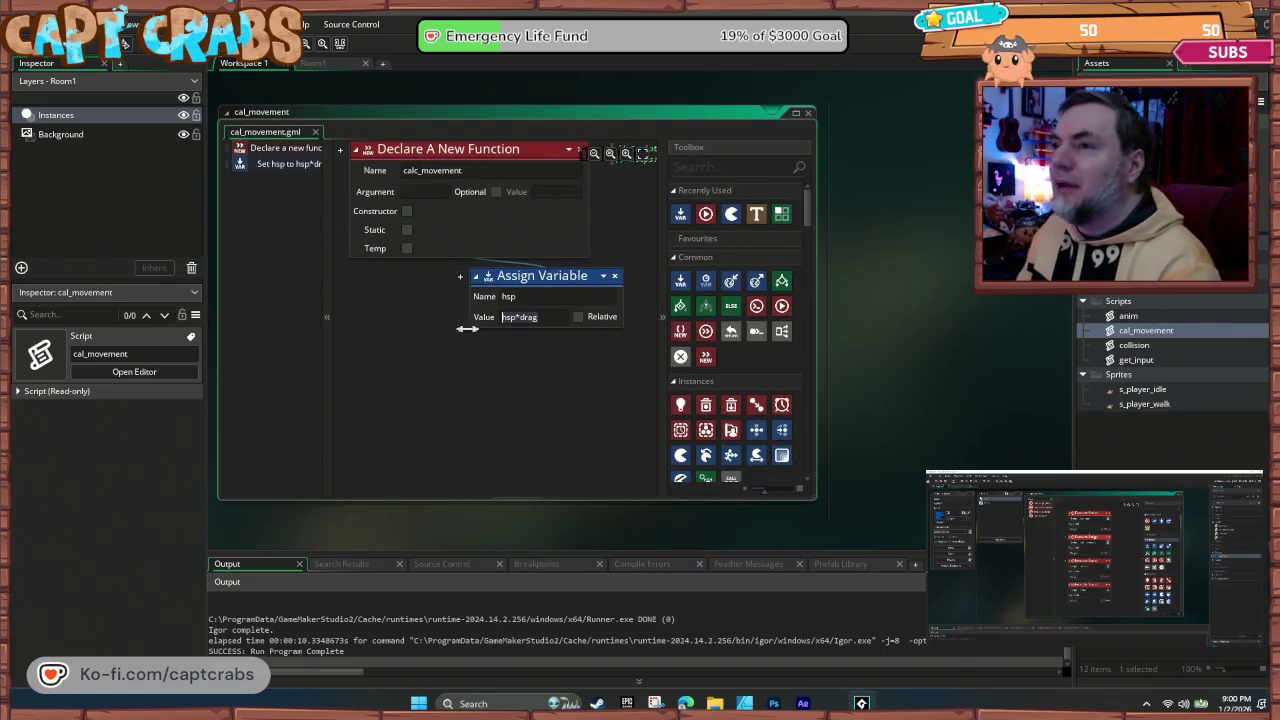
scroll(545, 412, "up", 2)
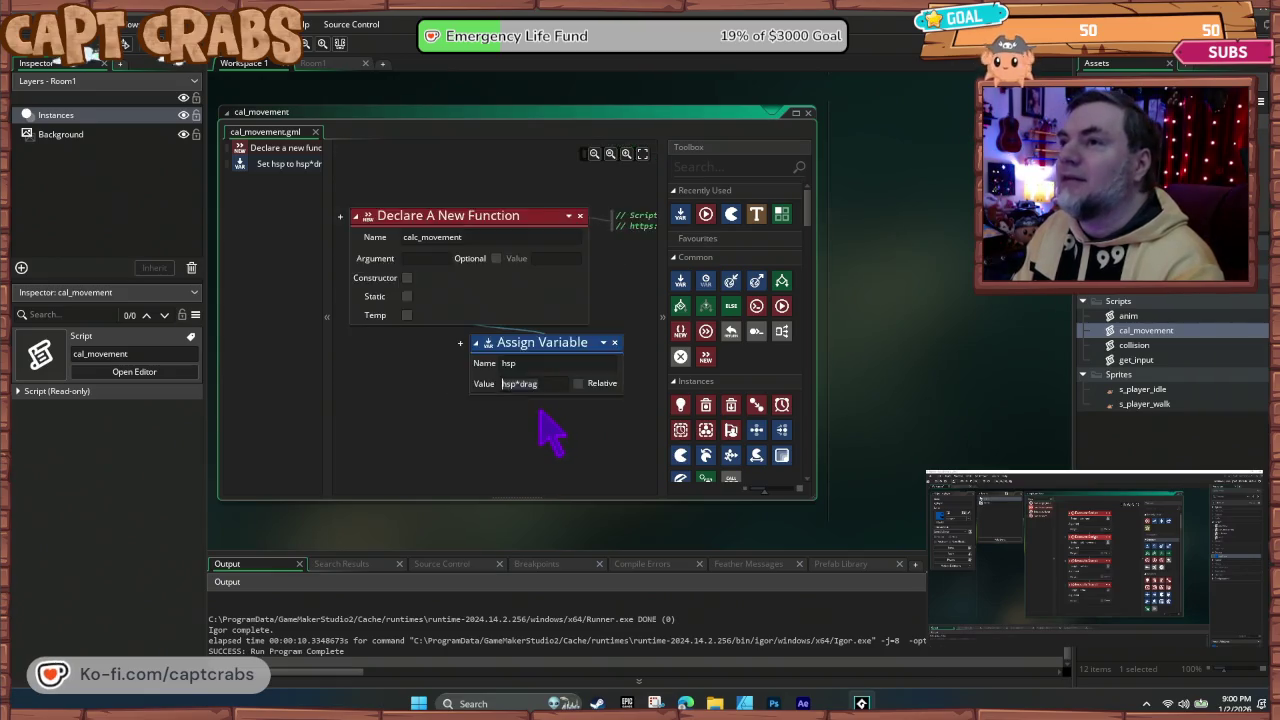
scroll(918, 300, "up", 4)
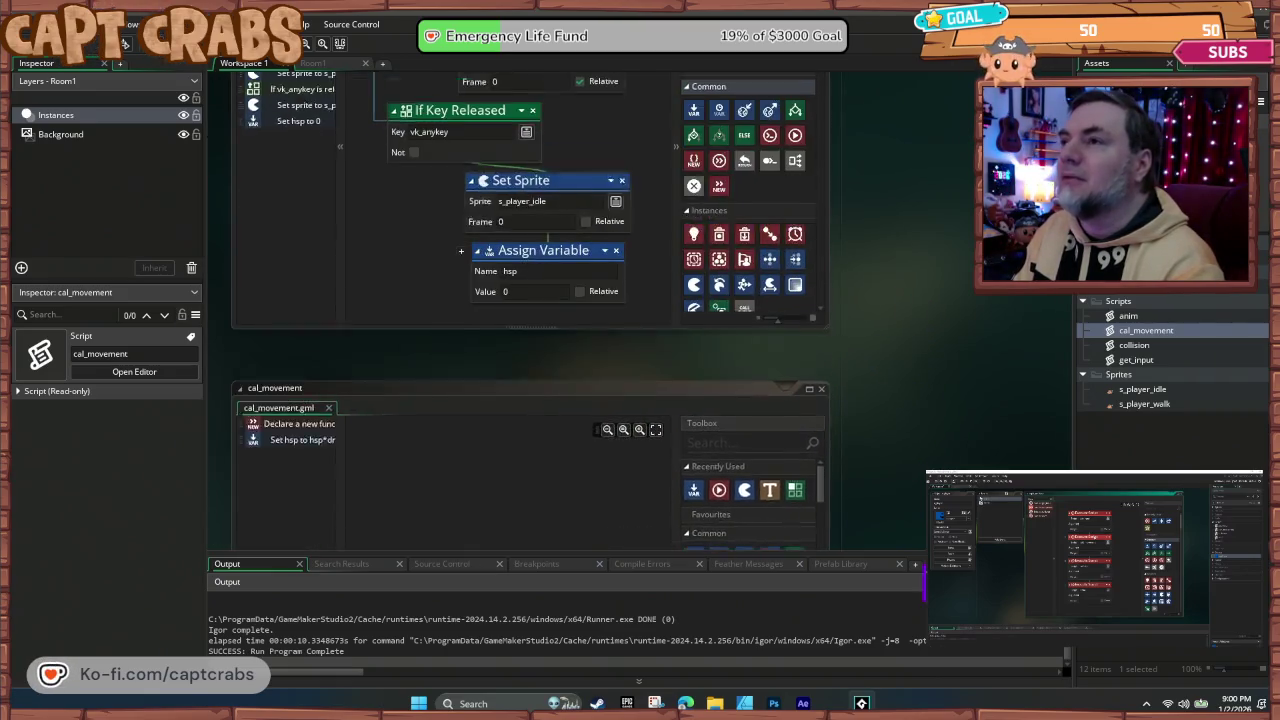
type("hsp*drag")
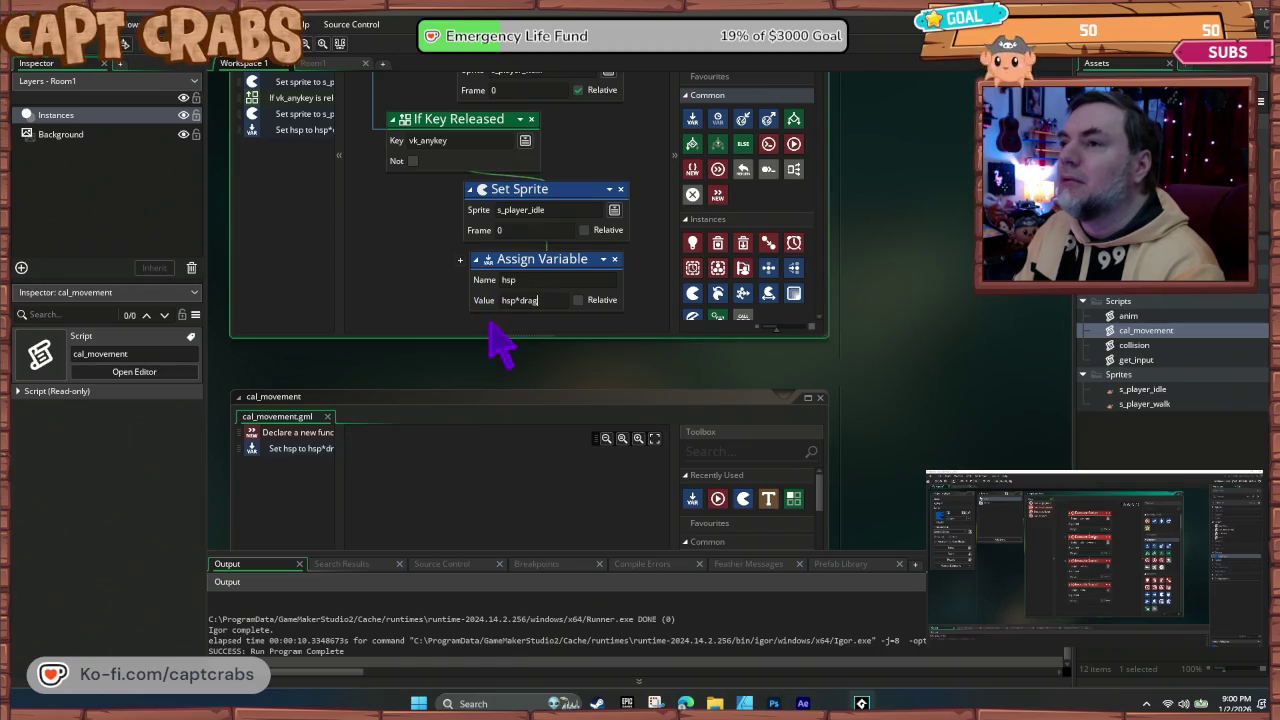
Step: Playtest the crab walking right and left with the hsp*drag friction, then close the game
key("F5")
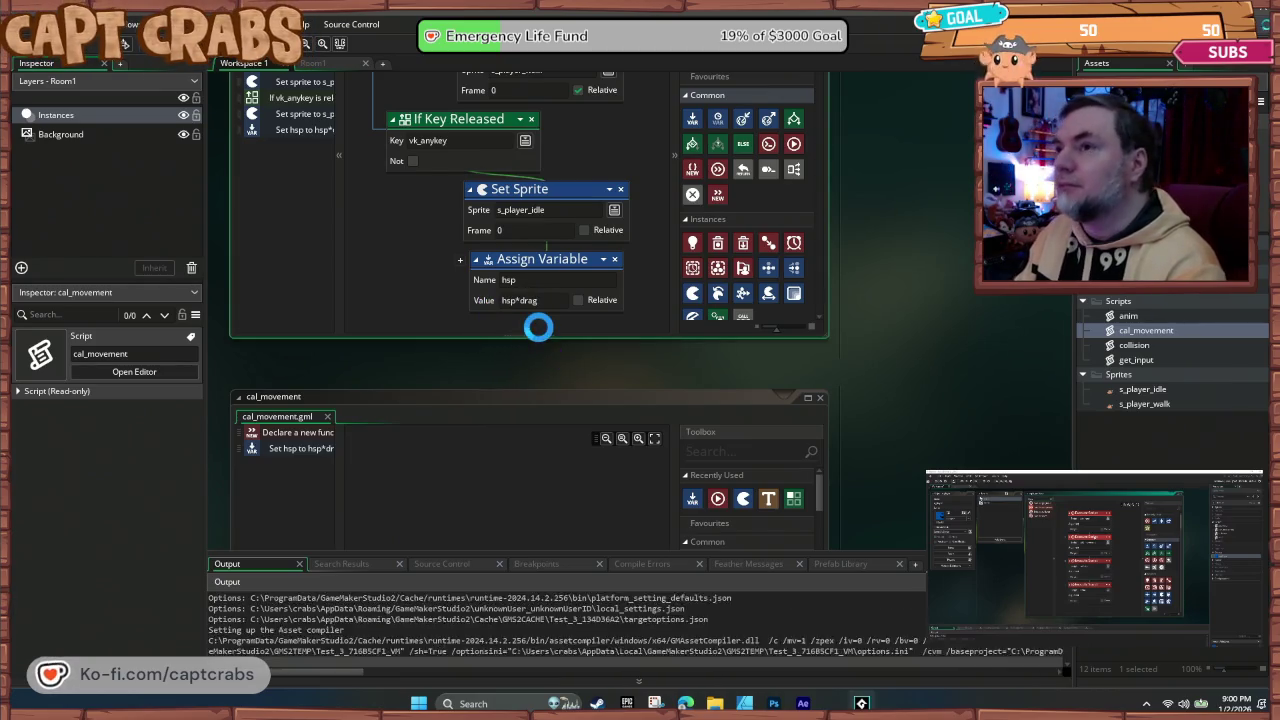
key("Right")
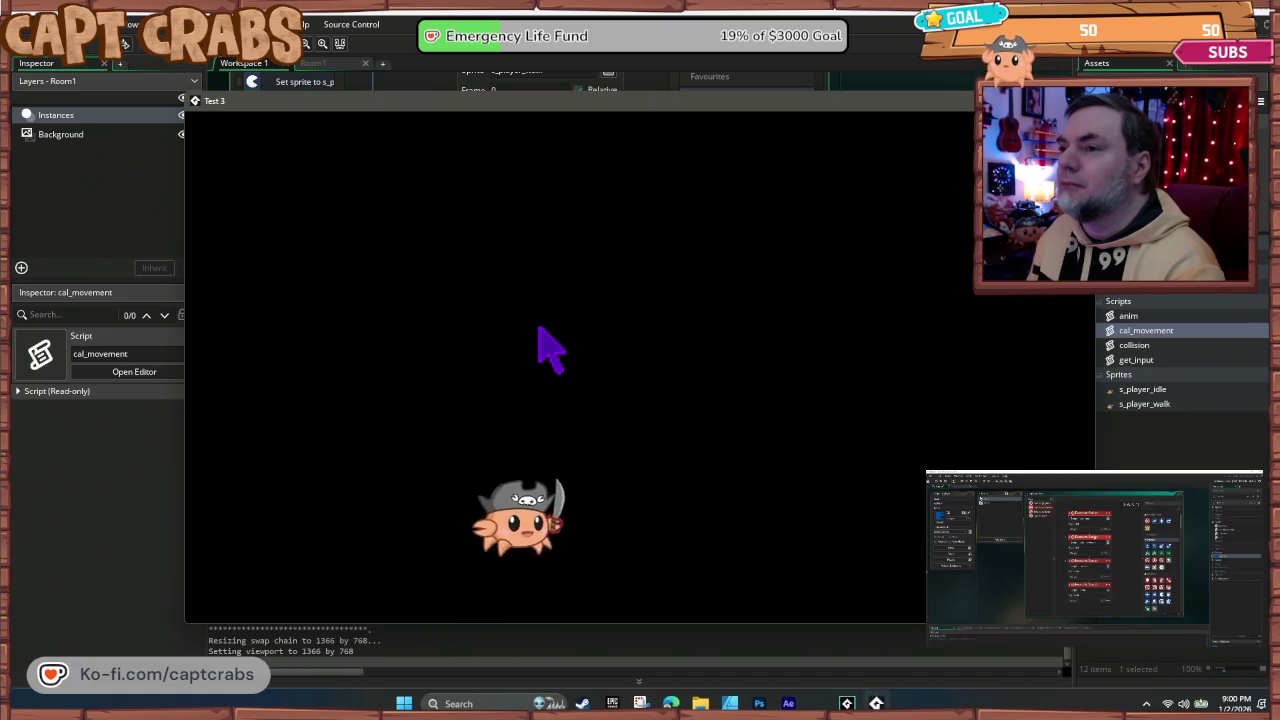
key("Left")
key("Right")
key("alt+F4")
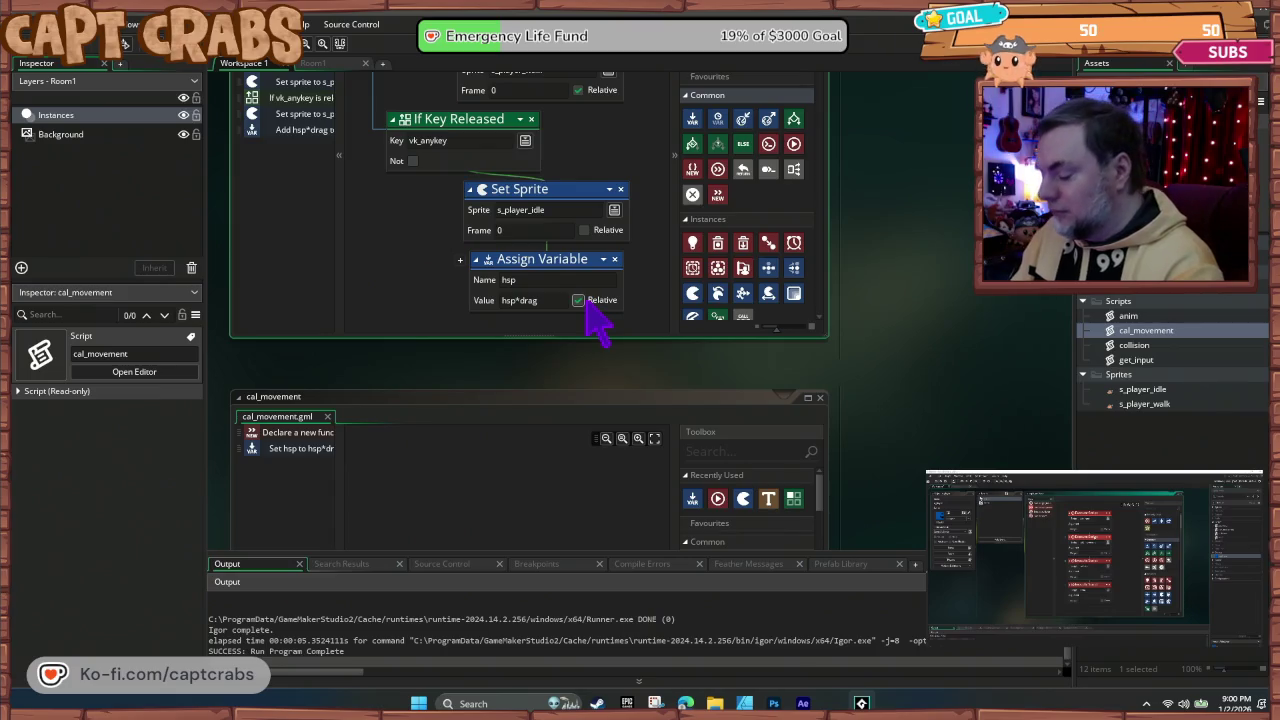
Step: Rerun the game and walk the crab back and forth again before quitting
key("F5")
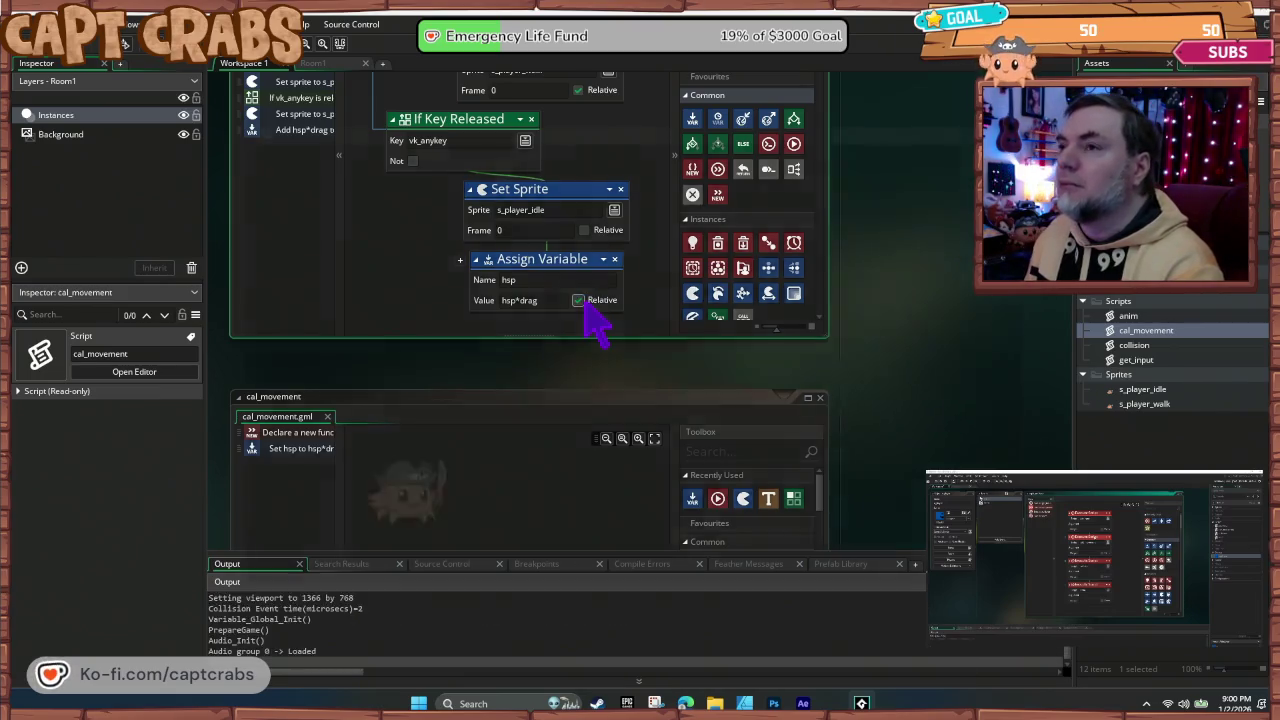
key("Right")
key("Left")
key("Left")
key("Right")
key("Left")
key("Escape")
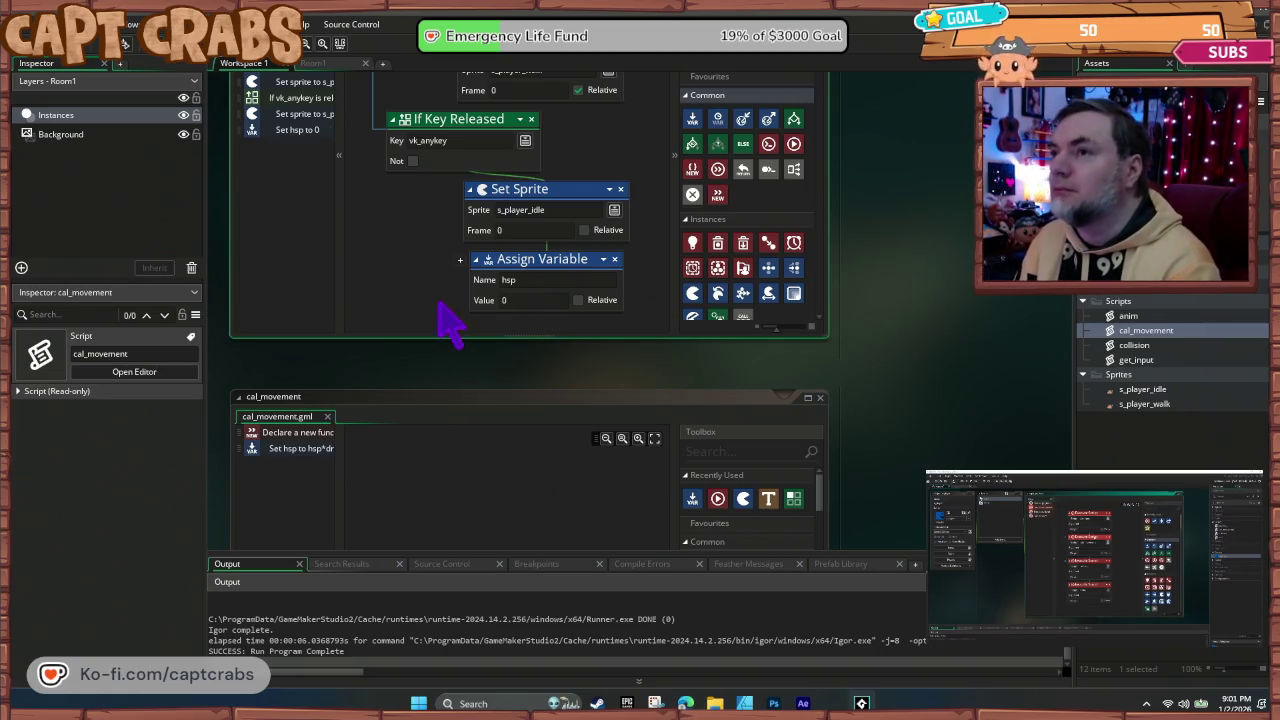
Step: Playtest the crab walking right, then left, and letting it stop
key("F5")
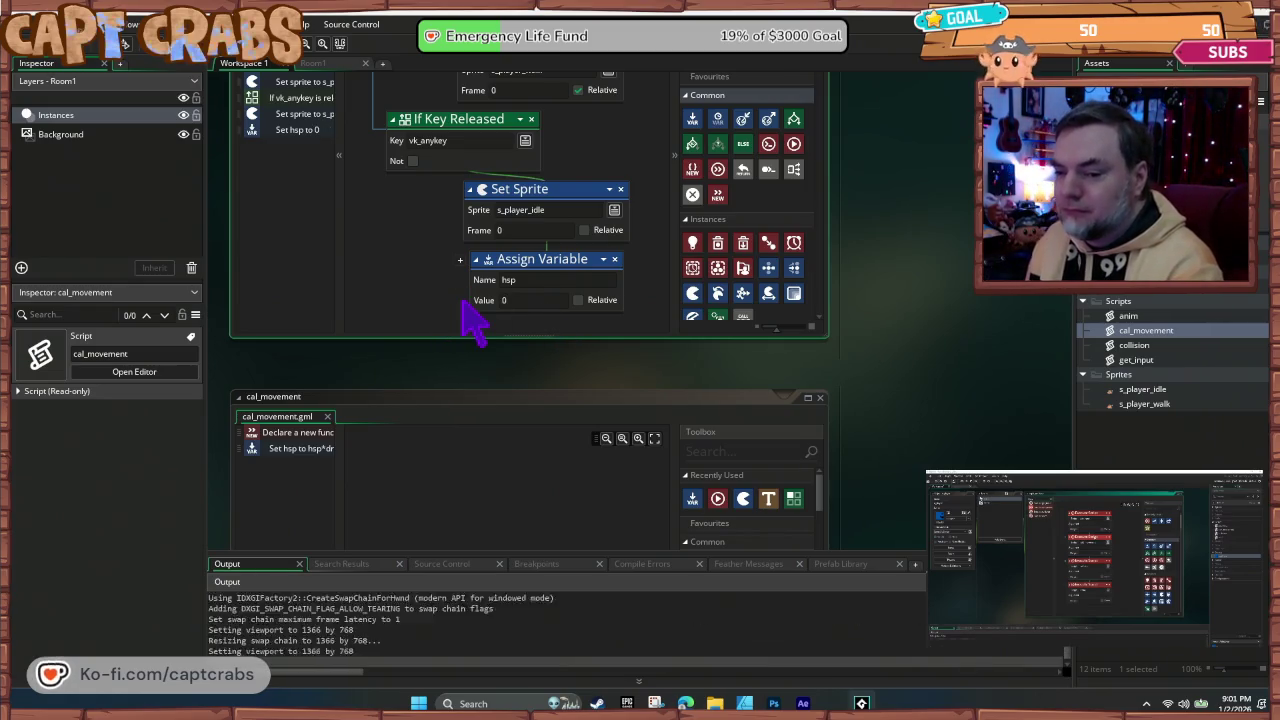
key("Right")
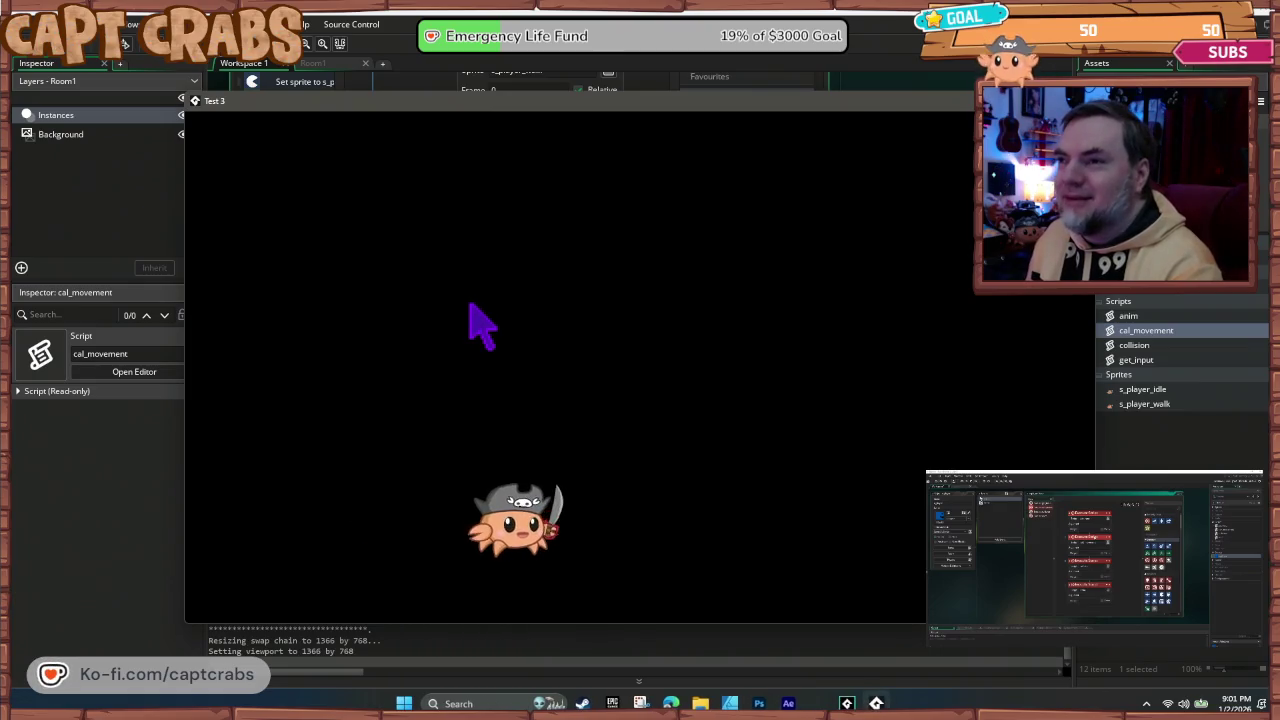
key("Right")
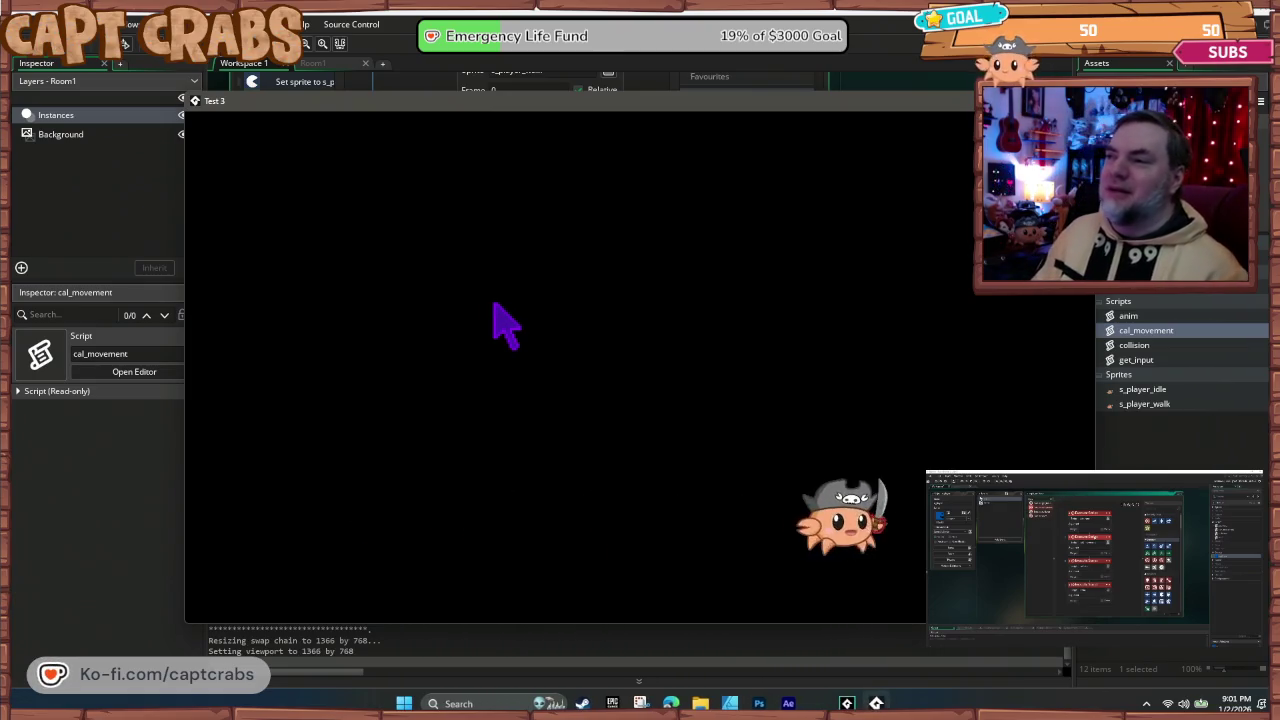
key("Left")
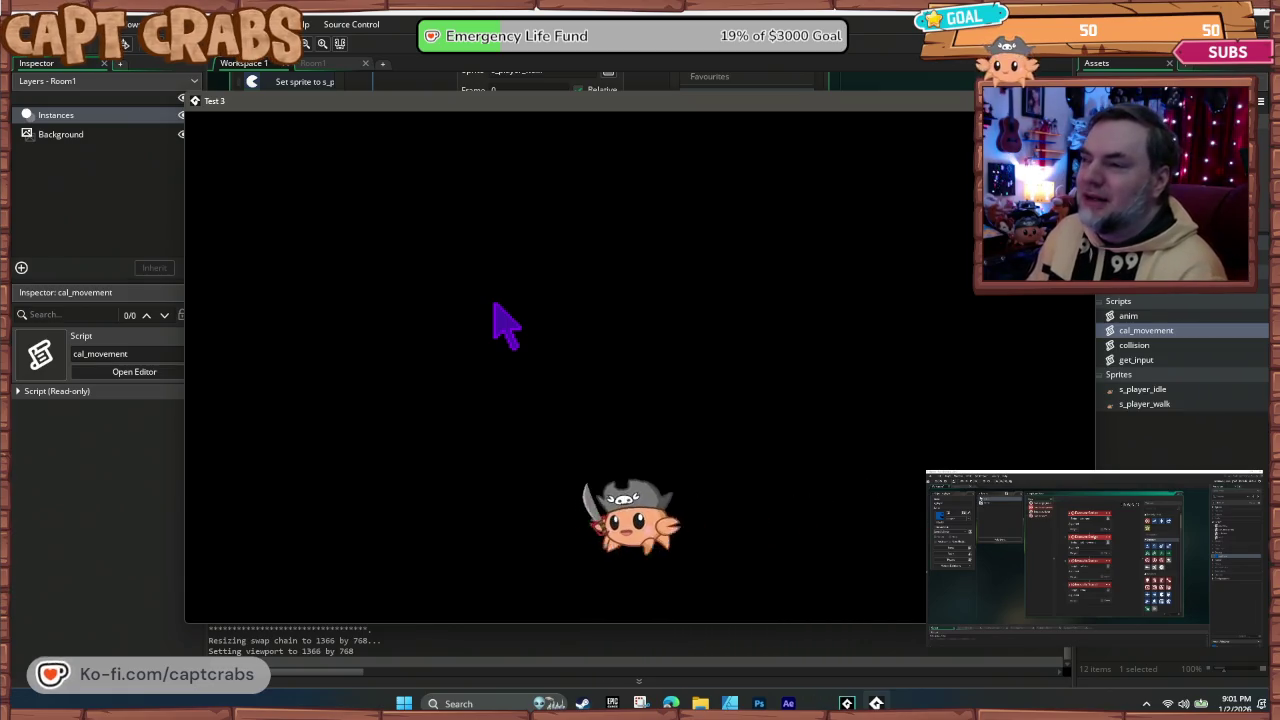
key("Left")
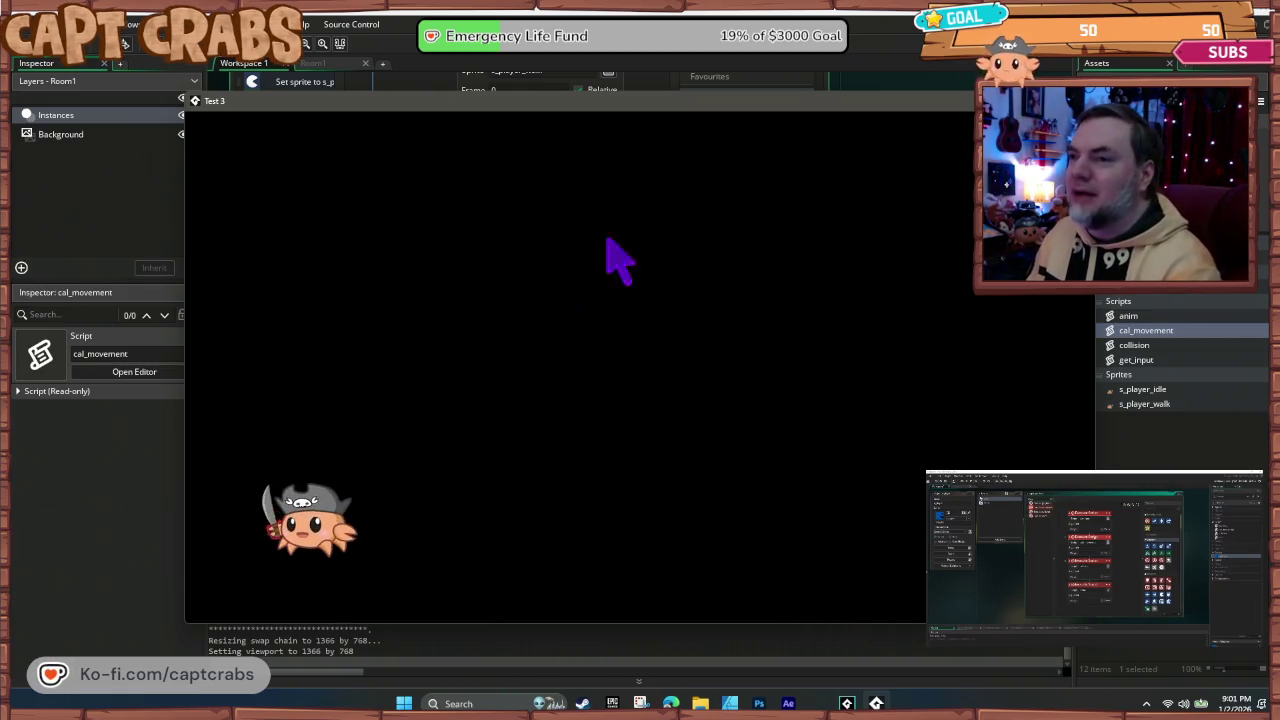
key("Escape")
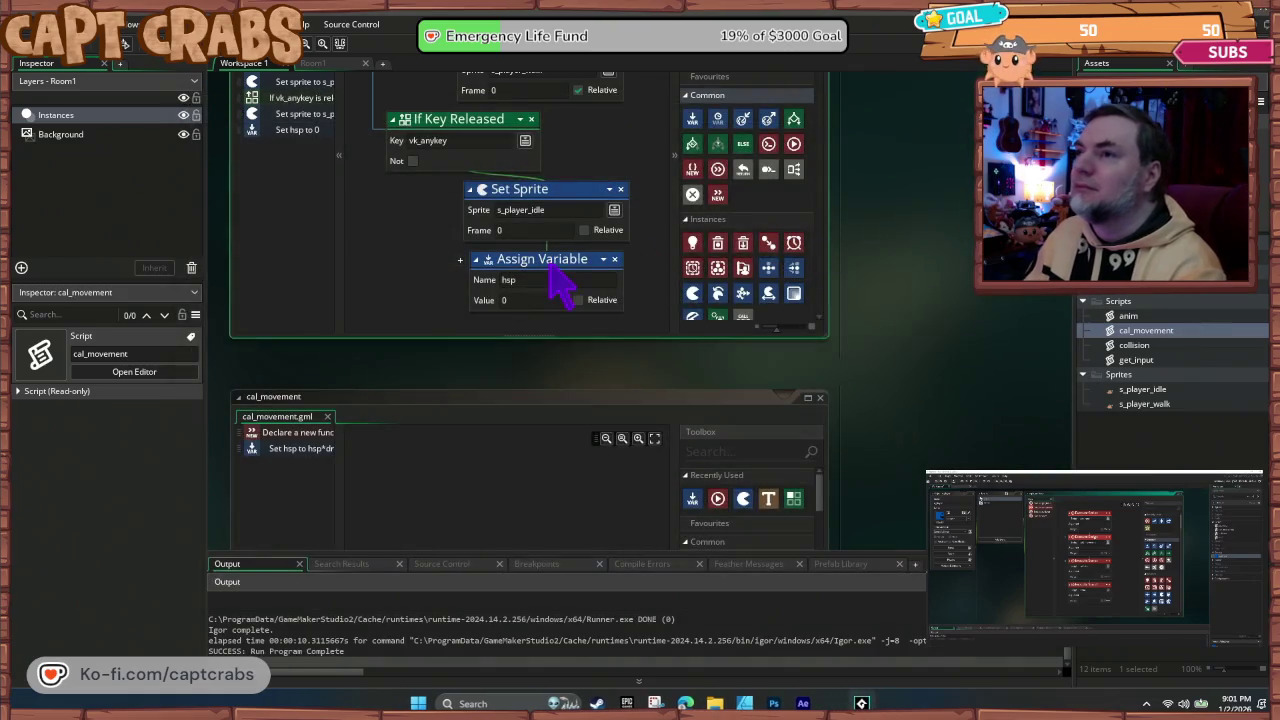
Step: Delete the hsp = 0 block, close cal_movement and get_input, and show the Execute Script chain
key("Delete")
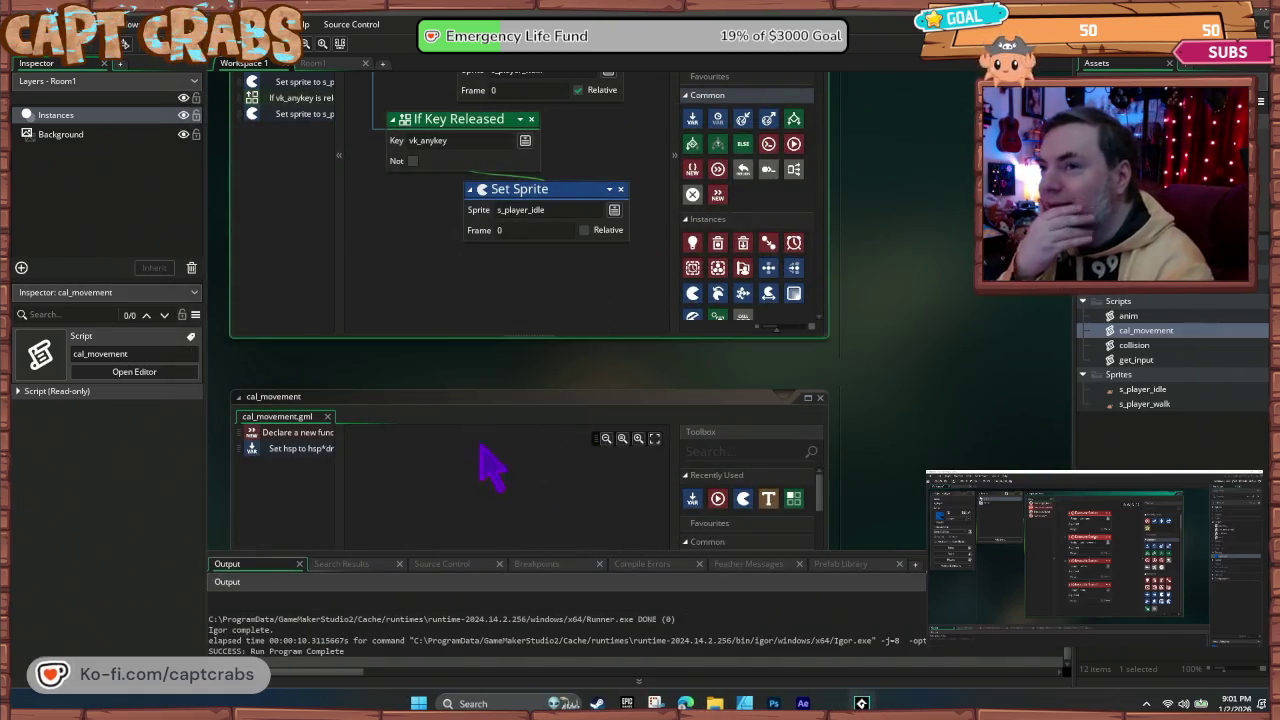
left_click(826, 398)
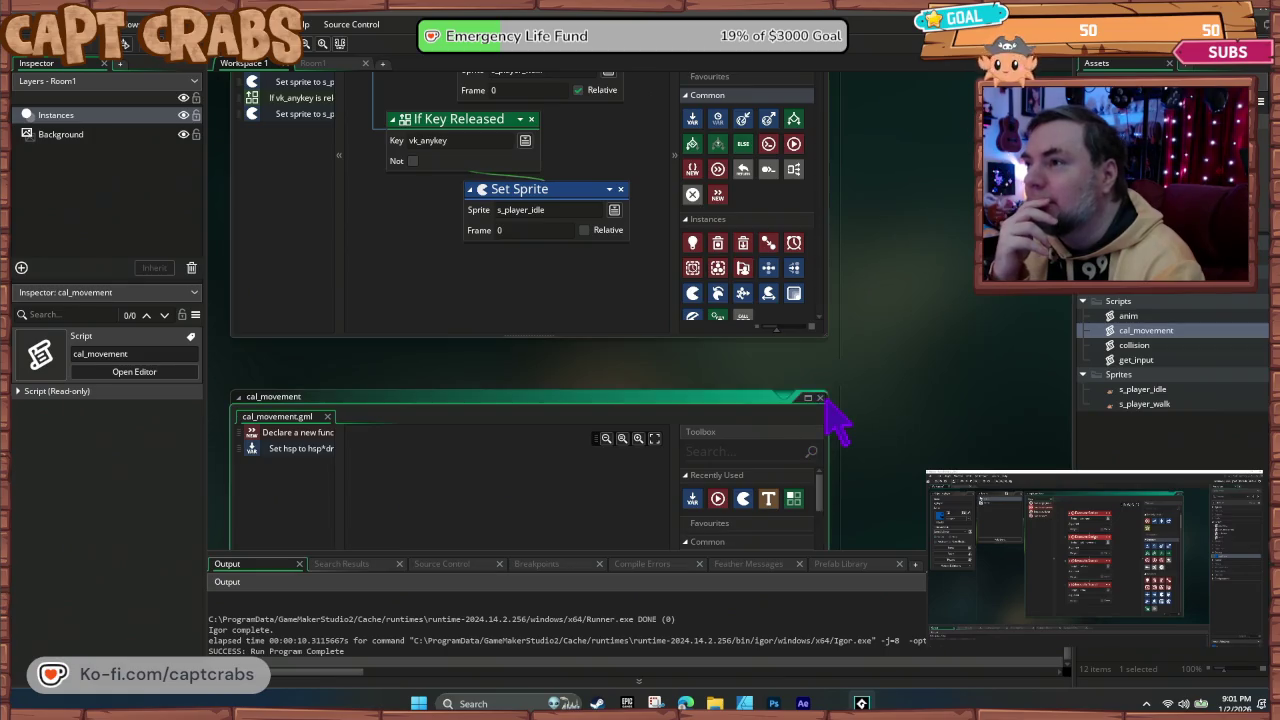
left_click_drag(545, 415, 705, 560)
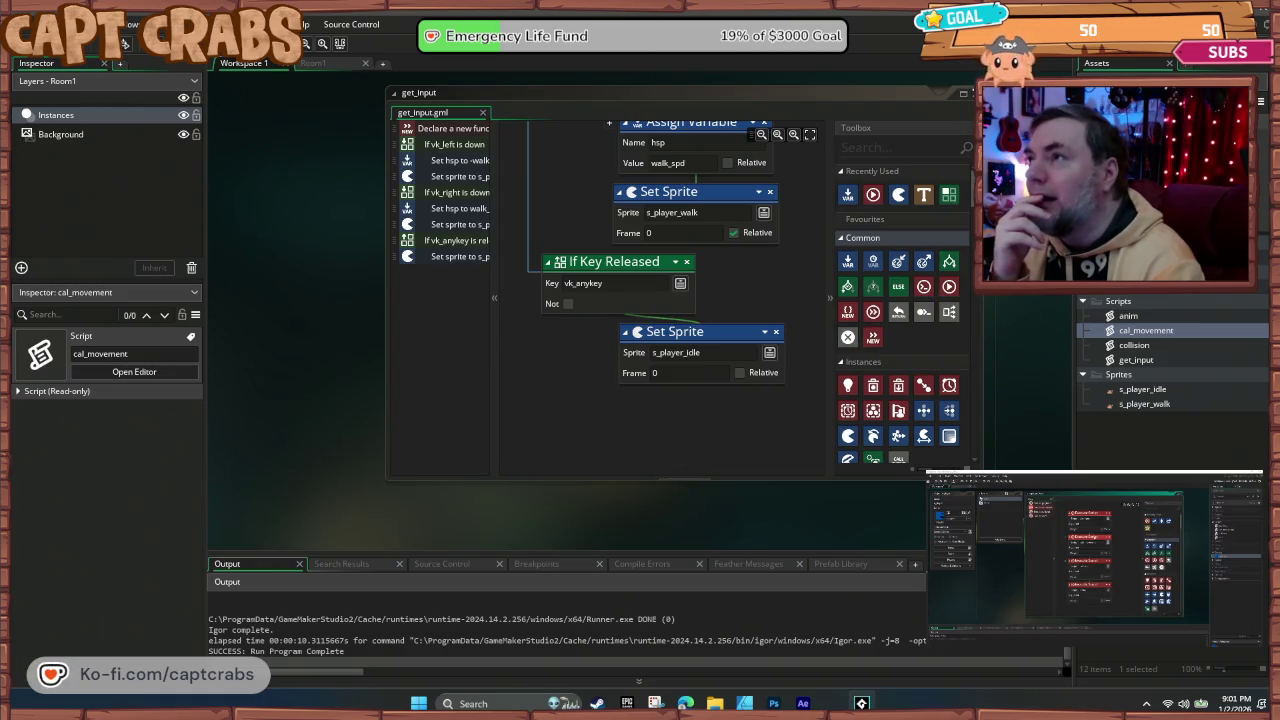
key("ctrl+w")
mouse_move(569, 500)
left_mouse_down()
mouse_move(735, 355)
mouse_move(405, 447)
left_mouse_up()
mouse_move(660, 478)
left_mouse_down()
mouse_move(571, 512)
mouse_move(608, 553)
left_mouse_up()
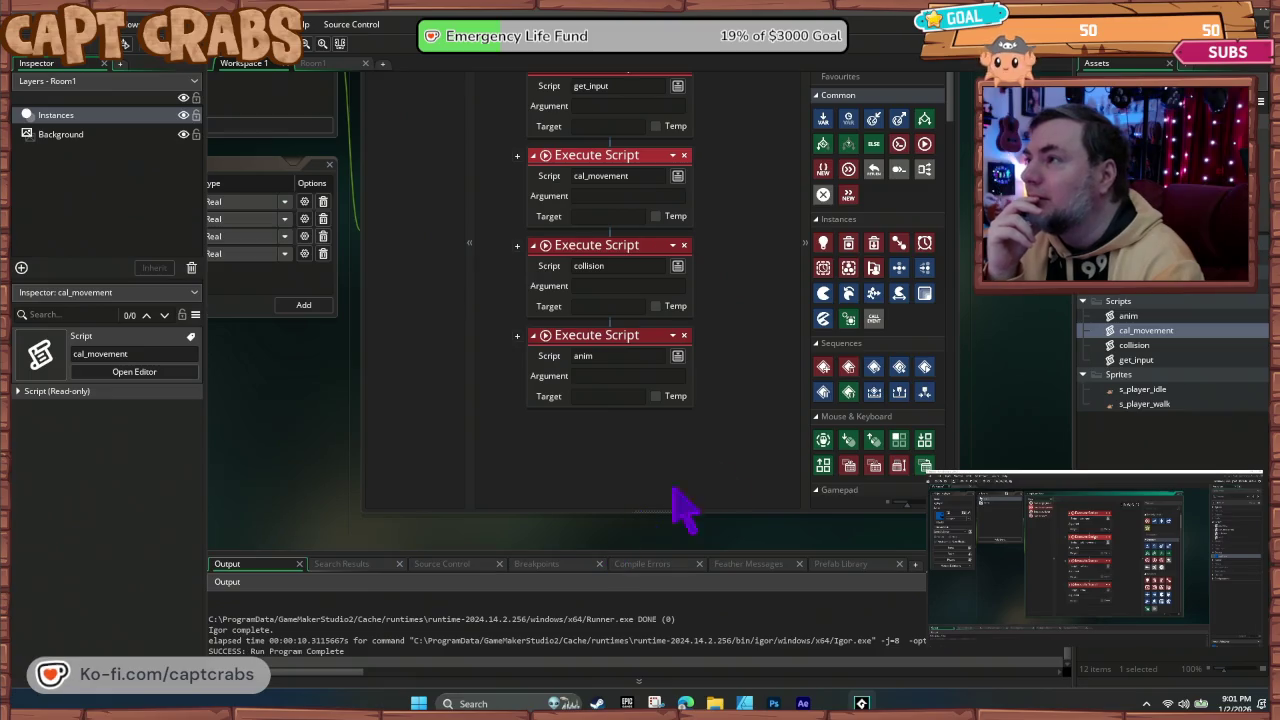
Step: Reopen cal_movement, adjust its hsp = hsp*drag block, and playtest the crab walking
double_click(1148, 332)
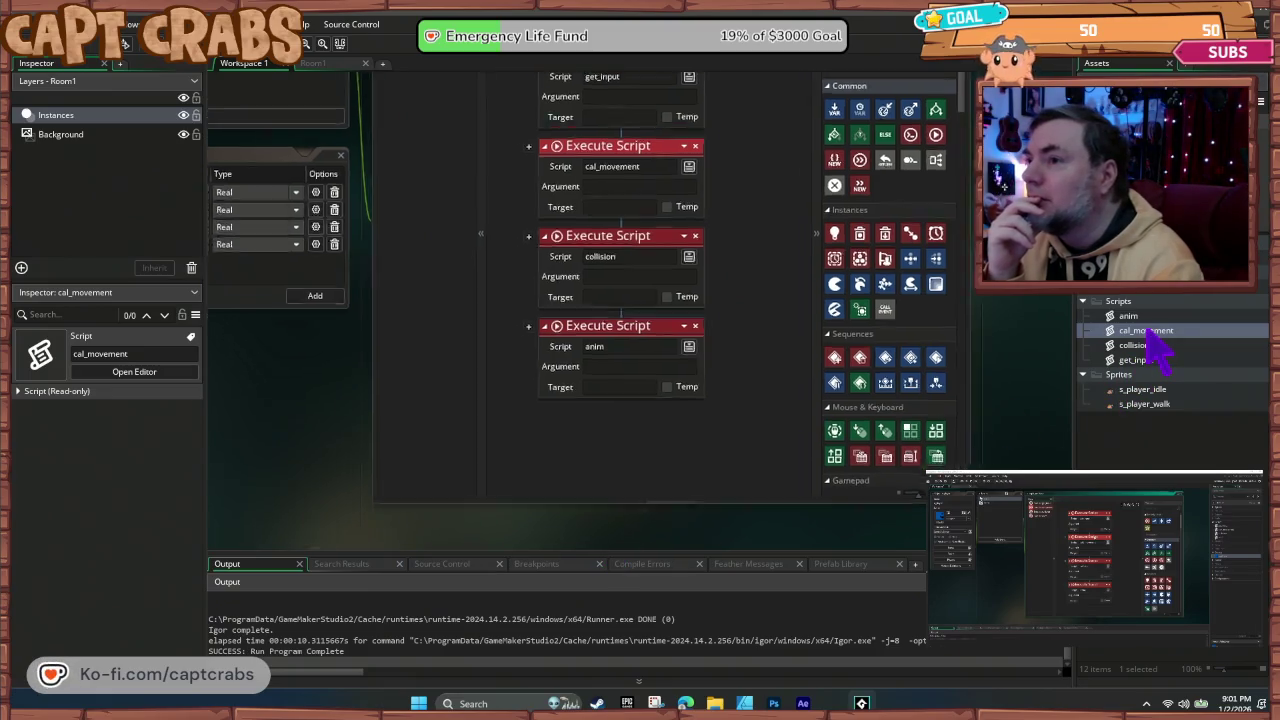
mouse_move(557, 290)
left_mouse_down()
mouse_move(600, 245)
mouse_move(600, 312)
left_mouse_up()
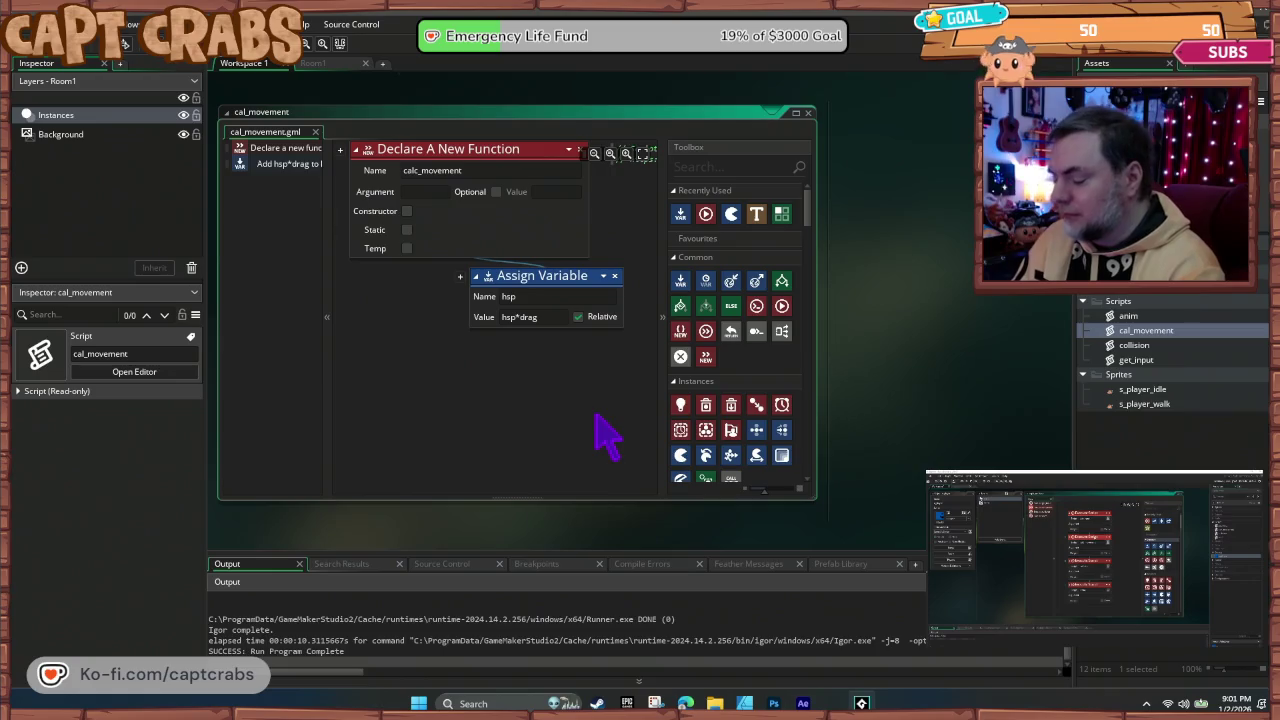
key("F5")
key("Right")
key("Left")
key("Right")
key("Left")
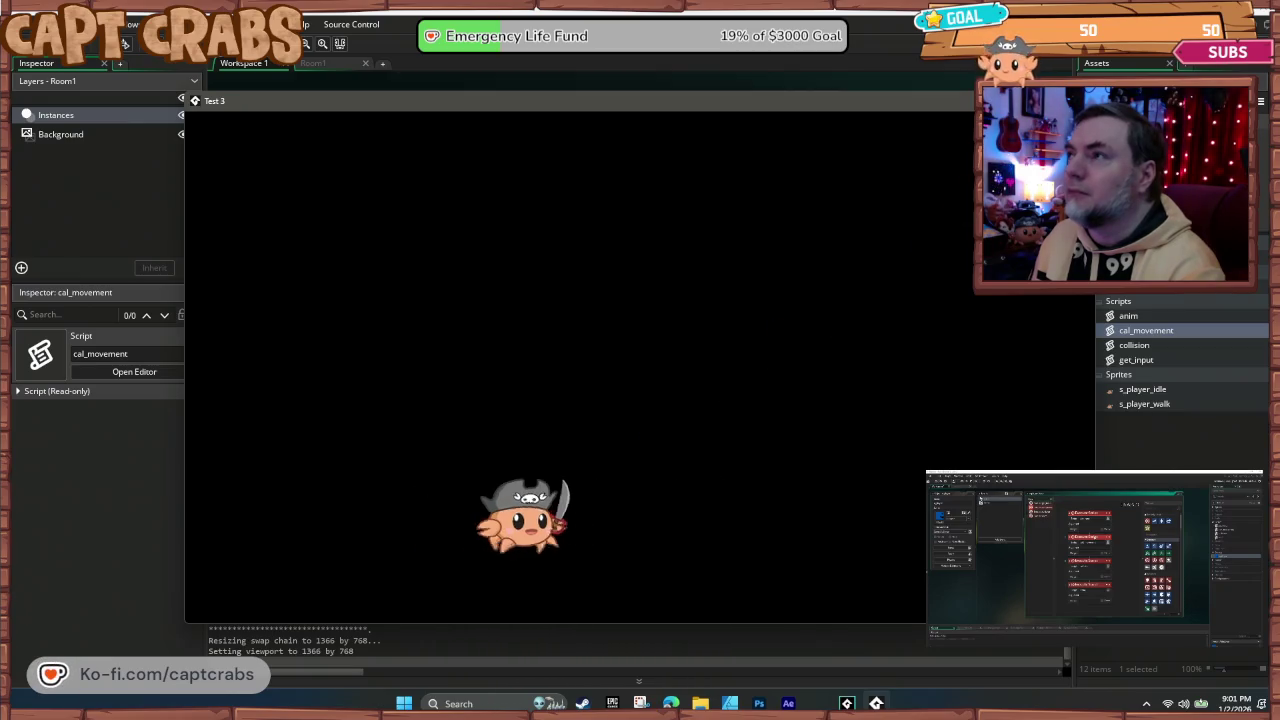
key("alt+F4")
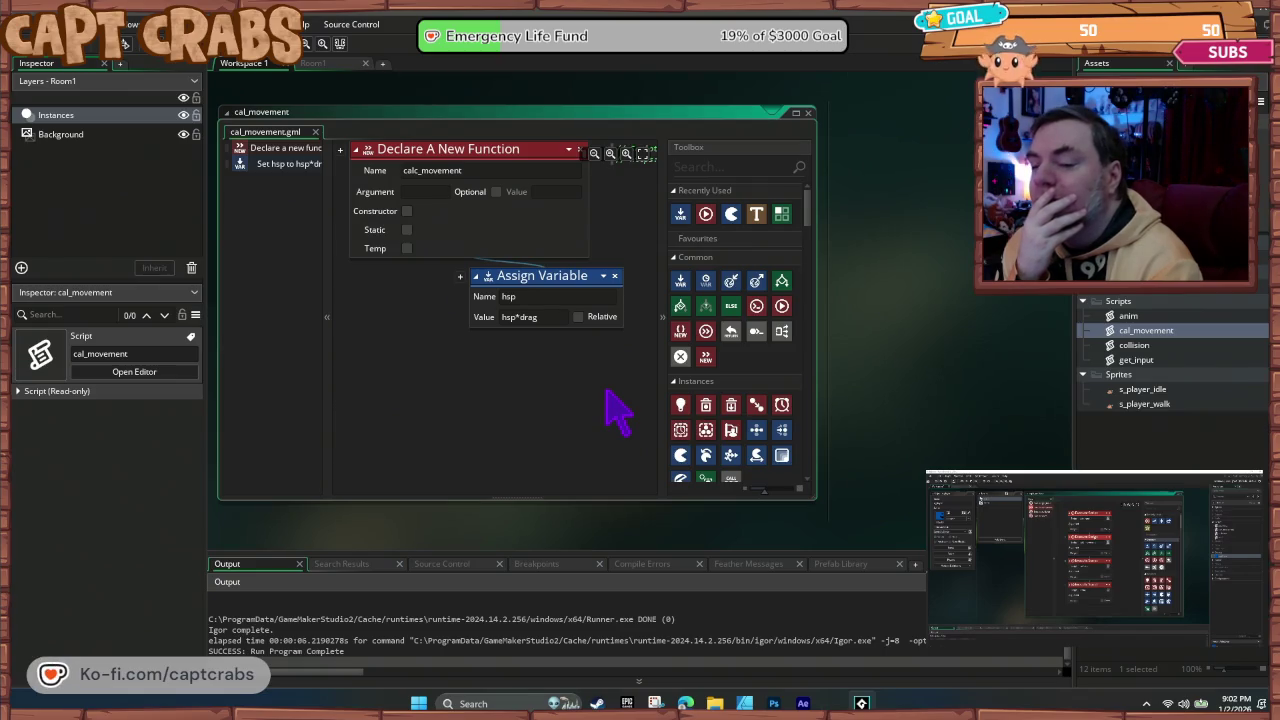
Step: Move the hsp assignment out of the function body, retest the crab, and close cal_movement
mouse_move(538, 280)
left_mouse_down()
mouse_move(357, 240)
mouse_move(340, 206)
mouse_move(340, 255)
left_mouse_up()
mouse_move(478, 283)
left_mouse_down()
mouse_move(560, 245)
mouse_move(623, 257)
mouse_move(640, 290)
left_mouse_up()
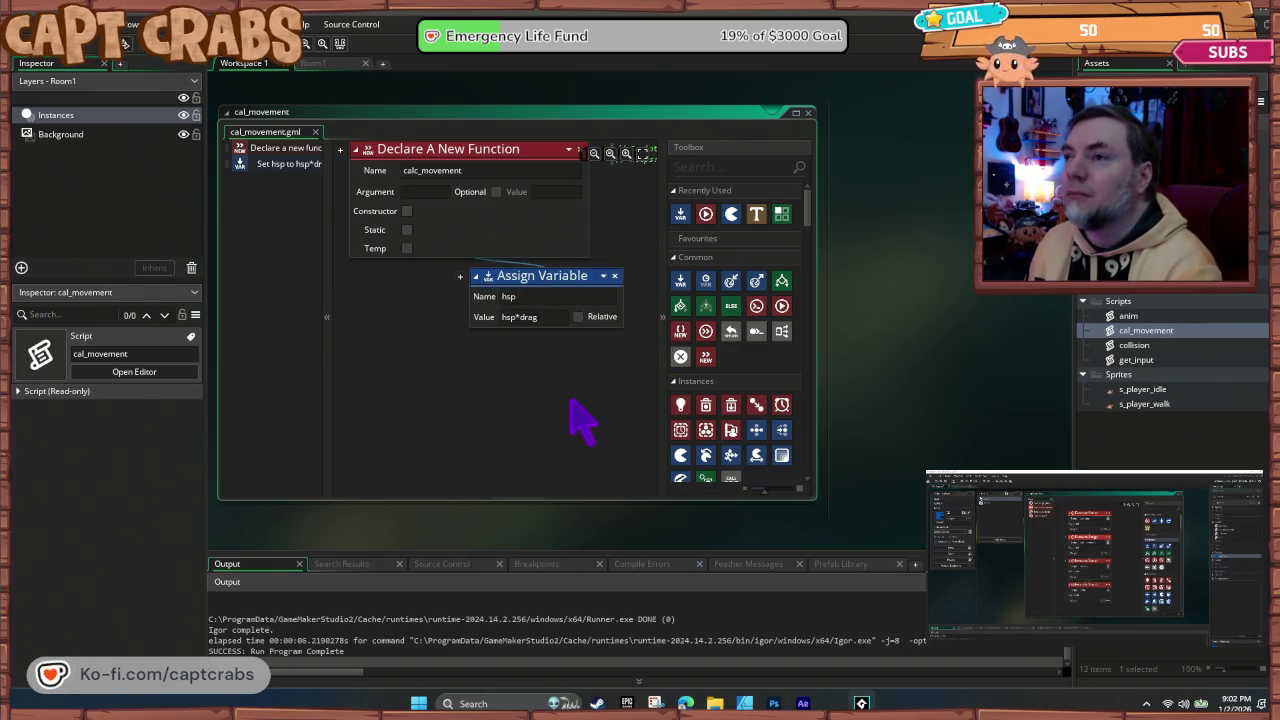
key("F5")
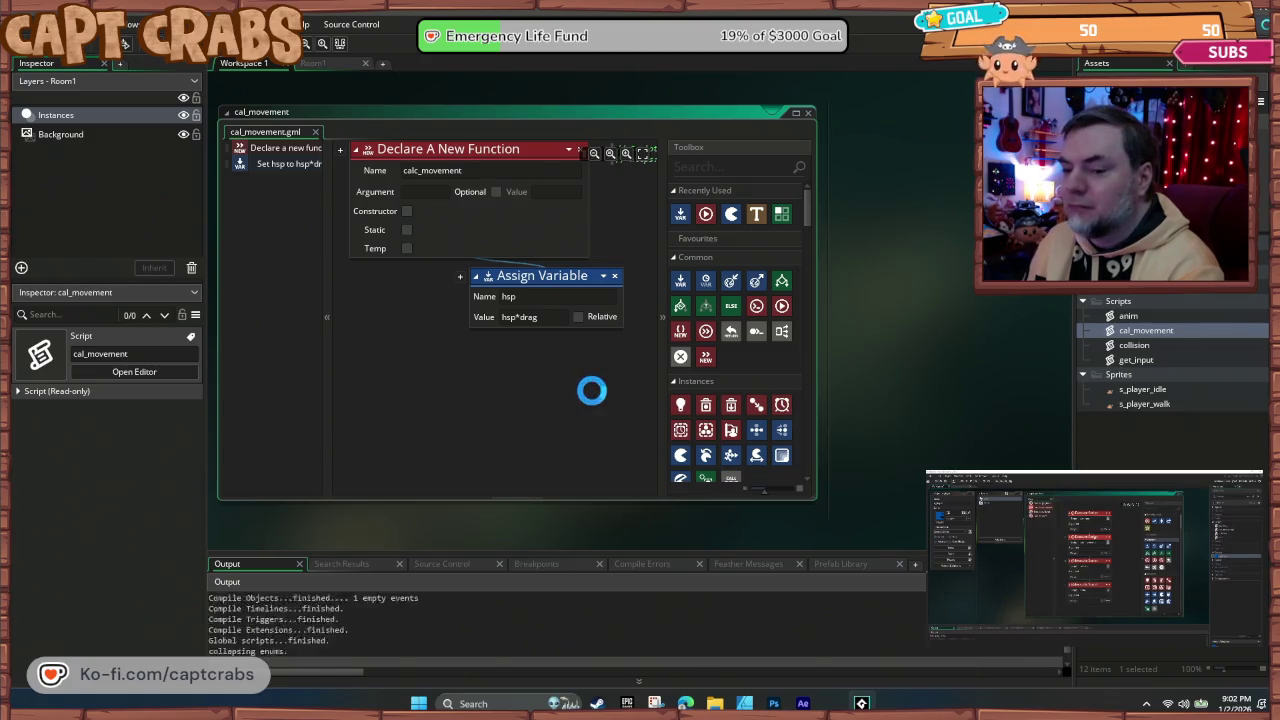
key("Right")
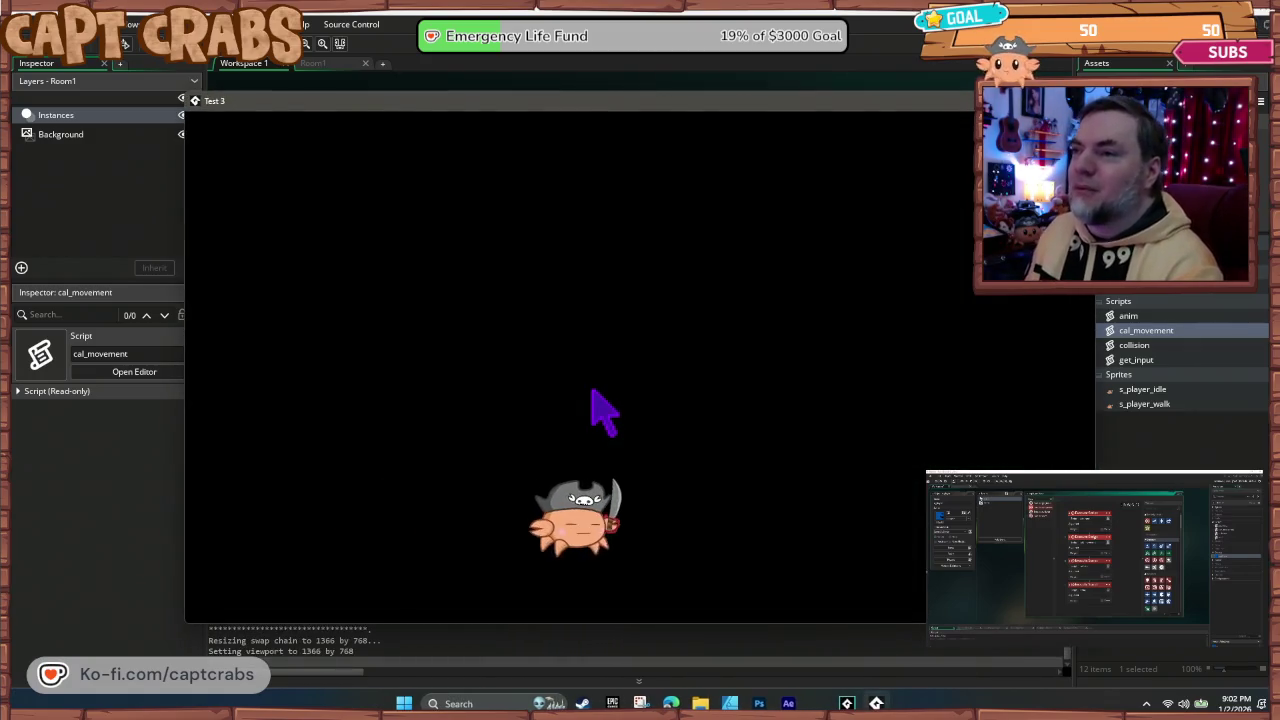
key("Left")
key("Right")
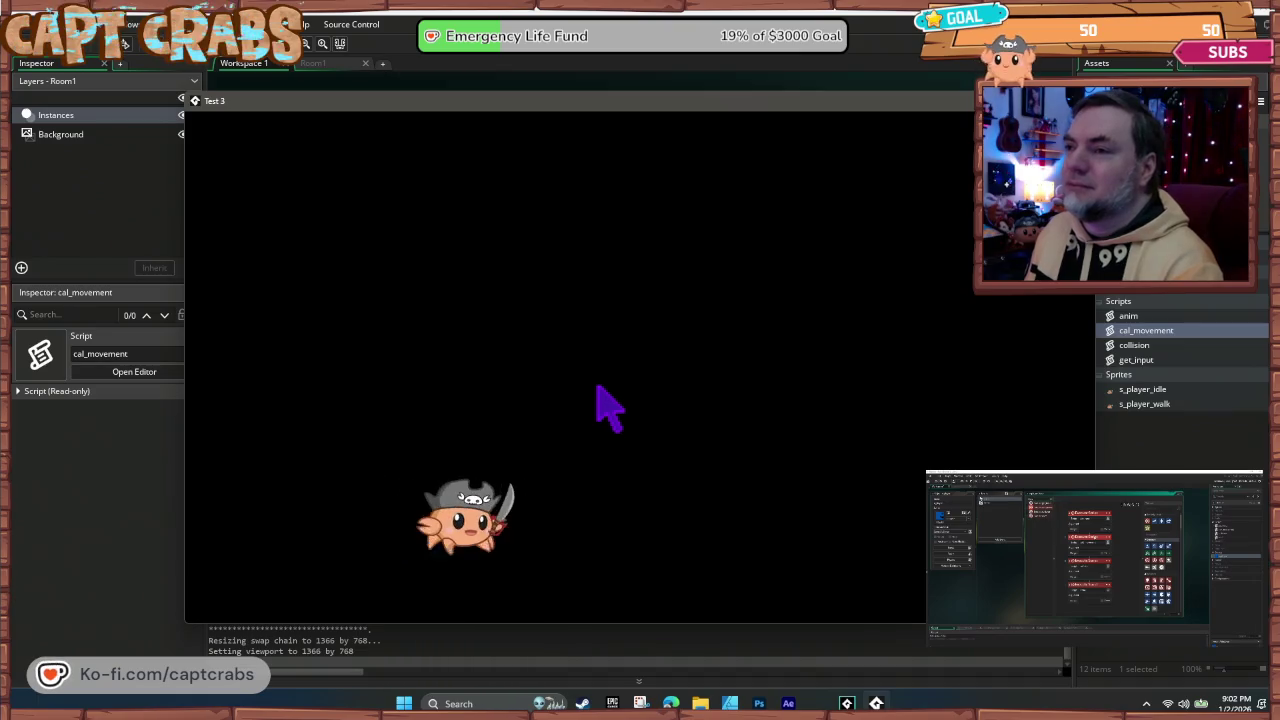
key("Left")
key("Right")
key("alt+F4")
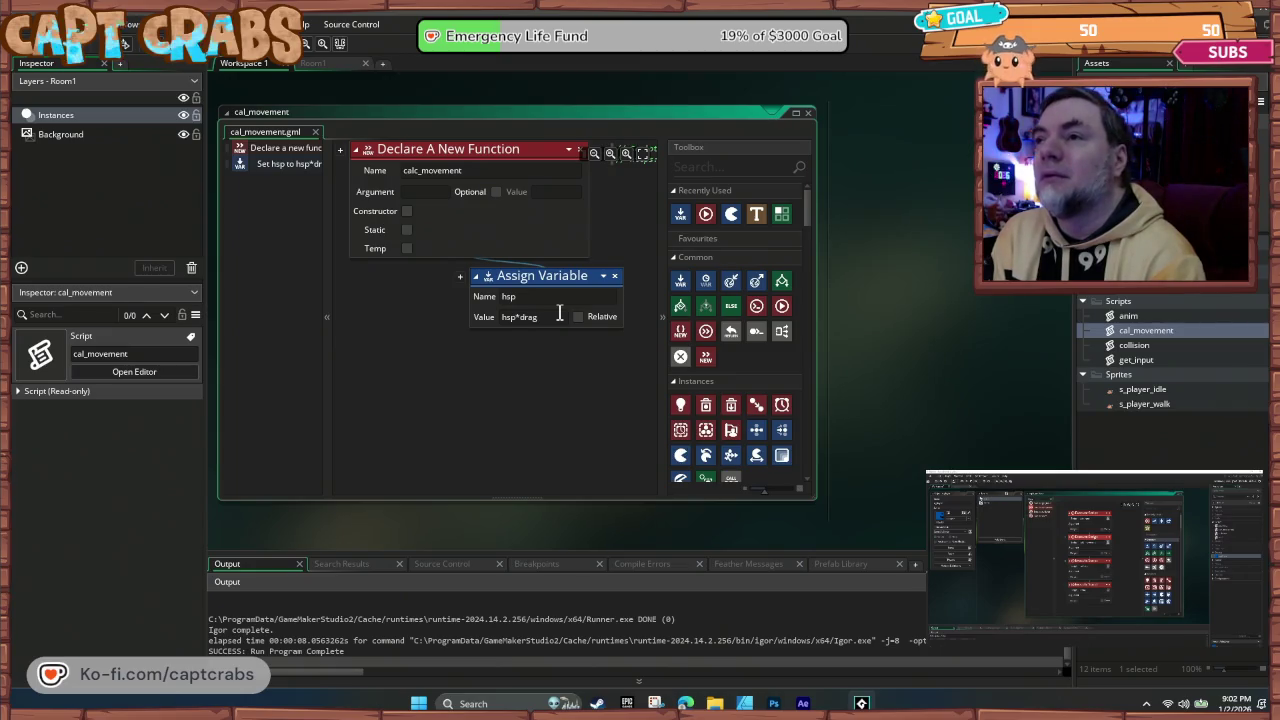
left_click(808, 113)
Step: Snap the collision script's relative x = hsp step under Declare A New Function, then close it
scroll(620, 420, "up", 3)
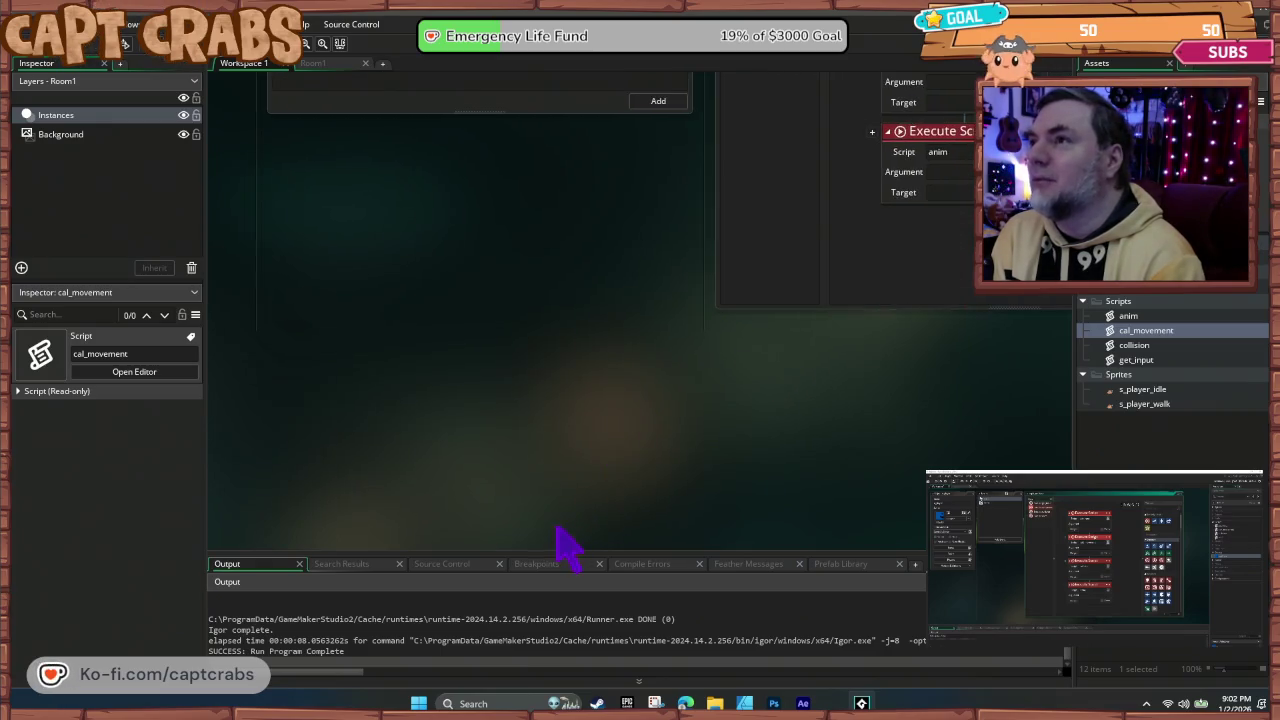
scroll(565, 545, "up", 3)
scroll(565, 545, "right", 4)
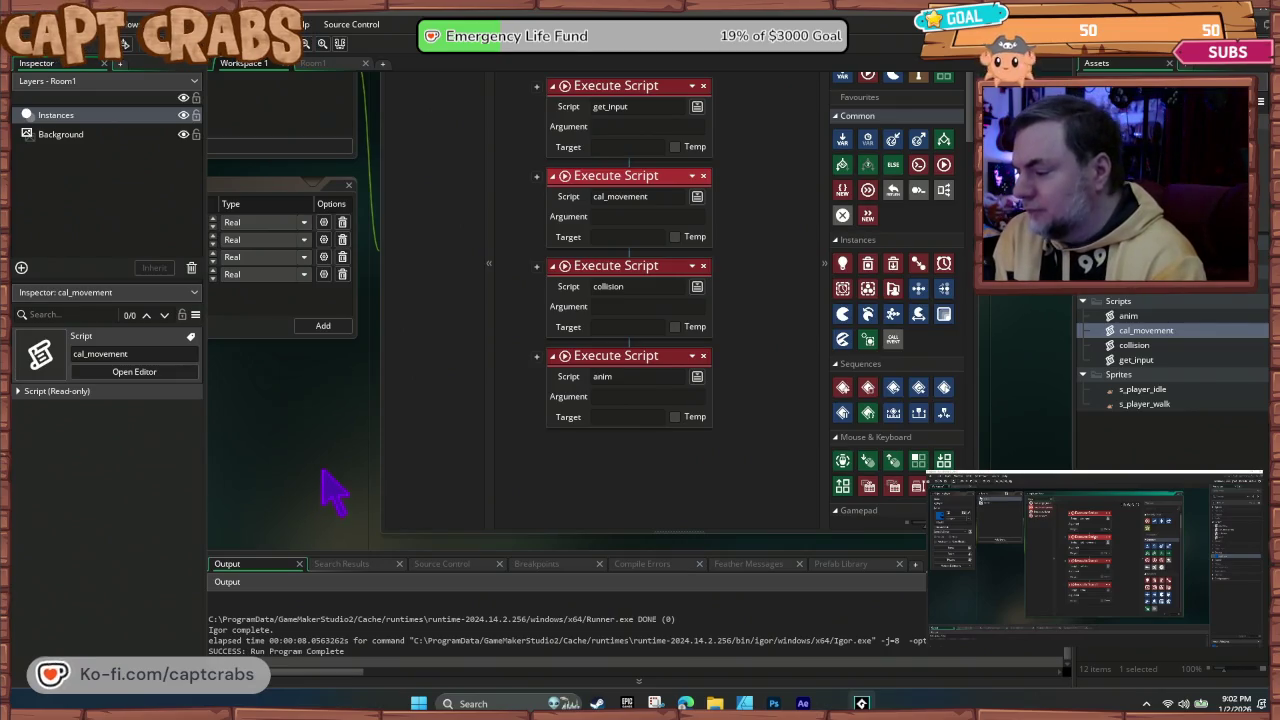
double_click(1130, 345)
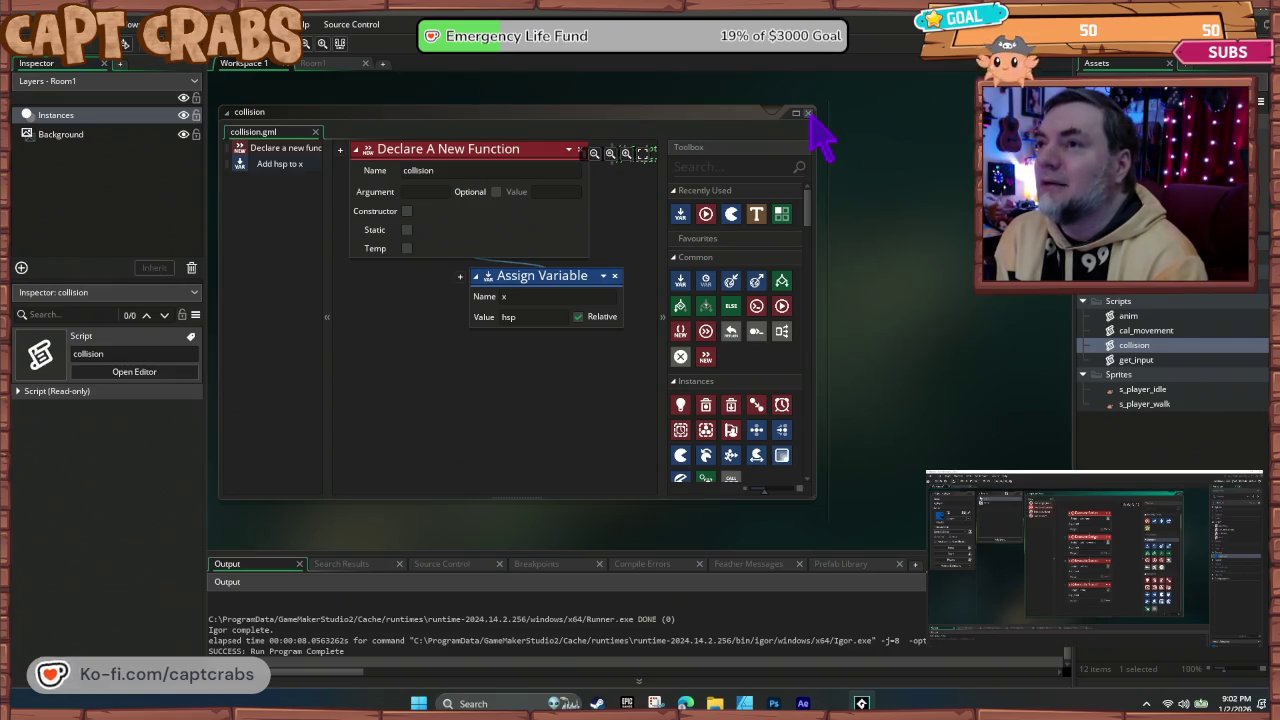
mouse_move(520, 278)
left_mouse_down()
mouse_move(486, 277)
mouse_move(483, 260)
left_mouse_up()
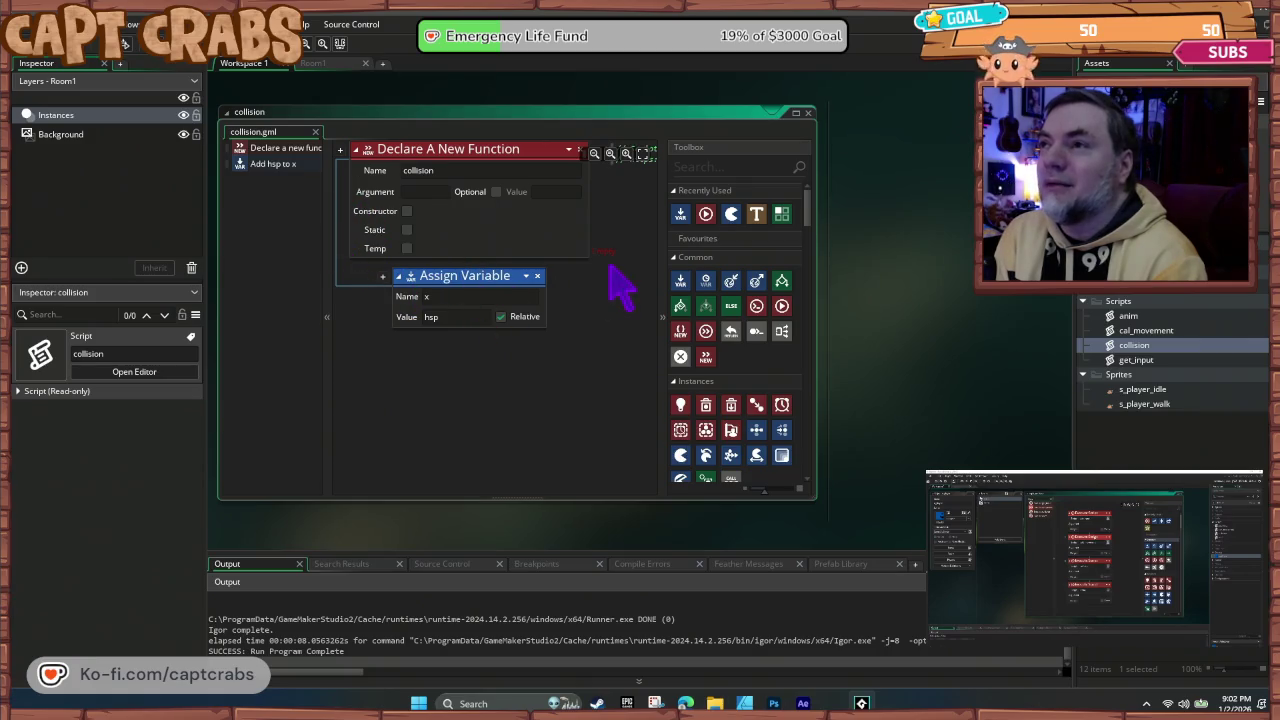
mouse_move(486, 280)
left_mouse_down()
mouse_move(600, 251)
mouse_move(589, 251)
left_mouse_up()
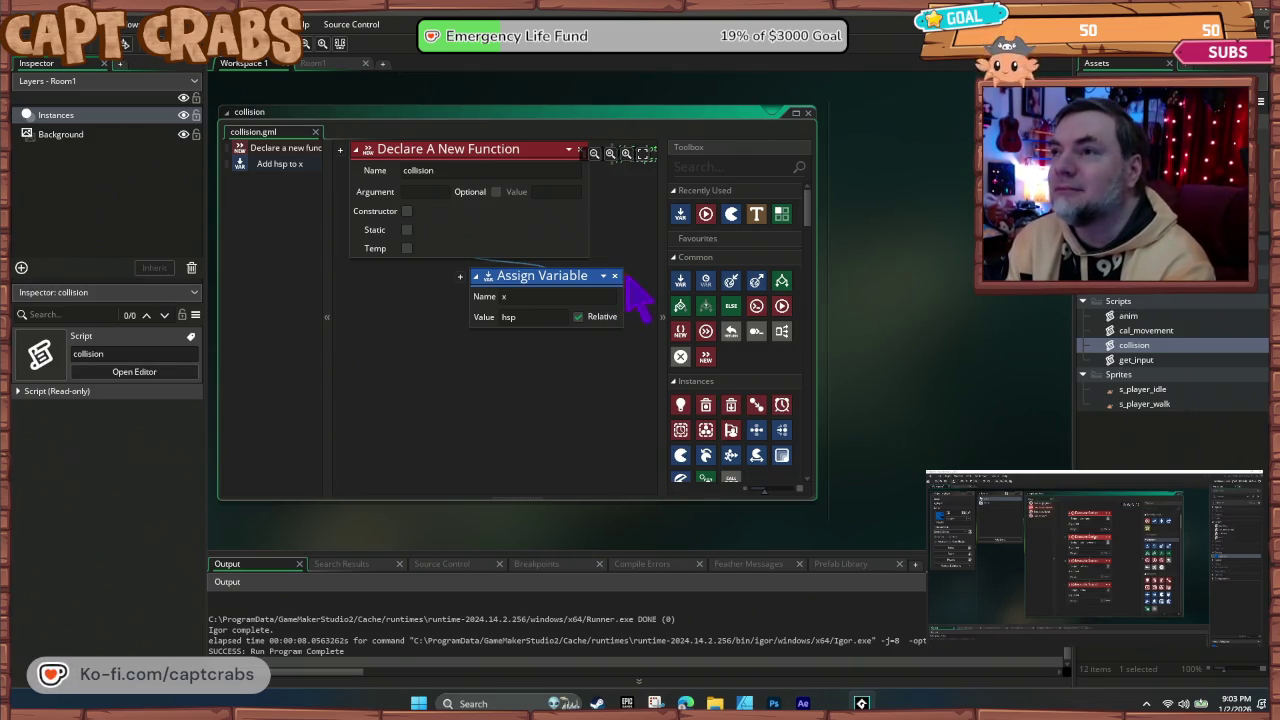
left_click(808, 113)
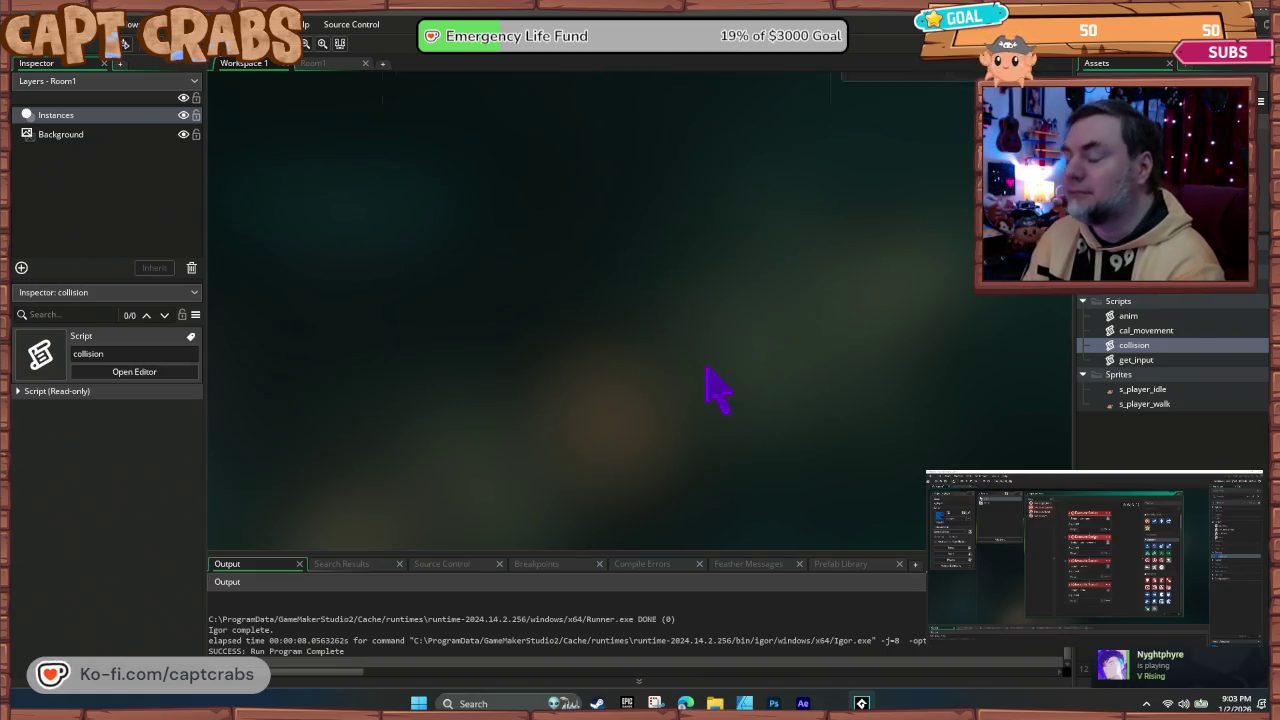
Step: Playtest the crab walking right, left, and right again
key("F5")
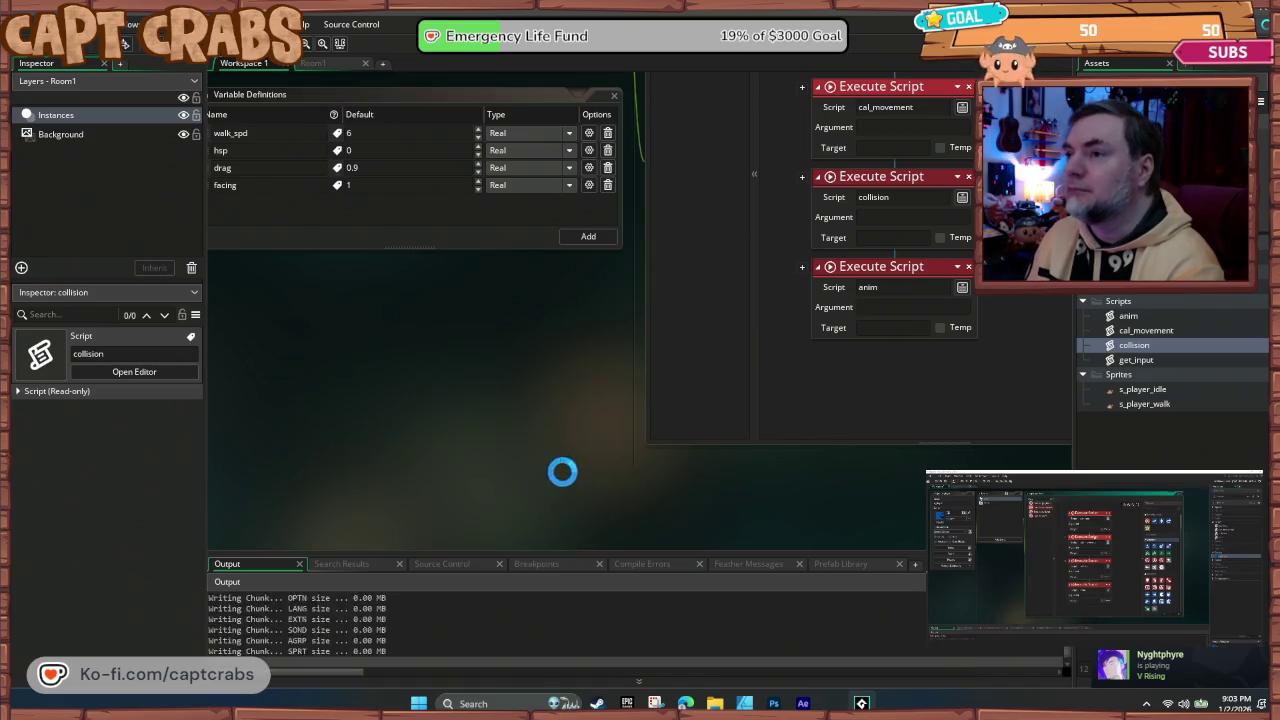
key("Right")
key("Left")
key("Right")
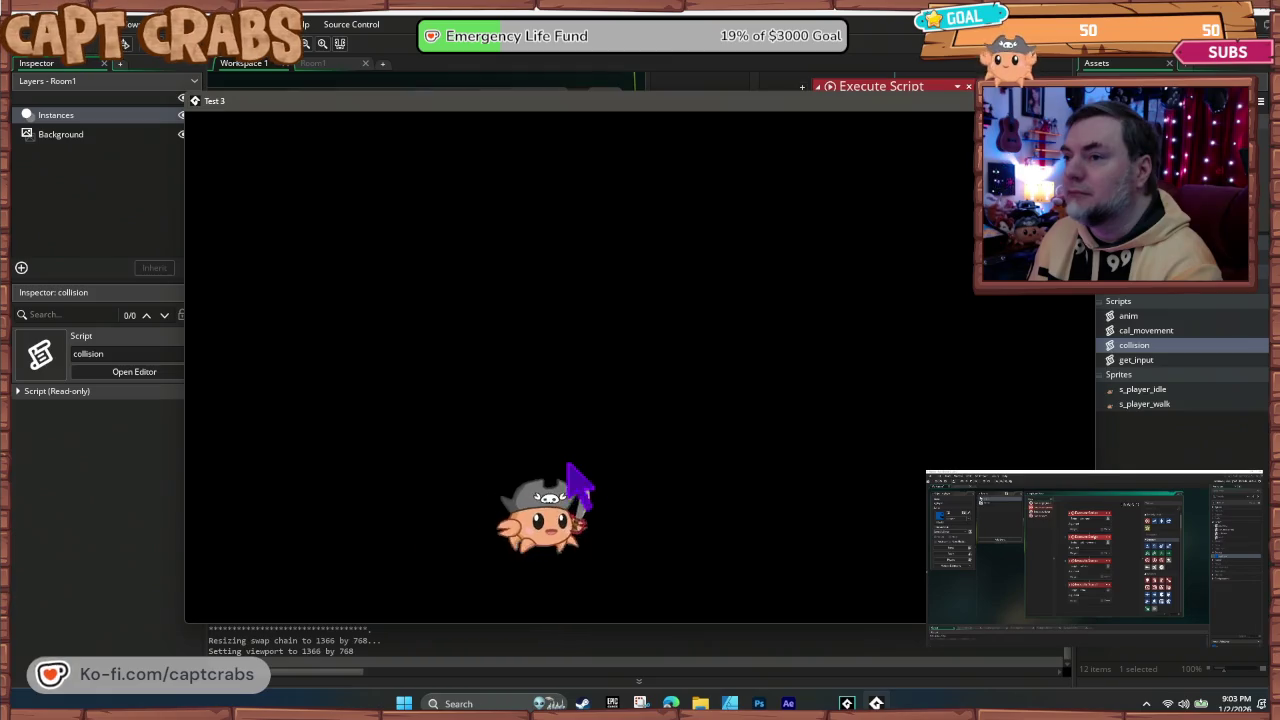
key("Left")
key("Right")
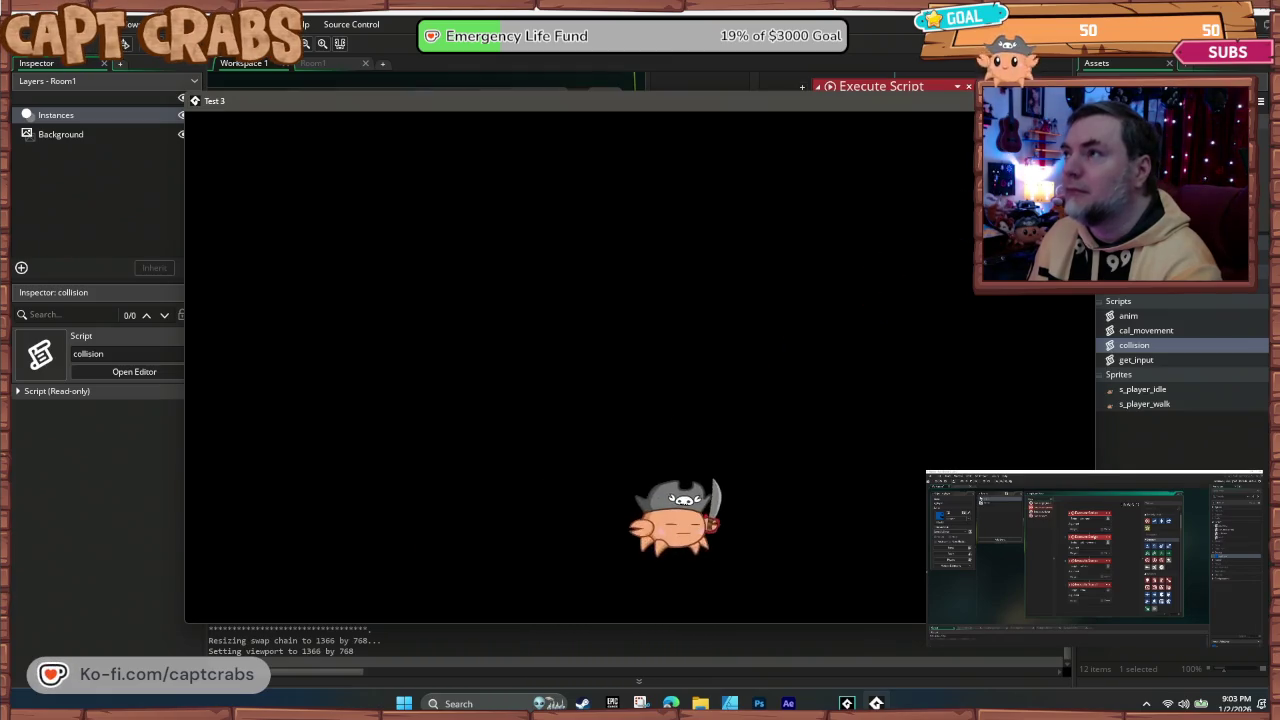
key("Escape")
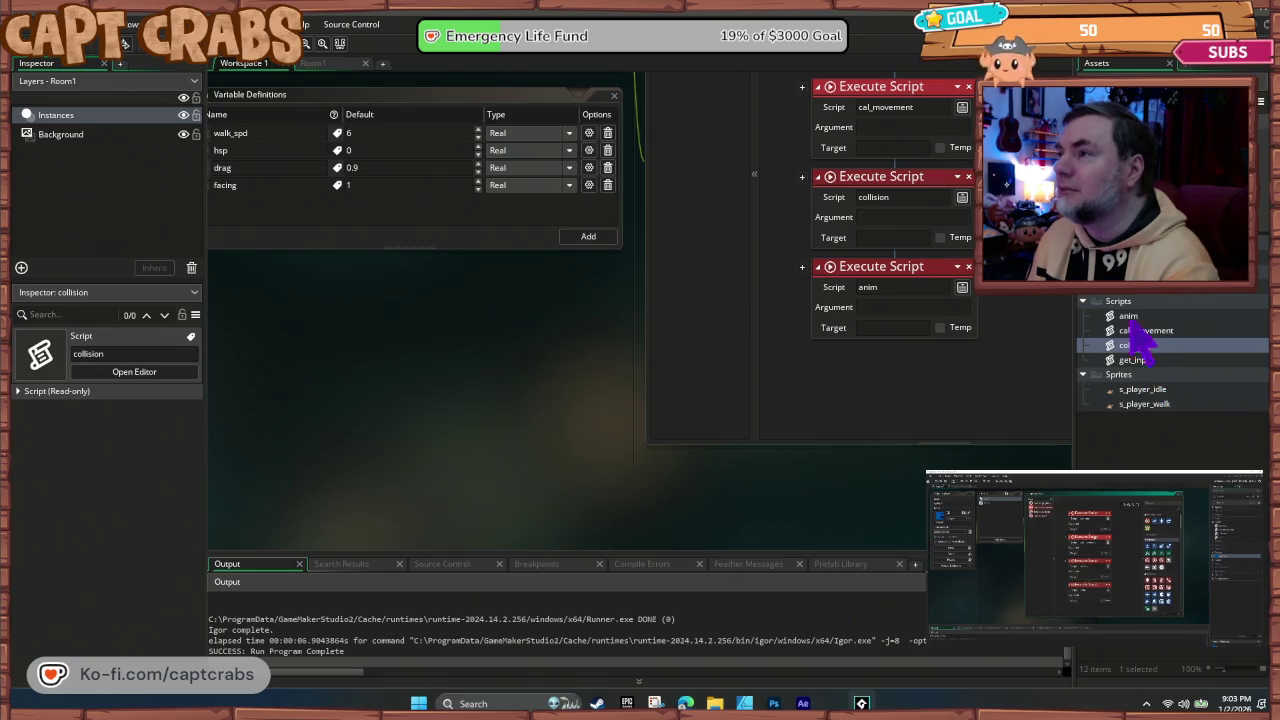
Step: In get_input, delete the key-release check with its idle sprite step
double_click(1136, 360)
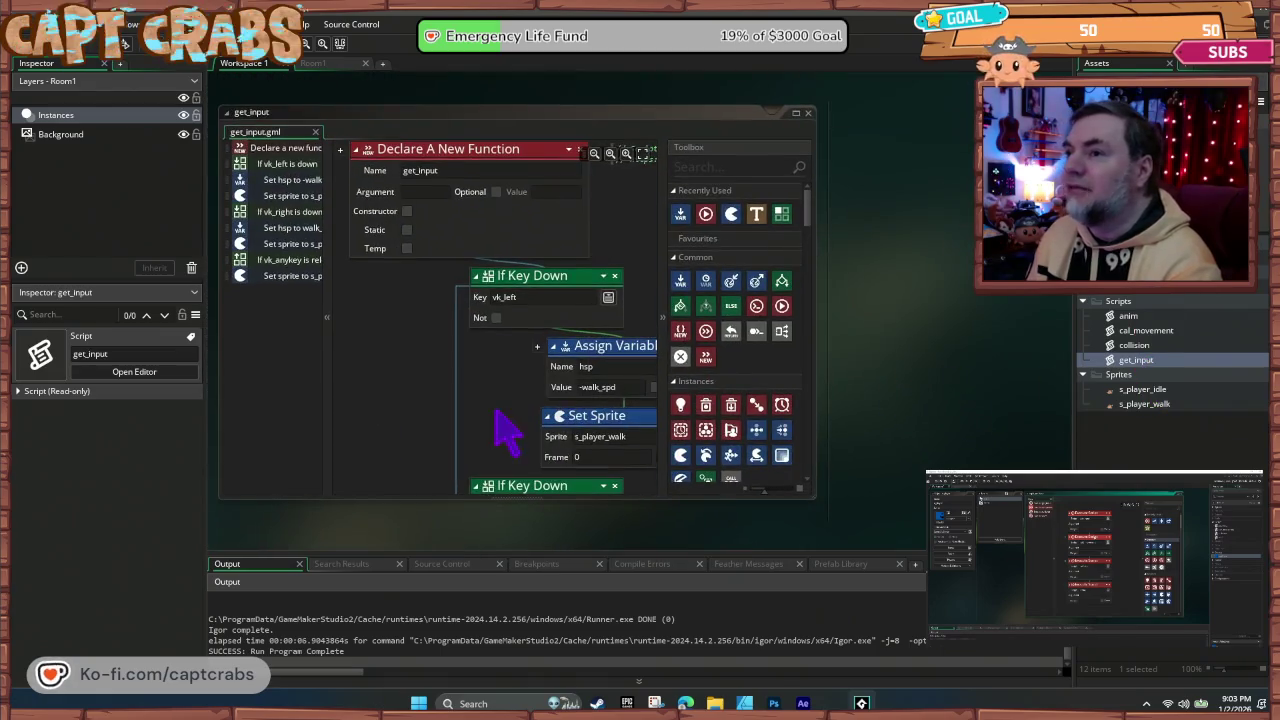
scroll(500, 425, "down", 5)
scroll(505, 428, "down", 5)
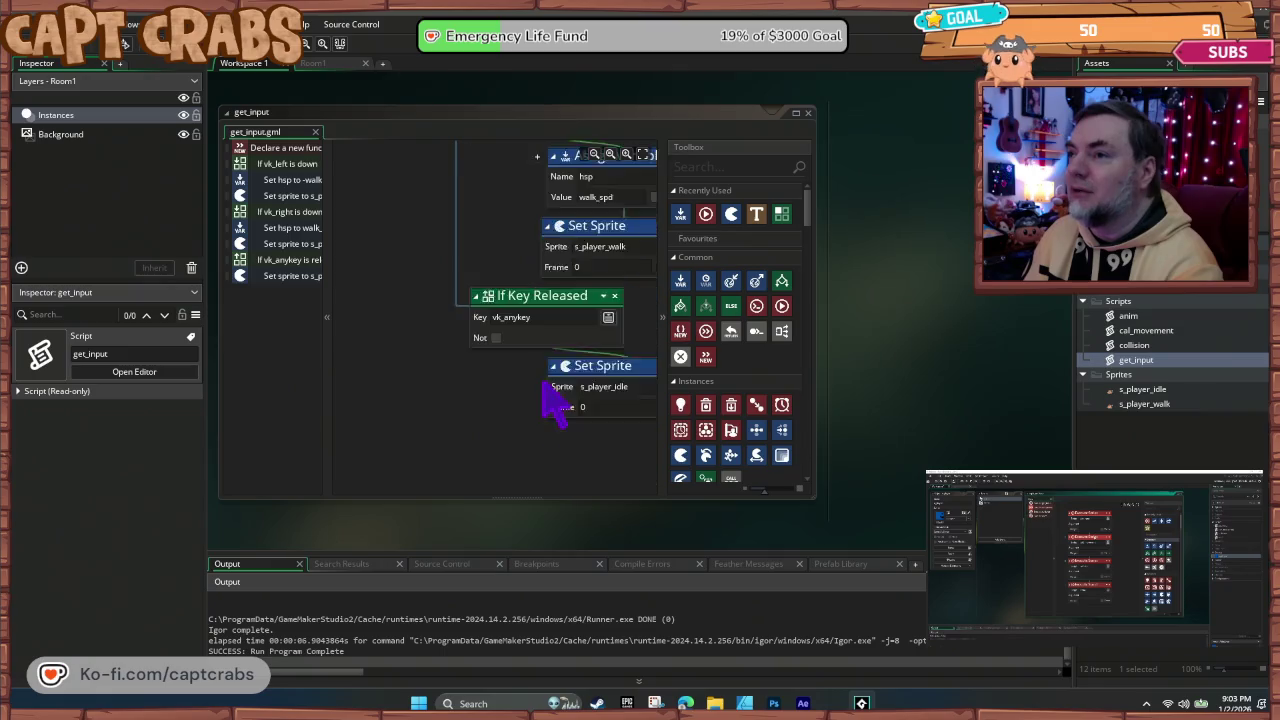
scroll(548, 405, "up", 2)
left_click(486, 320)
key("Delete")
Step: Retest the crab's walking without the key-release check, then reopen cal_movement
key("F5")
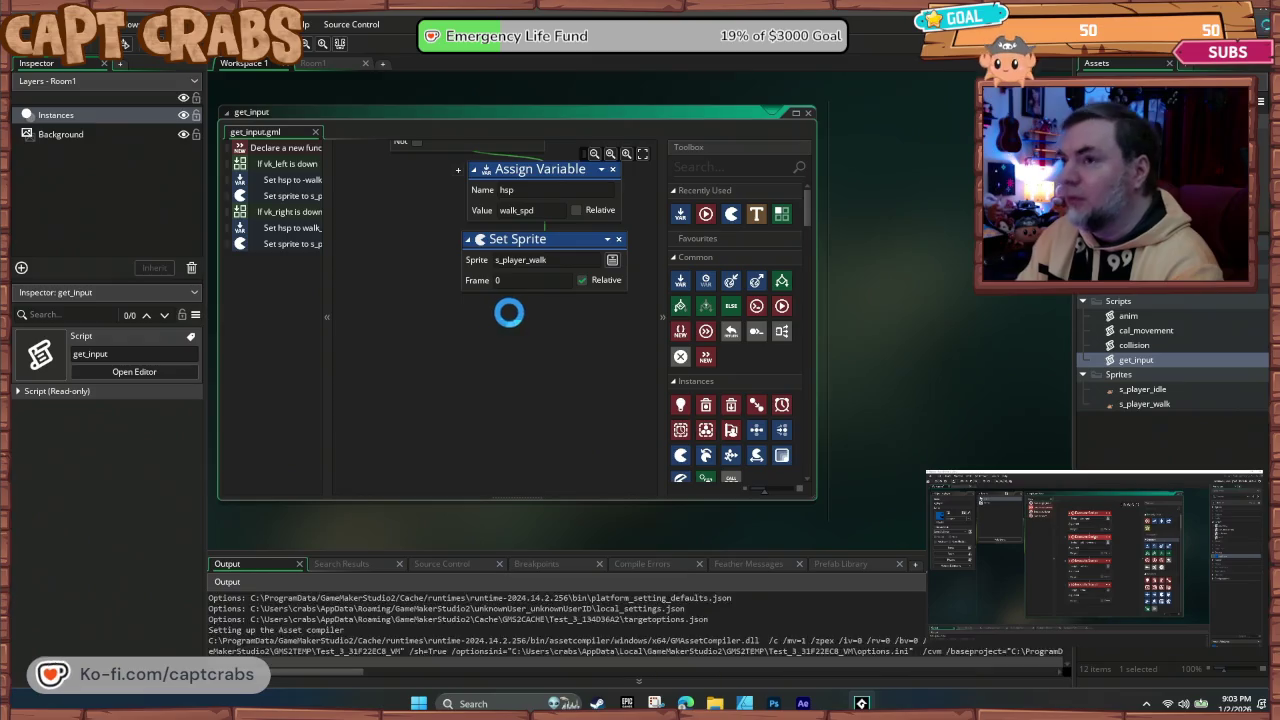
key("Right")
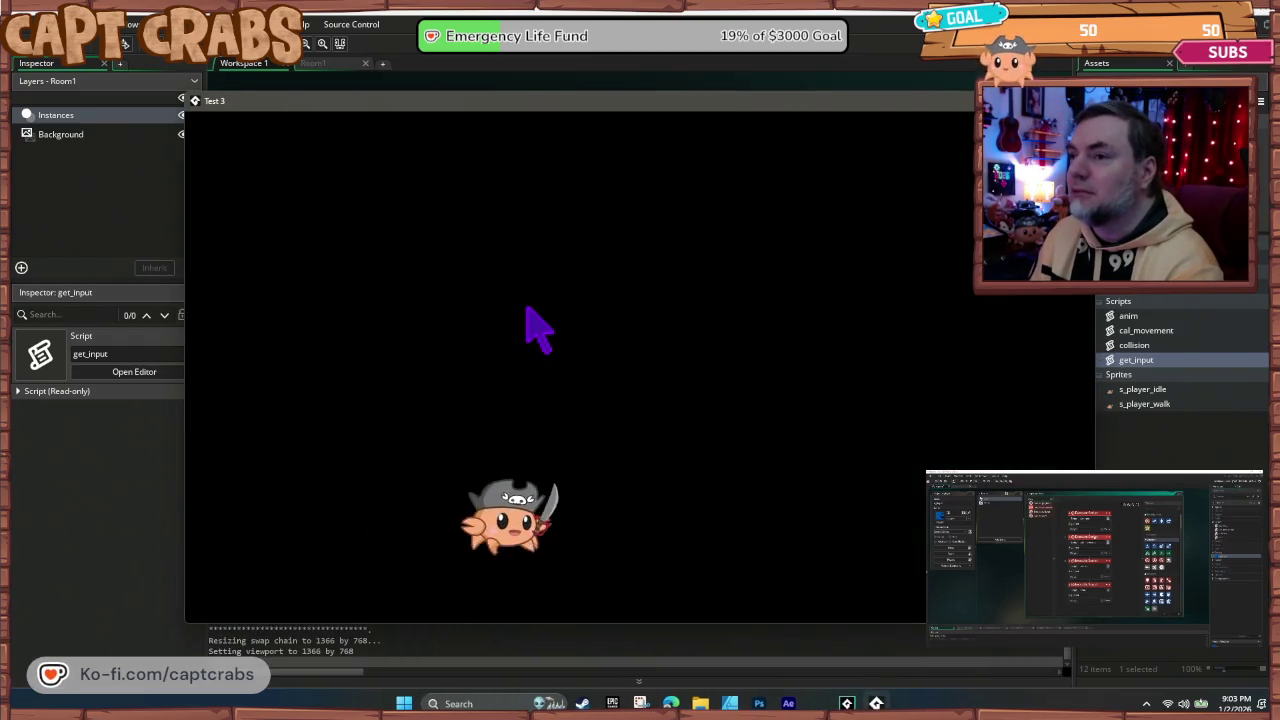
key("Left")
key("Right")
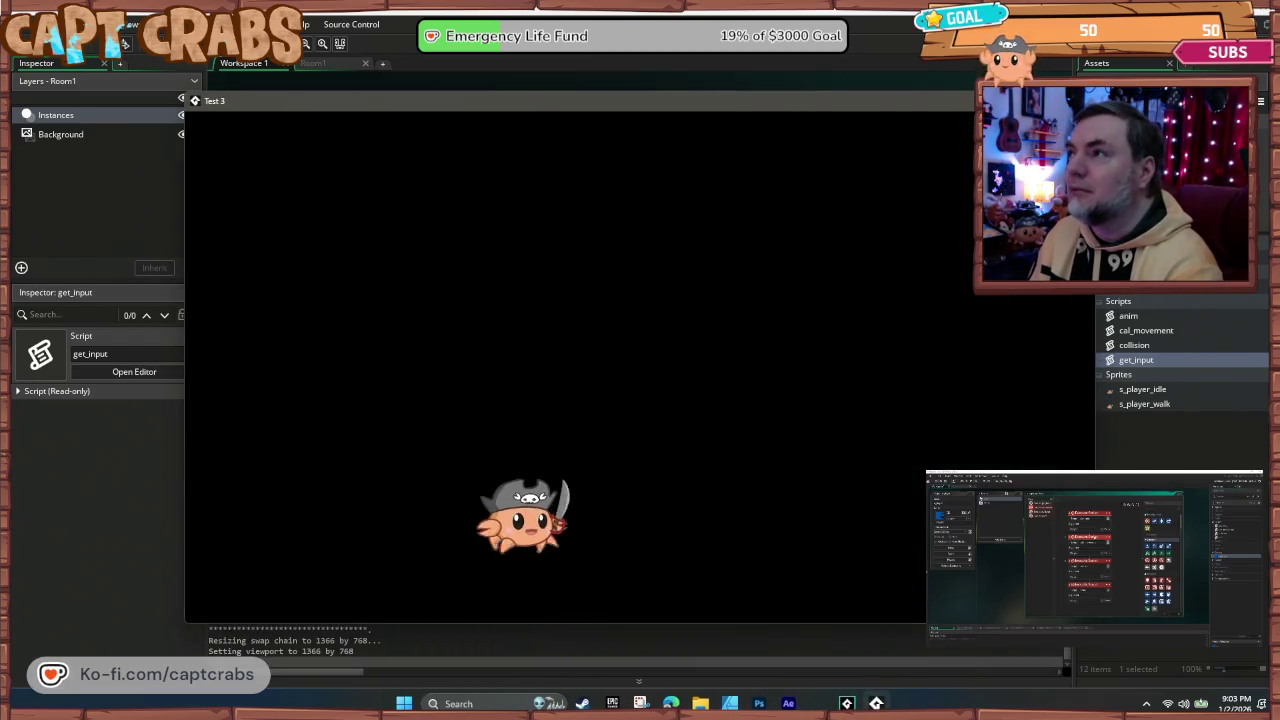
key("Escape")
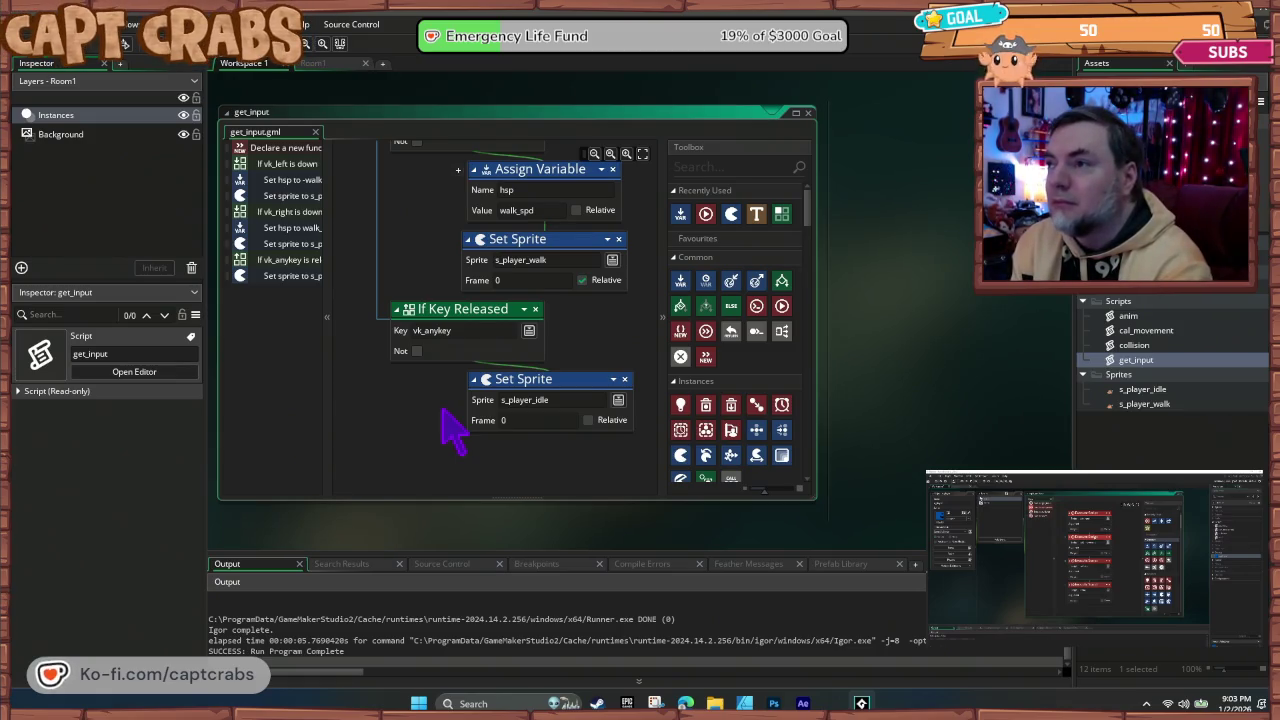
double_click(1145, 330)
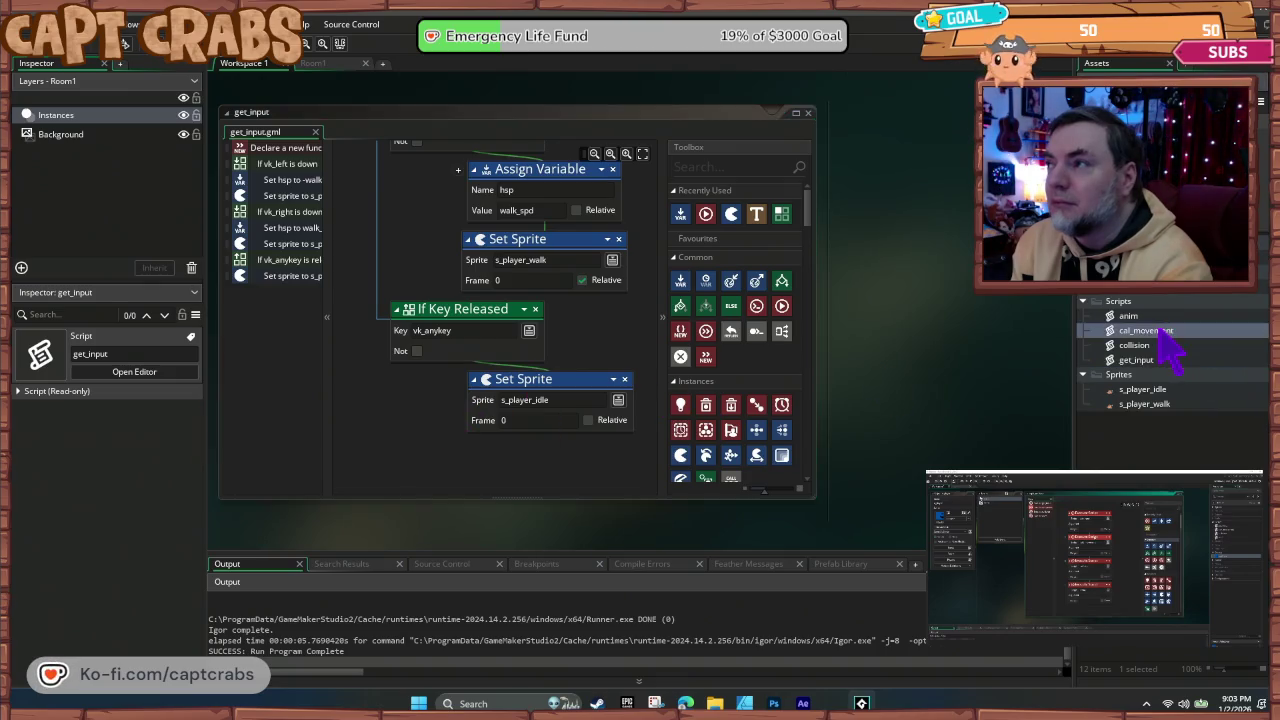
Step: Paste the hsp assignment from cal_movement after get_input's key-release idle sprite step
left_click(577, 286)
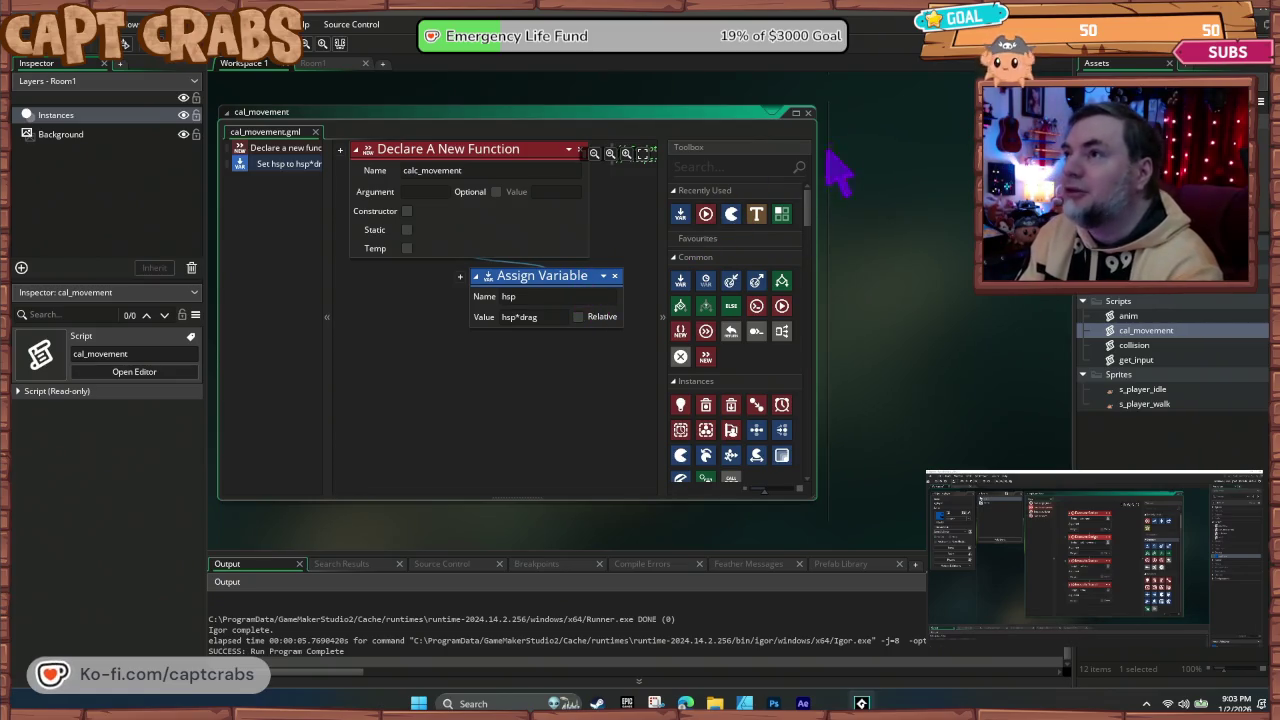
left_click(808, 113)
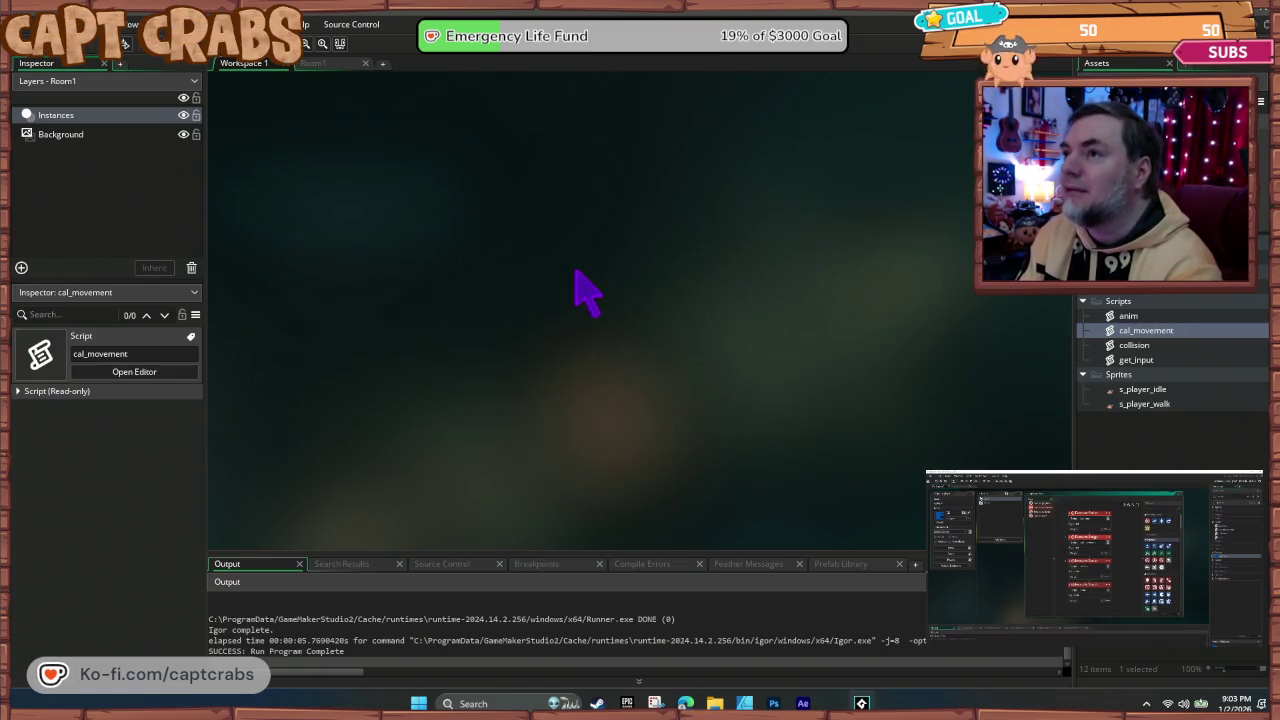
left_click(531, 224)
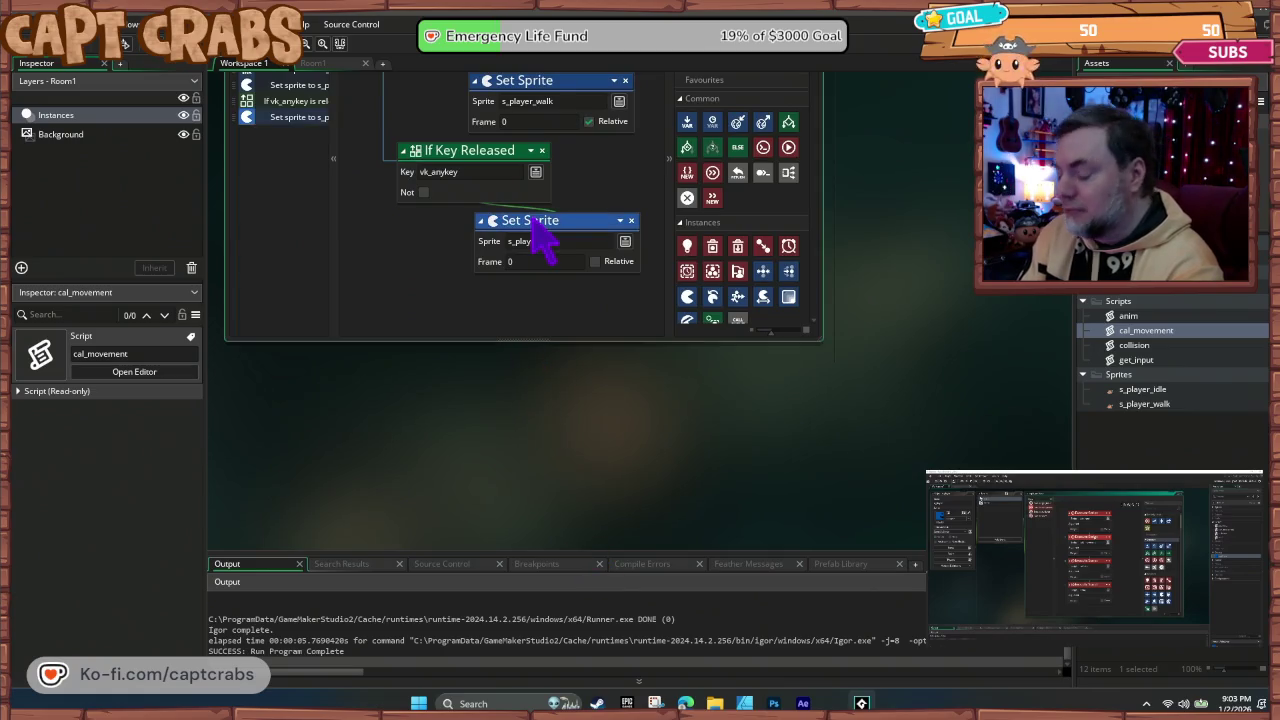
key("ctrl+v")
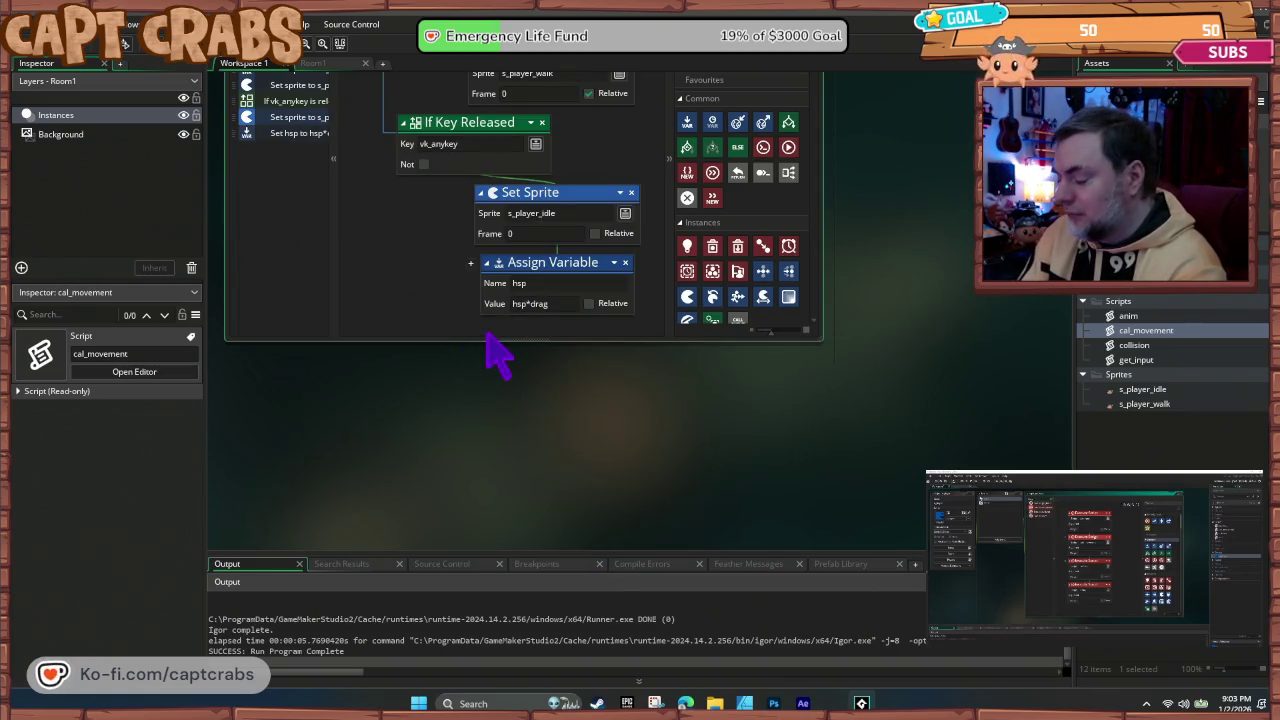
Step: Playtest the crab, turning it back and forth repeatedly, then quit the game
key("F5")
key("Right")
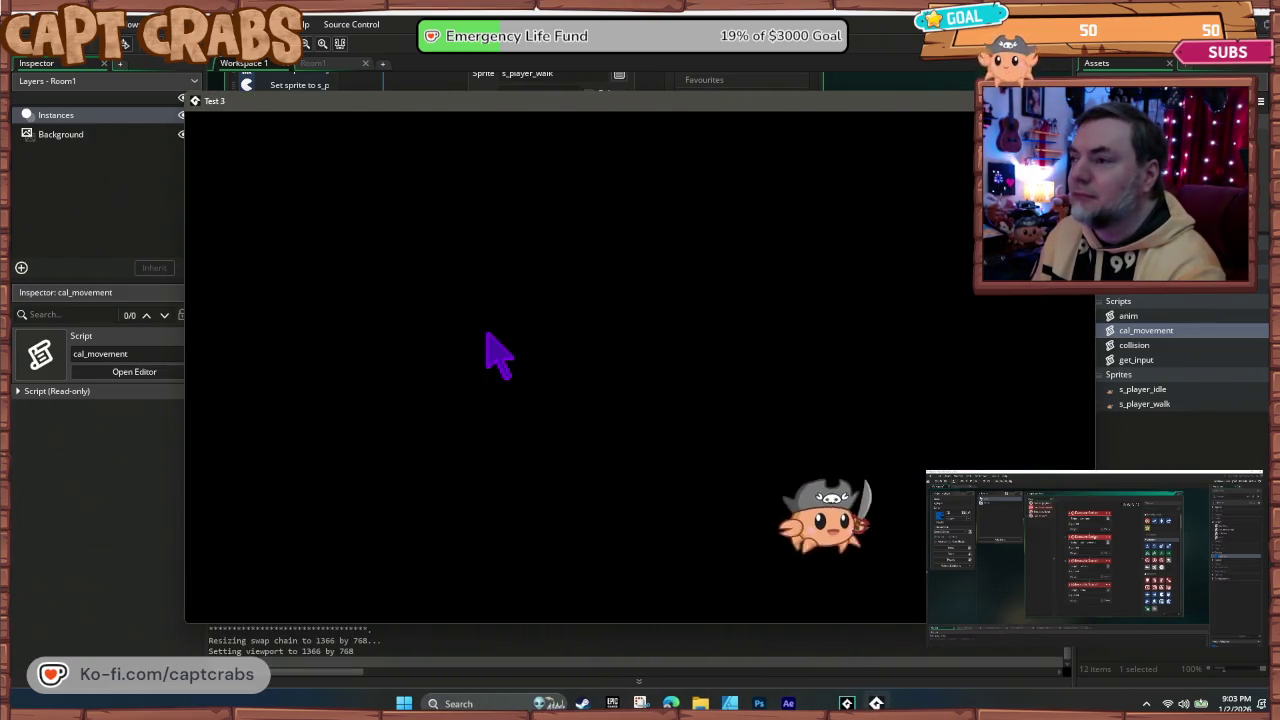
key("Left")
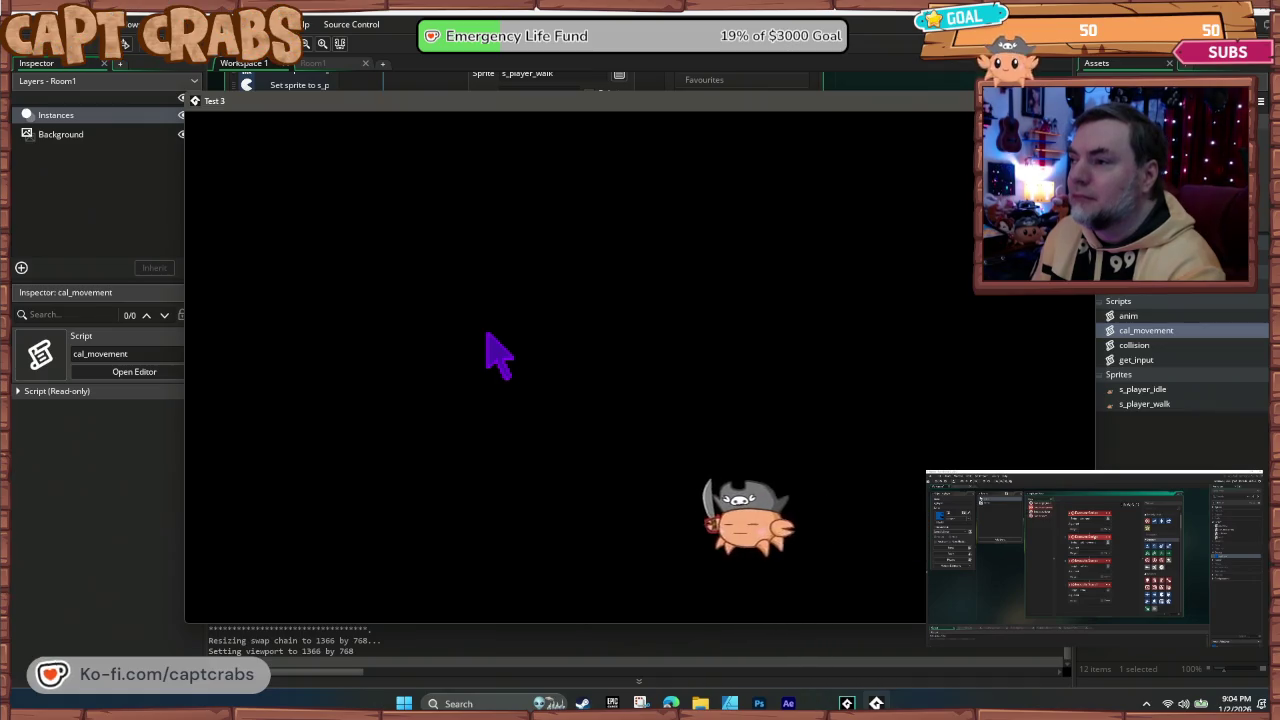
key("Right")
key("Left")
key("Right")
key("Left")
key("Right")
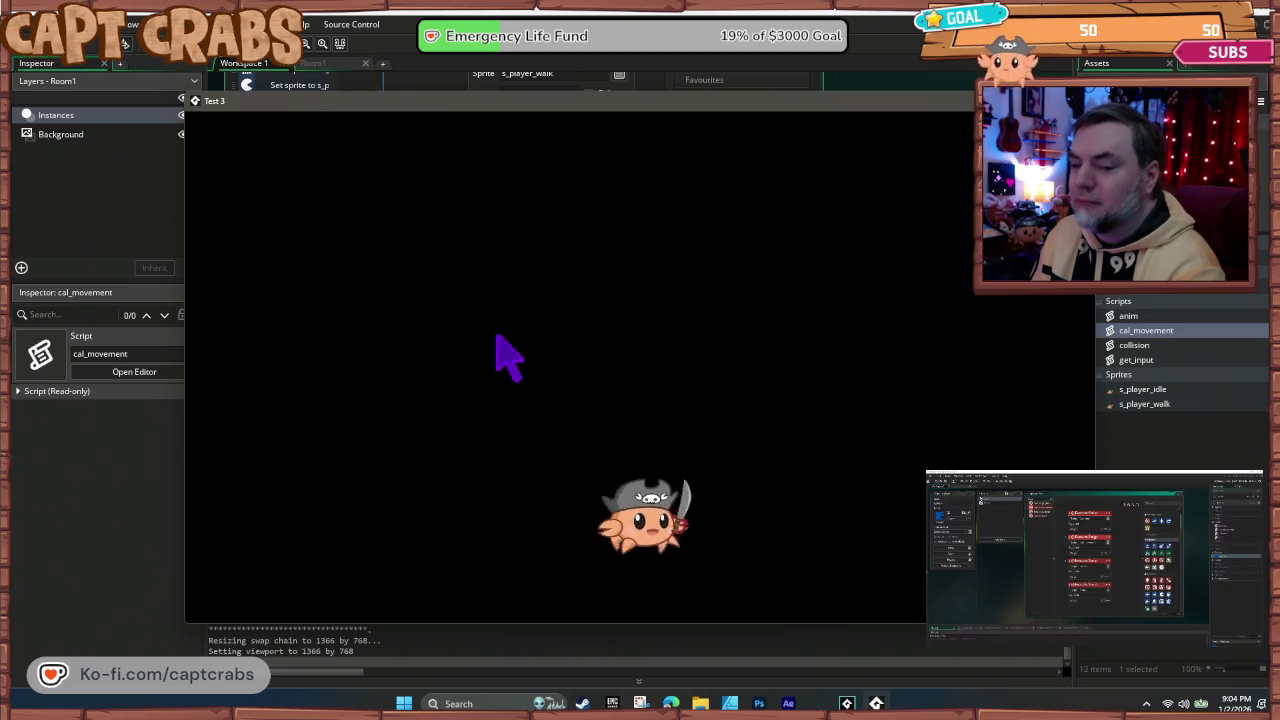
key("Left")
key("Right")
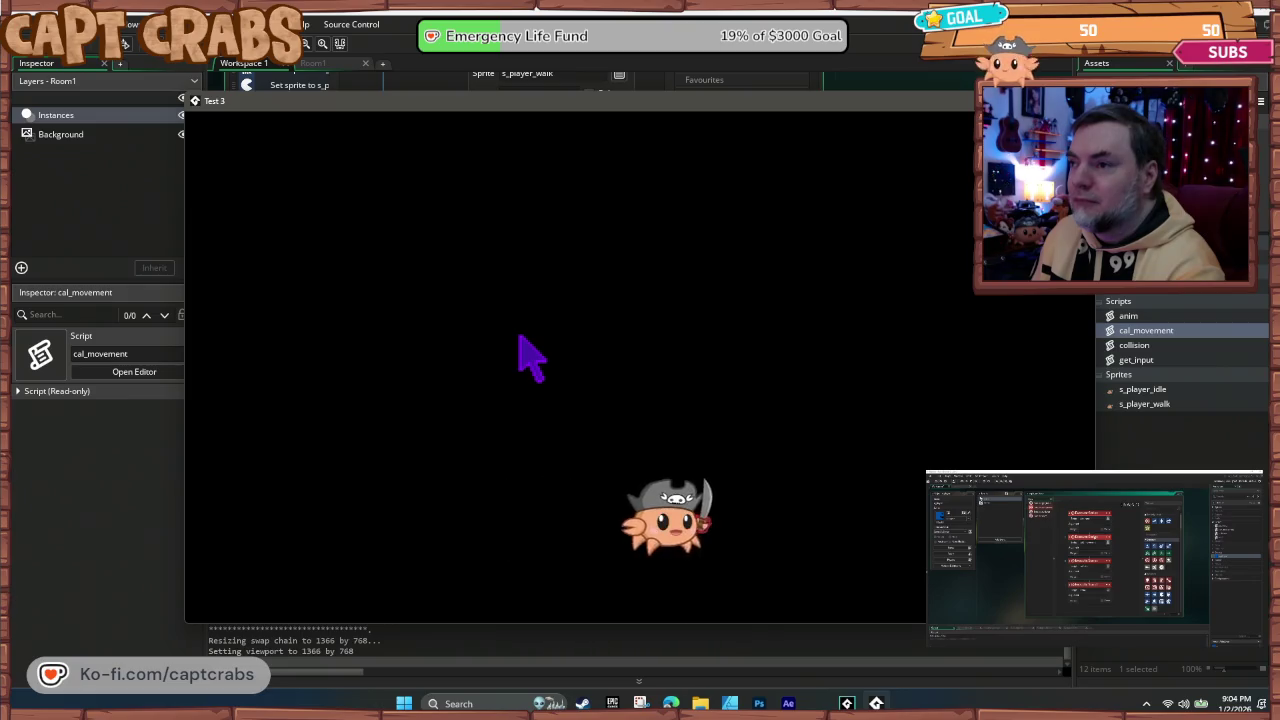
key("Left")
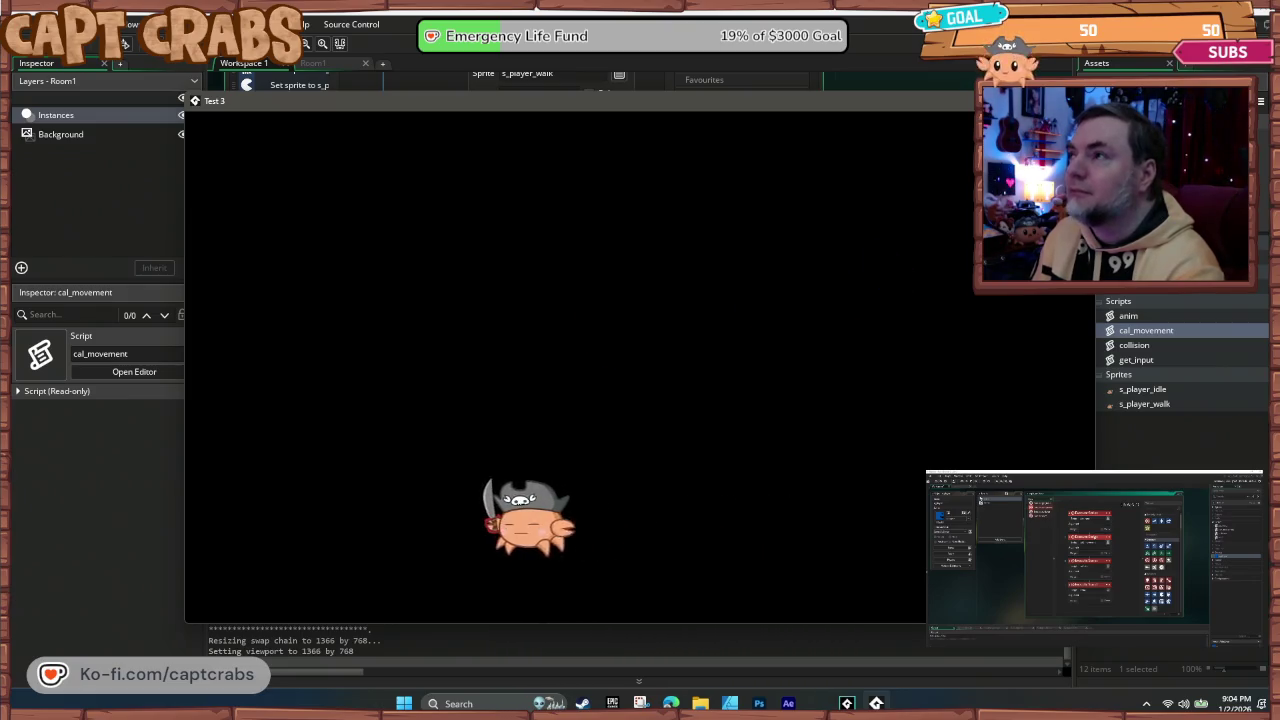
key("alt+F4")
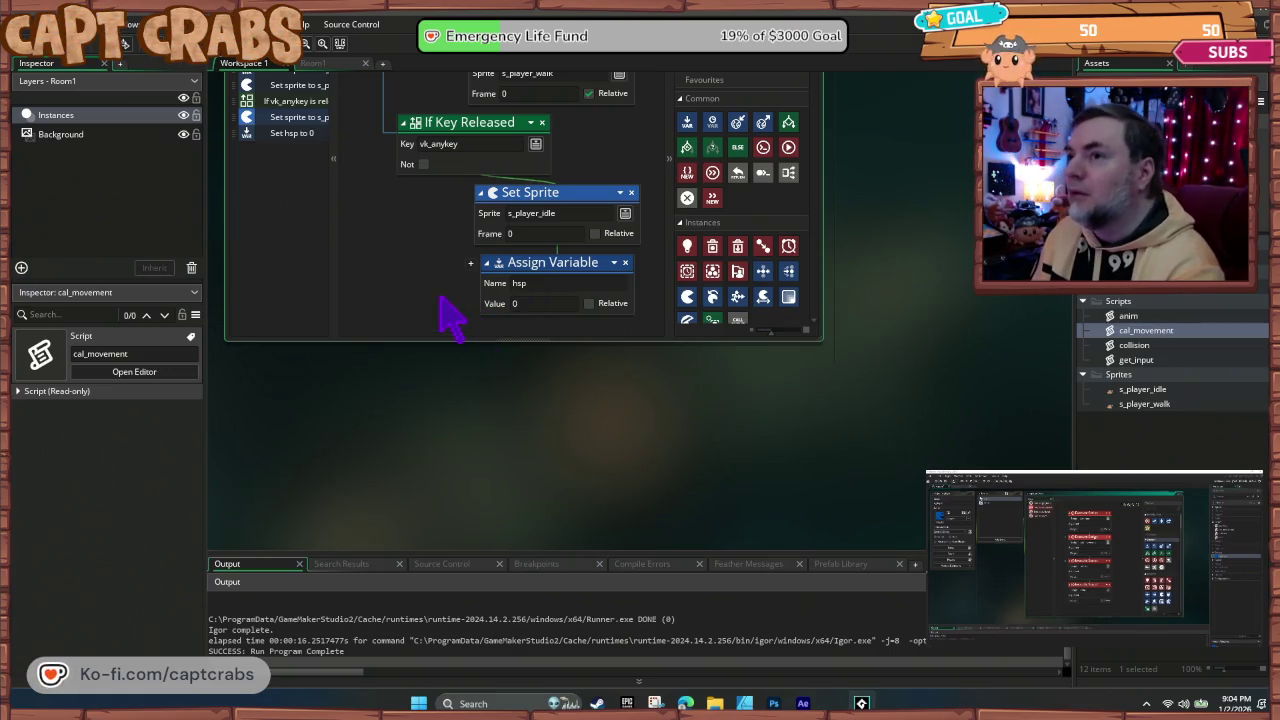
Step: Rerun the game and walk the crab right, left, and right once more
key("F5")
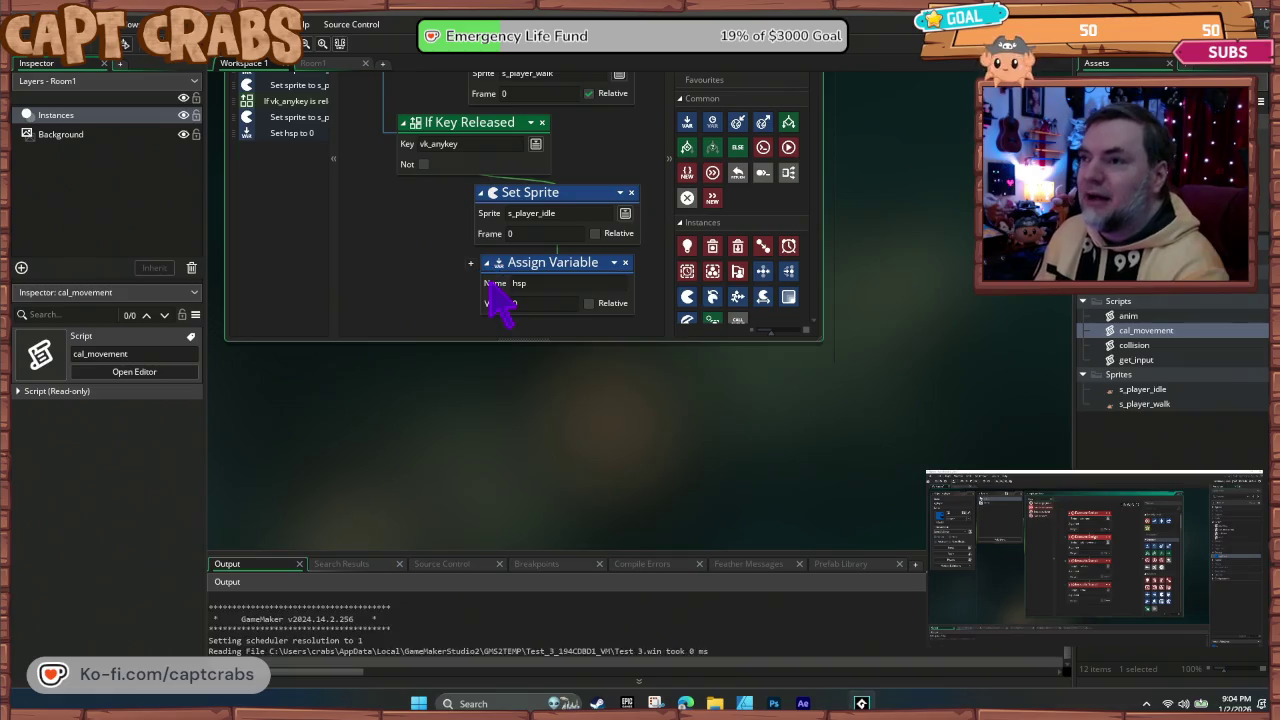
key("Right")
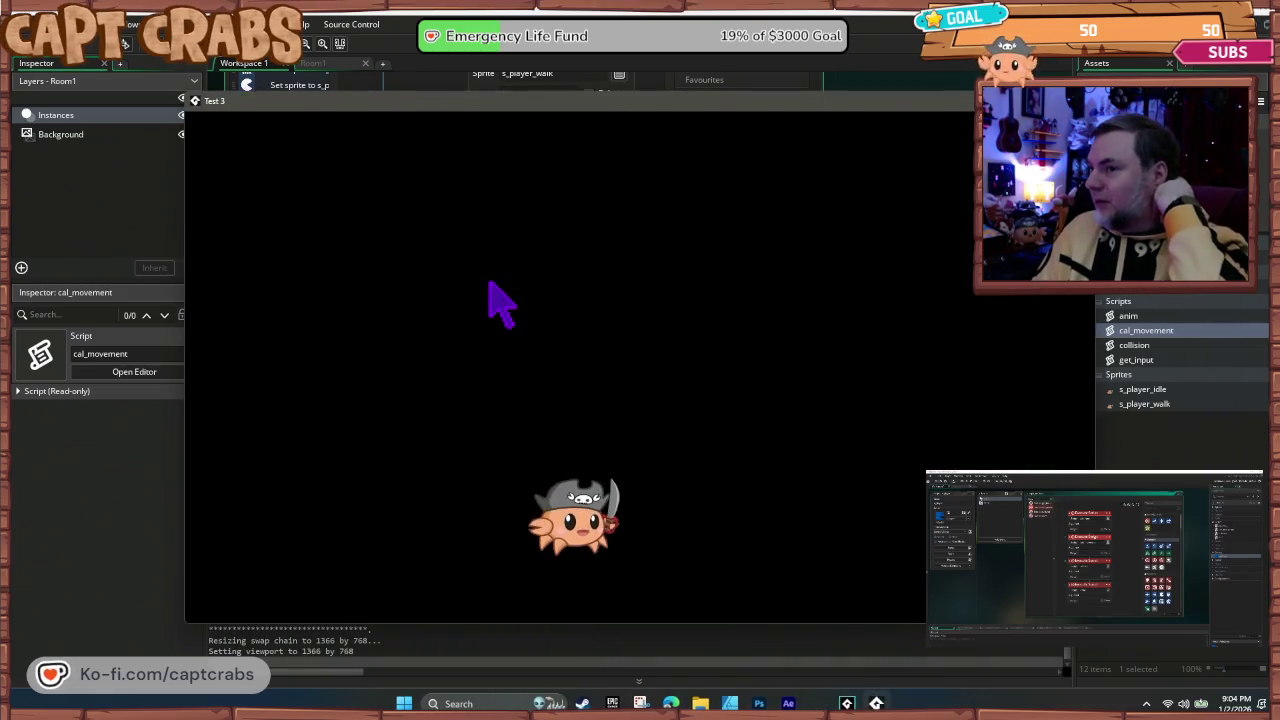
key("Left")
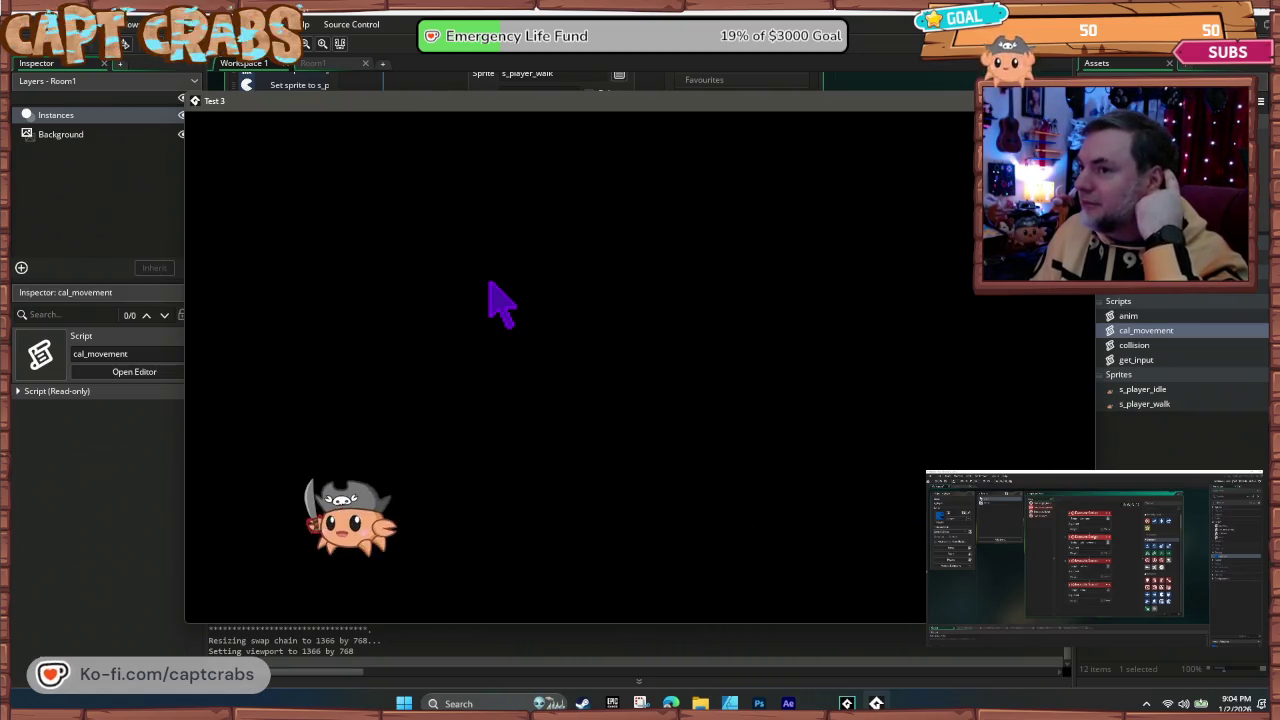
key("Right")
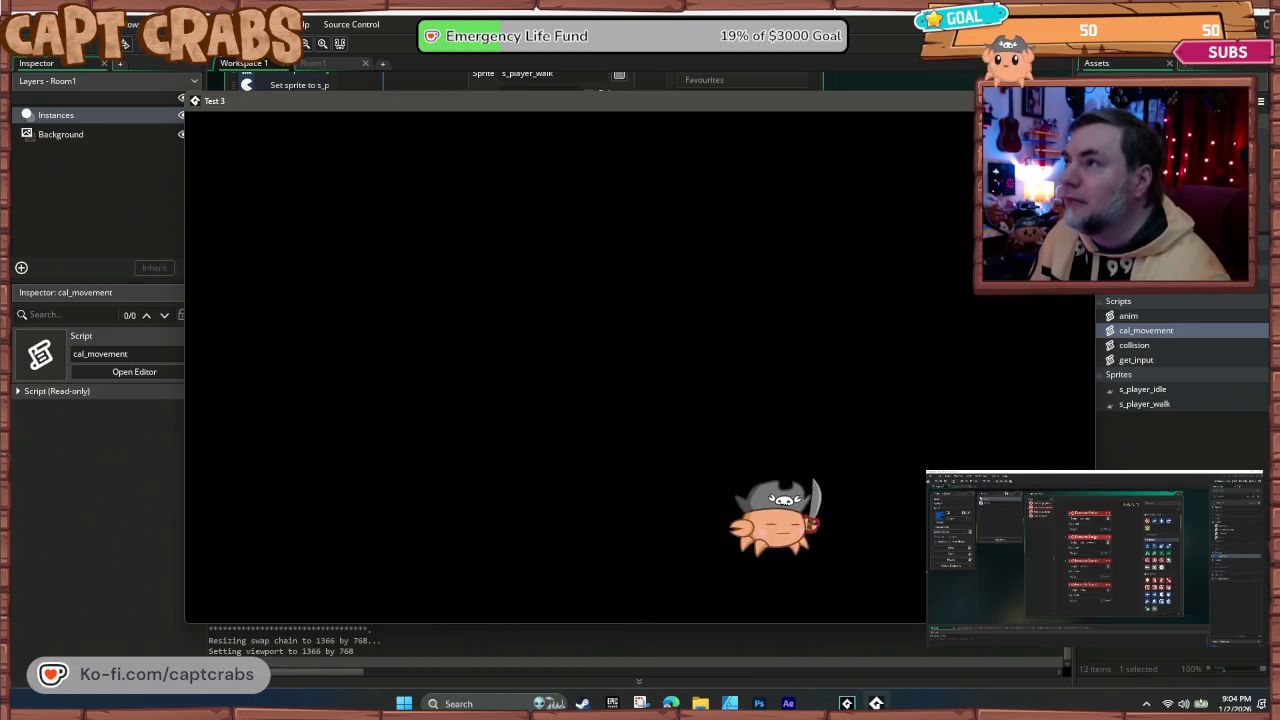
key("alt+F4")
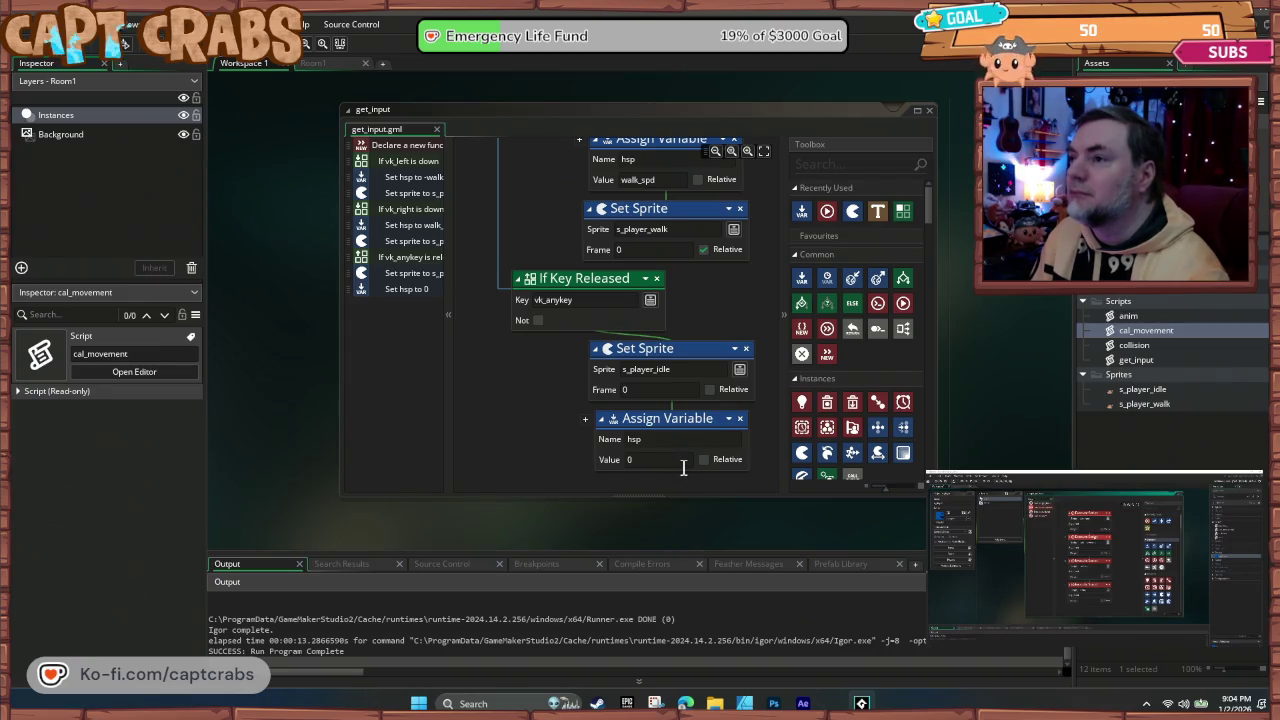
Step: Add Start Time Source 1 after the idle sprite step, with hsp = 0 moved below it
left_click(841, 165)
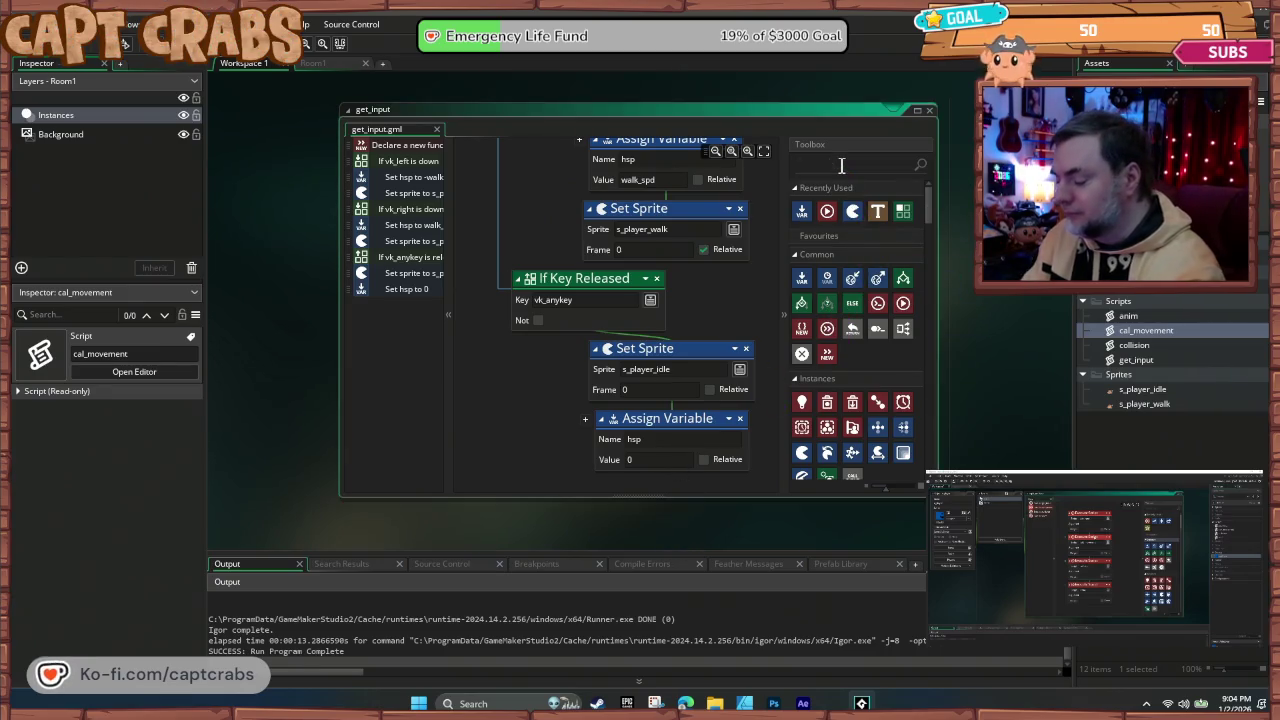
type("tim")
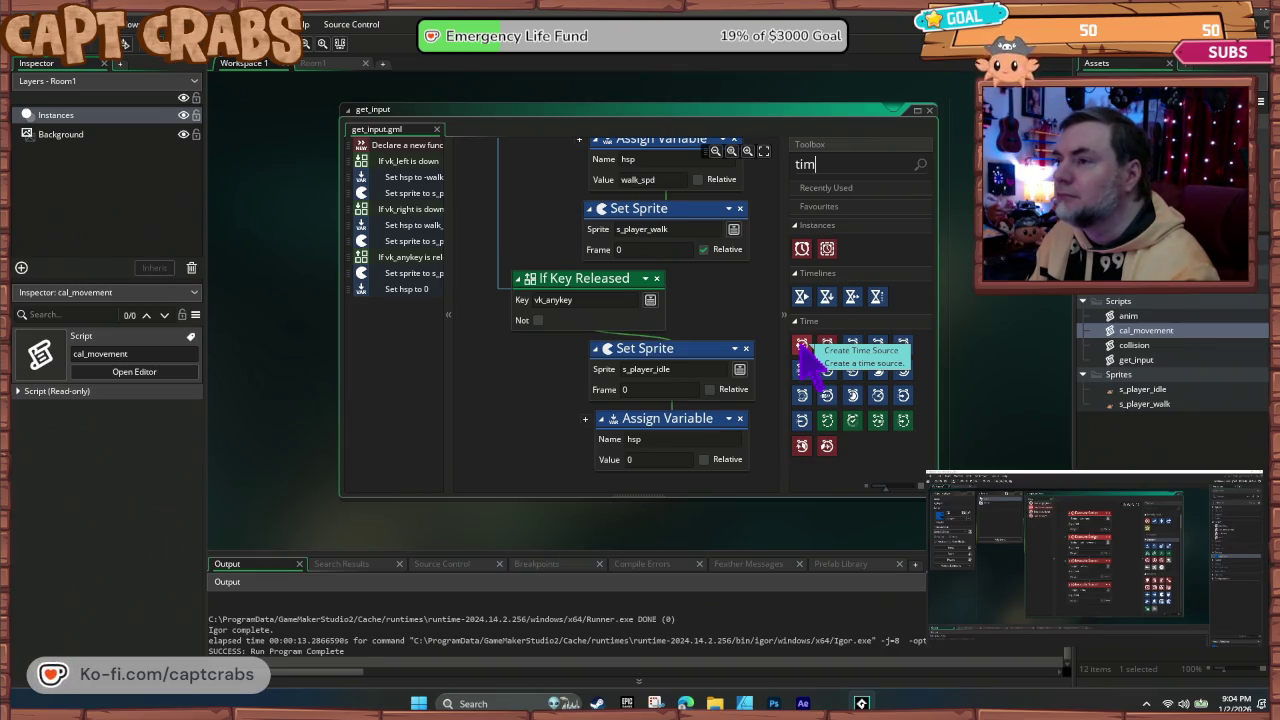
mouse_move(801, 346)
left_mouse_down()
mouse_move(703, 491)
mouse_move(600, 488)
left_mouse_up()
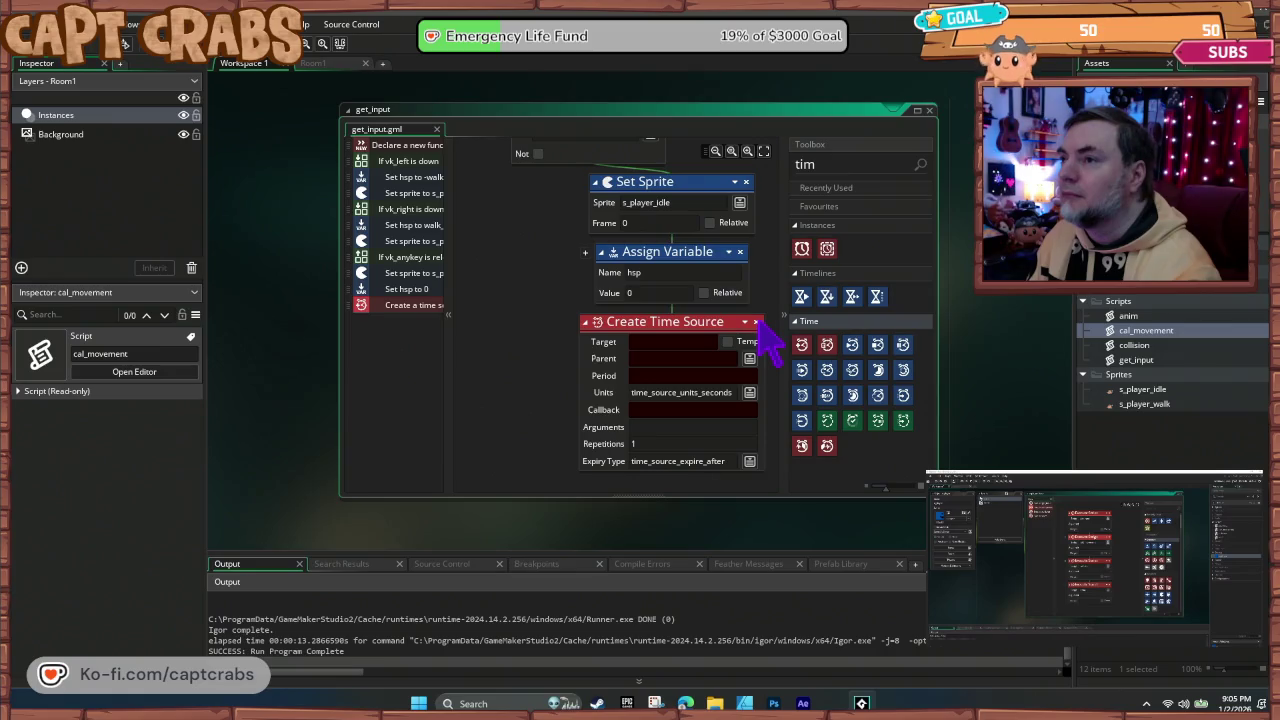
left_click(756, 321)
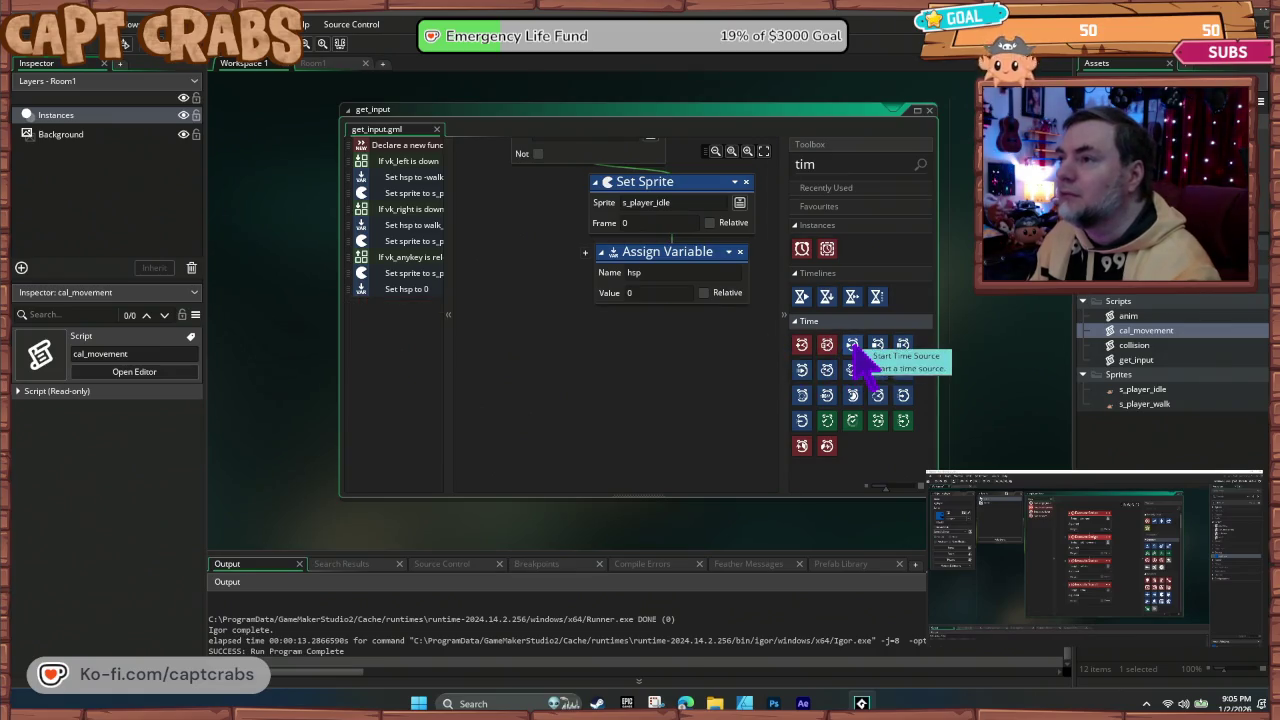
left_click_drag(855, 345, 725, 330)
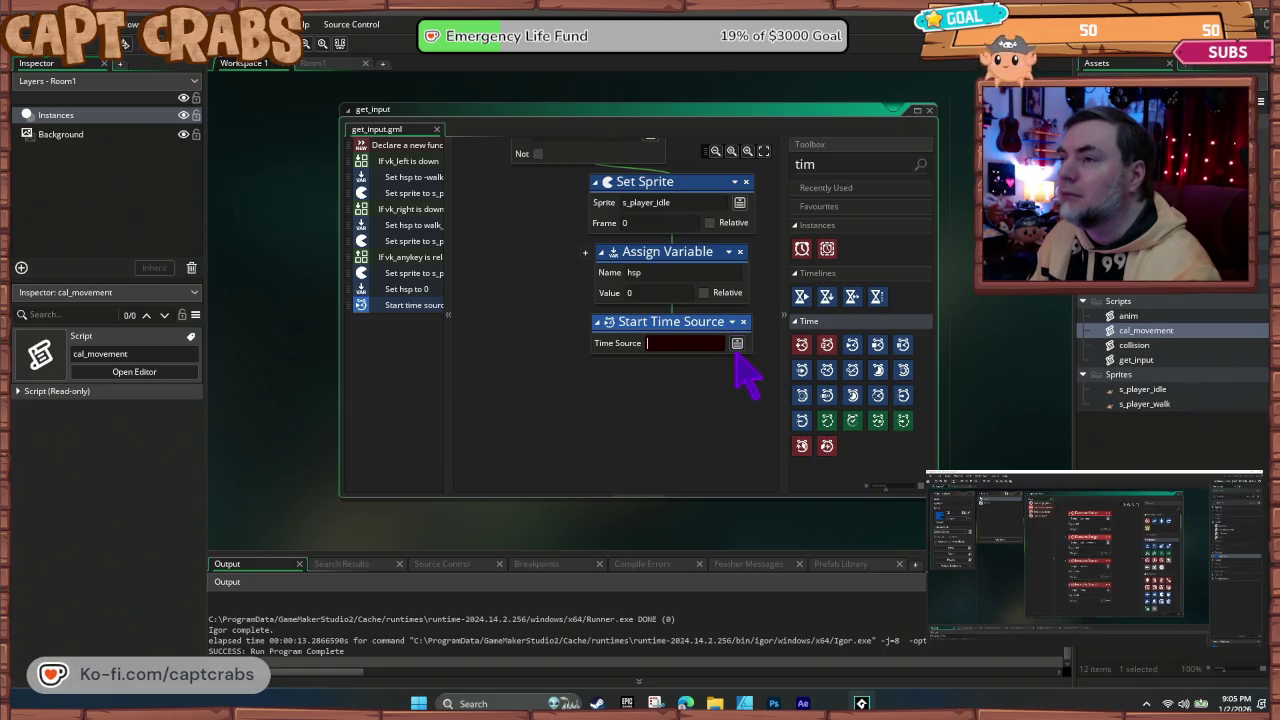
left_click_drag(684, 254, 694, 352)
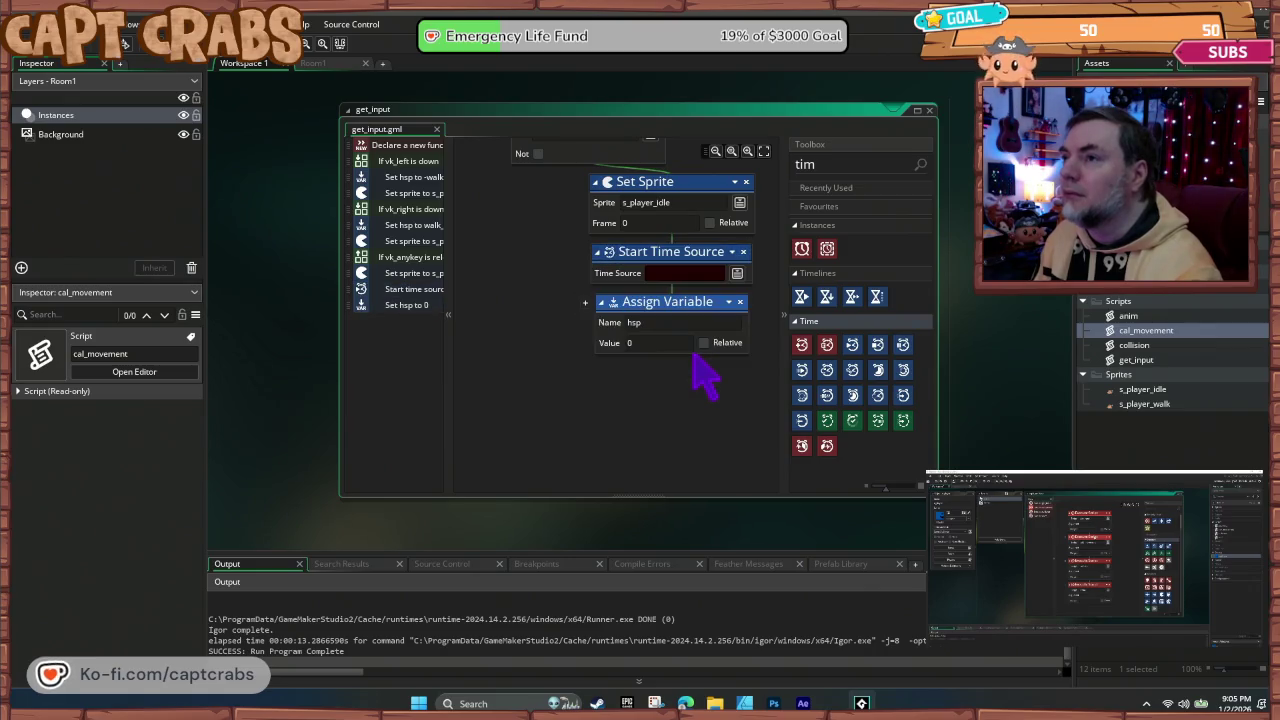
type("1")
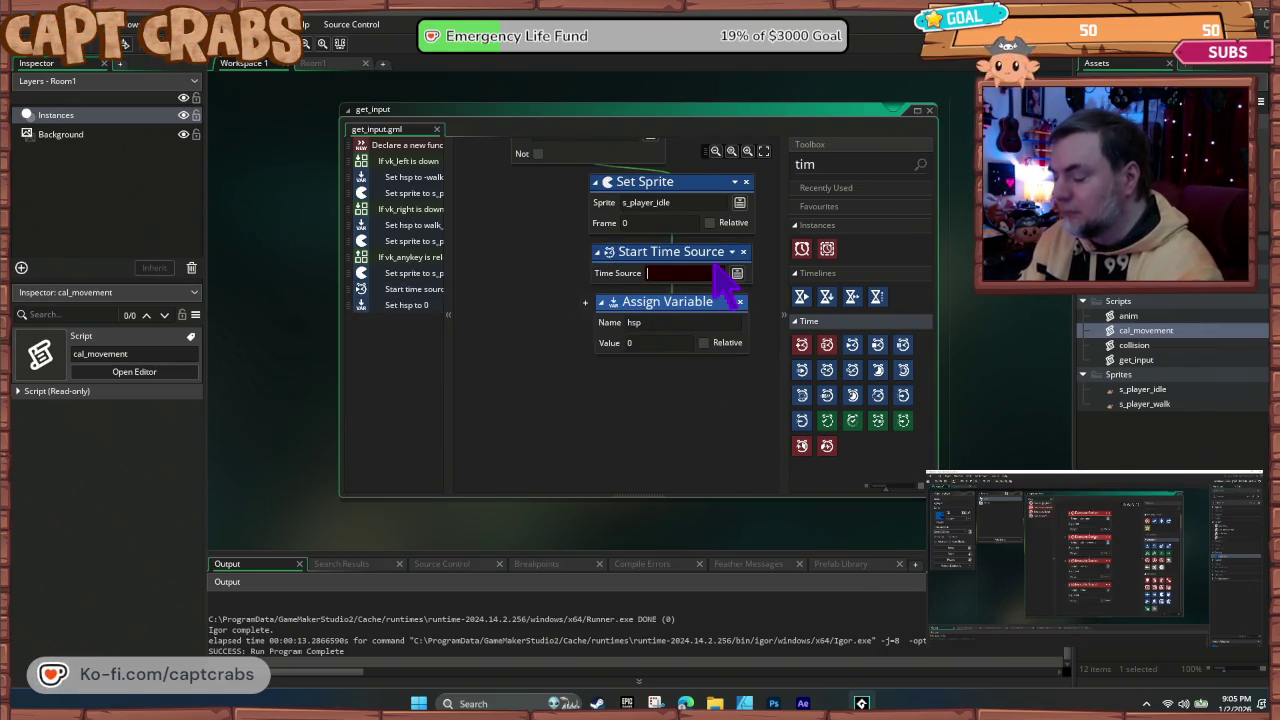
key("Return")
Step: Playtest the crab walking right, left, and back right
key("F5")
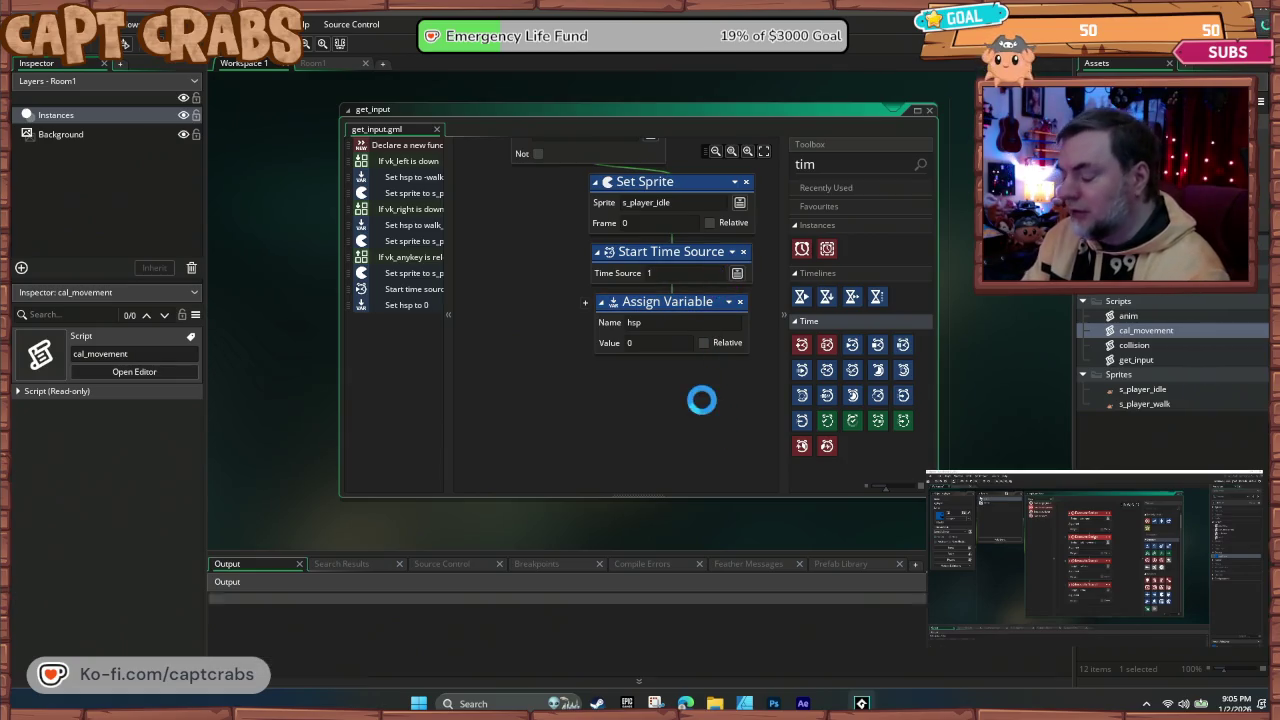
key("Right")
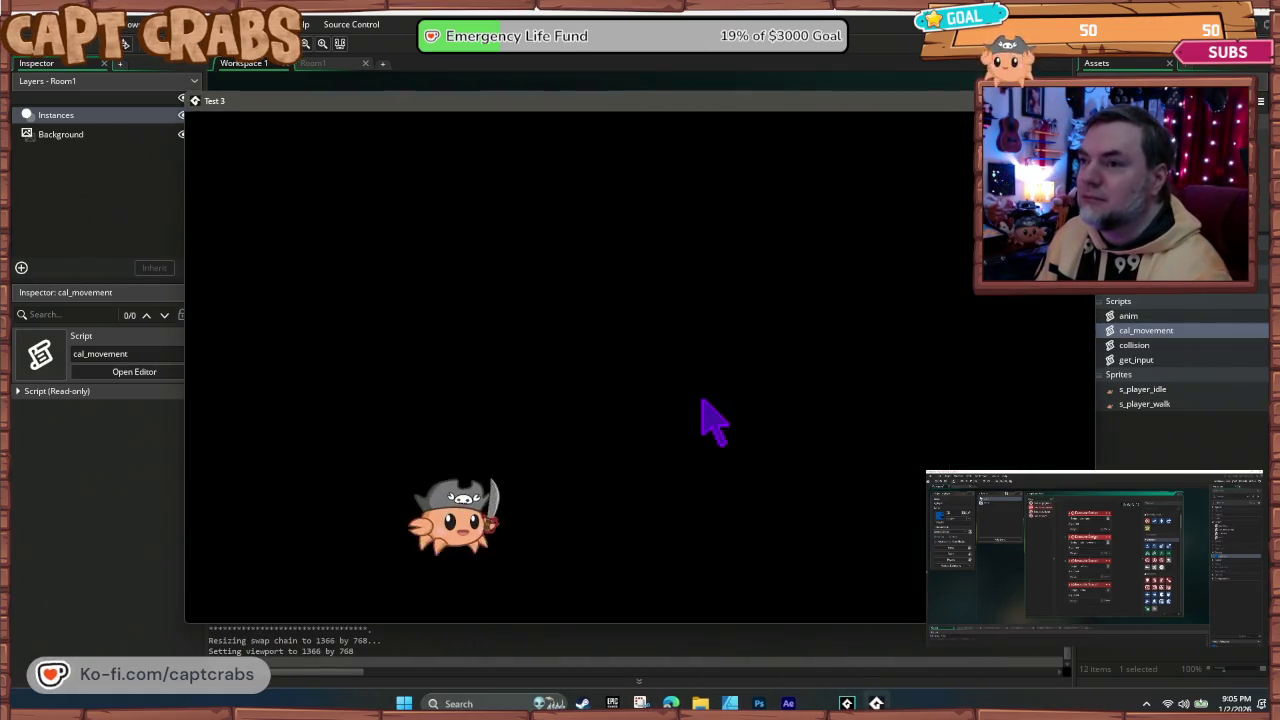
key("Right")
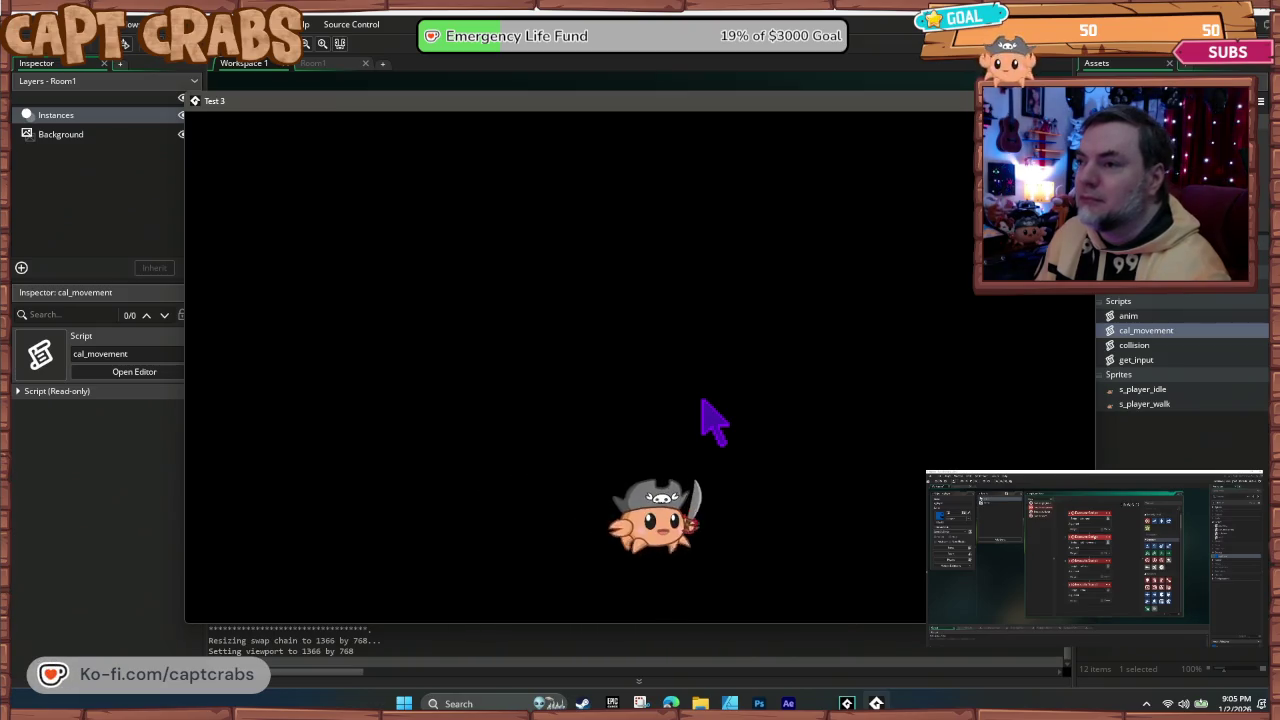
key("Left")
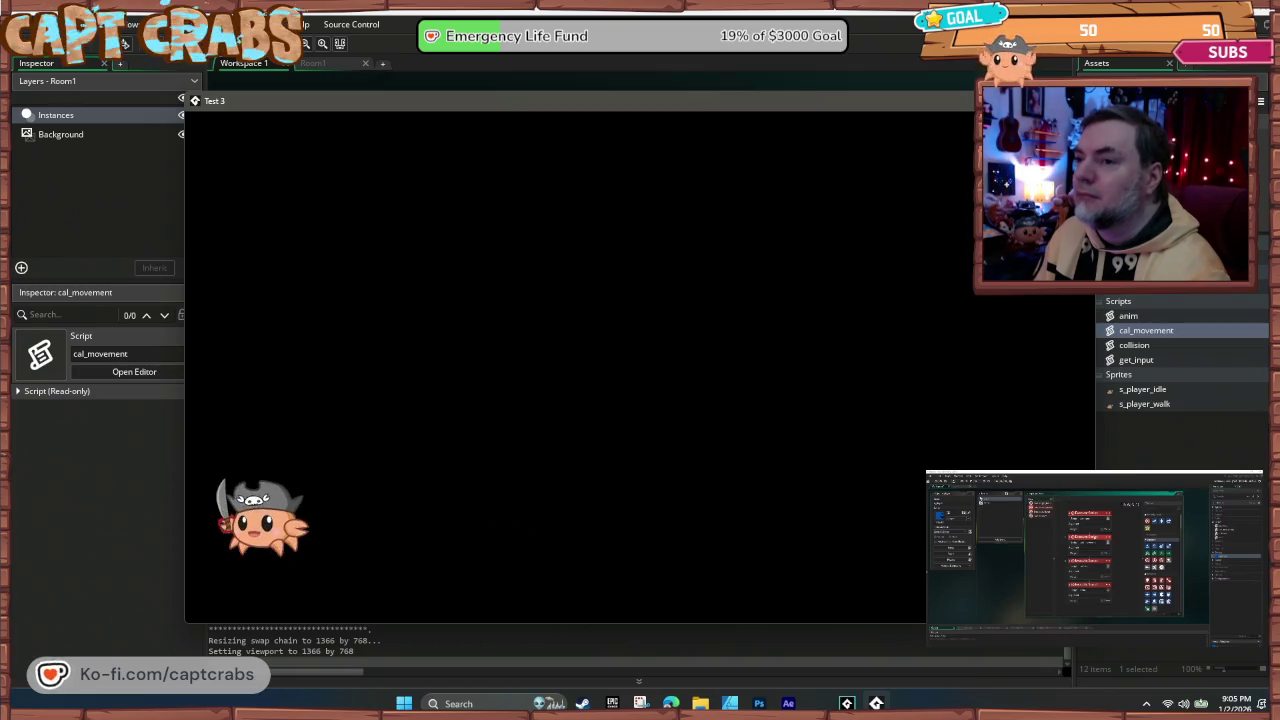
key("Right")
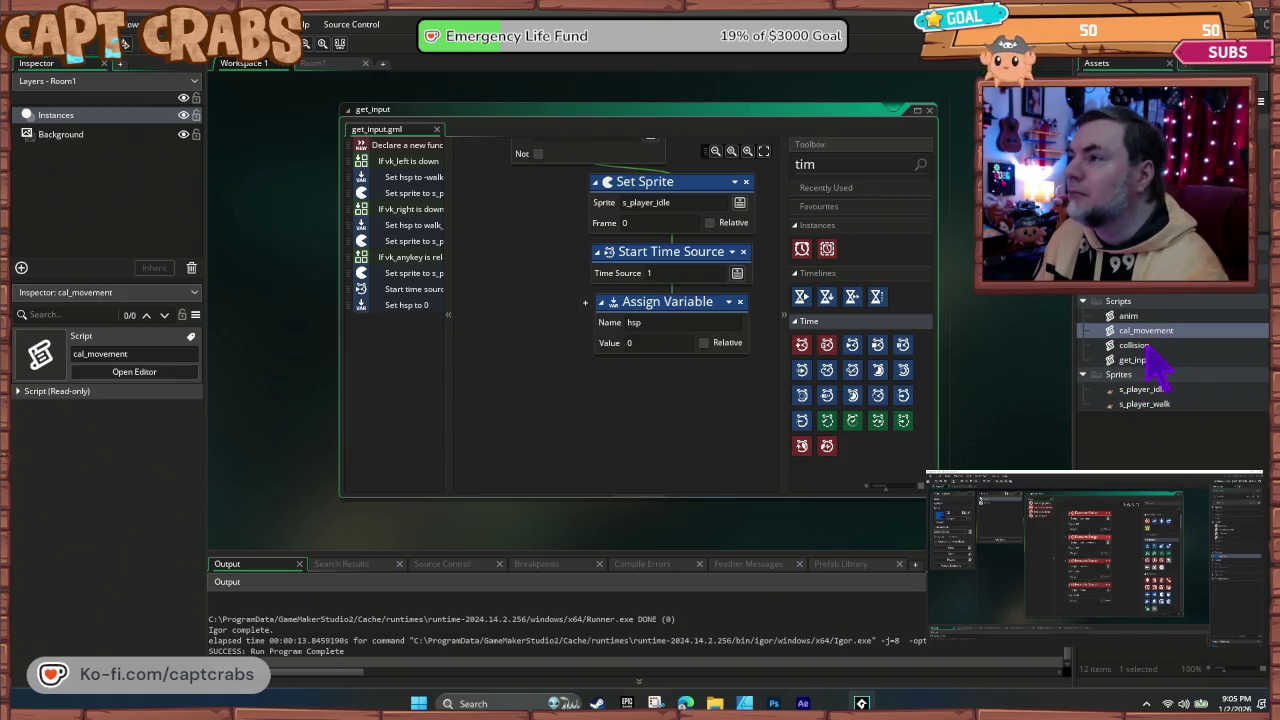
Step: Check the collision and cal_movement scripts, then paste hsp = hsp*drag below the idle Set Sprite
double_click(1150, 345)
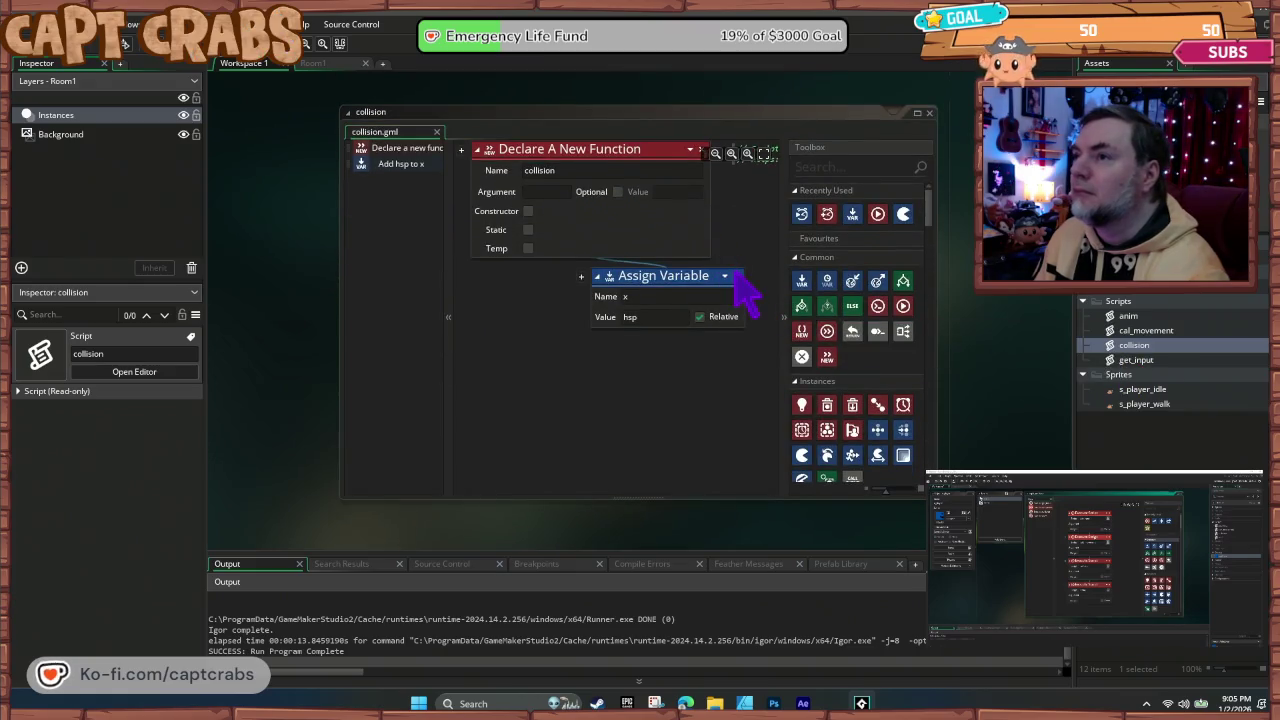
double_click(1148, 330)
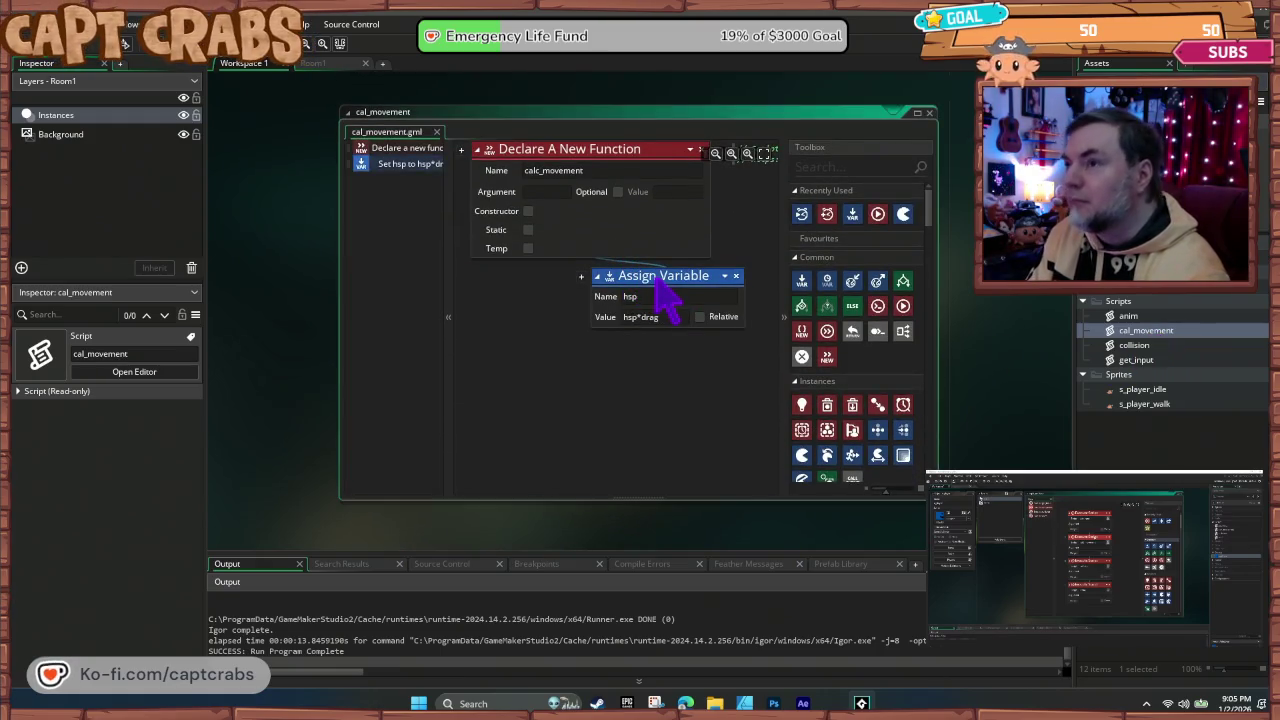
left_click(930, 113)
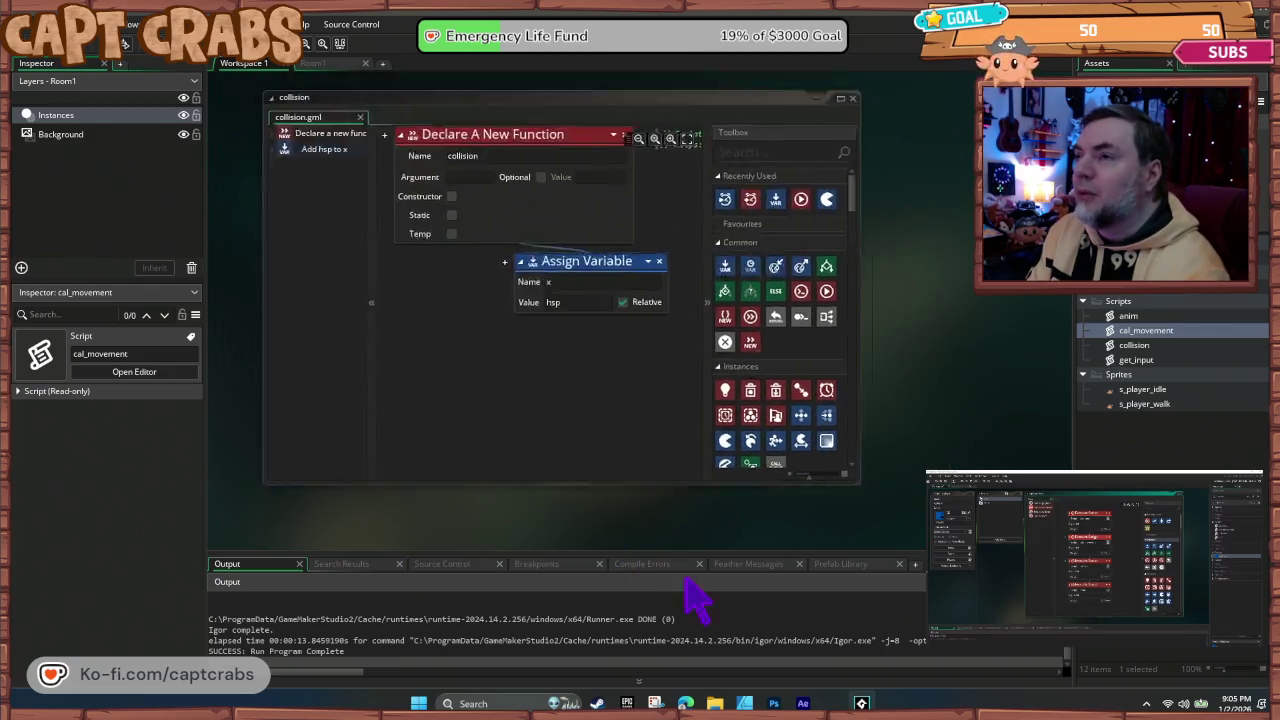
left_click(925, 159)
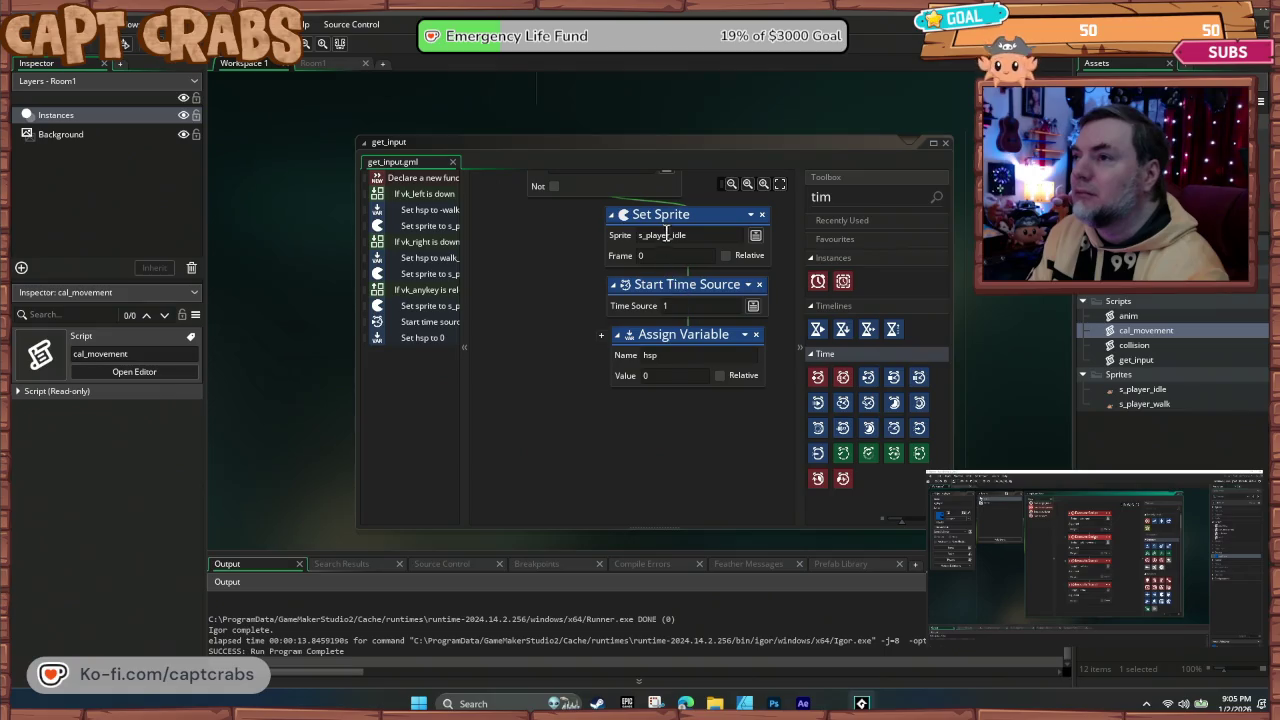
left_click(686, 220)
key("ctrl+v")
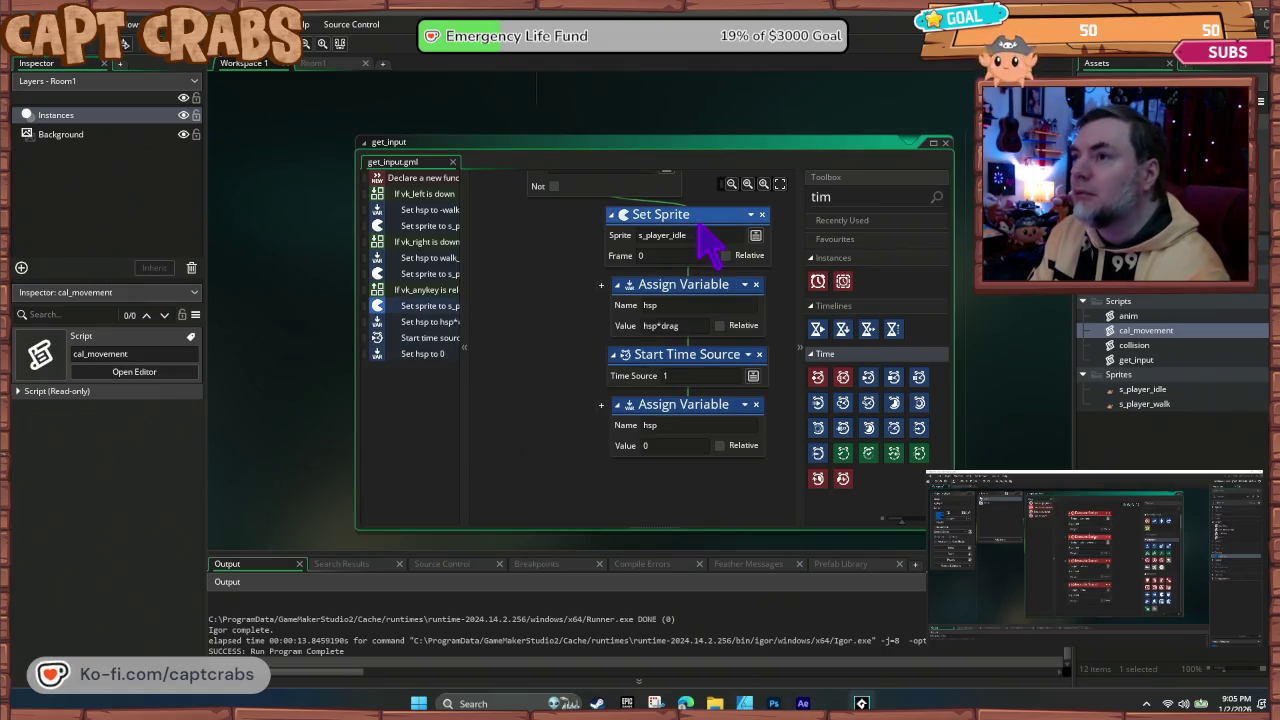
Step: Playtest the crab turning right and left several times, then close the game
key("F5")
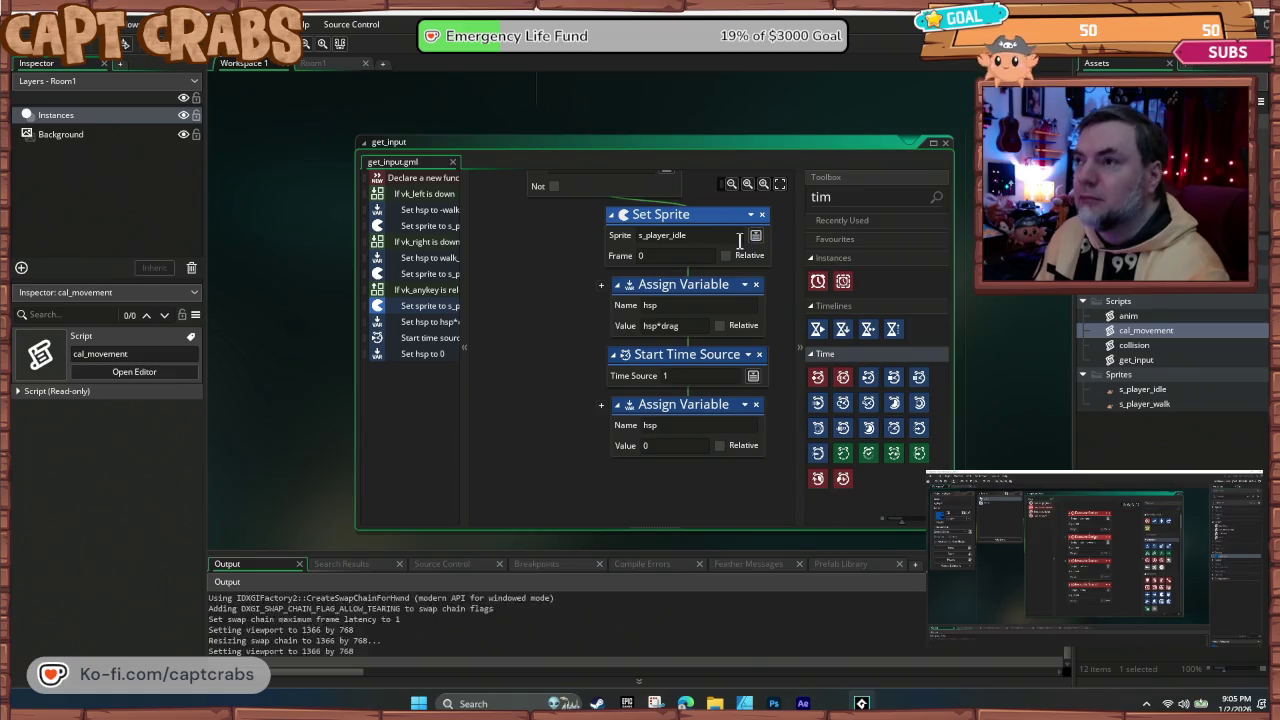
key("Right")
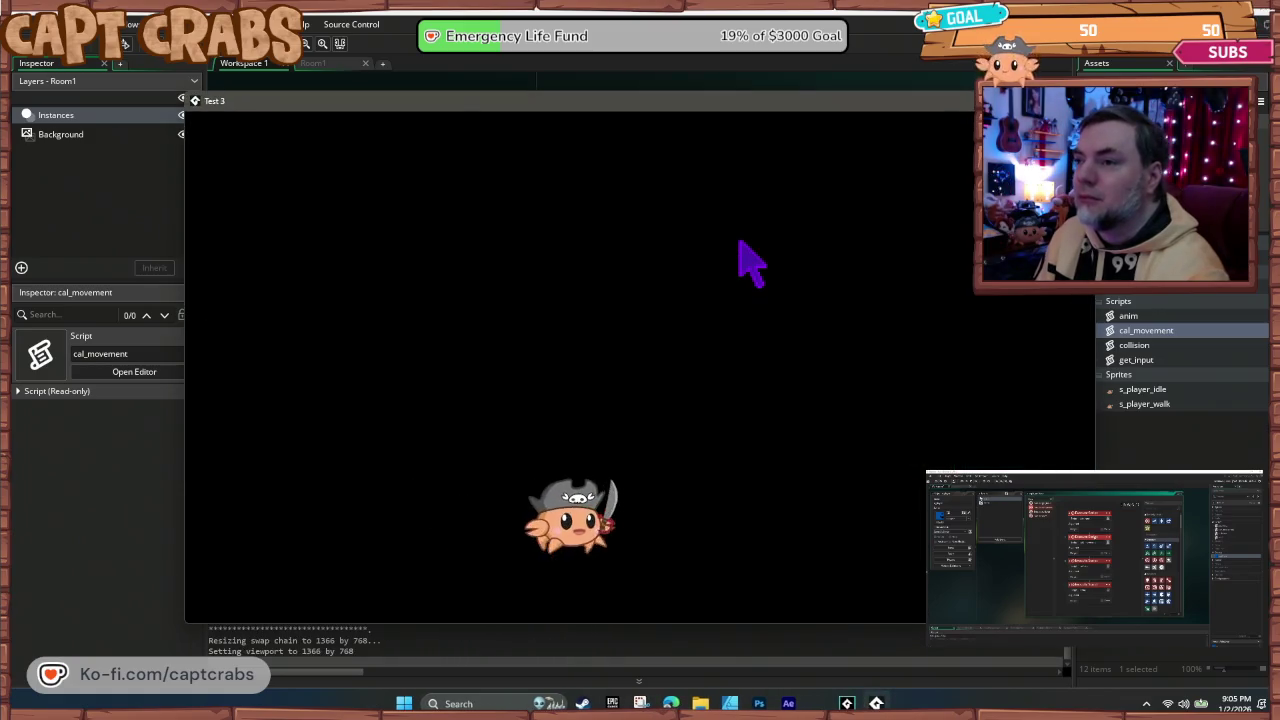
key("Left")
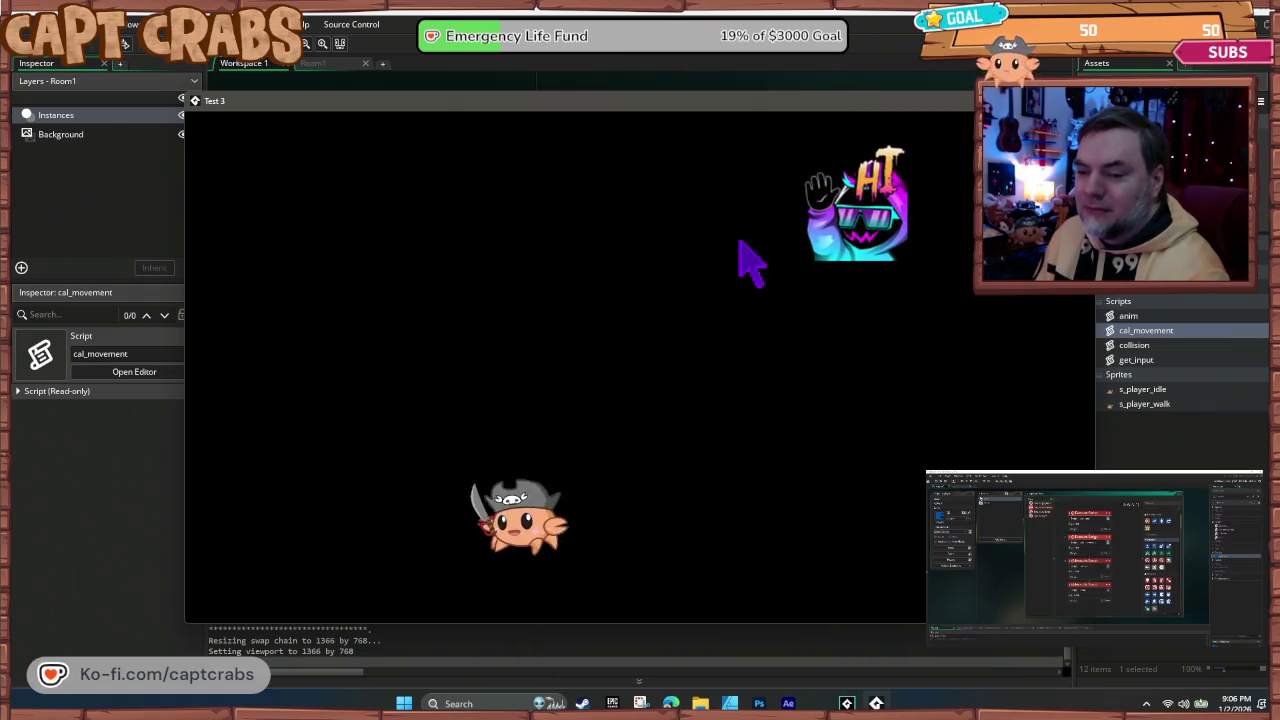
key("Left")
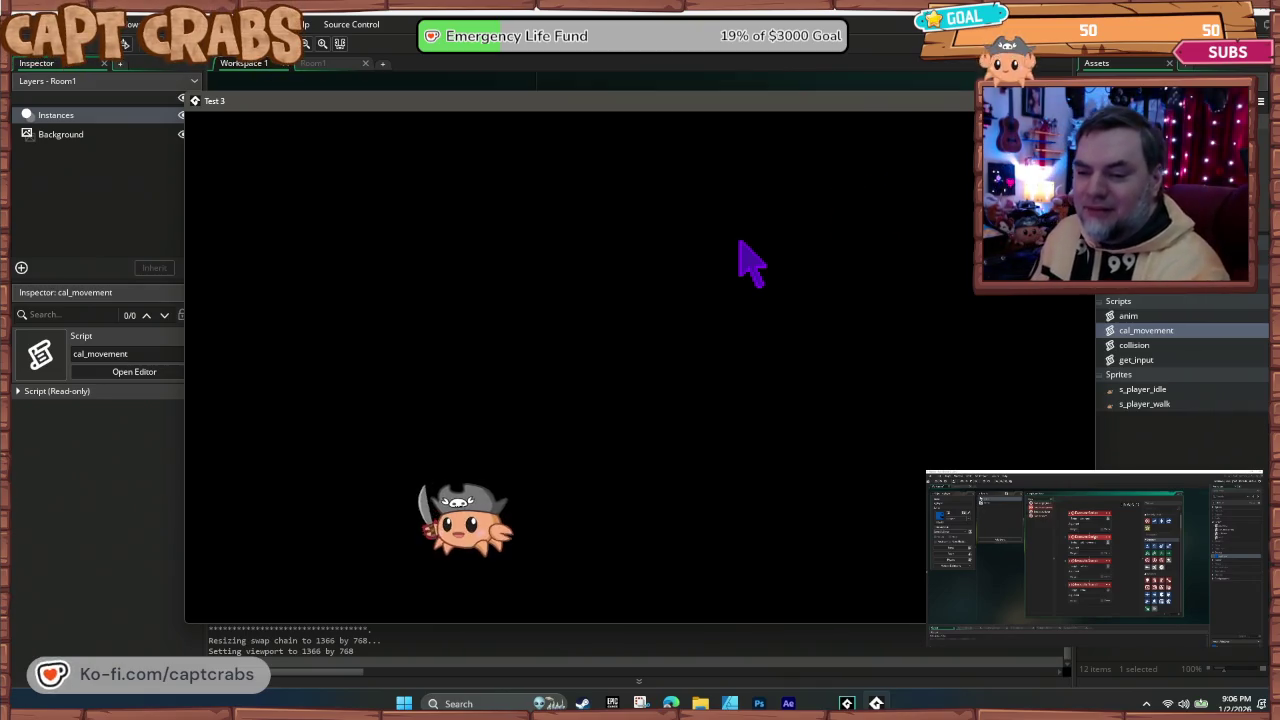
key("Right")
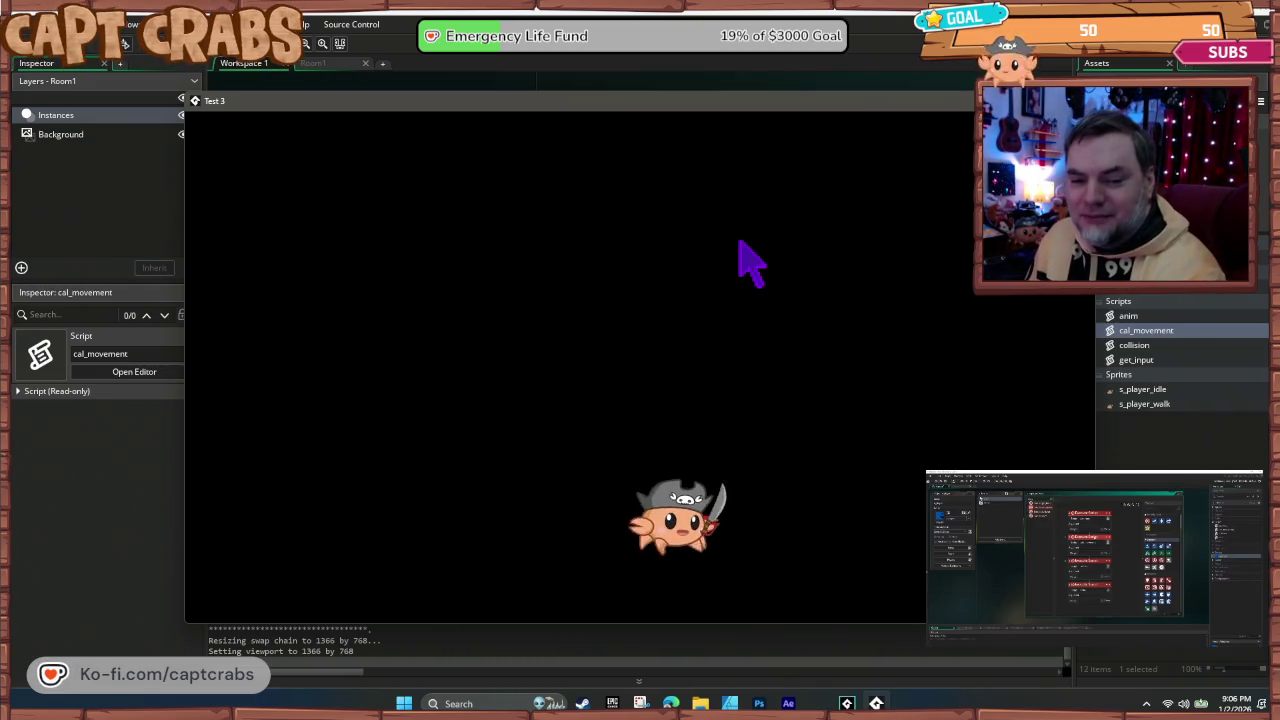
key("Left")
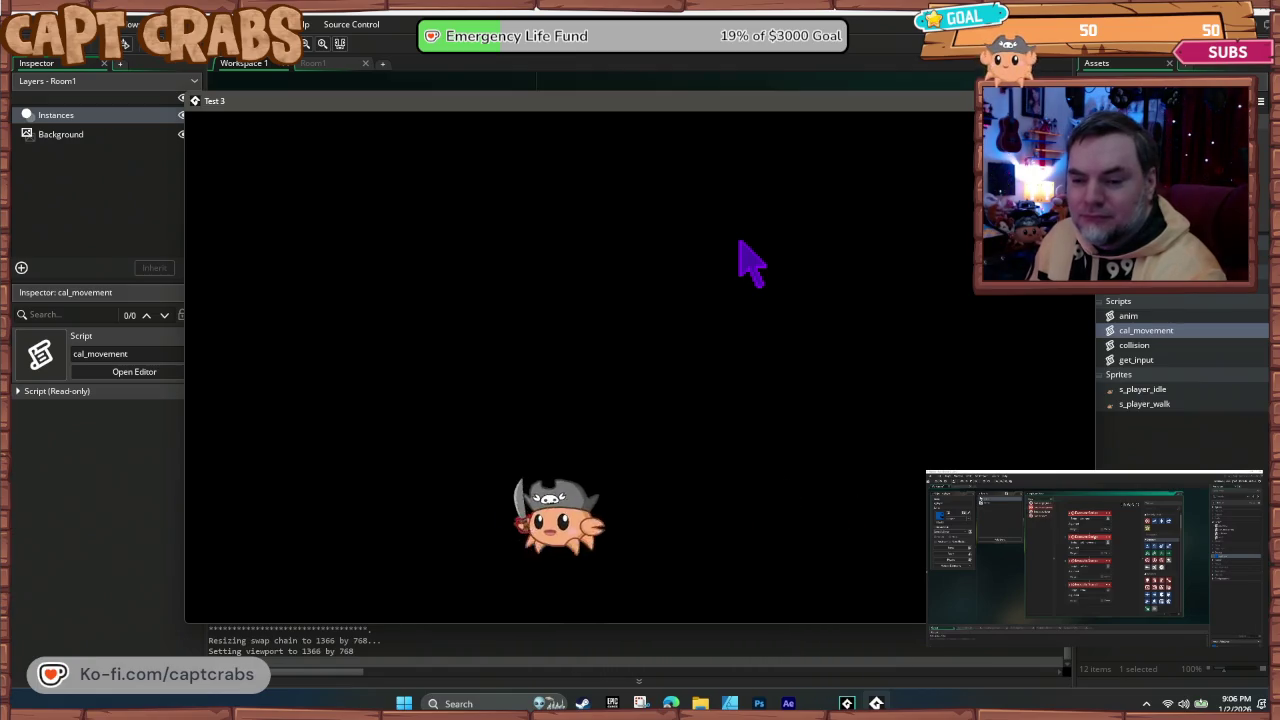
key("Right")
key("Left")
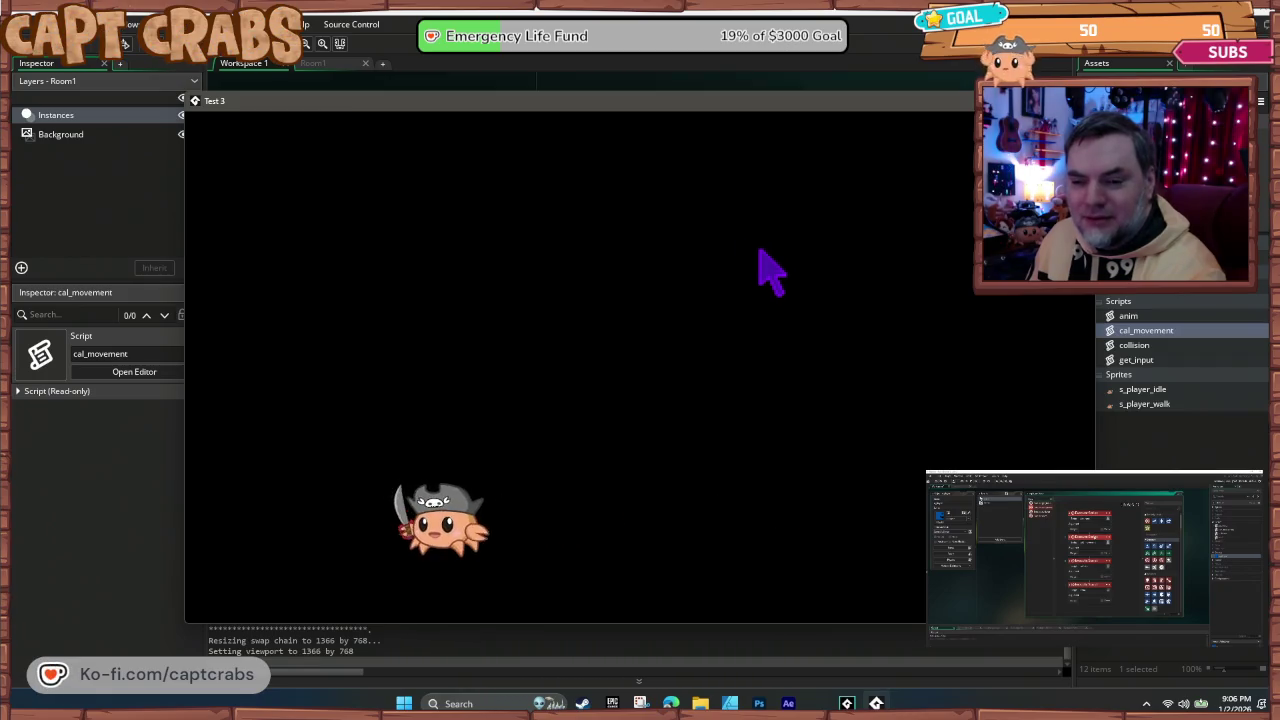
key("Right")
key("Right")
key("Right")
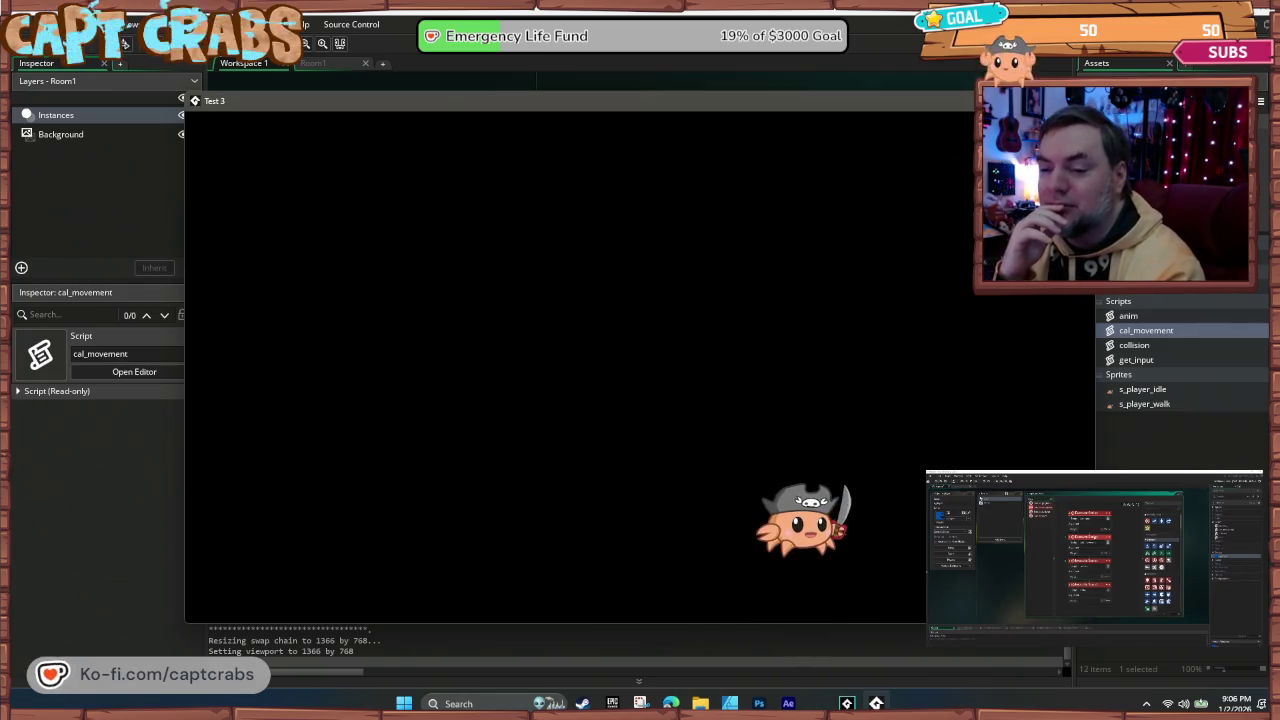
key("alt+F4")
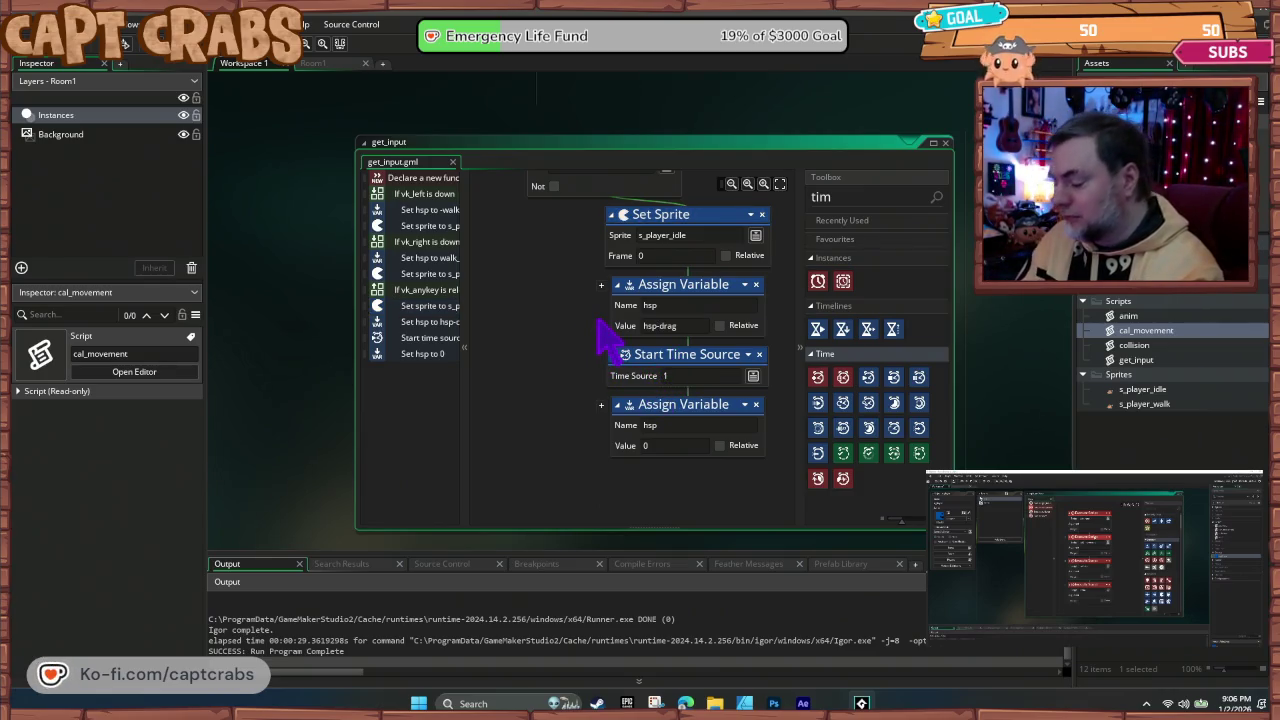
Step: Run the crab once more, then delete the hsp = 0 reset block
key("F5")
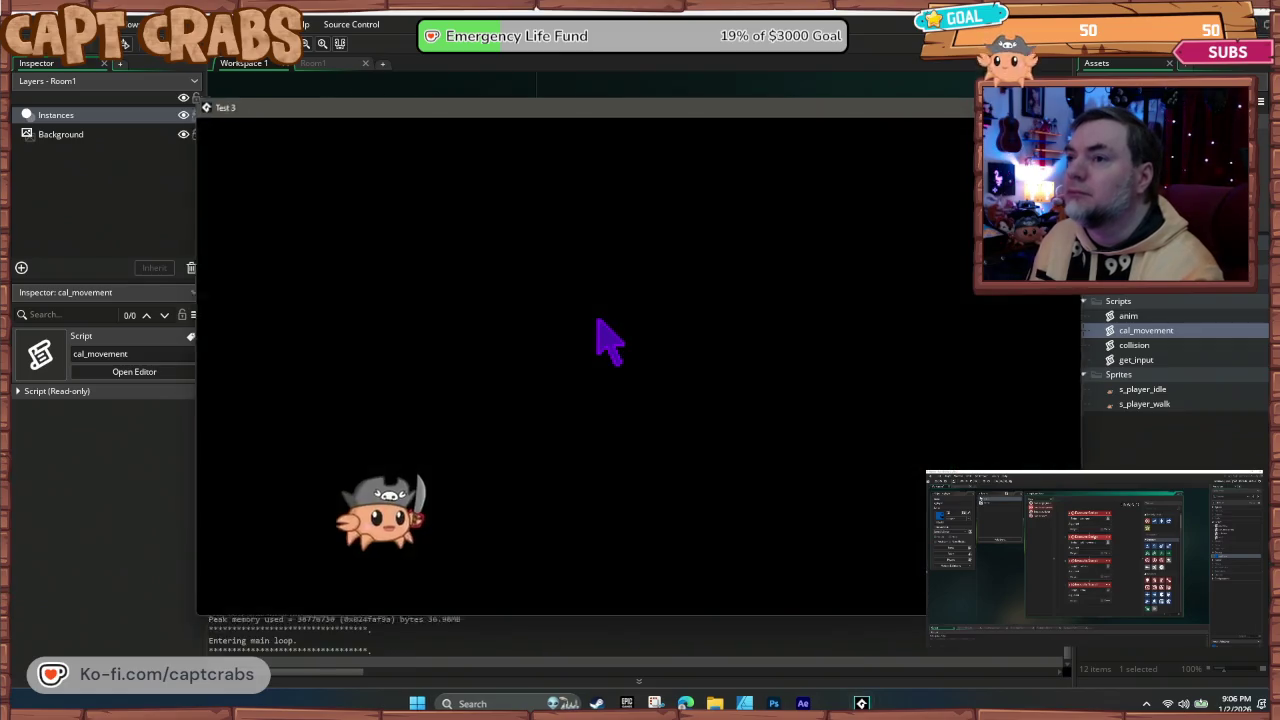
key("Right")
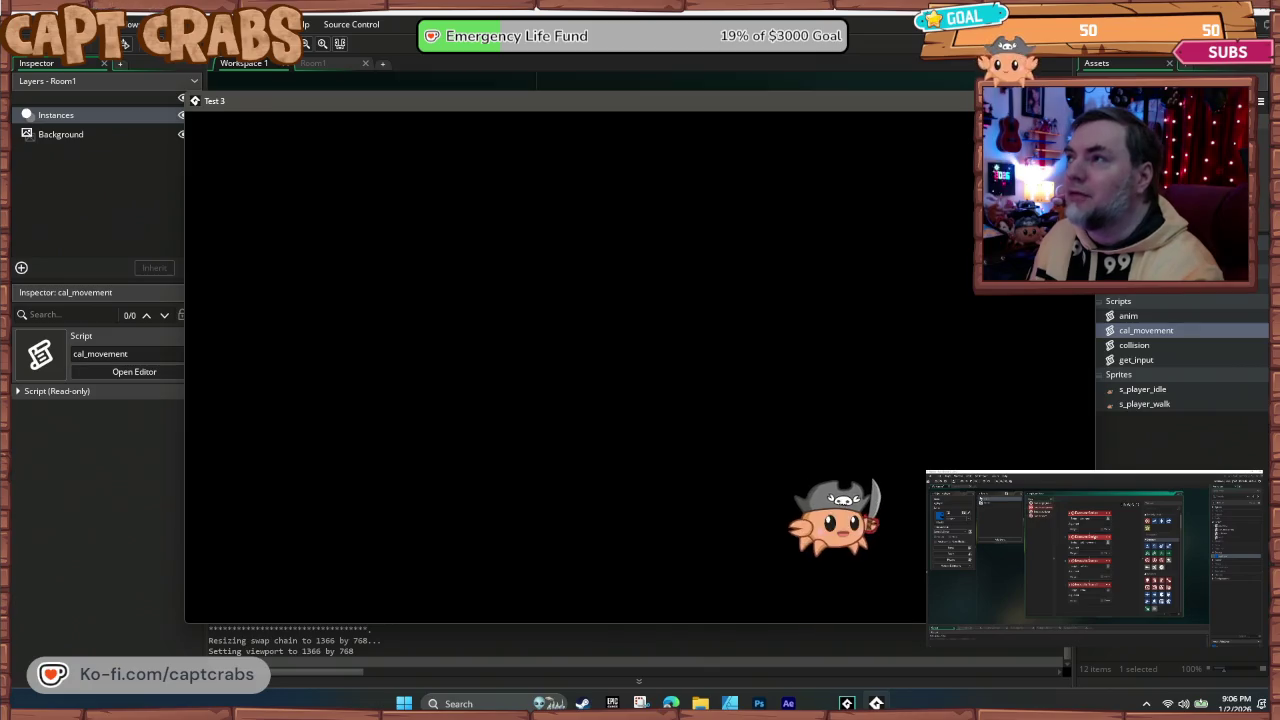
key("Escape")
left_click(709, 428)
key("Delete")
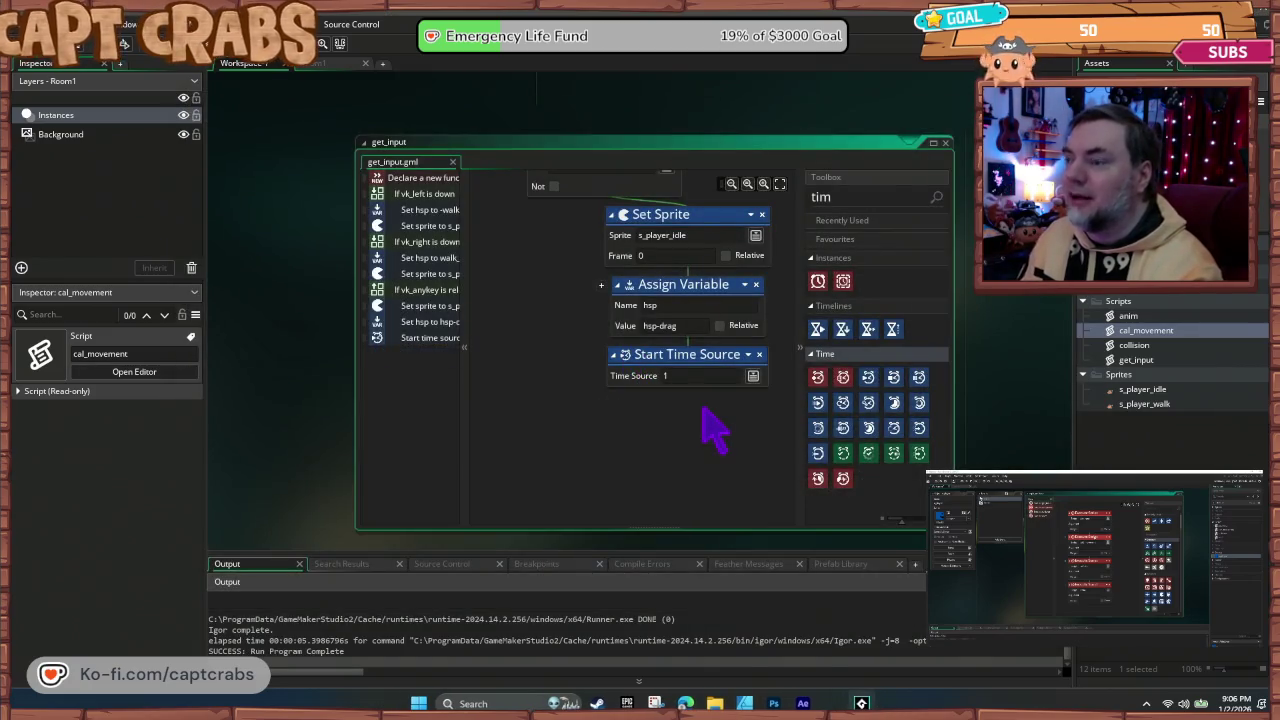
Step: Playtest the crab walking right and left without the hsp reset
key("F5")
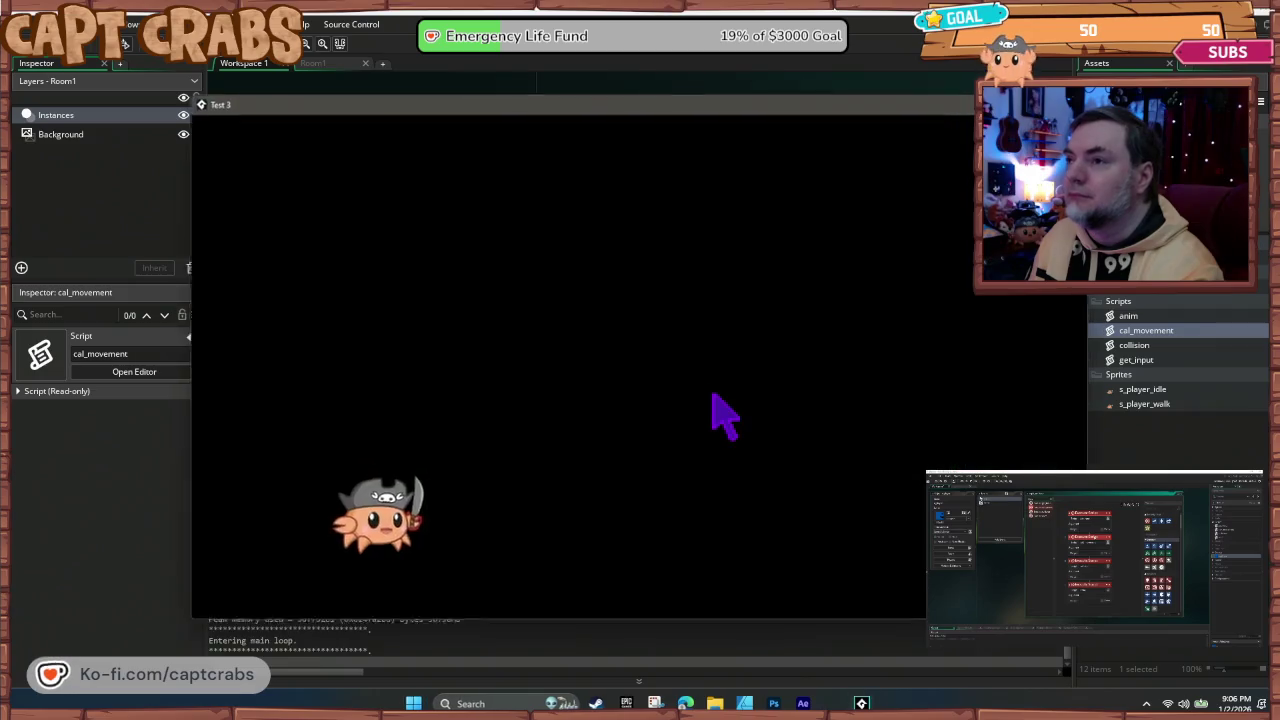
key("Right")
key("Left")
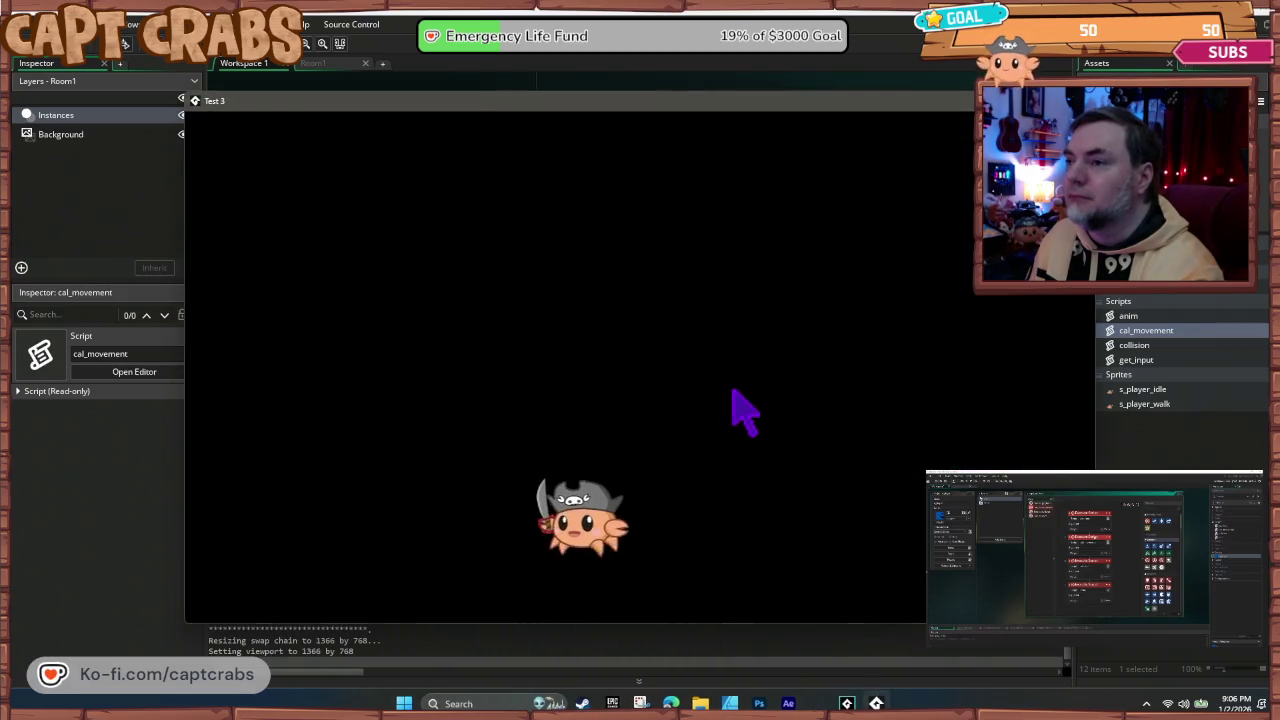
key("Right")
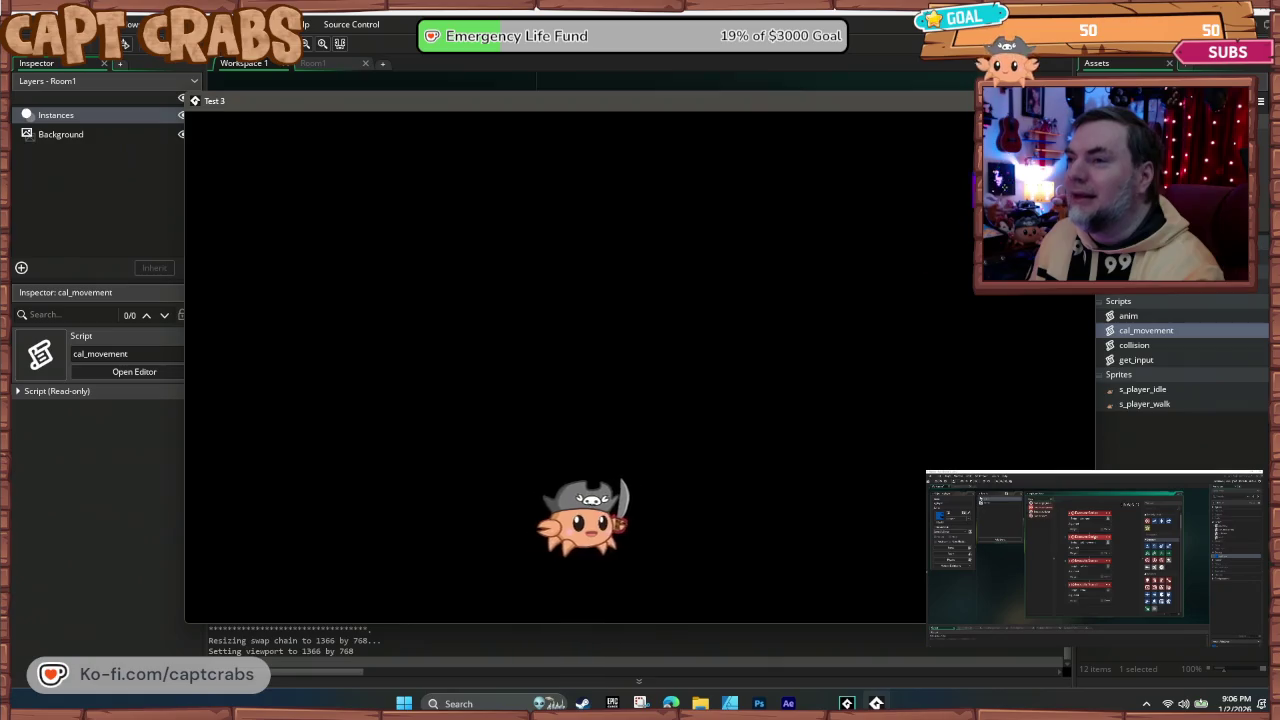
key("Left")
key("Escape")
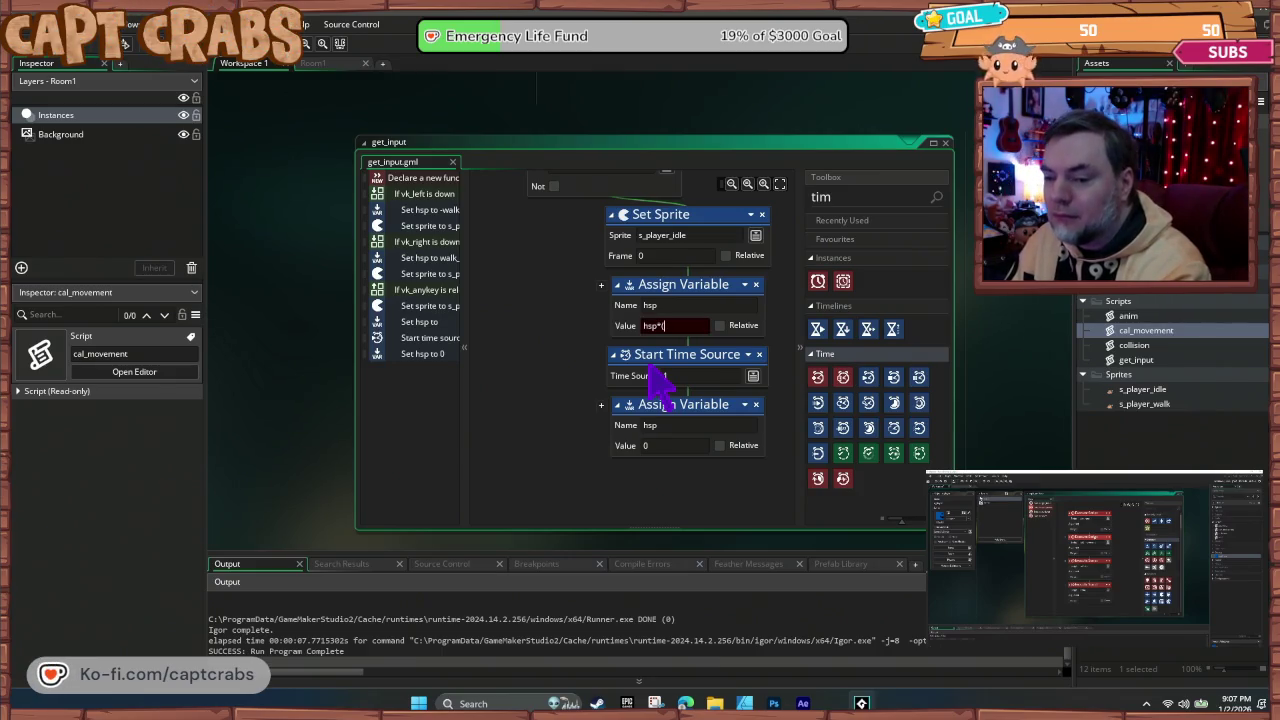
Step: Finish the release value as hsp*(-drag), then playtest walking the crab left and right
type("-drag)")
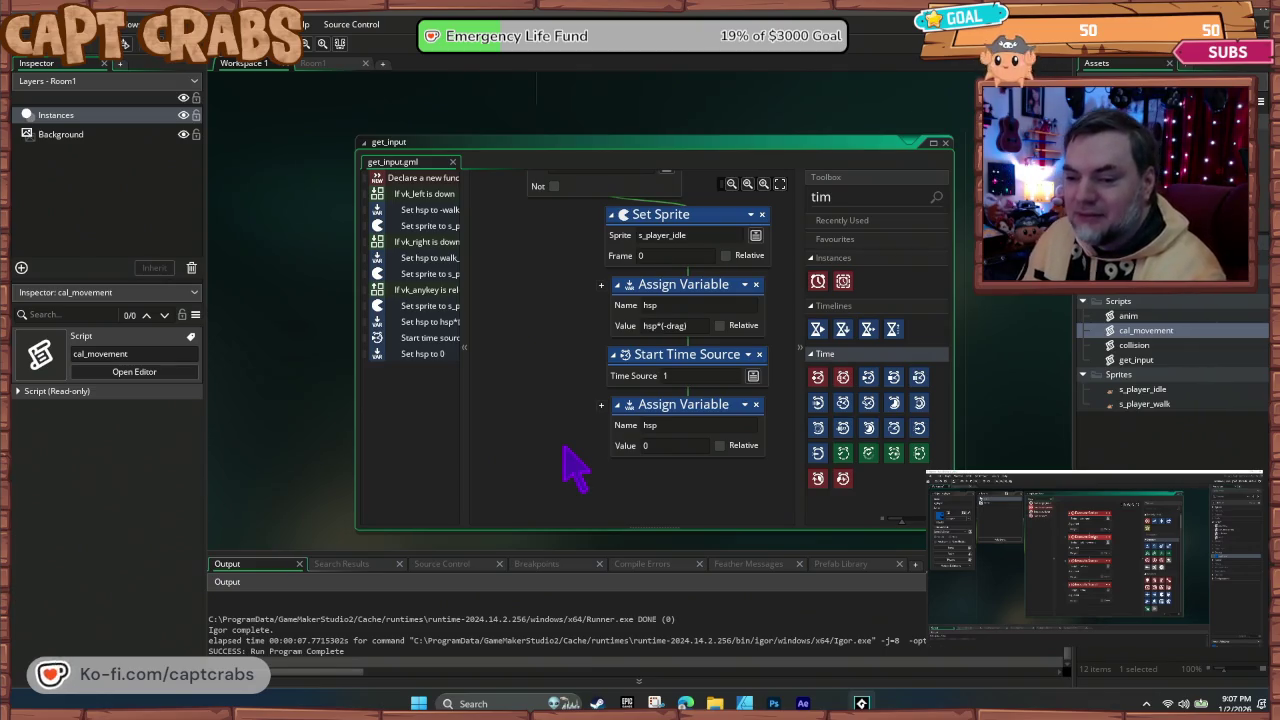
key("F5")
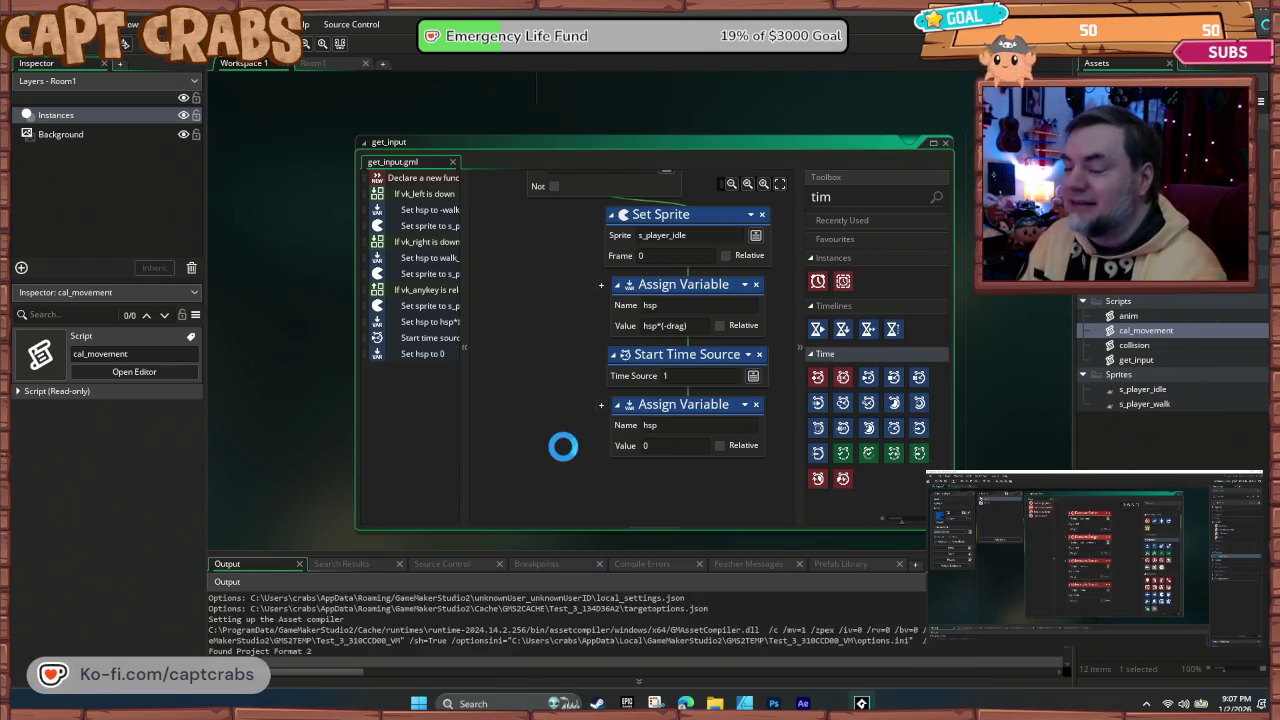
key("Right")
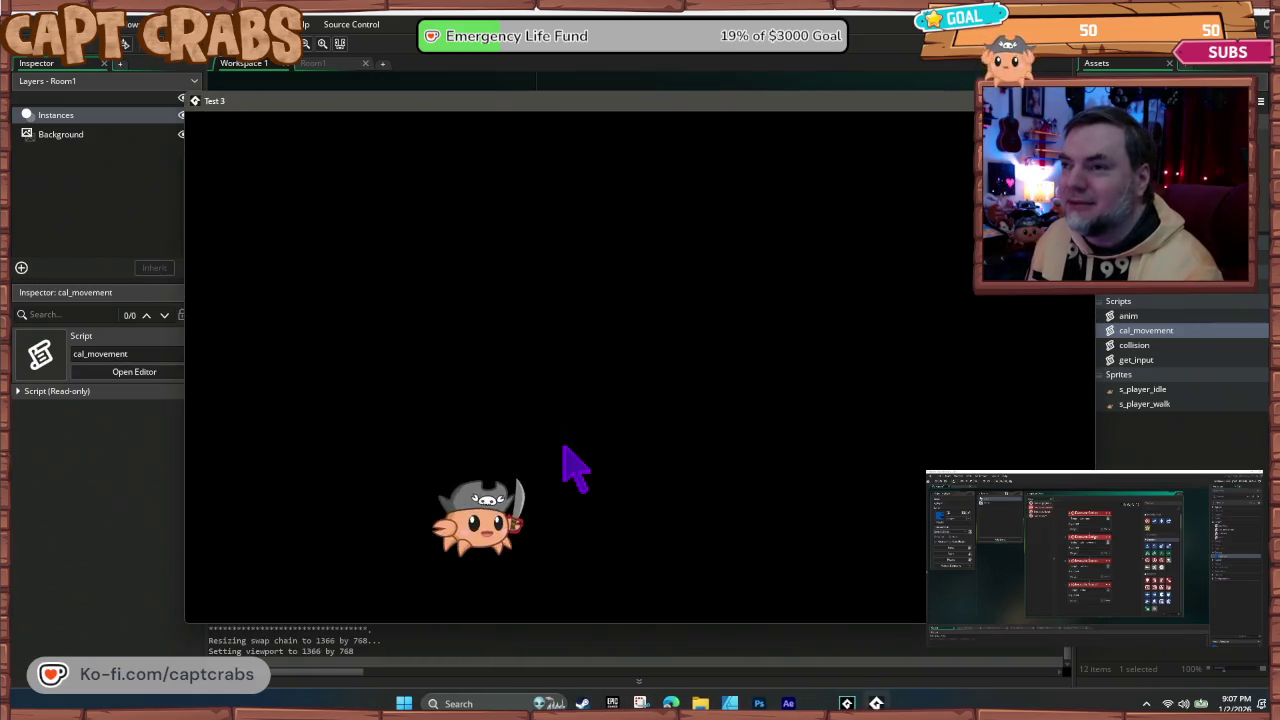
key("Right")
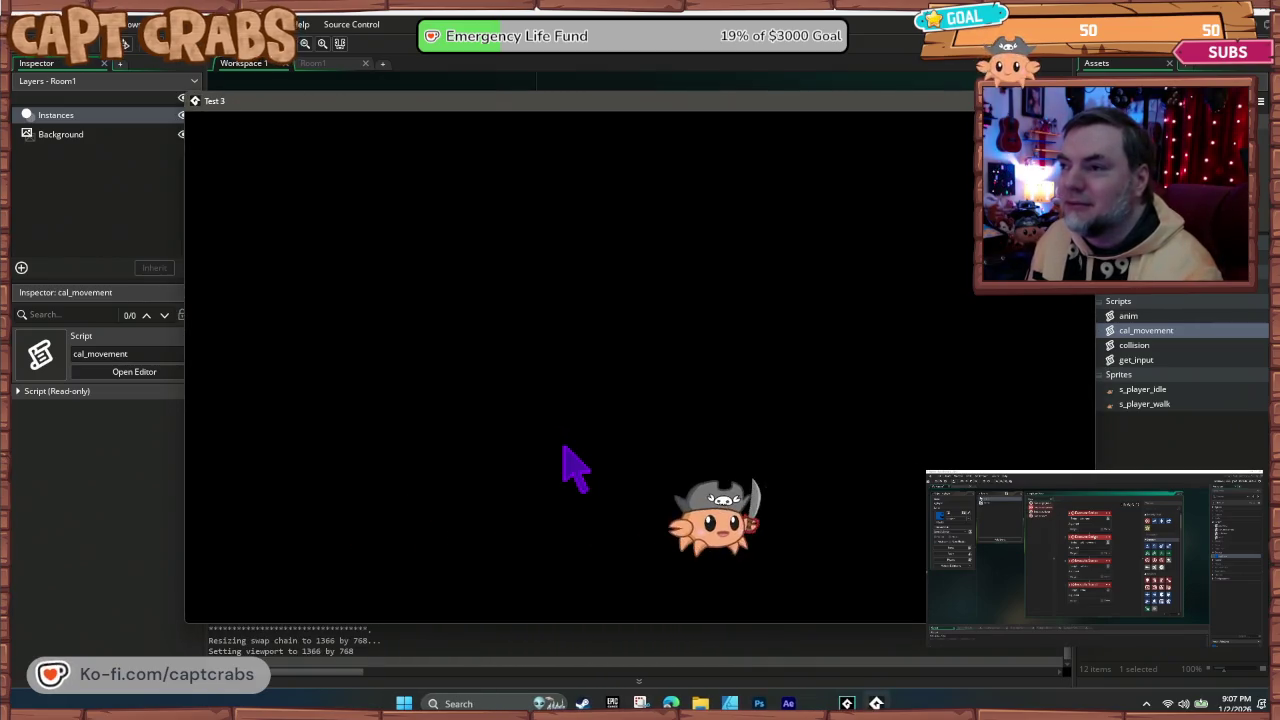
key("Left")
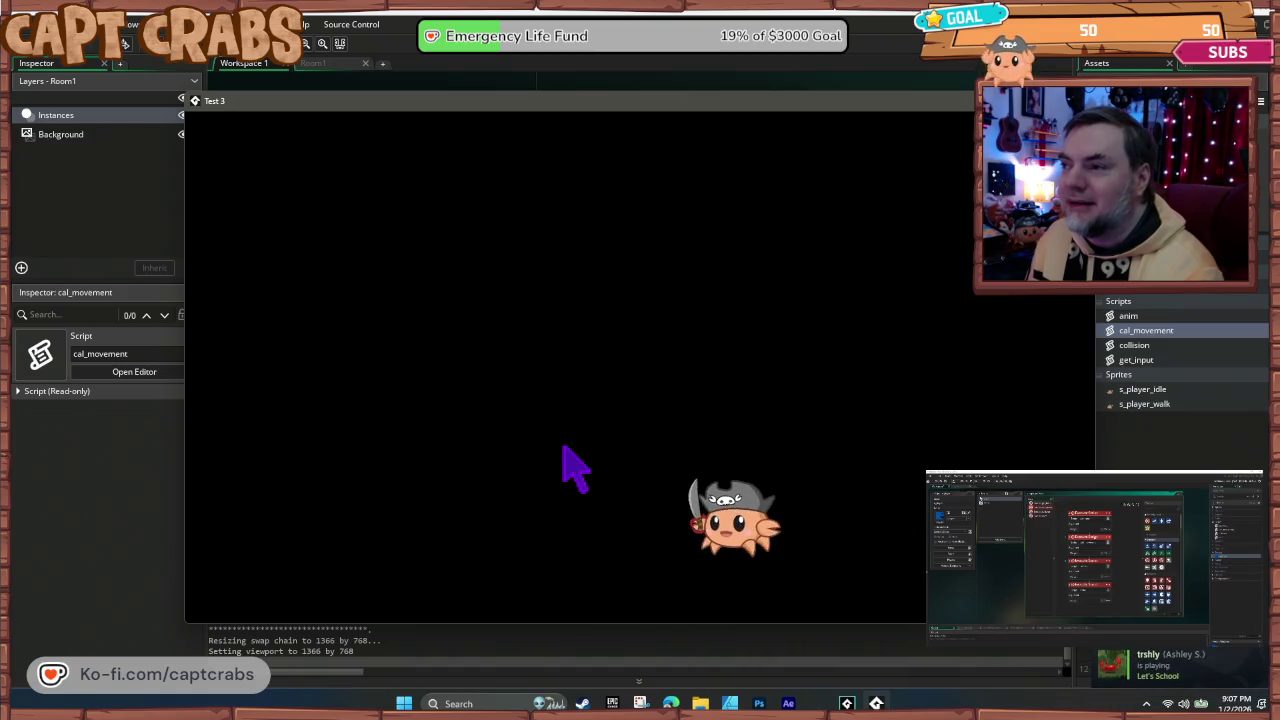
key("Right")
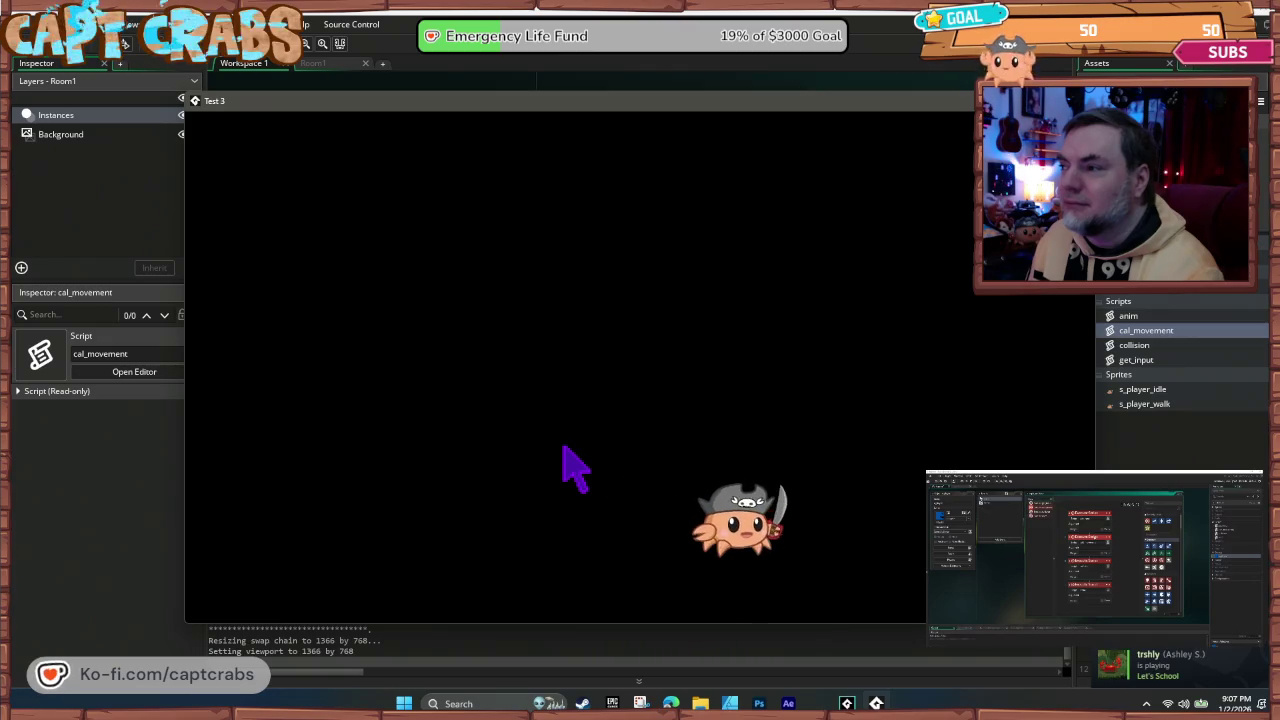
key("Left")
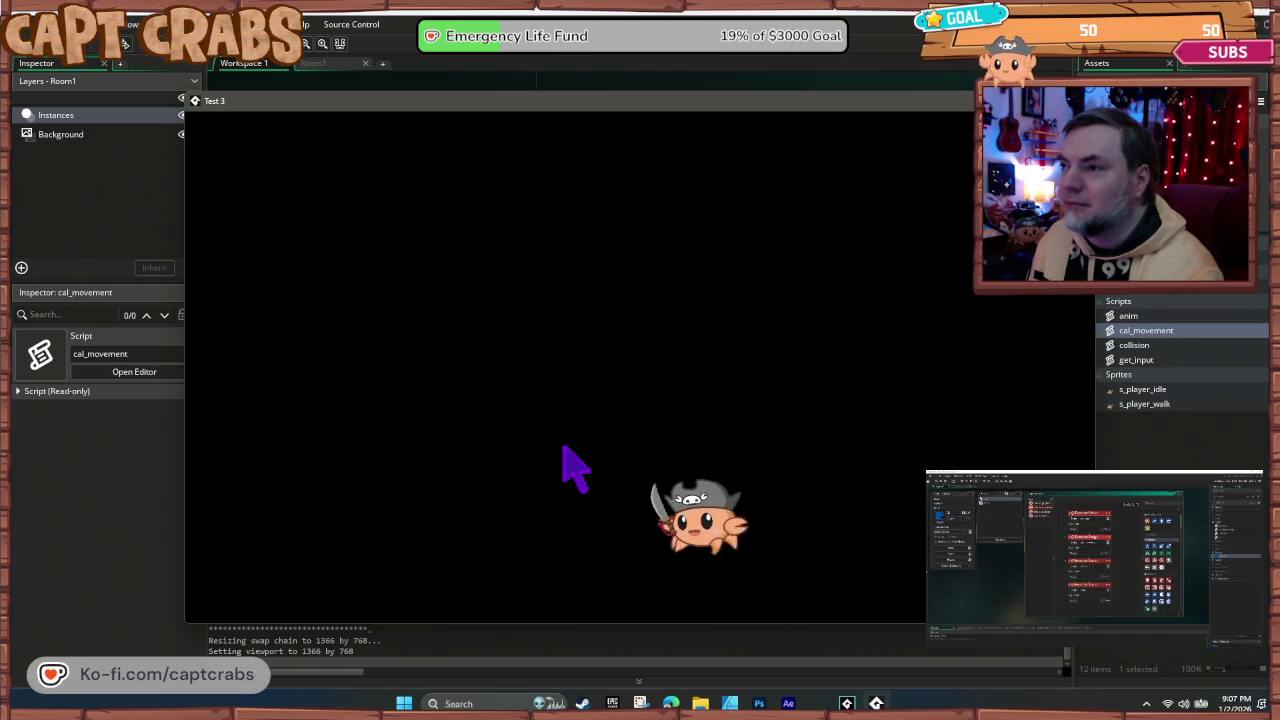
key("Right")
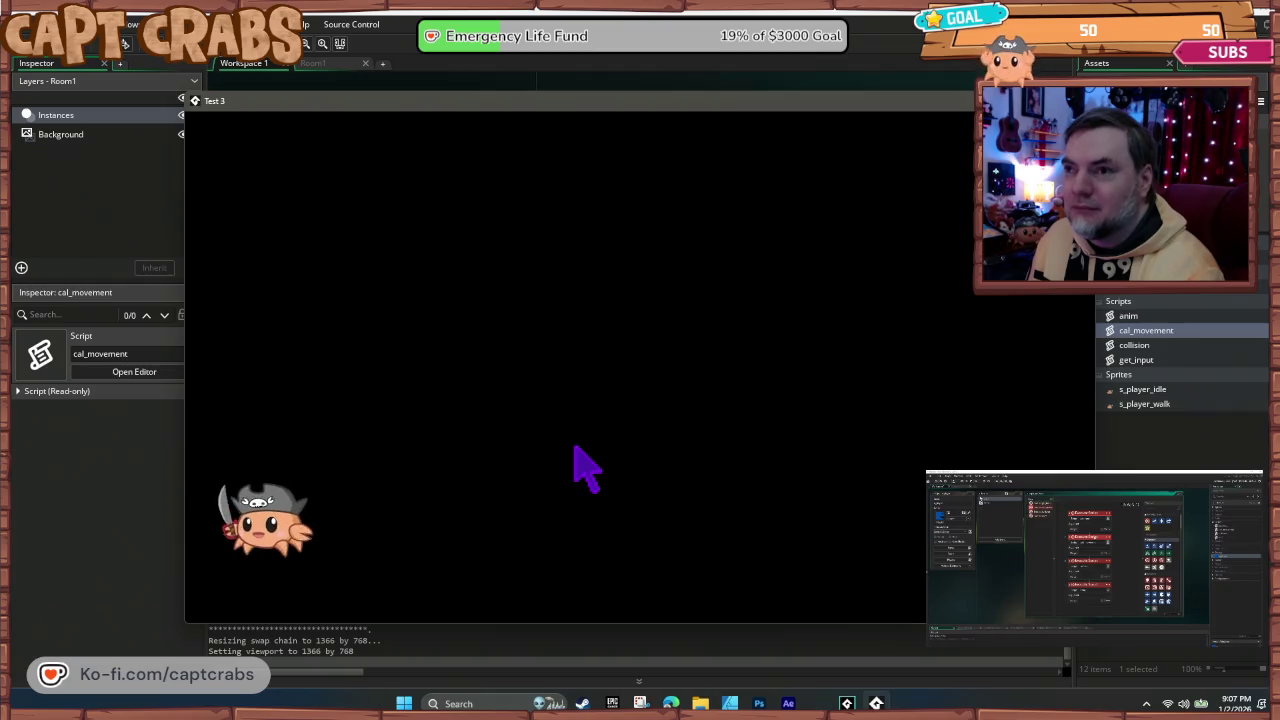
key("Left")
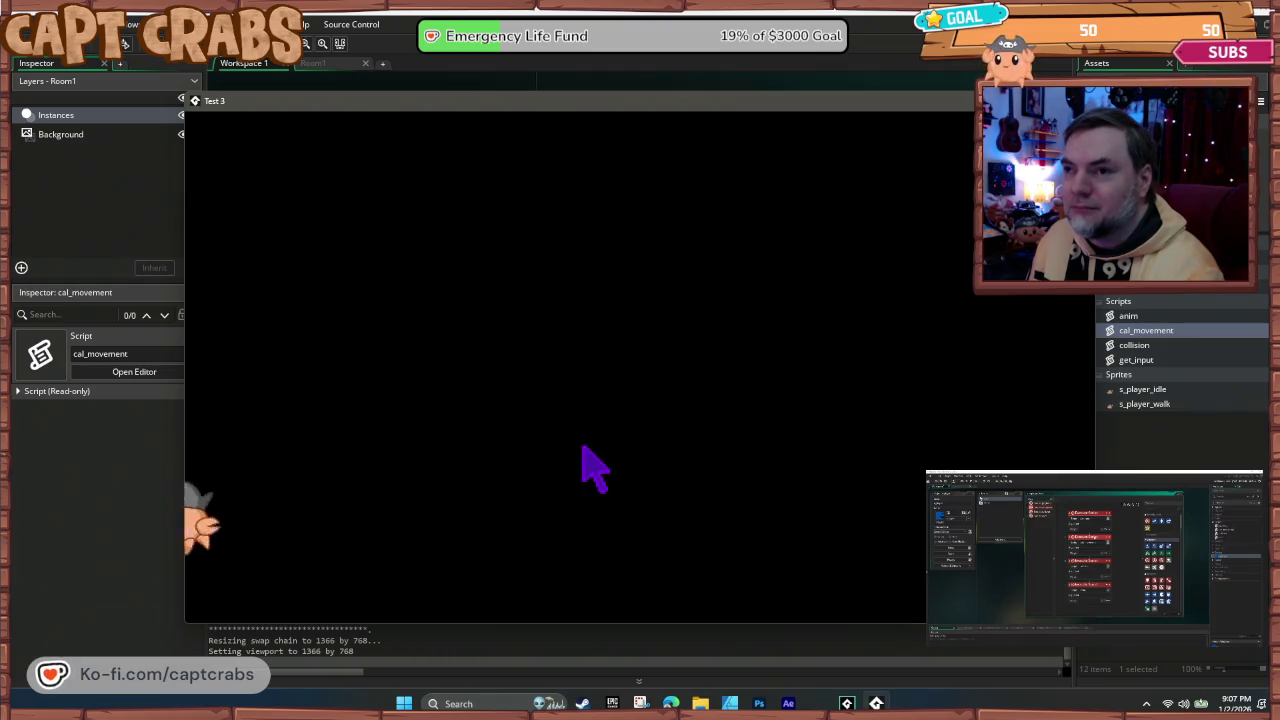
key("Right")
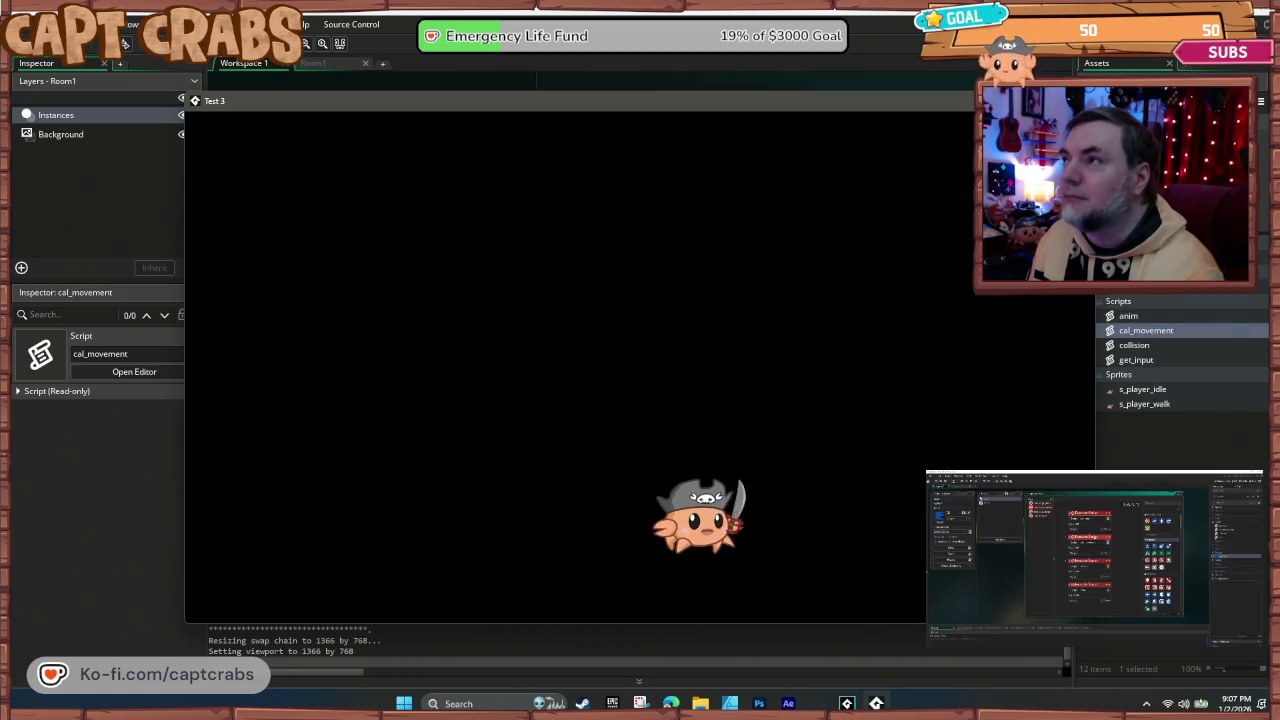
key("Escape")
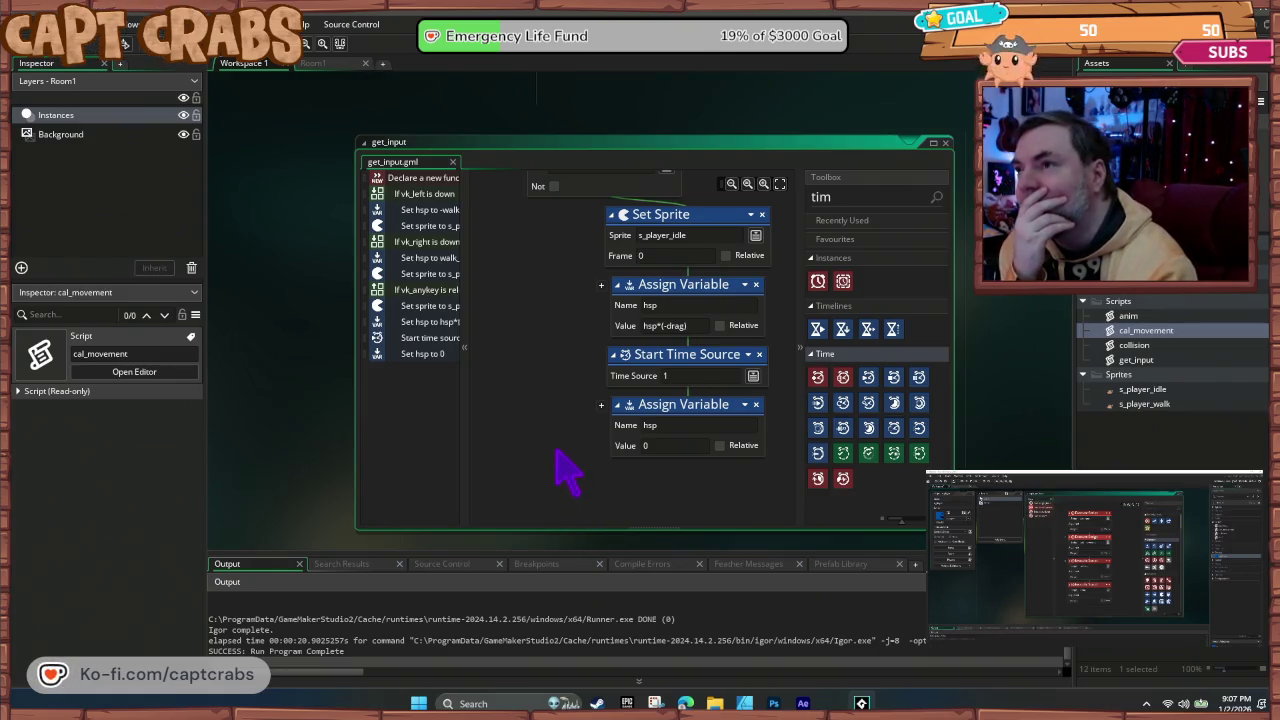
Step: Change the Start Time Source index to 7, playtest the crab, then nudge the hsp = 0 block
left_click(694, 376)
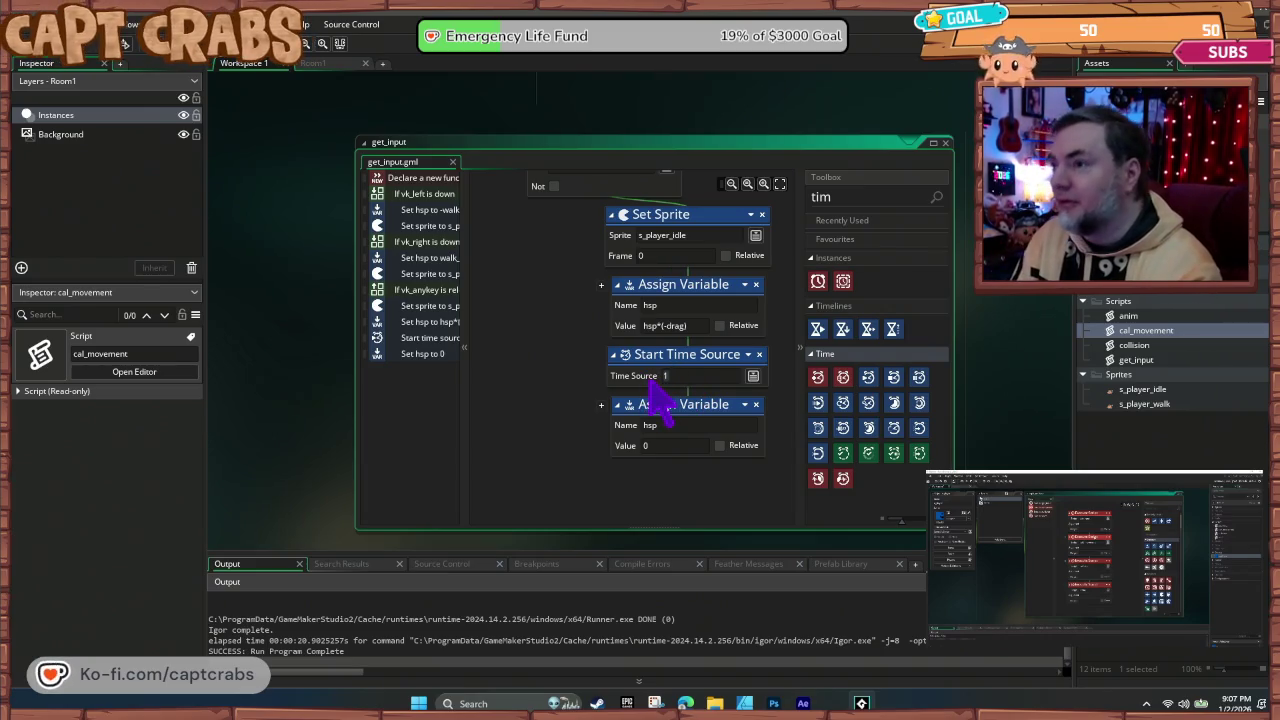
type("7")
key("F5")
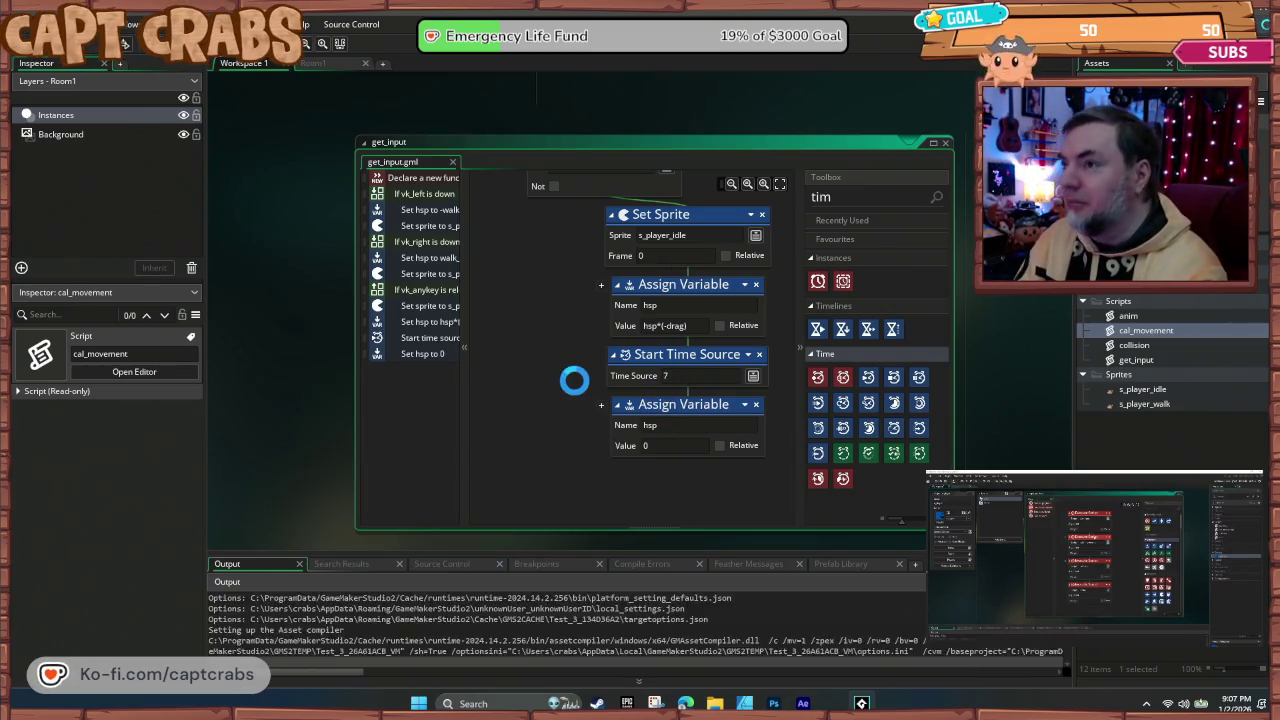
key("Right")
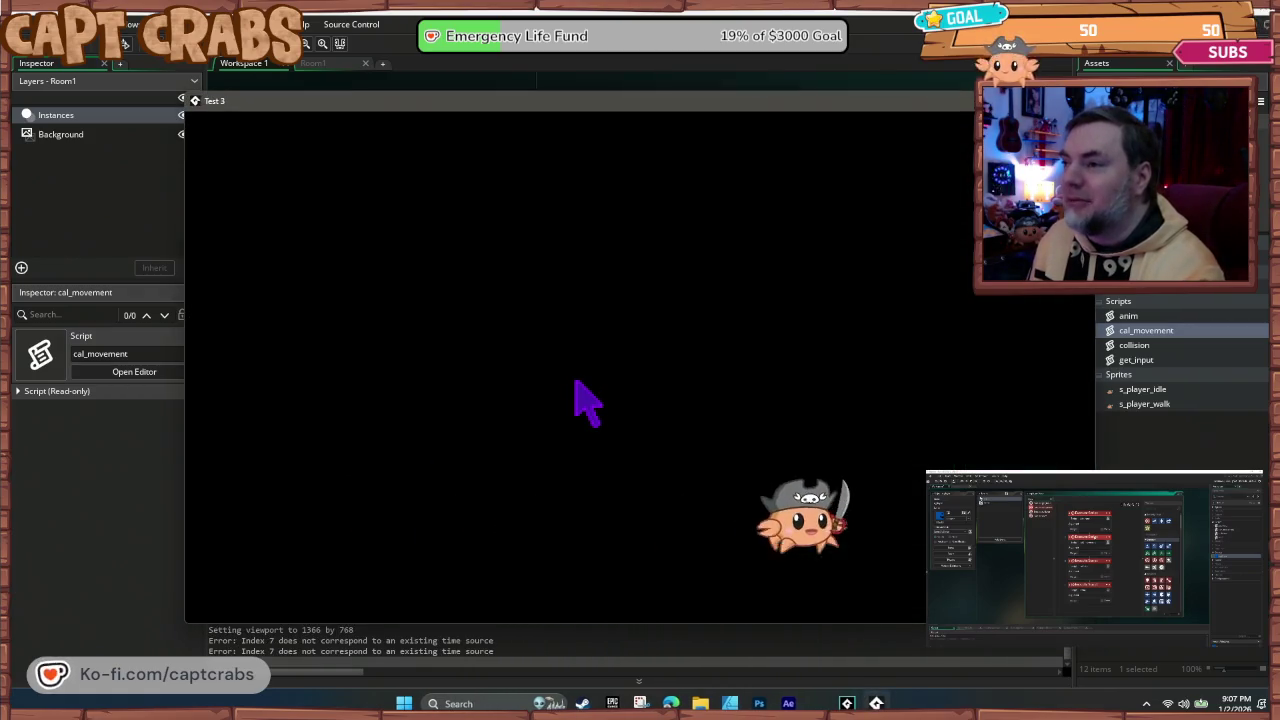
key("Left")
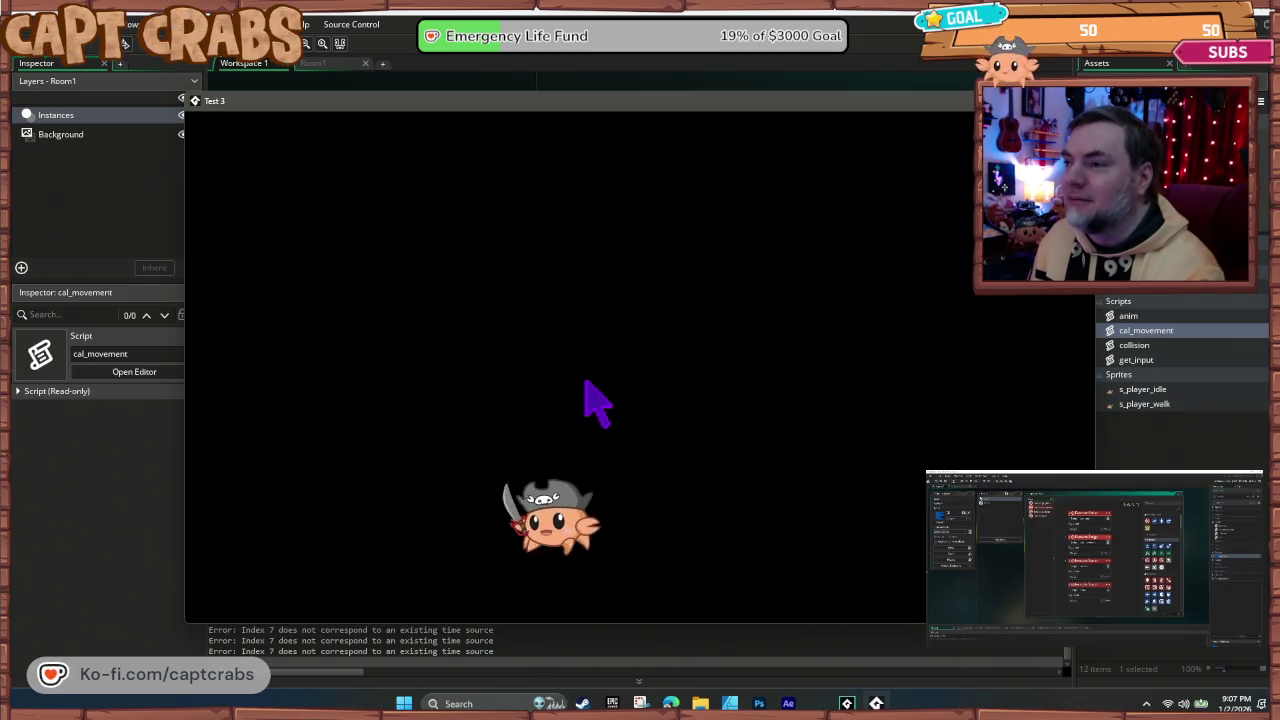
key("alt+F4")
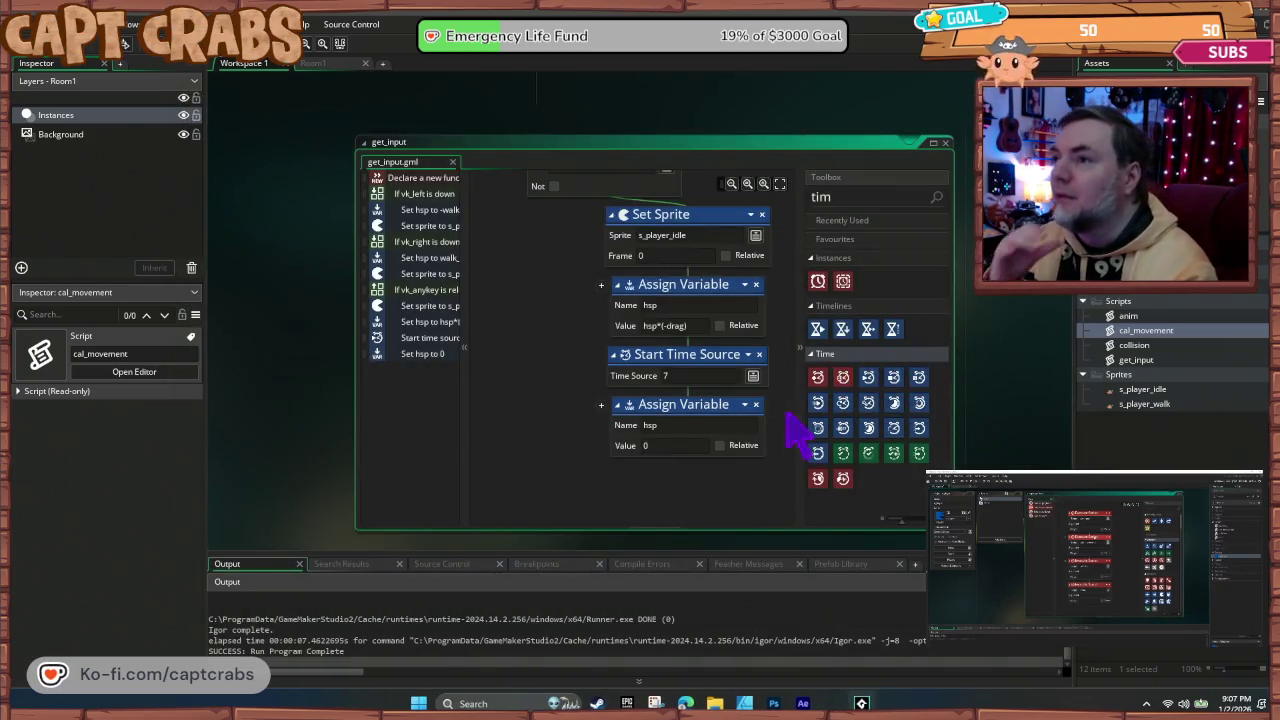
left_click_drag(688, 405, 788, 368)
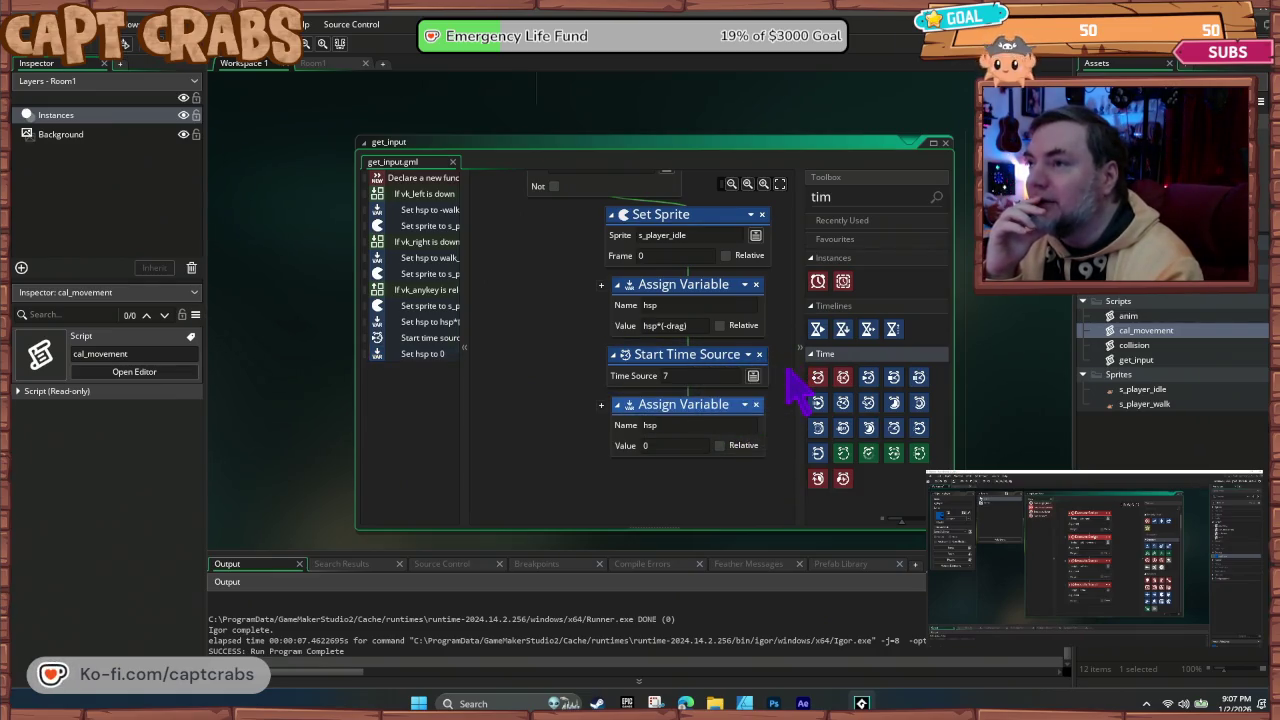
scroll(540, 455, "right", 3)
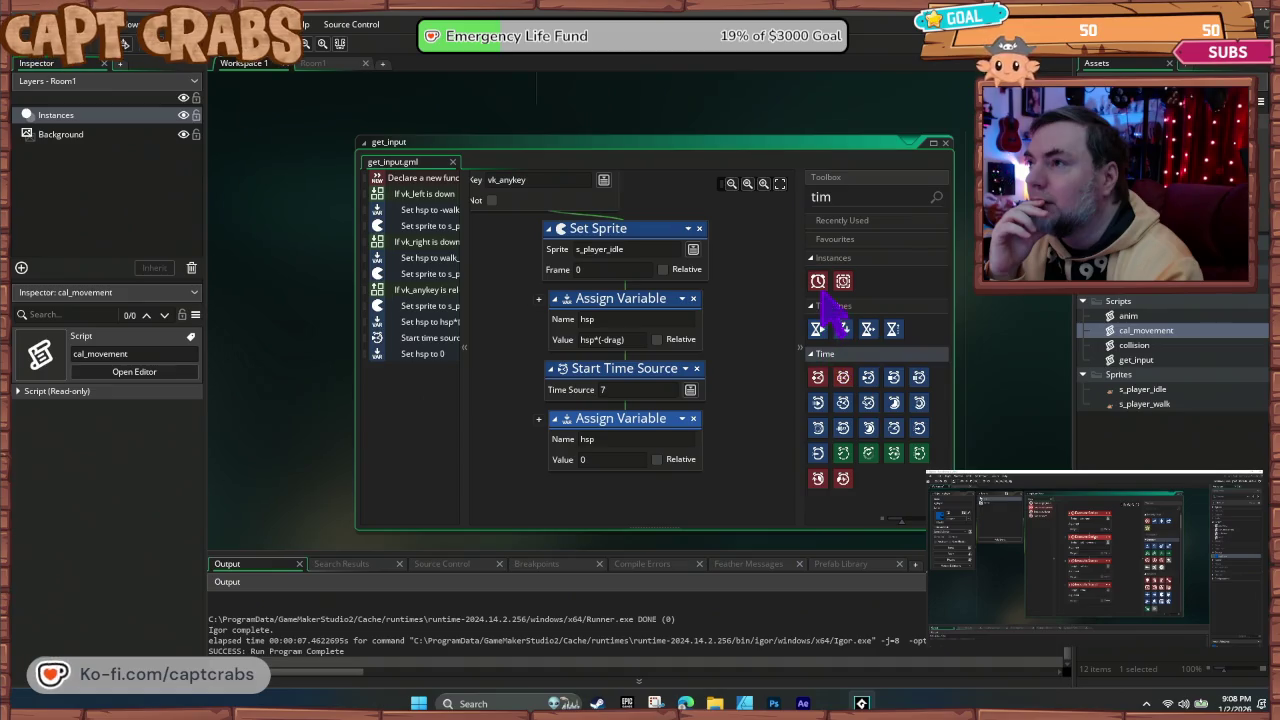
Step: Try then remove a Set Alarm Countdown, and playtest hsp*(1-drag) in a maximized game window
left_click_drag(818, 281, 673, 395)
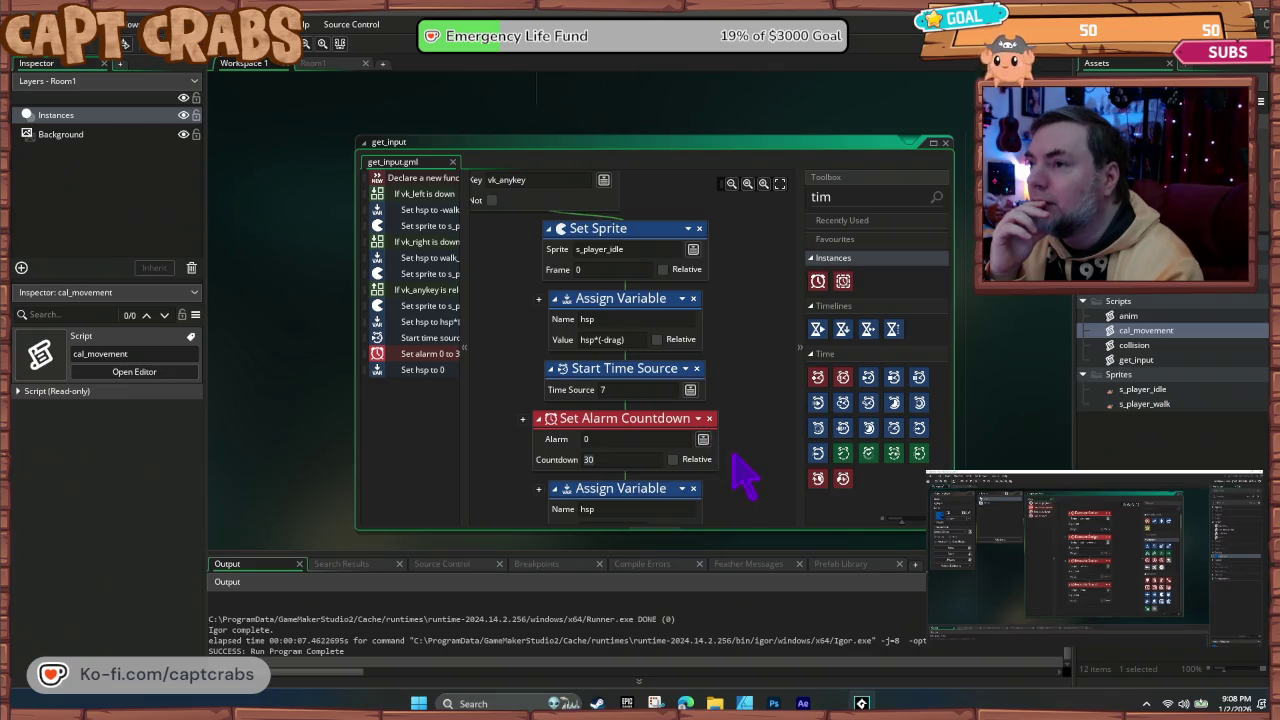
left_click(709, 418)
type("1")
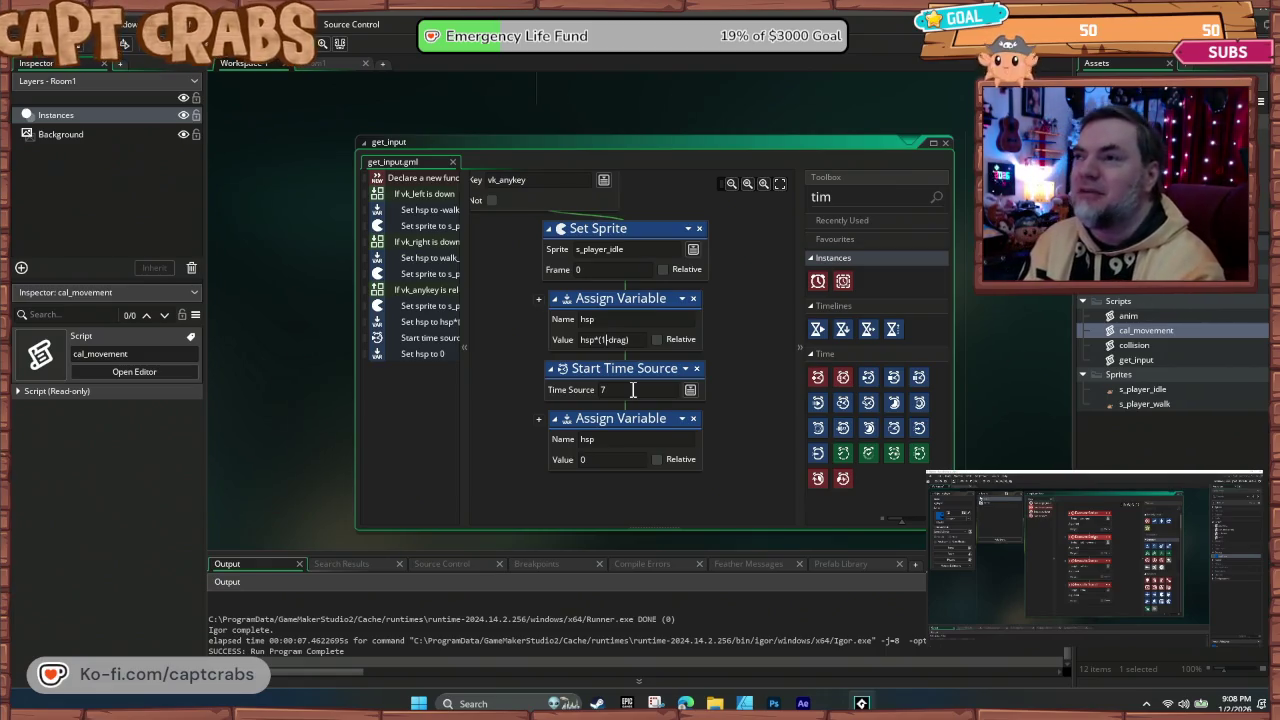
key("F5")
key("Right")
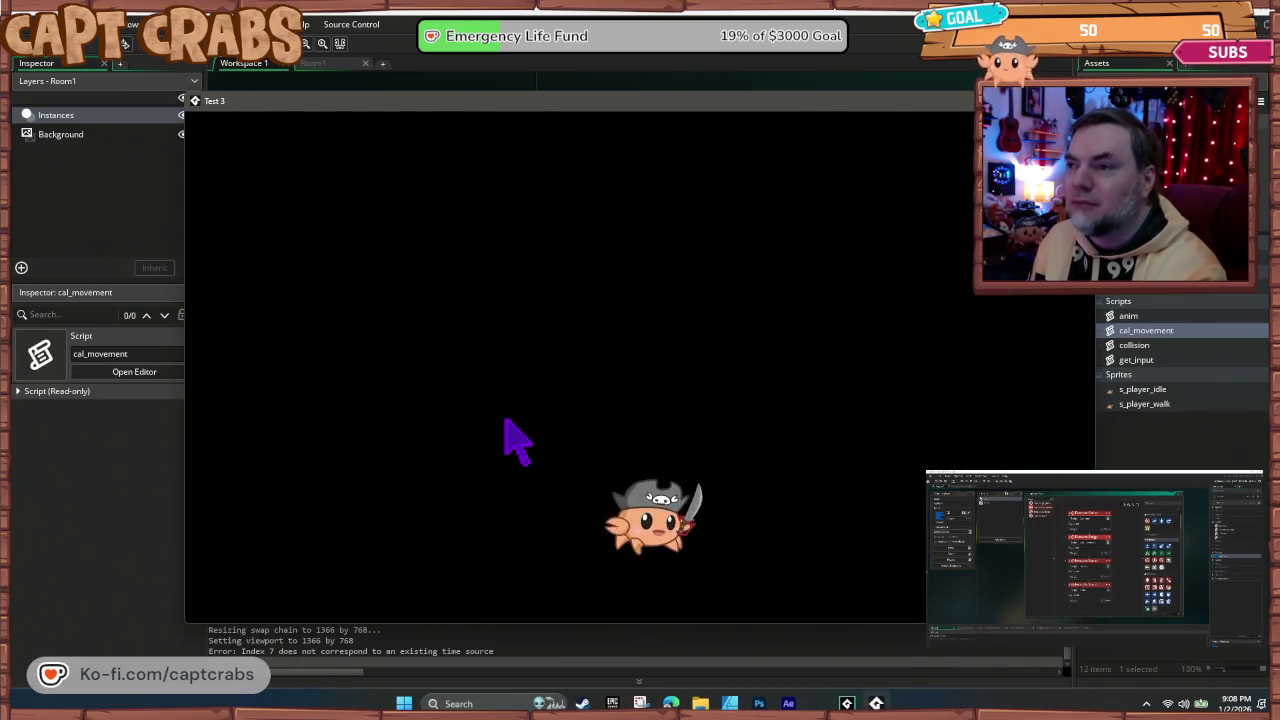
key("Right")
key("Left")
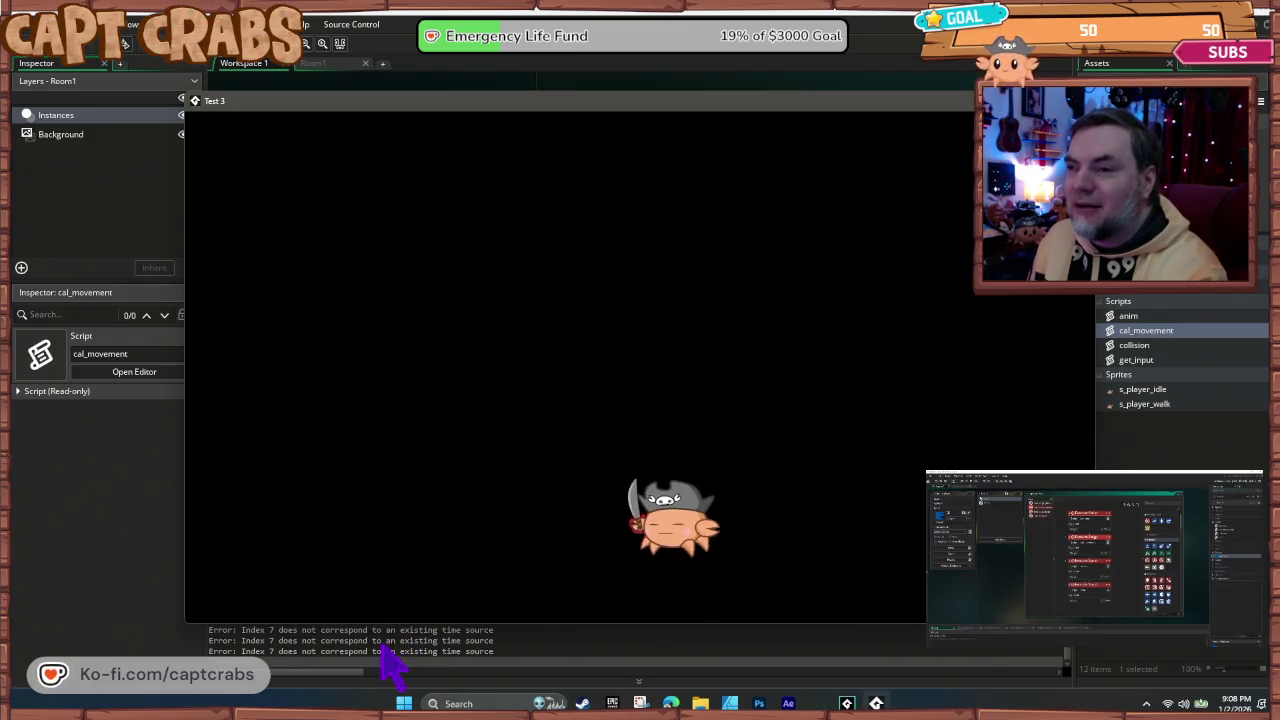
double_click(508, 100)
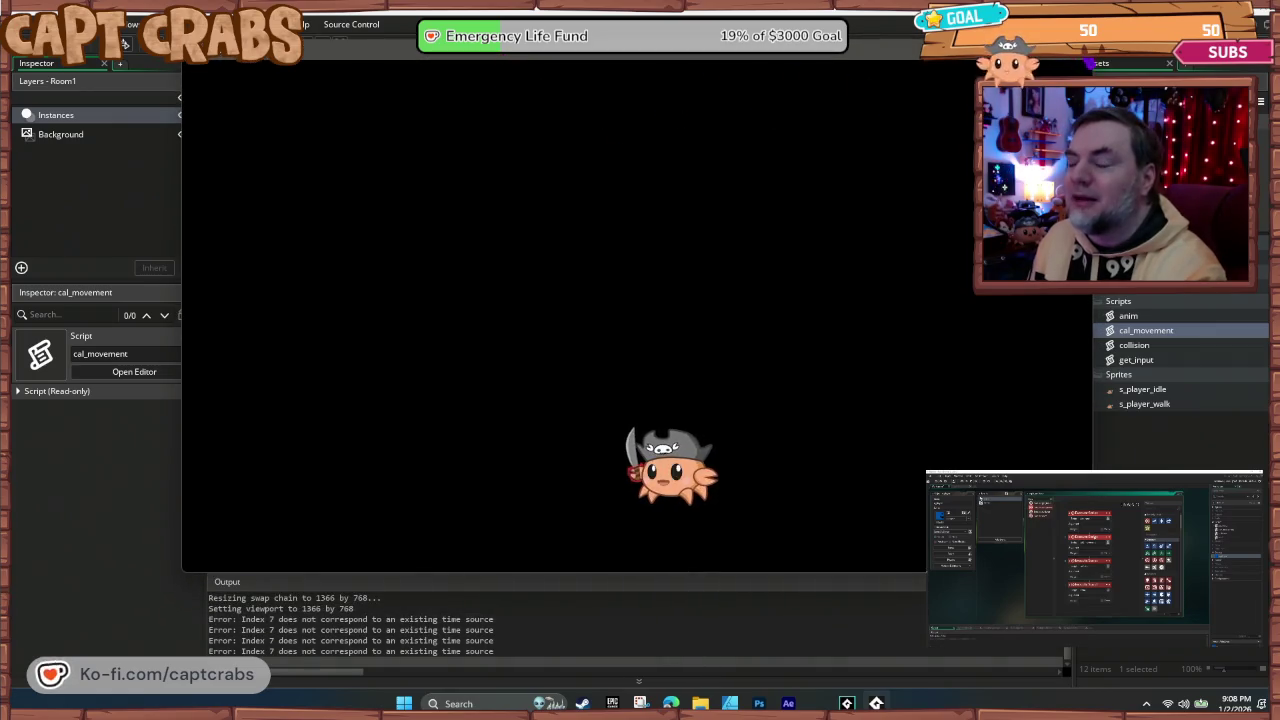
Step: Delete the Start Time Source and hsp = 0 blocks, discarding a trial Create Time Source
key("alt+F4")
left_click(651, 390)
key("Delete")
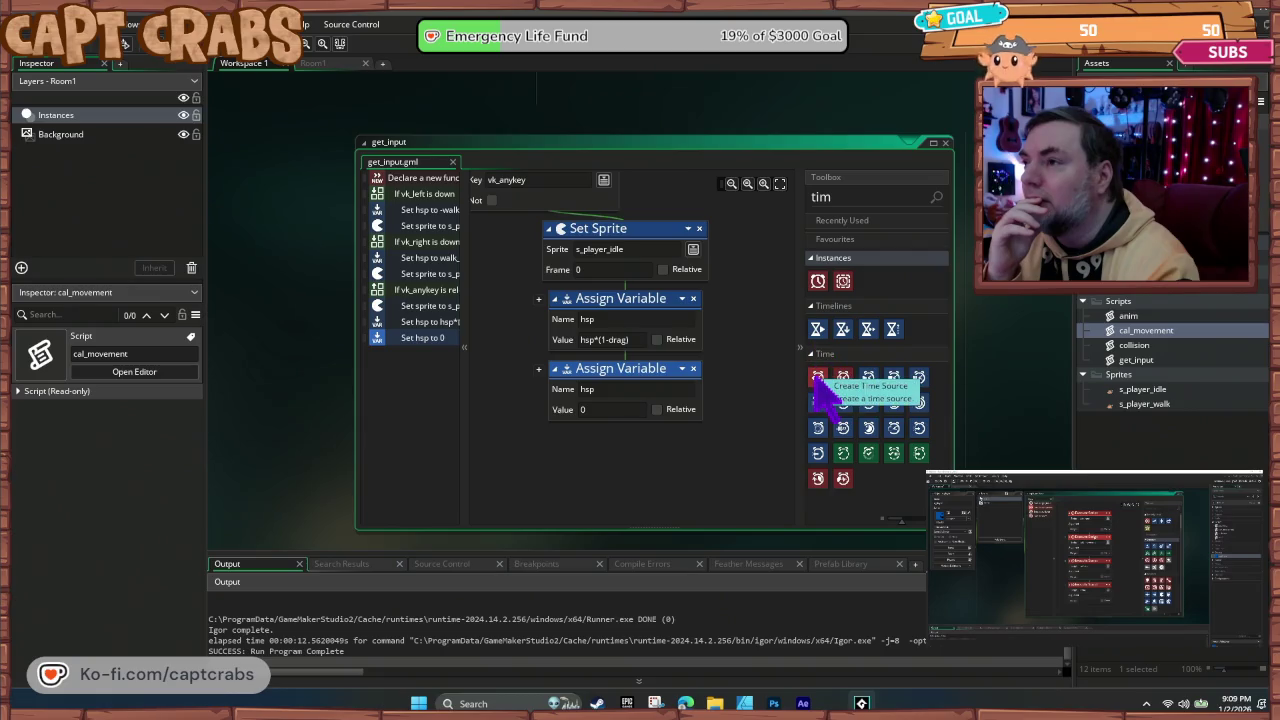
left_click_drag(818, 380, 617, 363)
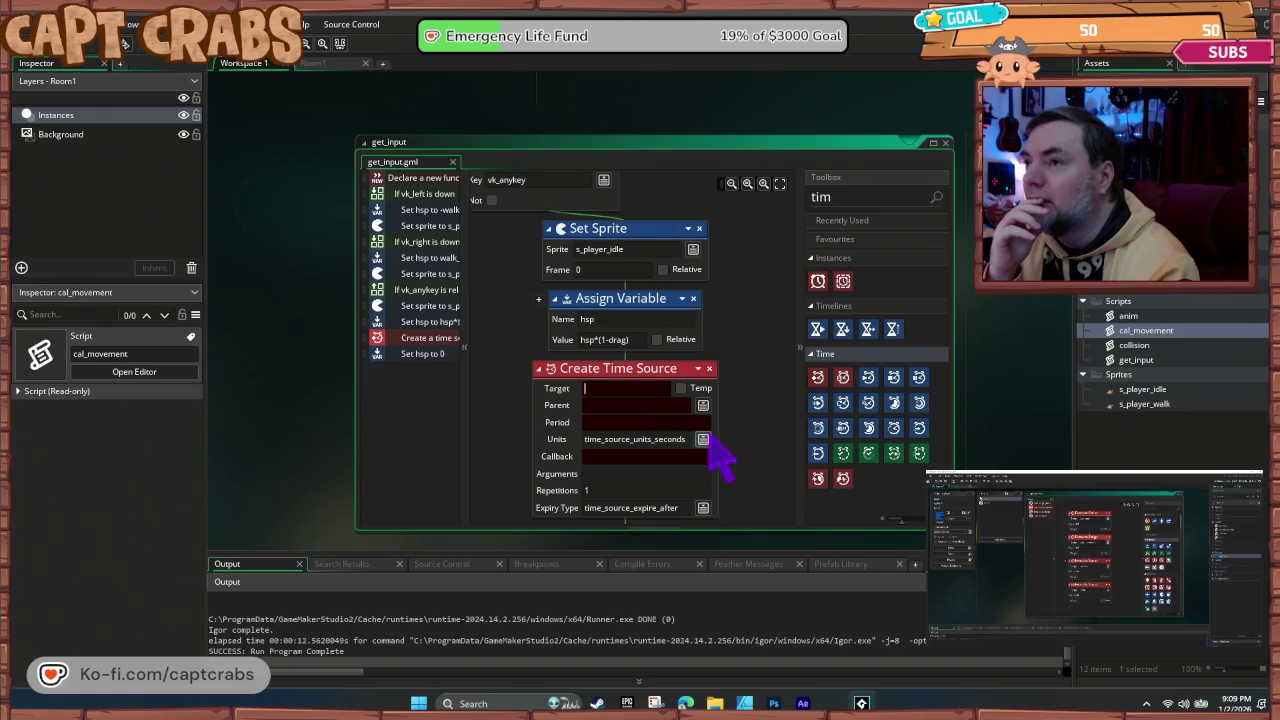
scroll(718, 455, "down", 2)
mouse_move(613, 470)
left_mouse_down()
mouse_move(737, 417)
mouse_move(703, 430)
left_mouse_up()
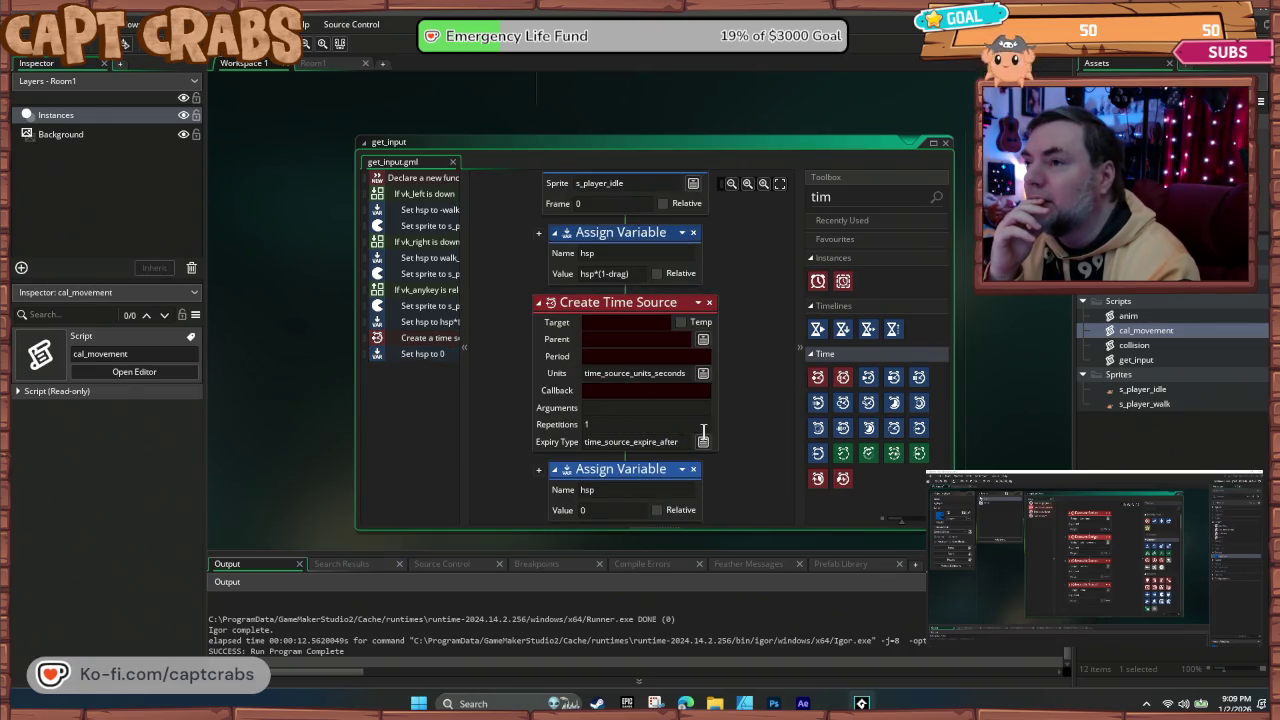
left_click(709, 303)
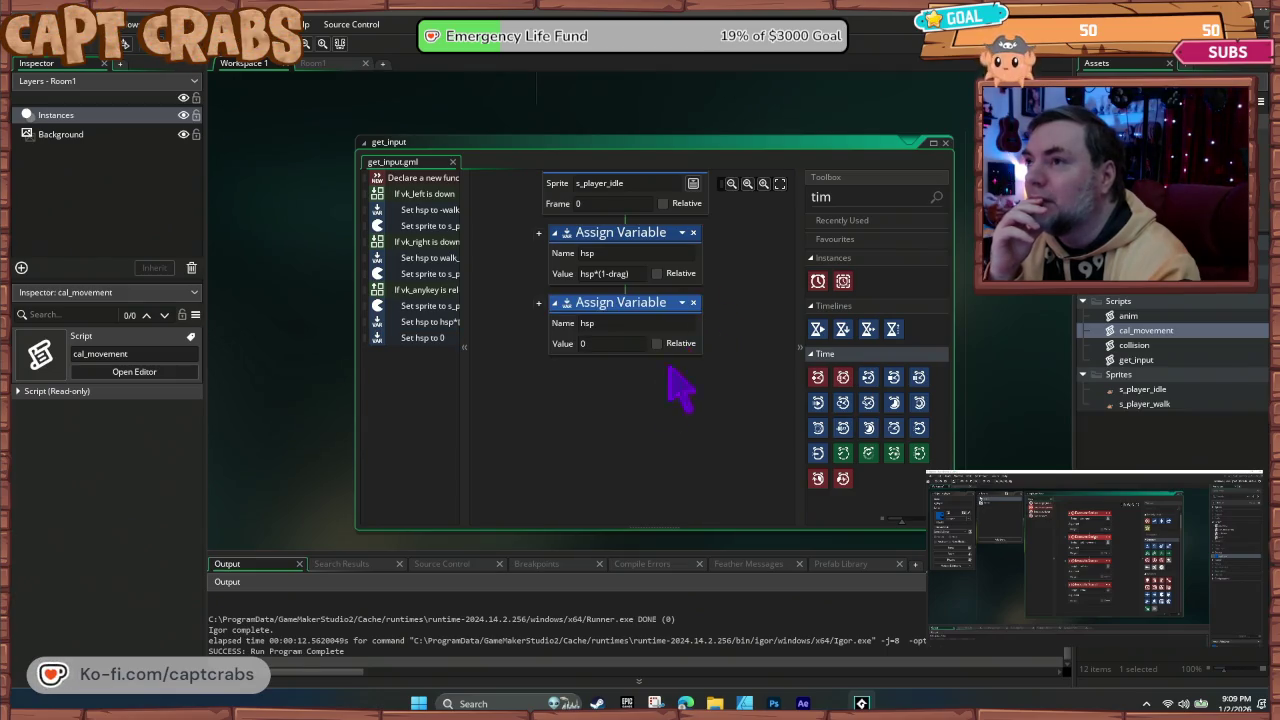
left_click(666, 320)
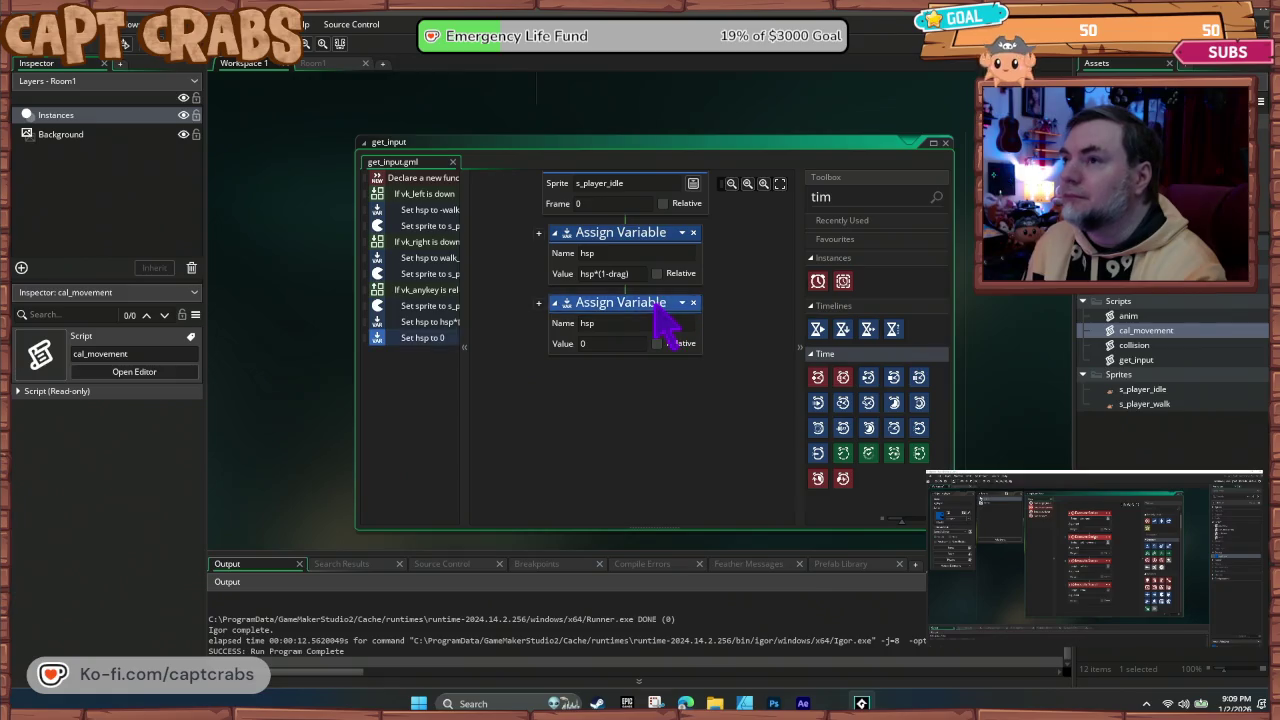
key("Delete")
Step: Playtest the crab walking right and left, then close the game
key("F5")
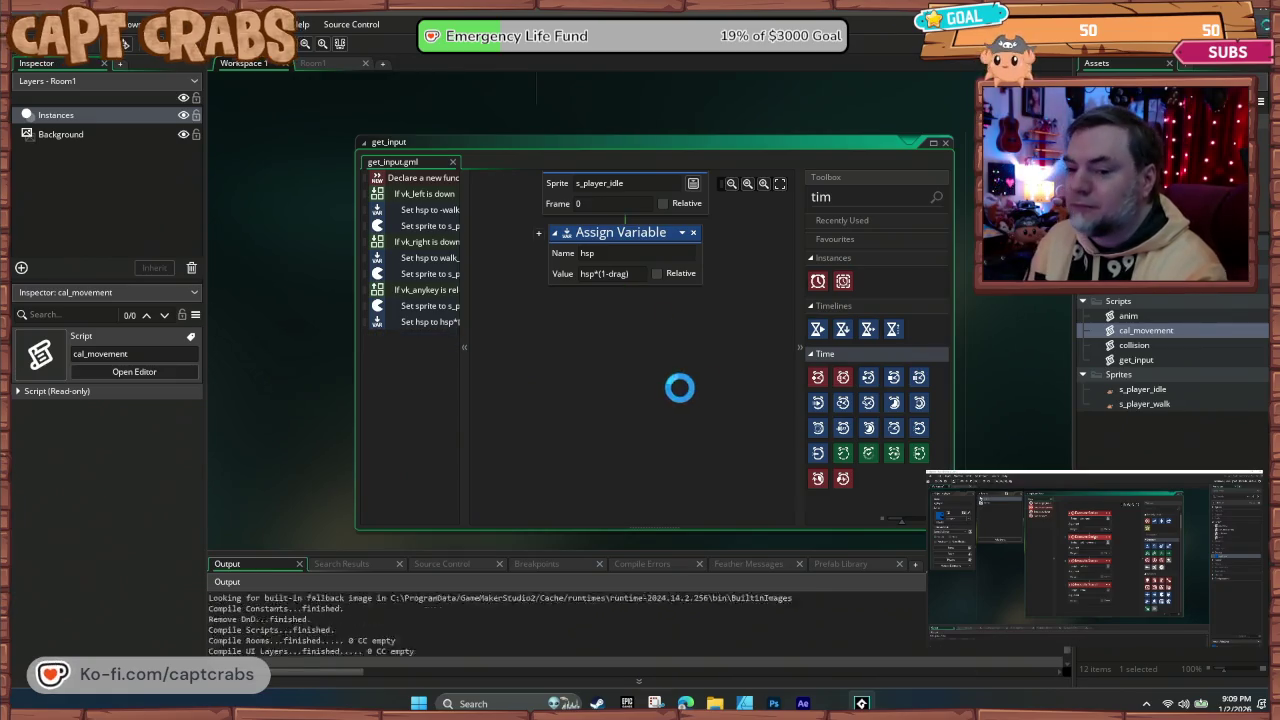
key("Right")
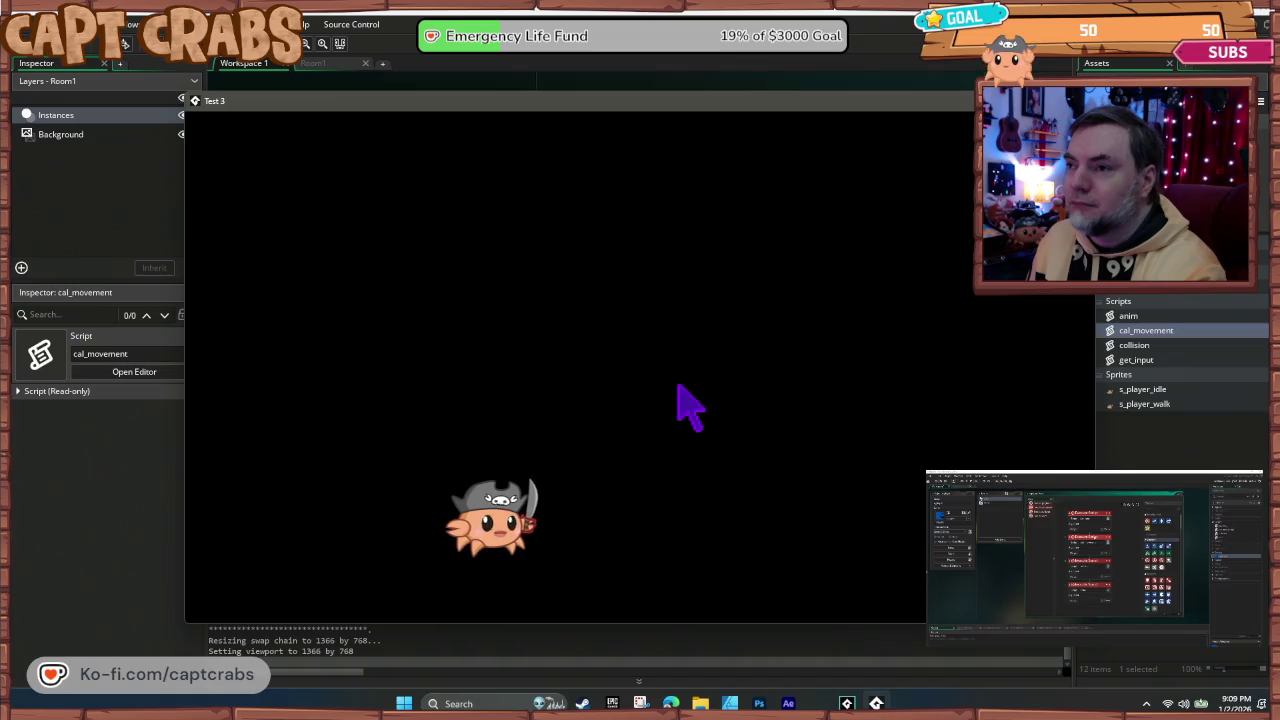
key("Right")
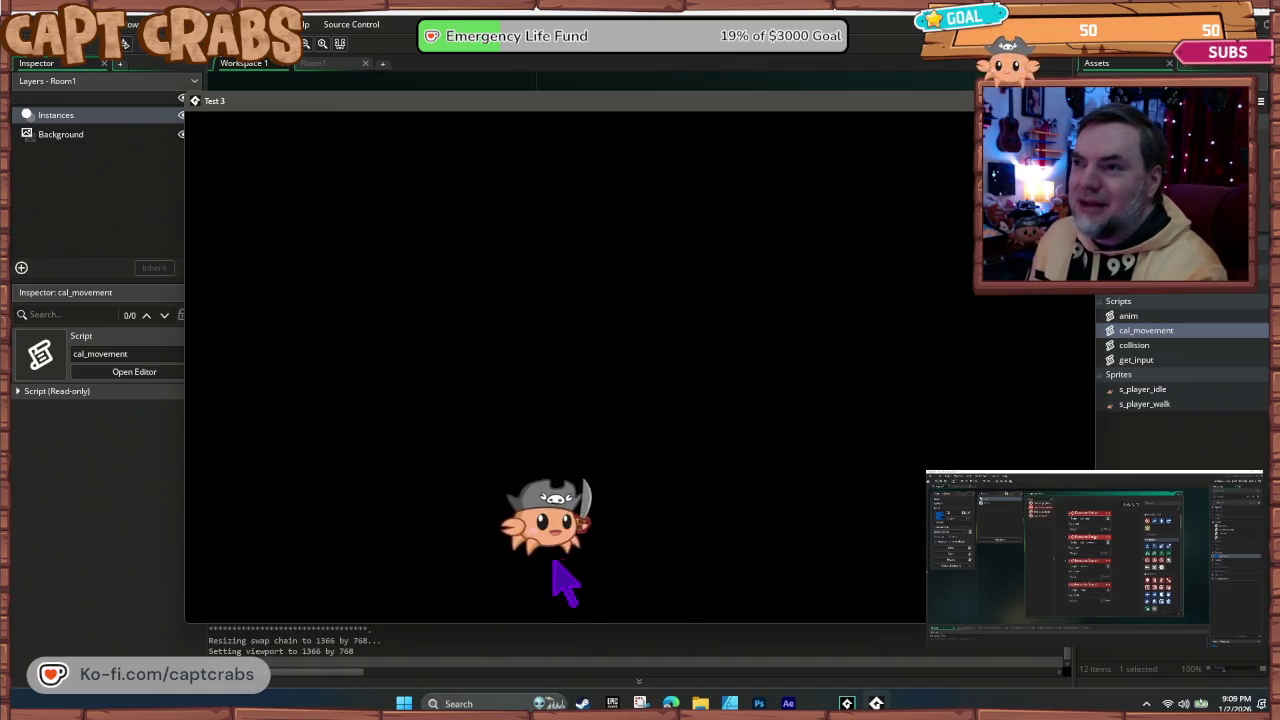
key("Left")
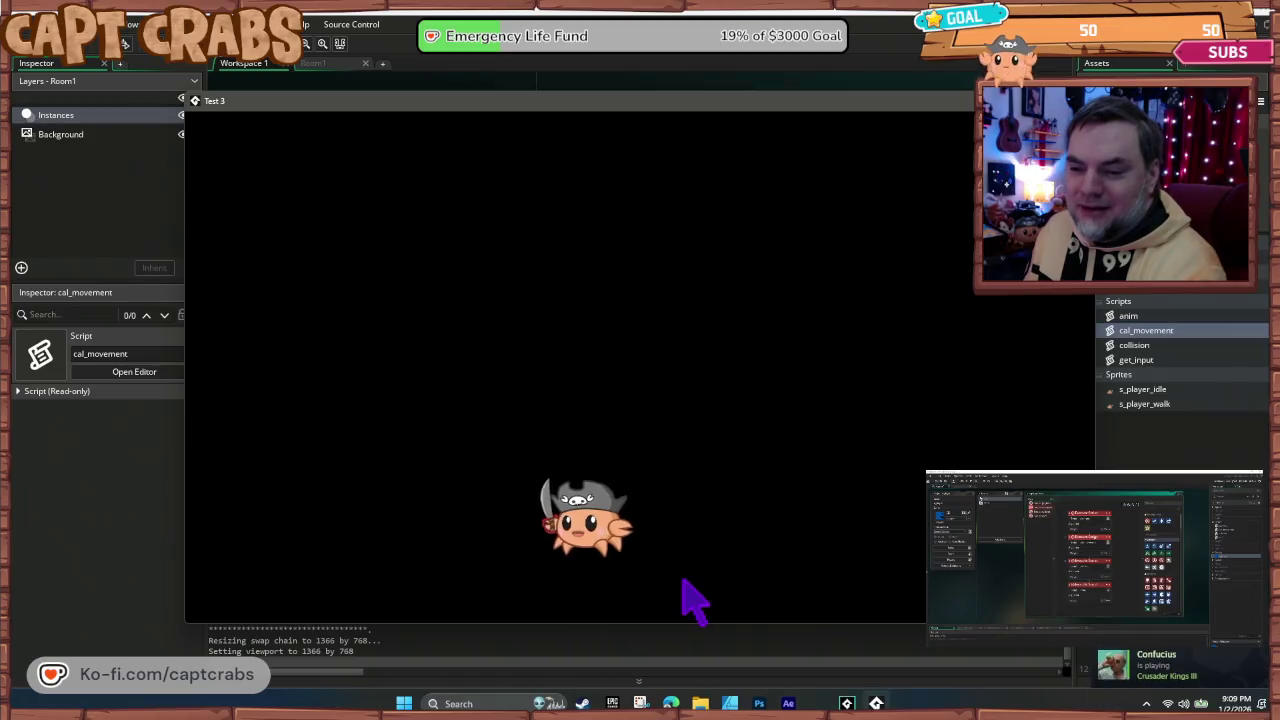
key("Right")
key("Left")
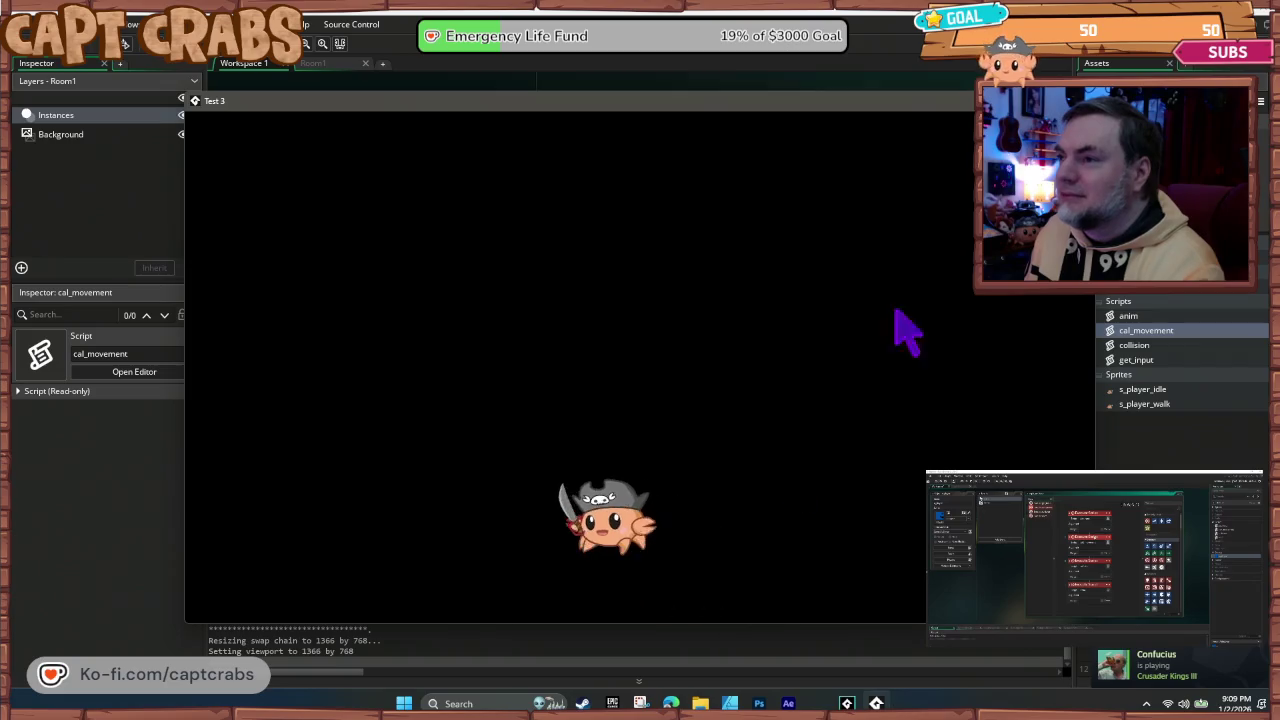
left_click(1085, 100)
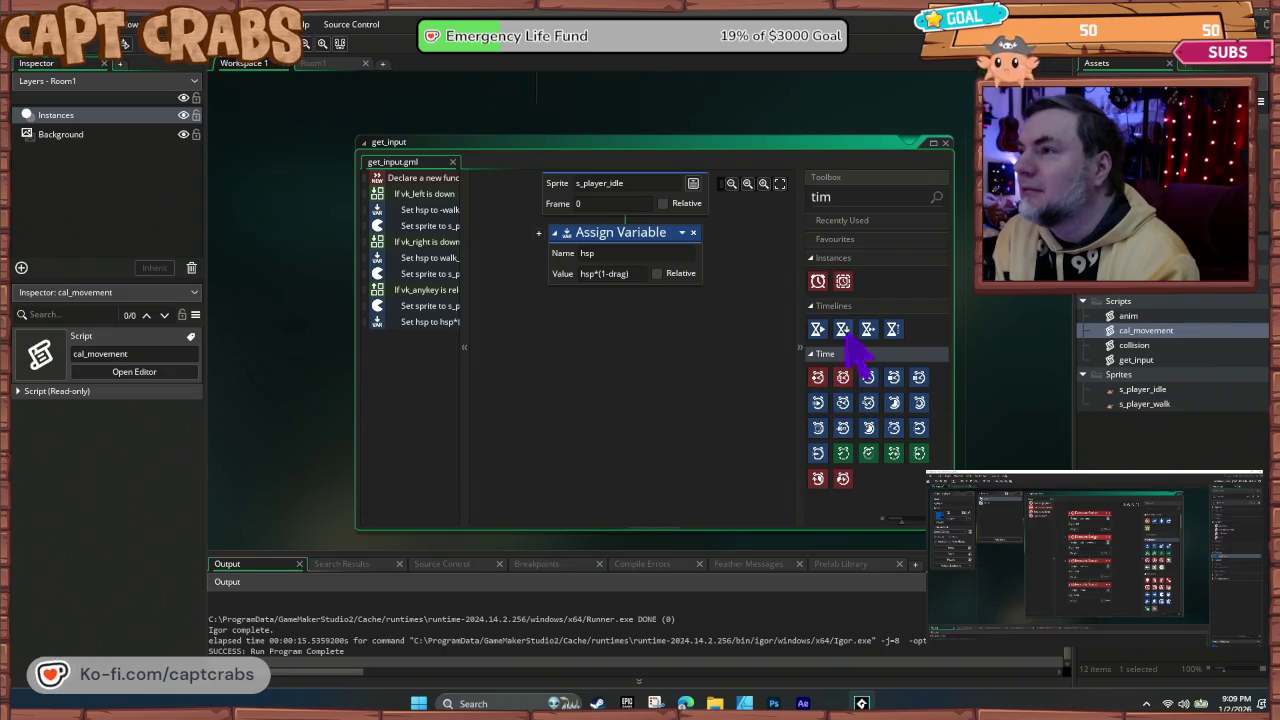
left_click_drag(868, 378, 702, 300)
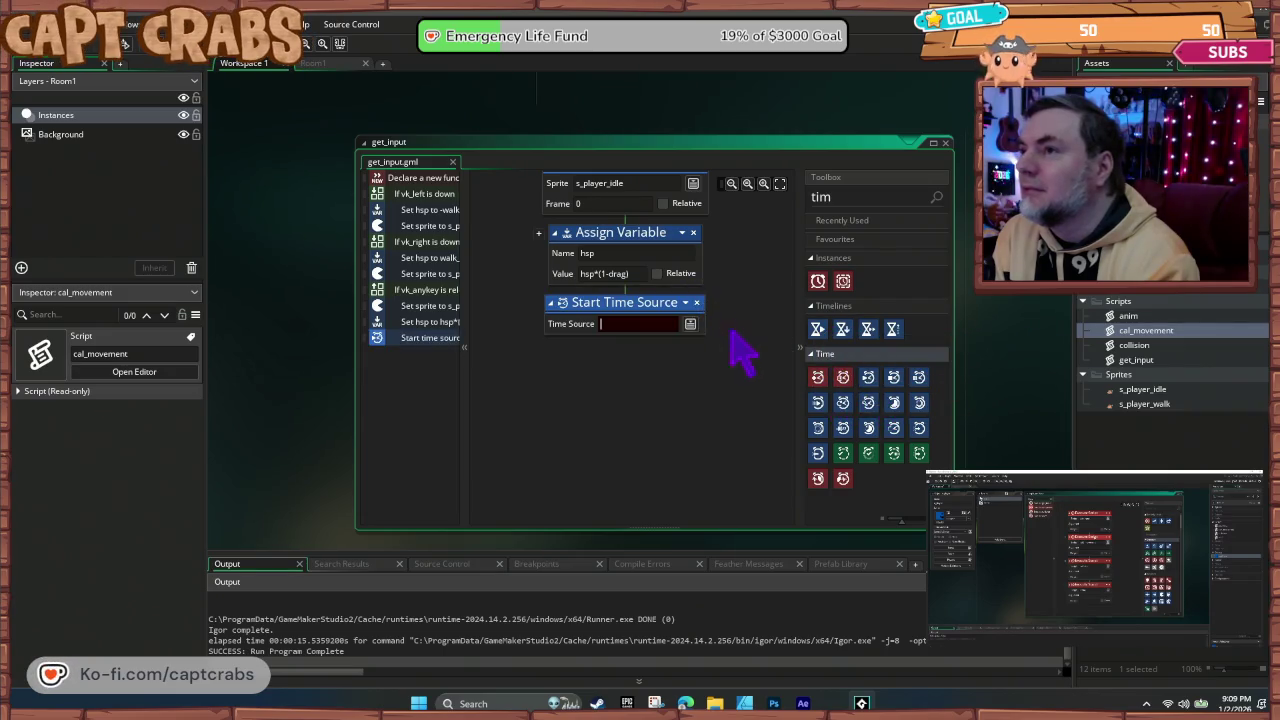
left_click(697, 303)
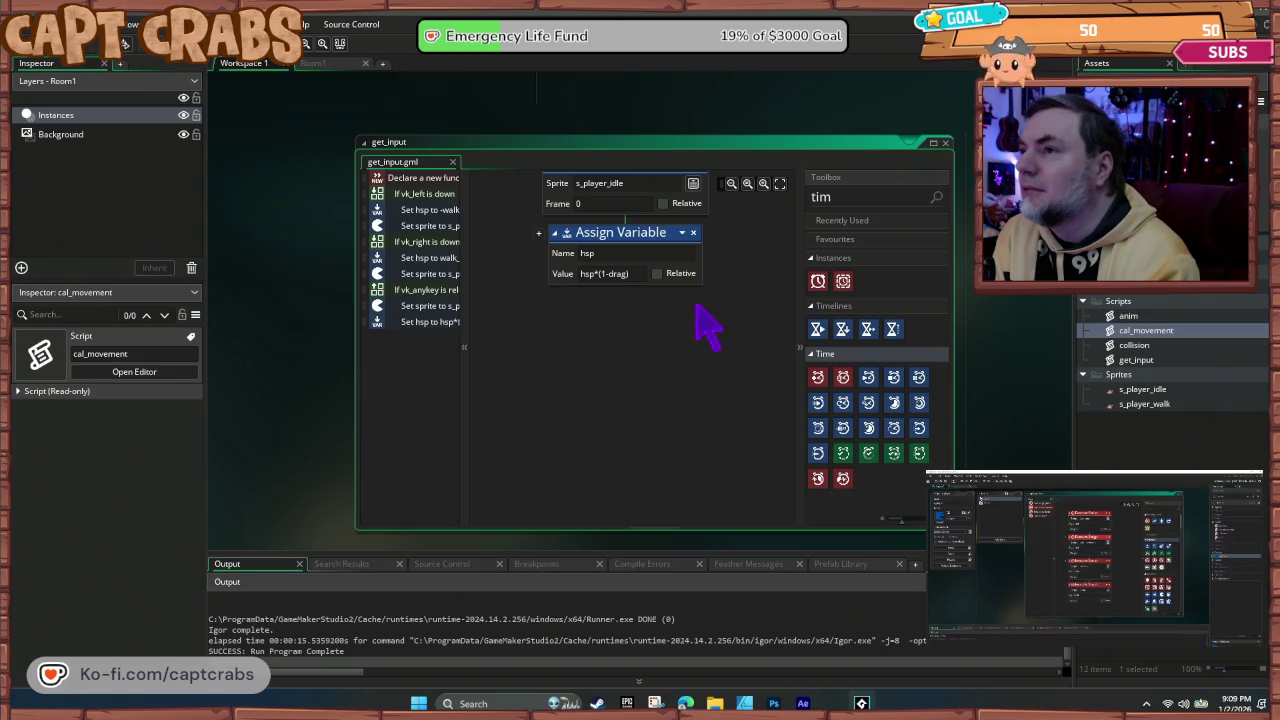
mouse_move(817, 338)
left_mouse_down()
mouse_move(677, 297)
mouse_move(693, 320)
left_mouse_up()
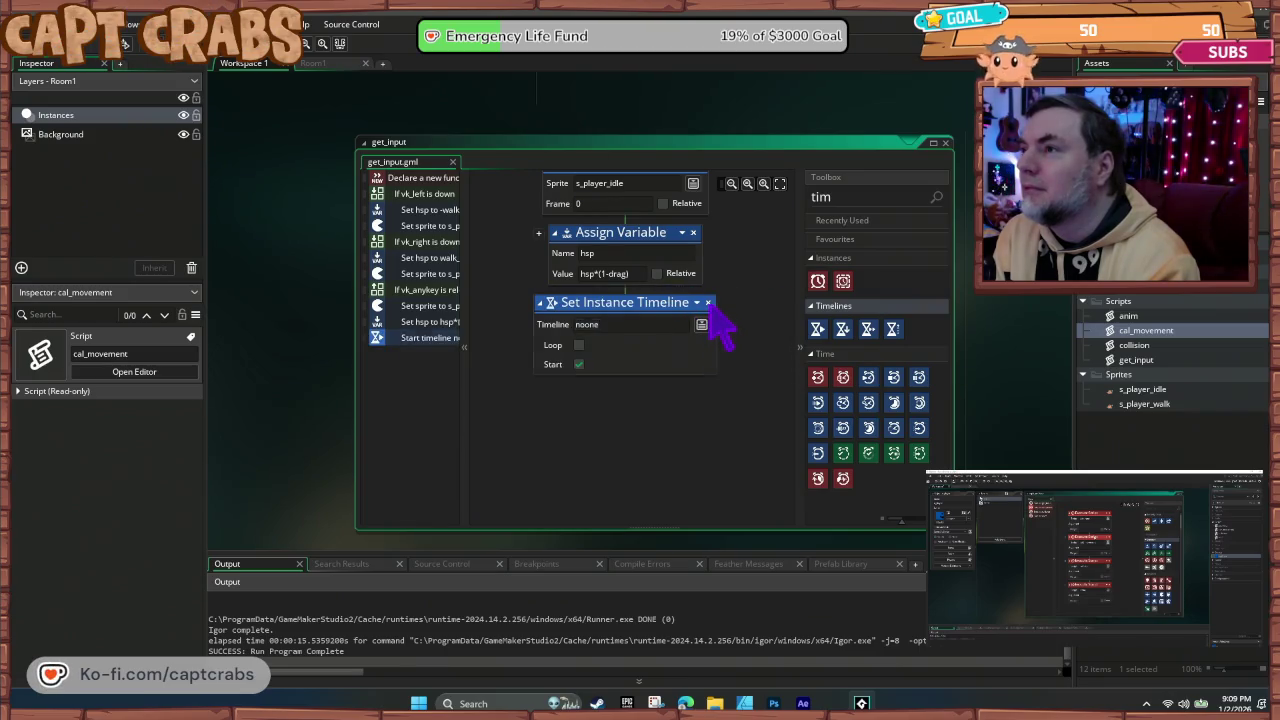
left_click(708, 302)
left_click_drag(817, 281, 682, 307)
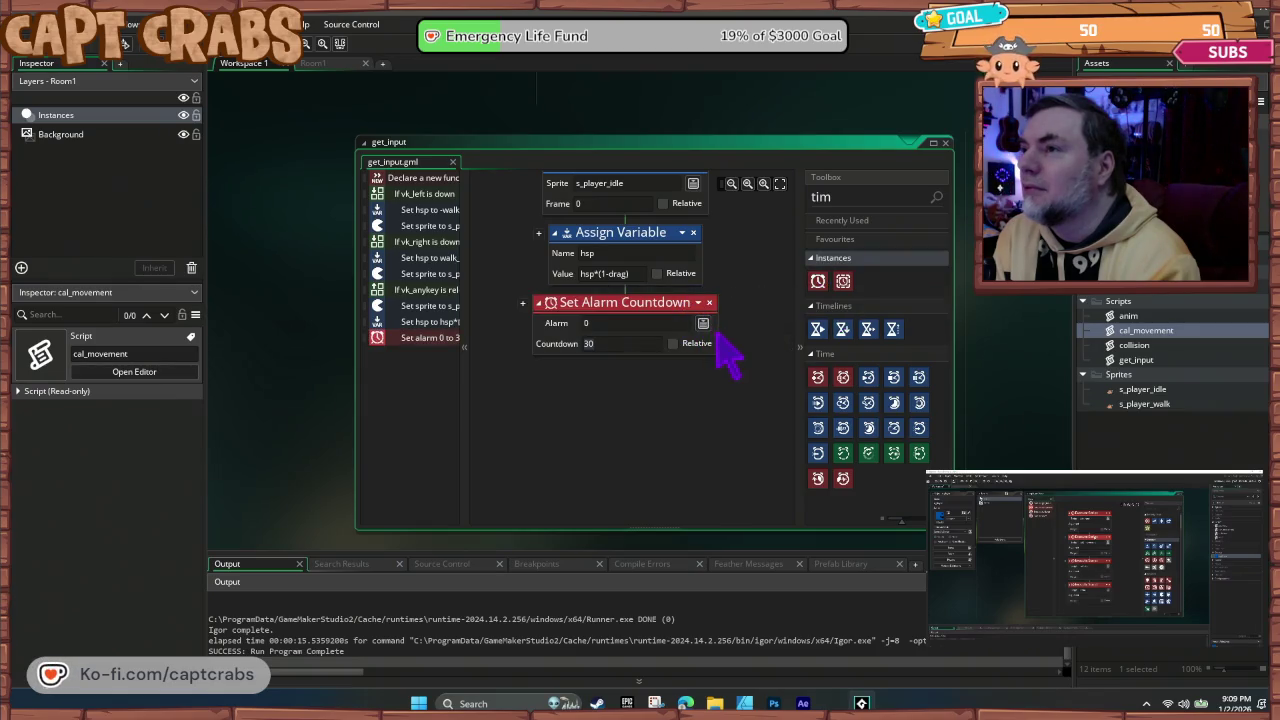
left_click(704, 324)
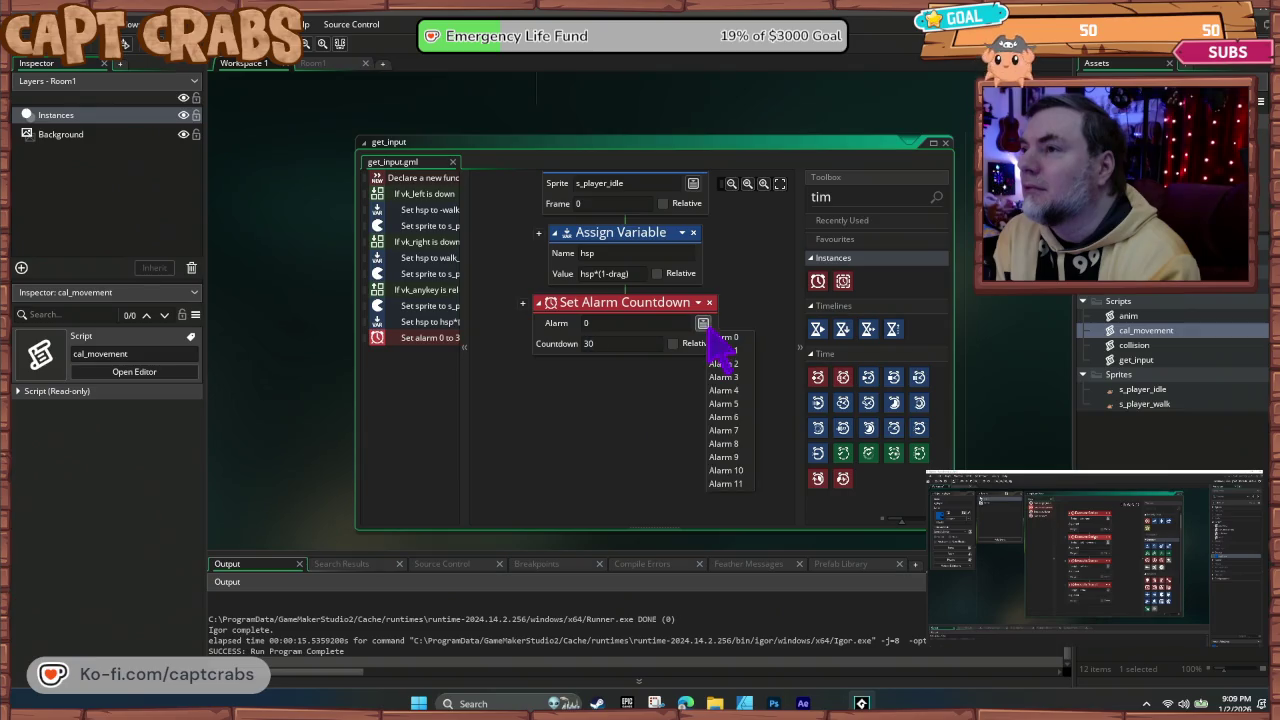
left_click(662, 320)
left_click(709, 302)
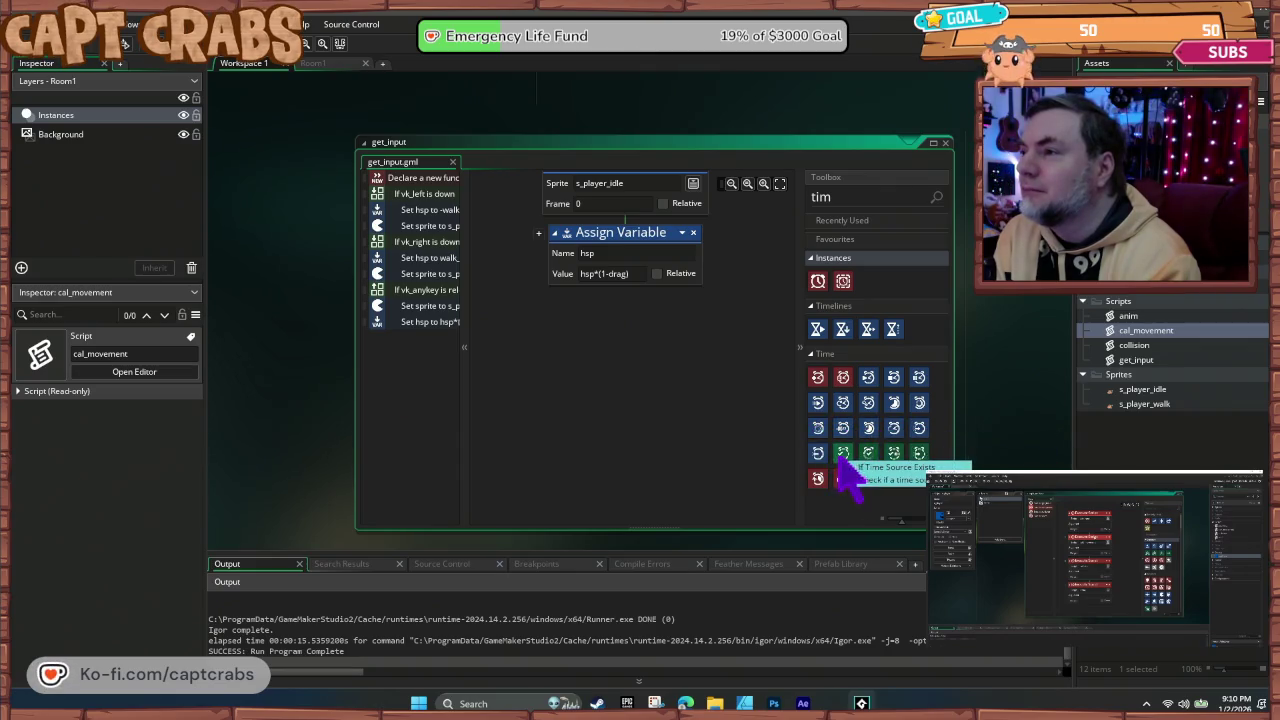
mouse_move(839, 459)
left_mouse_down()
mouse_move(700, 334)
mouse_move(712, 346)
left_mouse_up()
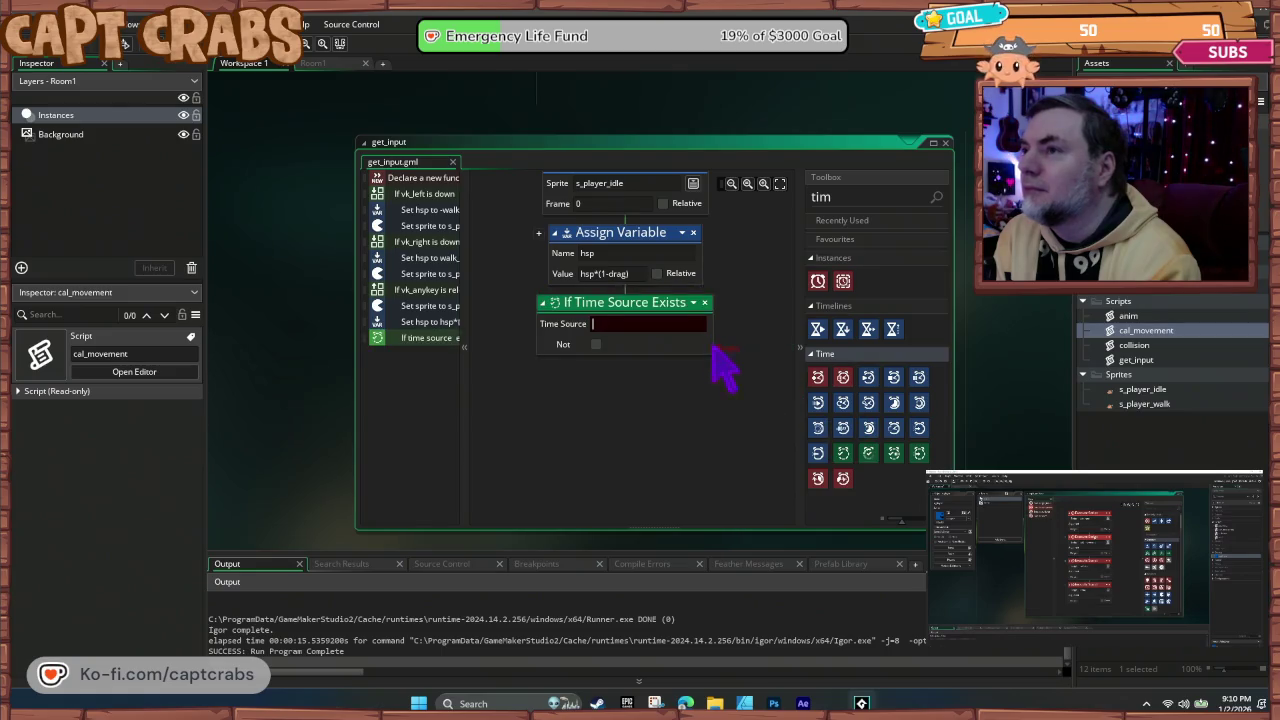
left_click(705, 302)
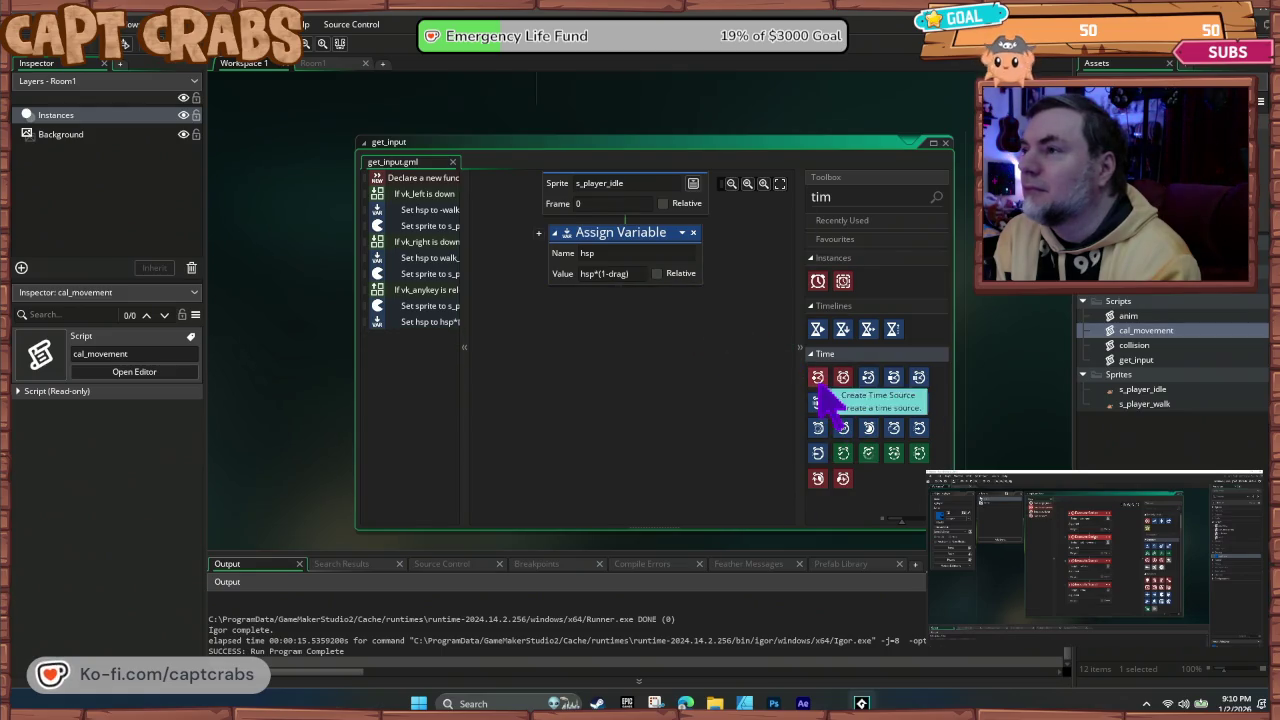
left_click_drag(820, 387, 688, 337)
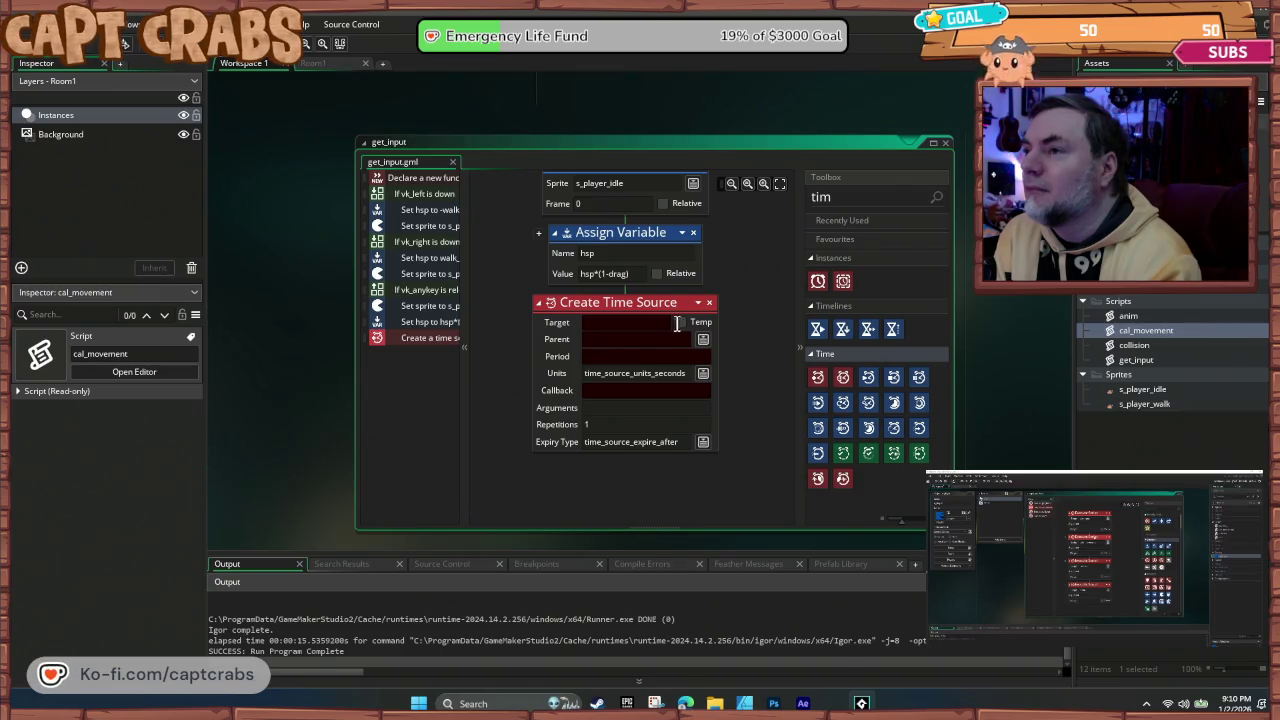
left_click(709, 303)
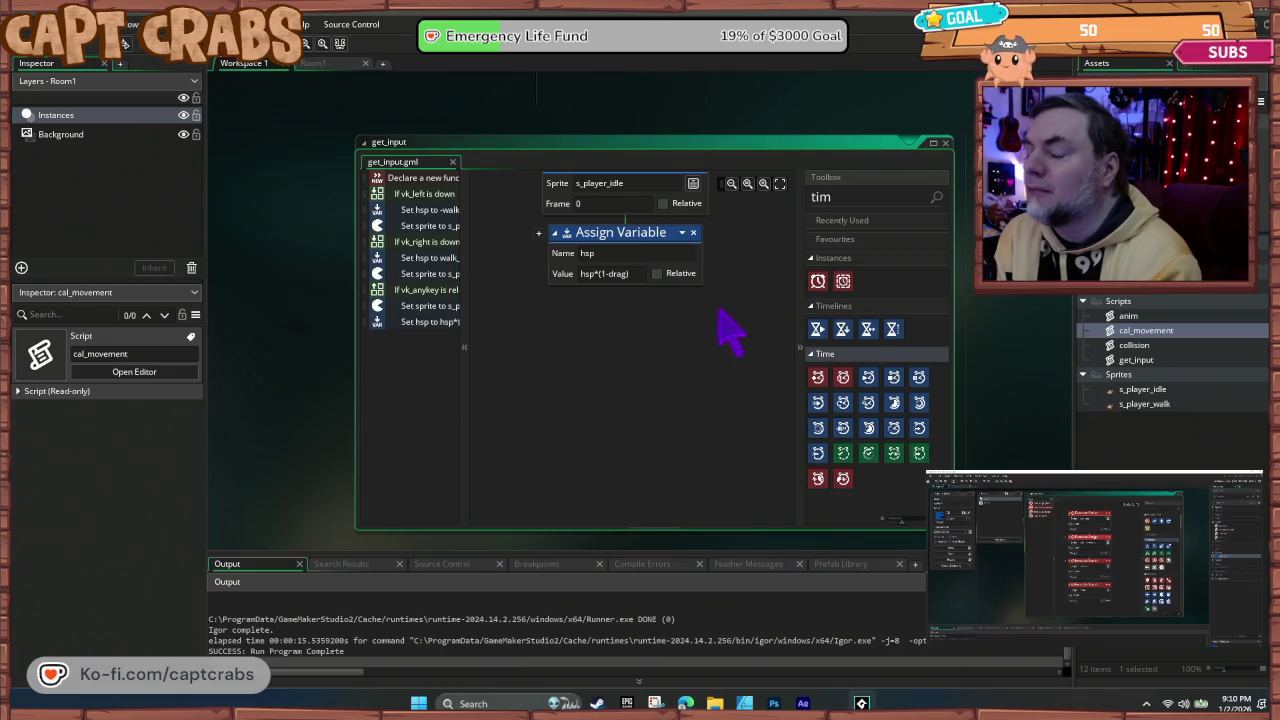
left_click_drag(670, 375, 697, 483)
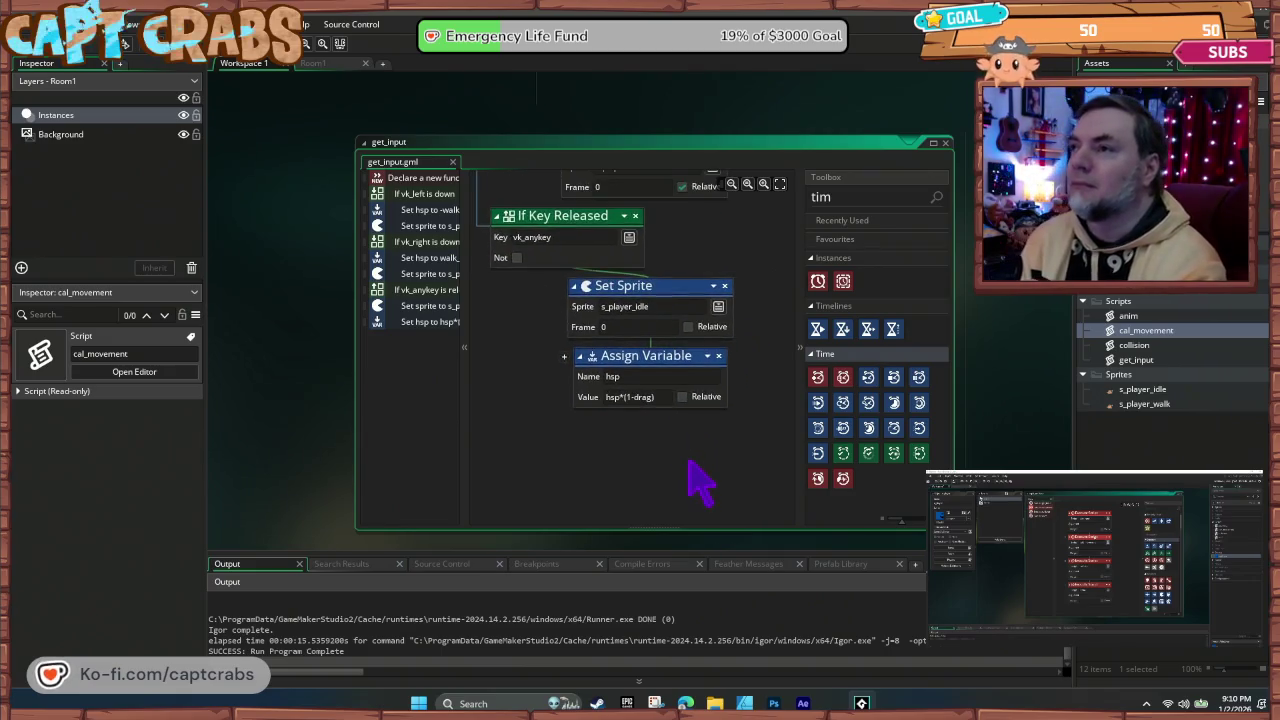
Step: Playtest the crab walking right then left, and stop the game
key("F5")
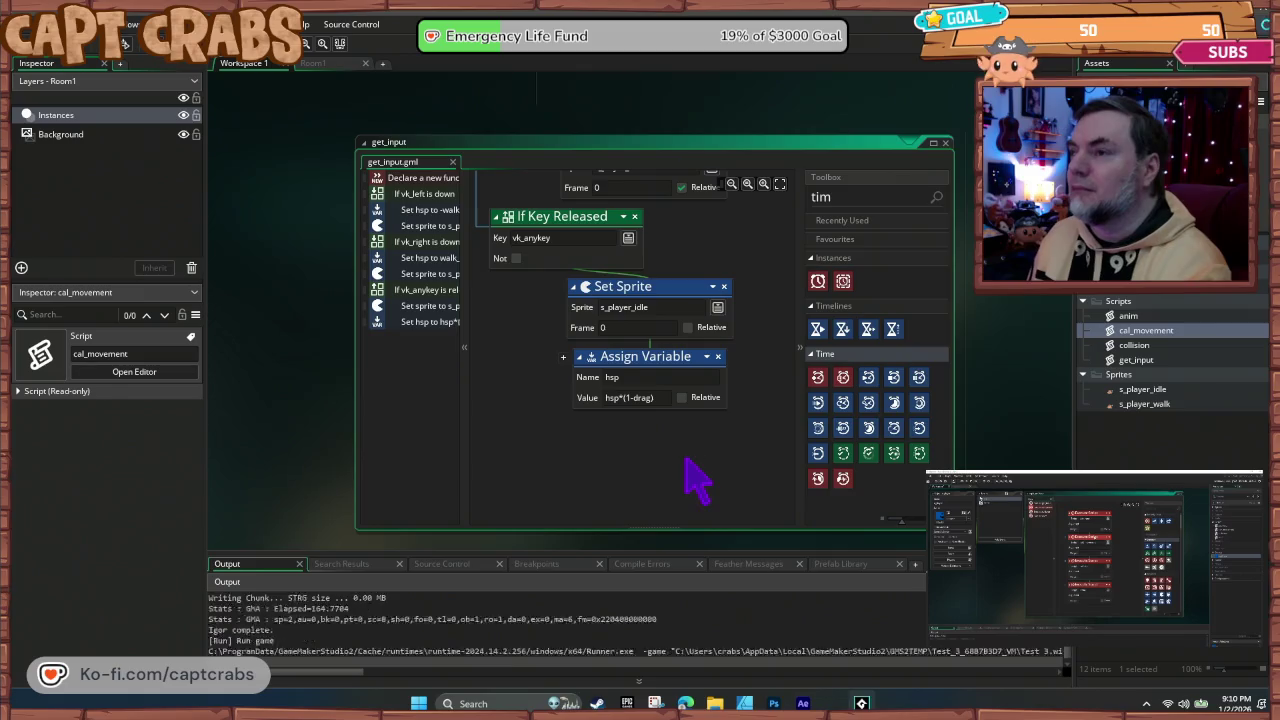
key("Right")
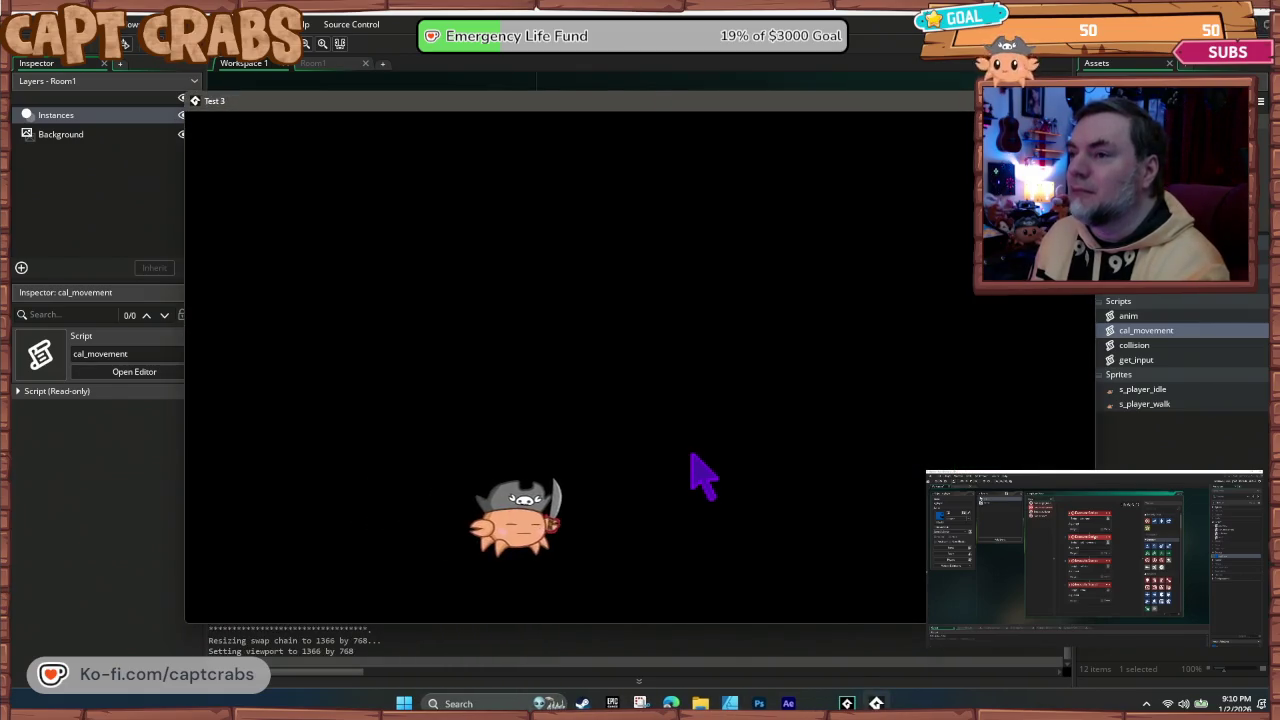
key("Left")
key("alt+F4")
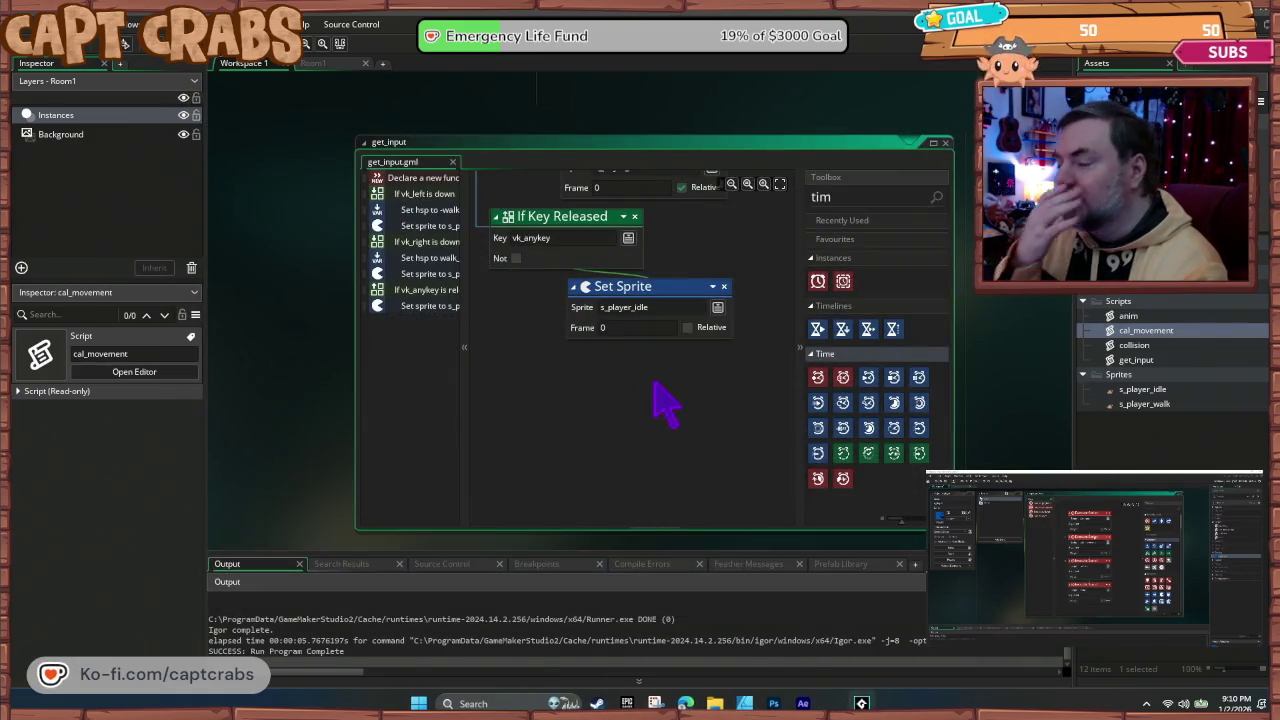
Step: Rerun the game without the hsp drag assignment and walk the crab back and forth
key("F5")
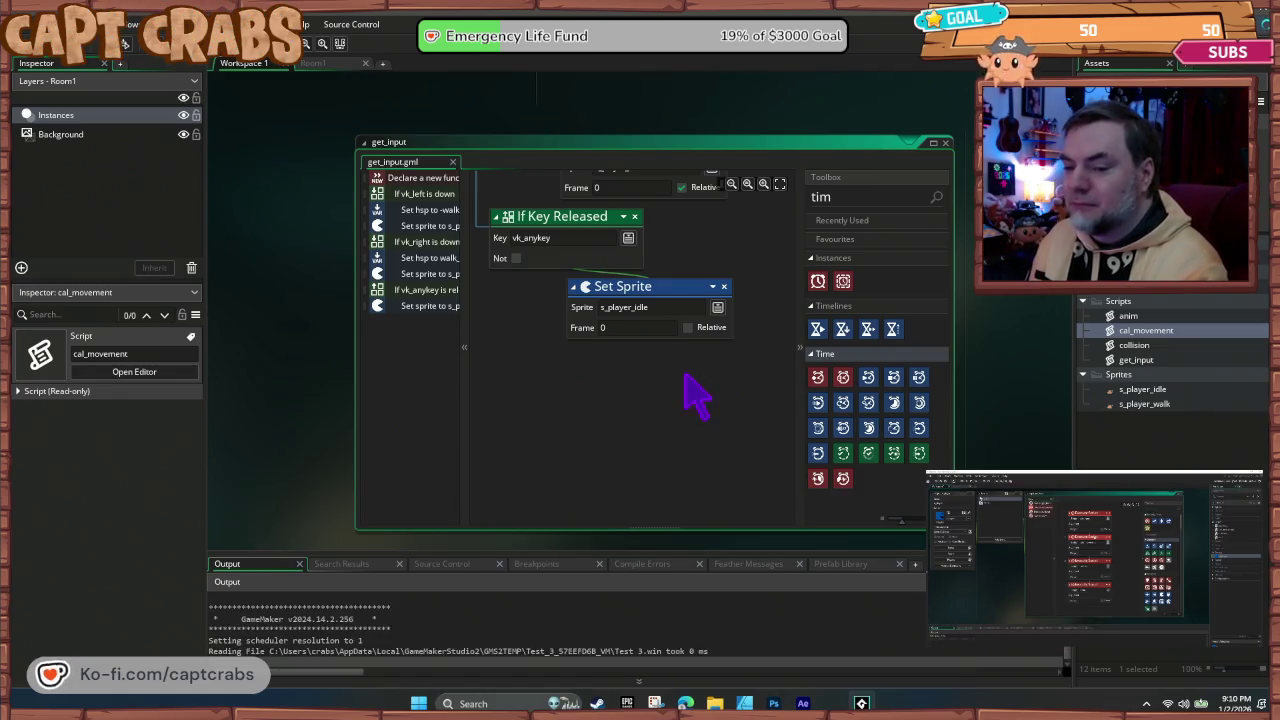
key("Right")
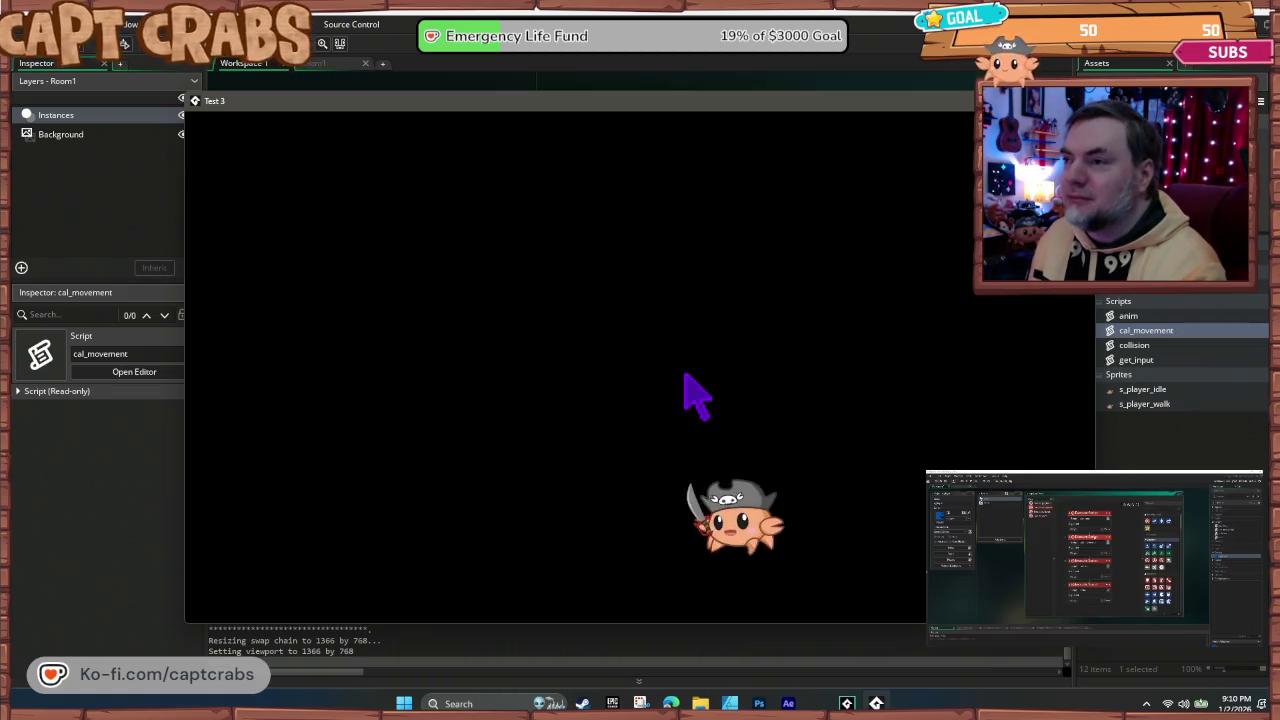
key("Right")
key("Left")
key("Right")
key("Left")
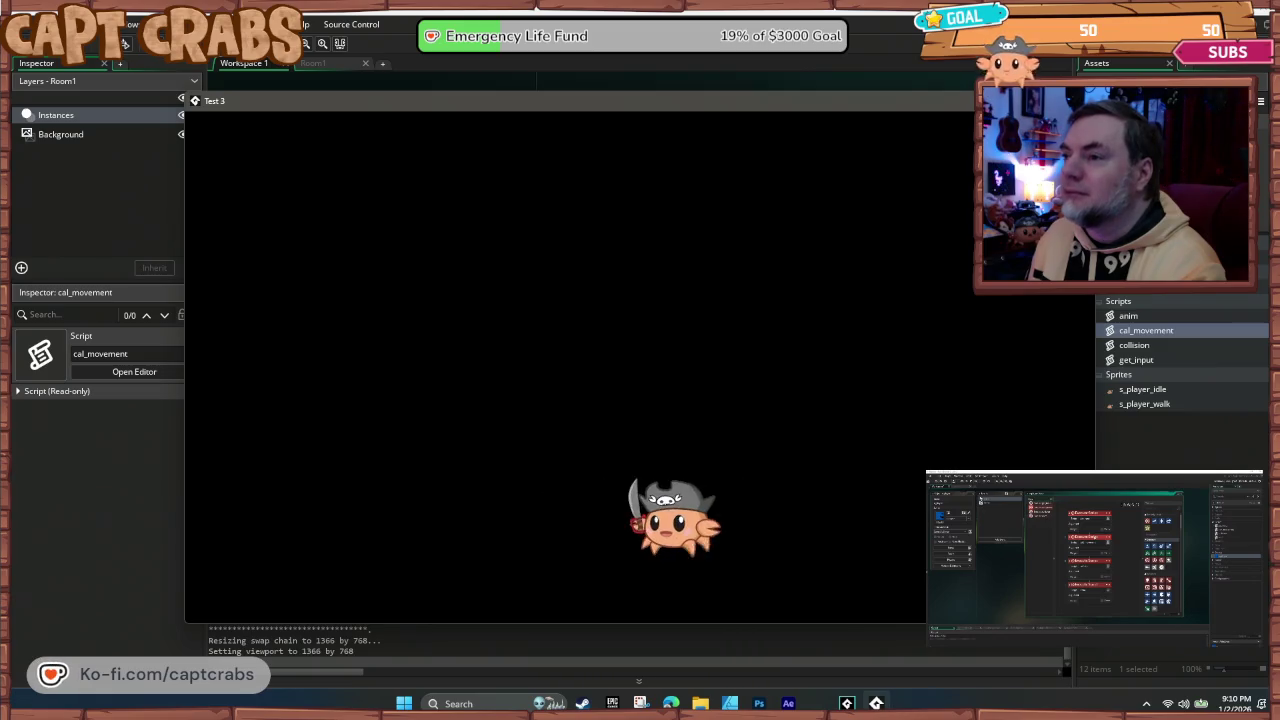
key("Escape")
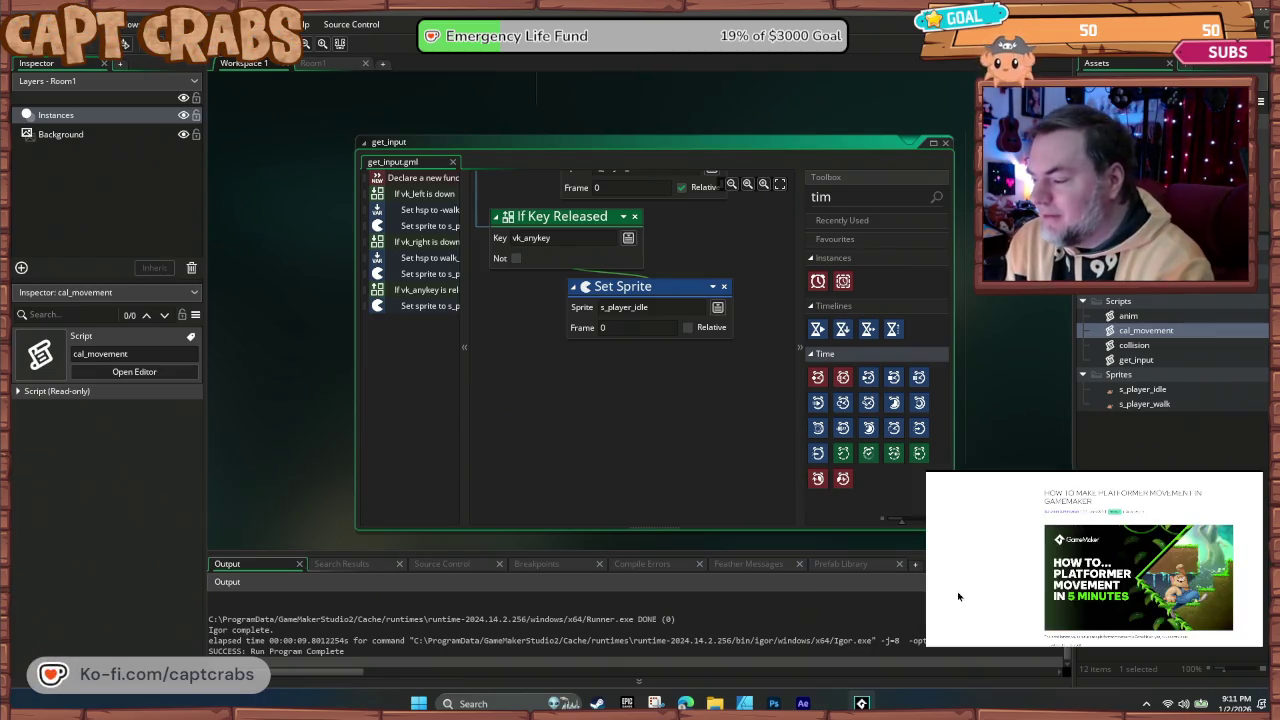
scroll(1021, 594, "down", 3)
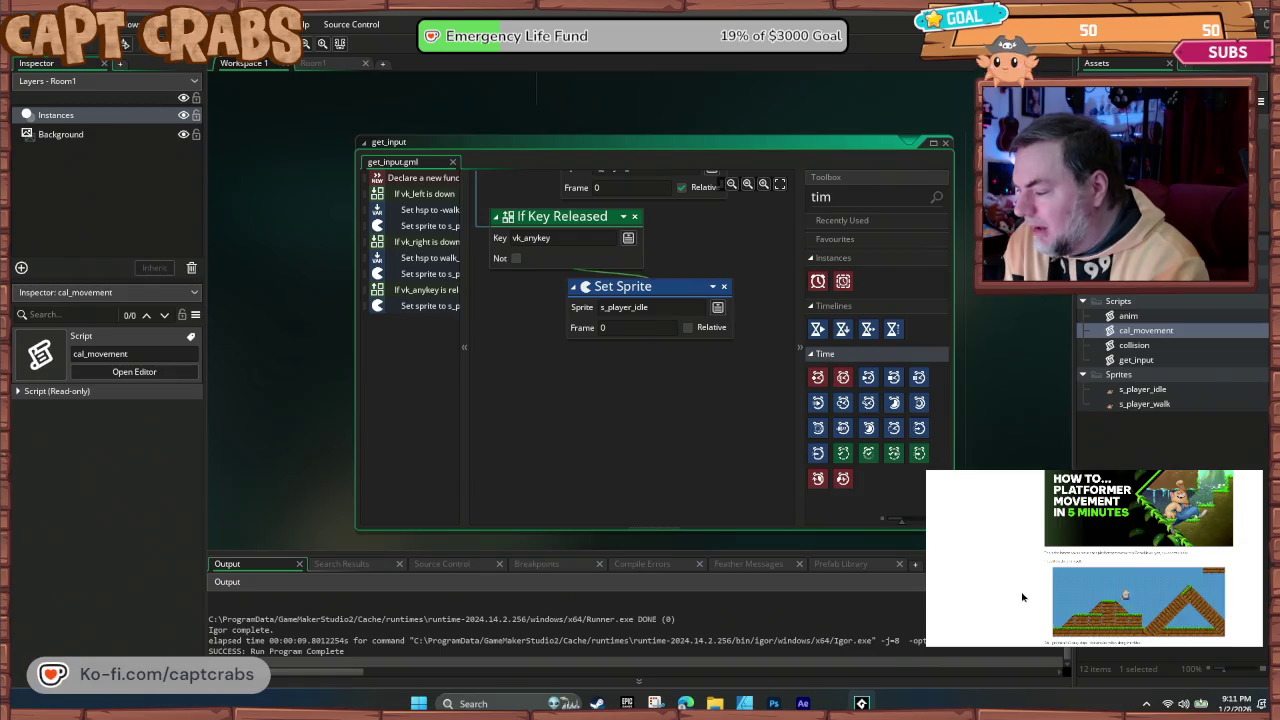
scroll(1022, 597, "up", 3)
scroll(1023, 589, "down", 5)
scroll(1025, 594, "down", 10)
scroll(1028, 594, "down", 8)
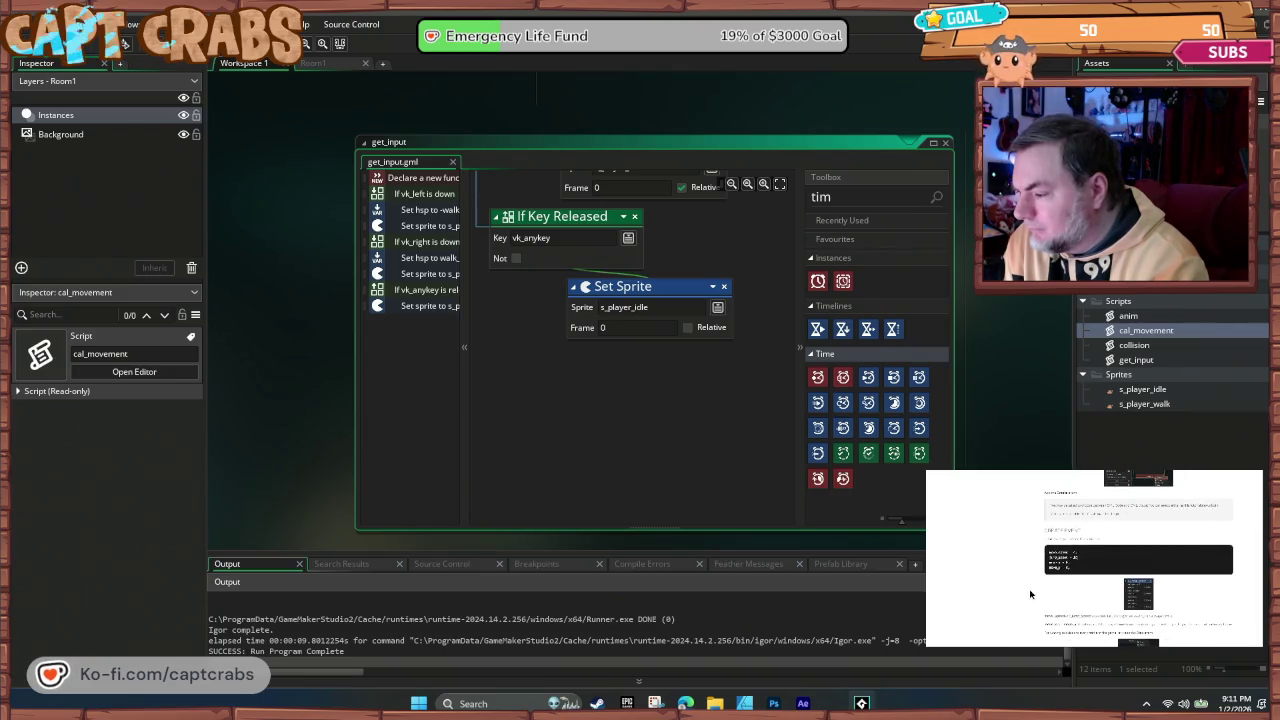
scroll(1031, 594, "down", 3)
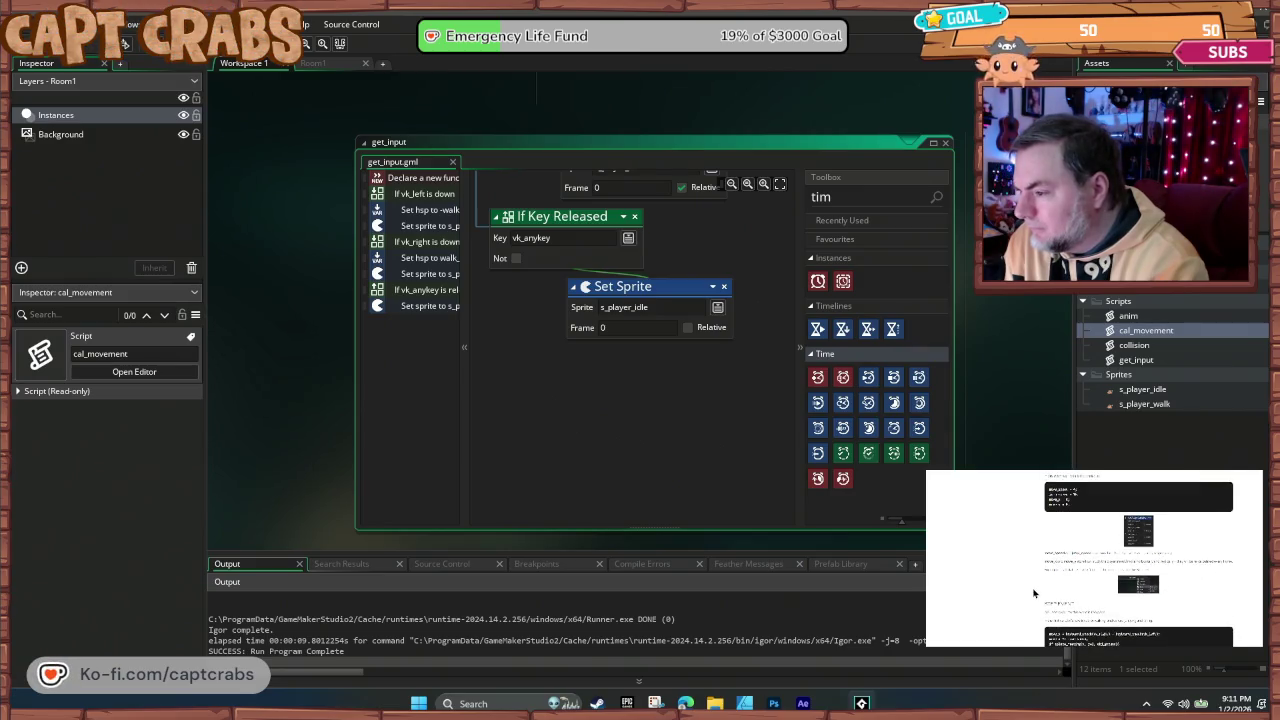
scroll(1036, 589, "down", 3)
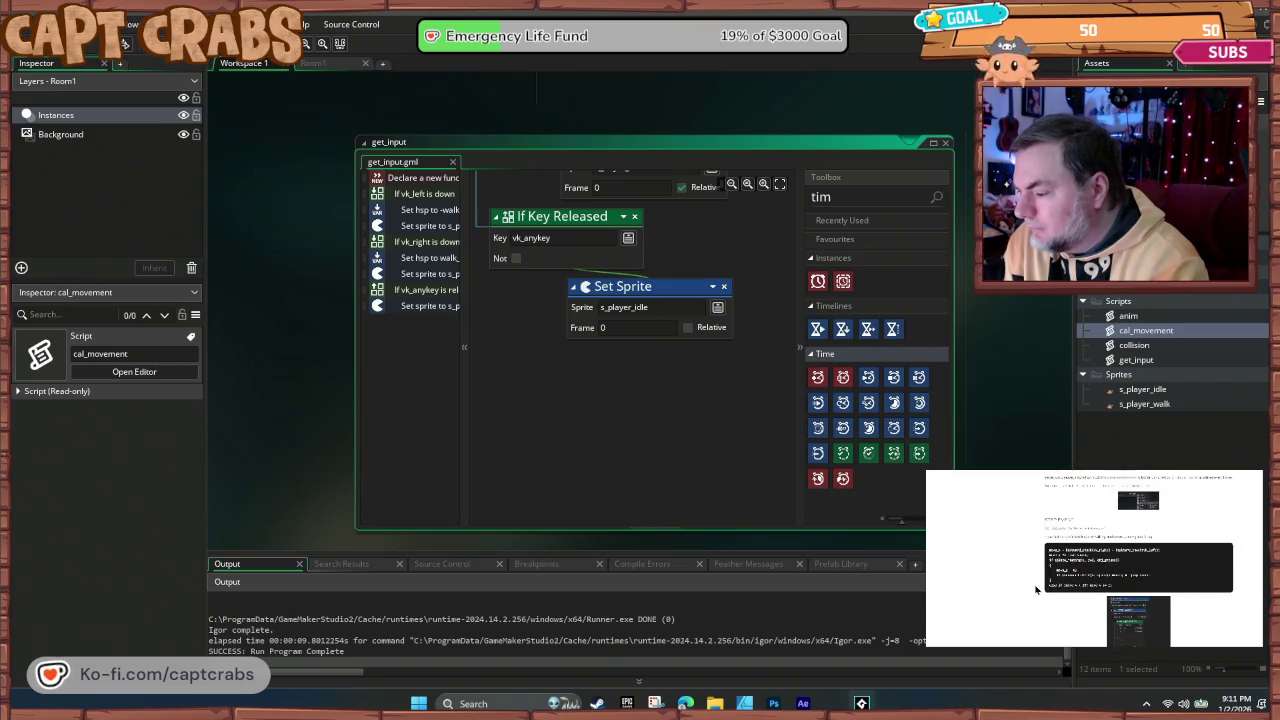
scroll(1037, 589, "down", 1)
scroll(1037, 589, "down", 8)
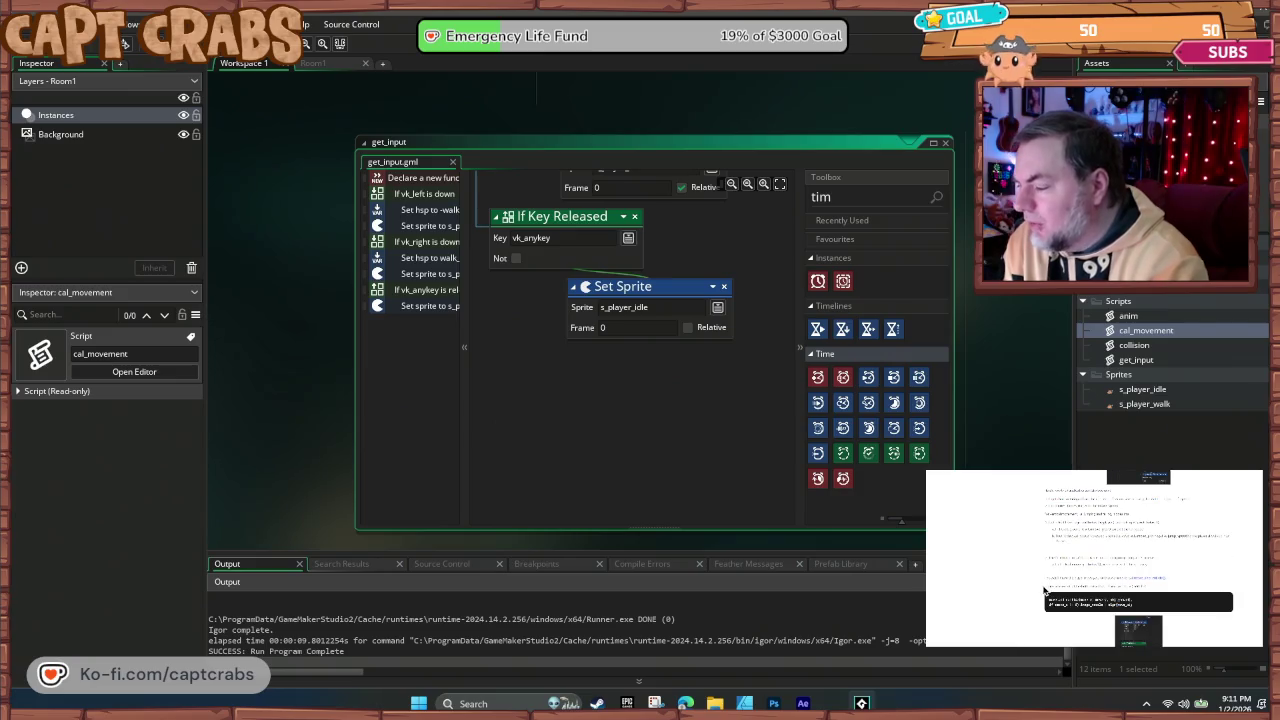
scroll(1041, 588, "down", 5)
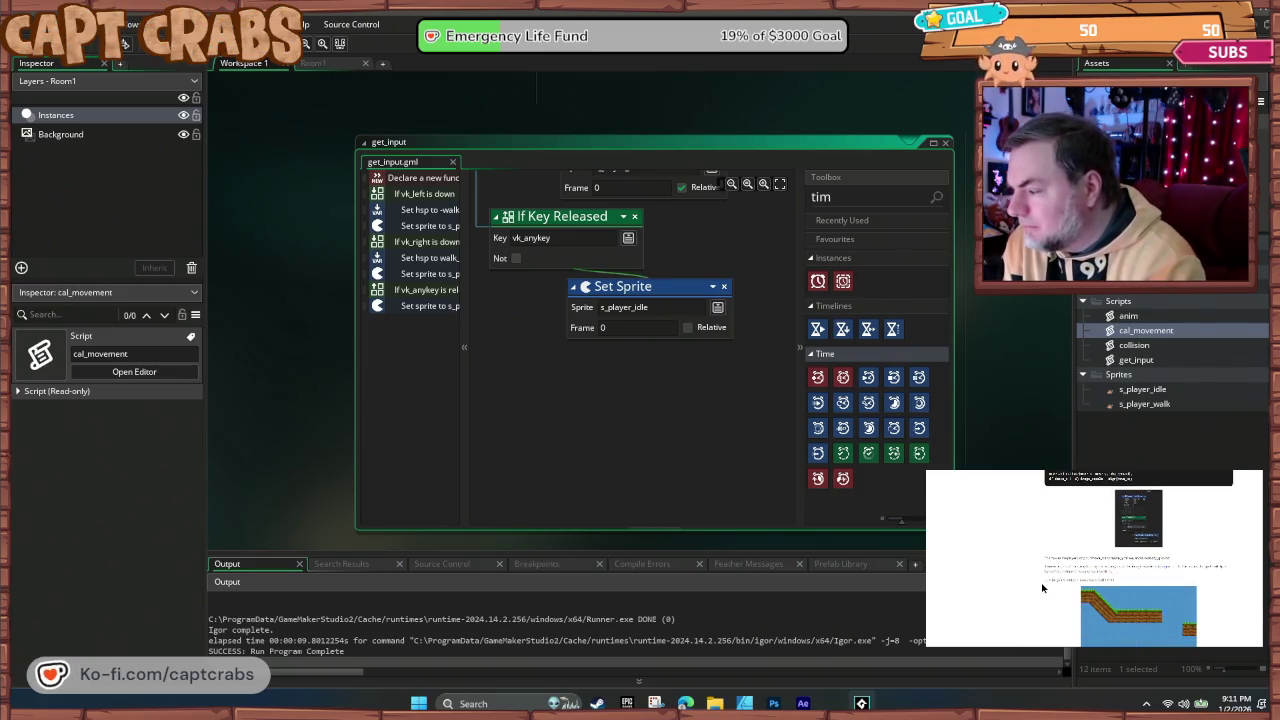
scroll(1043, 587, "down", 6)
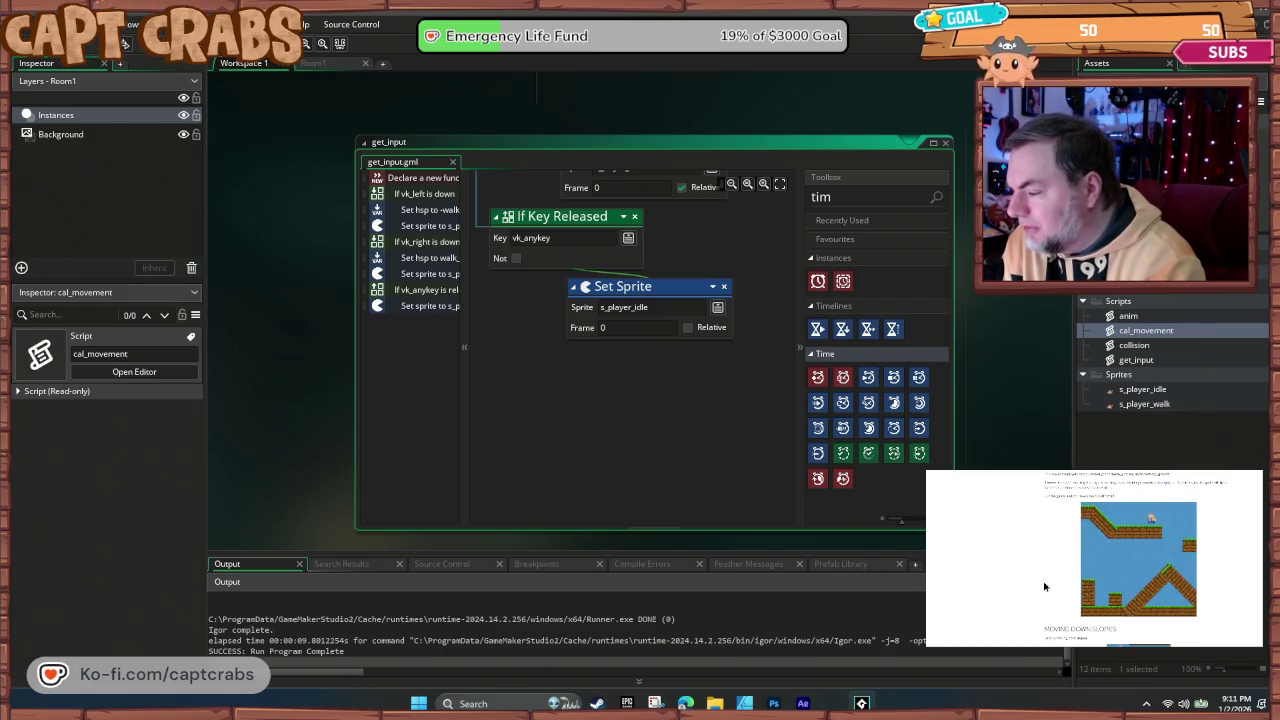
scroll(1045, 586, "down", 8)
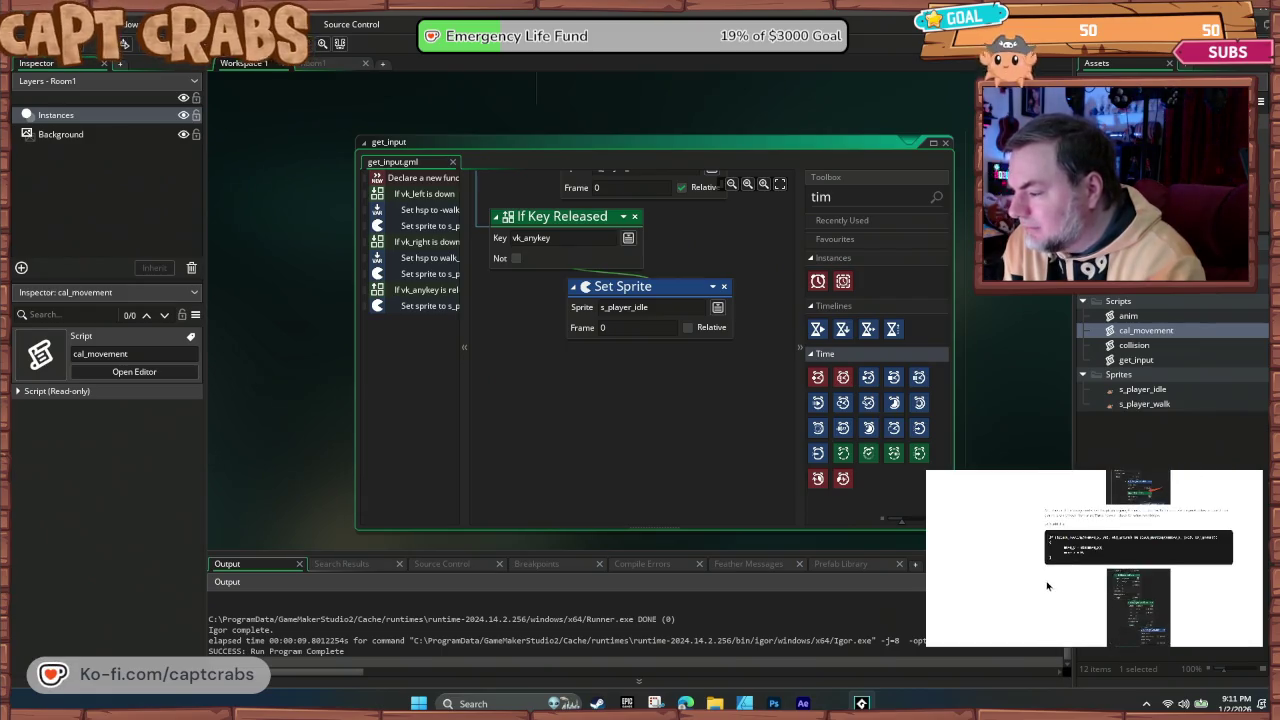
scroll(1050, 586, "down", 3)
scroll(1100, 592, "up", 3)
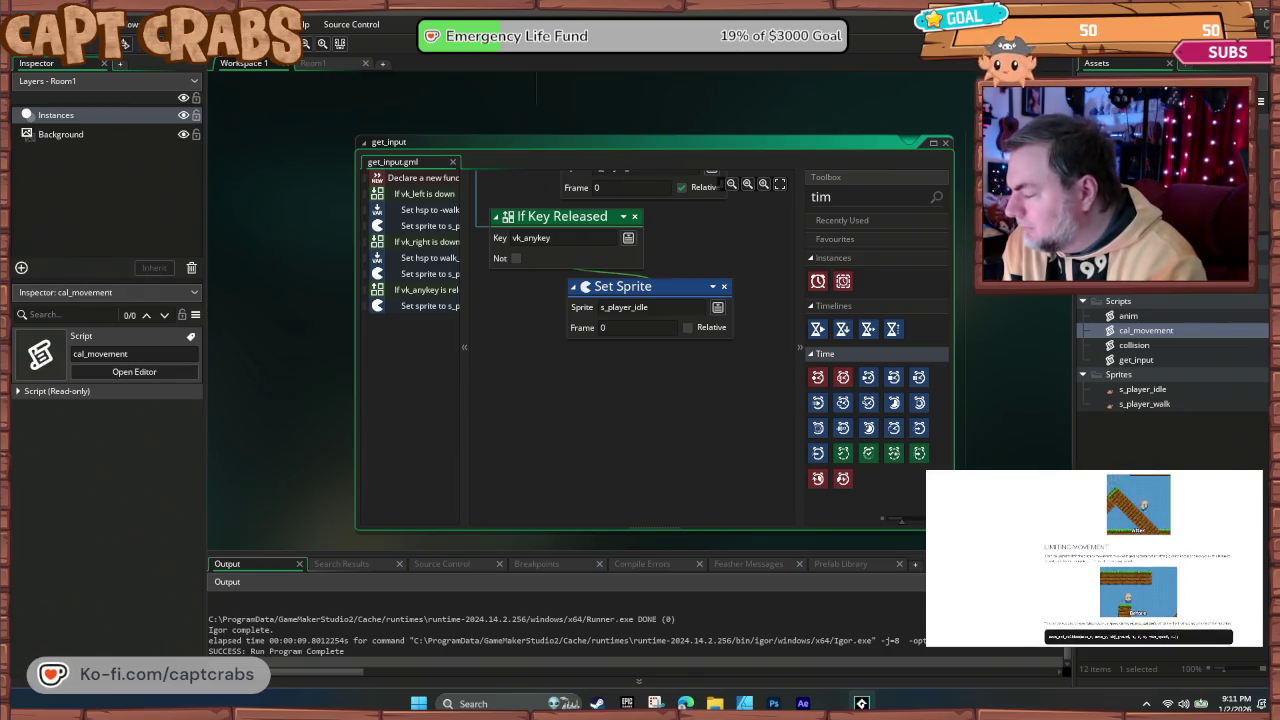
scroll(1100, 560, "up", 10)
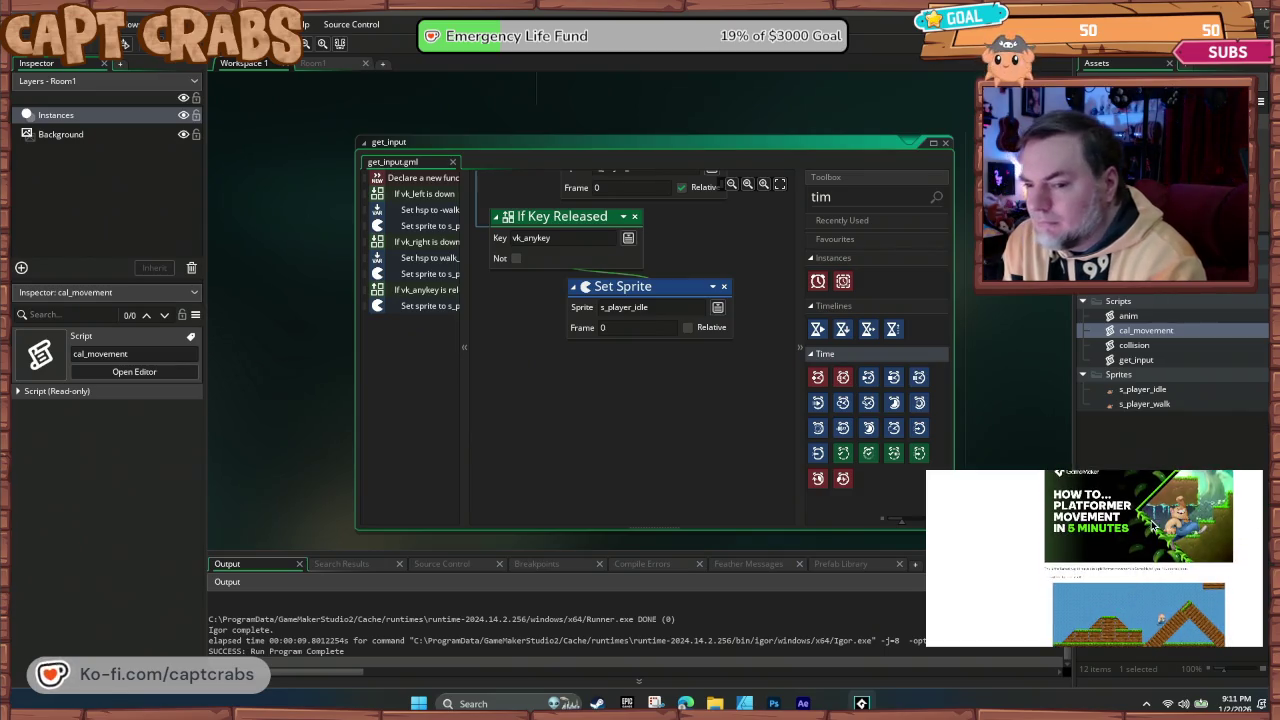
scroll(1043, 558, "down", 2)
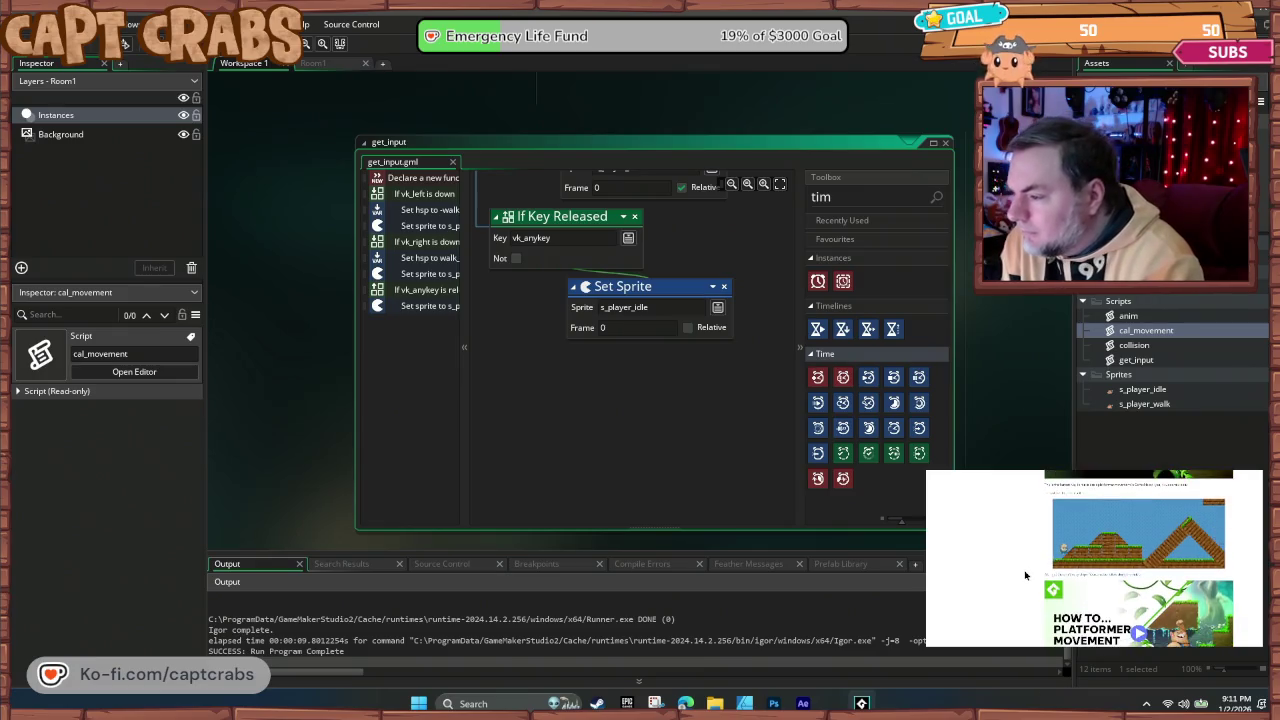
scroll(1024, 575, "down", 2)
scroll(1027, 575, "up", 2)
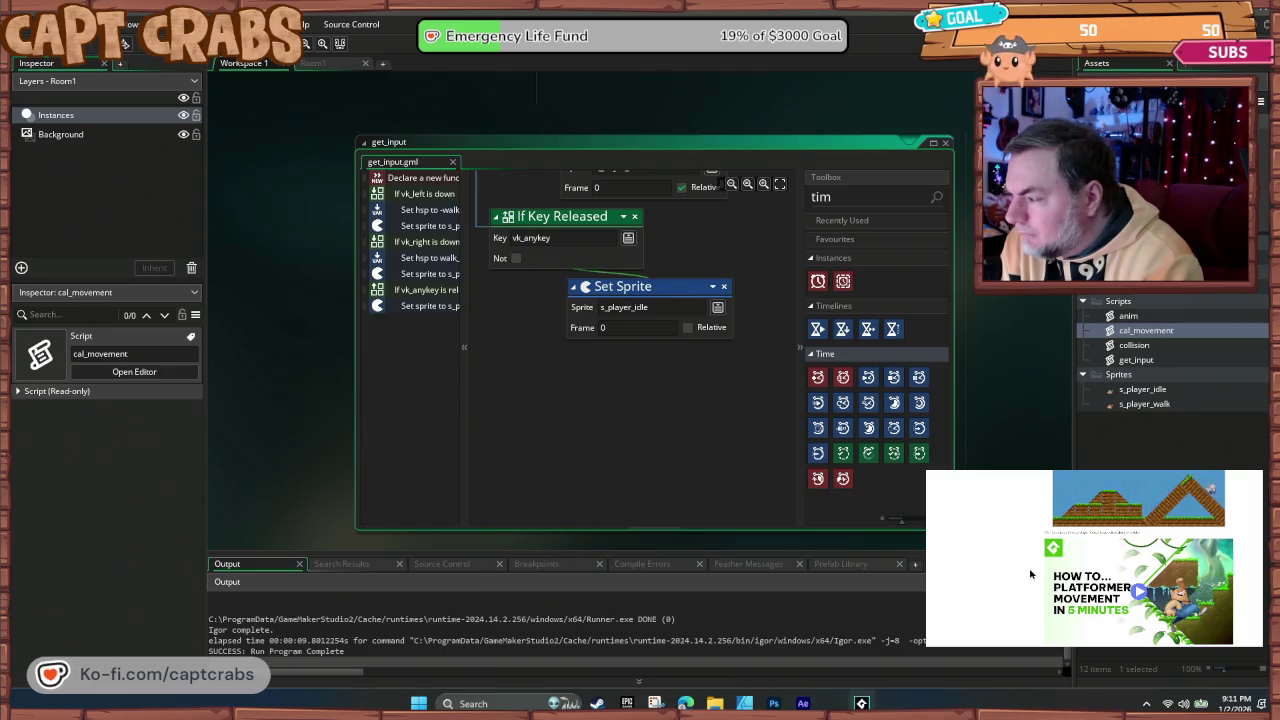
scroll(1030, 575, "down", 2)
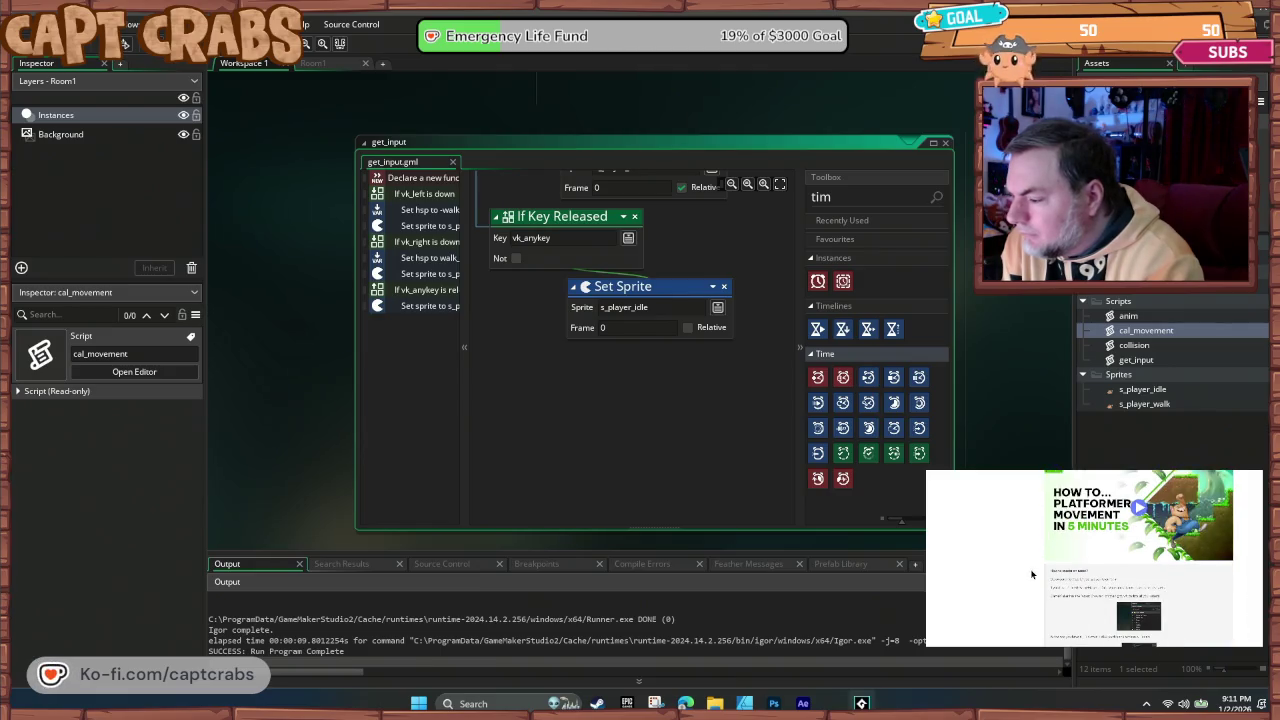
scroll(1033, 572, "up", 1)
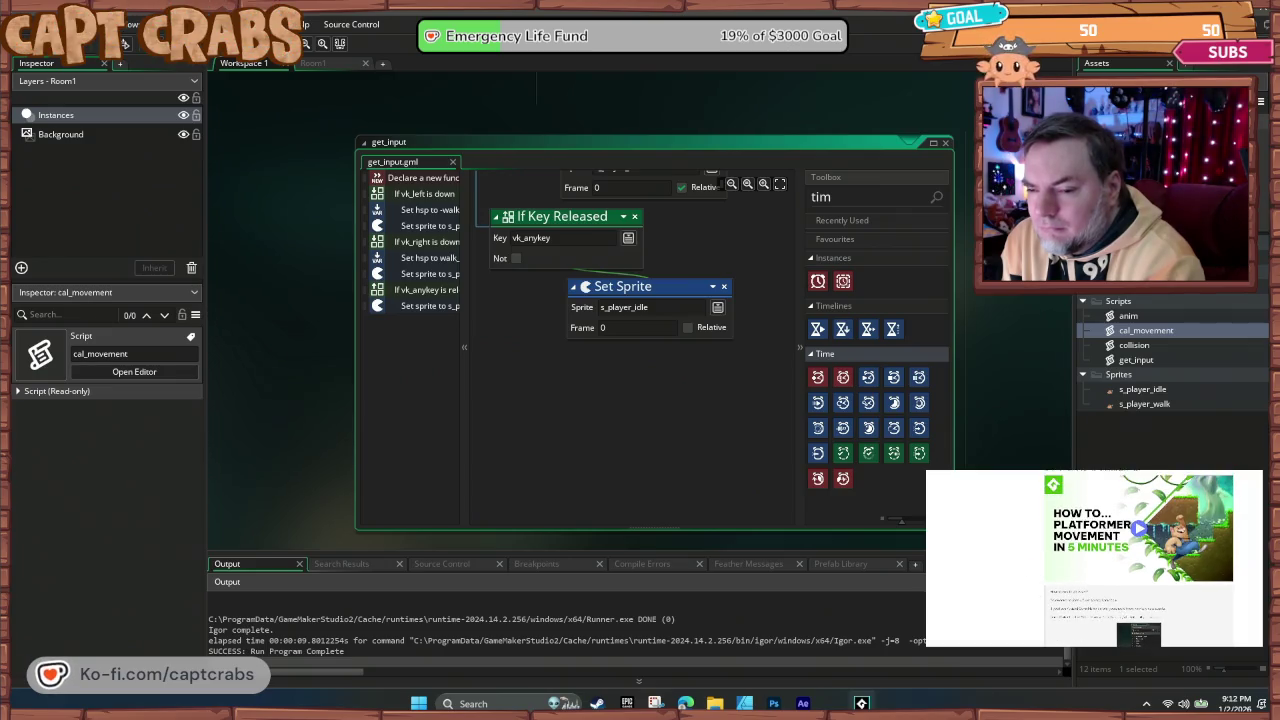
scroll(1138, 527, "down", 3)
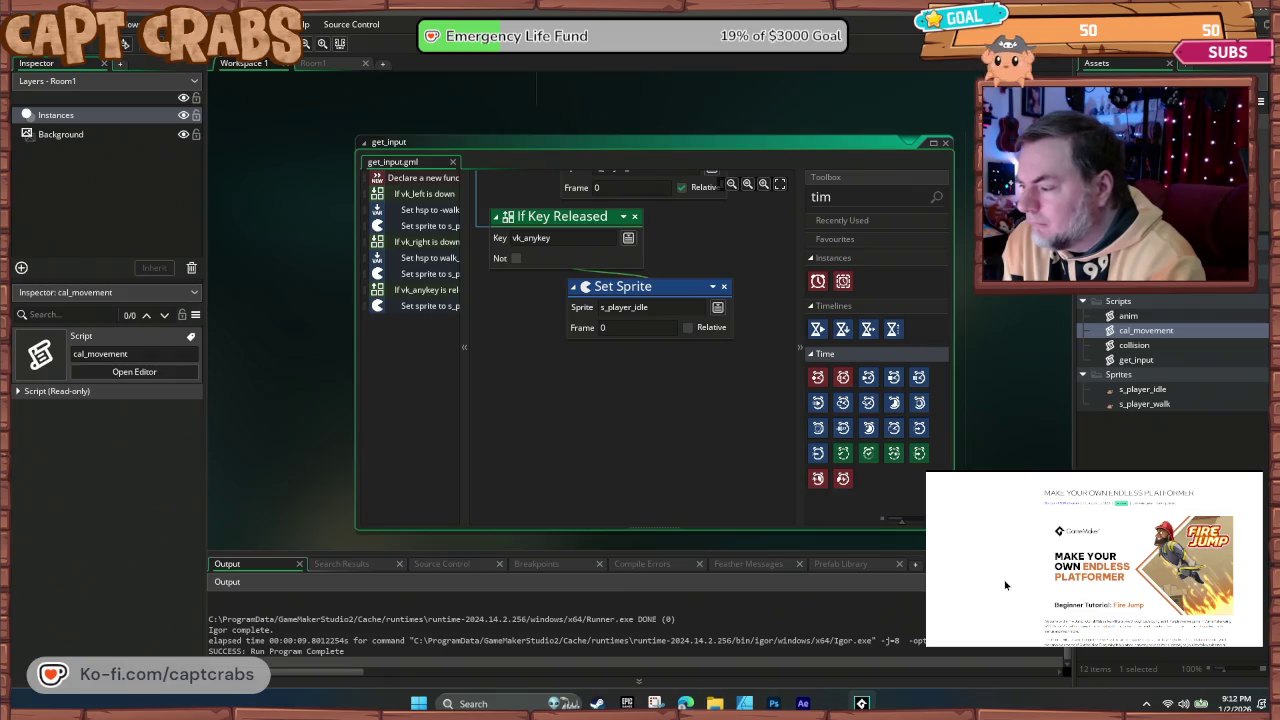
Step: Find the How to... Platformer Movement in 5 Minutes card and start its video
scroll(1030, 580, "down", 2)
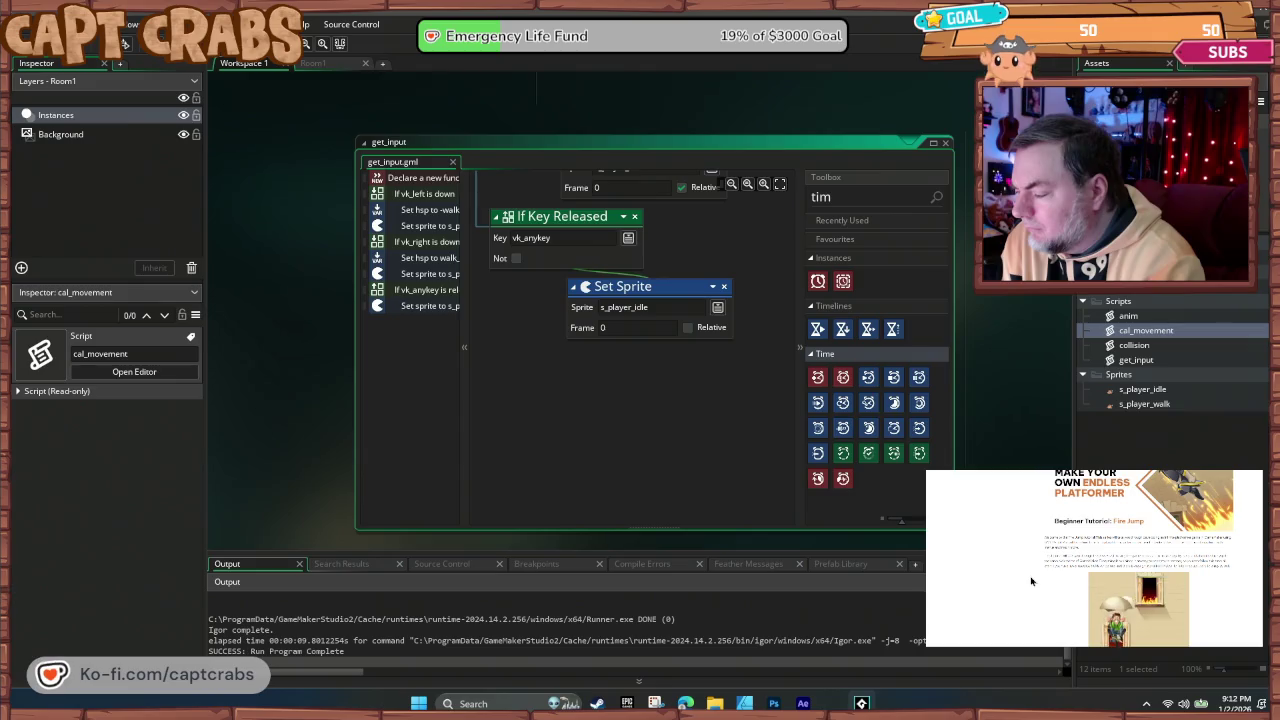
scroll(1031, 580, "down", 5)
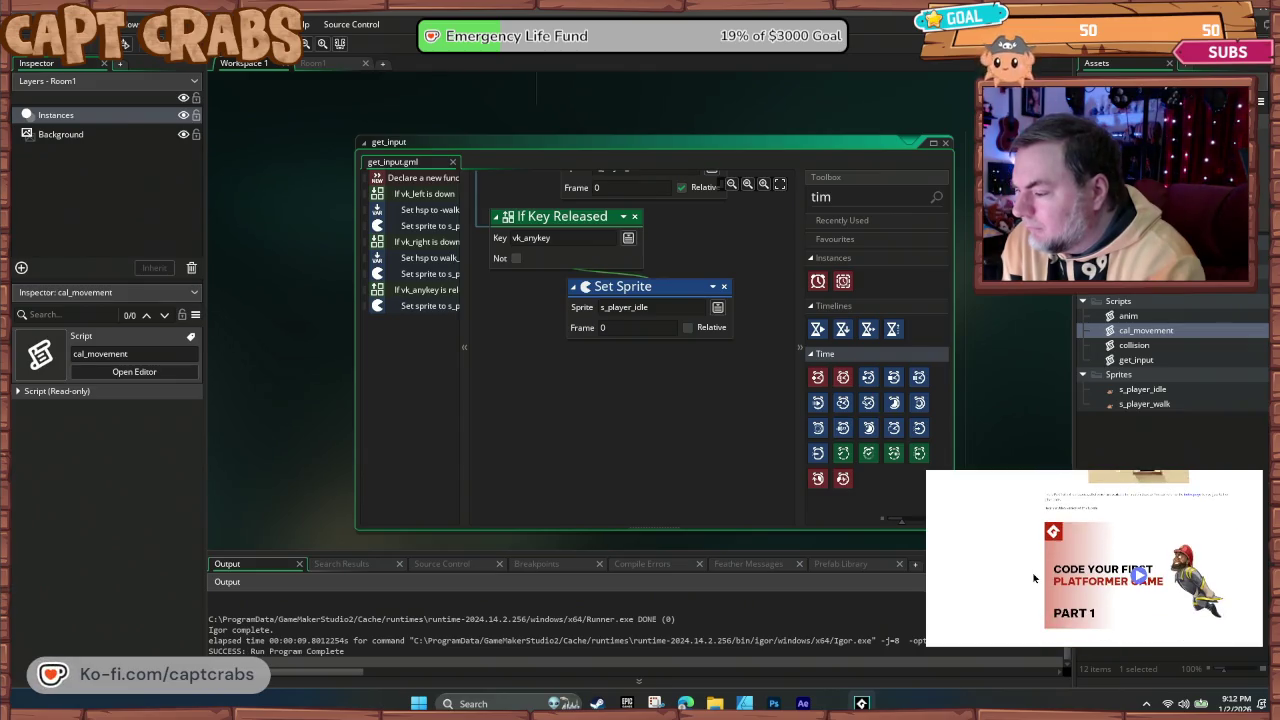
scroll(1033, 578, "down", 1)
scroll(1139, 512, "down", 5)
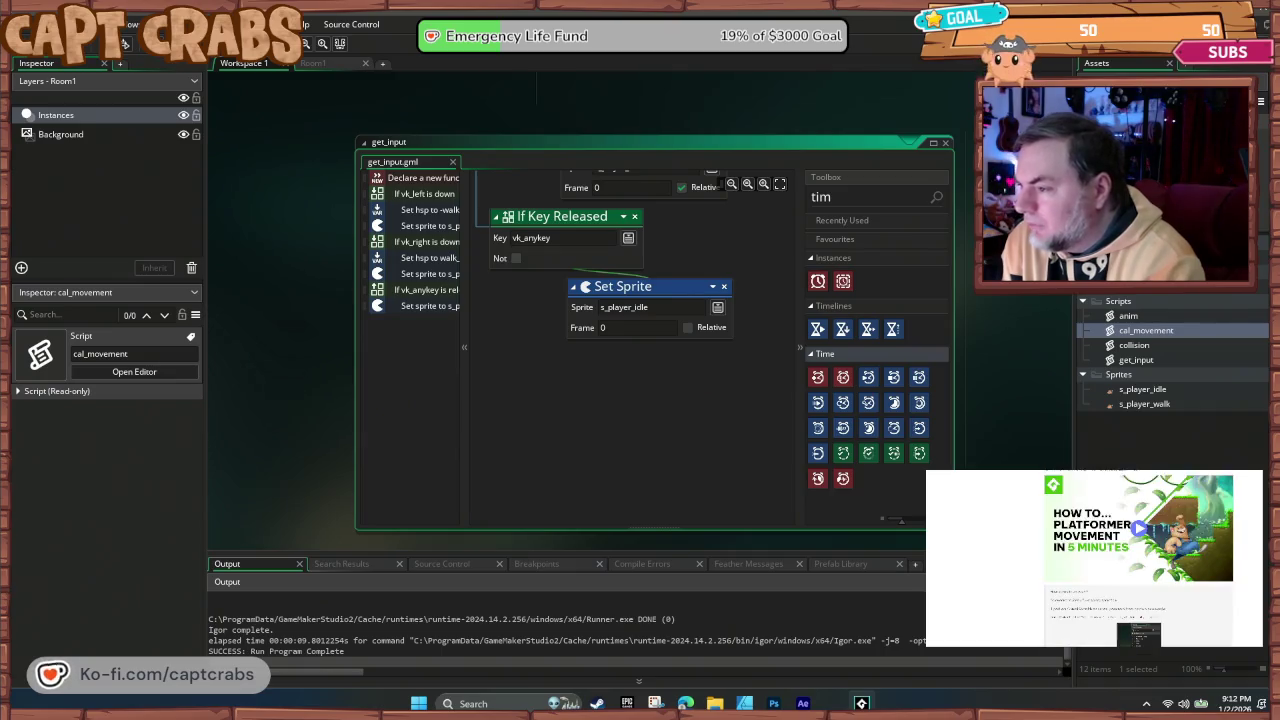
scroll(1042, 596, "up", 1)
left_click(1137, 548)
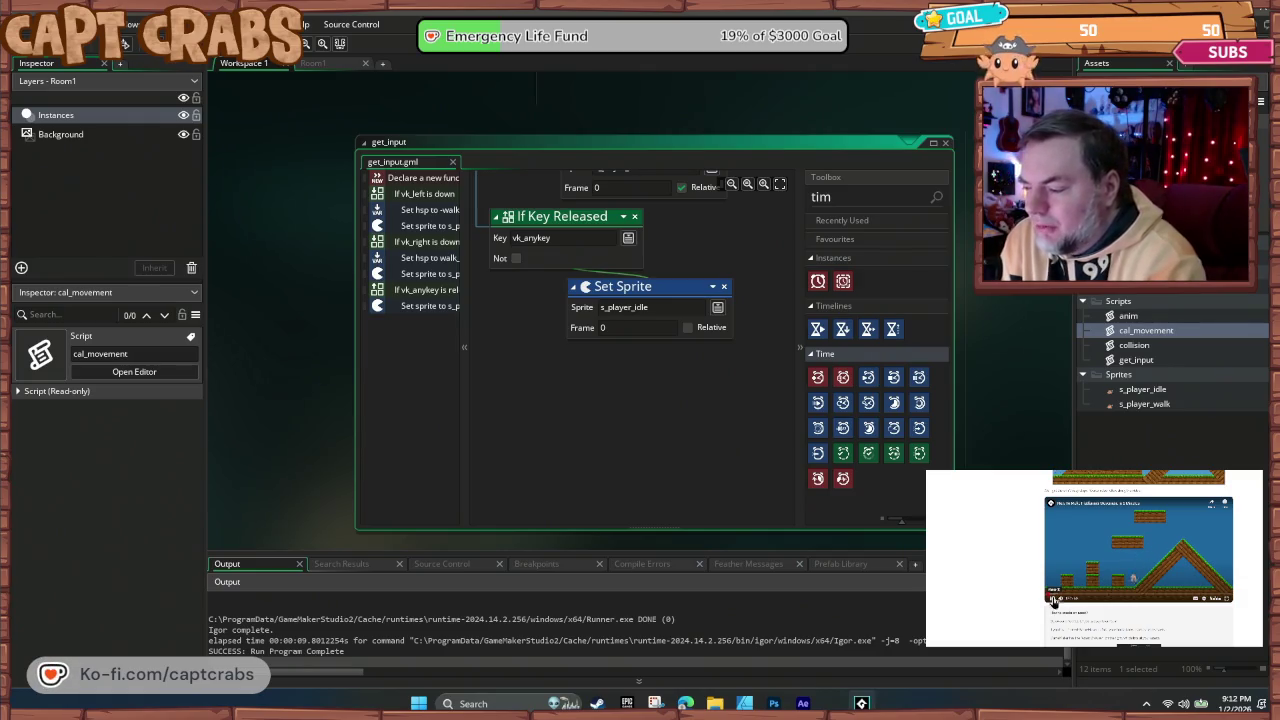
Step: Seek back and forth through the tutorial video's progress bar
left_click(1053, 597)
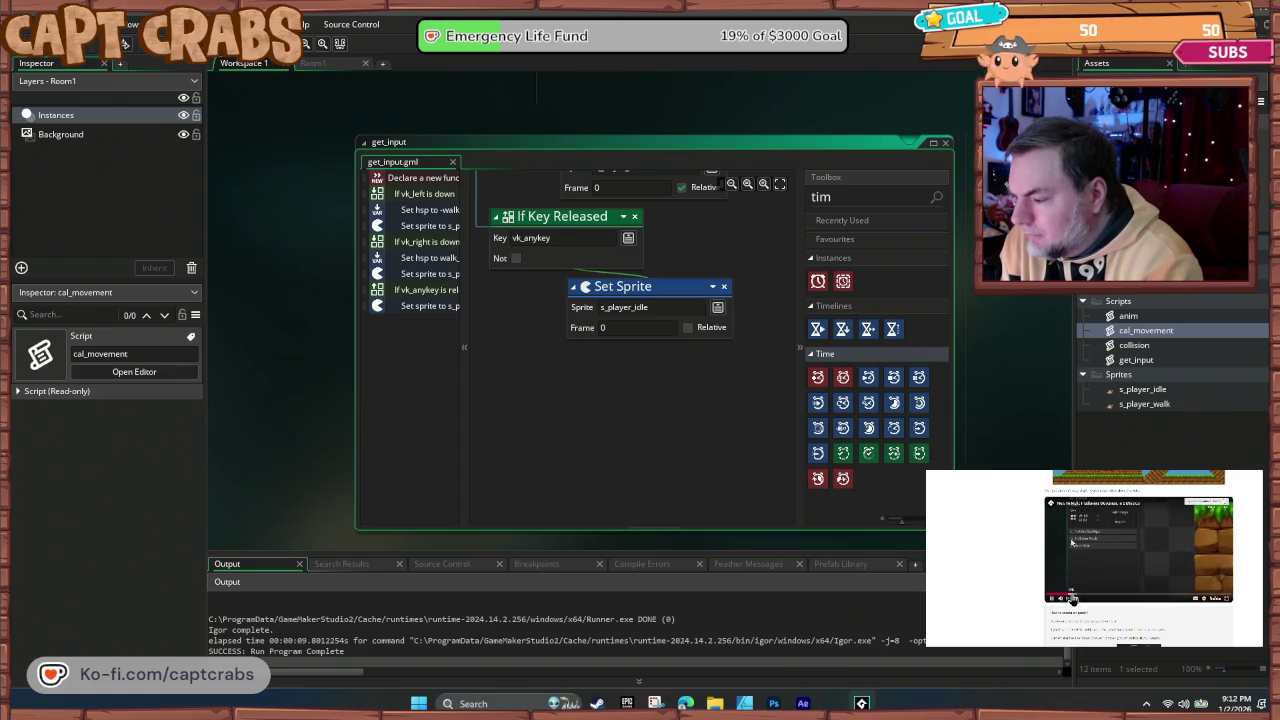
left_click_drag(1080, 598, 1105, 598)
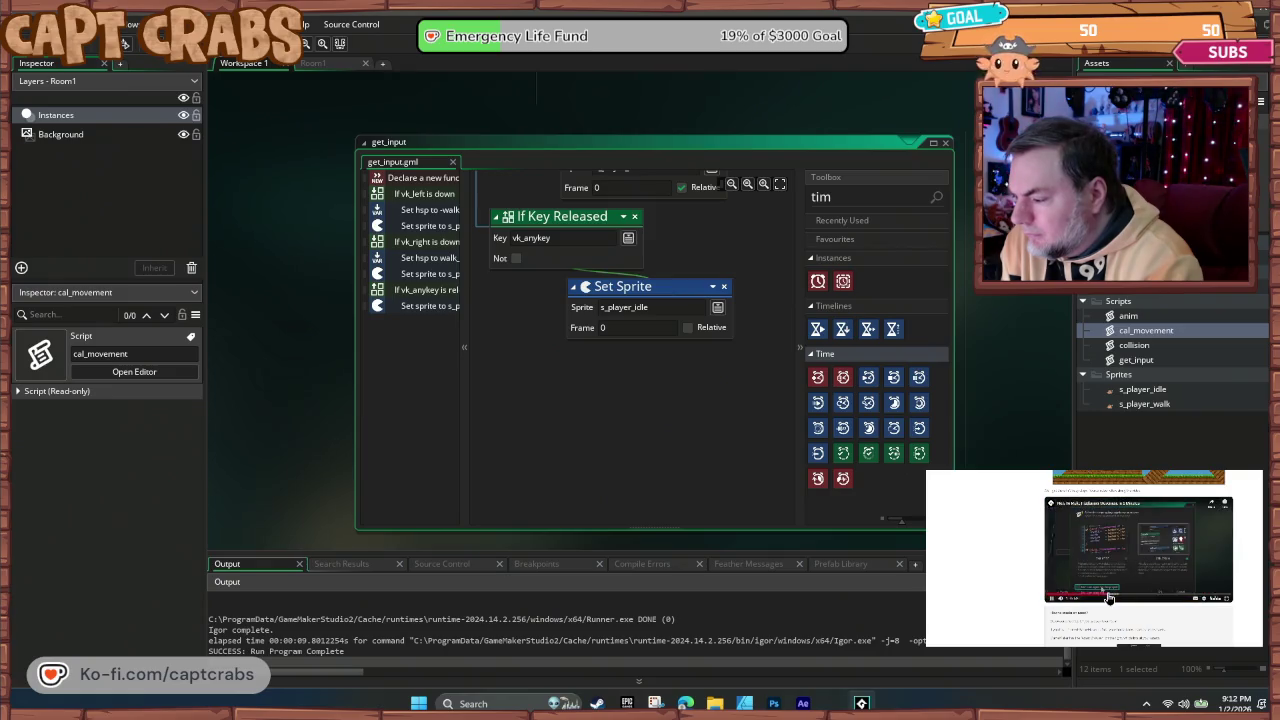
left_click(1056, 598)
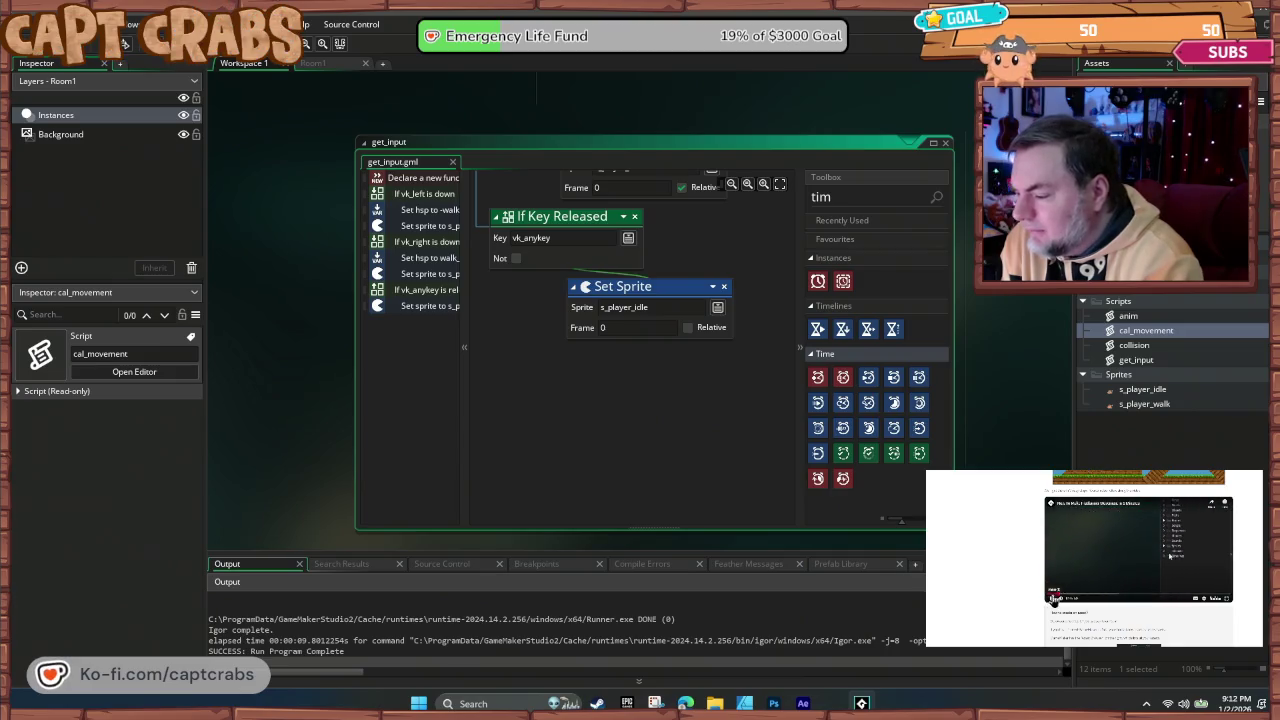
left_click(1104, 508)
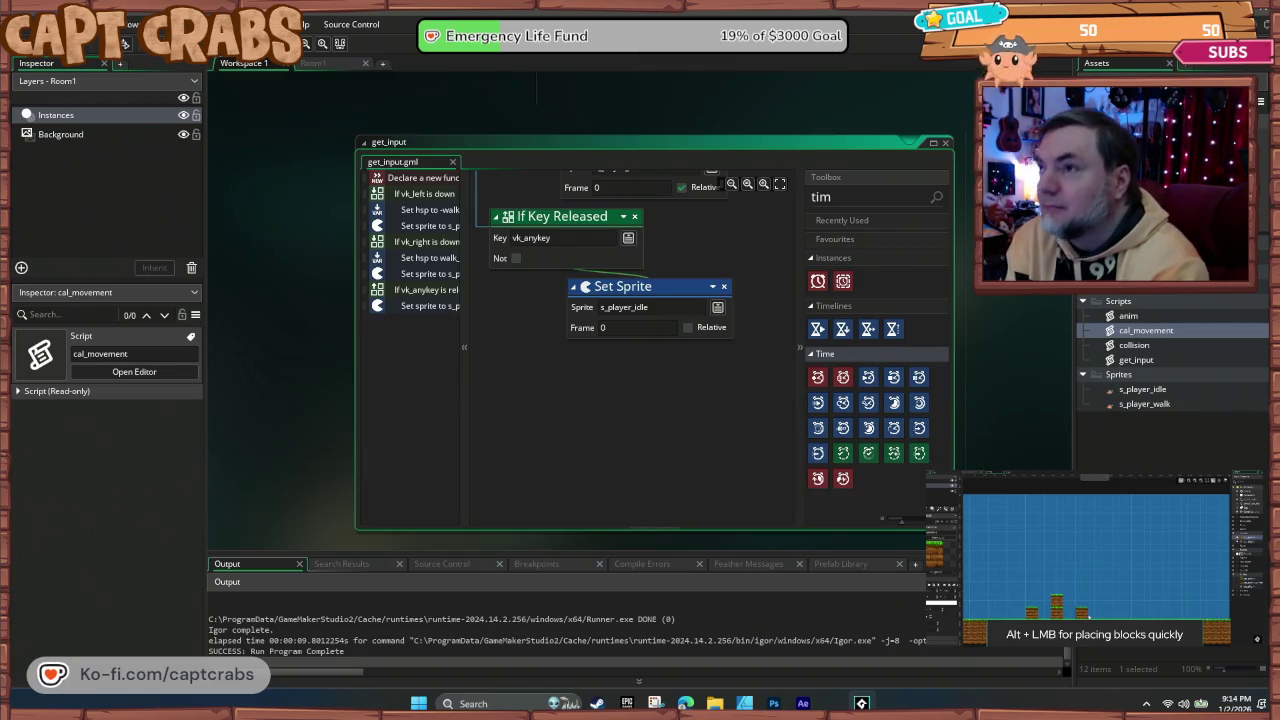
Step: Close get_input and move the Room1 crab instance to position 192, 544
left_click(945, 144)
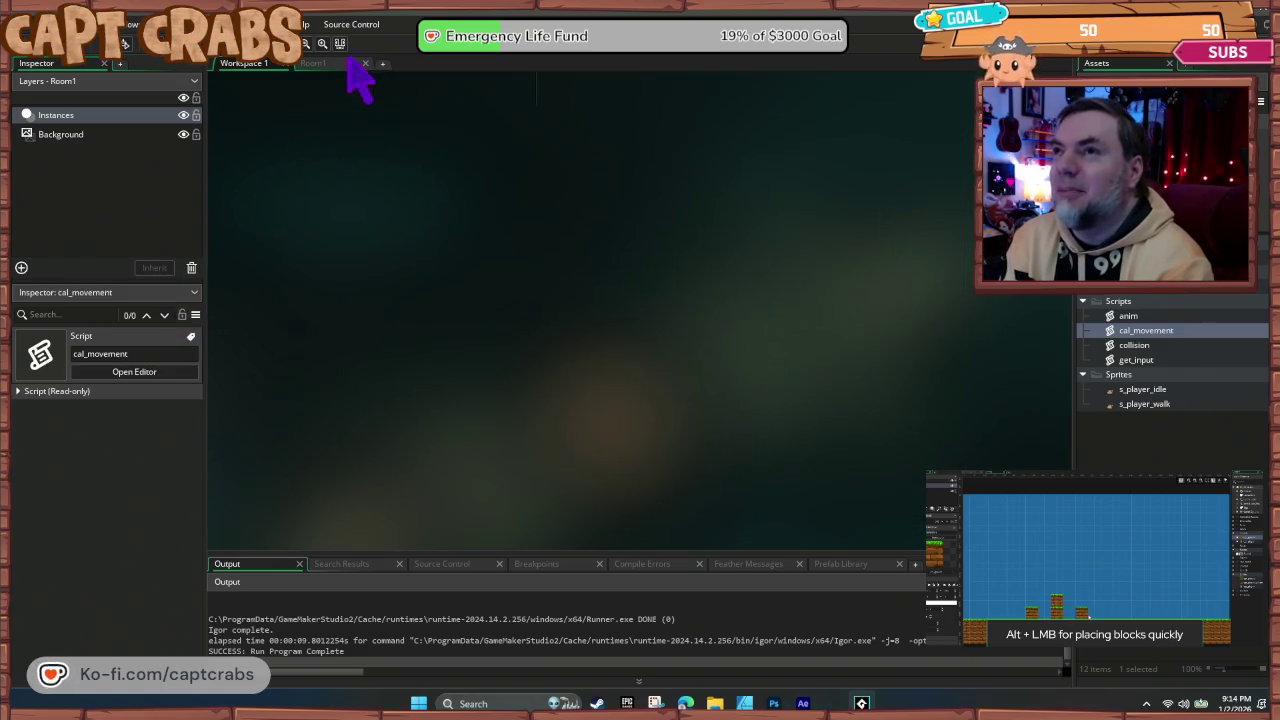
left_click(350, 62)
left_click(548, 402)
mouse_move(548, 402)
left_mouse_down()
mouse_move(514, 398)
mouse_move(503, 367)
left_mouse_up()
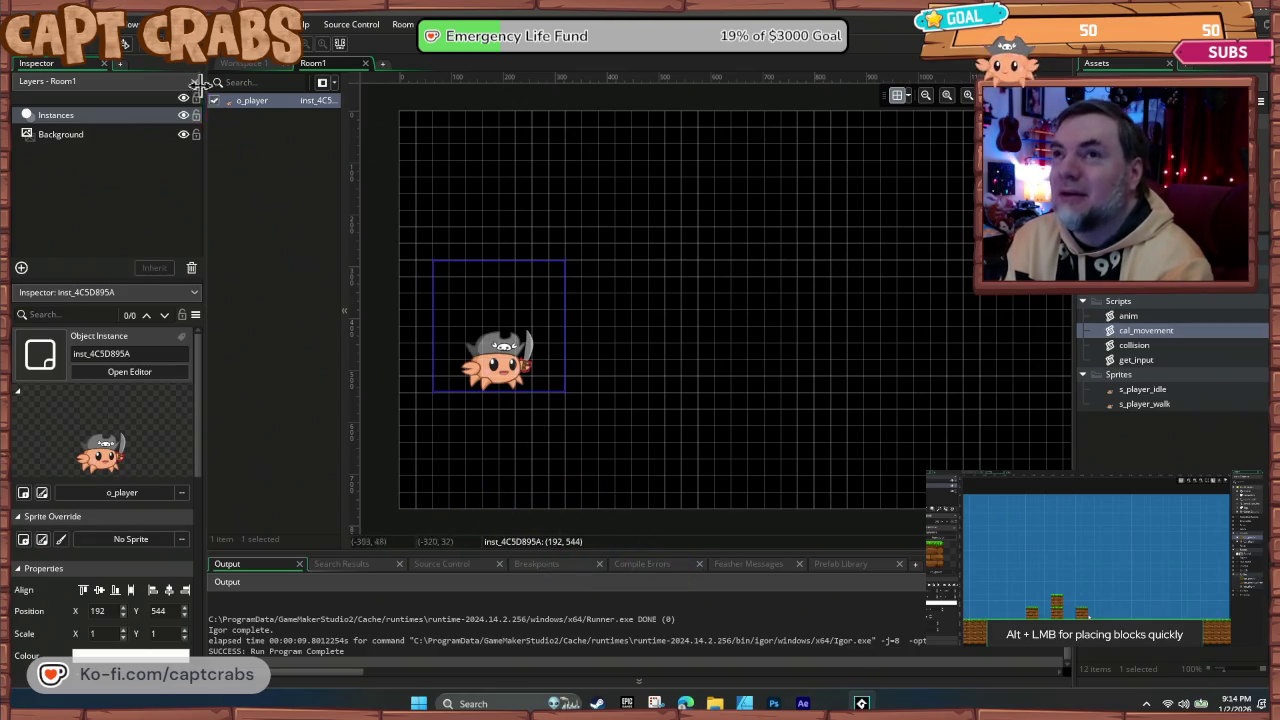
Step: Save the project as 'Test 4'
left_click(20, 24)
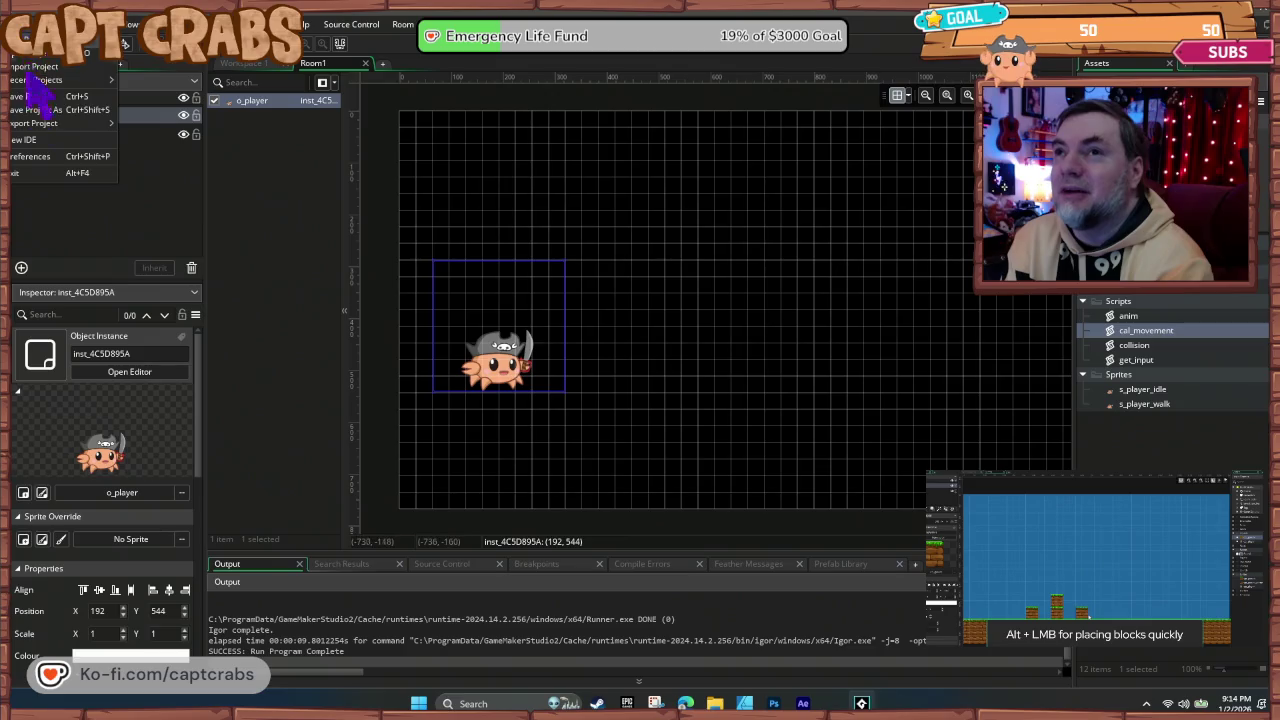
left_click(68, 110)
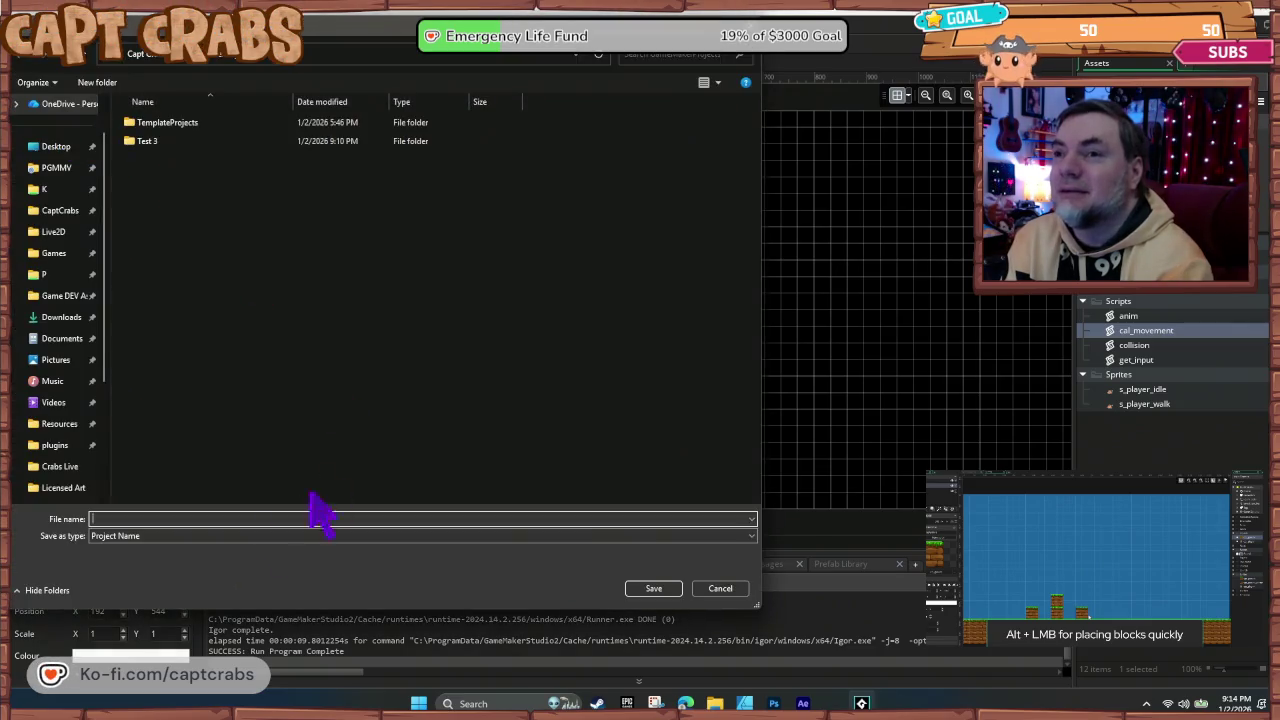
type("Test 4")
key("Return")
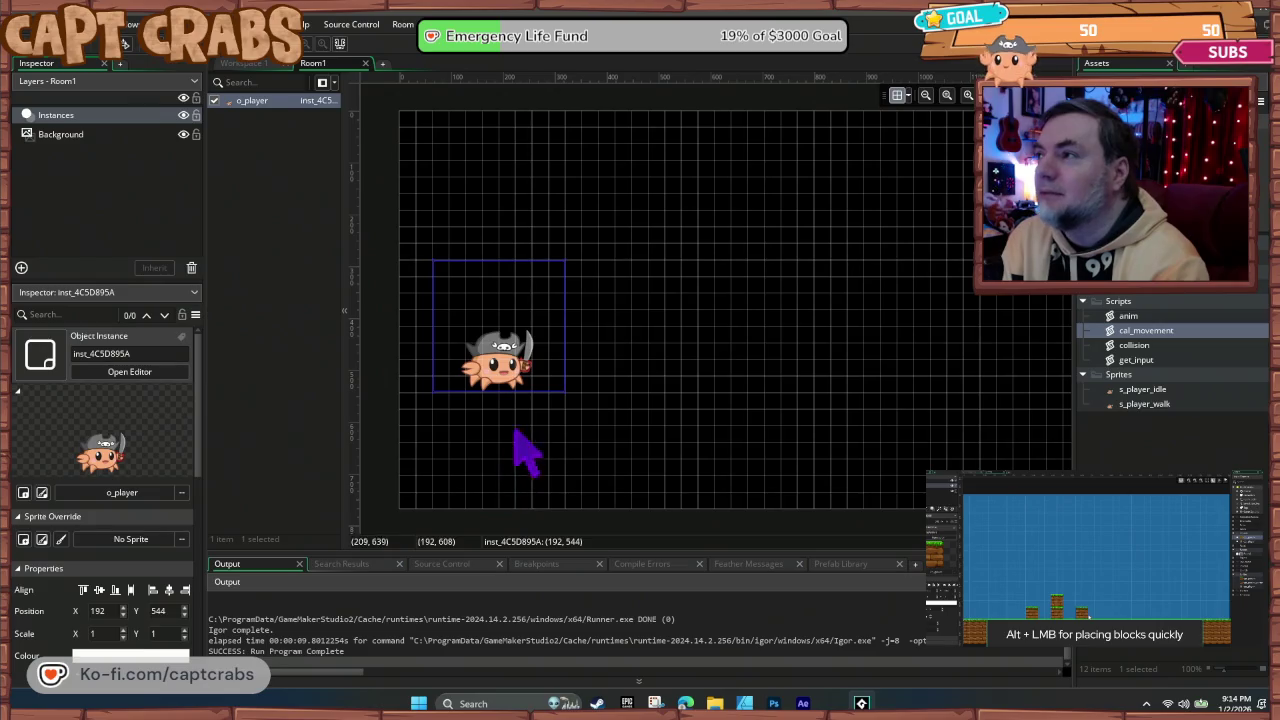
right_click(1130, 379)
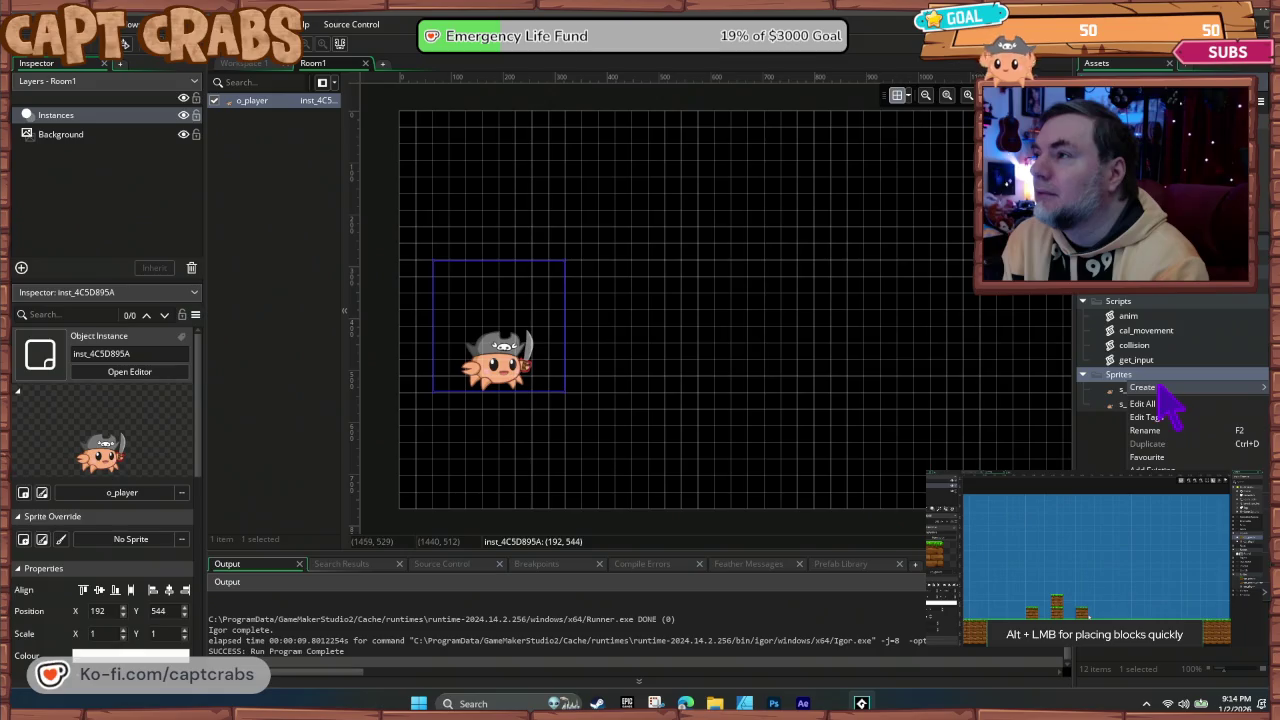
Step: Create a new sprite in the Sprites folder and start importing an image
mouse_move(1165, 388)
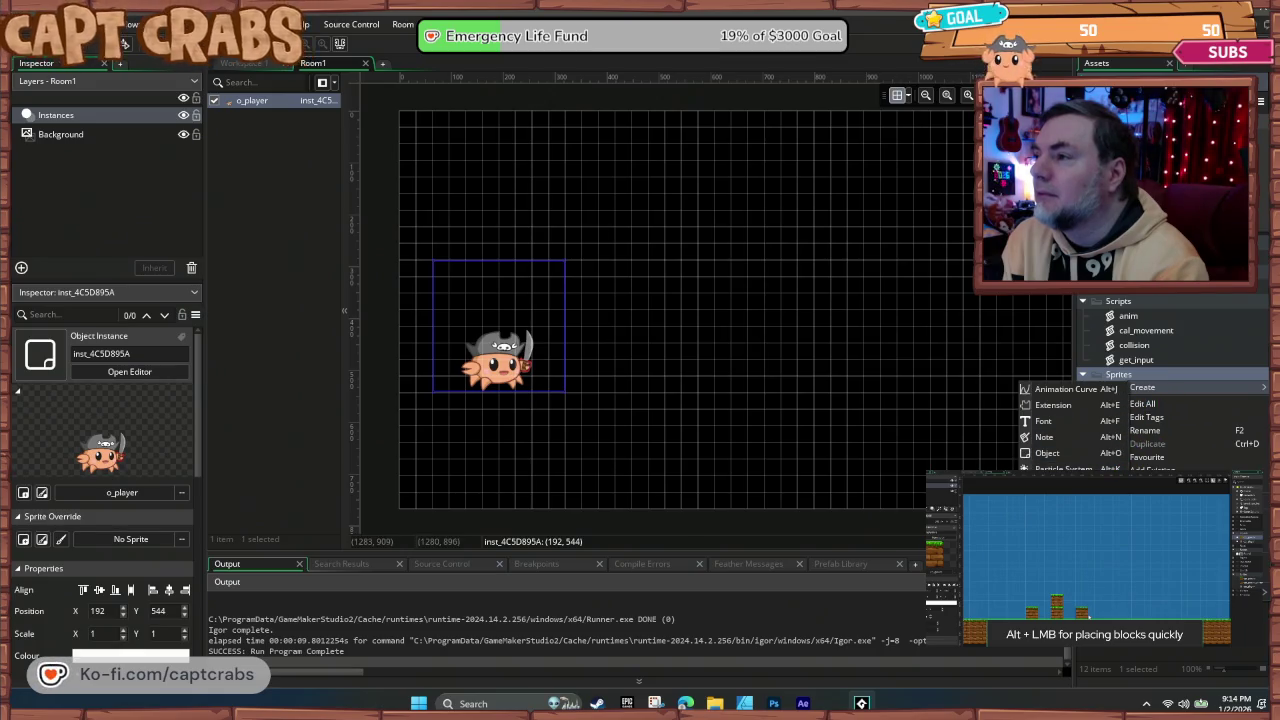
left_click(1060, 580)
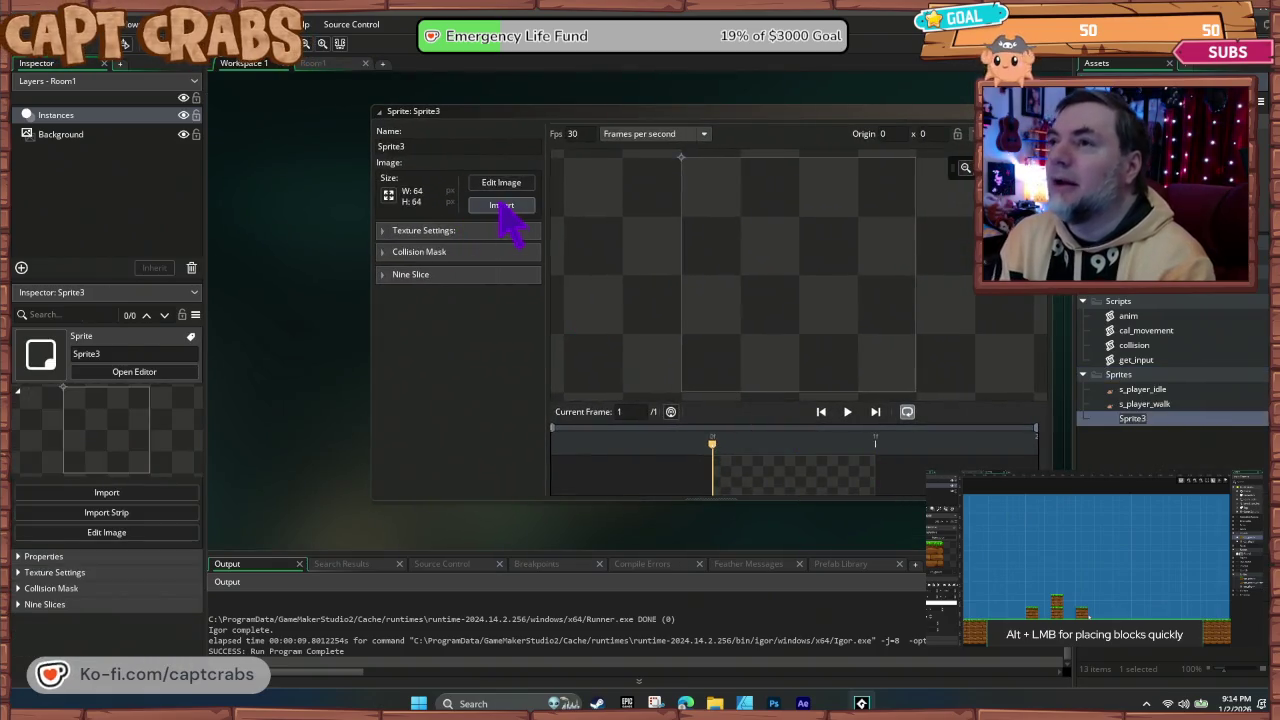
left_click(501, 205)
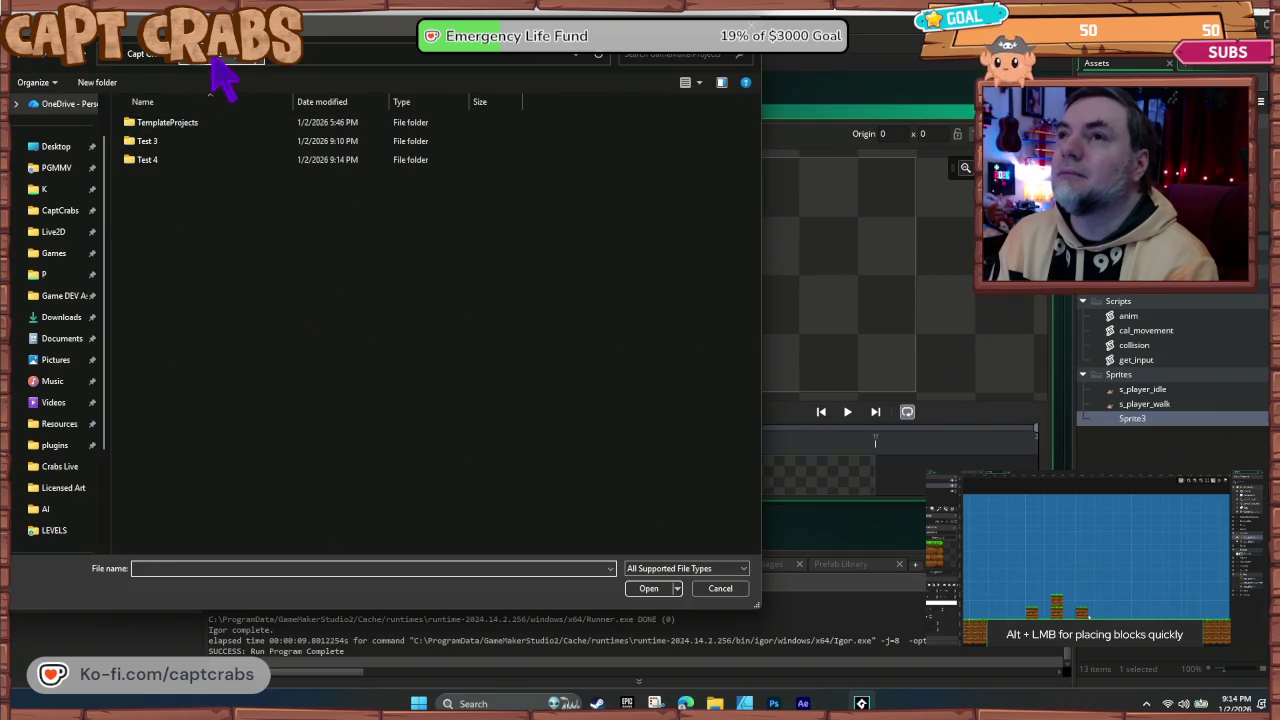
Step: Browse to Documents > GameMakerStudio2 > WORLD and import crate_03 into Sprite3
left_click(153, 57)
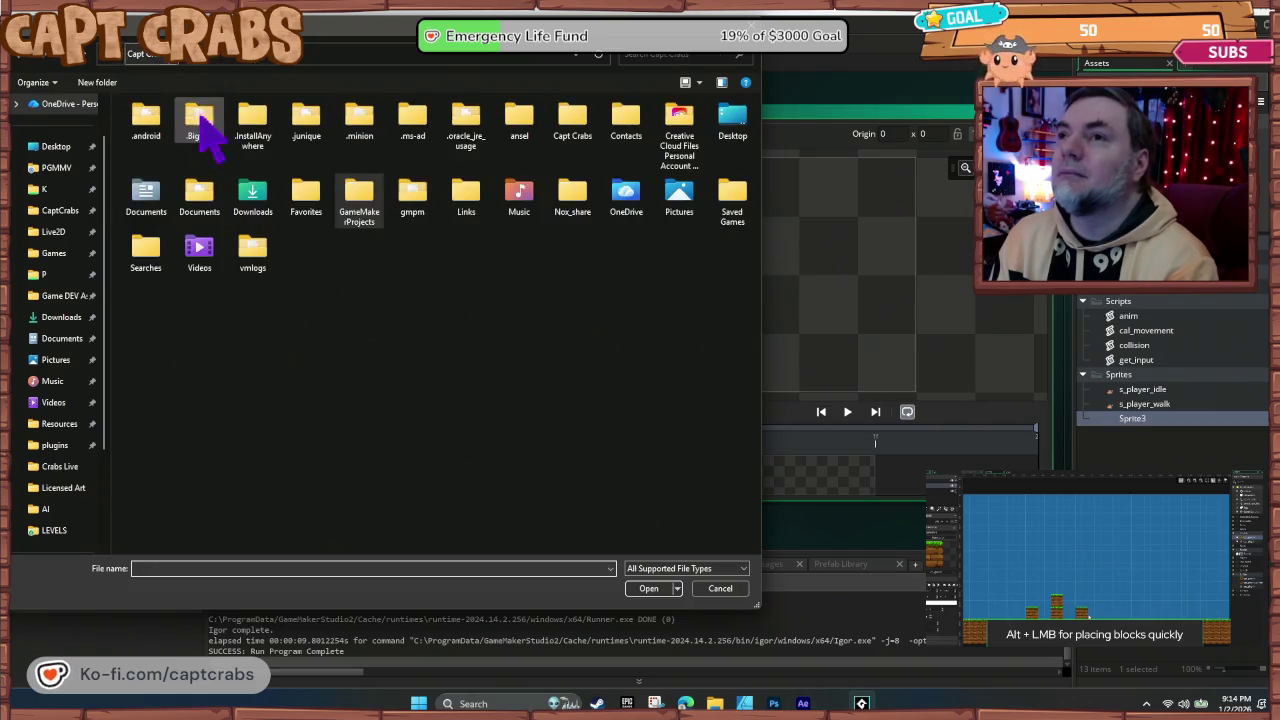
double_click(372, 212)
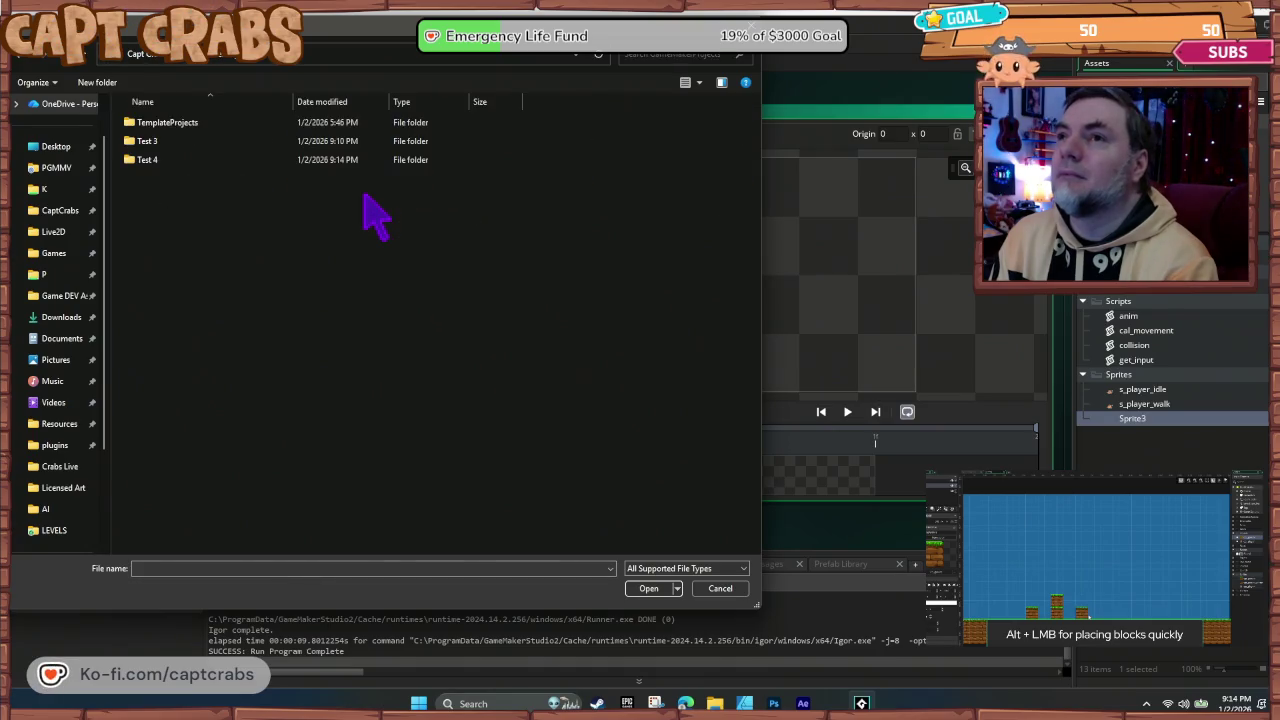
double_click(190, 141)
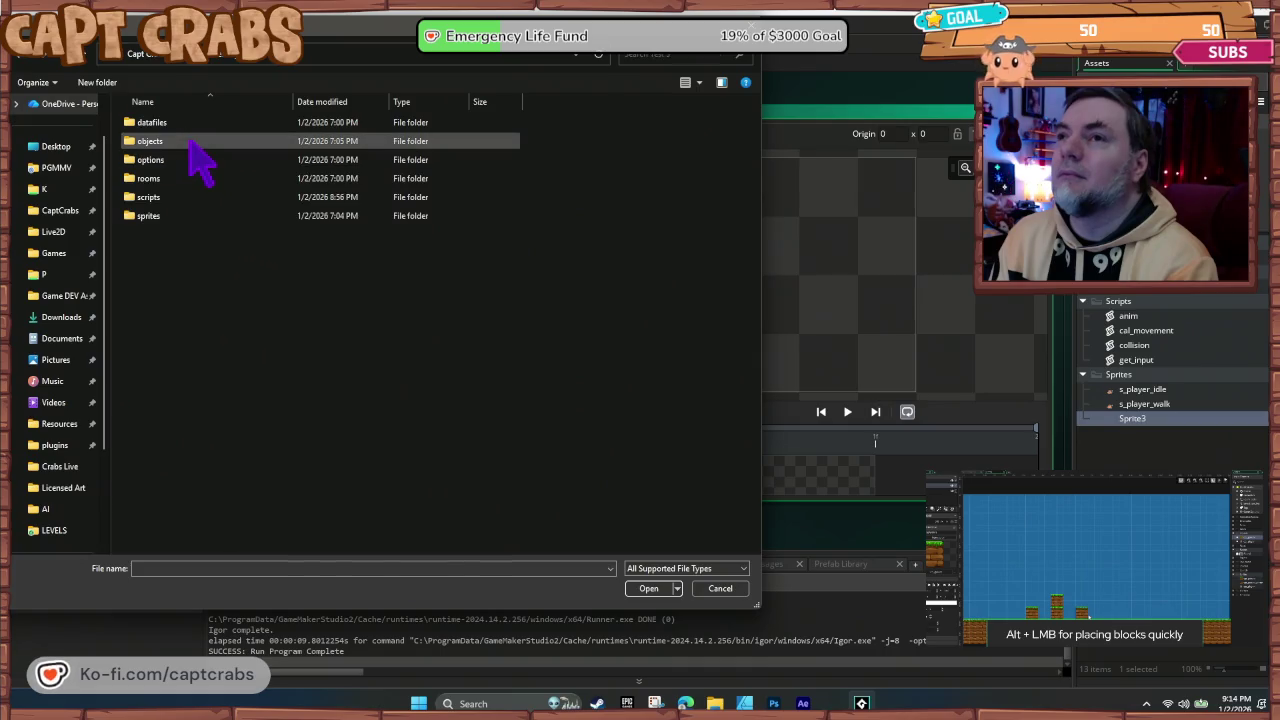
left_click(222, 58)
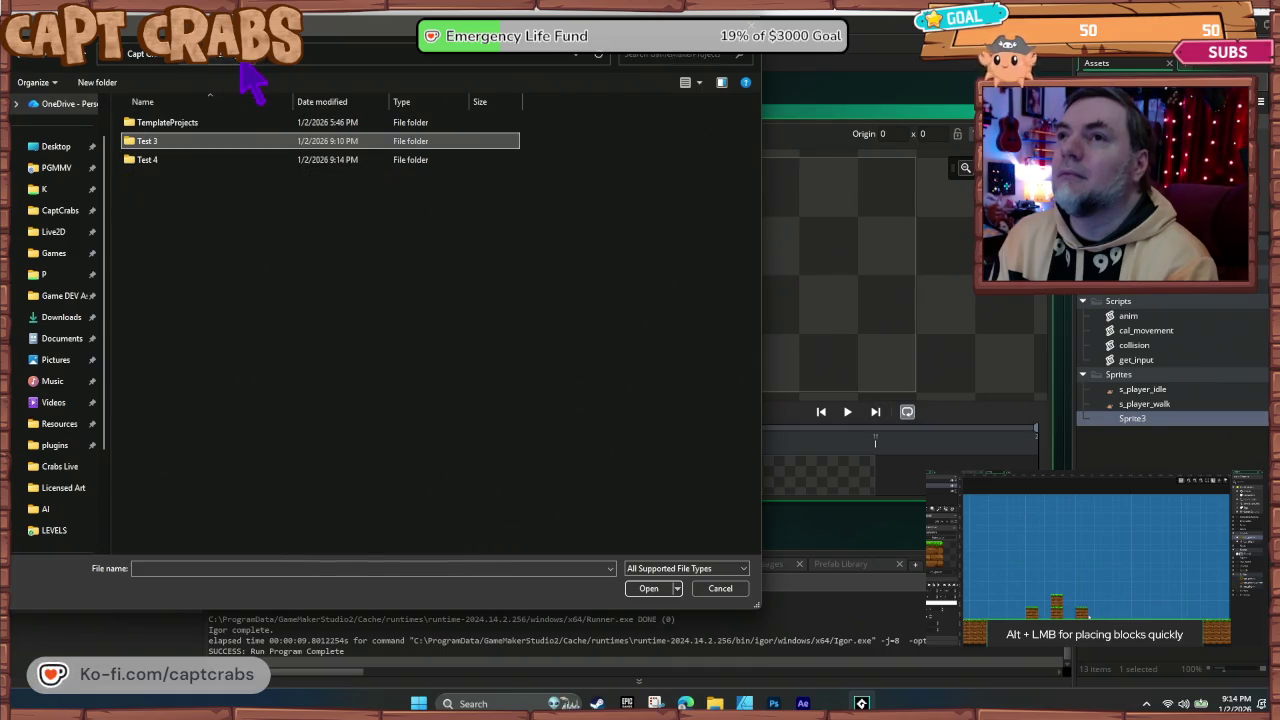
left_click(159, 58)
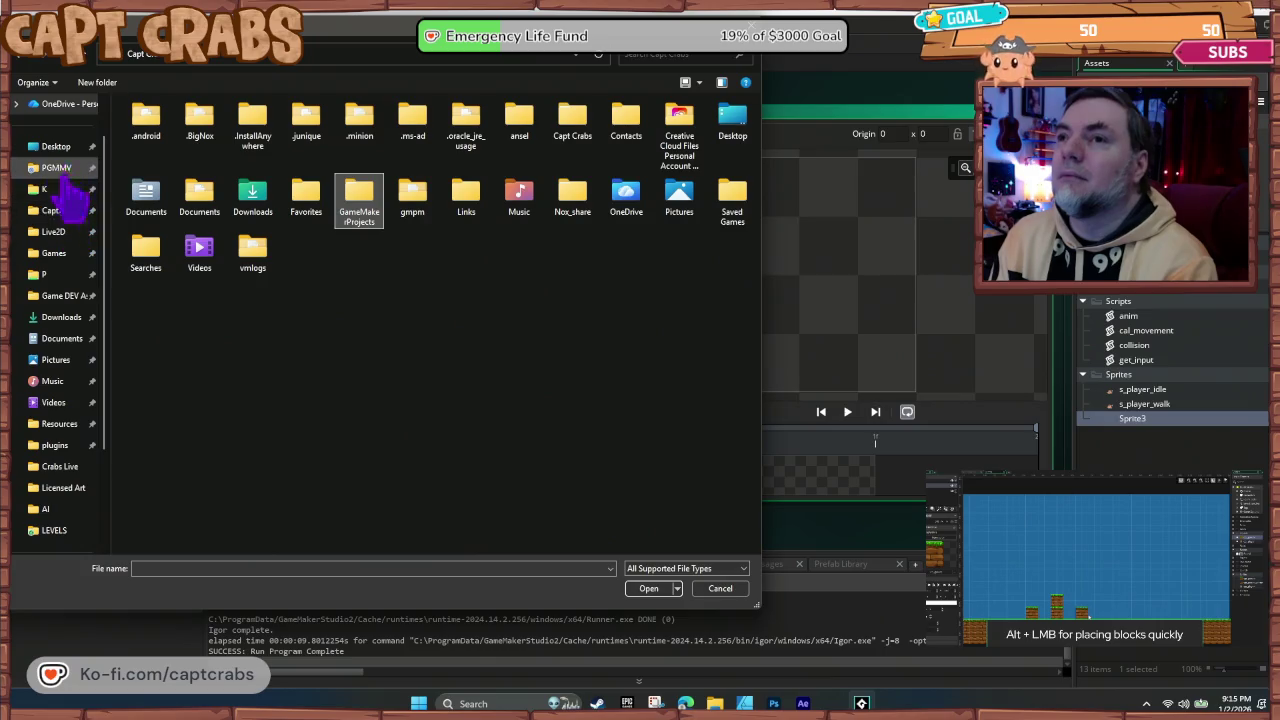
scroll(70, 200, "up", 1)
left_click(56, 216)
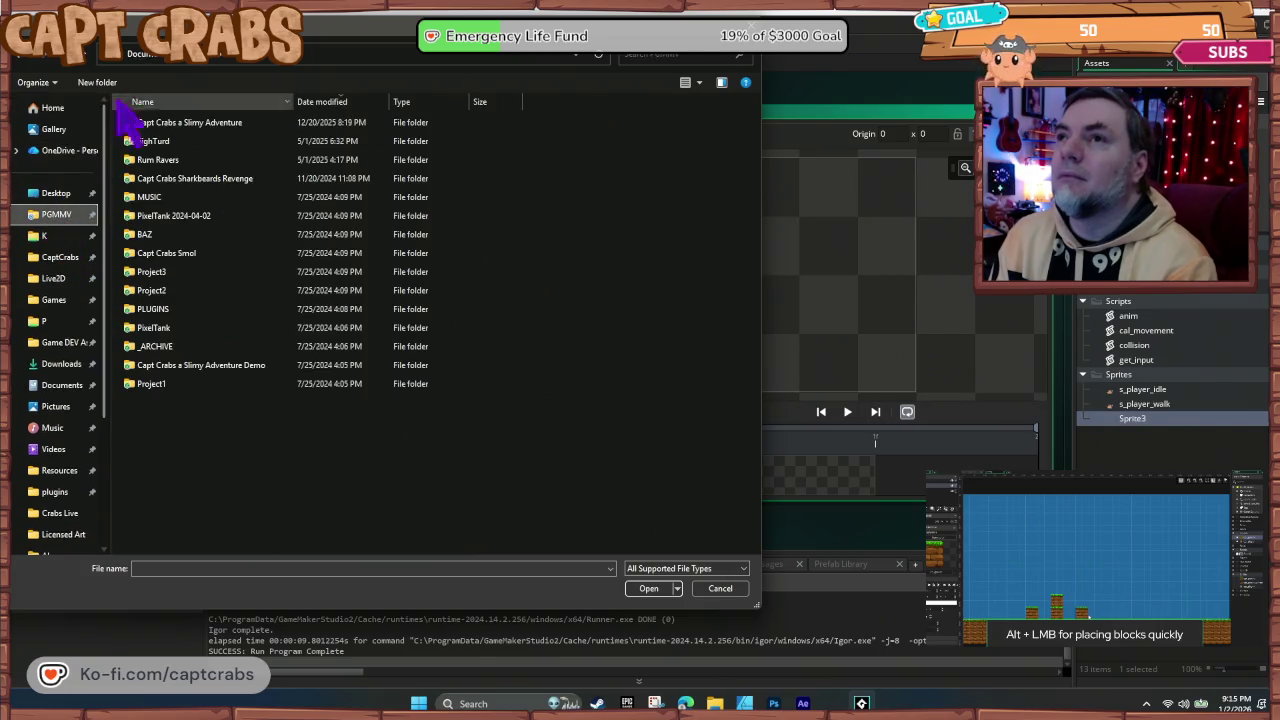
left_click(150, 53)
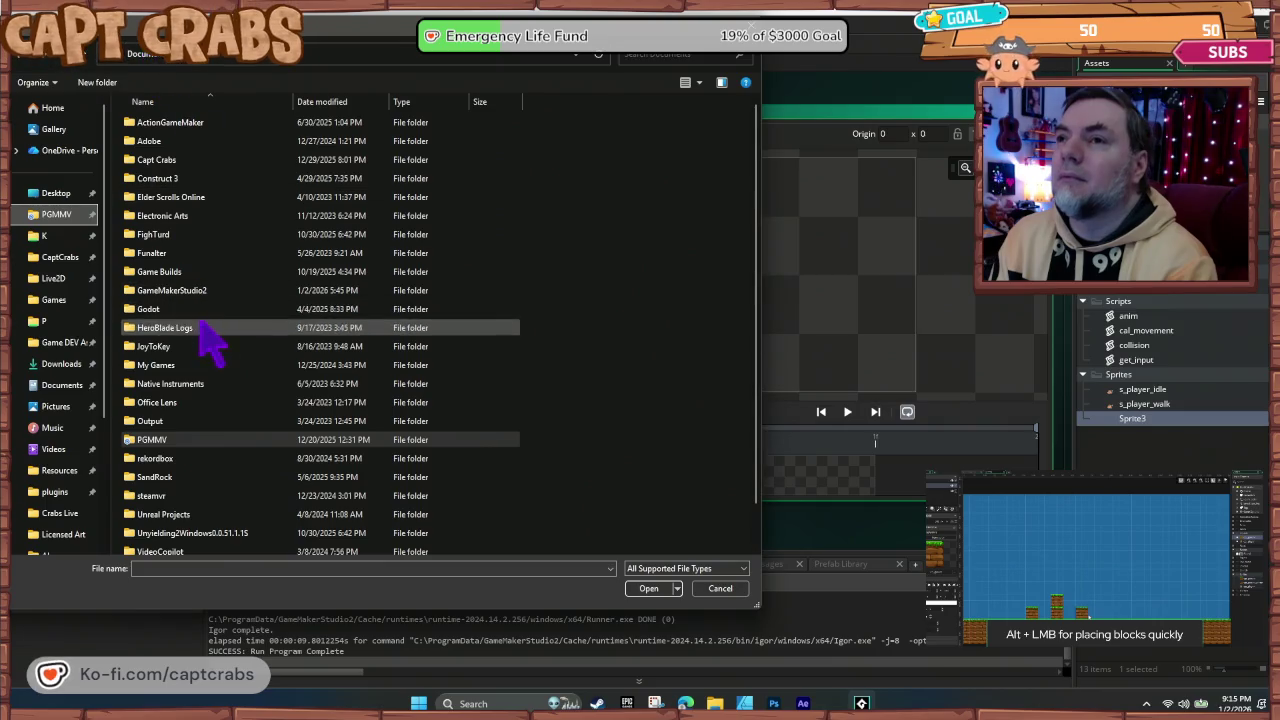
double_click(188, 290)
double_click(187, 214)
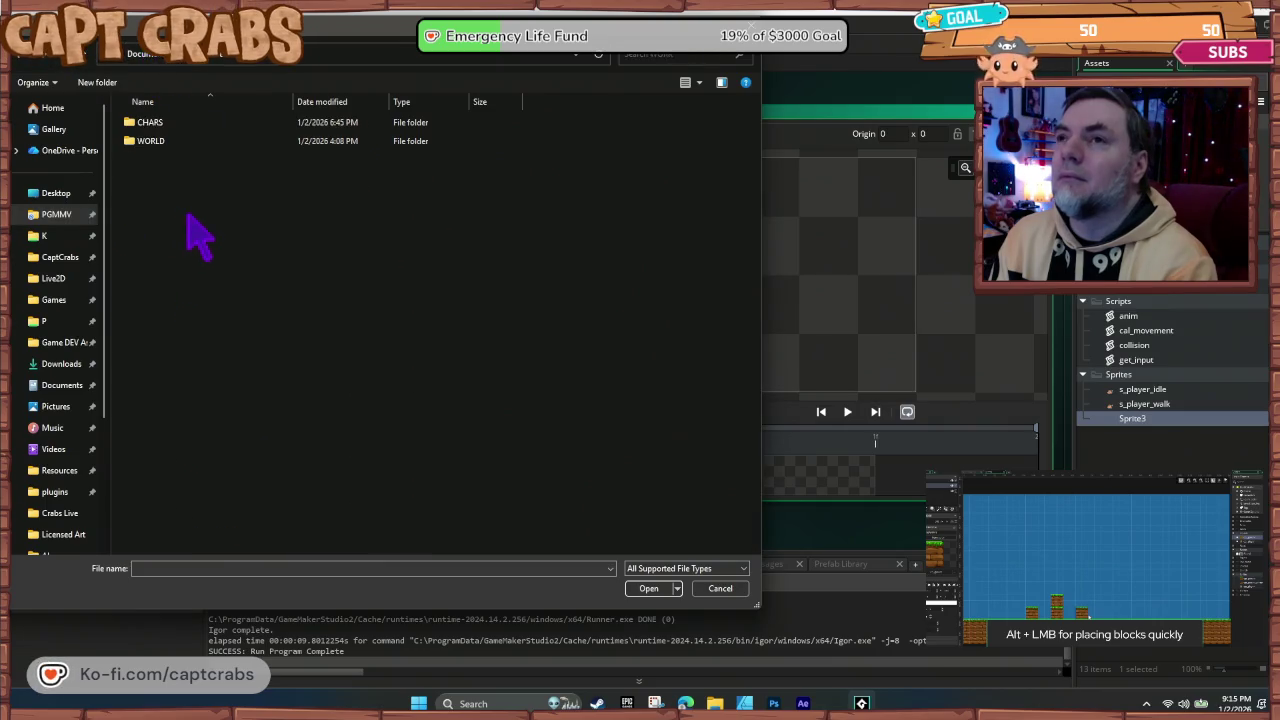
double_click(185, 142)
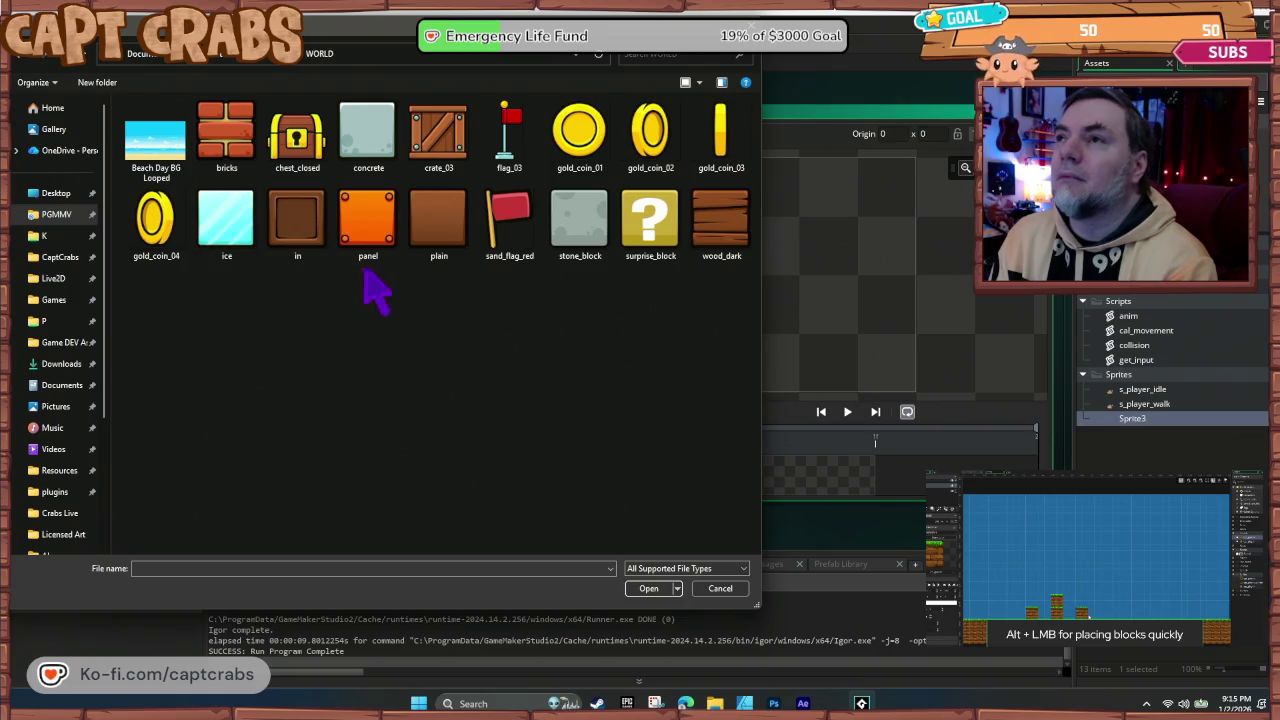
double_click(427, 143)
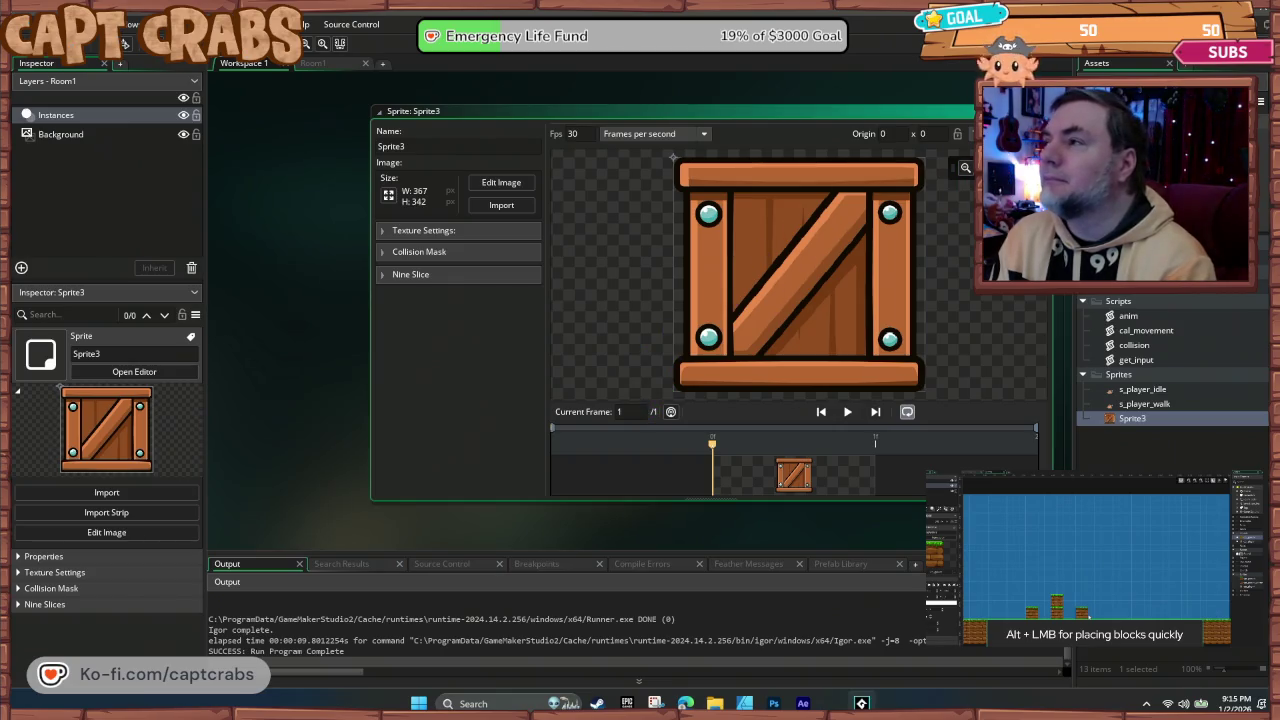
Step: Close the sprite editor and rename Sprite3 to s_wood_box
key("ctrl+w")
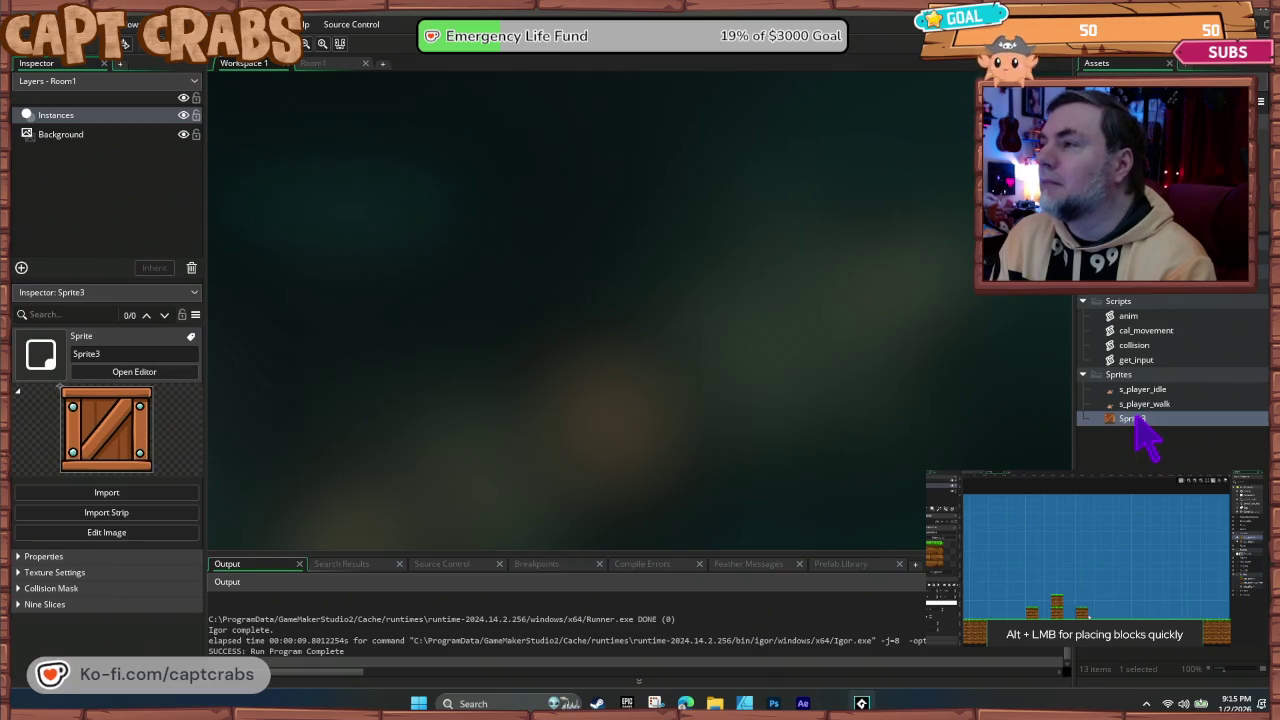
right_click(1140, 422)
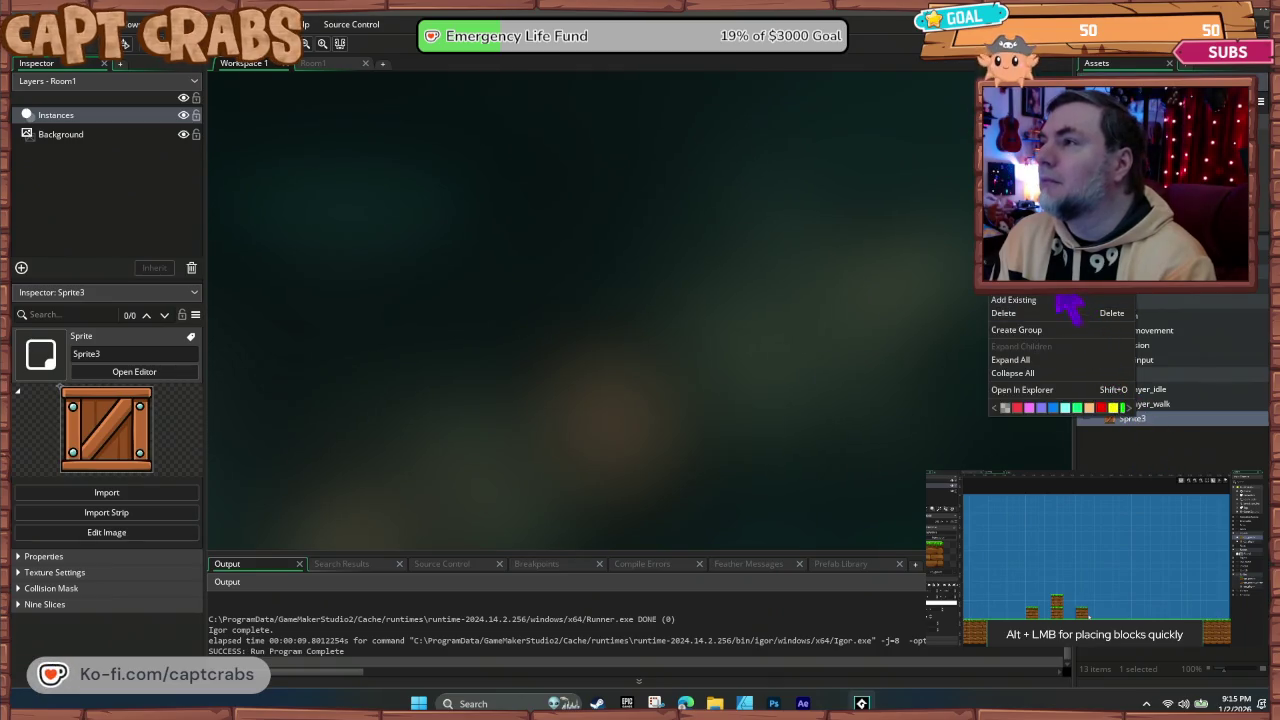
key("F2")
type("s")
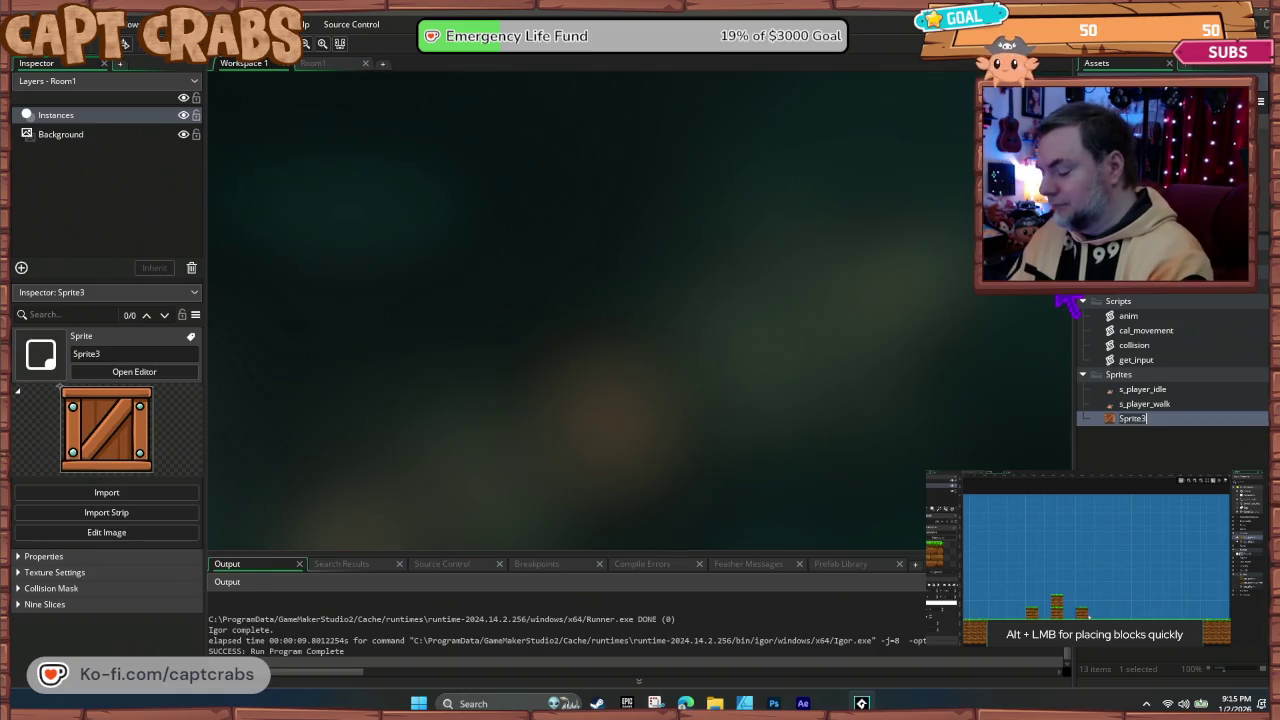
type("_wood_bo")
type("x")
key("Return")
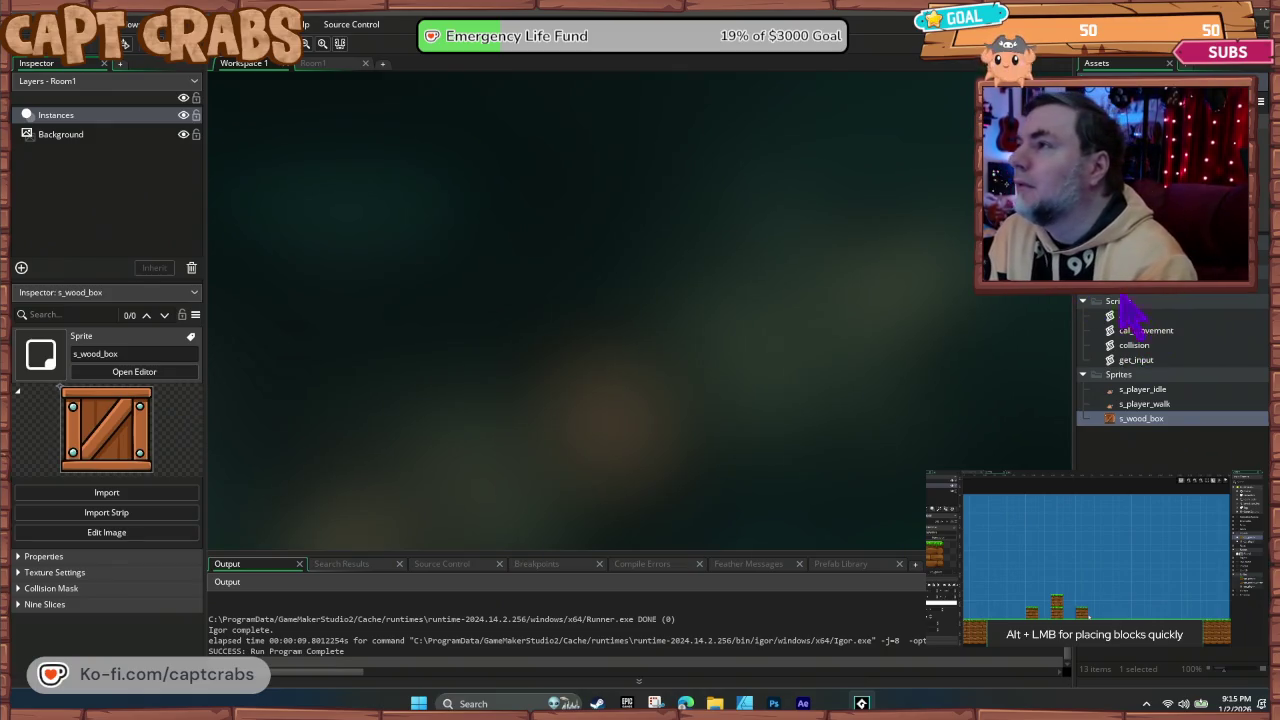
Step: Create an o_box object with s_wood_box as its sprite
right_click(1158, 297)
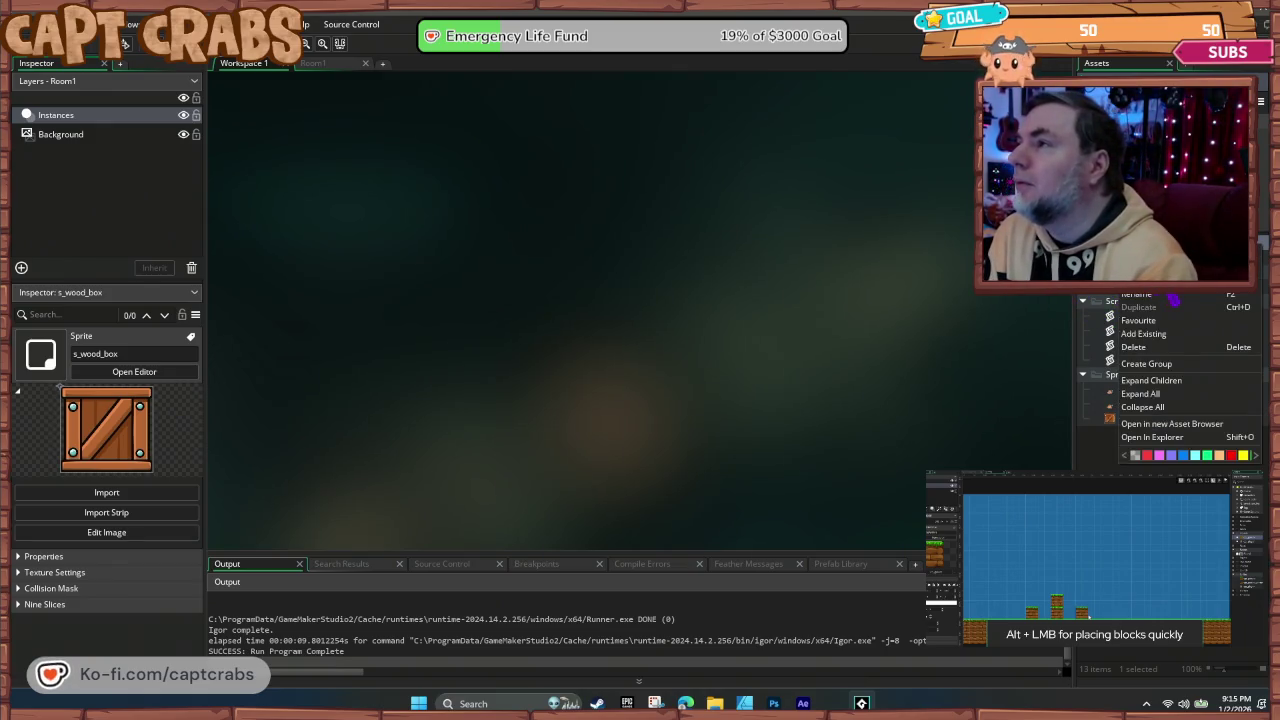
mouse_move(1175, 297)
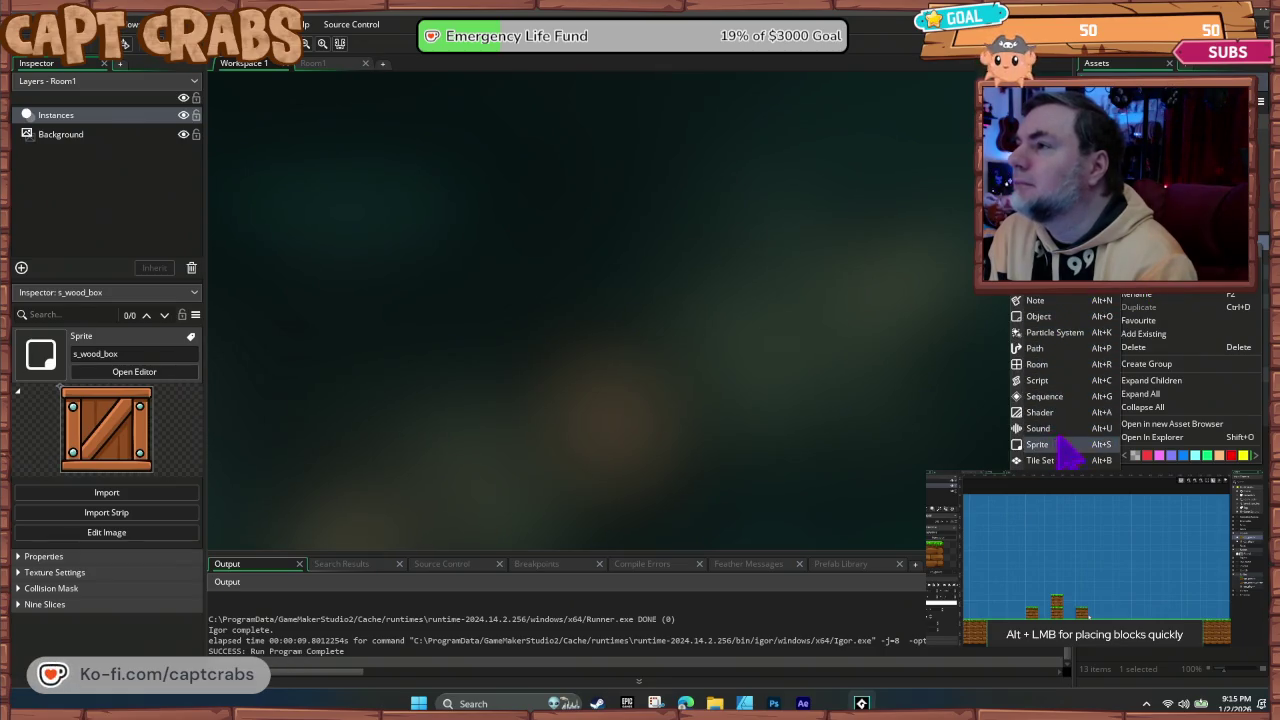
left_click(1040, 316)
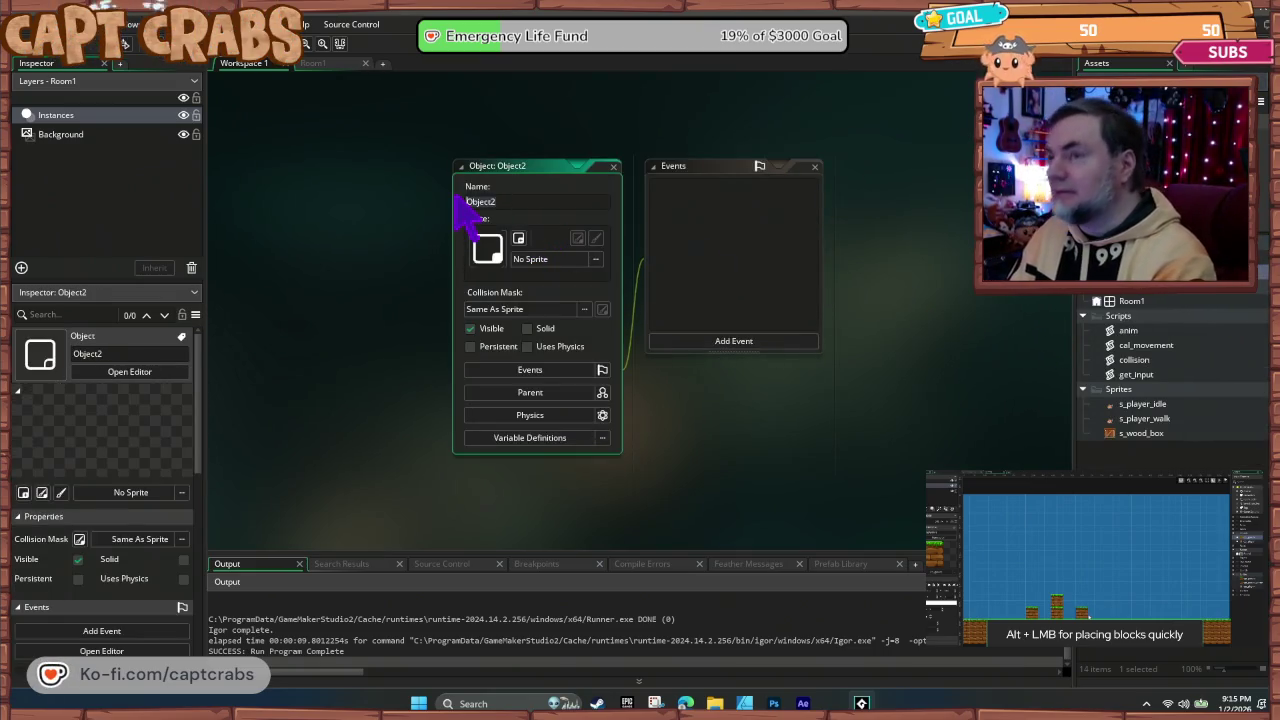
type("o_box")
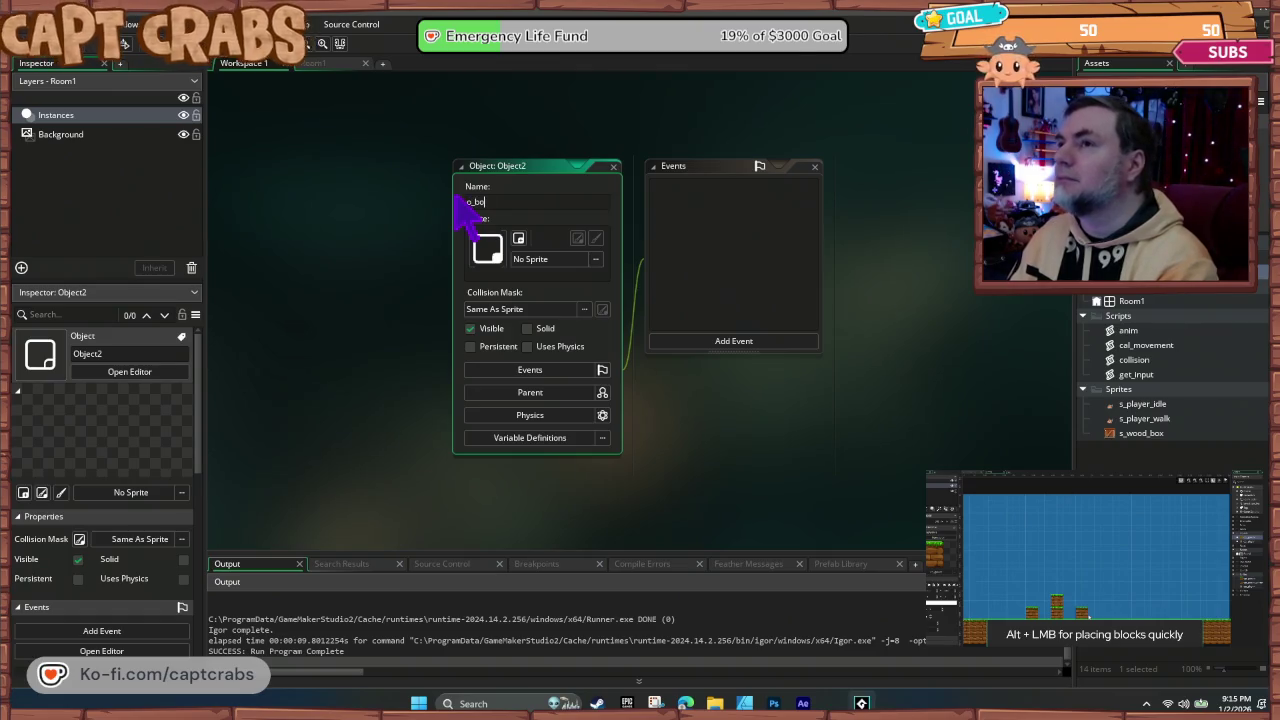
left_click(596, 259)
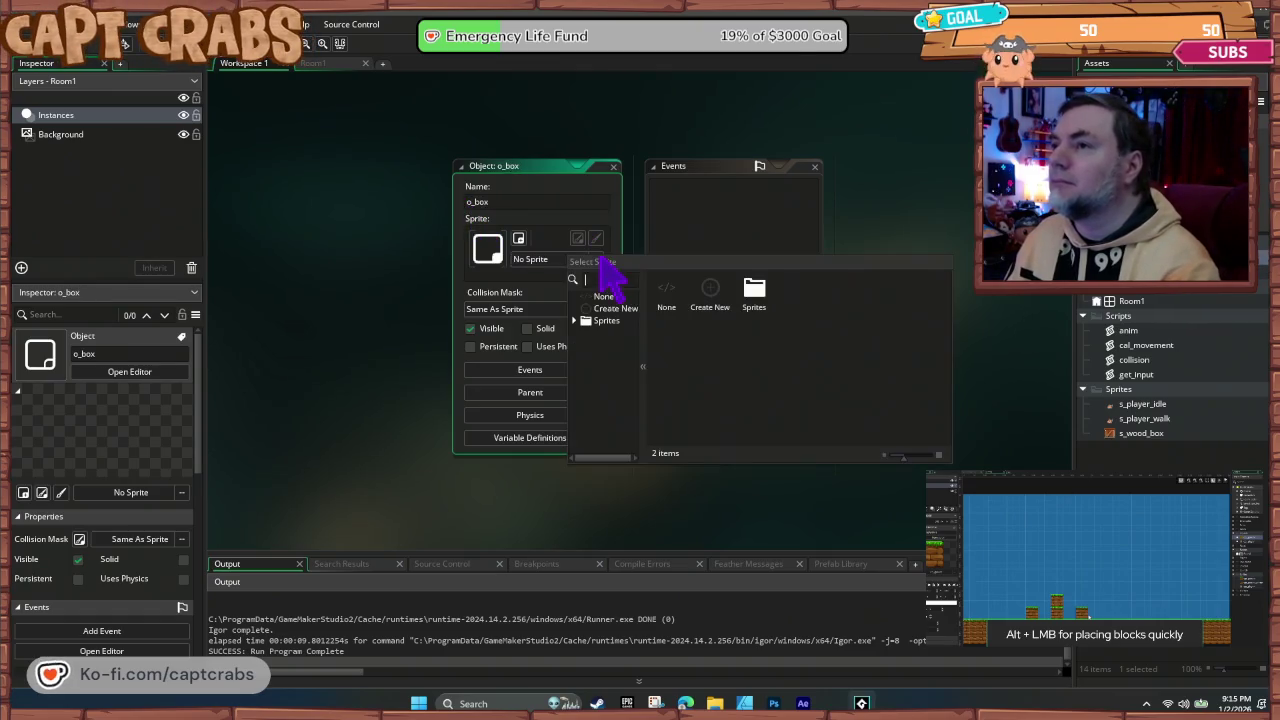
double_click(740, 300)
left_click(806, 306)
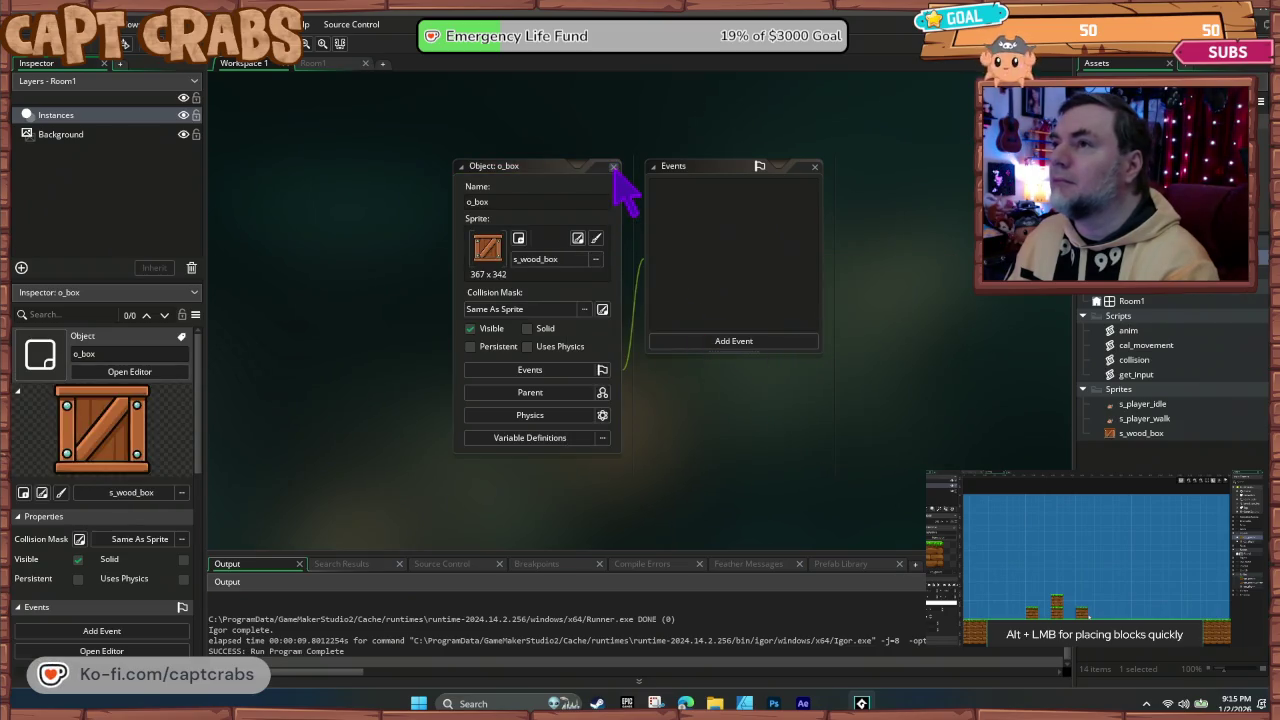
left_click(614, 167)
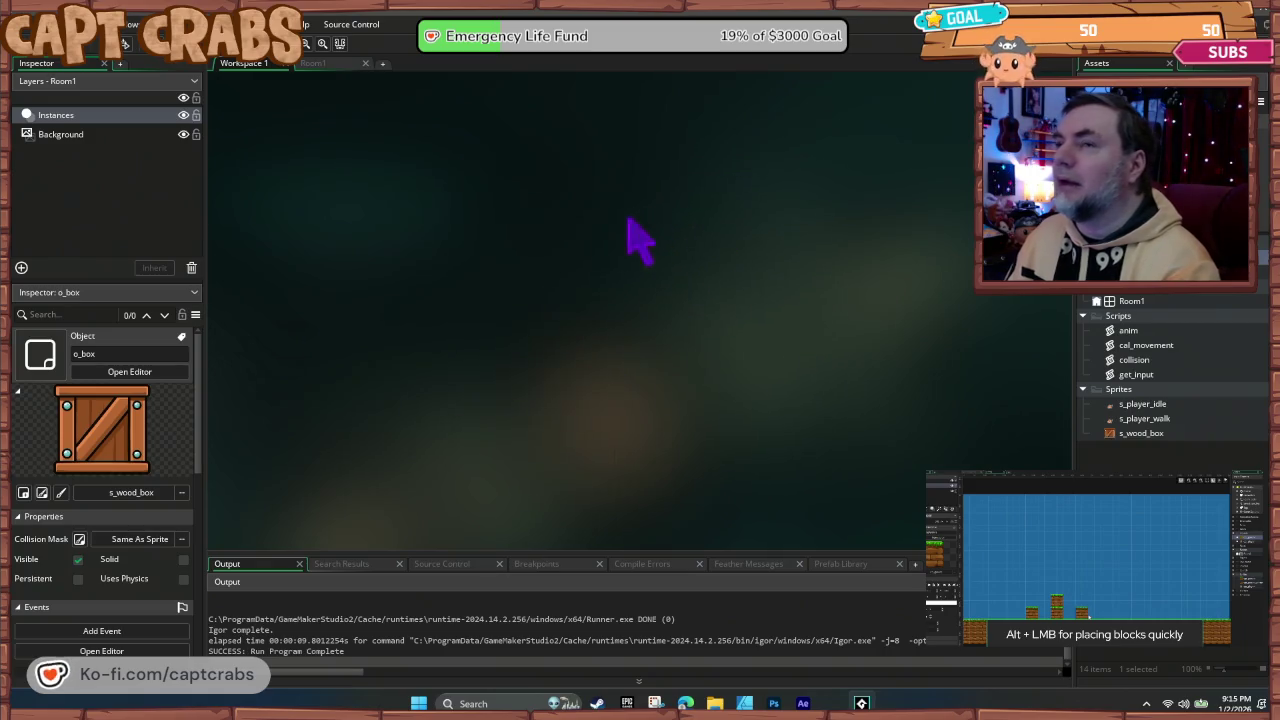
Step: Place three o_box crates in Room1 under and beside the crab, then reopen o_box
left_click(320, 64)
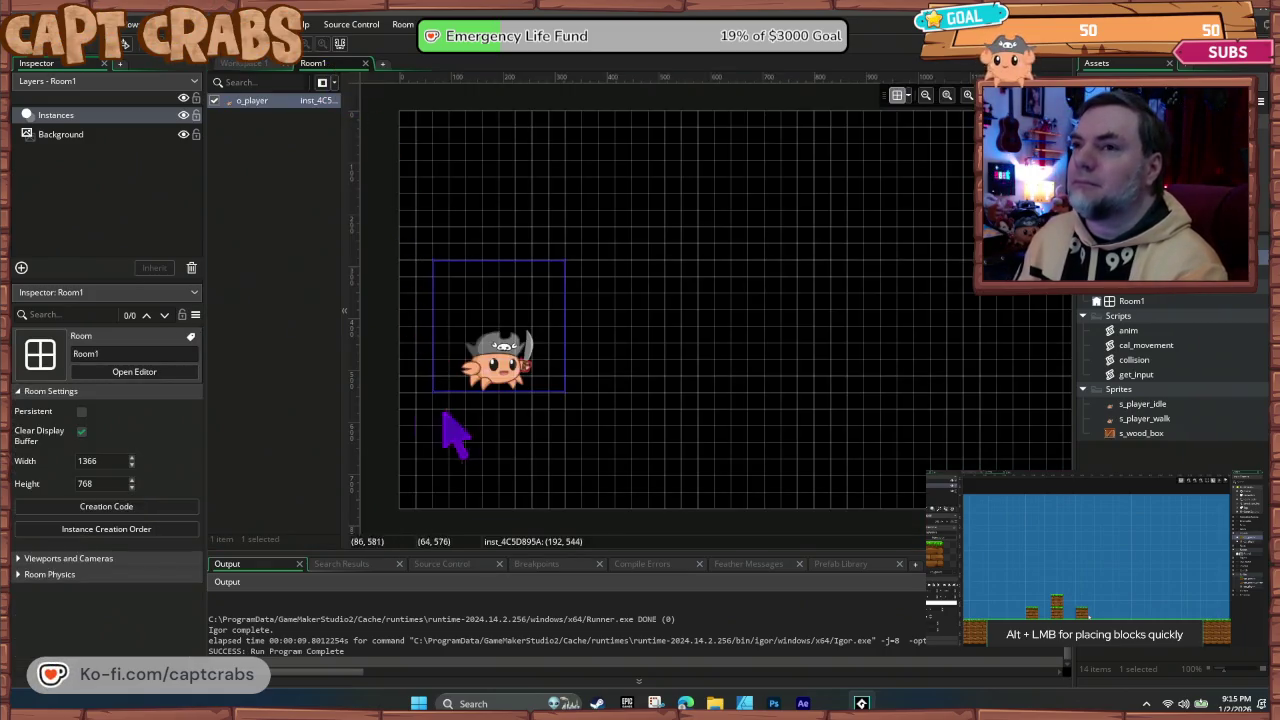
left_click(1125, 286)
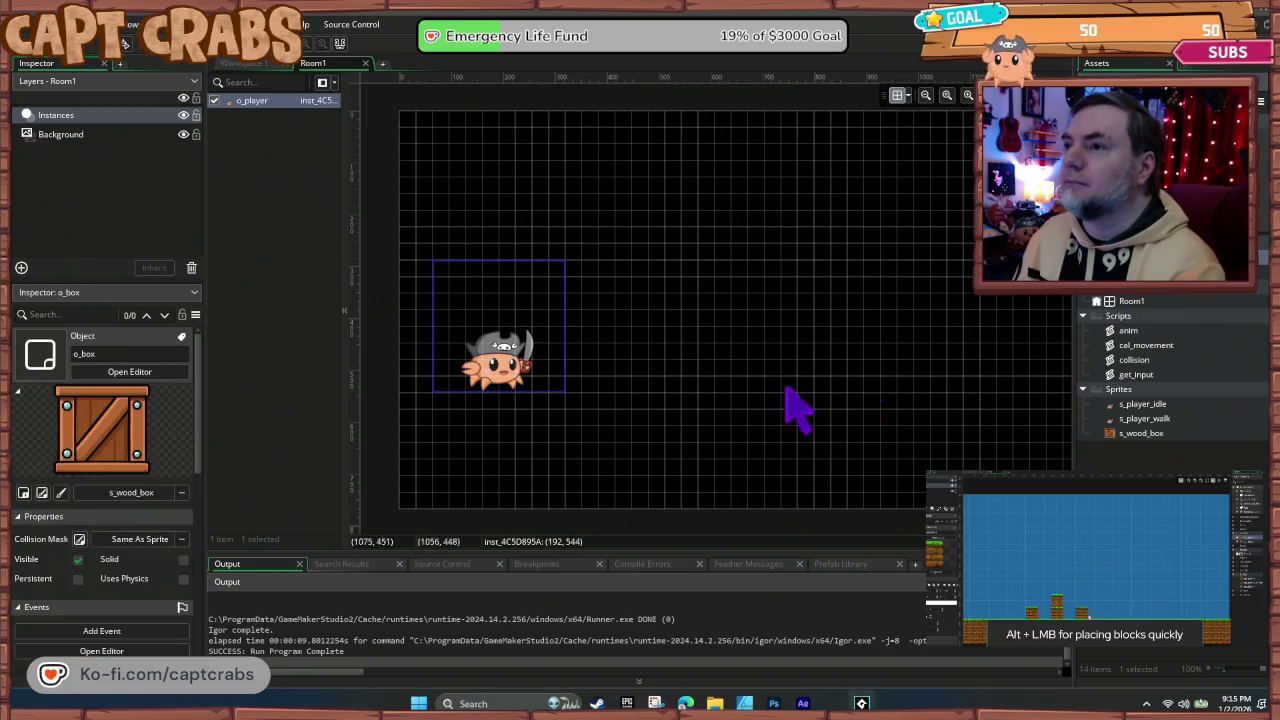
mouse_move(1125, 297)
left_mouse_down()
mouse_move(463, 443)
mouse_move(425, 399)
left_mouse_up()
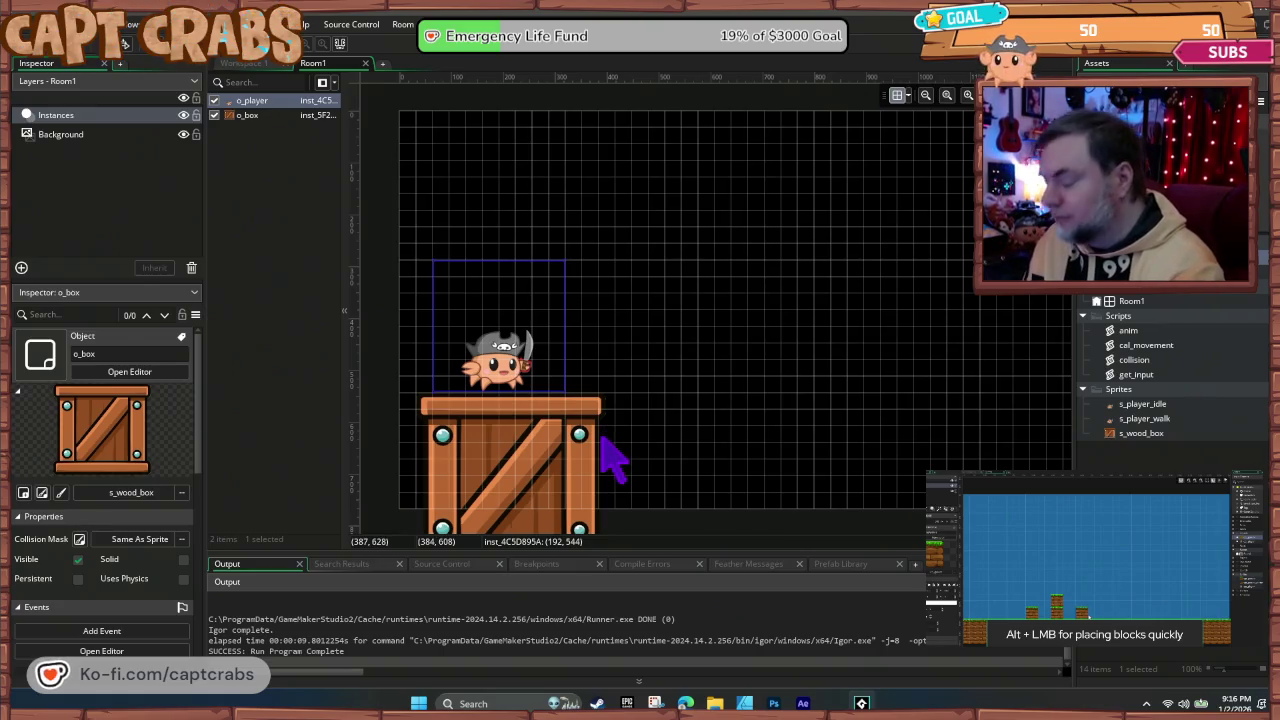
left_click(638, 434, "alt")
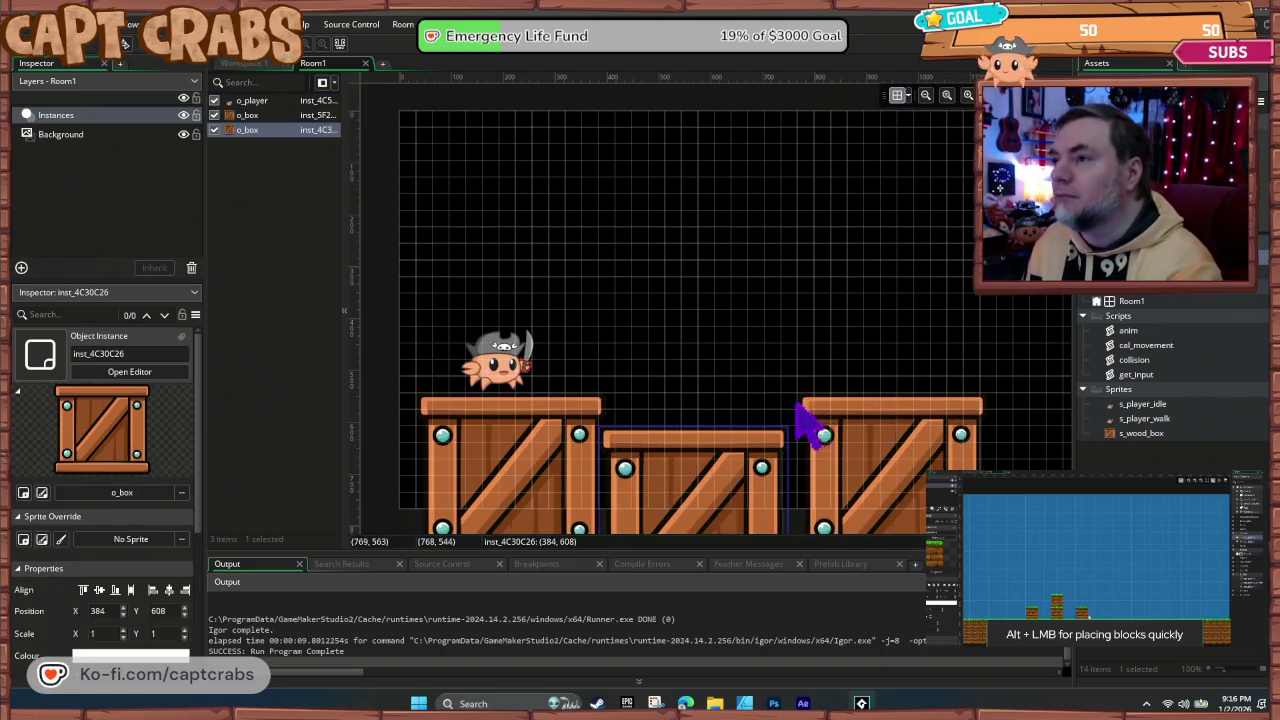
left_click(800, 415, "alt")
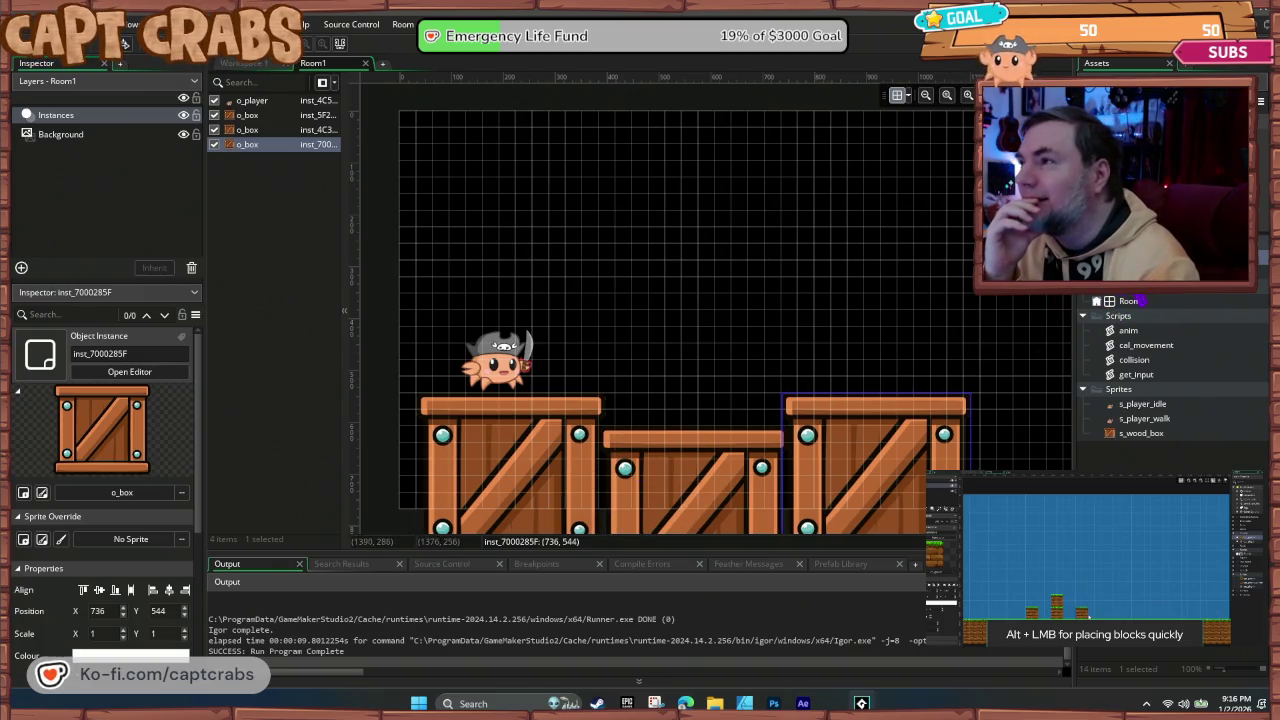
double_click(1140, 256)
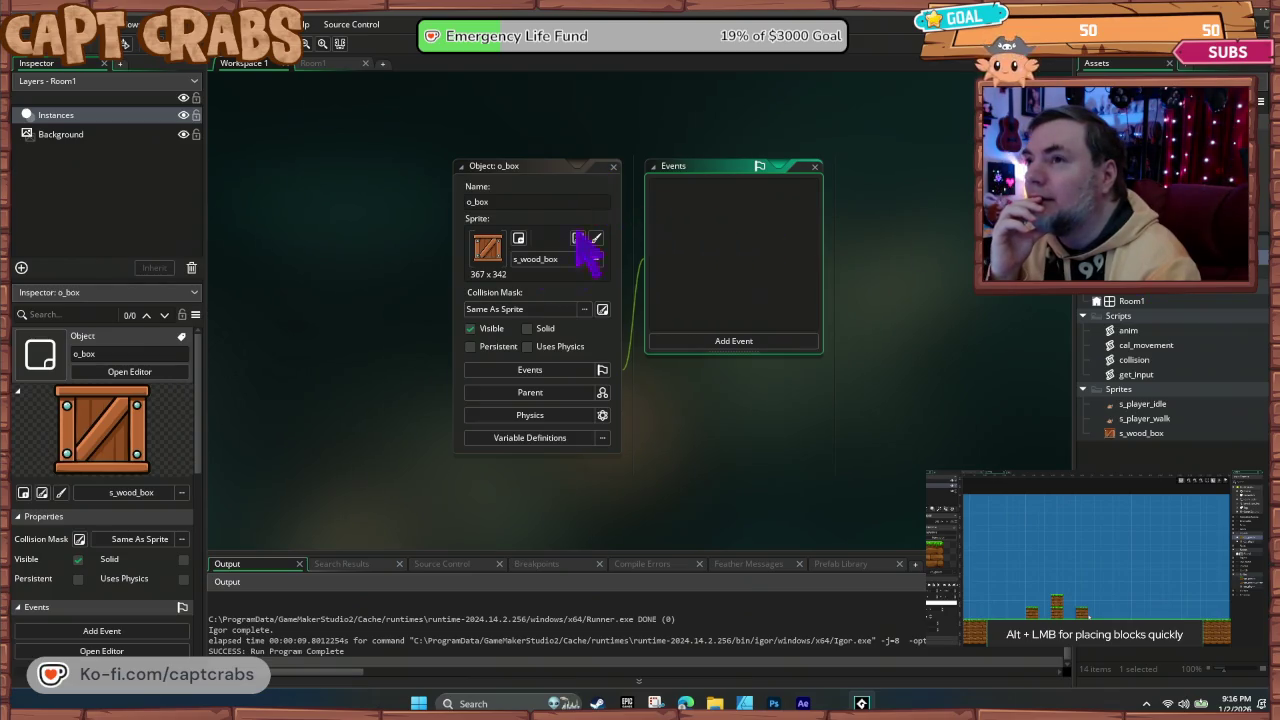
Step: Close the o_box object and open the s_wood_box sprite editor with its 367 x 342 crate image
left_click(484, 284)
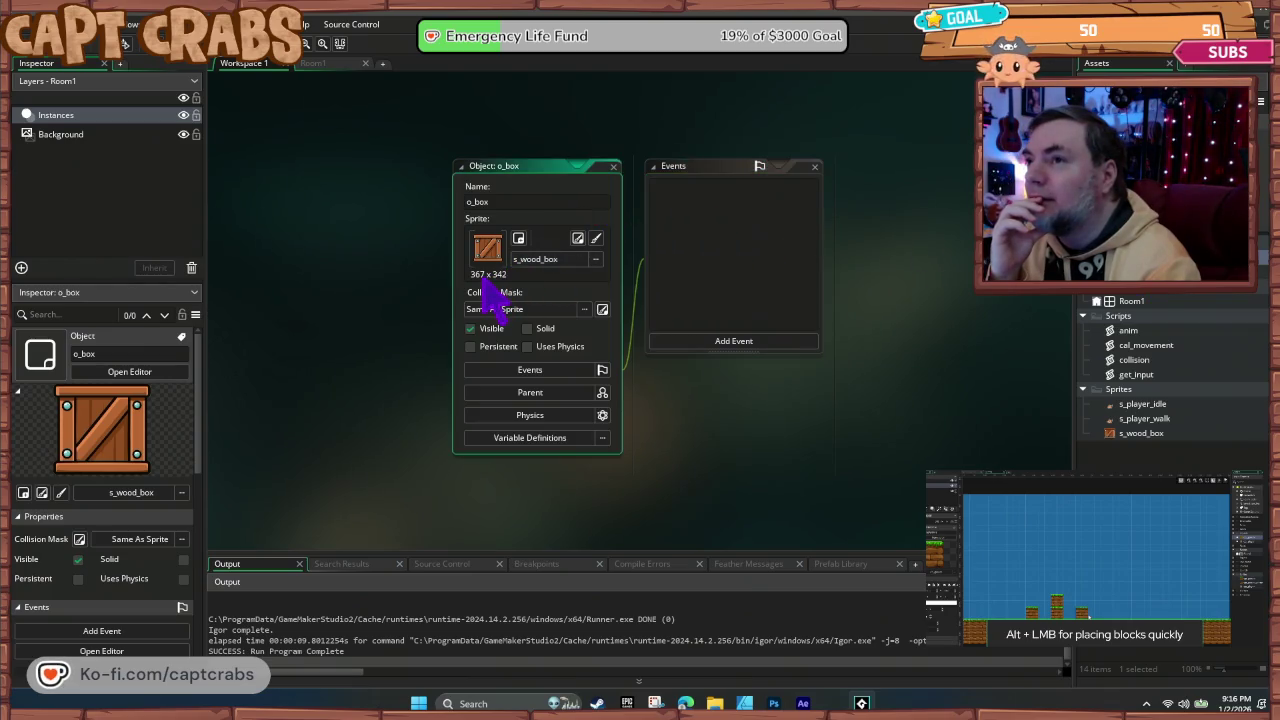
left_click(614, 166)
double_click(1130, 435)
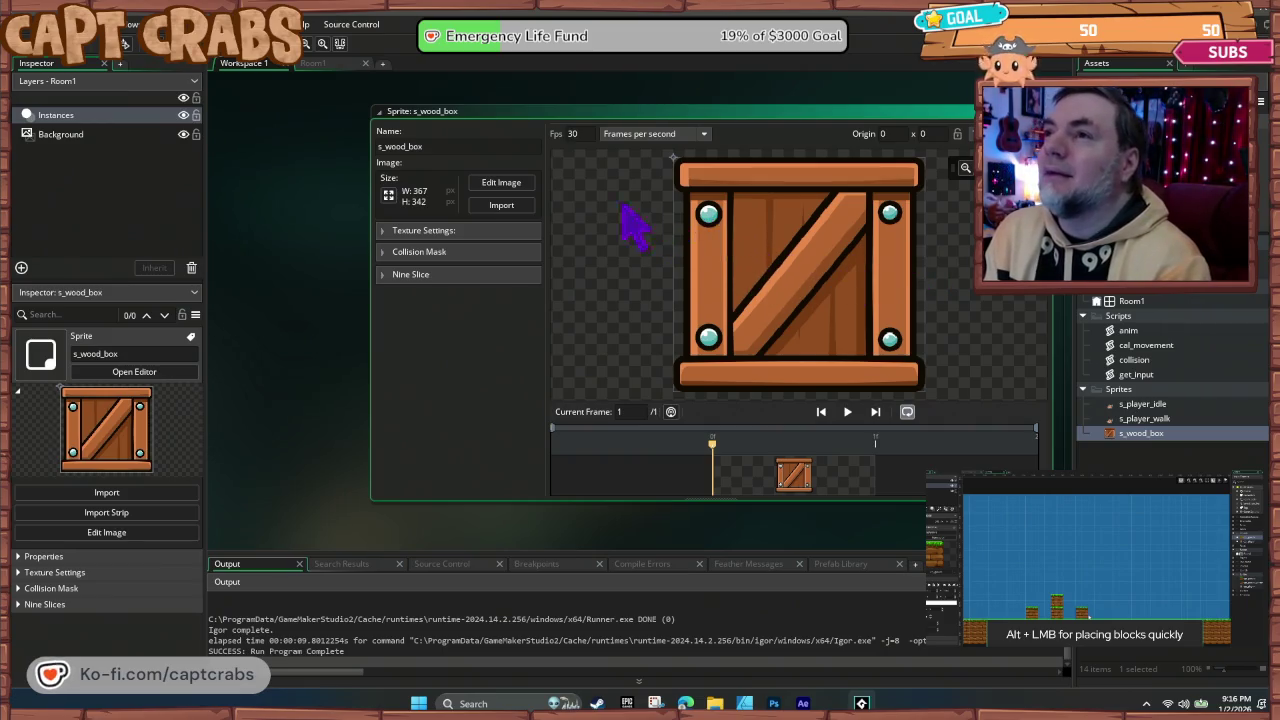
left_click(511, 188)
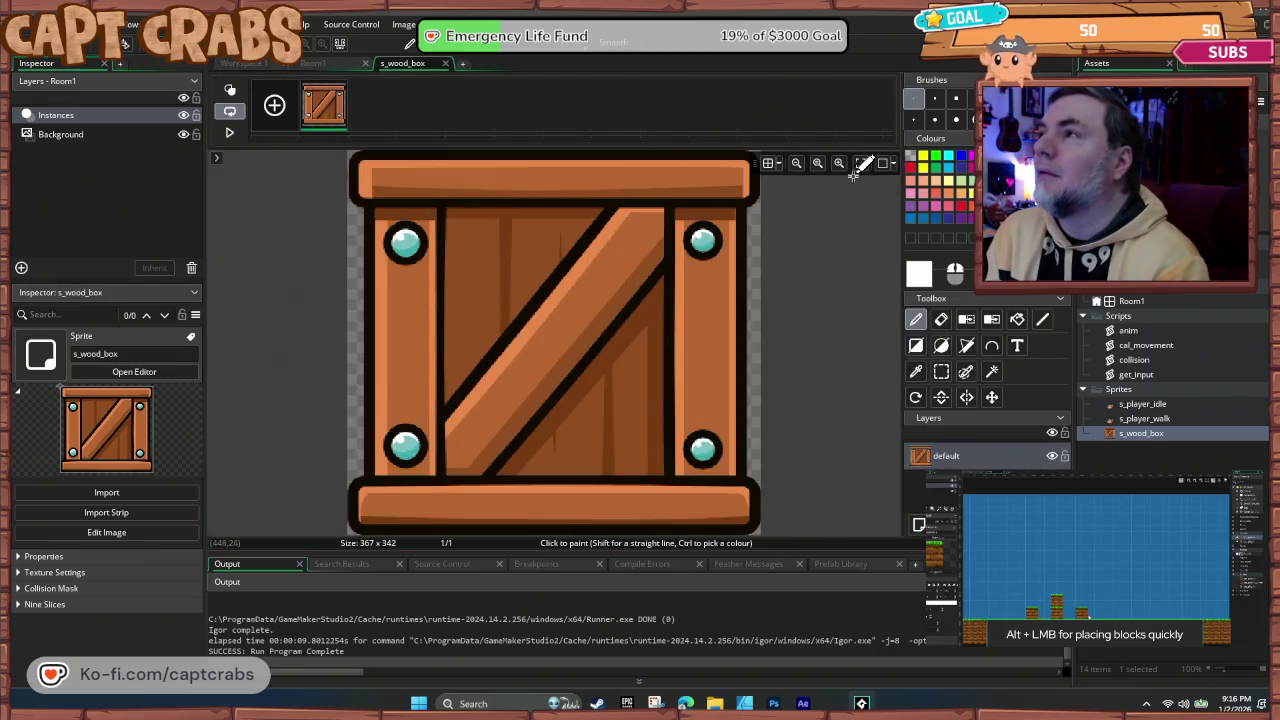
left_click(445, 63)
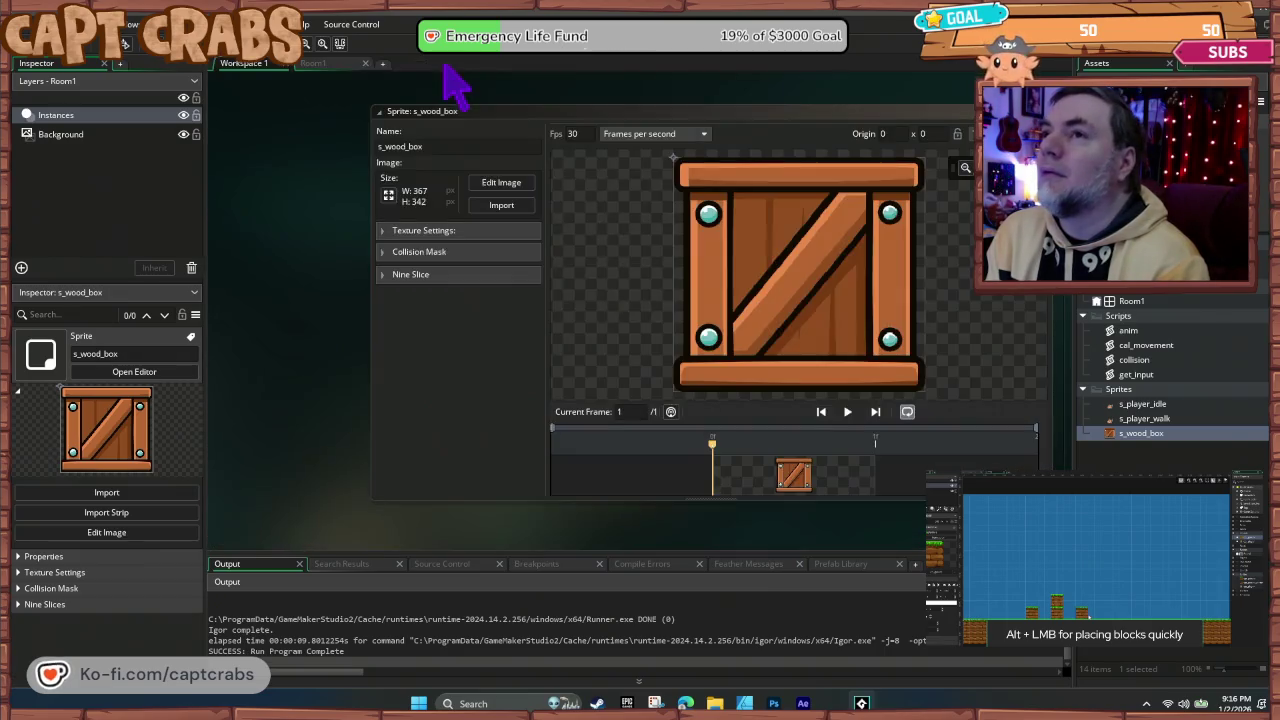
left_click(382, 275)
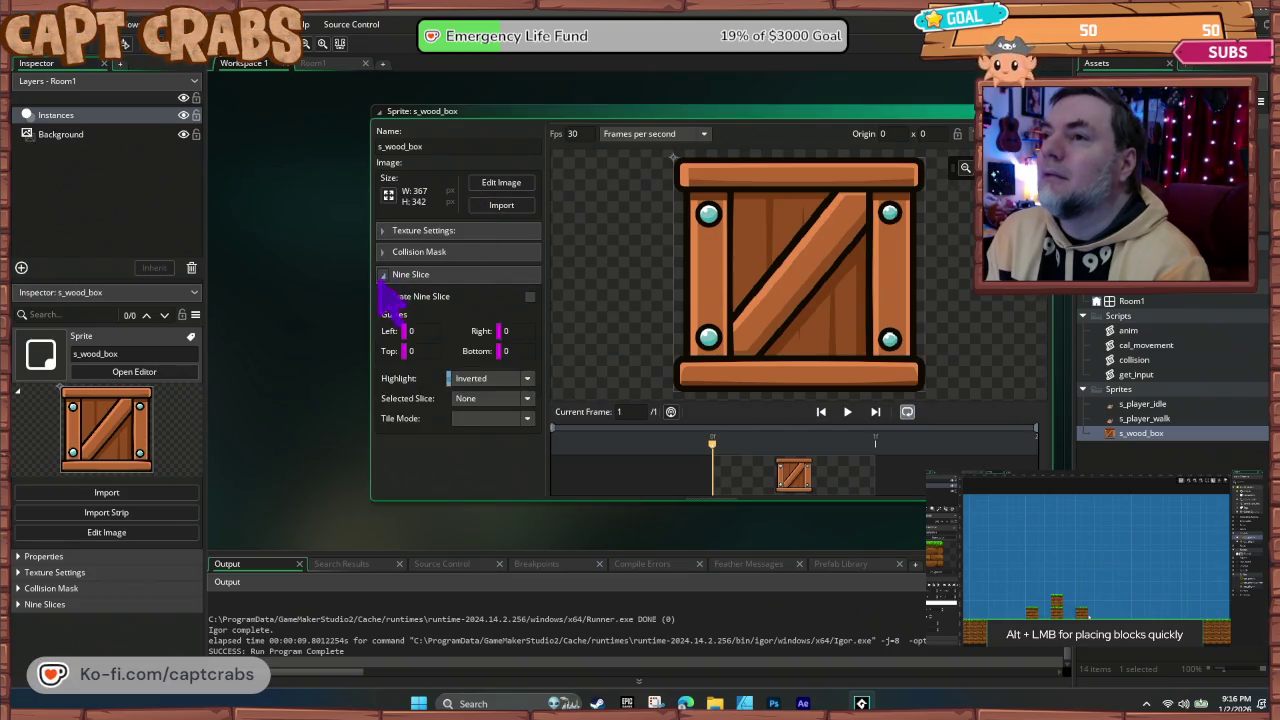
Step: Scale s_wood_box to 150 x 140 under Texture Settings, then switch back to Room1
left_click(382, 274)
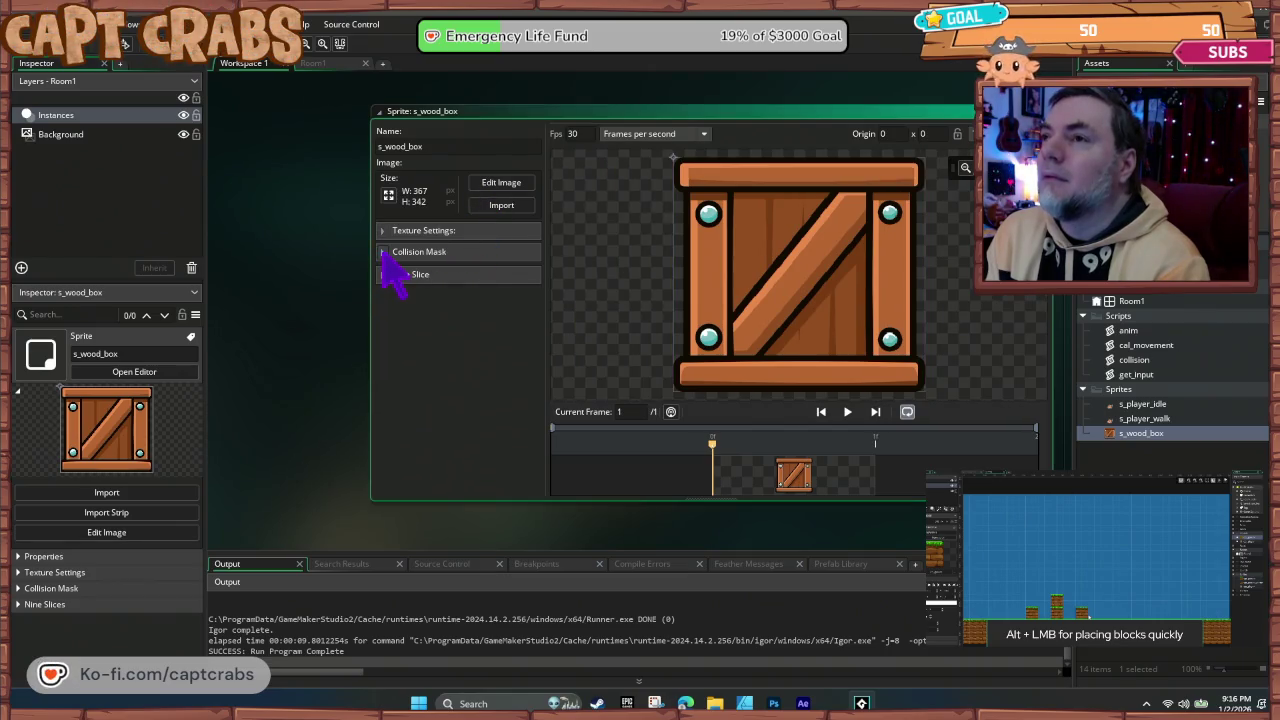
left_click(383, 252)
left_click(383, 252)
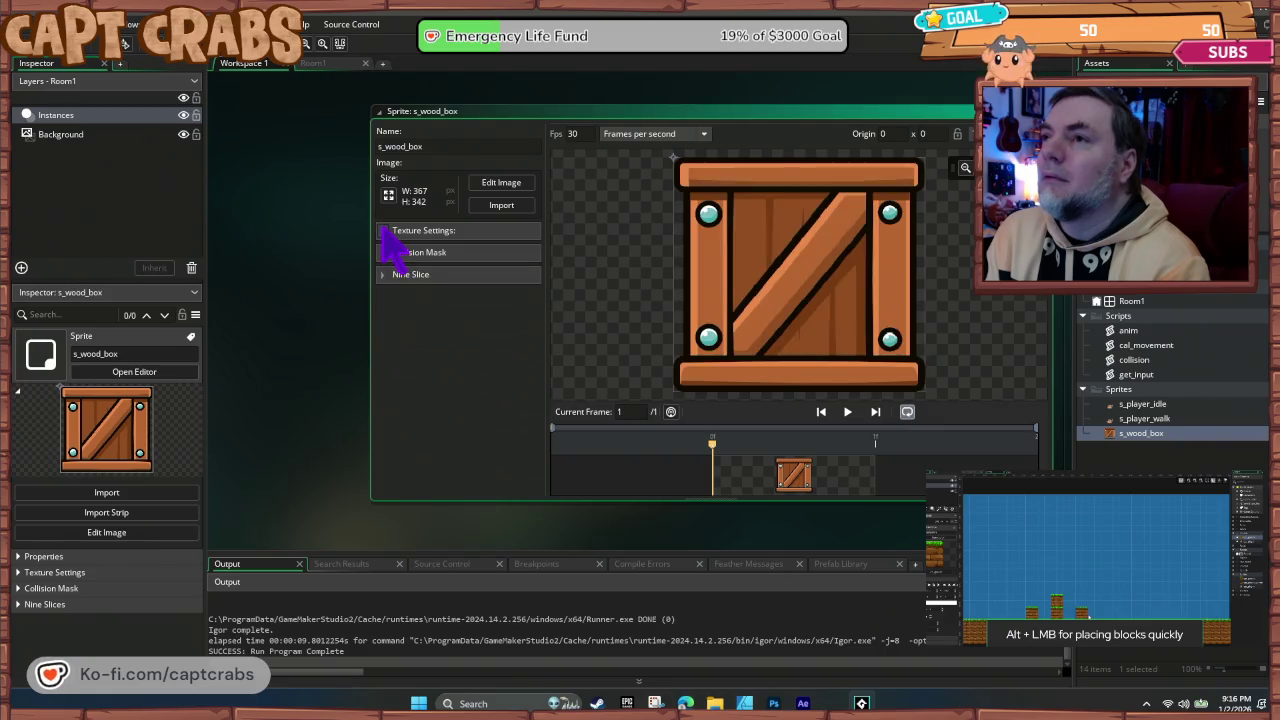
left_click(383, 230)
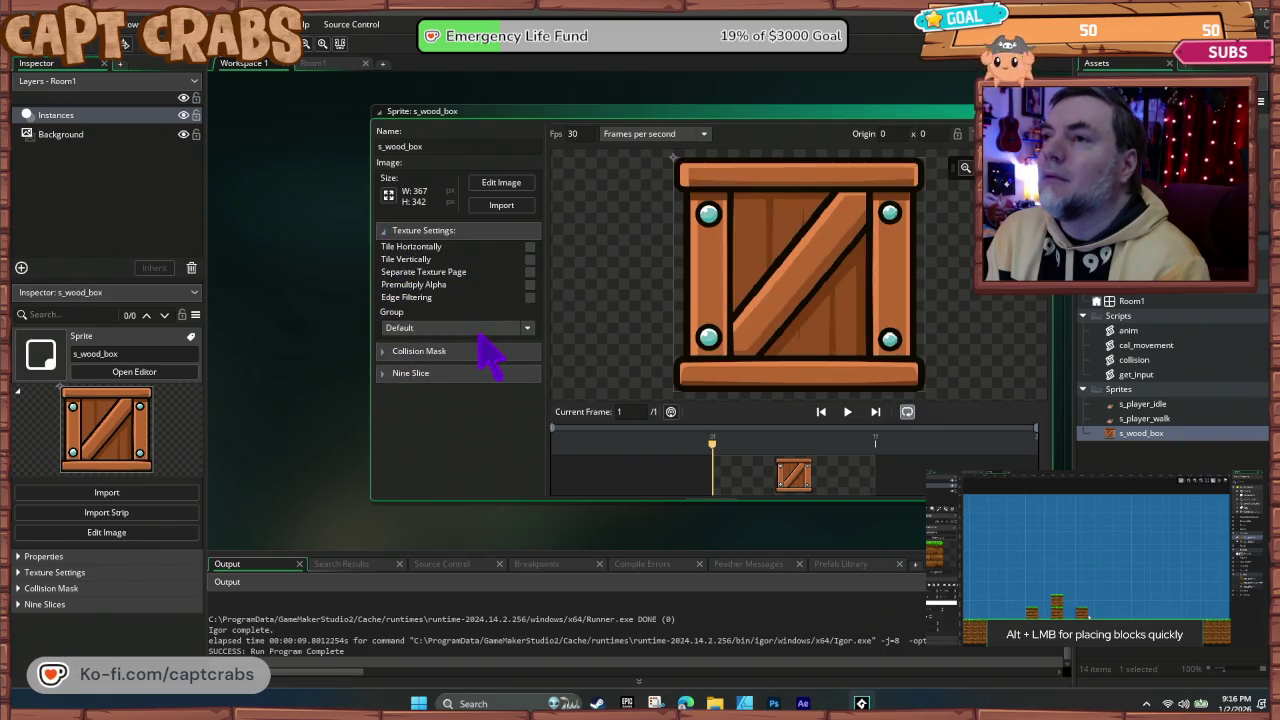
left_click(389, 195)
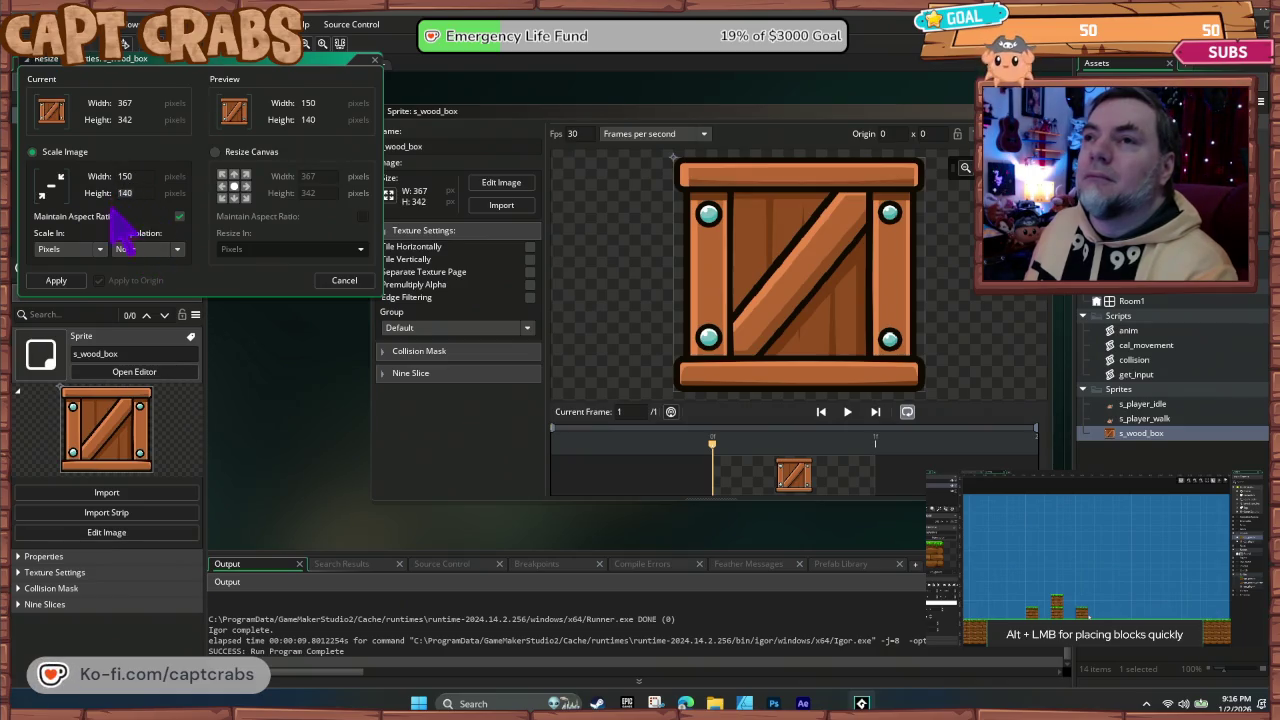
left_click(70, 281)
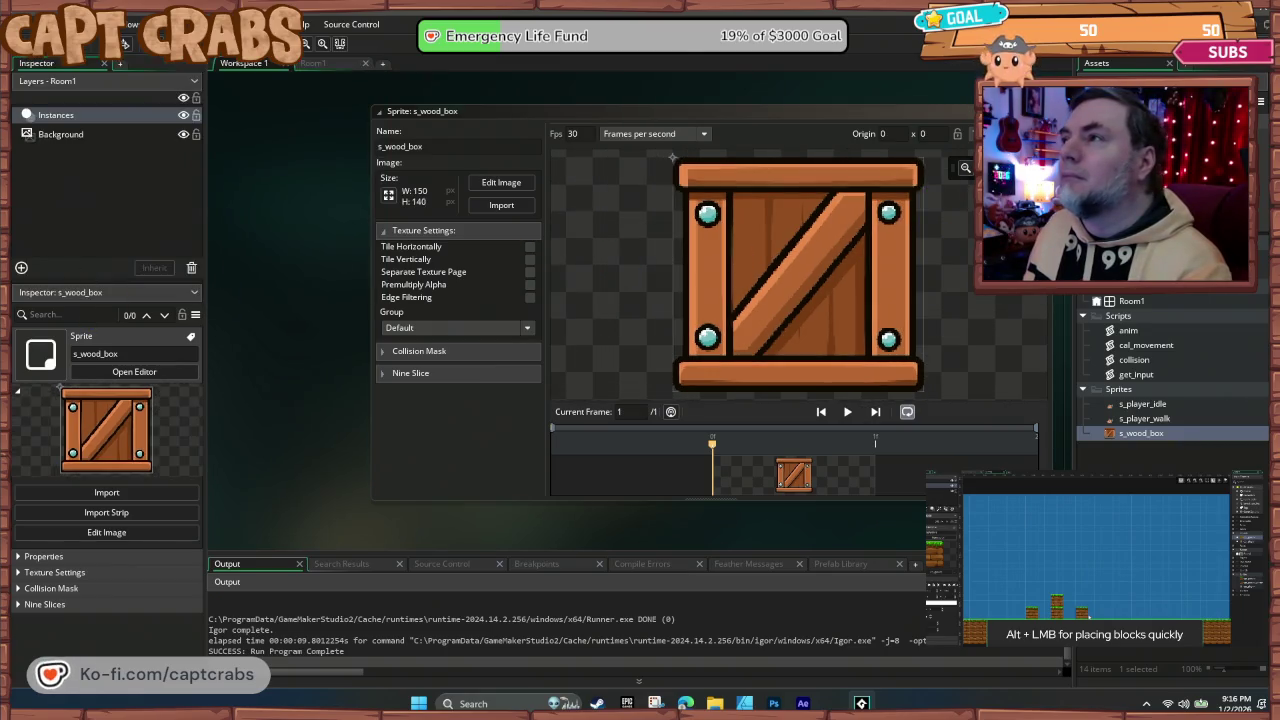
left_click(328, 66)
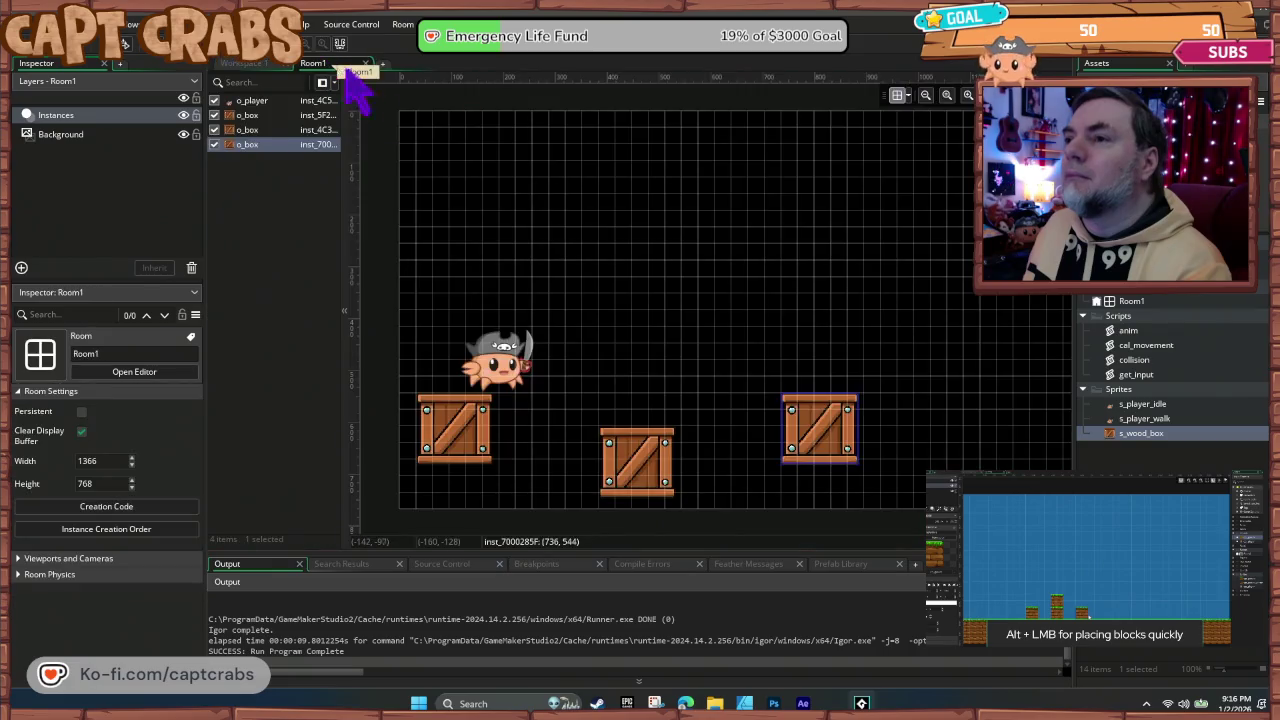
Step: Line up the three o_box crate instances side by side at the room's bottom-left
left_click_drag(457, 457, 445, 478)
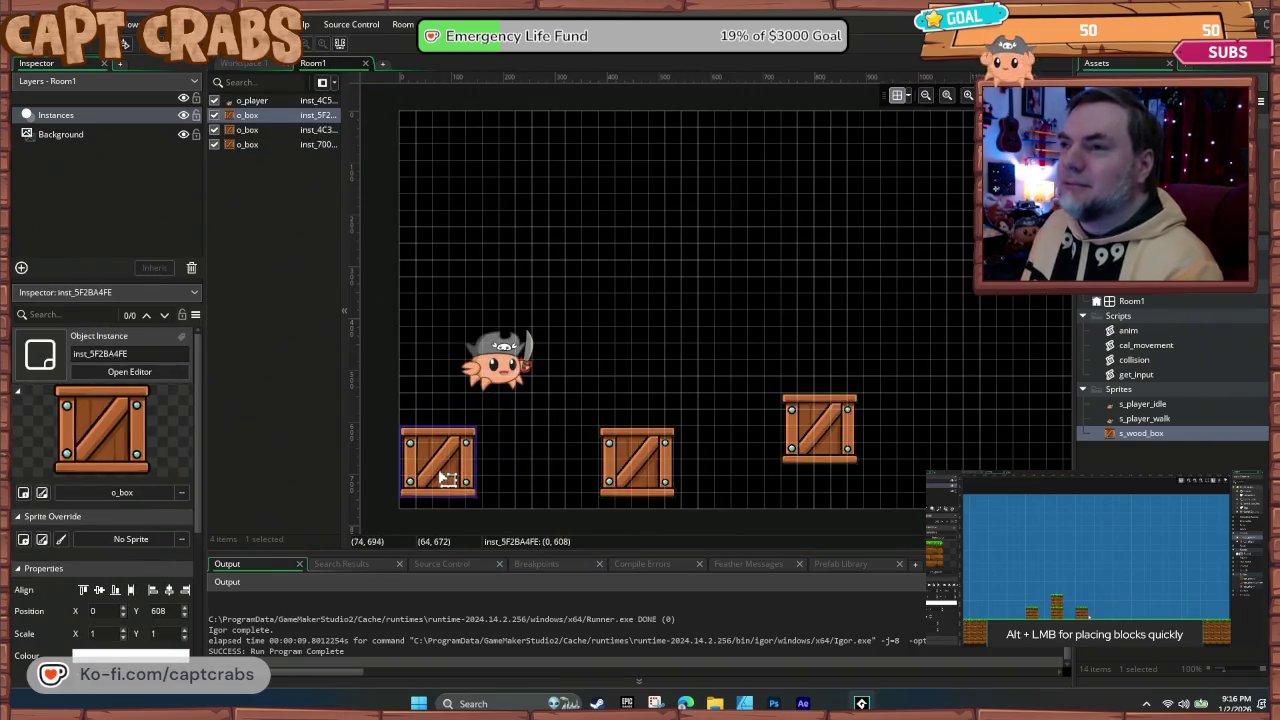
left_click_drag(644, 478, 532, 478)
mouse_move(808, 462)
left_mouse_down()
mouse_move(626, 470)
mouse_move(604, 450)
left_mouse_up()
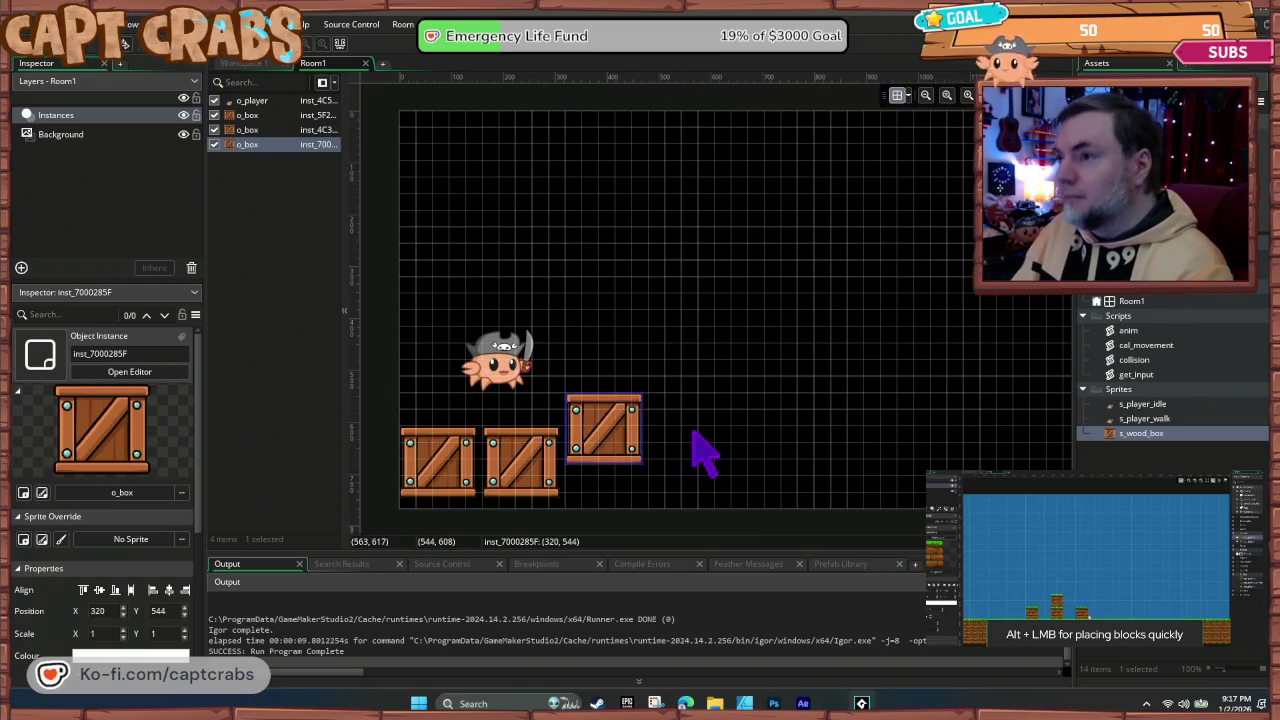
Step: Place an s_wood_box sprite beside the crates on a newly created Assets_1 asset layer
left_click_drag(1135, 437, 889, 437)
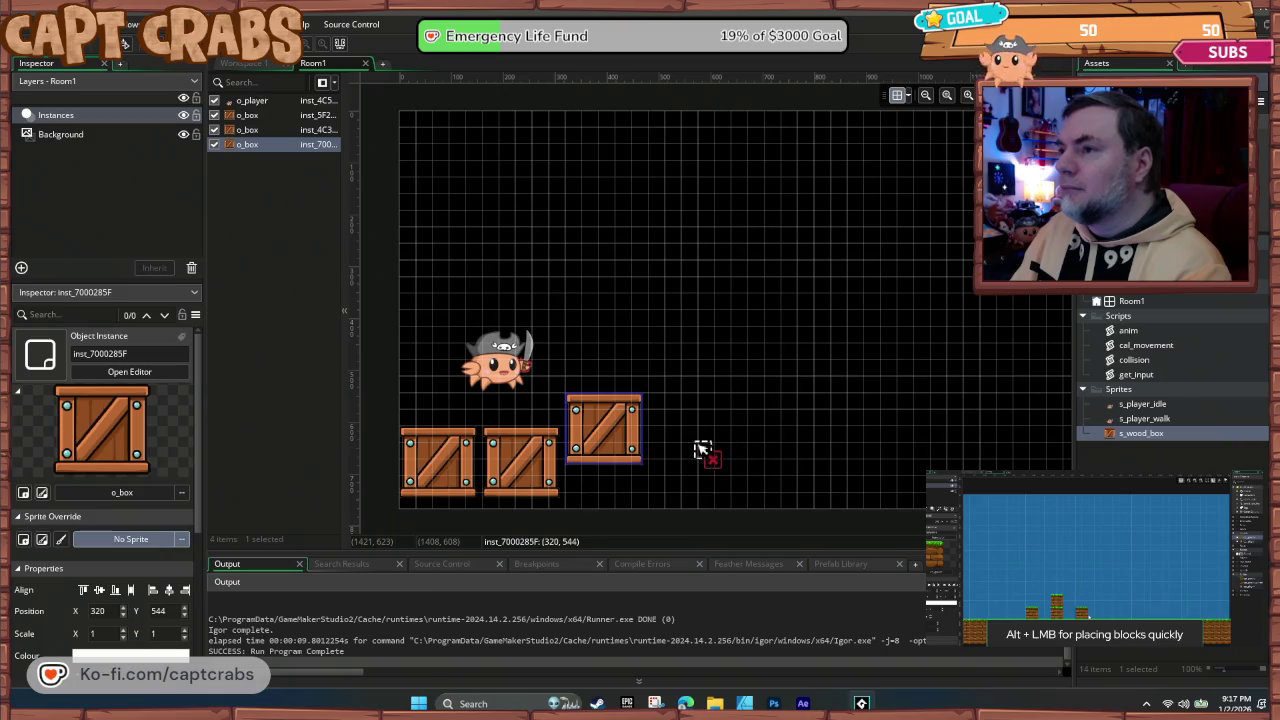
left_click_drag(700, 448, 700, 448)
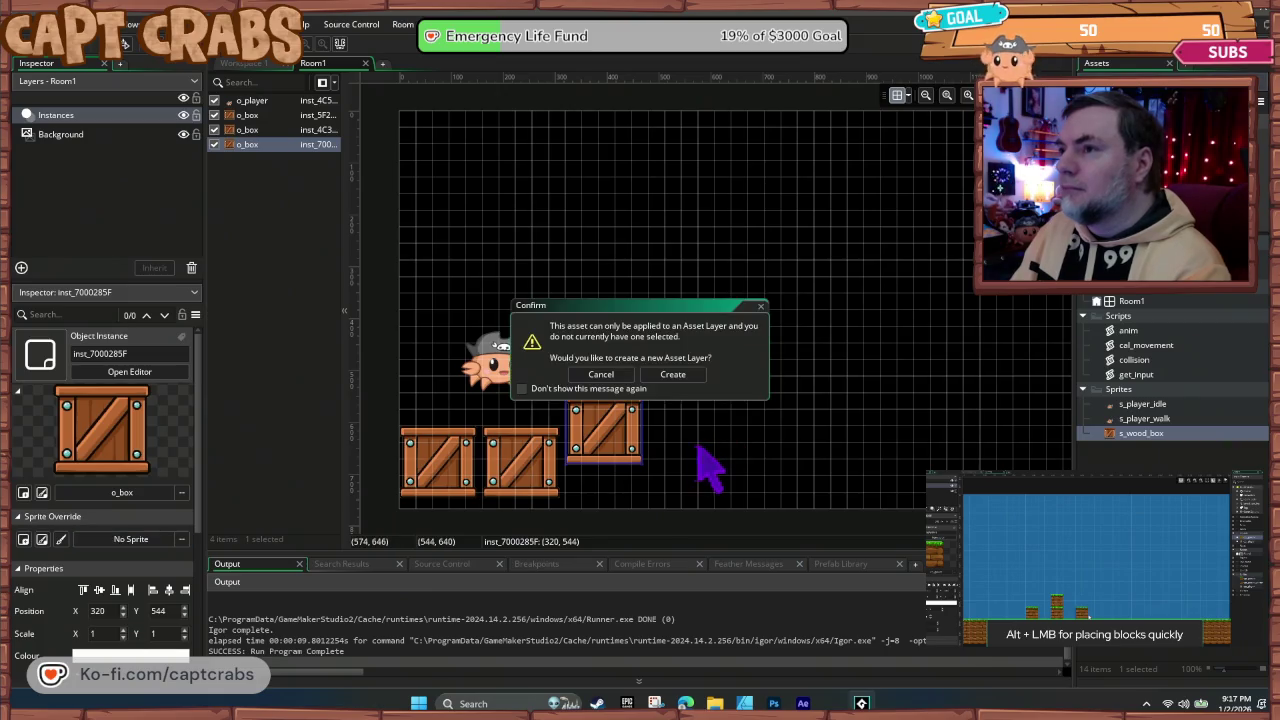
left_click(615, 375)
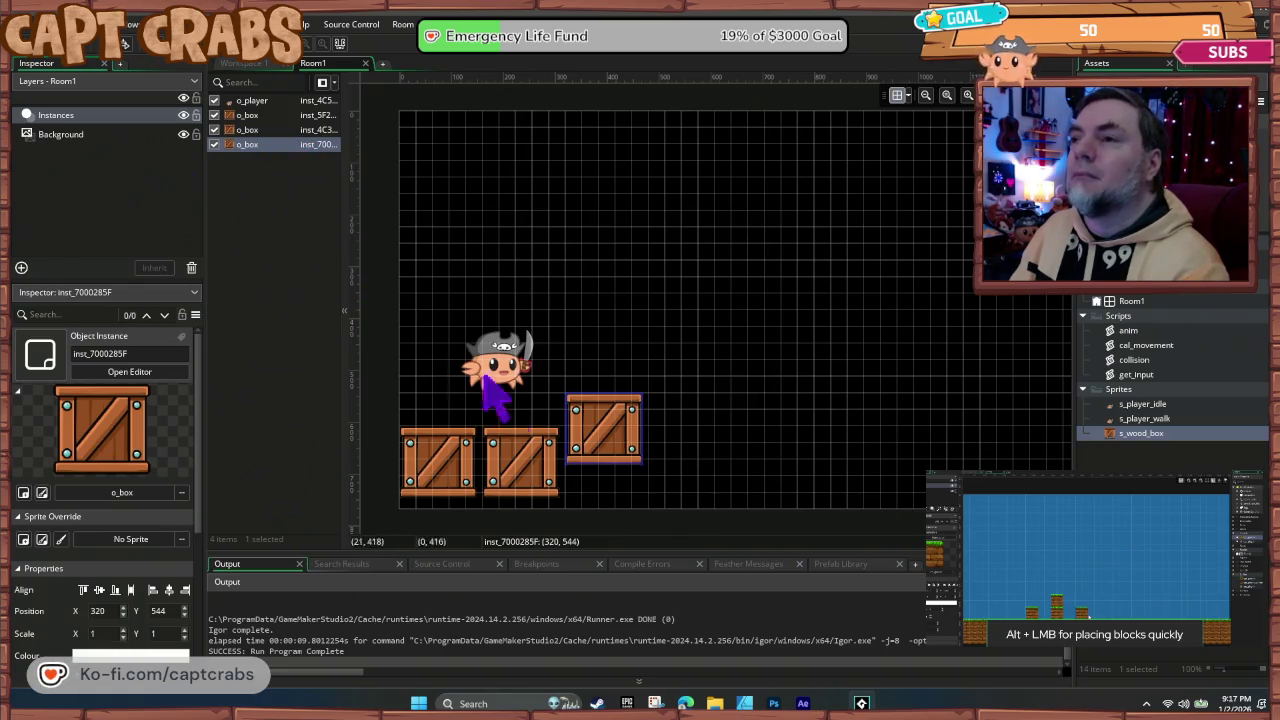
left_click(83, 115)
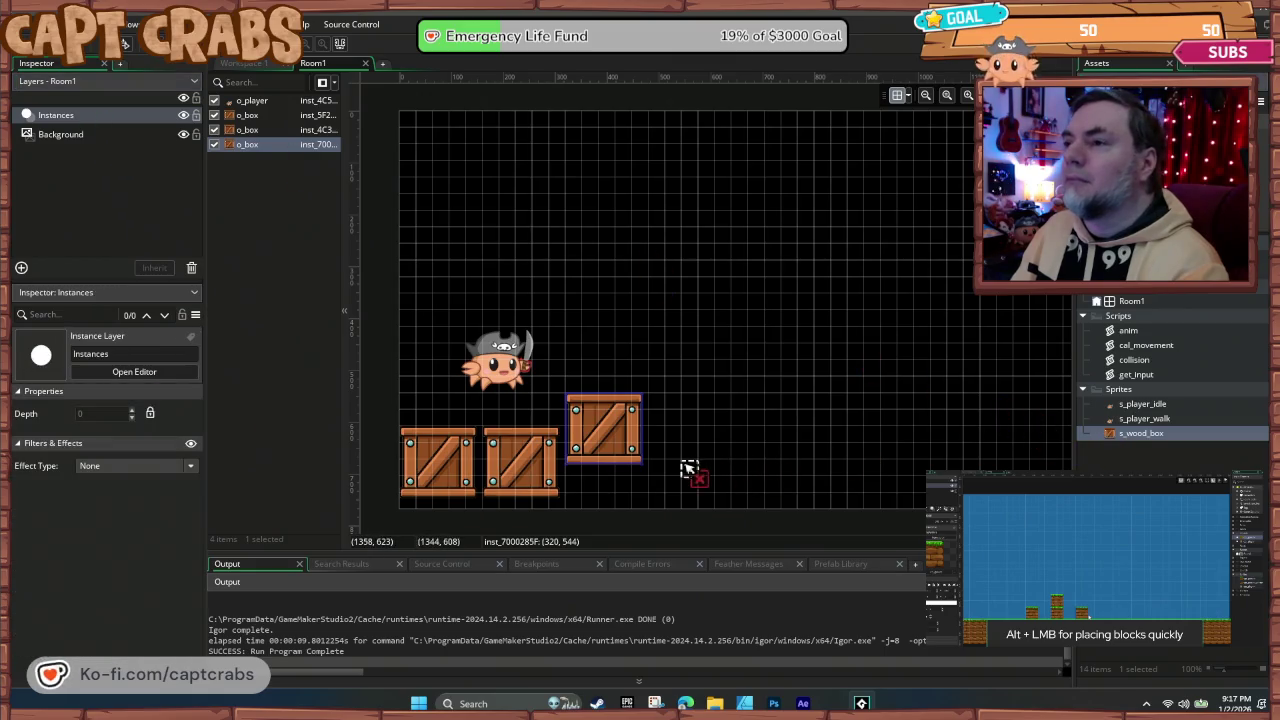
left_click_drag(688, 470, 692, 474)
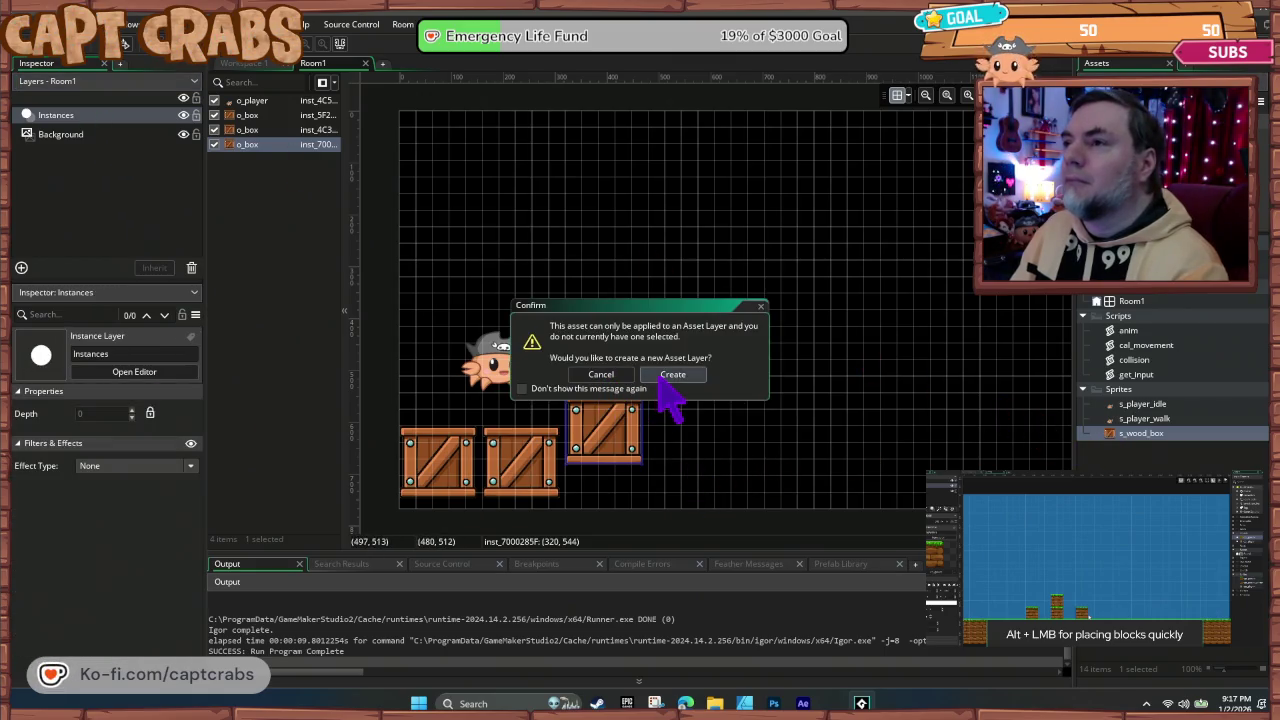
left_click(662, 378)
mouse_move(706, 505)
left_mouse_down()
mouse_move(690, 470)
mouse_move(682, 477)
left_mouse_up()
key("Escape")
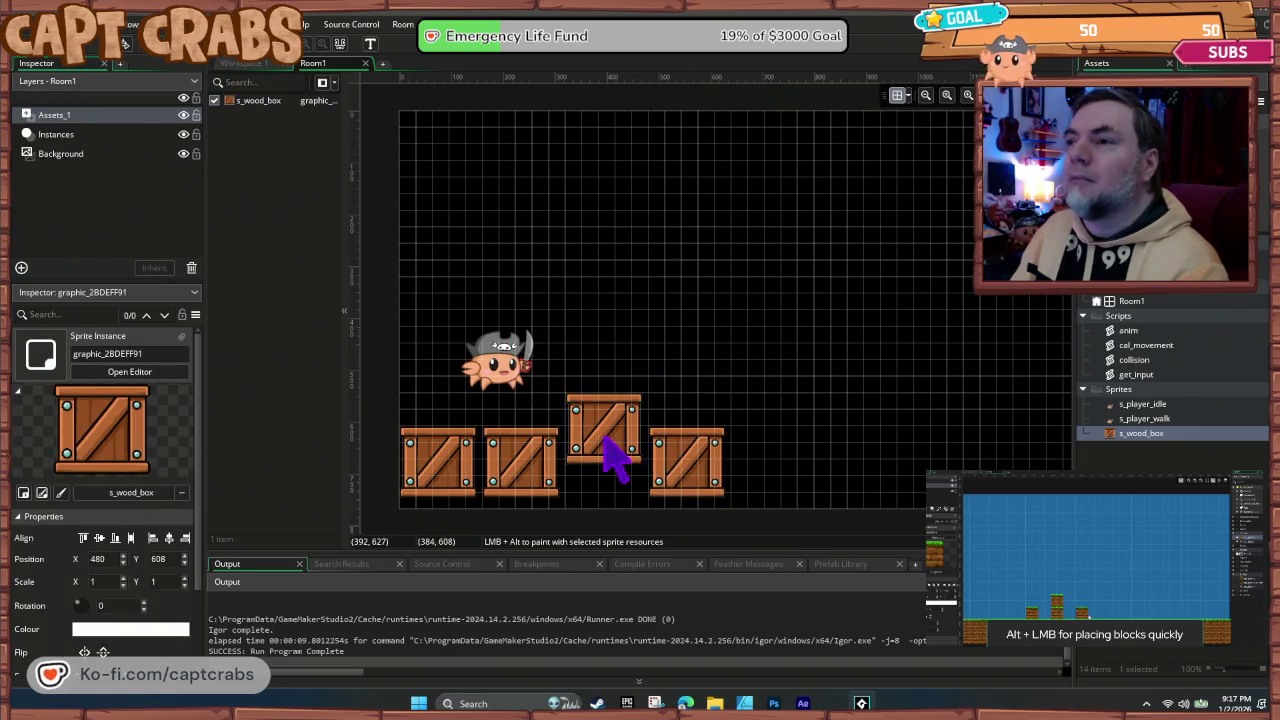
Step: Delete all three o_box instances and the wood box sprite on Assets_1
left_click(93, 135)
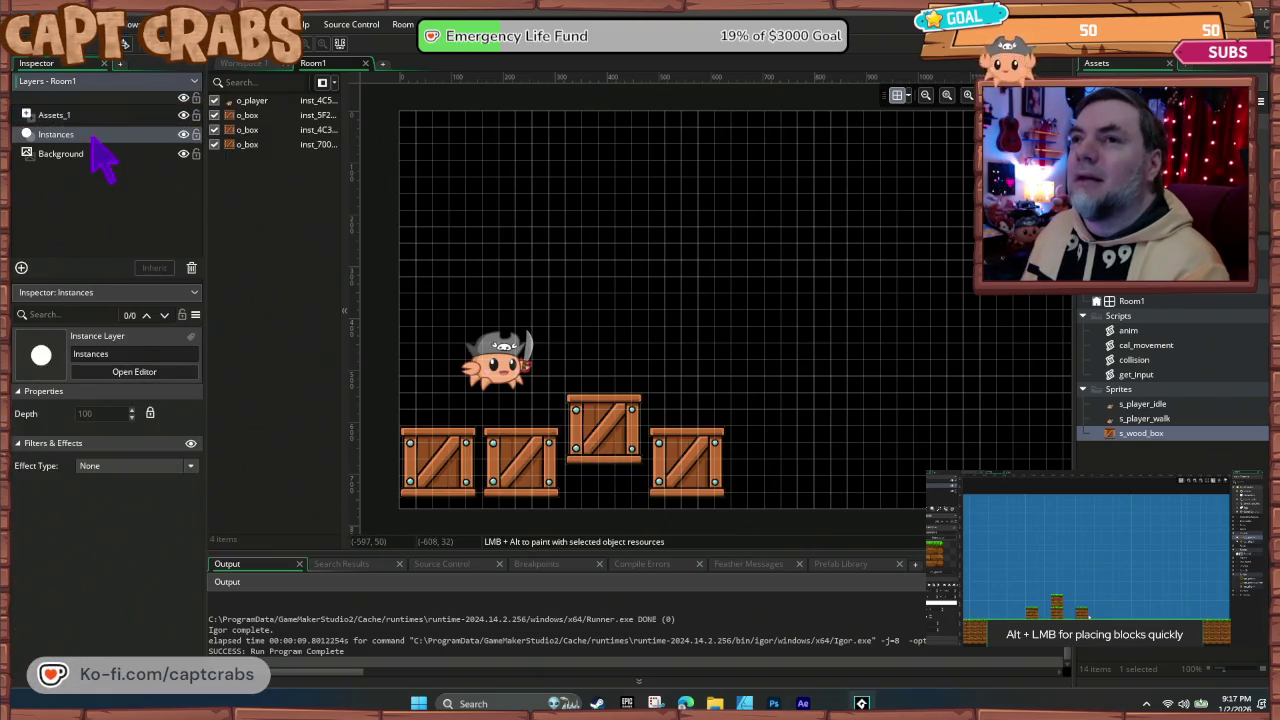
left_click(580, 445)
key("Delete")
left_click(520, 470)
key("Delete")
left_click(470, 470)
key("Delete")
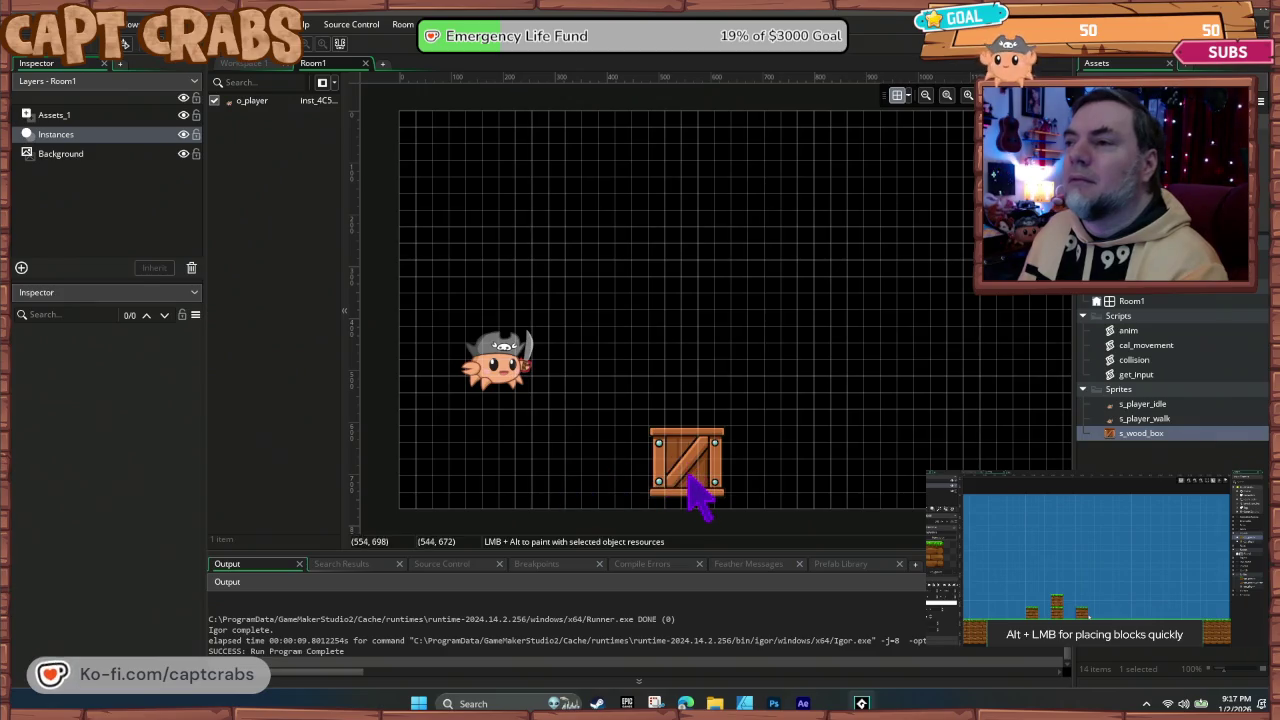
left_click(103, 116)
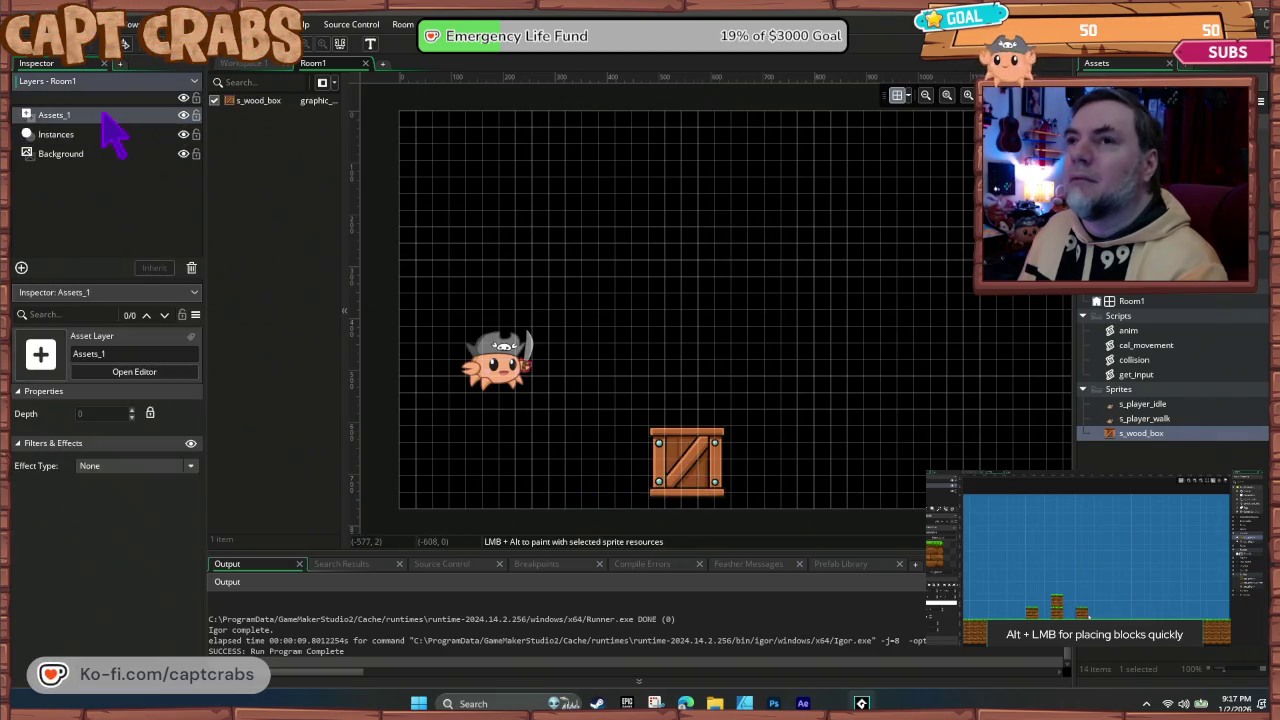
left_click(668, 455)
key("Delete")
Step: Place an s_wood_box sprite at the room's lower-left on the Assets_1 layer
left_click(62, 134)
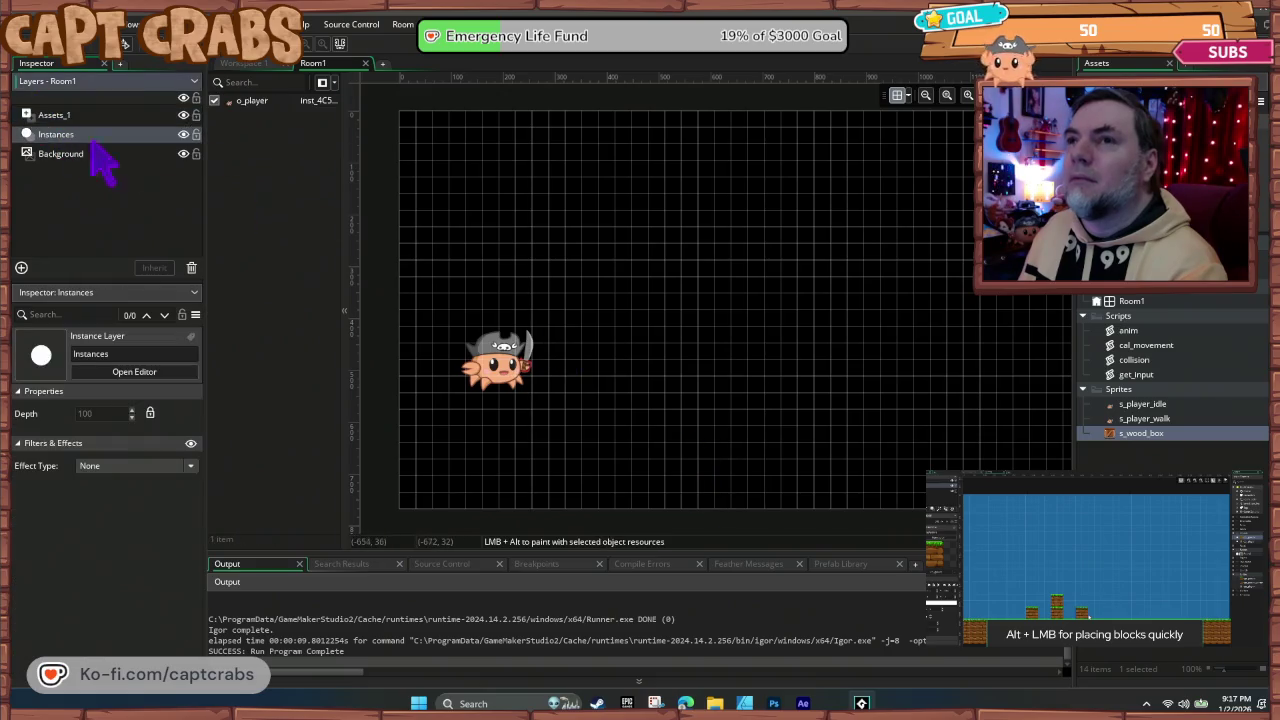
left_click_drag(1112, 424, 1108, 447)
left_click_drag(535, 481, 530, 486)
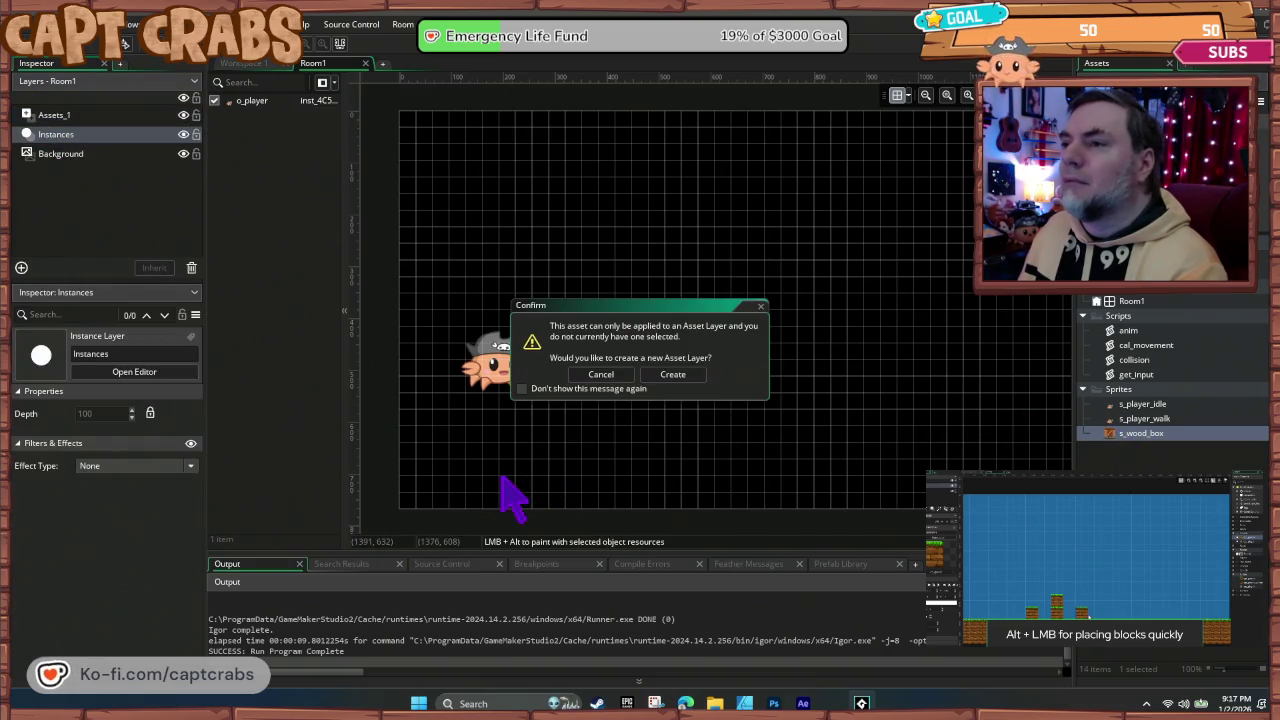
left_click(603, 376)
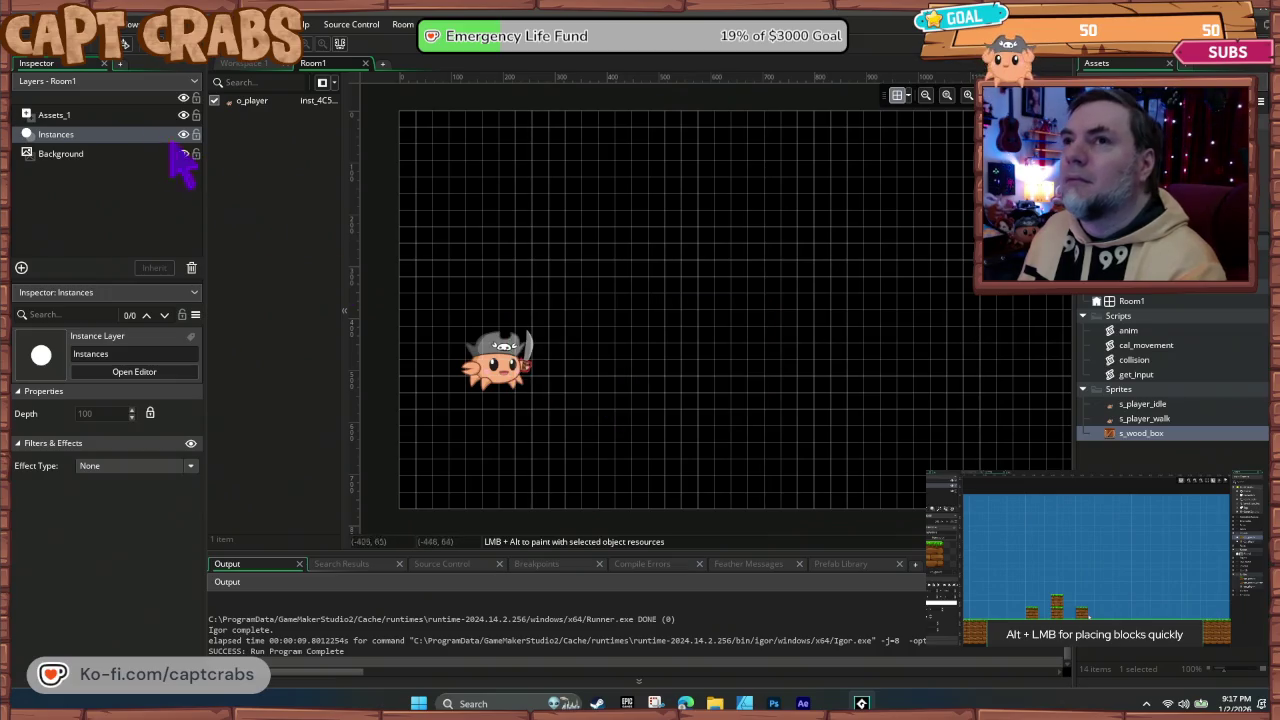
left_click(104, 114)
mouse_move(1152, 443)
left_mouse_down()
mouse_move(489, 466)
mouse_move(414, 434)
mouse_move(414, 455)
left_mouse_up()
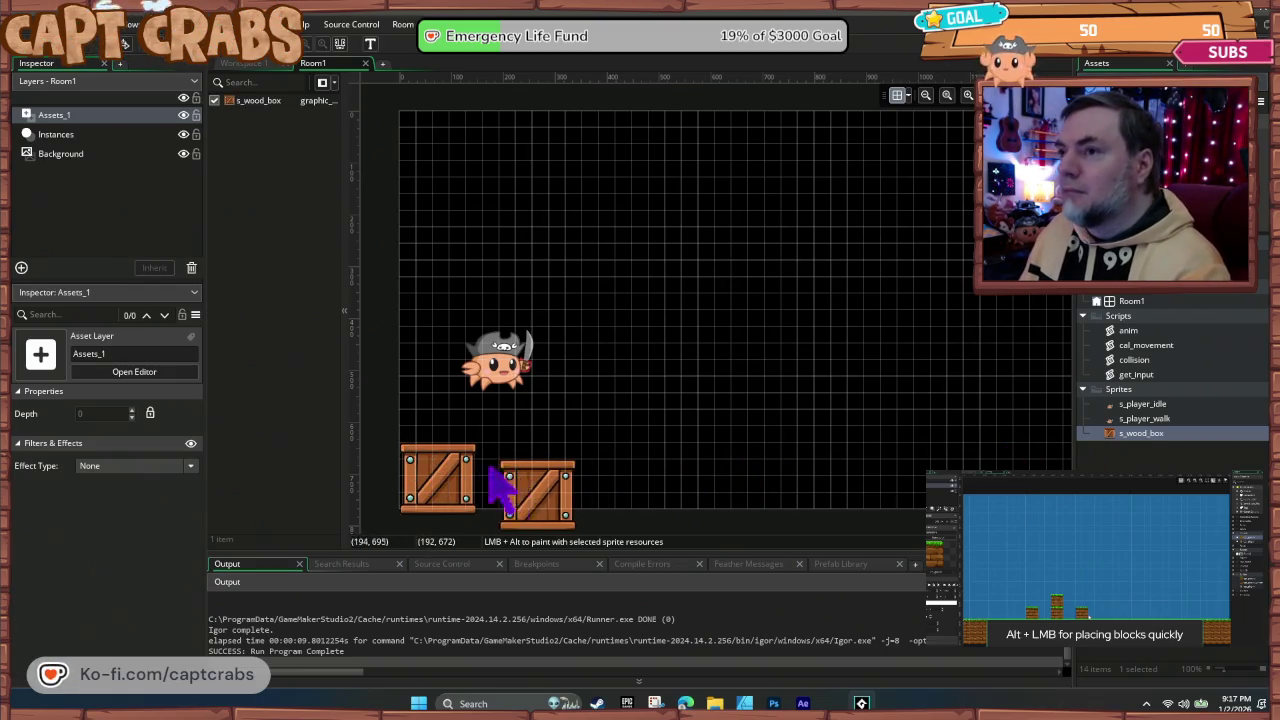
Step: Place seven wood boxes along the floor up to x 1152, leaving a gap after the fourth, then run with F5
left_click(489, 458, "alt")
left_click(490, 458, "alt")
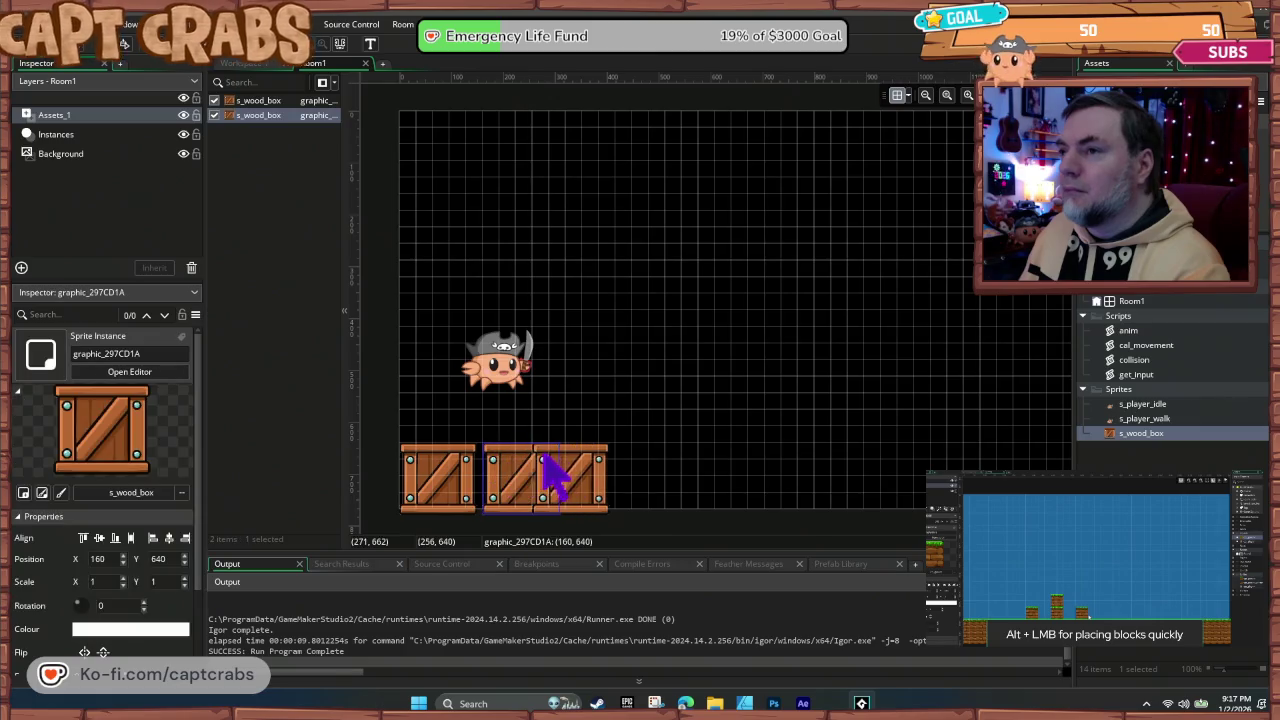
left_click(575, 458, "alt")
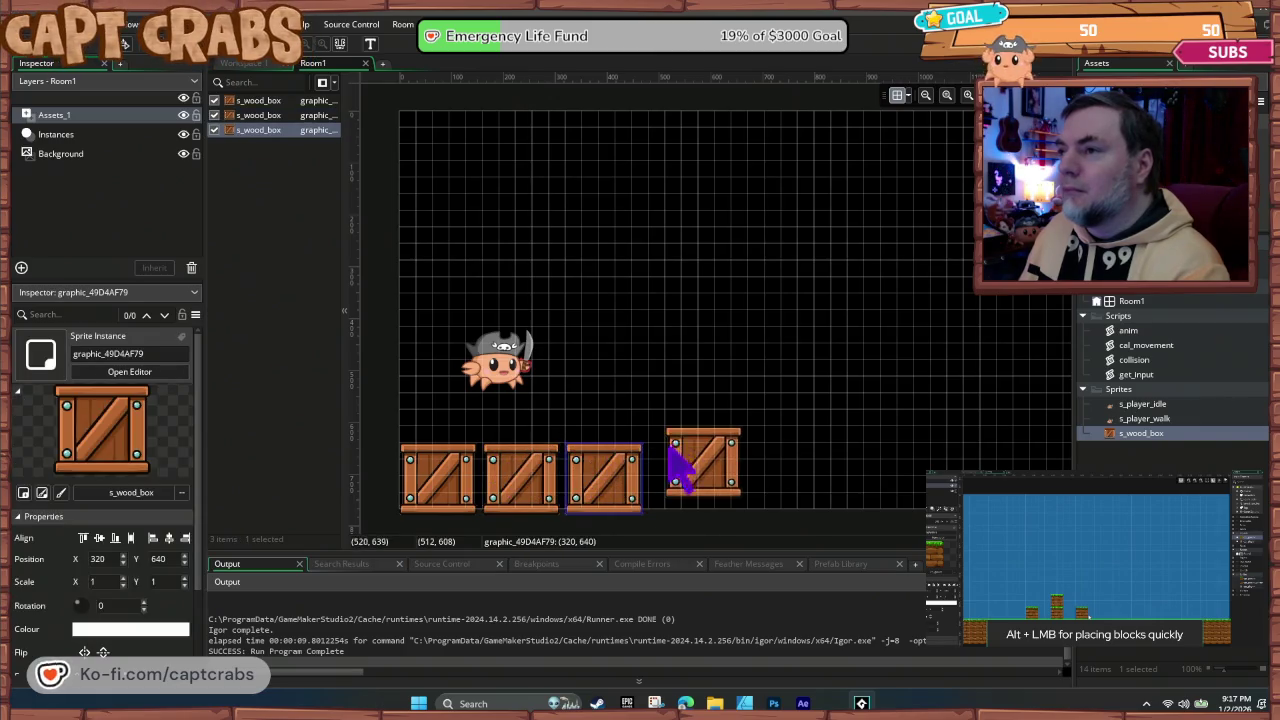
left_click(675, 460, "alt")
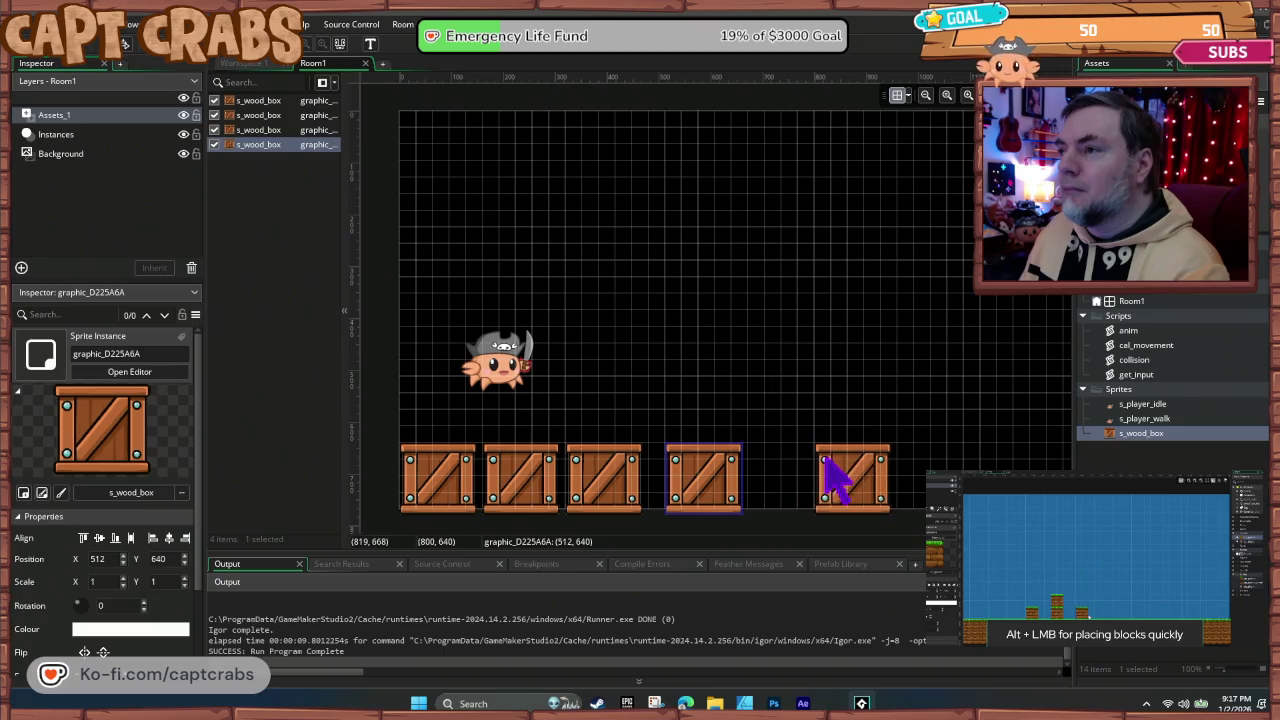
left_click(845, 470, "alt")
left_click(938, 461, "alt")
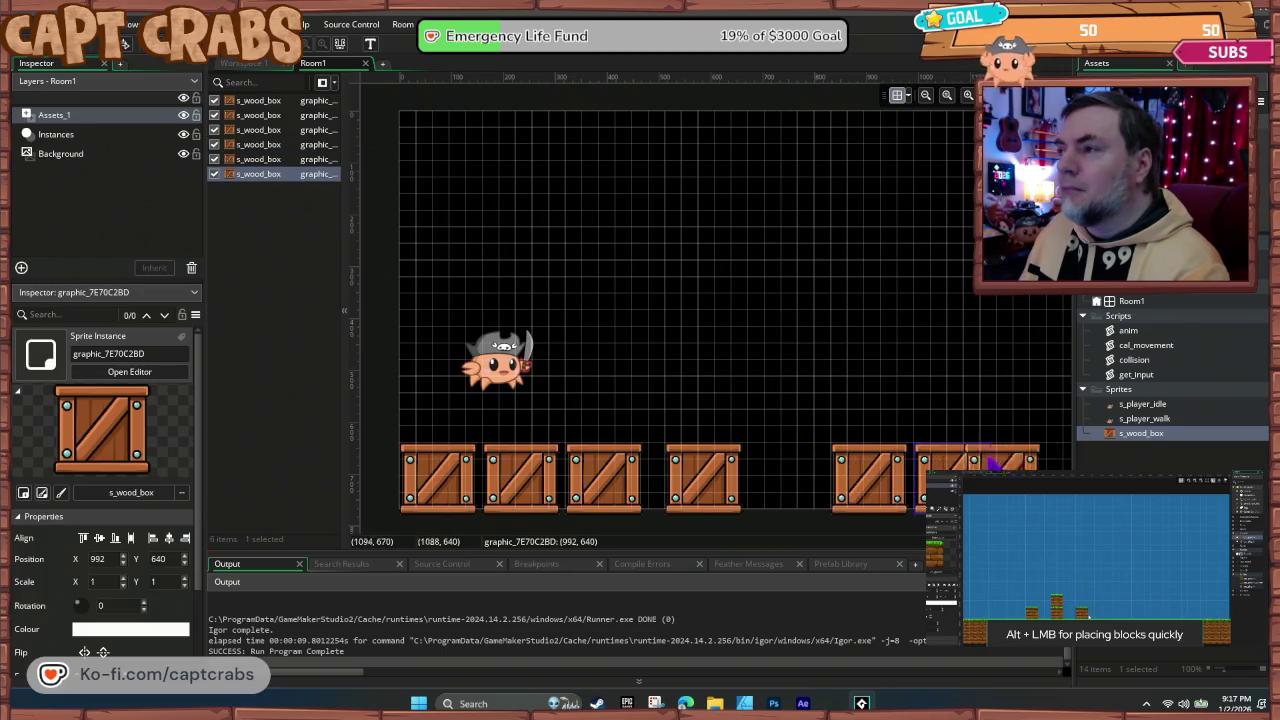
left_click(1010, 462, "alt")
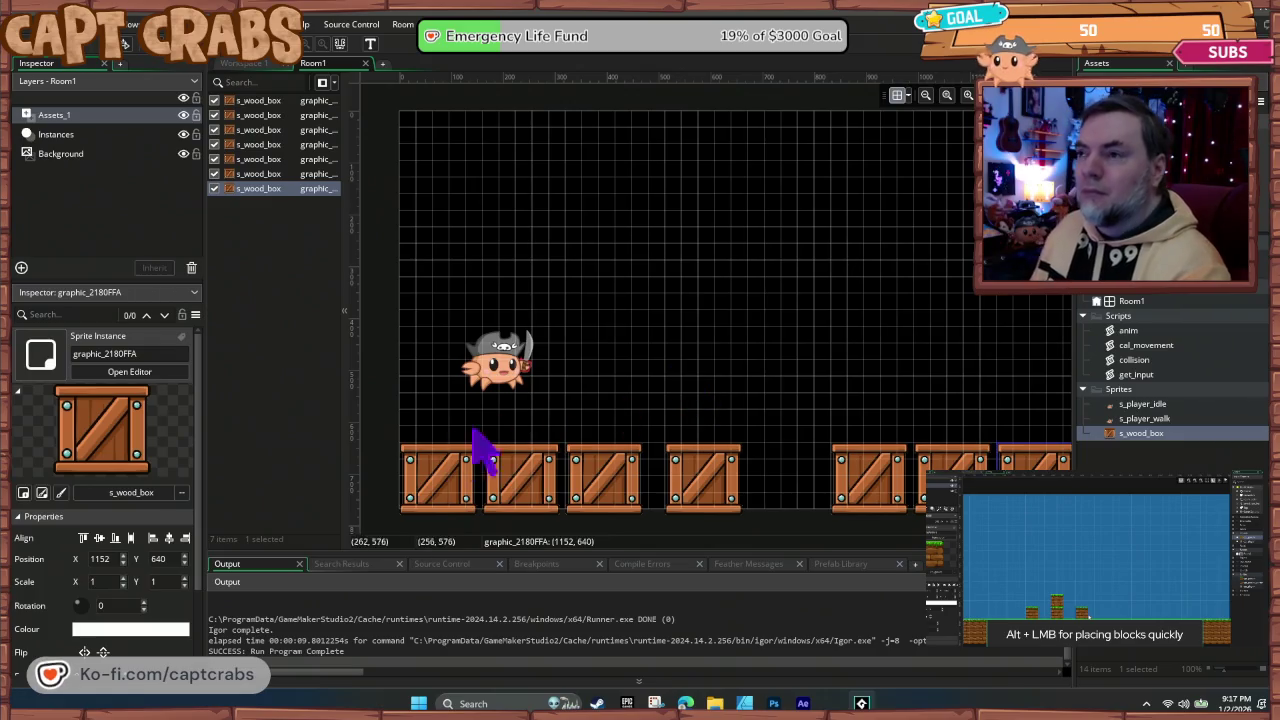
left_click_drag(714, 437, 655, 413)
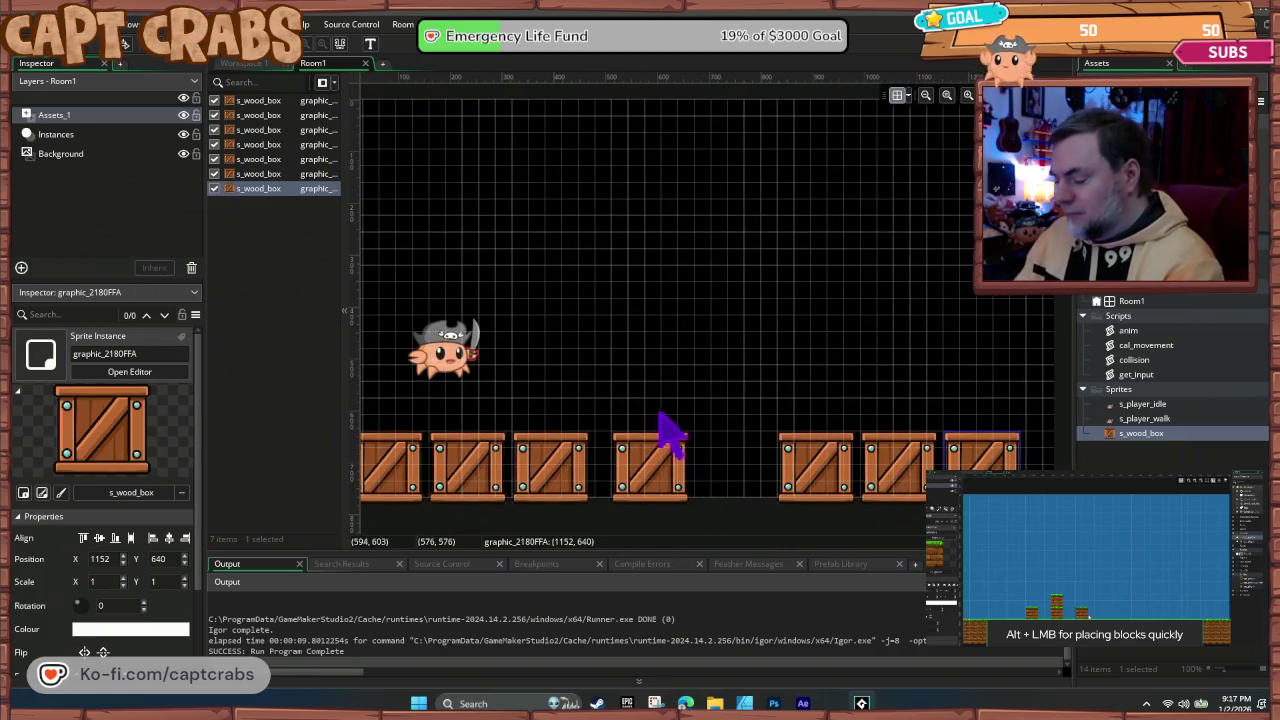
key("F5")
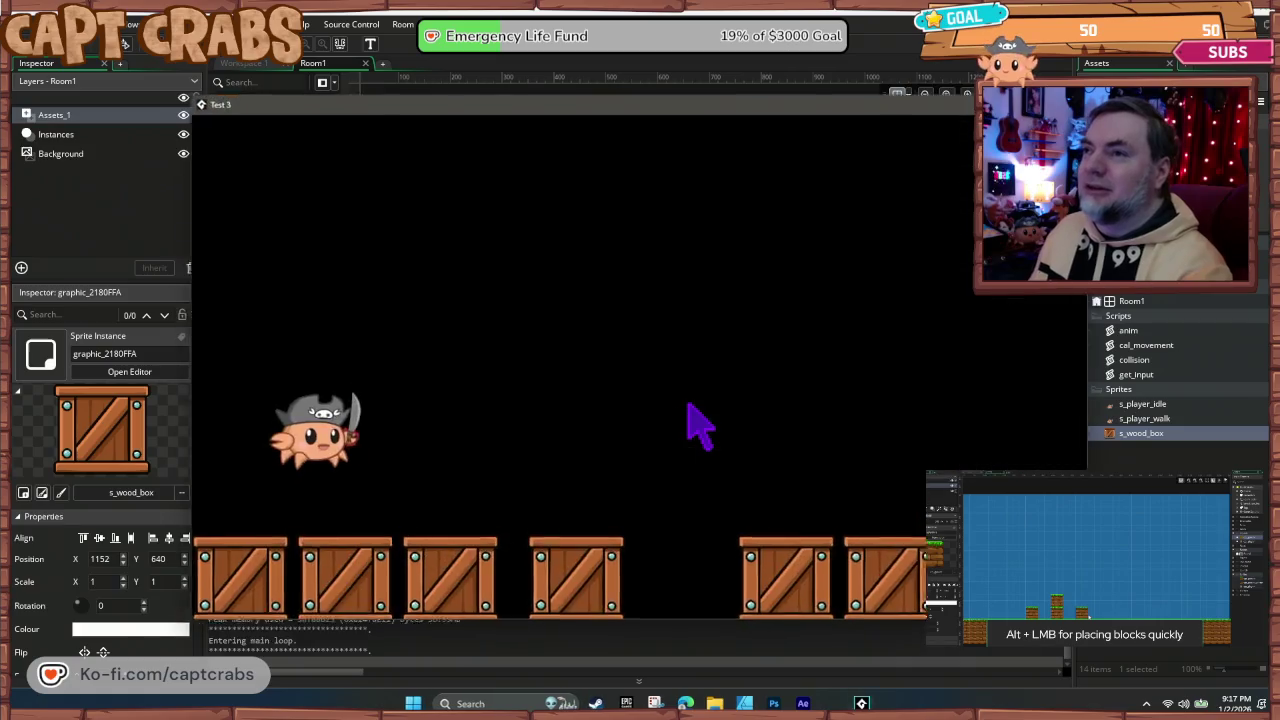
Step: Walk the crab left and right with the arrow keys, quit the test, and open o_player
key("Left")
key("Right")
key("Right")
key("Left")
key("Right")
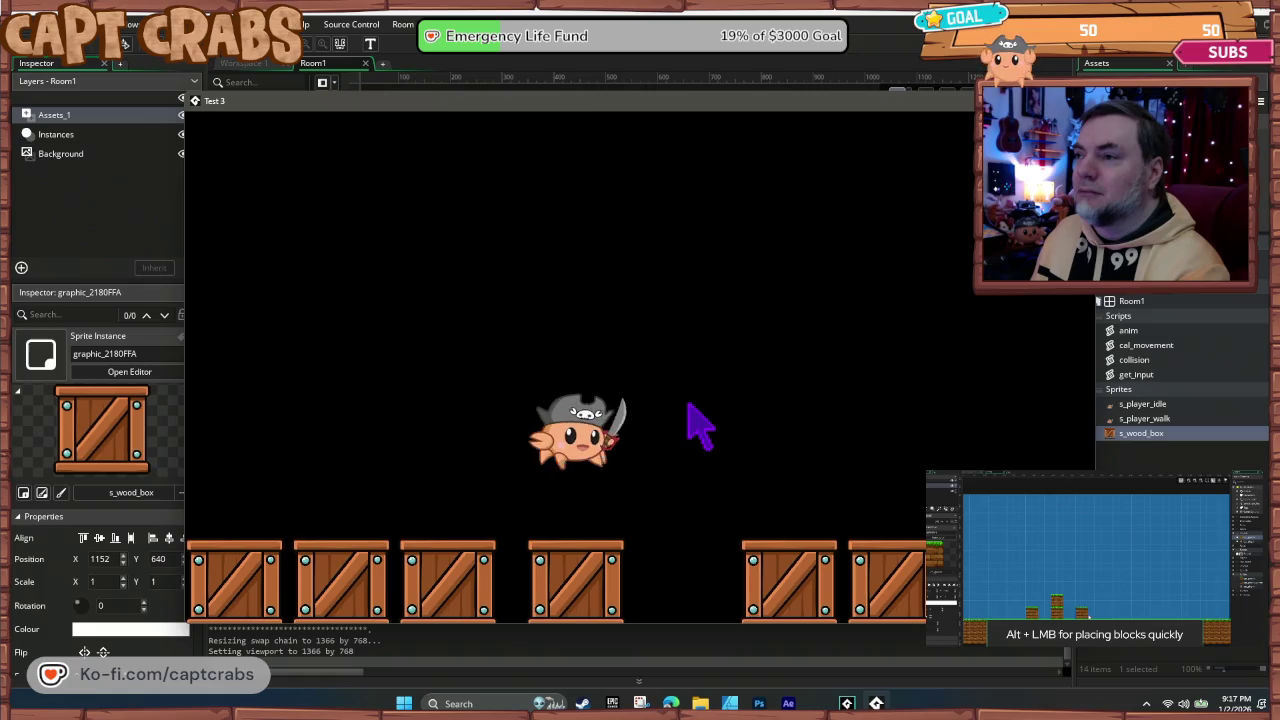
key("Left")
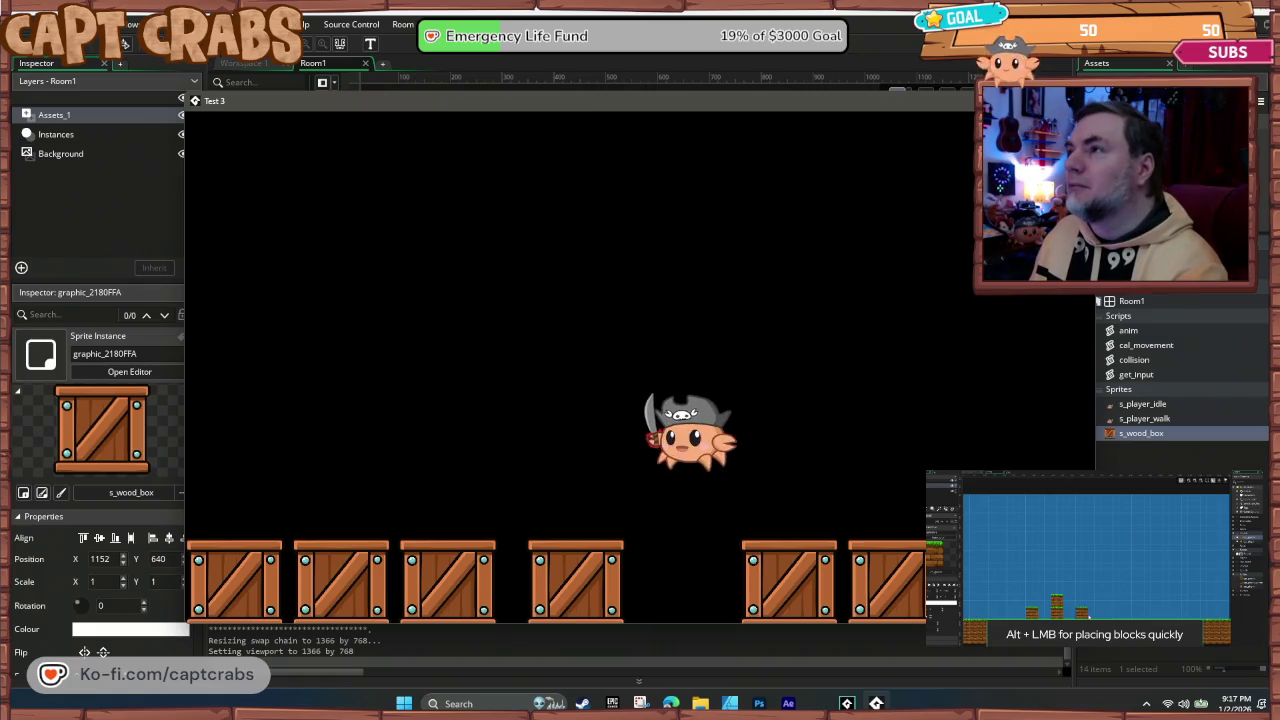
key("Escape")
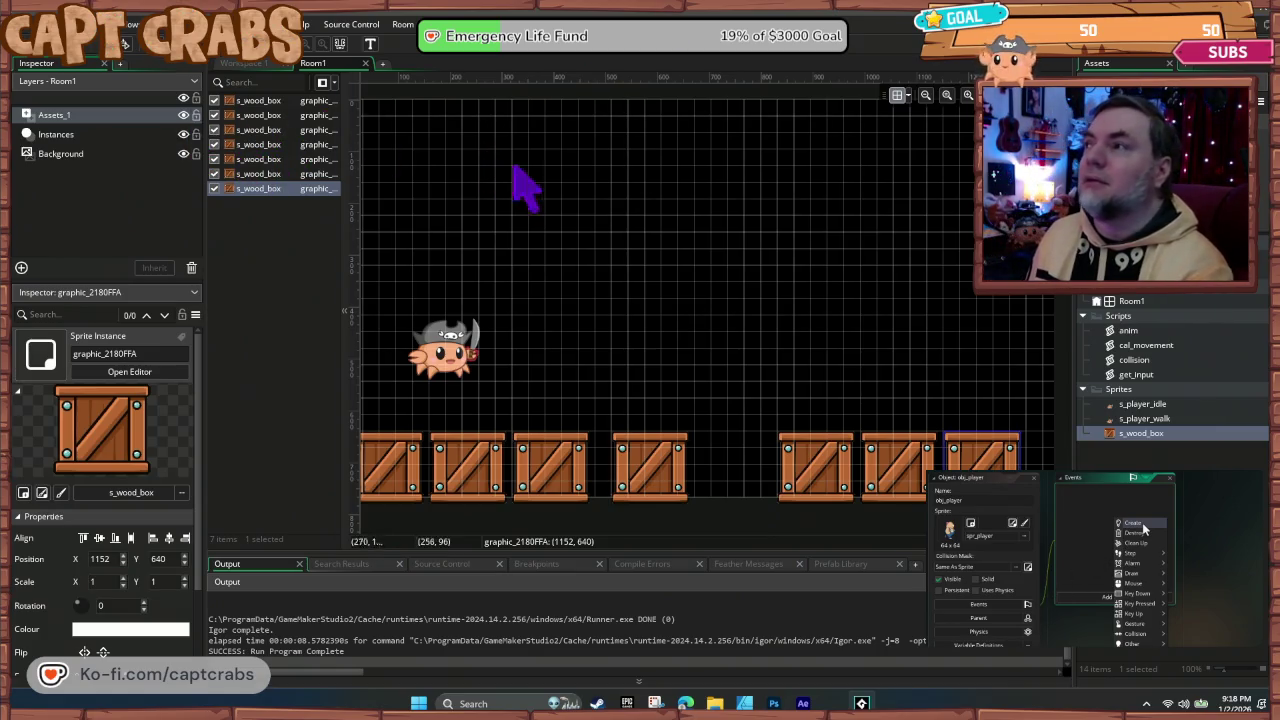
double_click(1142, 297)
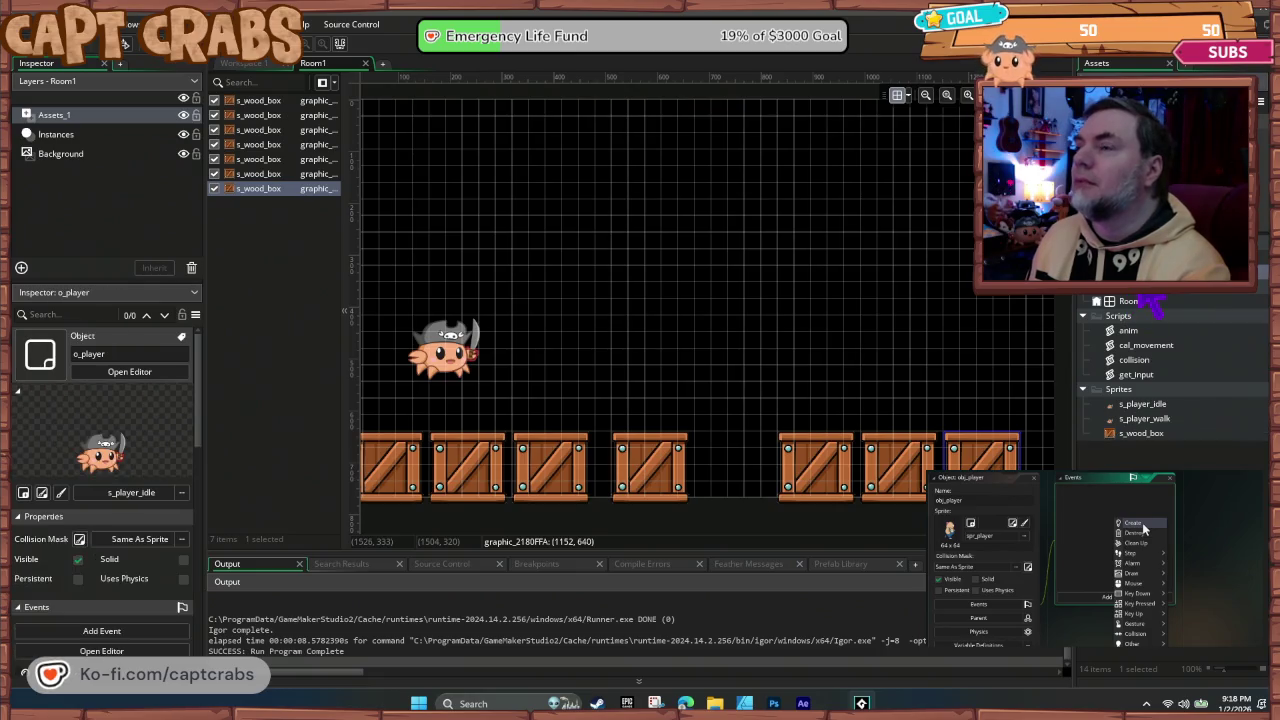
Step: Delete all of o_player's Create, Step and Draw events
left_click(470, 127)
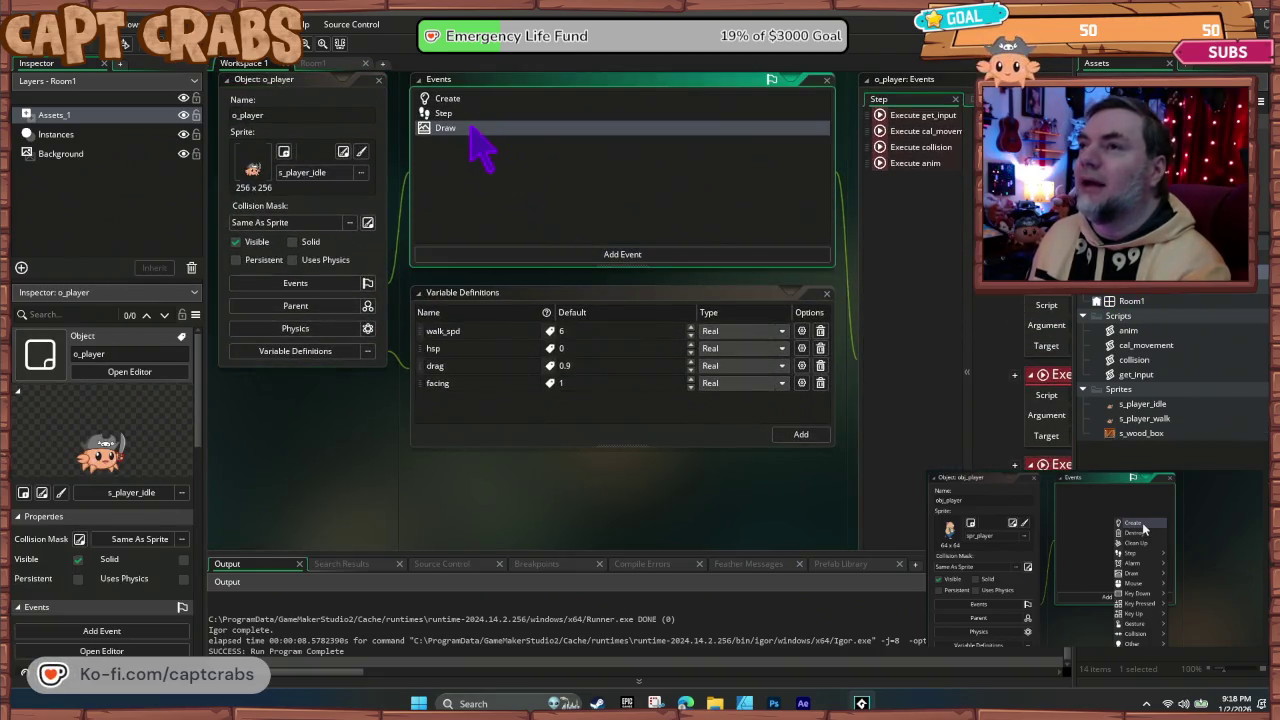
key("ctrl+a")
key("Delete")
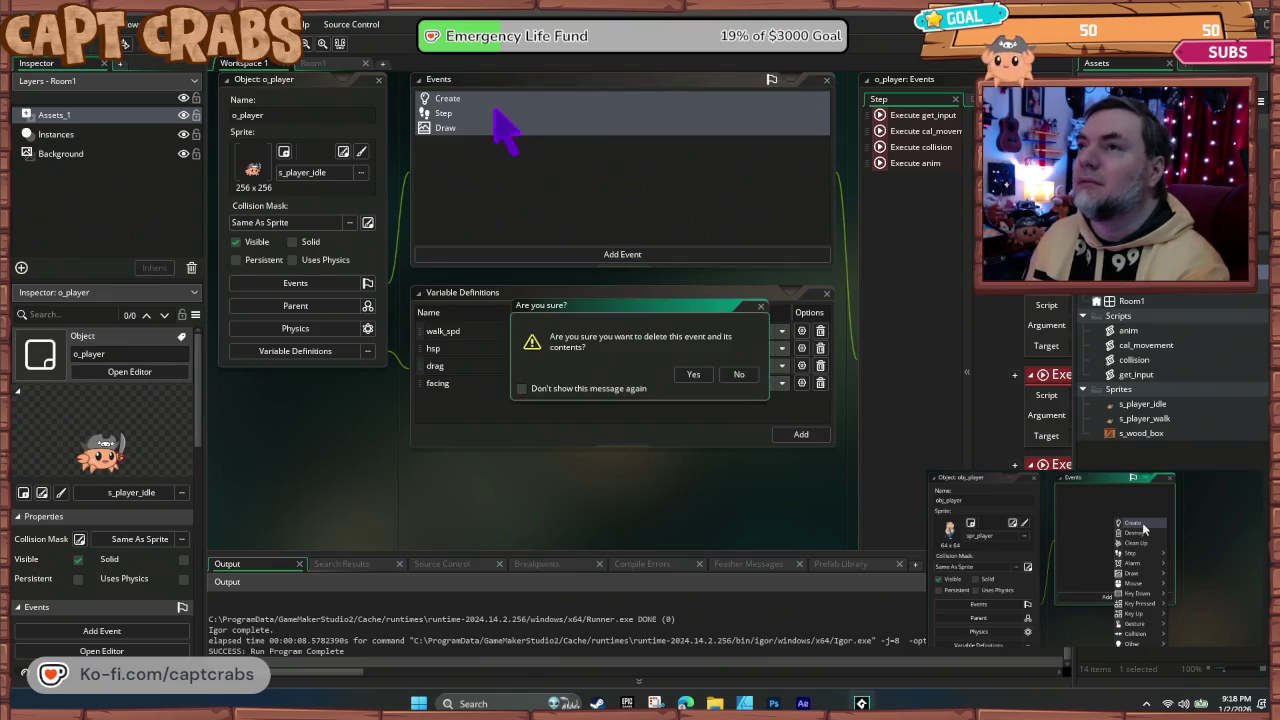
left_click(683, 373)
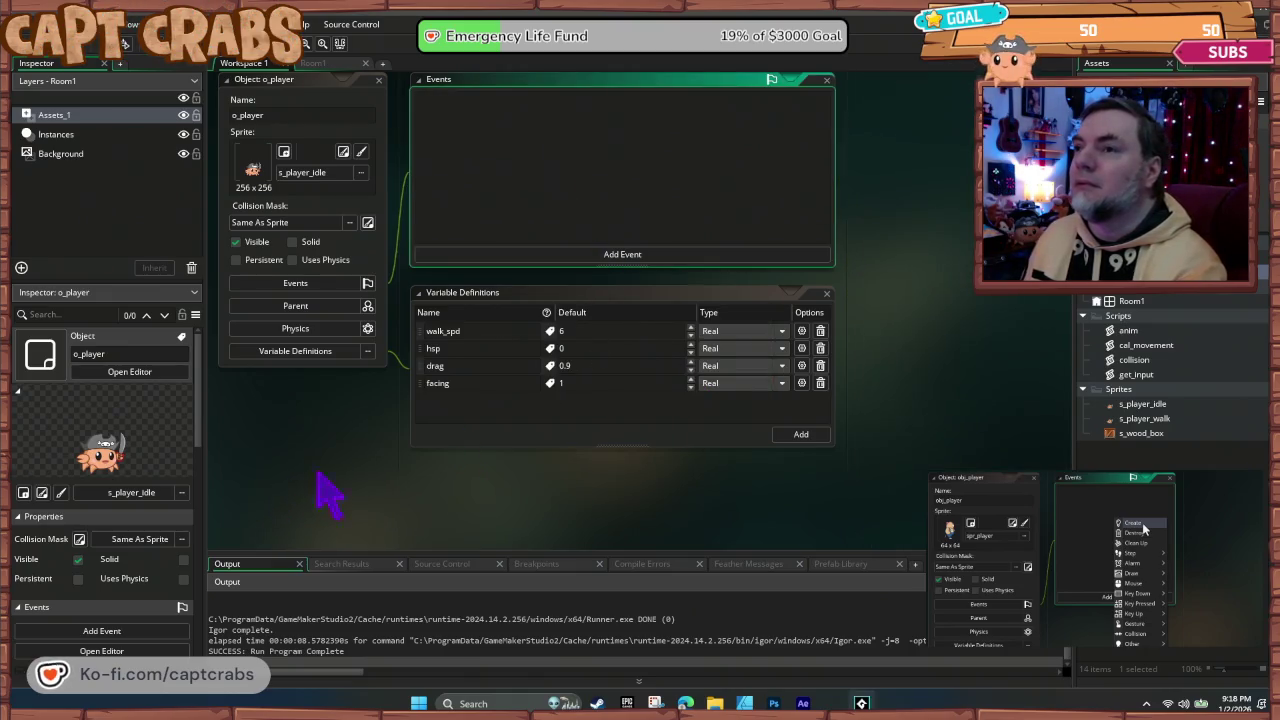
Step: Add a new, empty Create event to o_player
left_click_drag(316, 476, 140, 560)
left_click(445, 336)
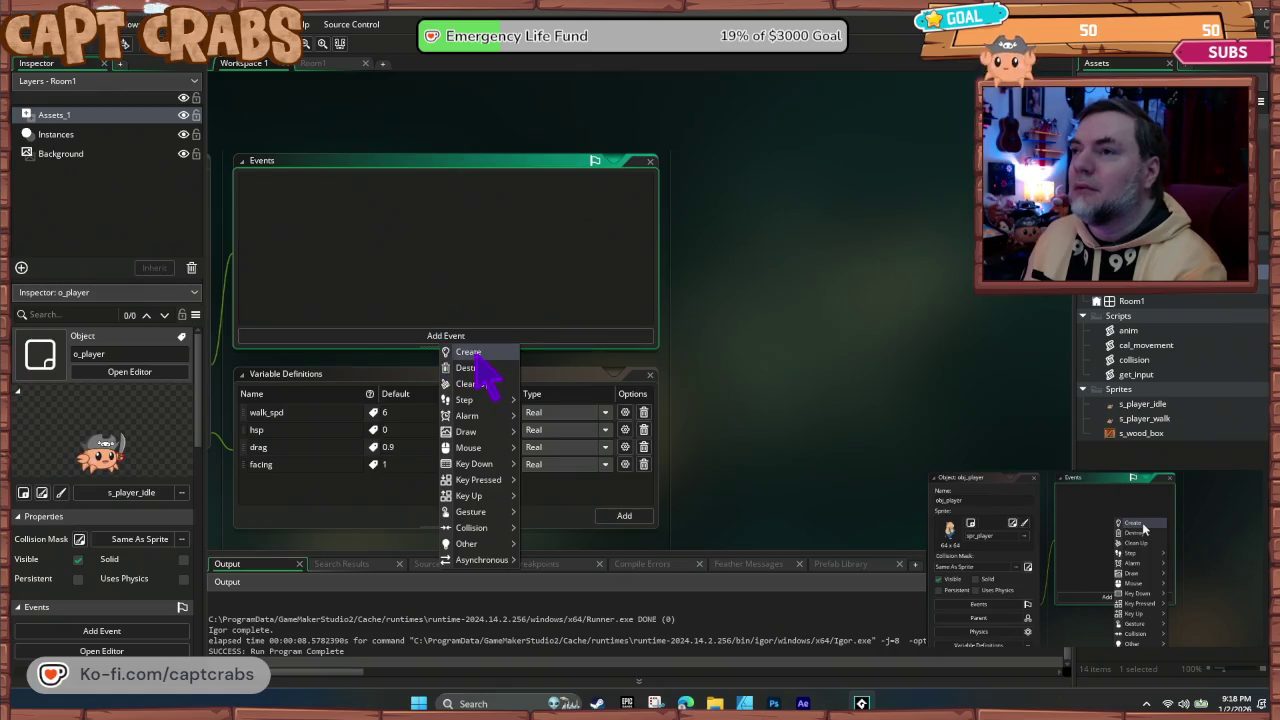
left_click(474, 351)
mouse_move(1094, 588)
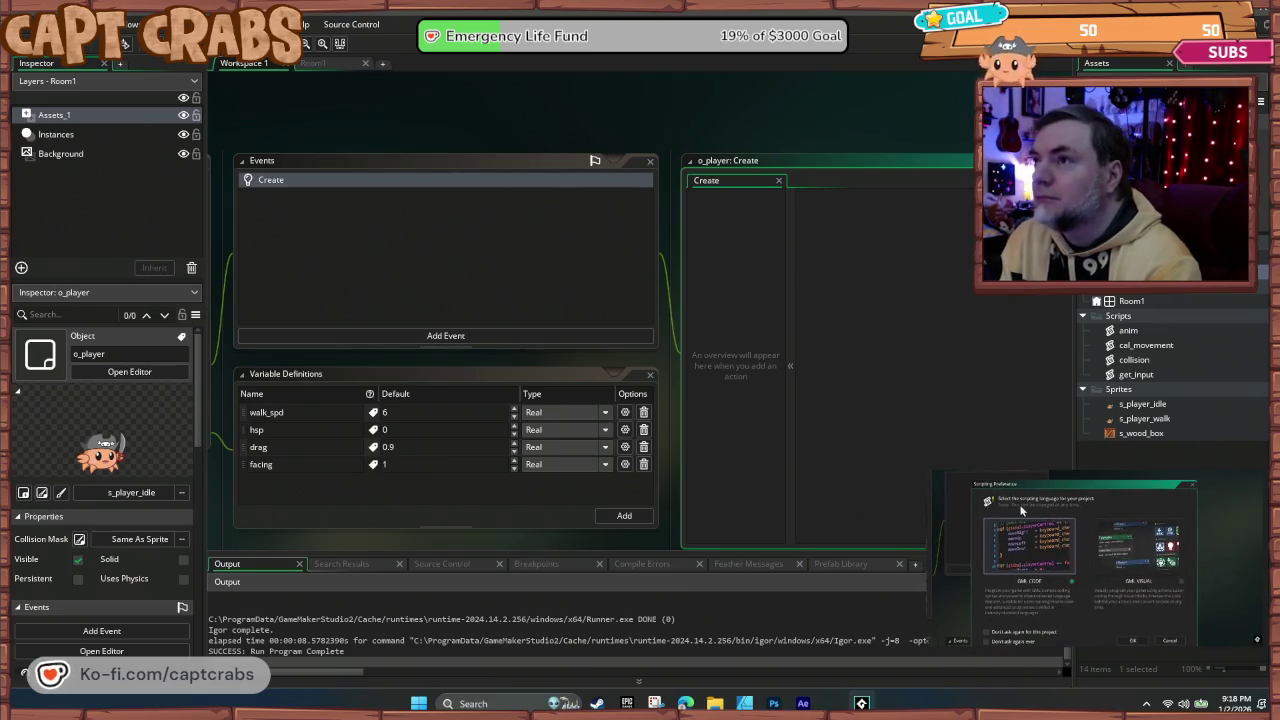
Step: Rename walk_spd to move_speed and hsp to jump_speed with default 16
left_click_drag(762, 108, 559, 84)
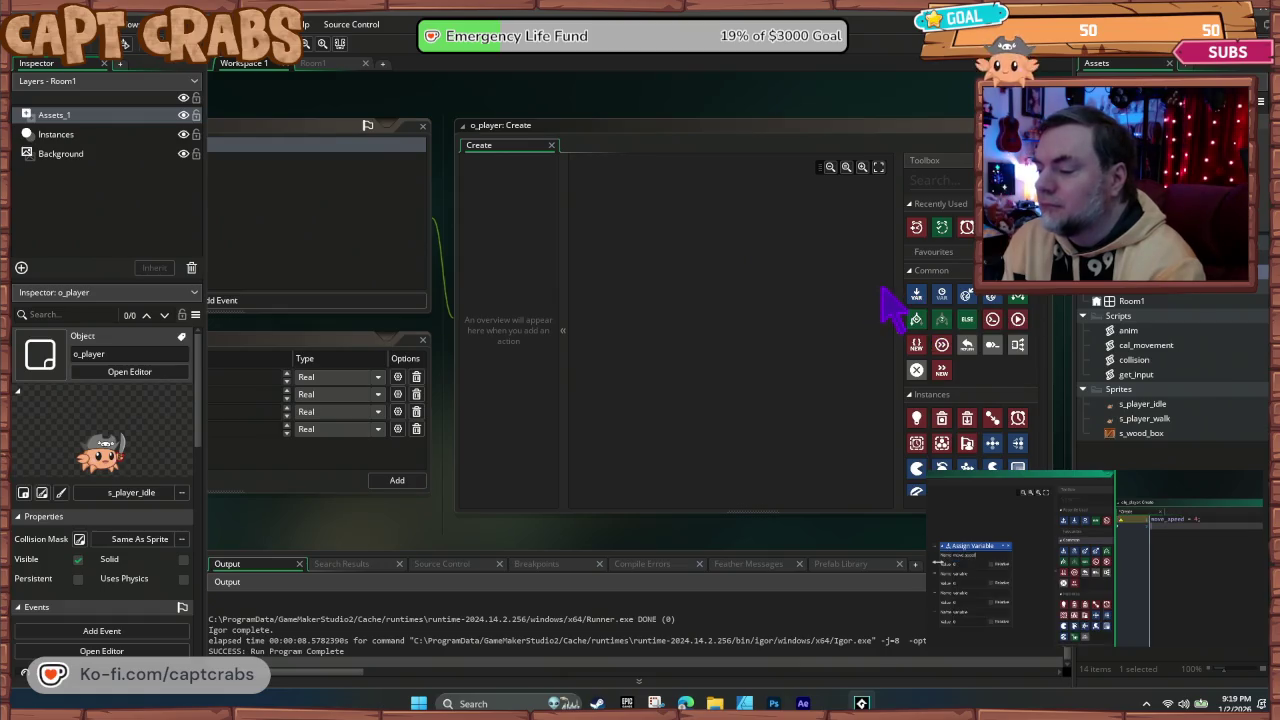
mouse_move(291, 529)
left_mouse_down()
mouse_move(486, 523)
mouse_move(533, 540)
left_mouse_up()
left_click(323, 382)
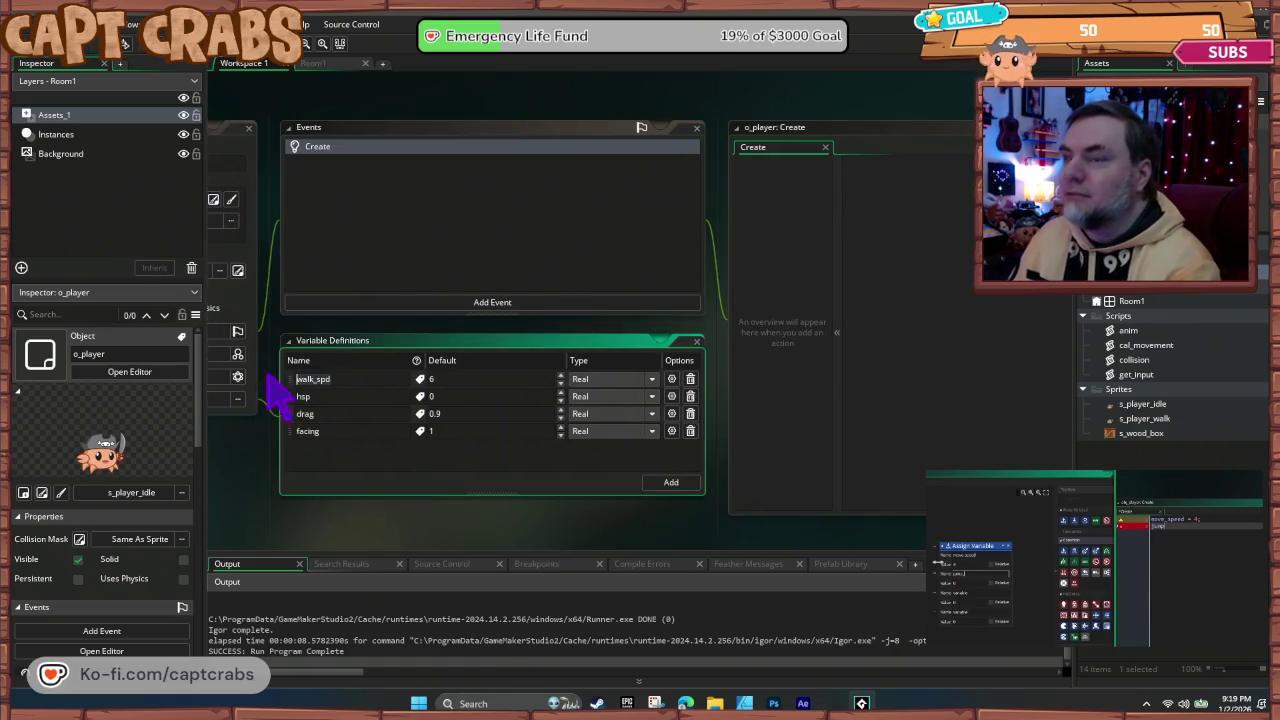
type("_spee")
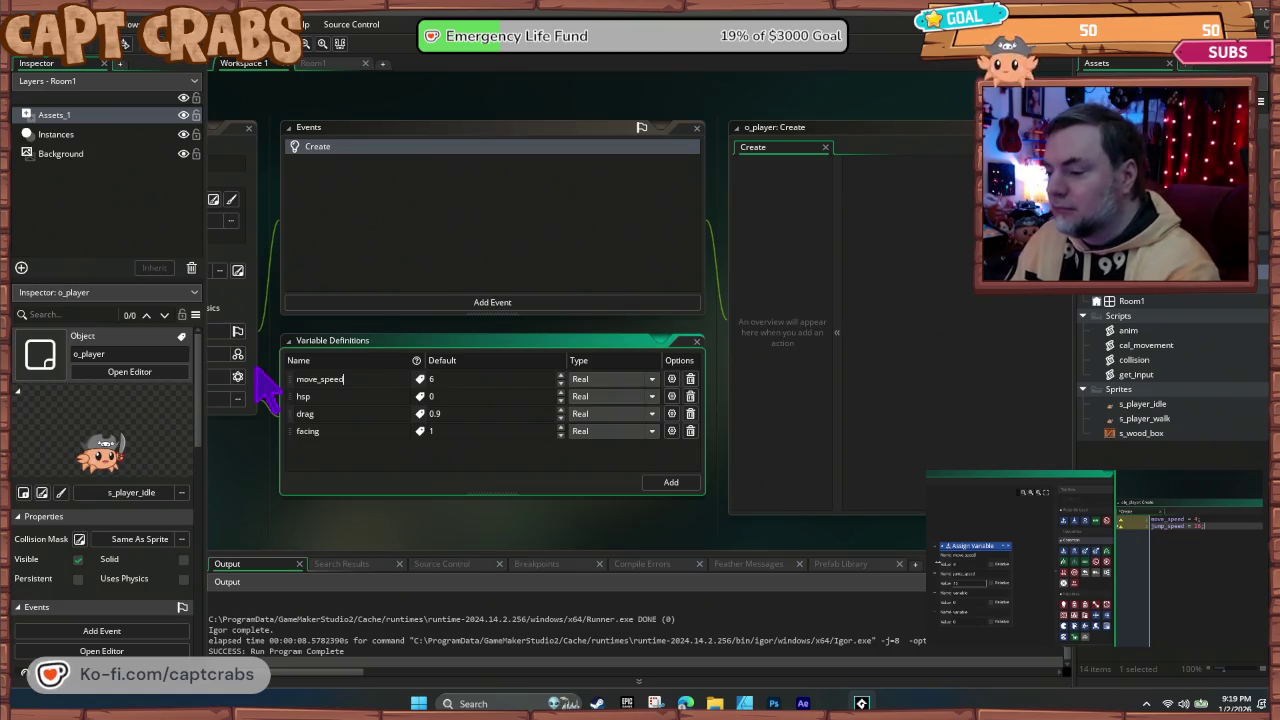
double_click(305, 396)
type("jump_speed")
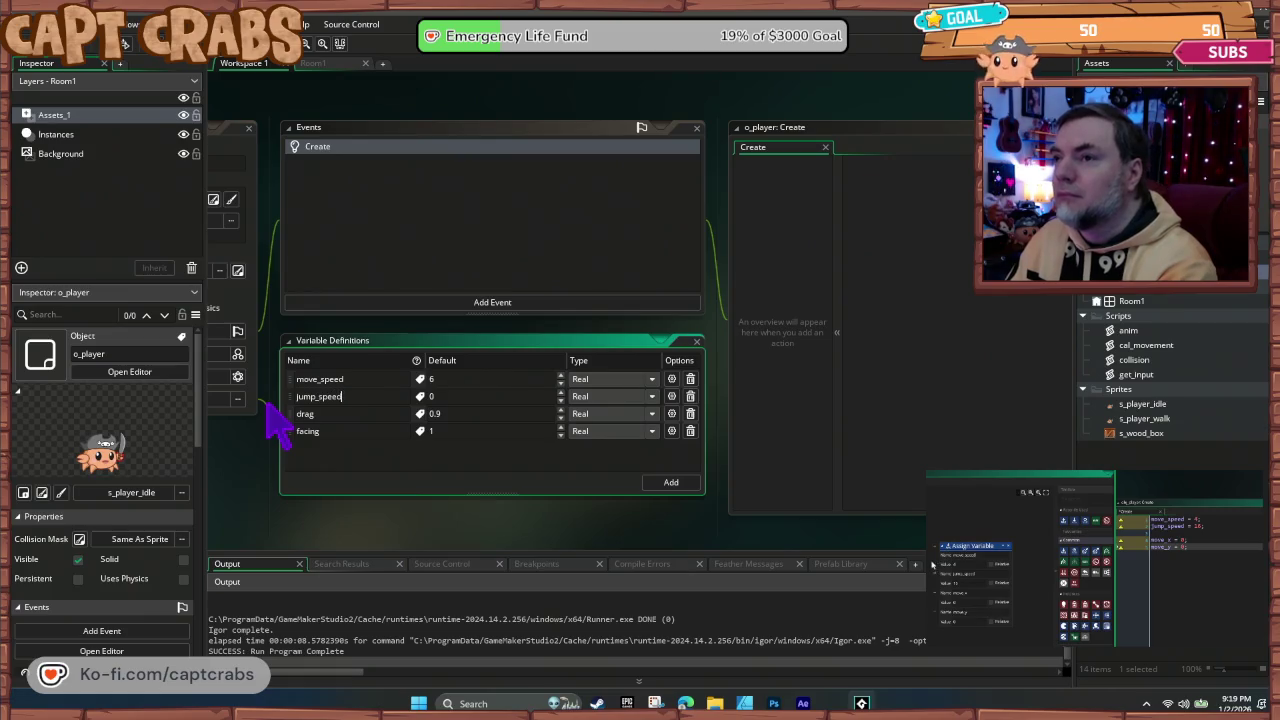
key("Tab")
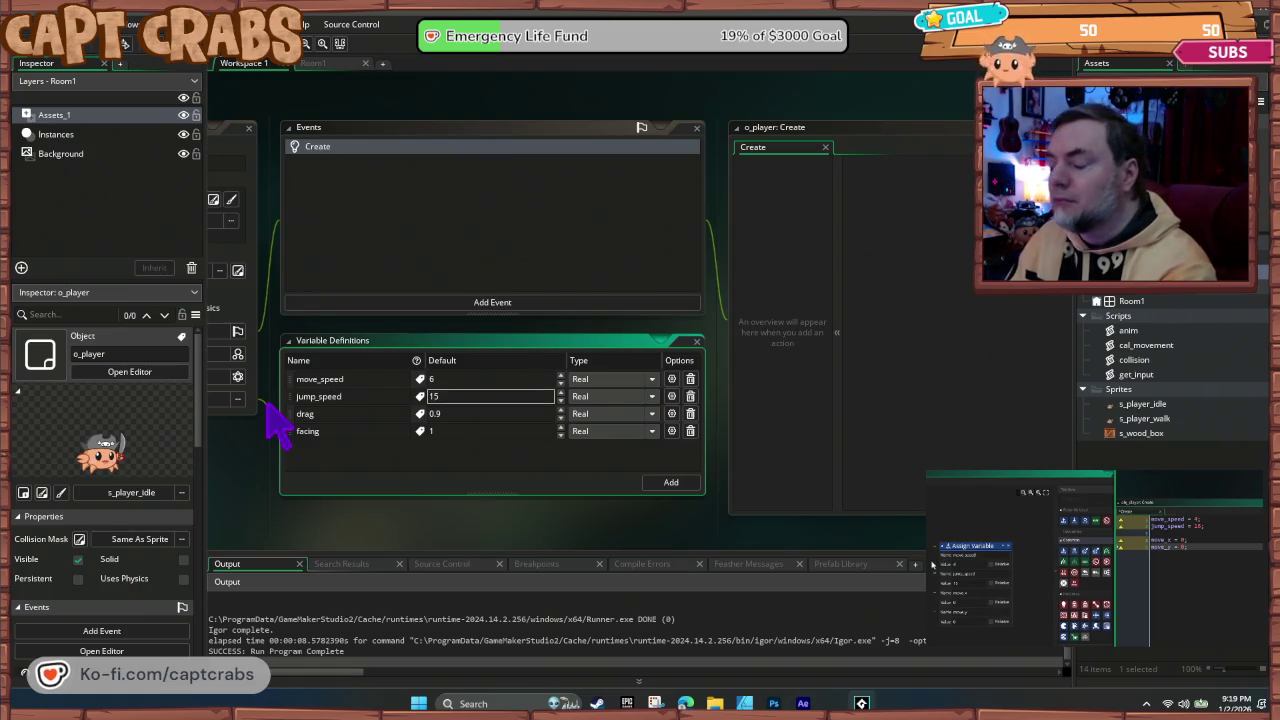
key("BackSpace")
type("6")
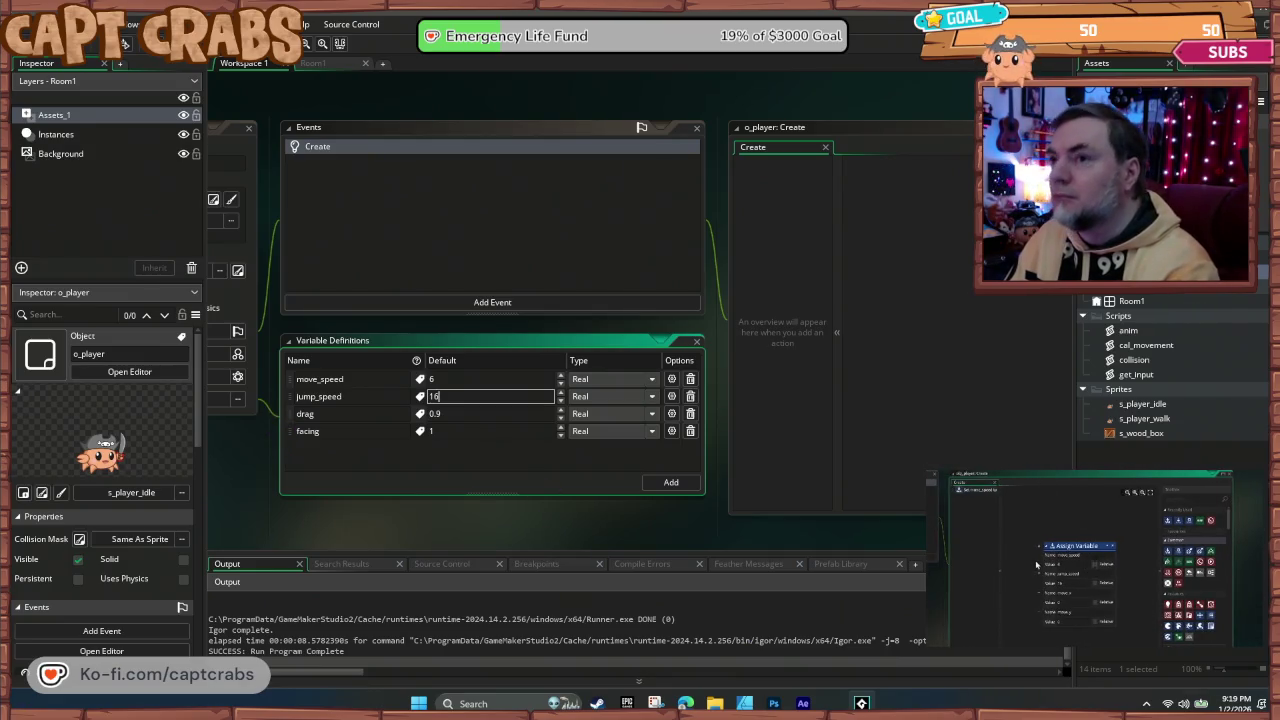
left_click(270, 415)
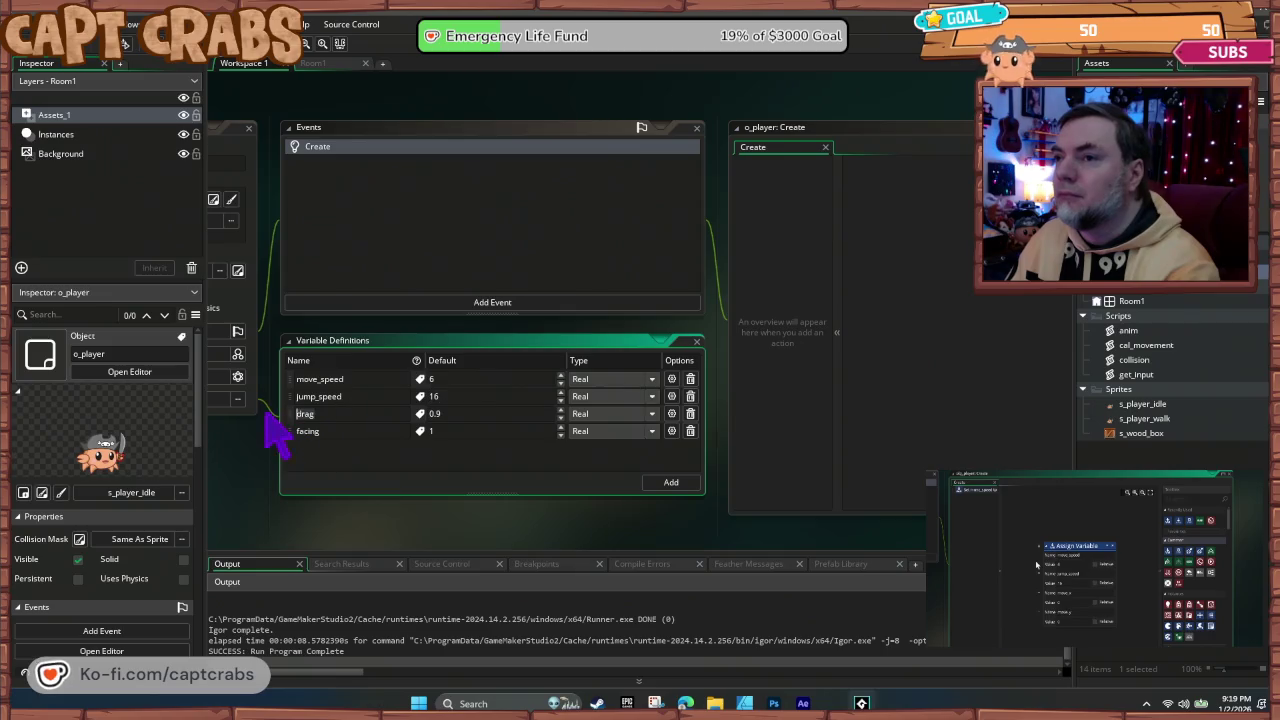
Step: Rename the remaining variables to move_x and move_y, both with default 0
type("move_x")
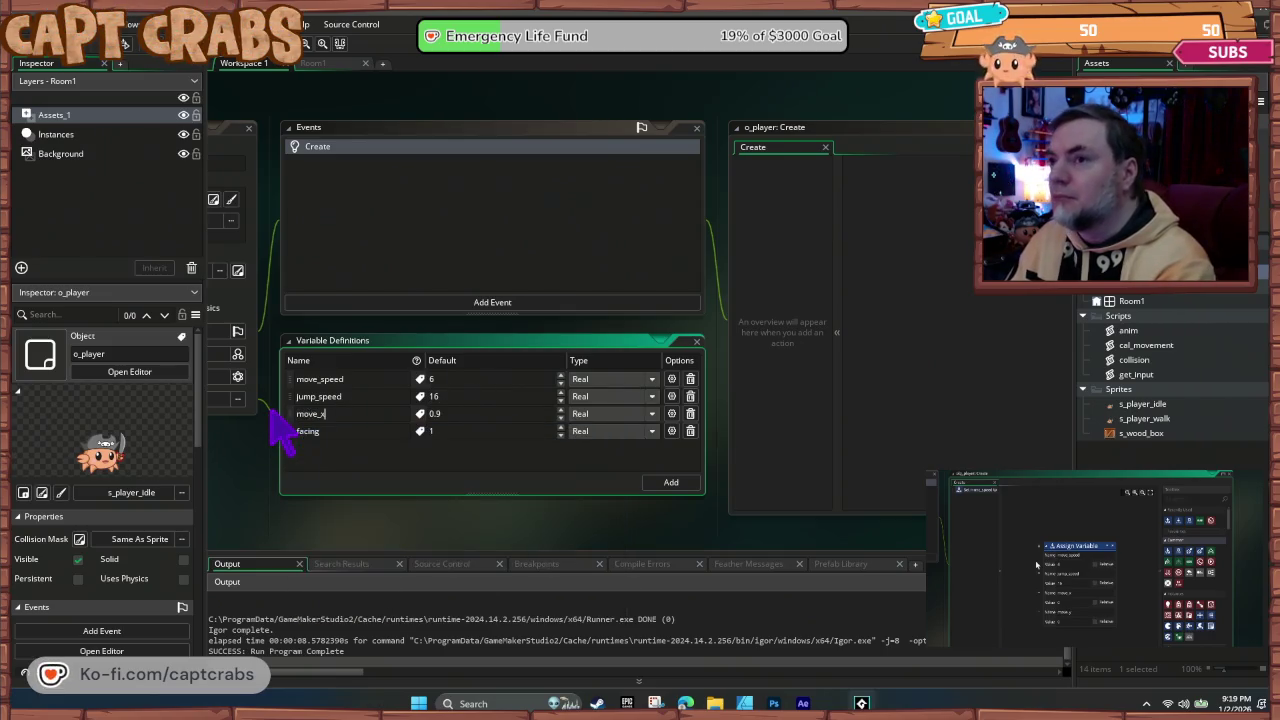
key("Tab")
type("0")
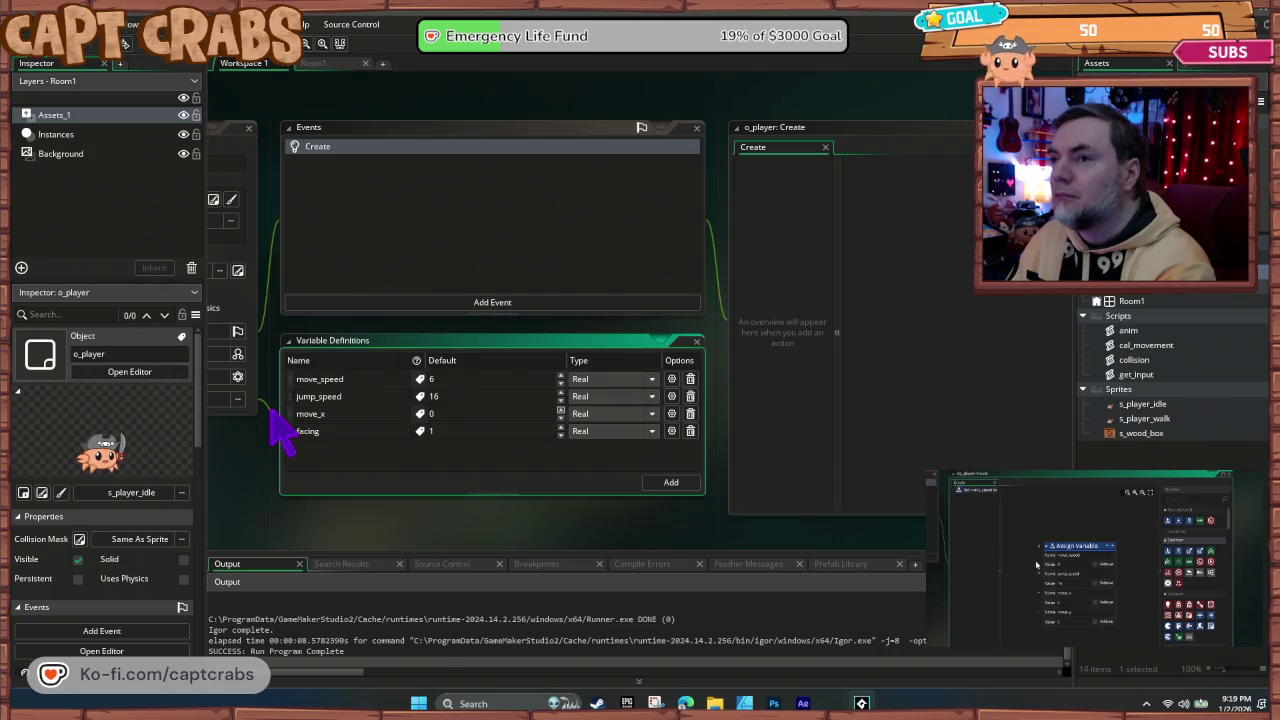
left_click(347, 432)
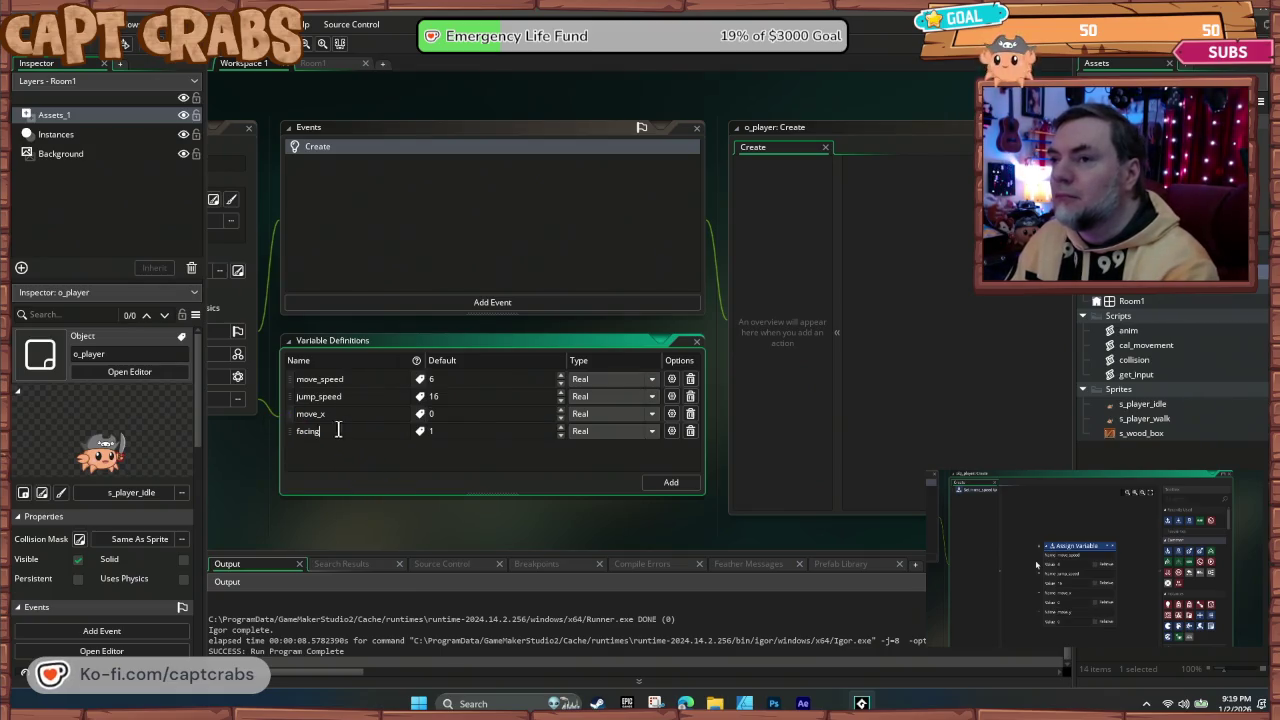
type("move_")
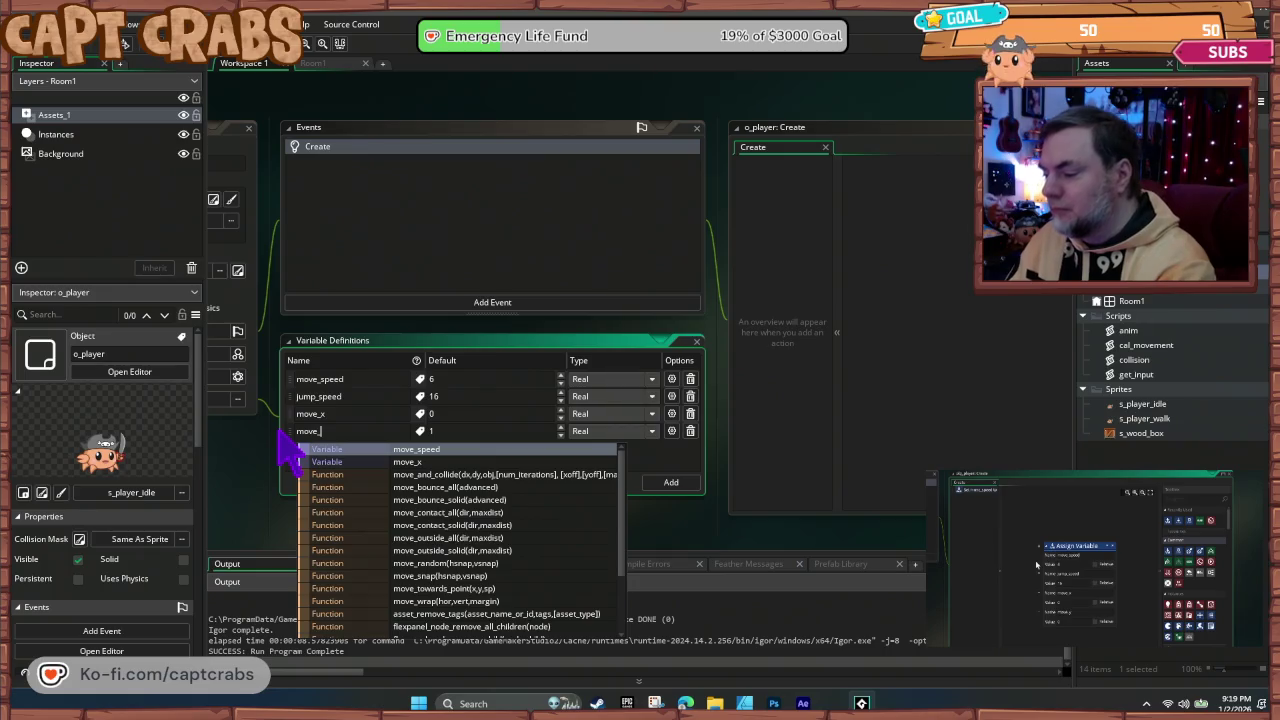
type("y")
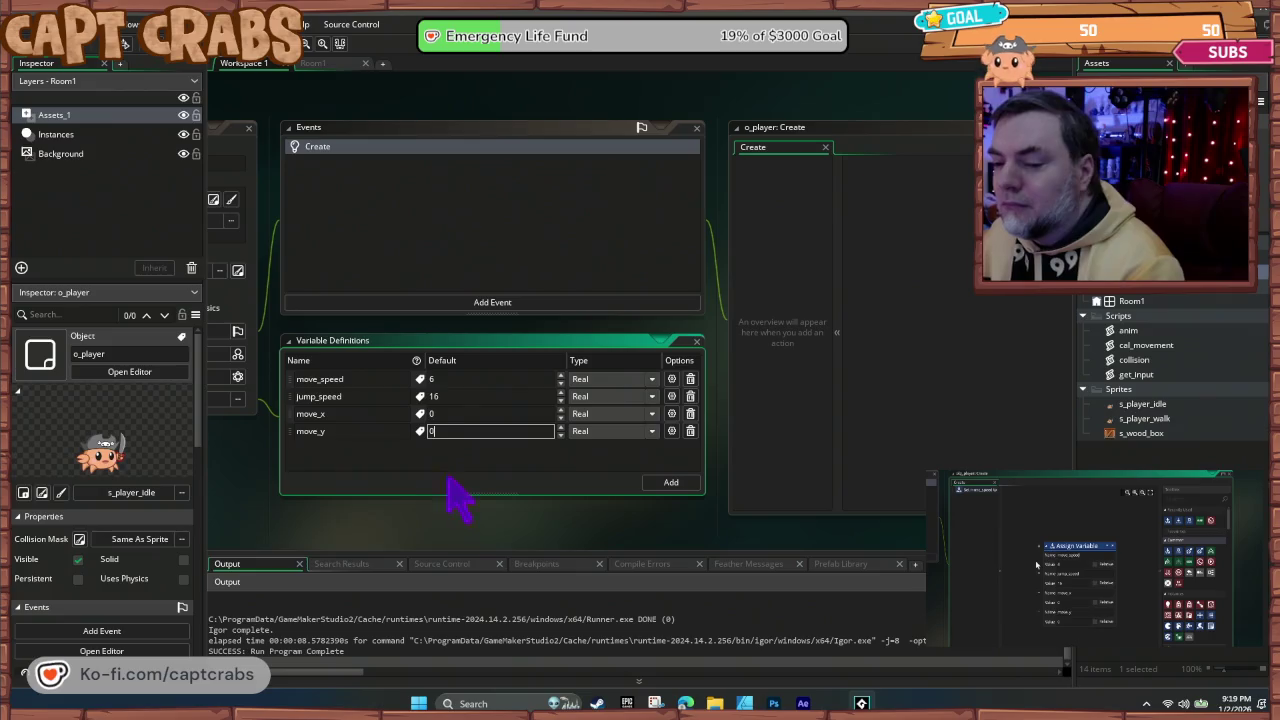
left_click(463, 513)
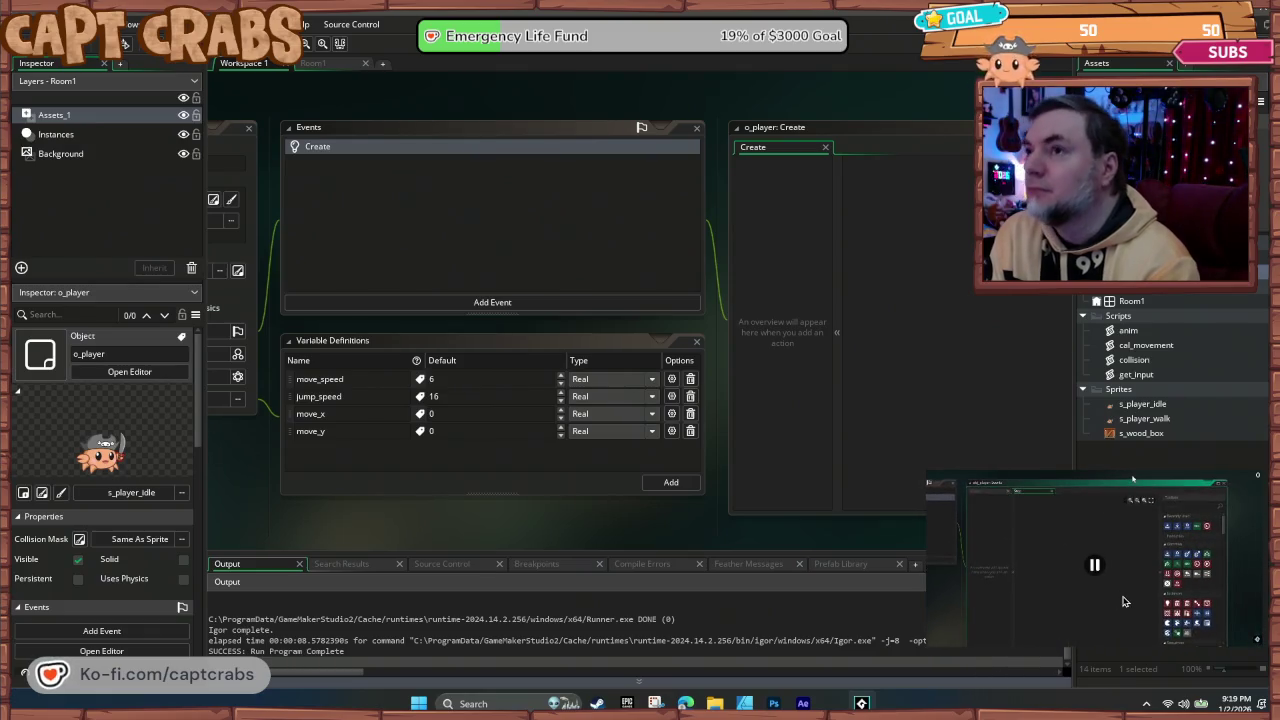
left_click(500, 302)
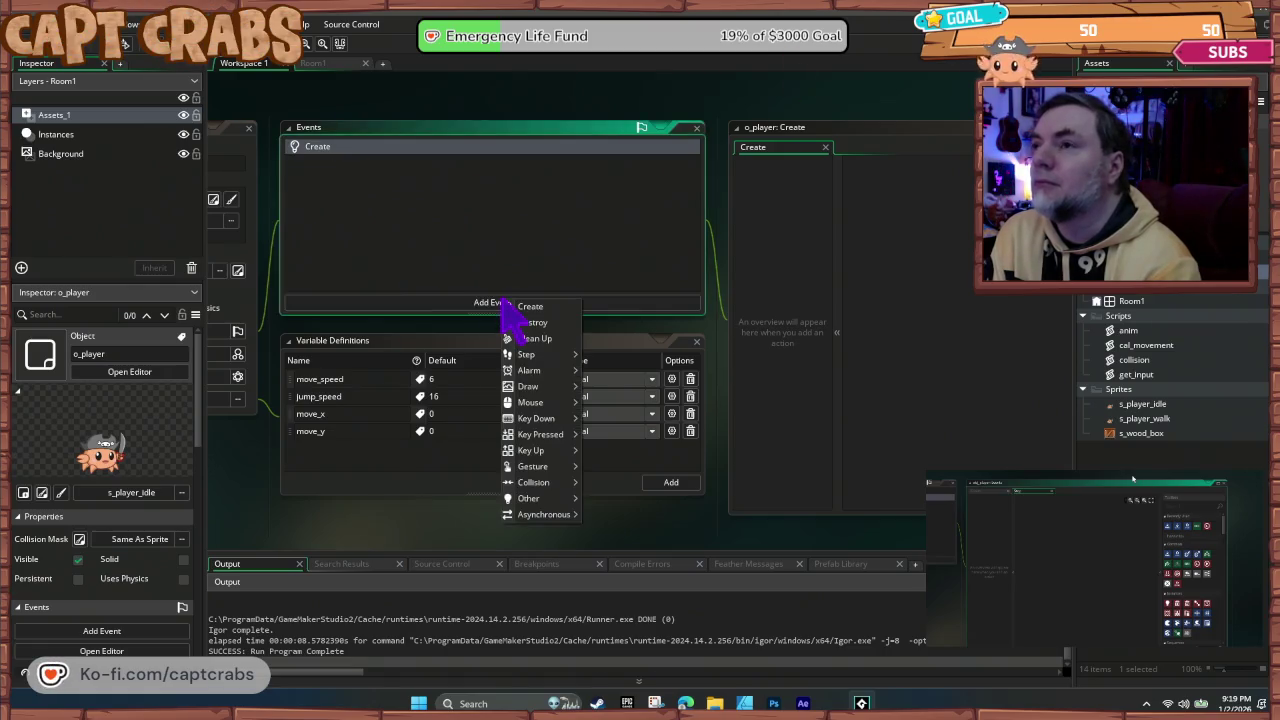
Step: Add a Step event to o_player from the Add Event menu
mouse_move(558, 356)
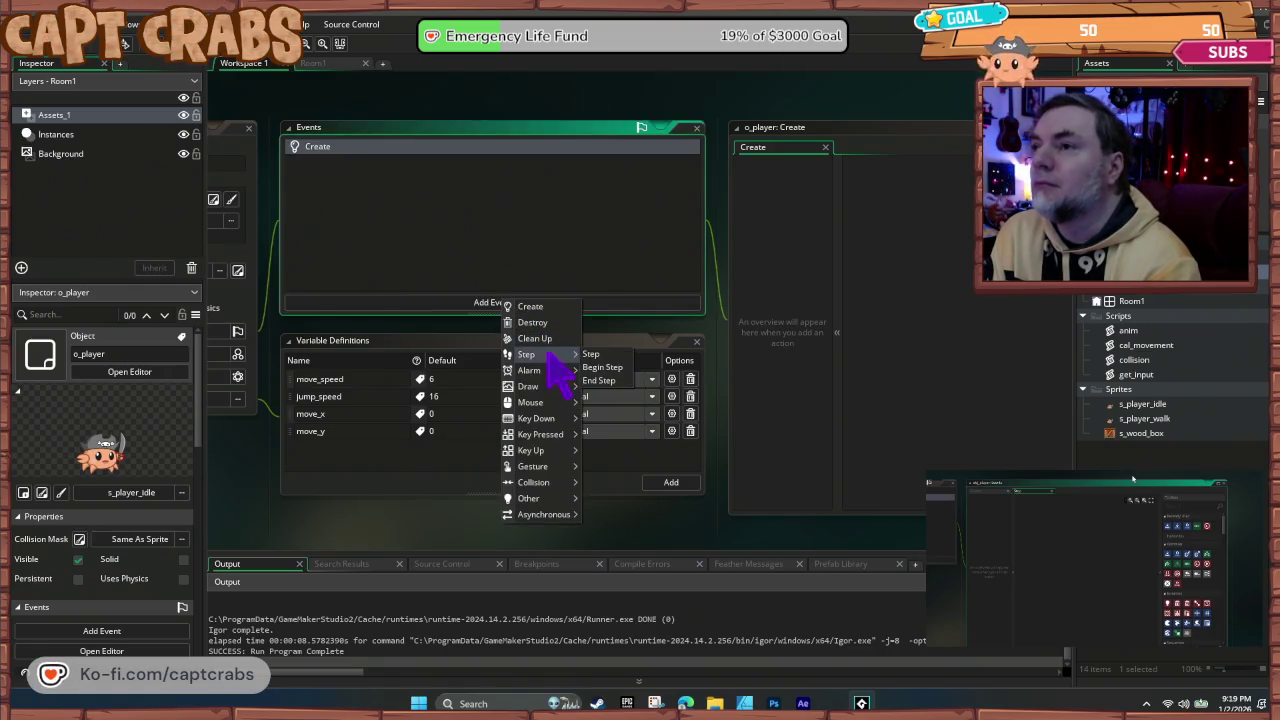
left_click(602, 356)
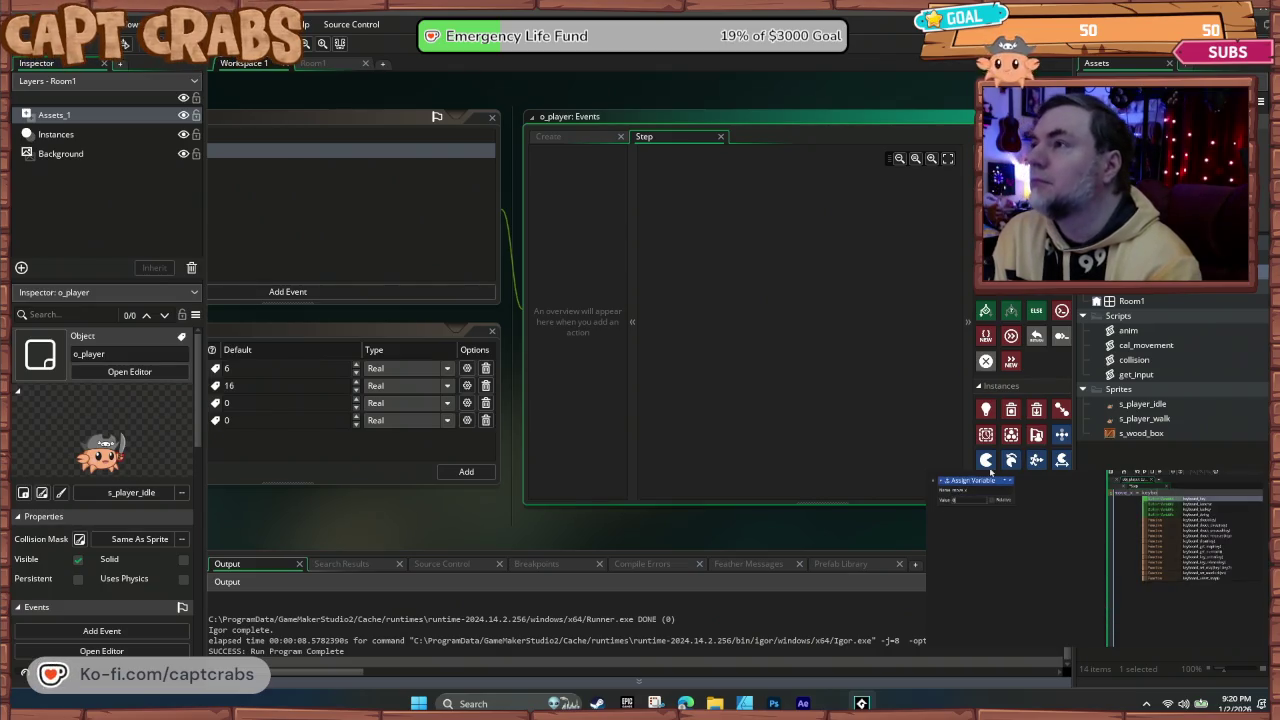
Step: Assign move_x = keyboard_check(vk_right) - keyboard_check(vk_left) in the Step event, then add a second row
mouse_move(978, 298)
left_mouse_down()
mouse_move(628, 256)
mouse_move(713, 268)
left_mouse_up()
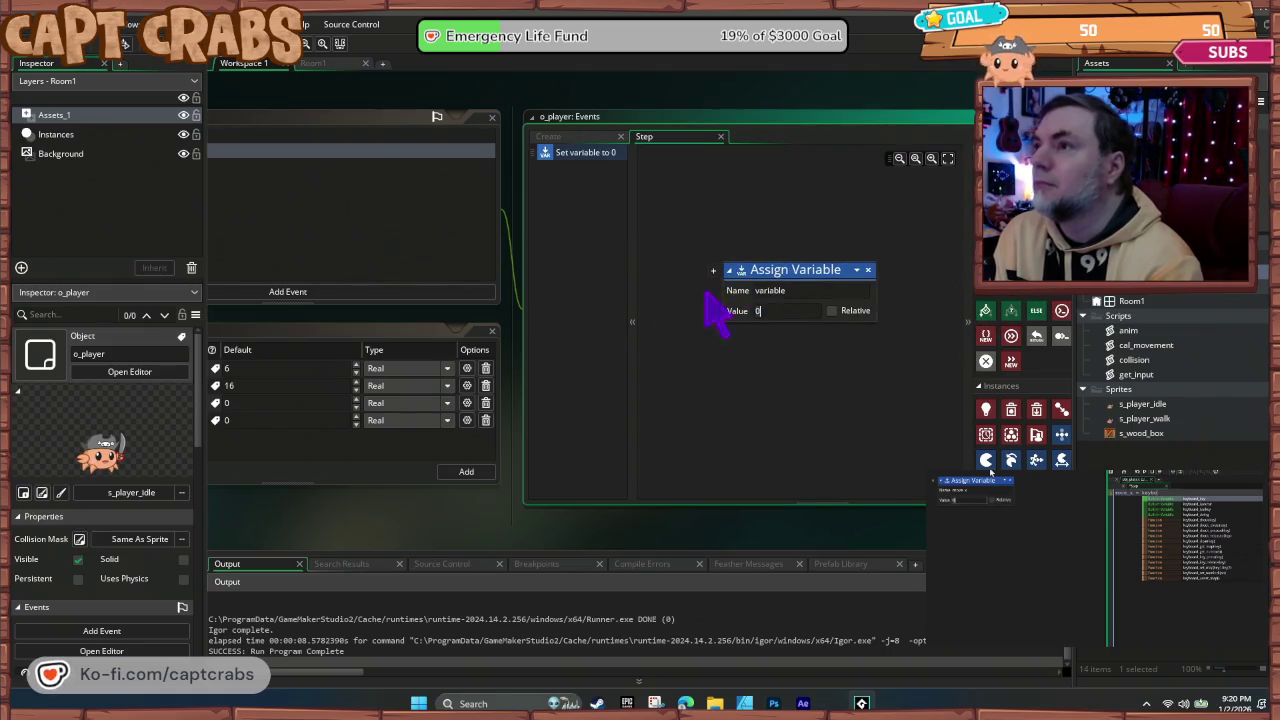
left_click(791, 289)
type("mo")
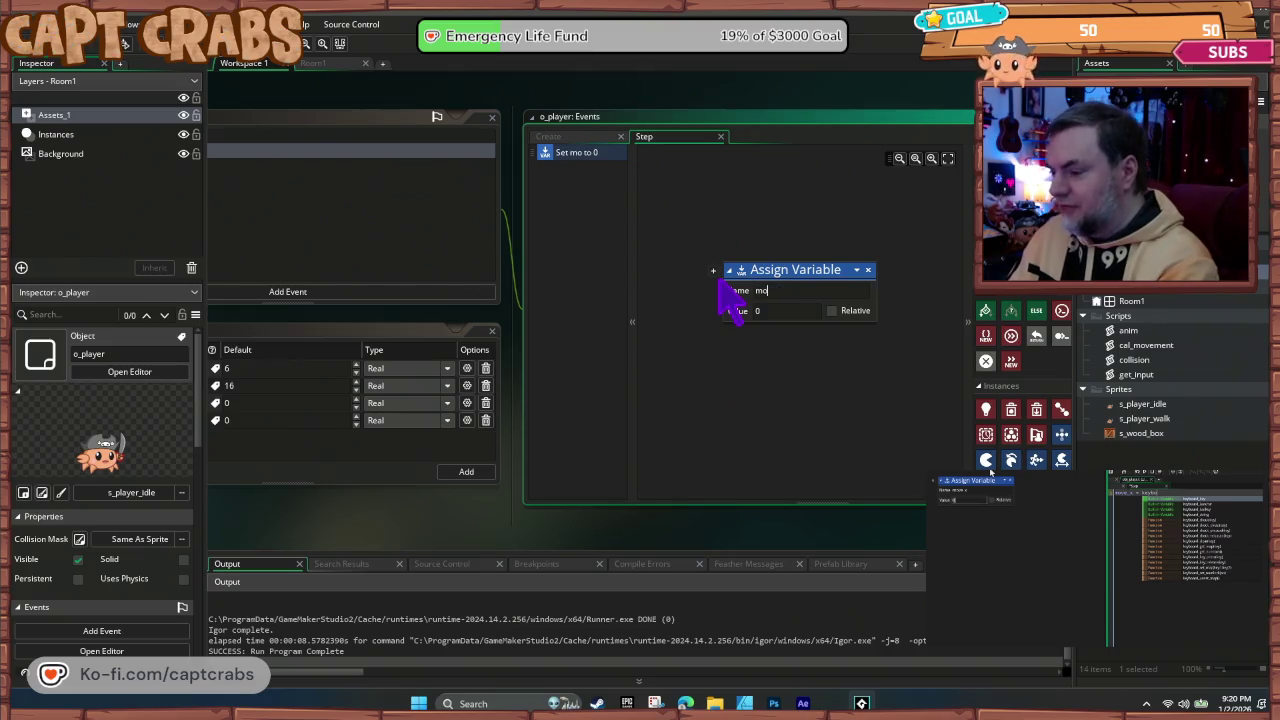
type("ve_x")
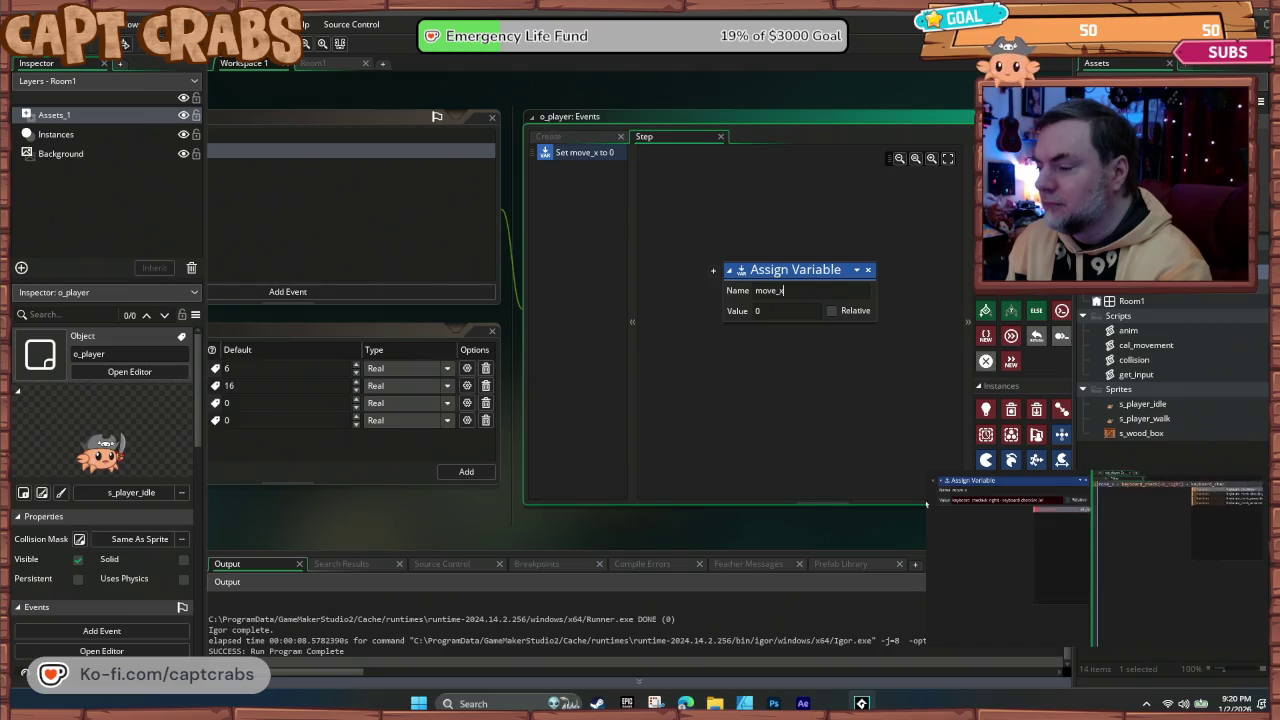
mouse_move(1053, 615)
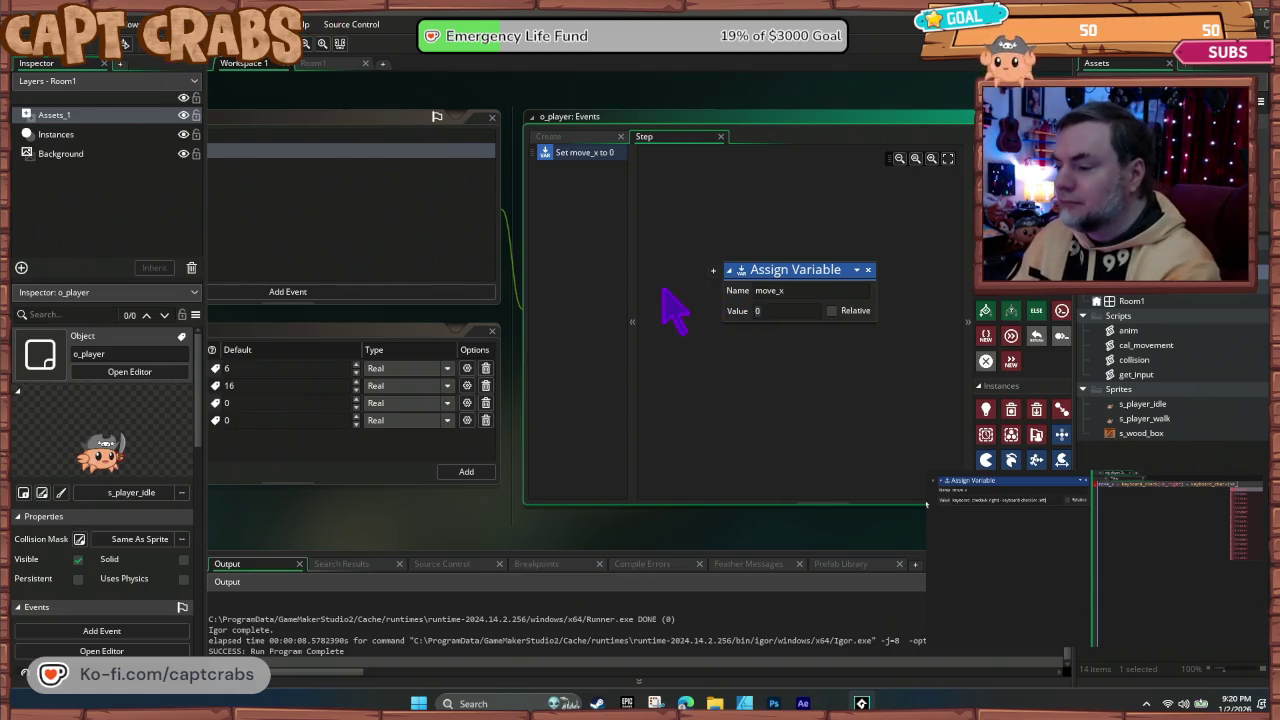
type("keyboar")
type("_ch")
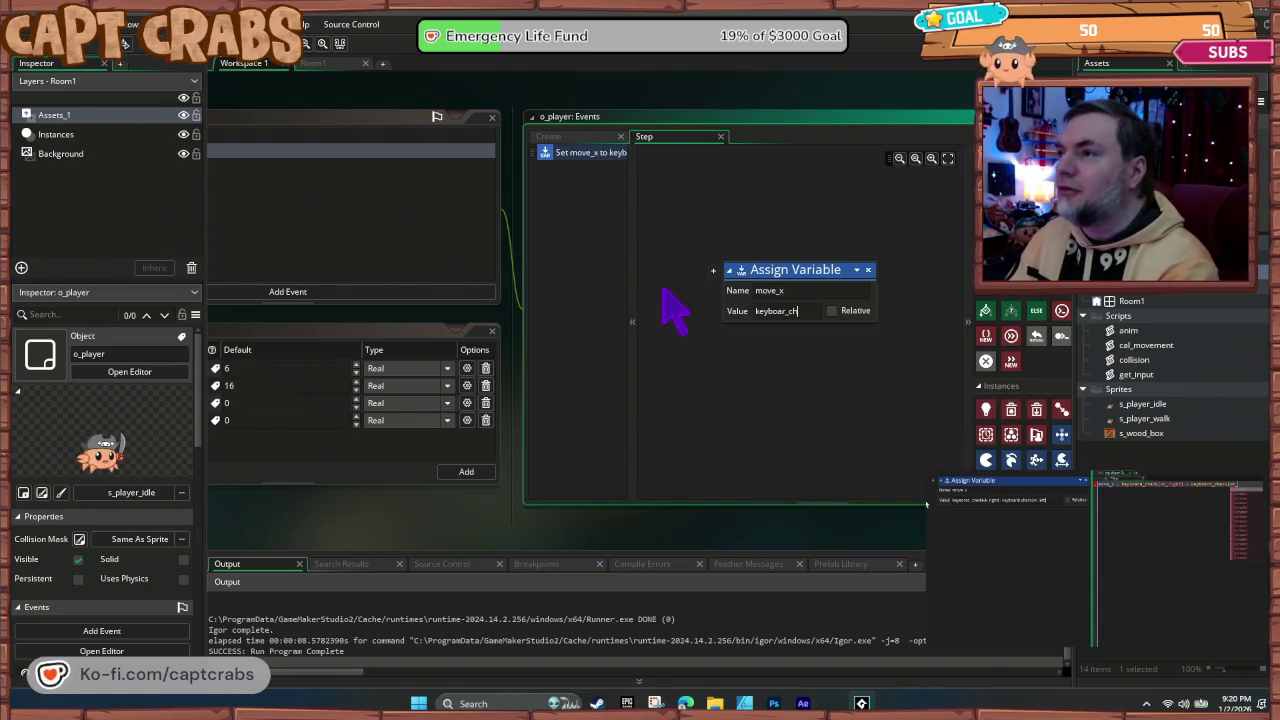
type("d_check")
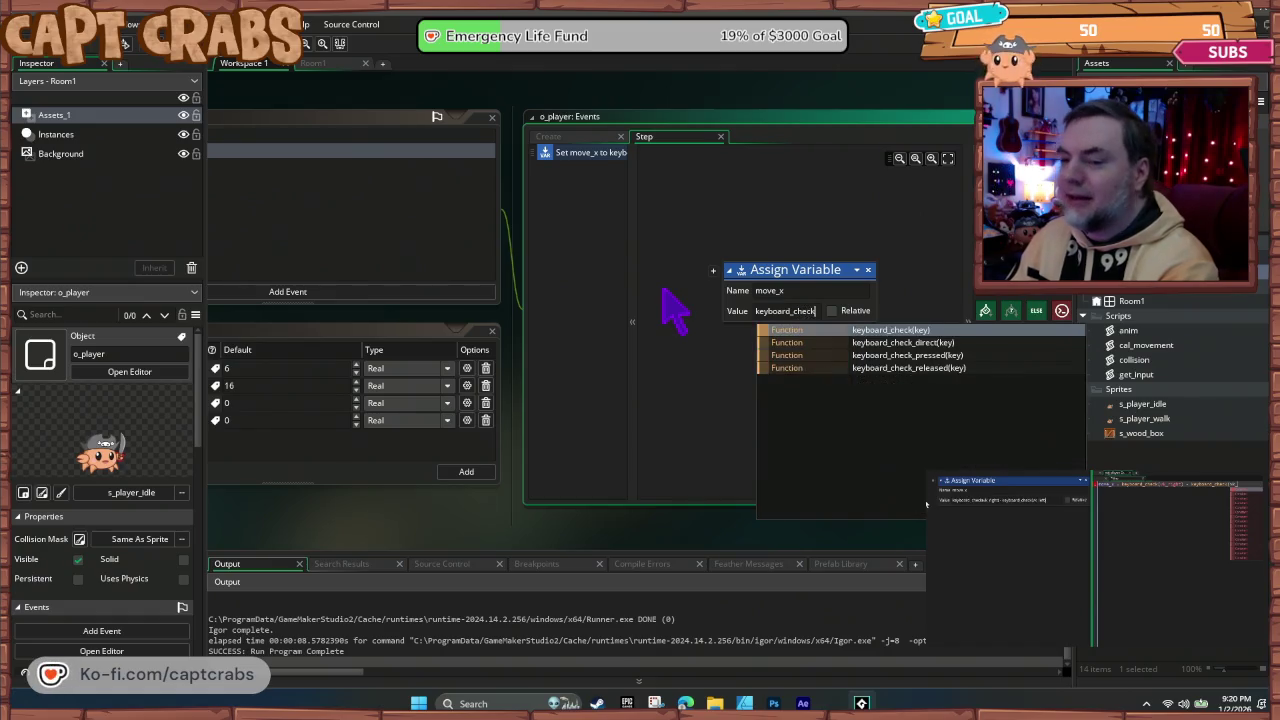
type("(")
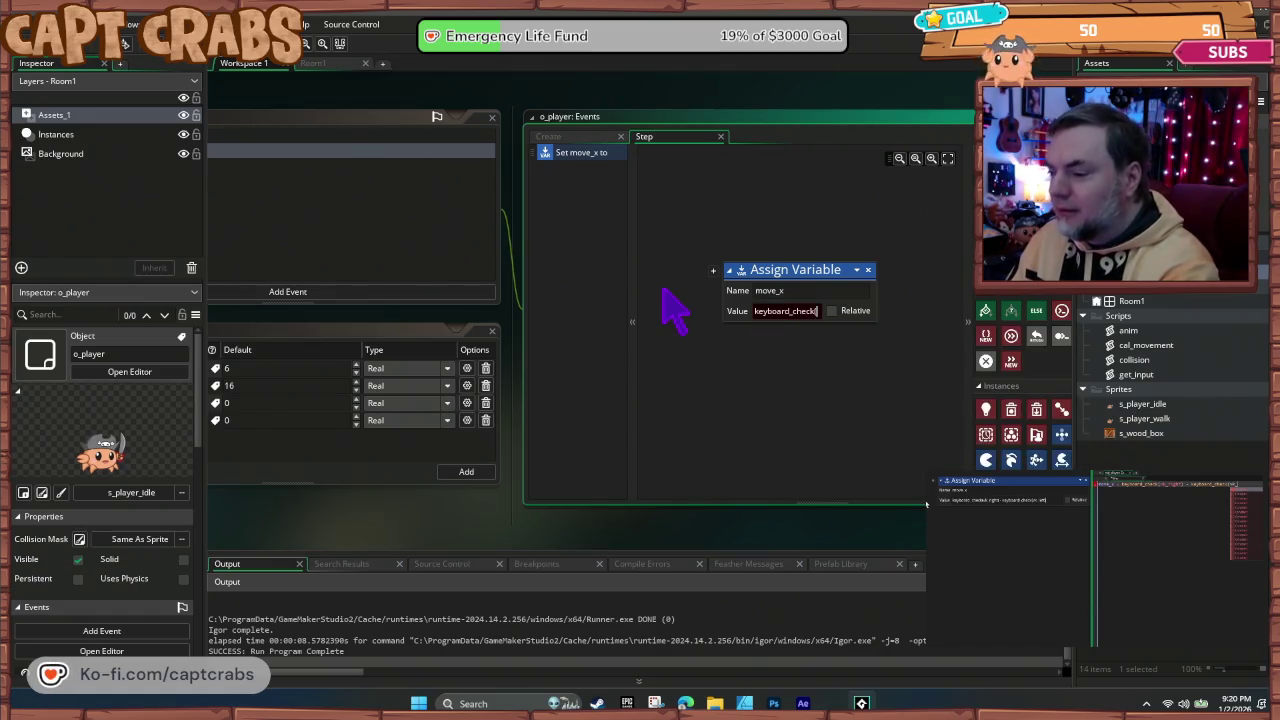
type("vk_right) -")
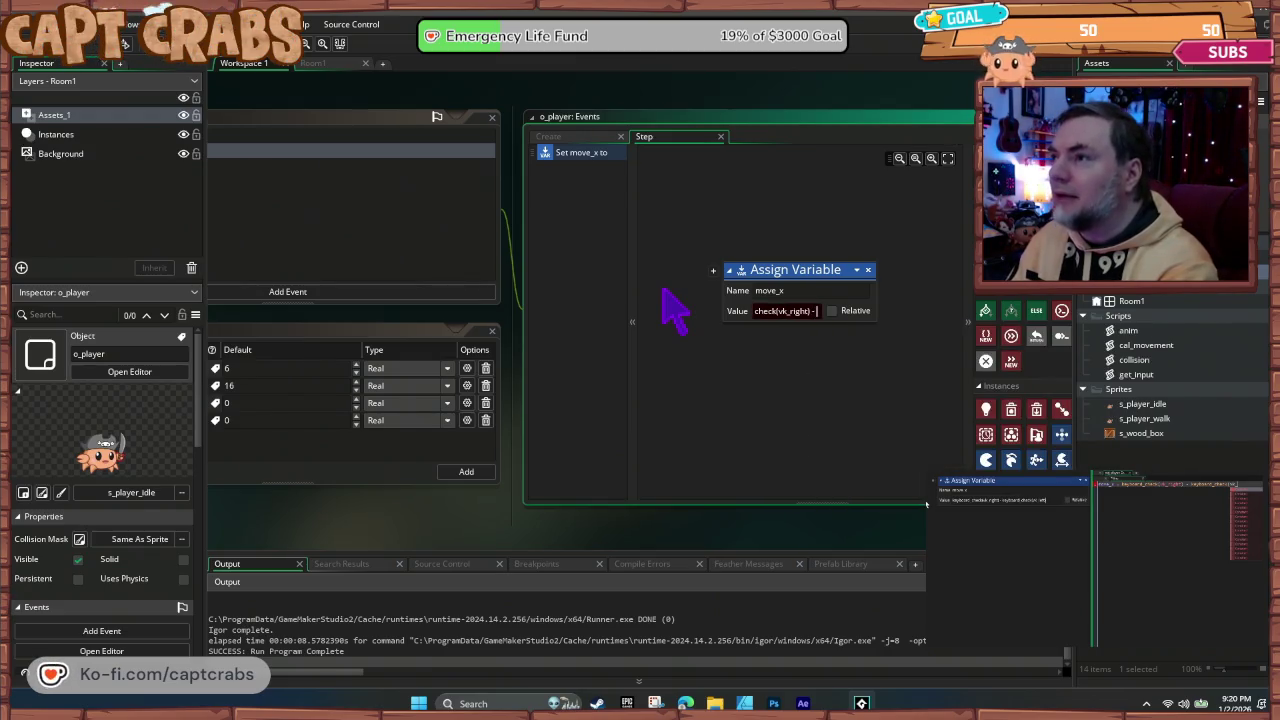
type(" keyboa")
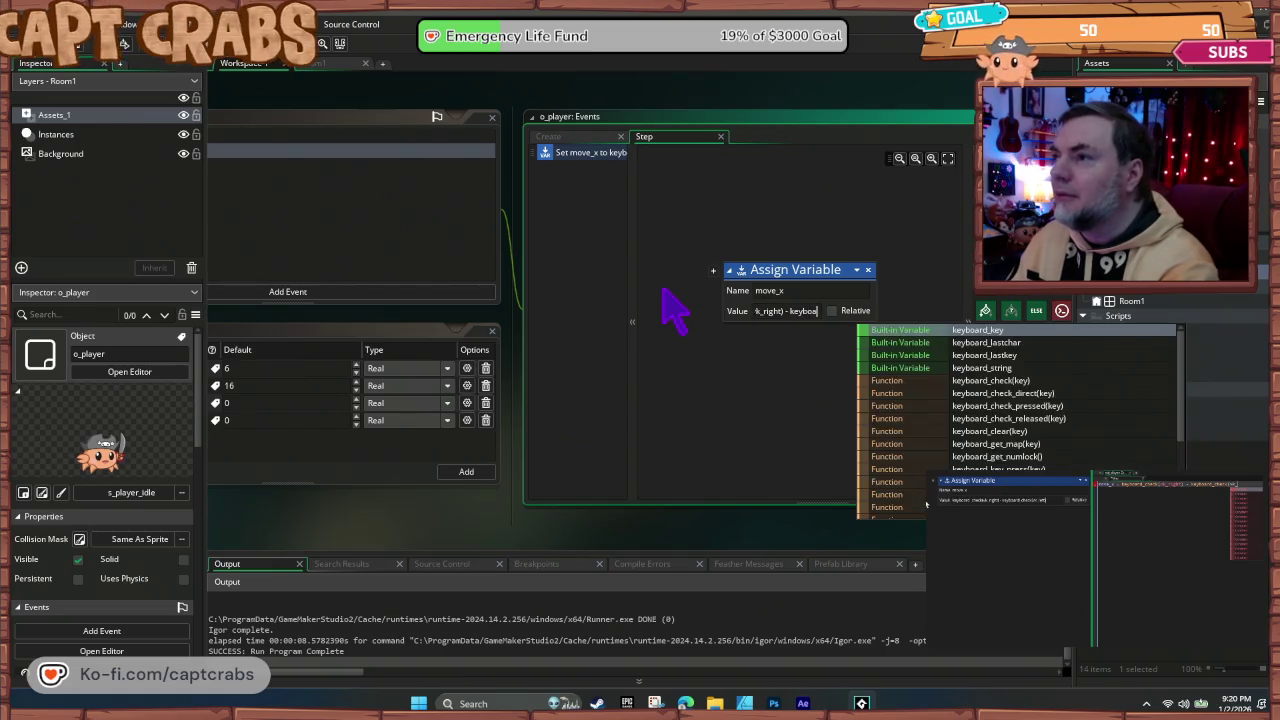
type("rd_check")
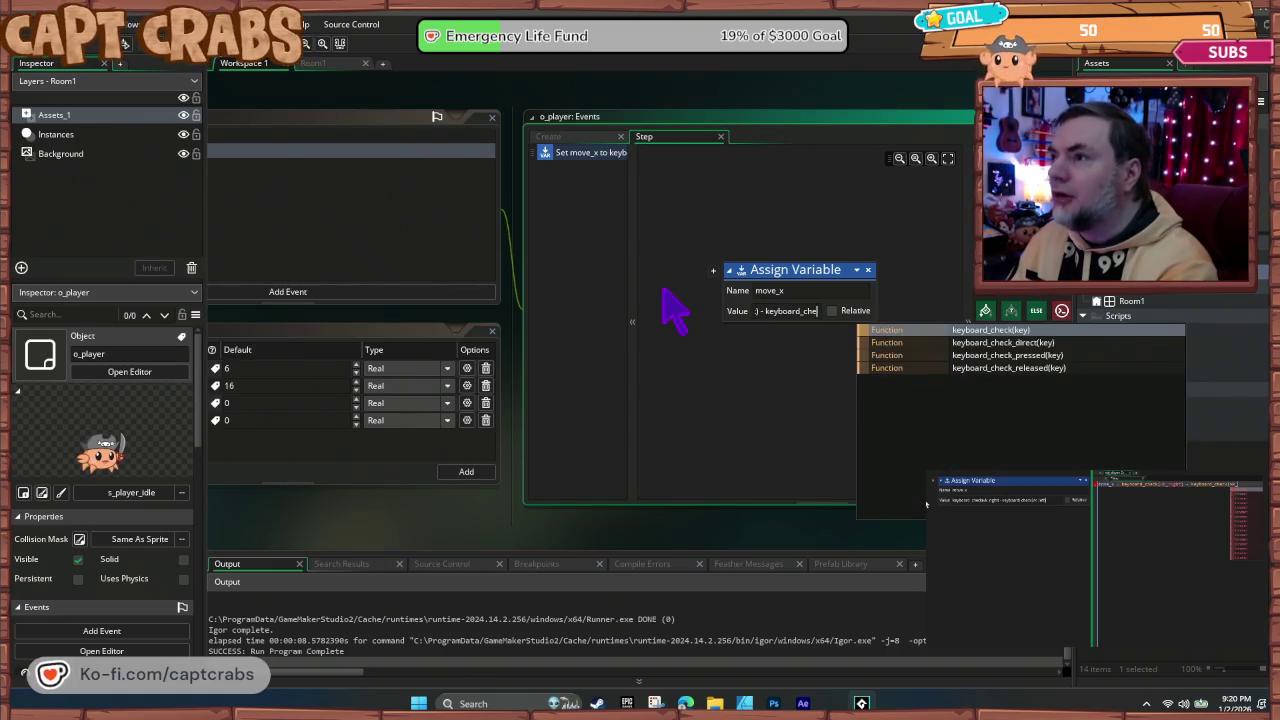
type("(")
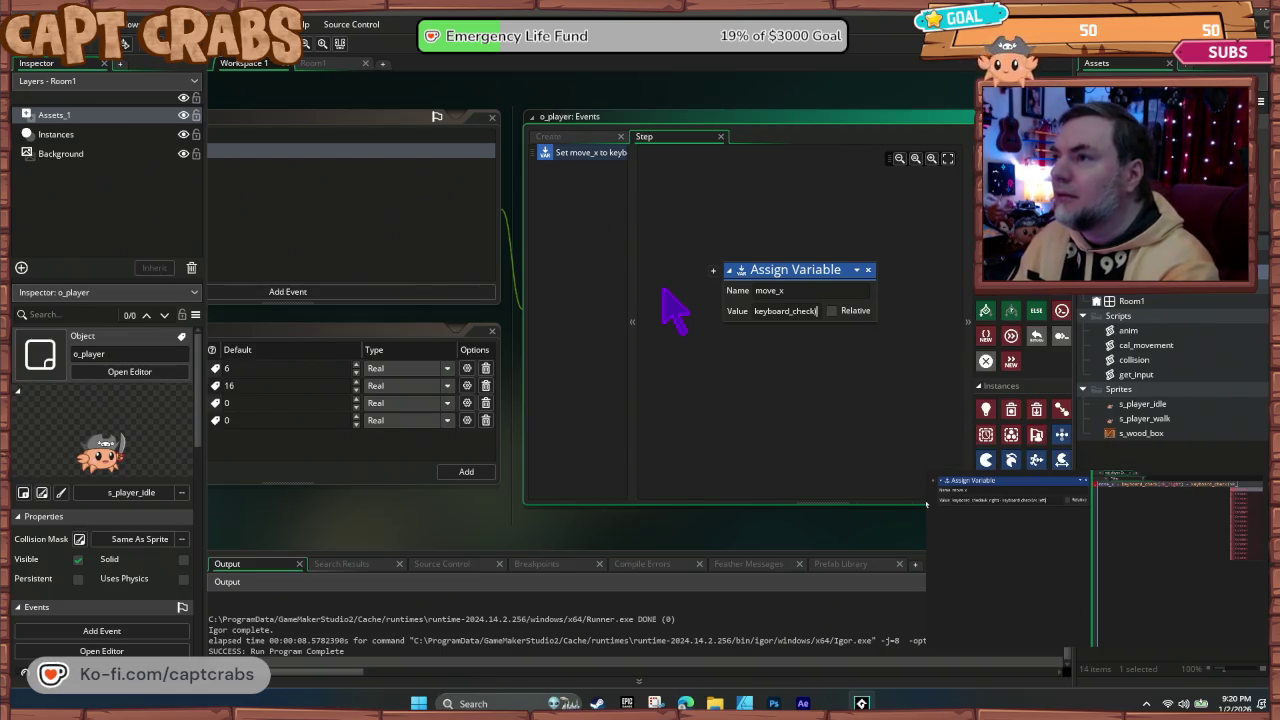
type("v")
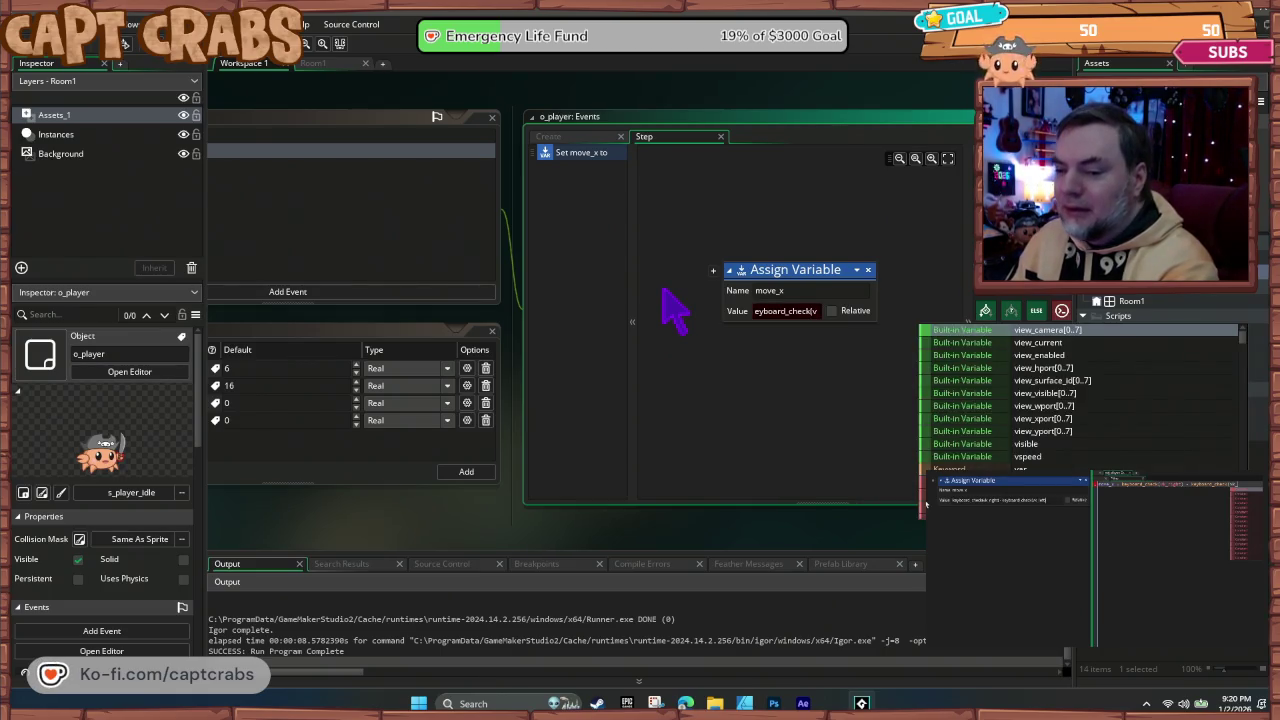
type("k_left)")
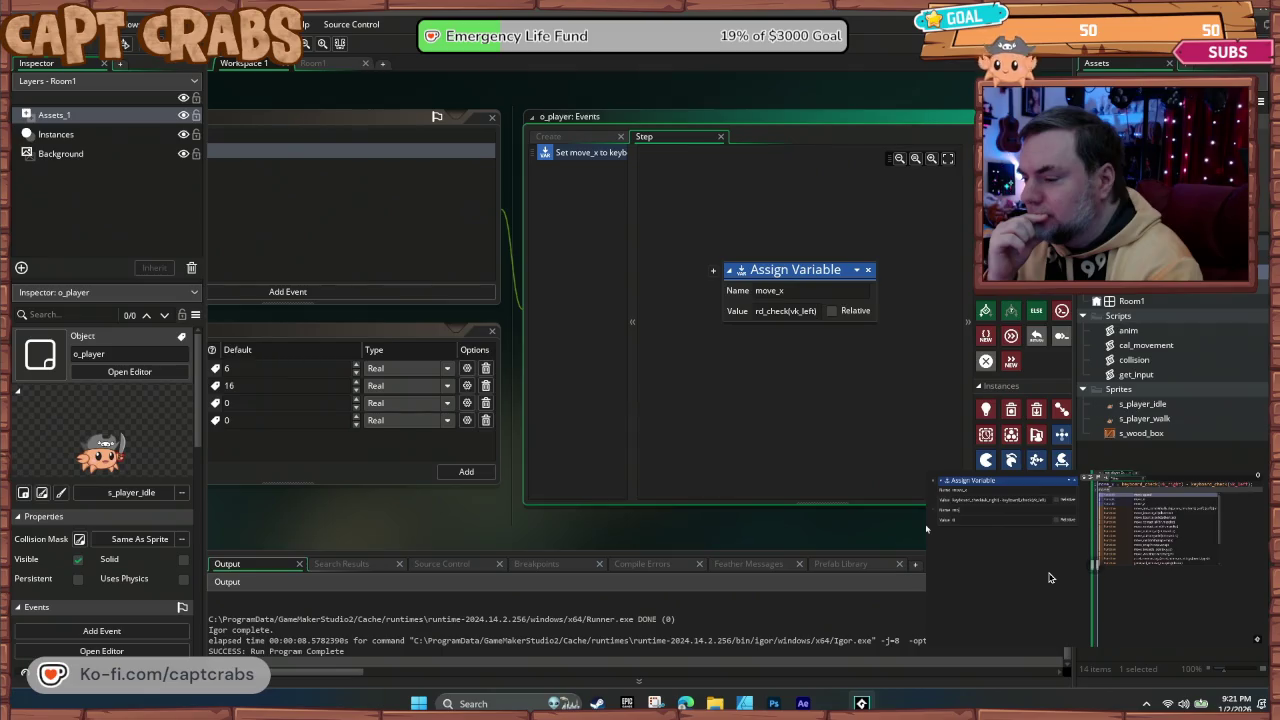
left_click(713, 270)
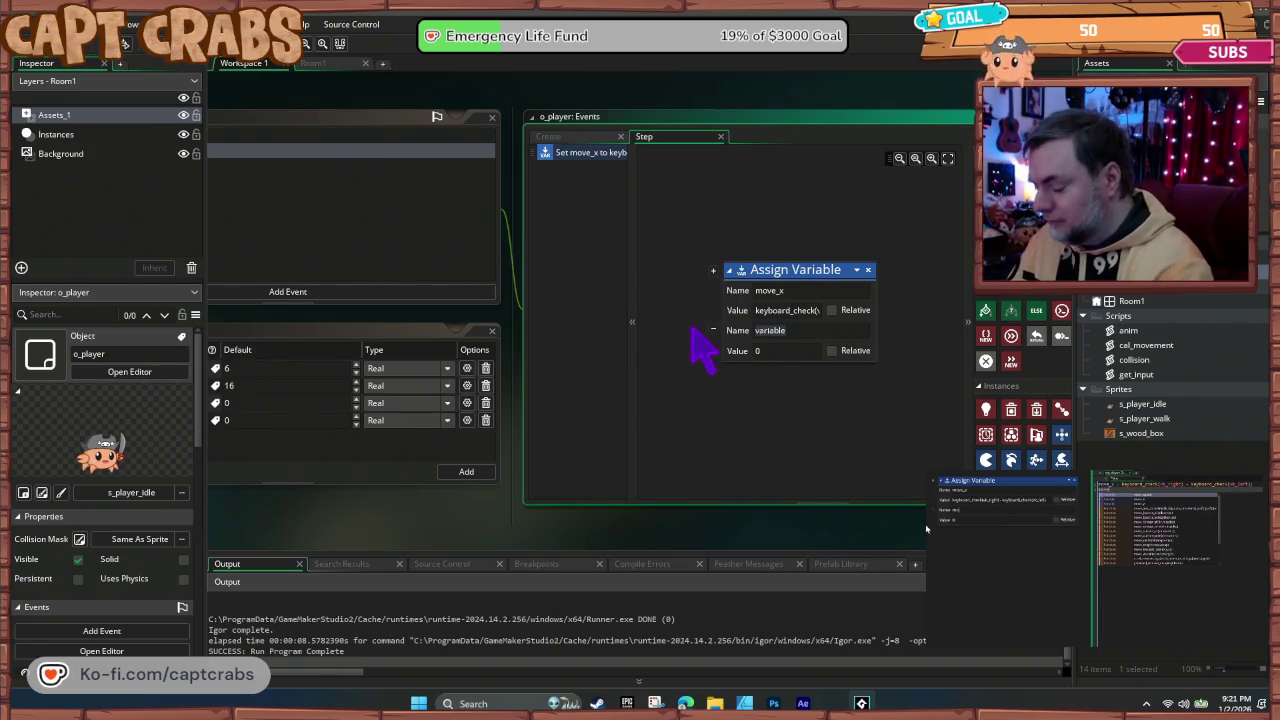
Step: Assign move_y the value move_x * move_speed, then add an If Object At Place check below it
type("move_y")
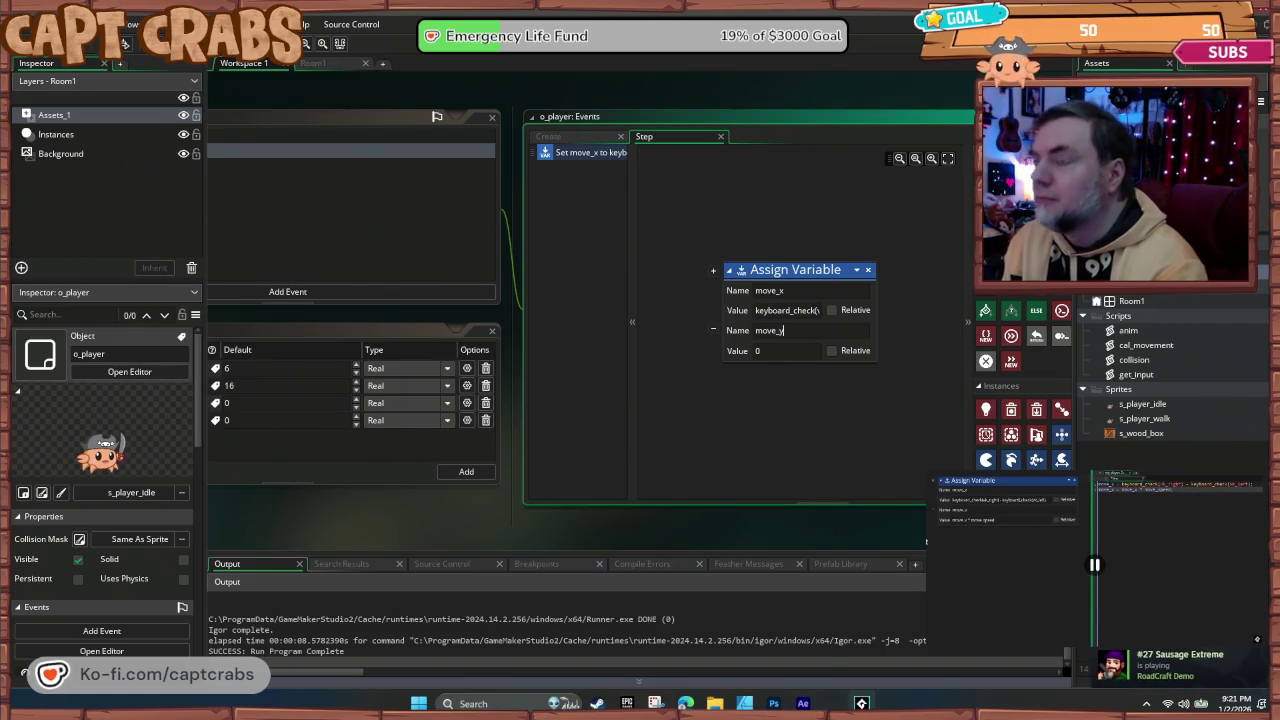
key("Tab")
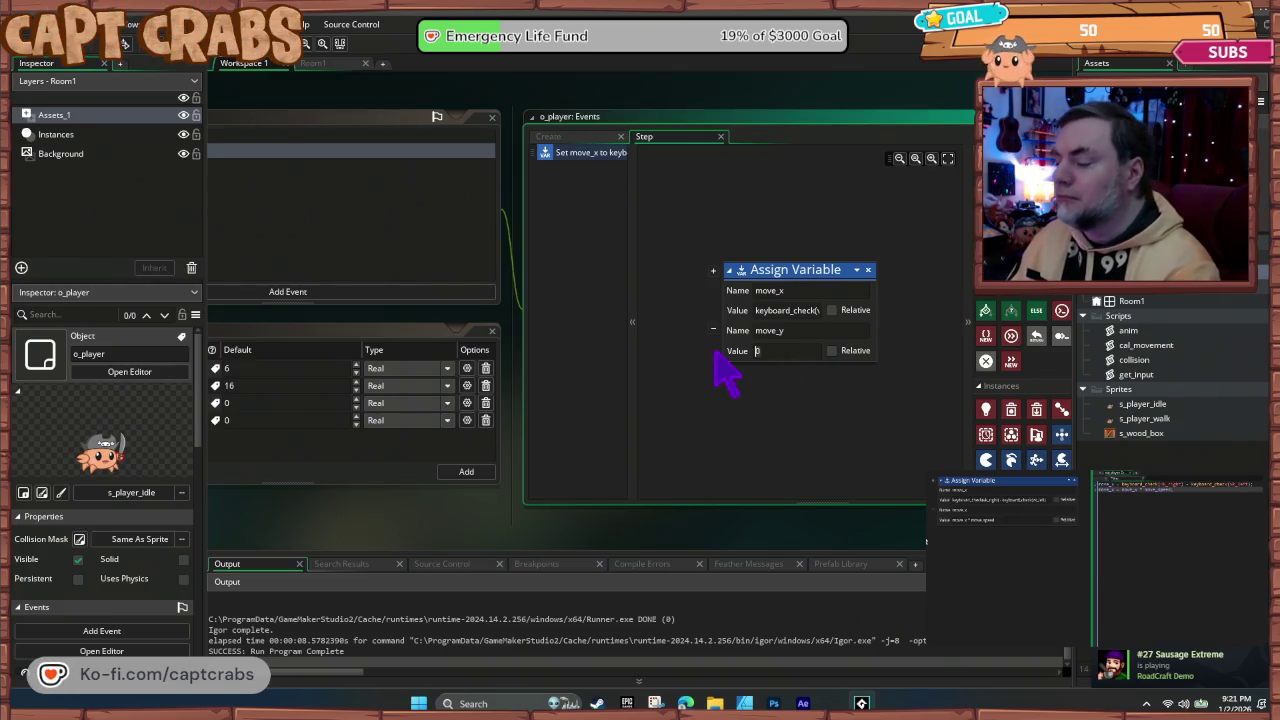
type("move_x")
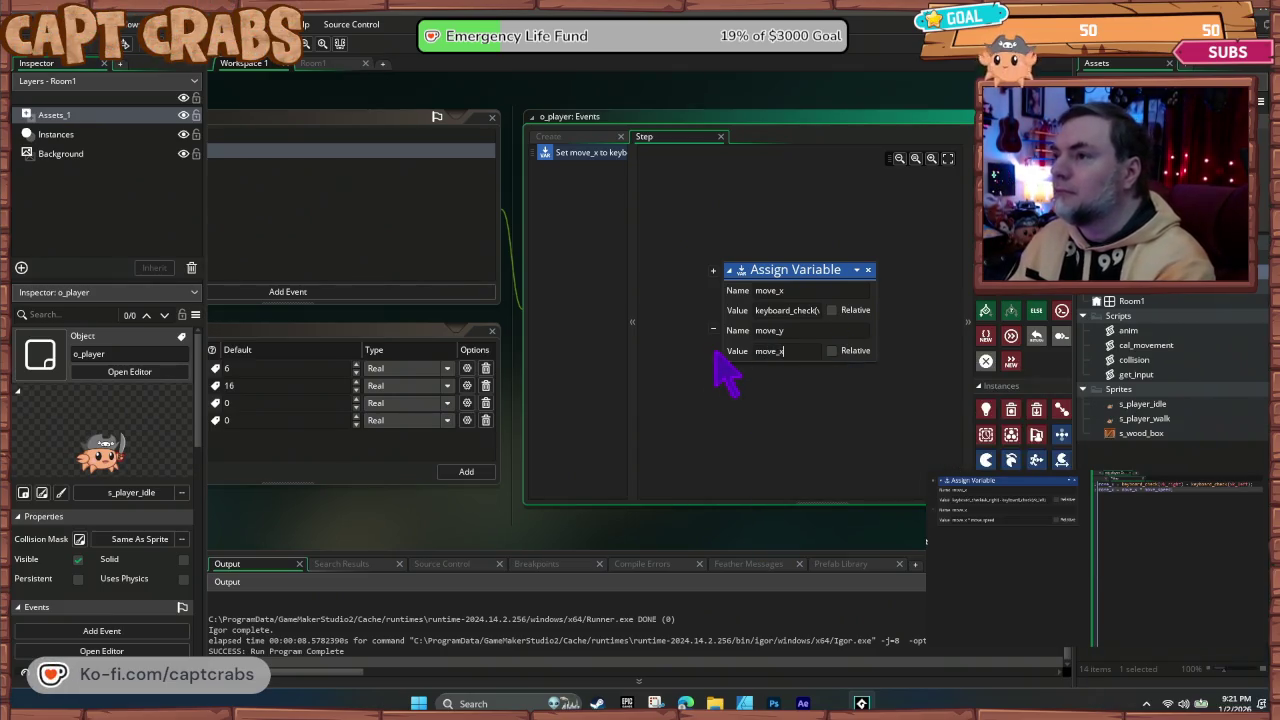
type("*")
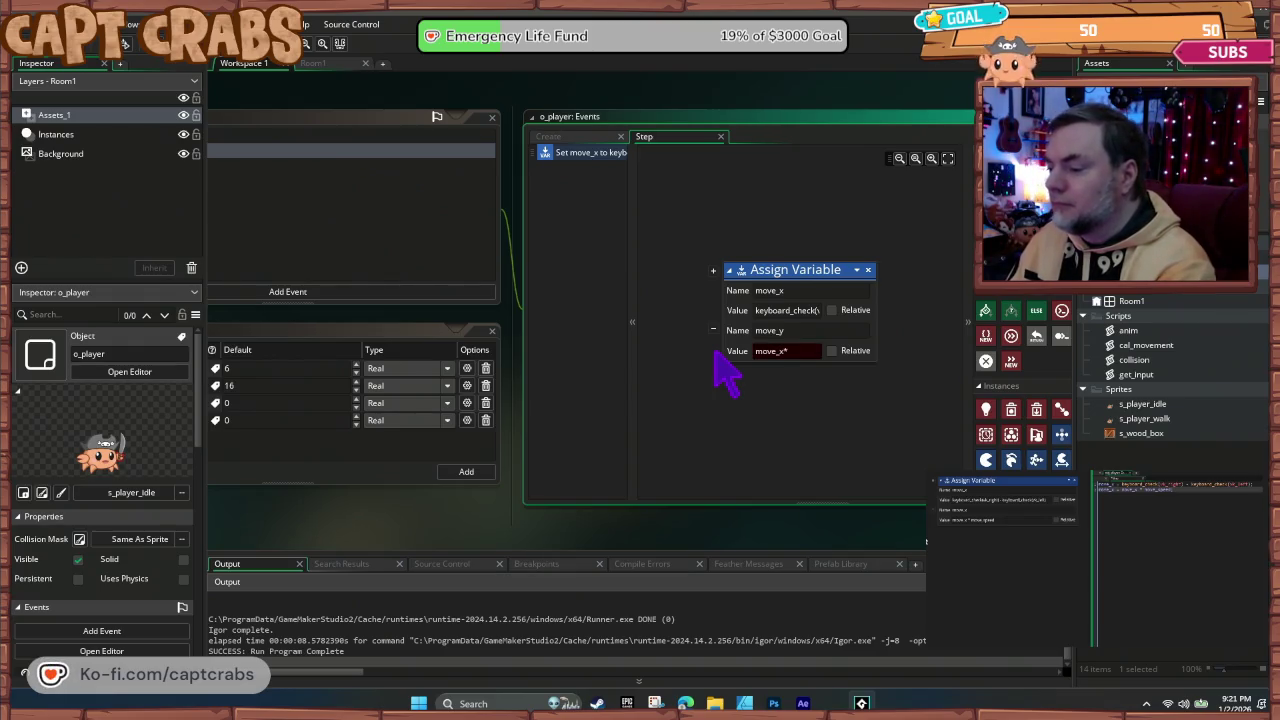
key("BackSpace")
type("* mo")
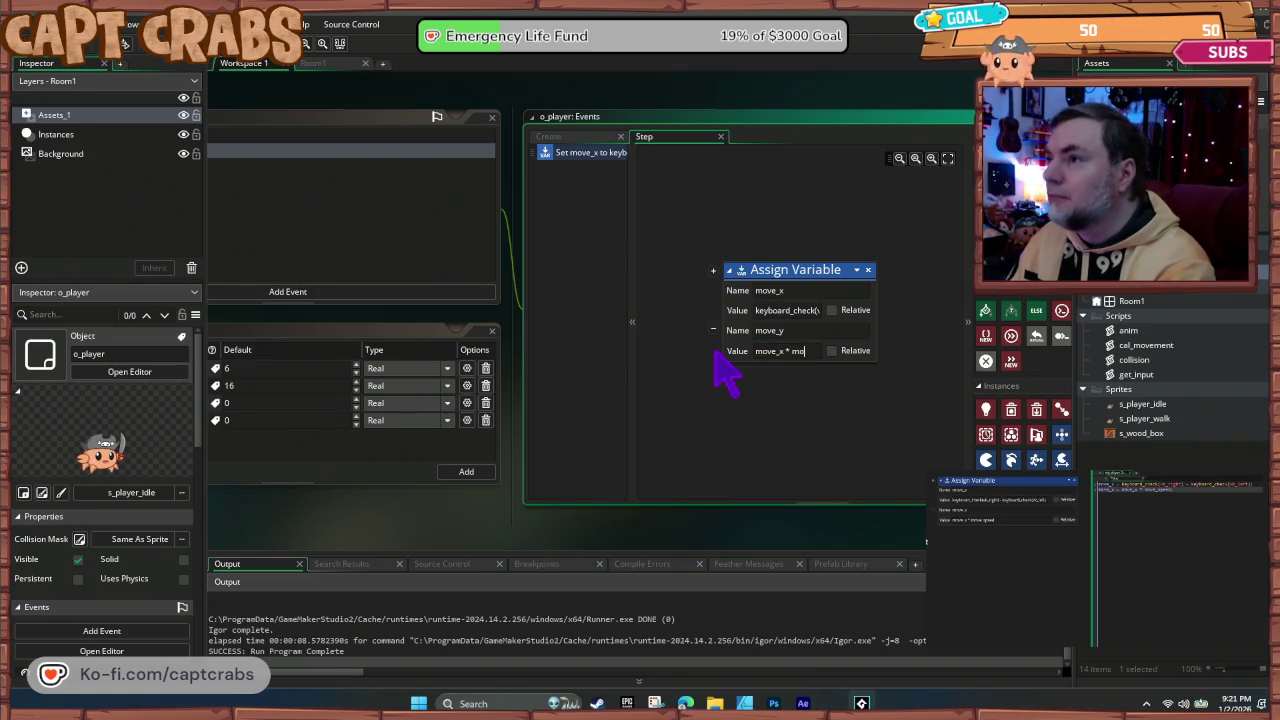
type("ve_speed")
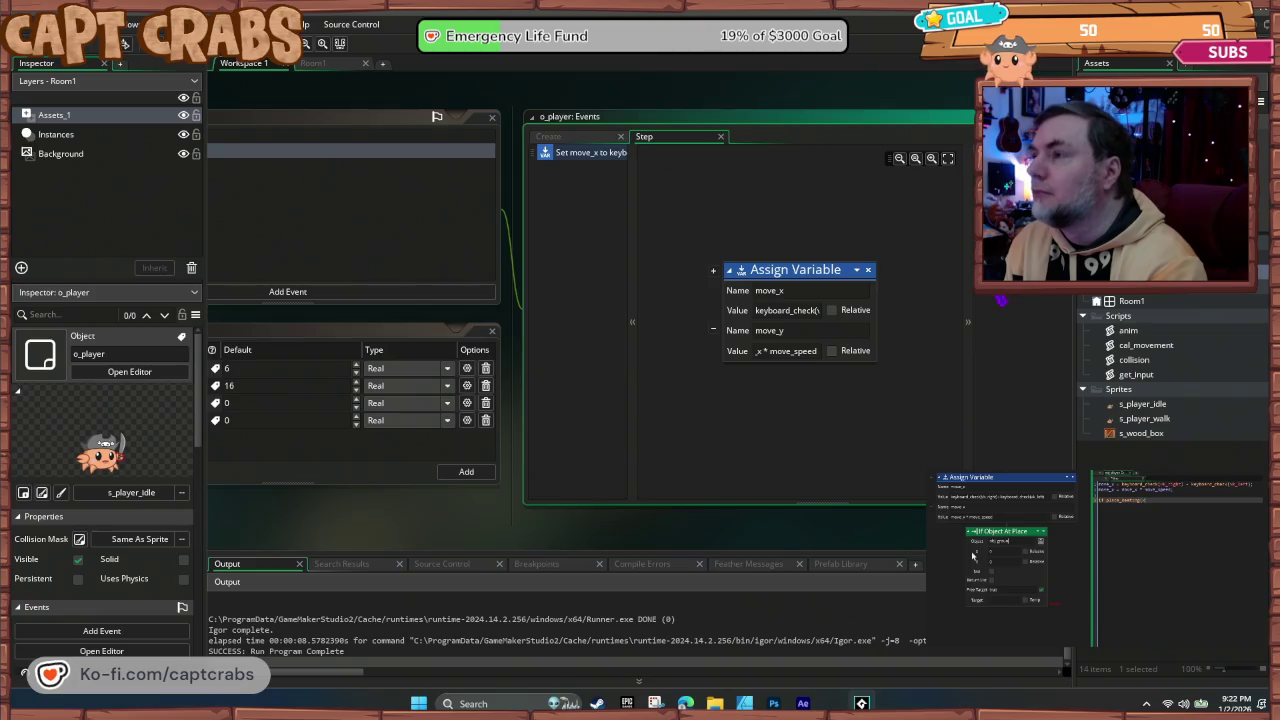
mouse_move(1000, 300)
left_mouse_down()
mouse_move(900, 440)
mouse_move(805, 422)
mouse_move(802, 404)
left_mouse_up()
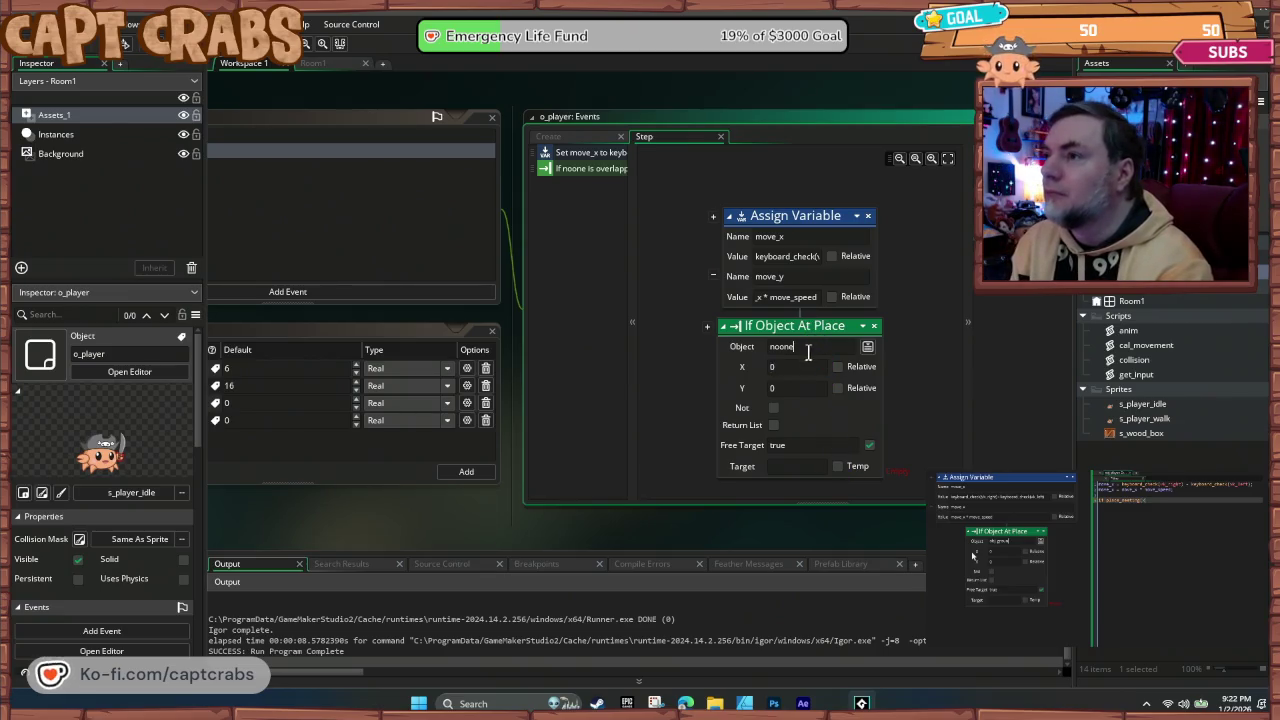
Step: Make the check test for o_box at relative 0, 2 and nest a move_y assignment inside it
type("ob_ground")
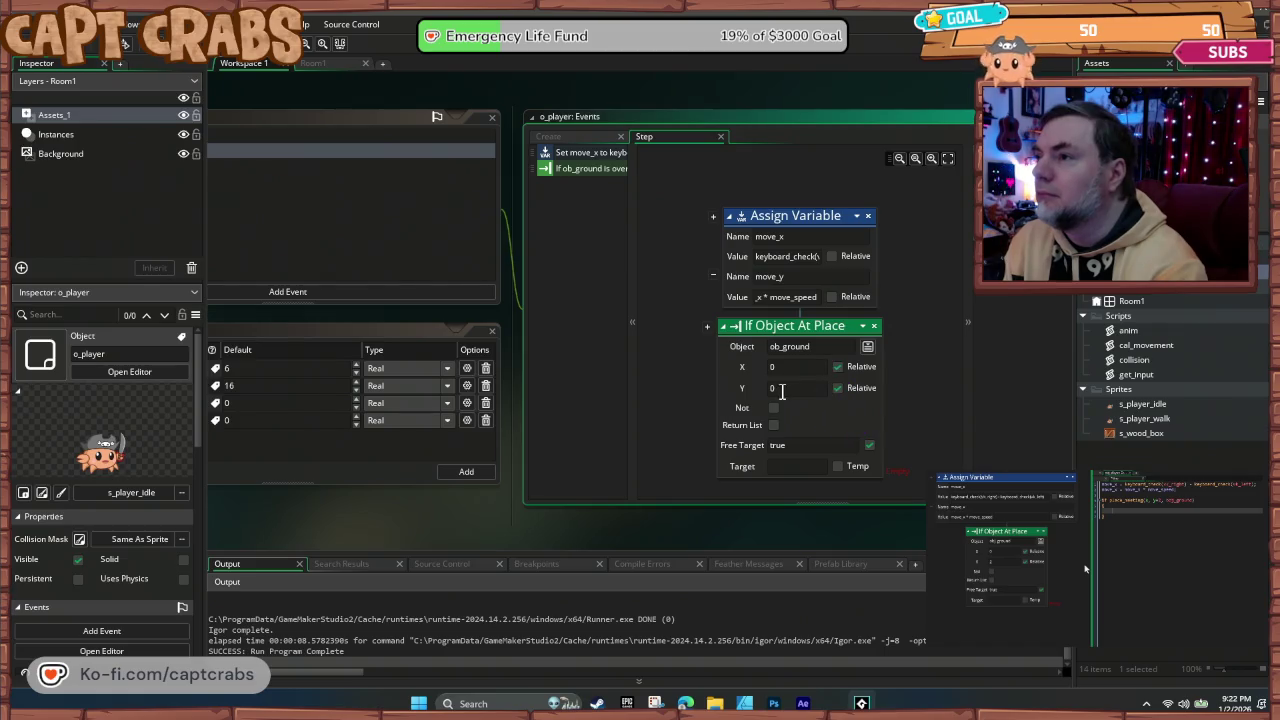
type("2")
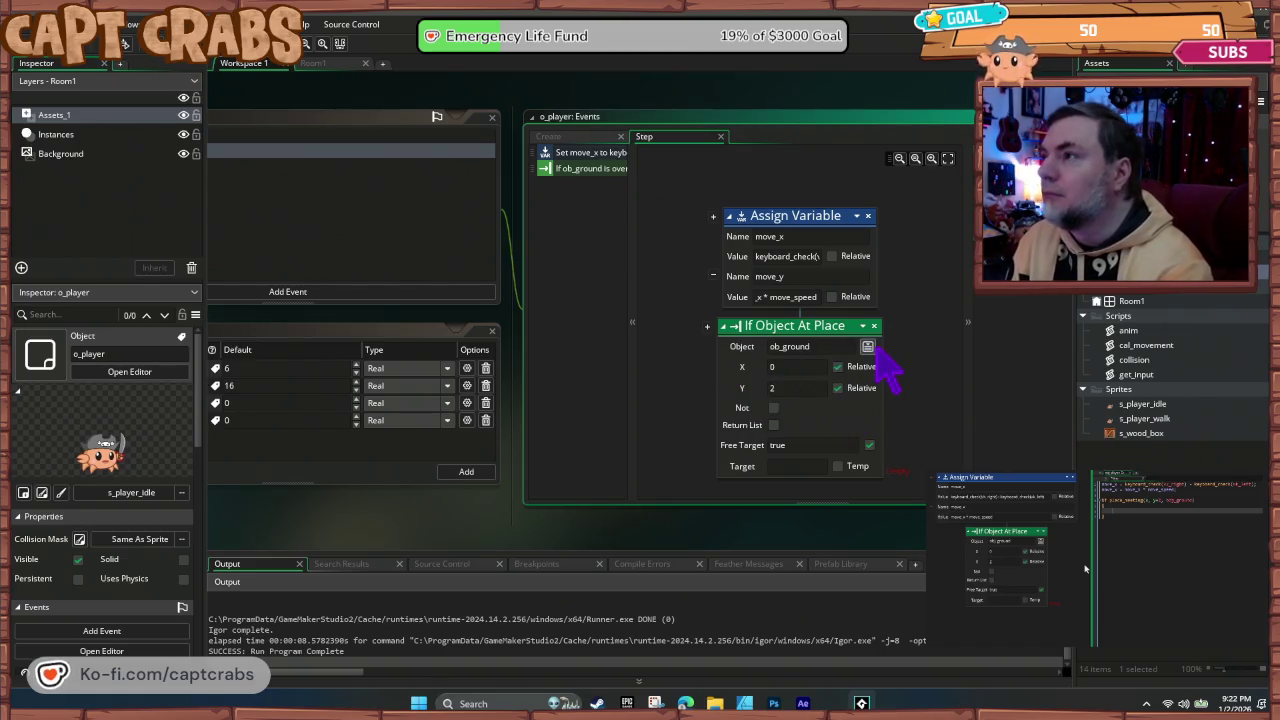
left_click(868, 346)
double_click(986, 382)
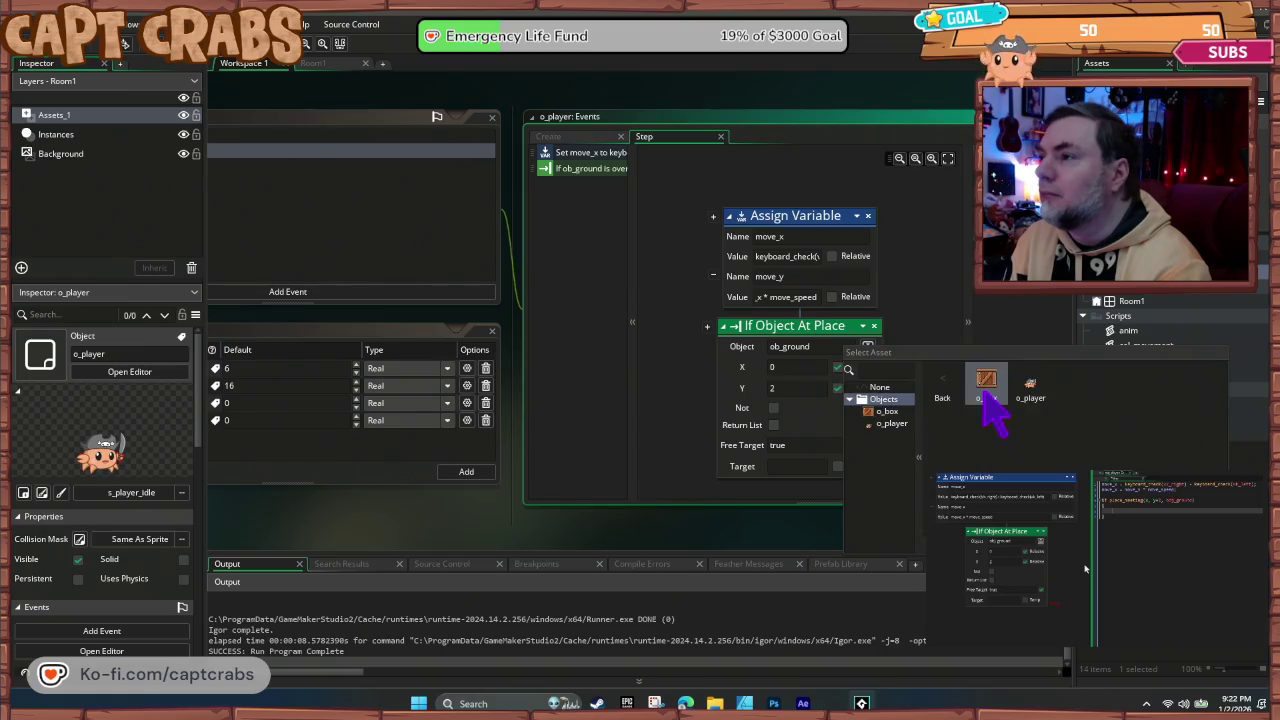
double_click(983, 392)
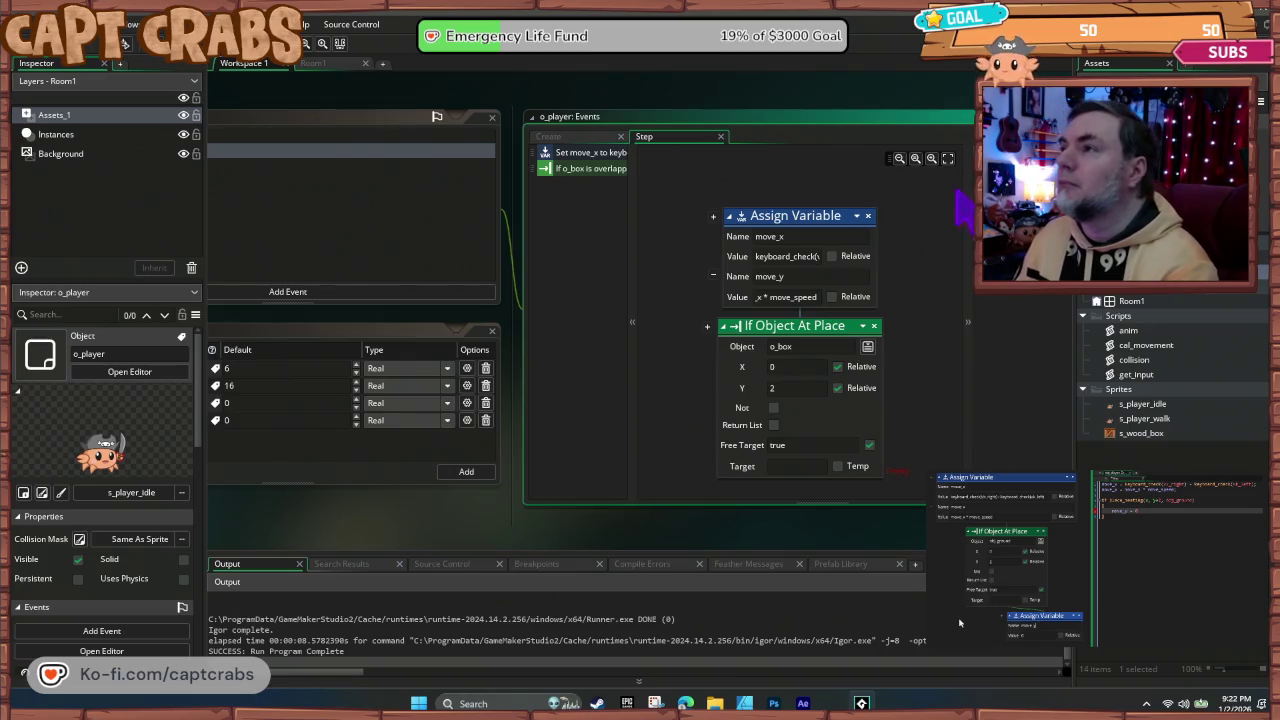
left_click_drag(990, 298, 893, 484)
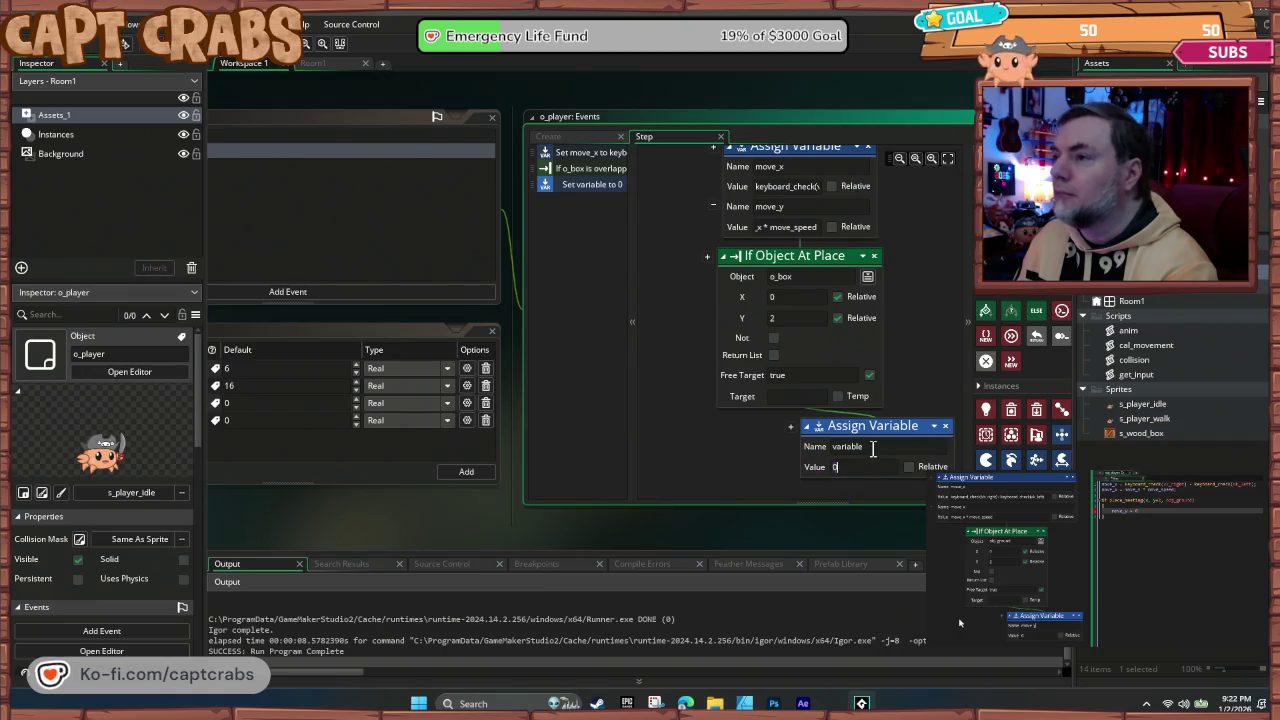
type("move_y")
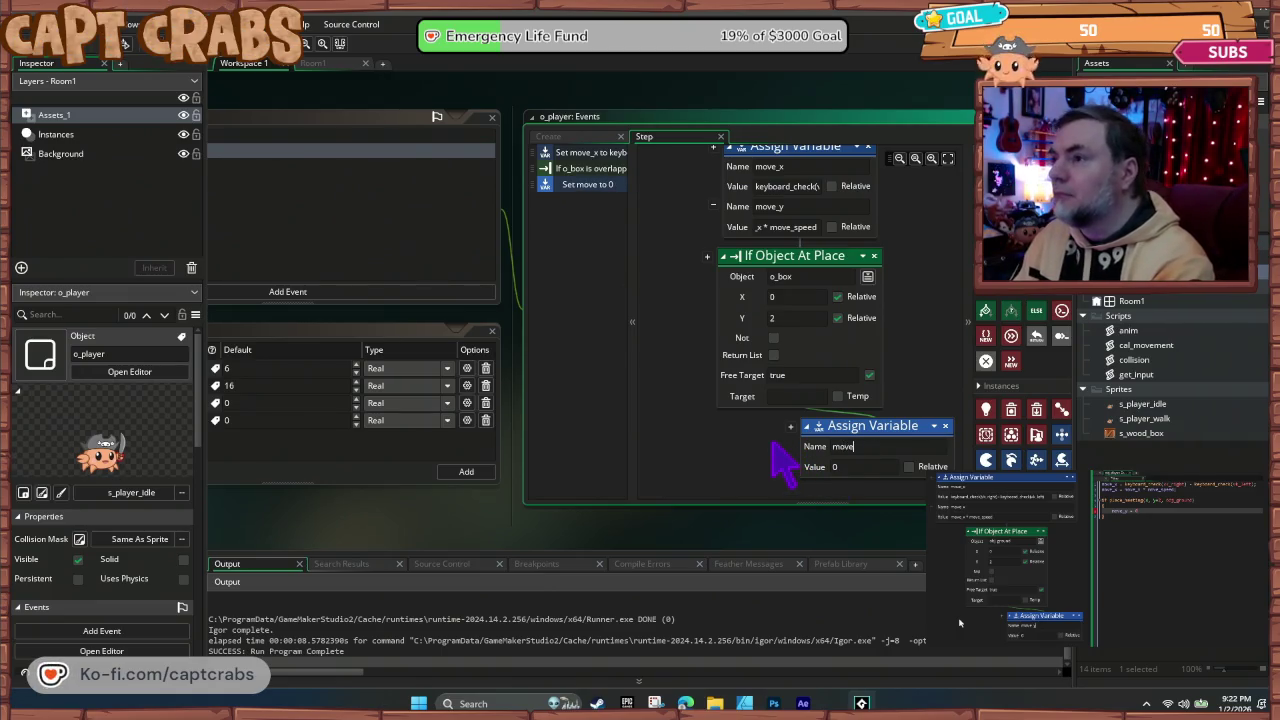